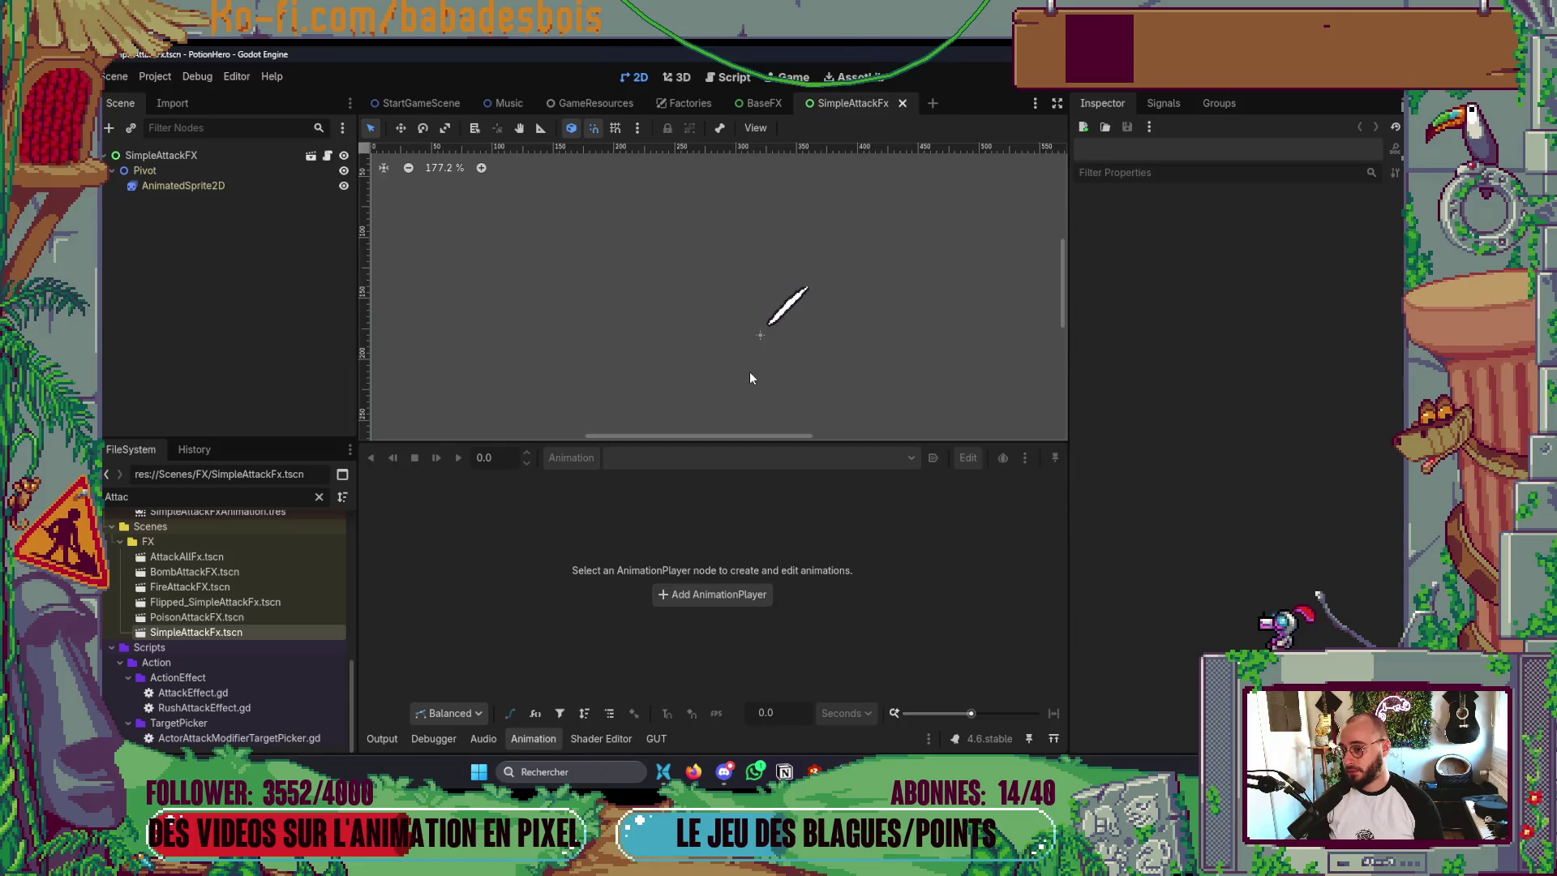
key("alt+Tab")
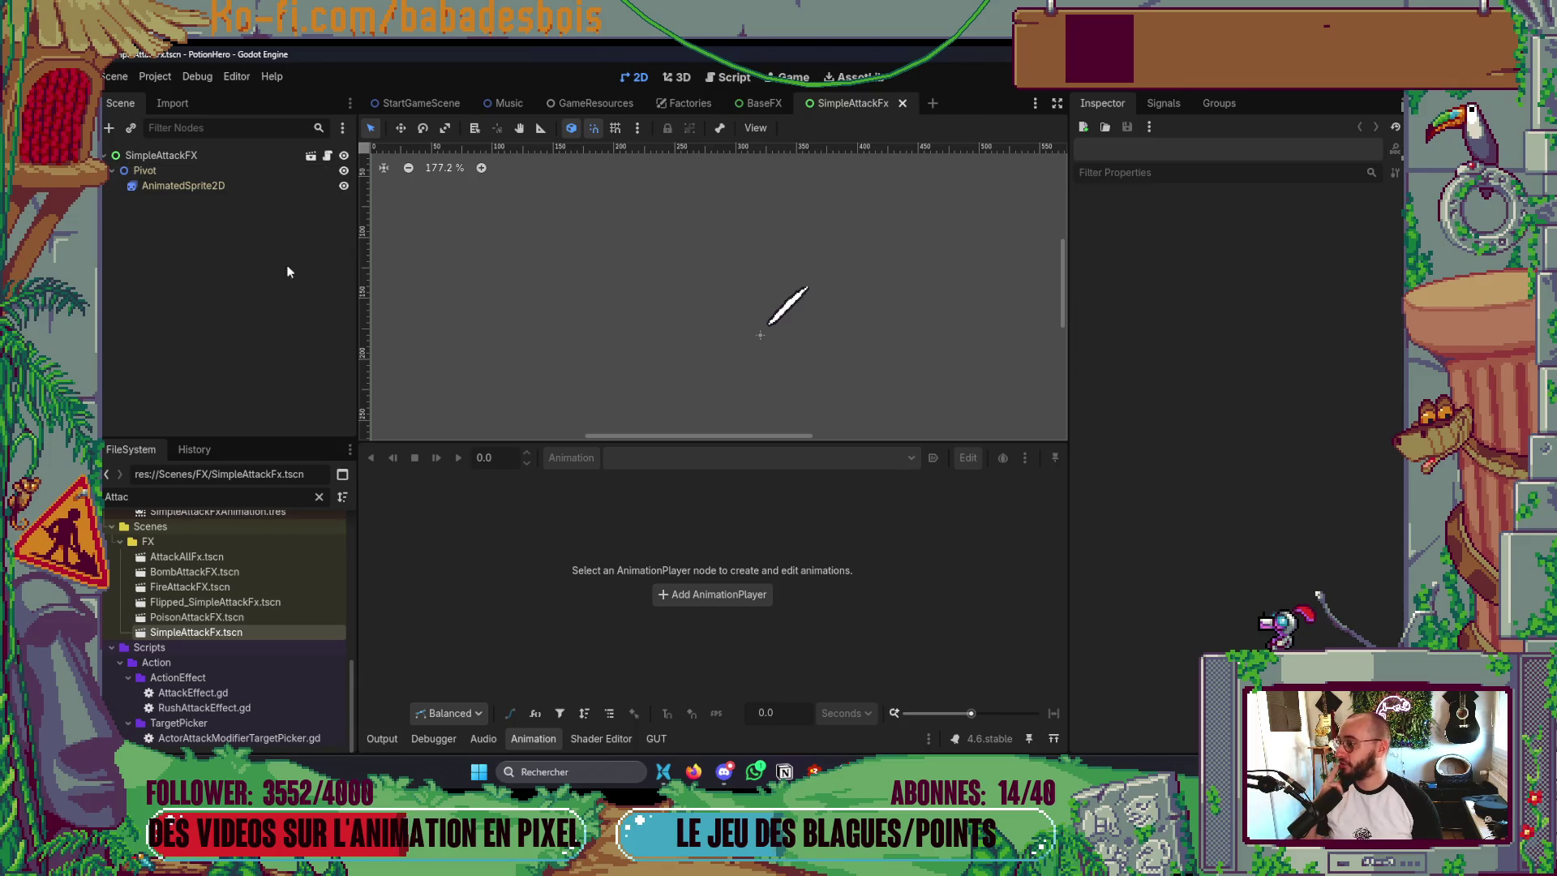
- Add an AnimationPlayer child node under the SimpleAttackFX root in the Scene dock
left_click(532, 738)
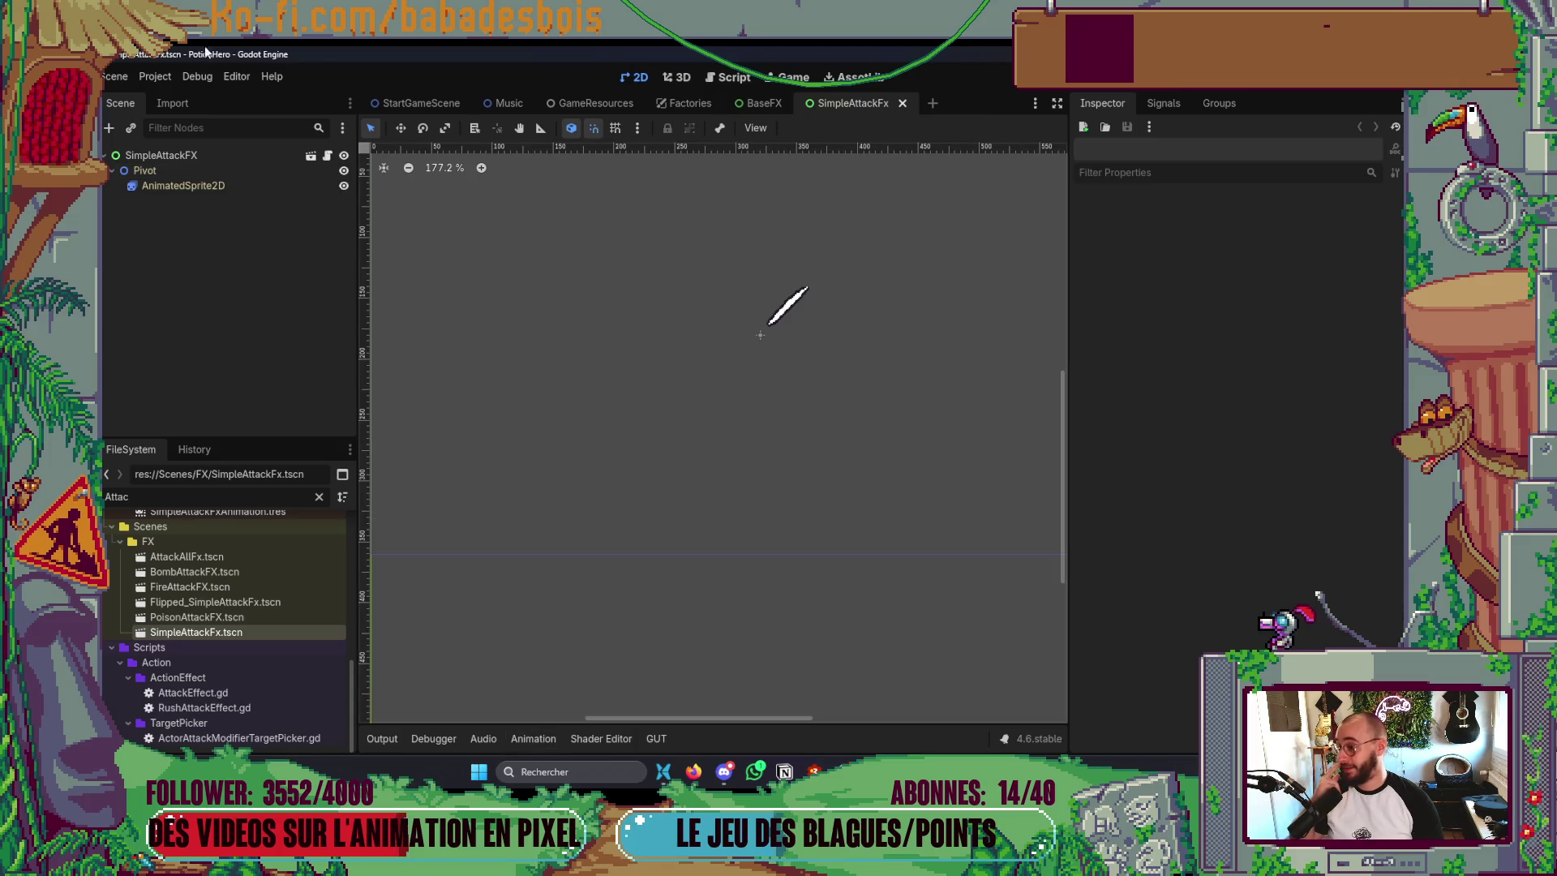
left_click(193, 156)
right_click(199, 158)
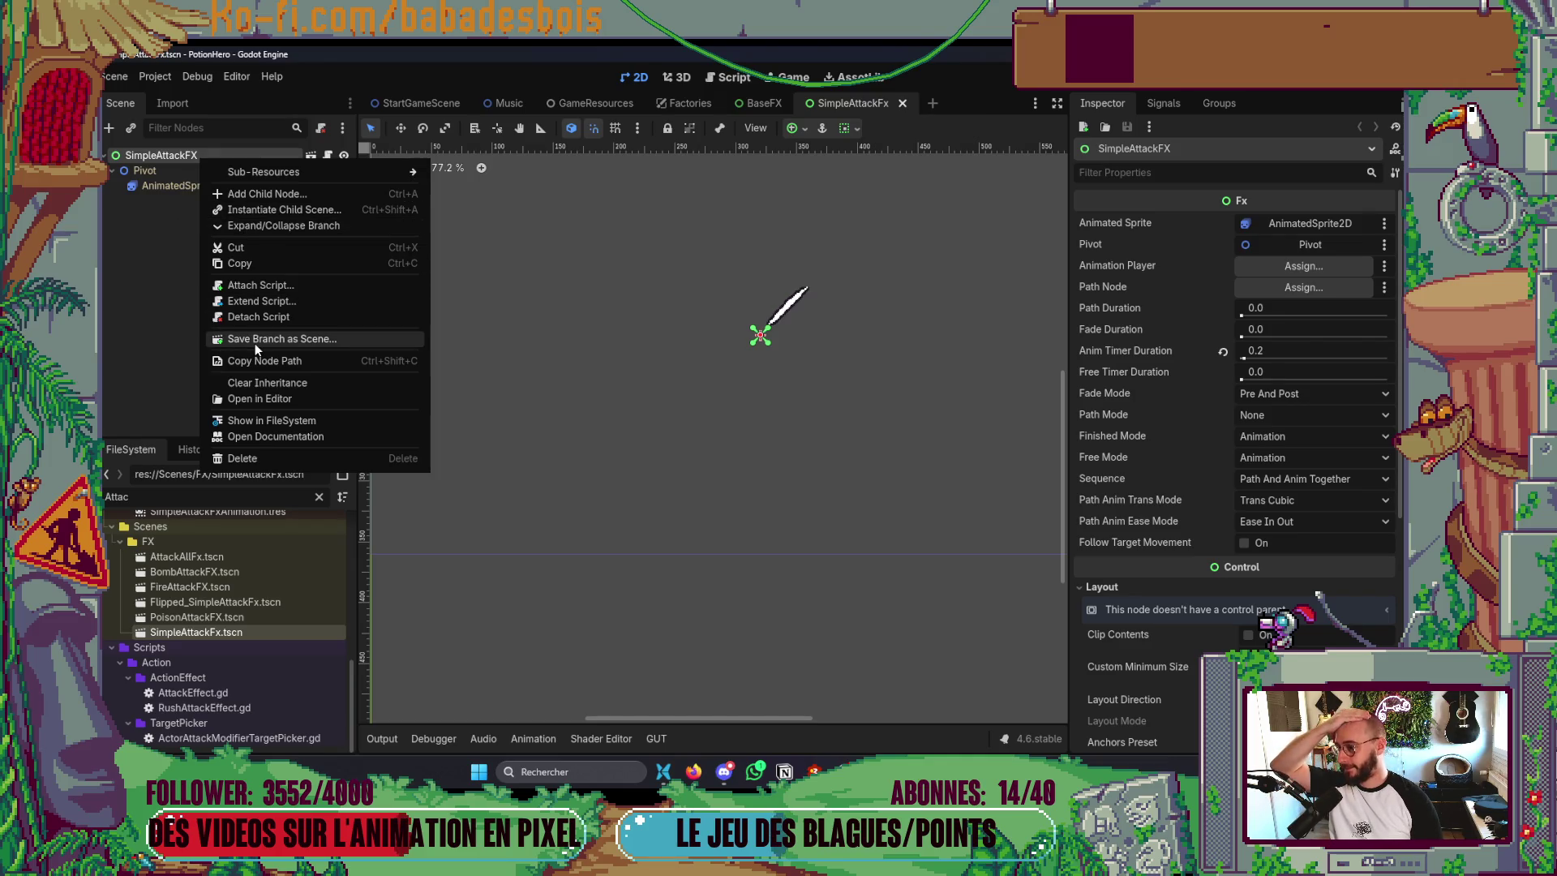
left_click(294, 193)
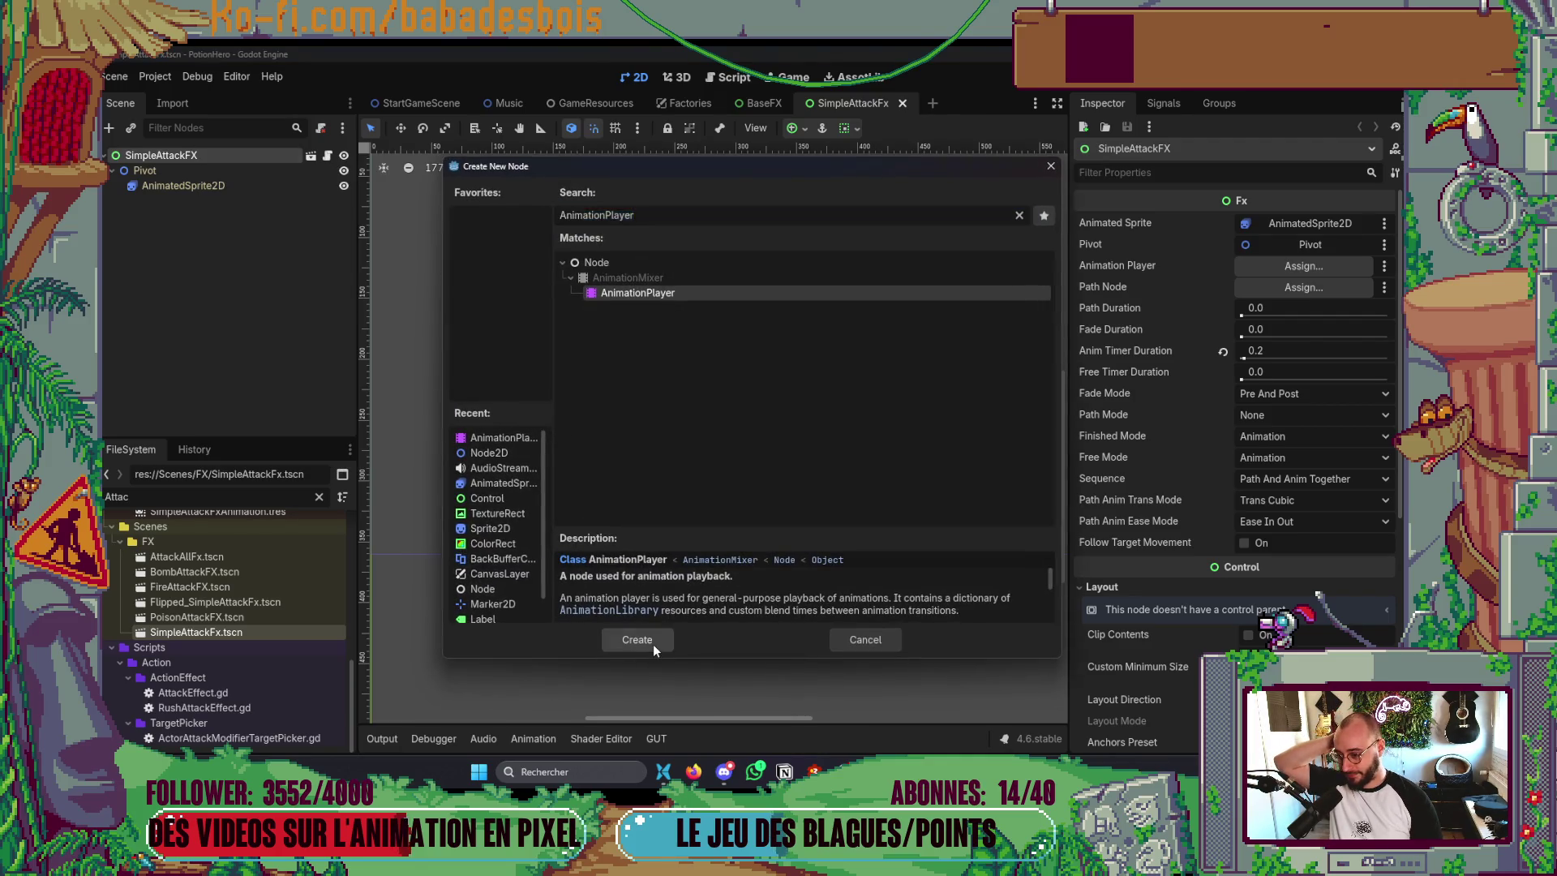
left_click(654, 643)
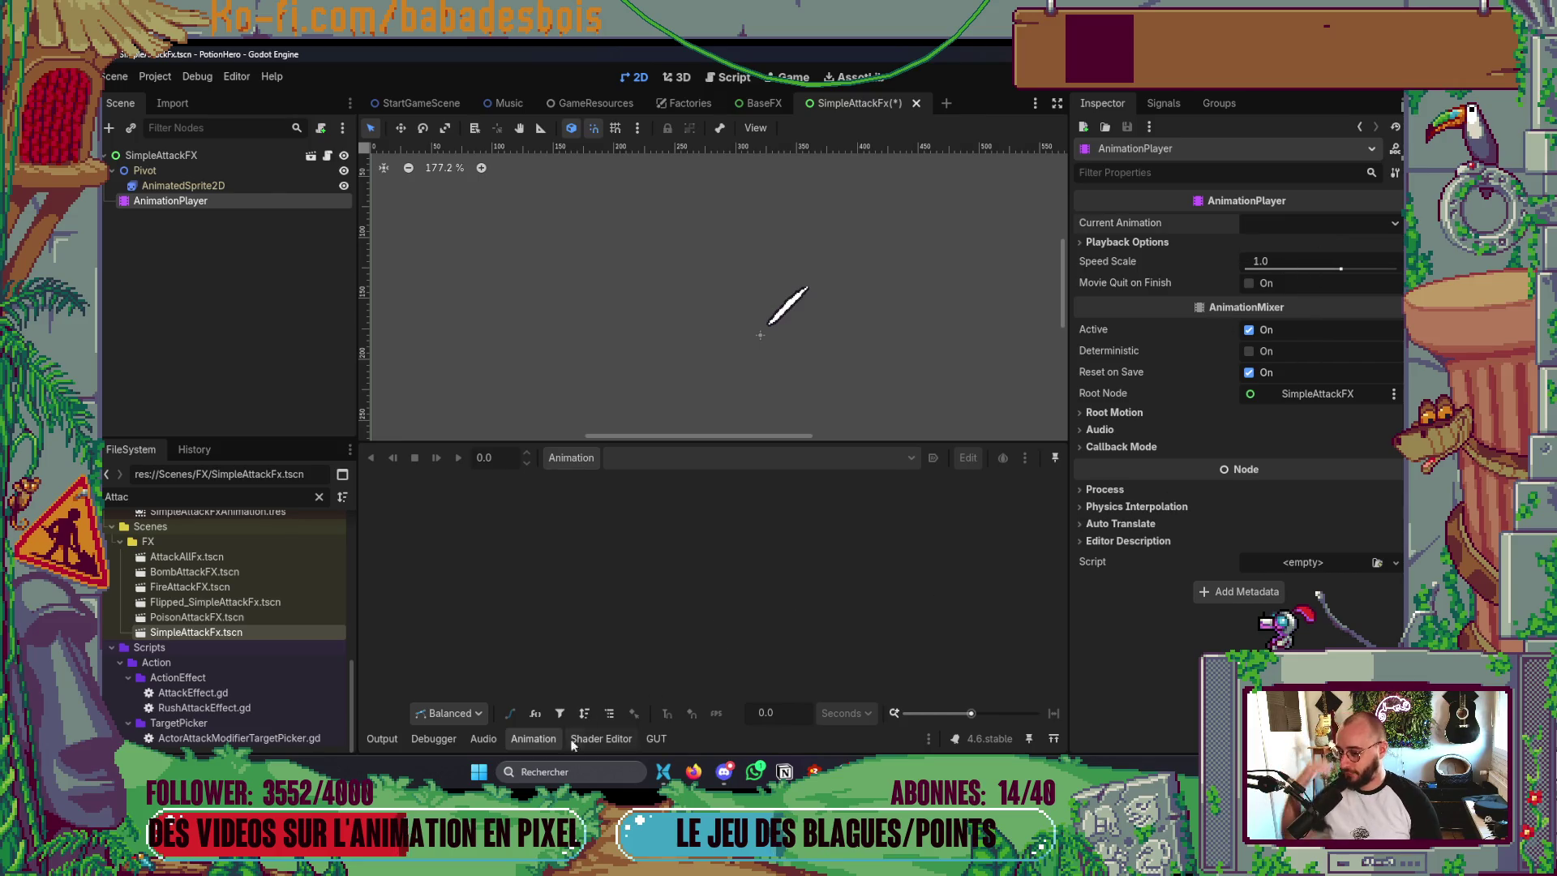
left_click(545, 739)
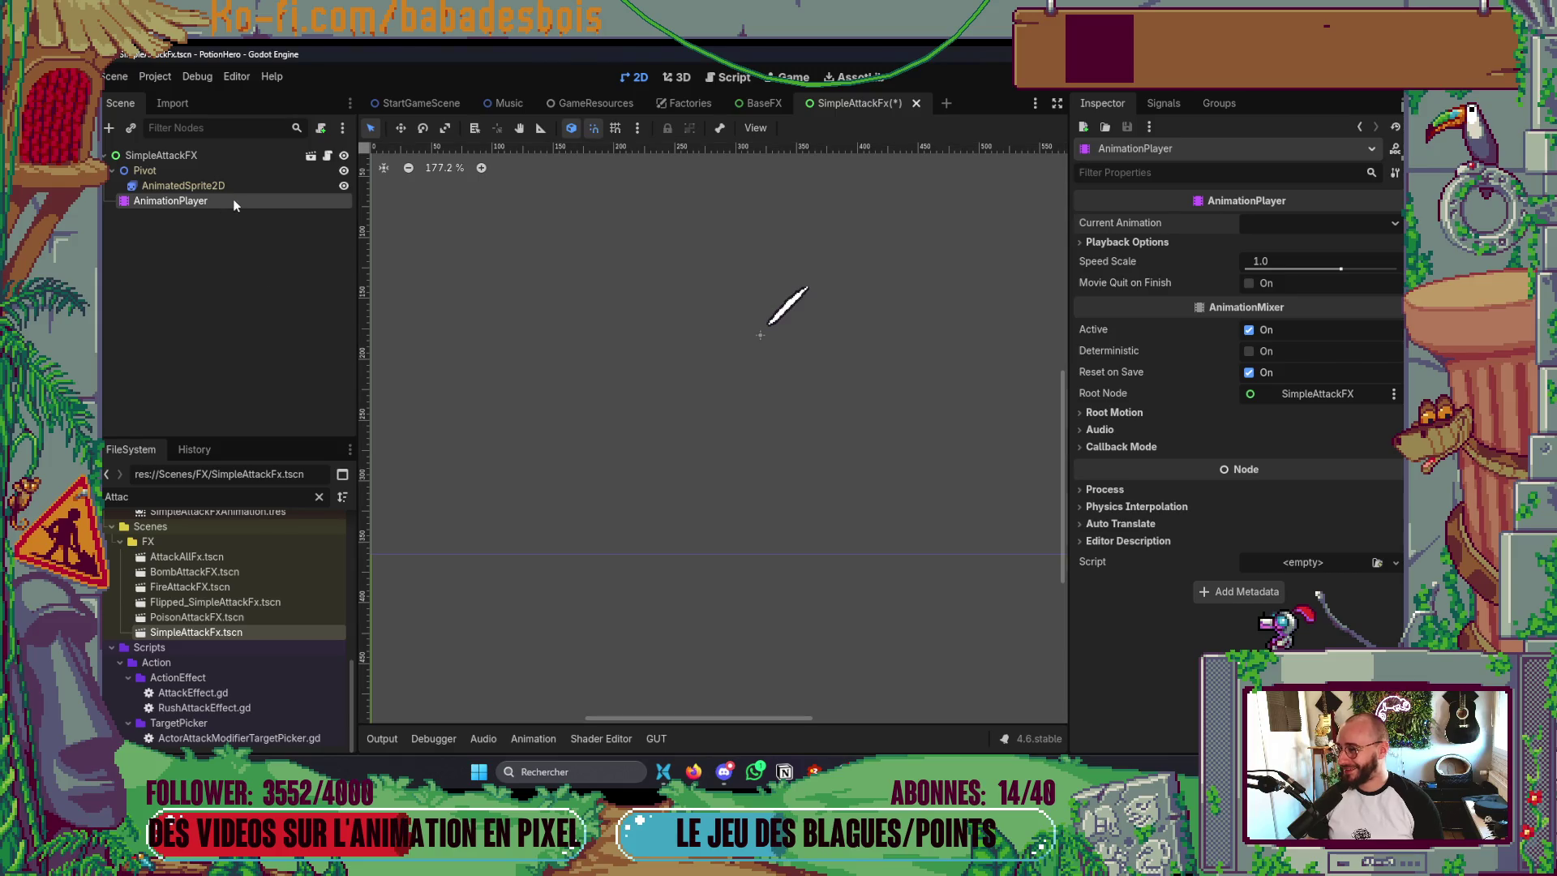
left_click(237, 200)
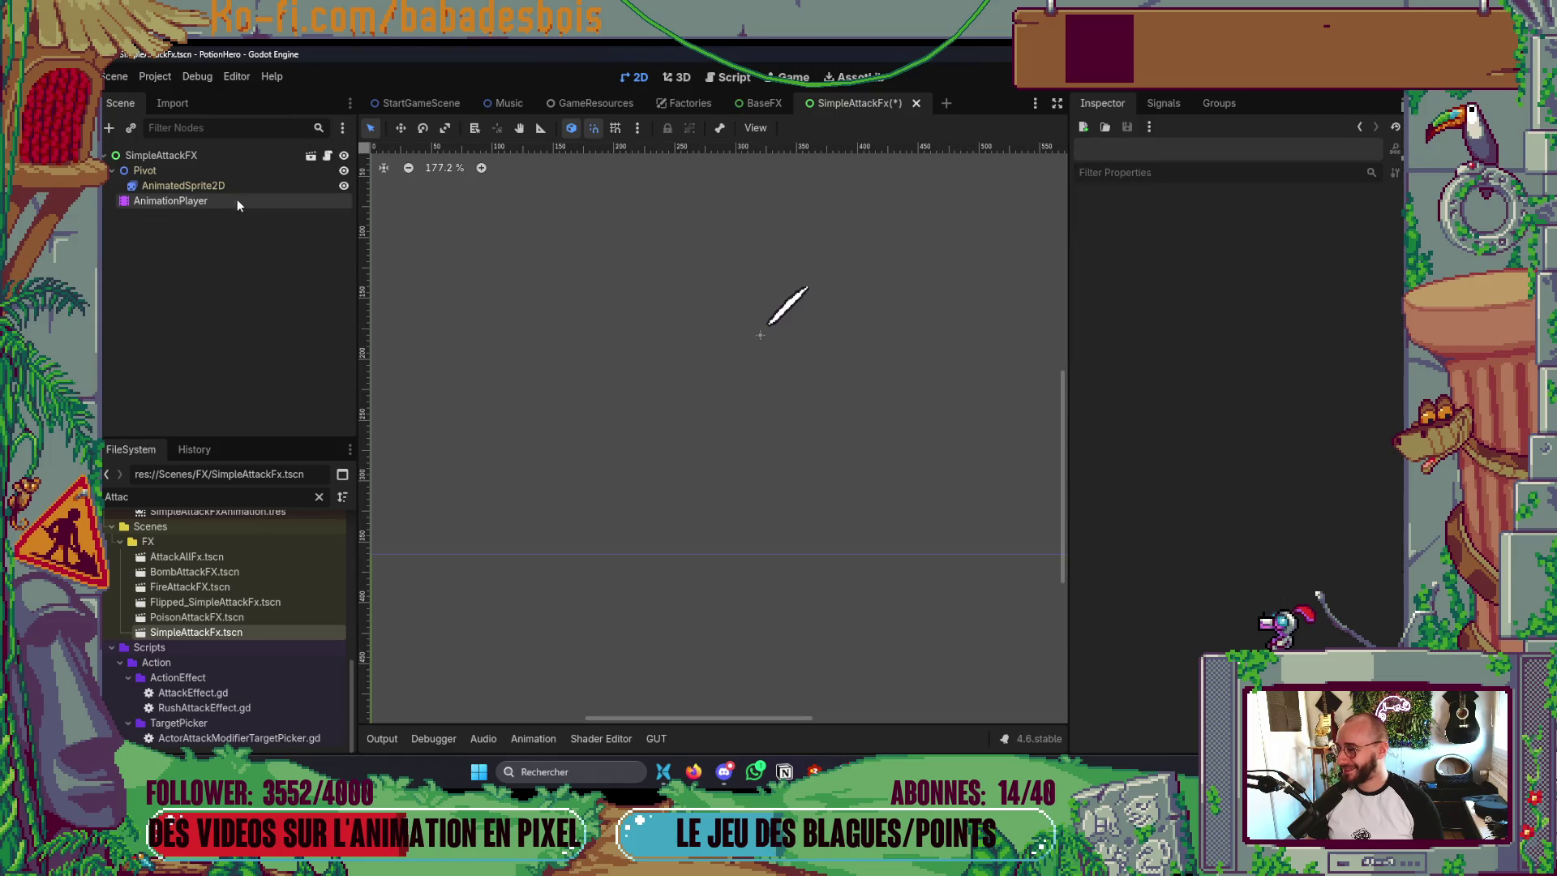
- Create a new animation named default in the Animation panel
left_click(582, 459)
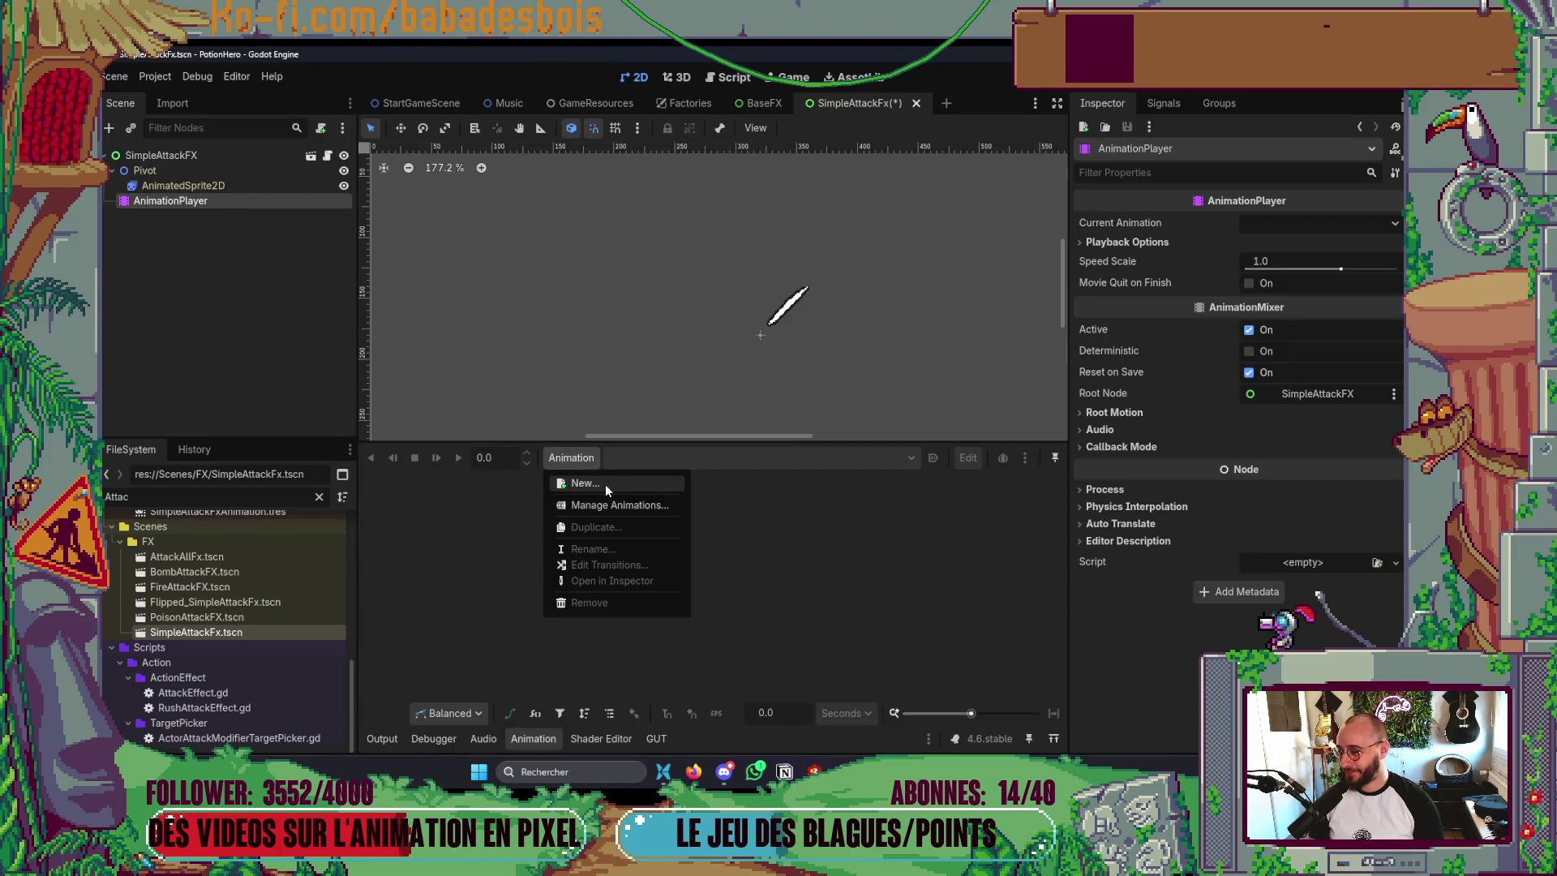
left_click(605, 483)
type("defau")
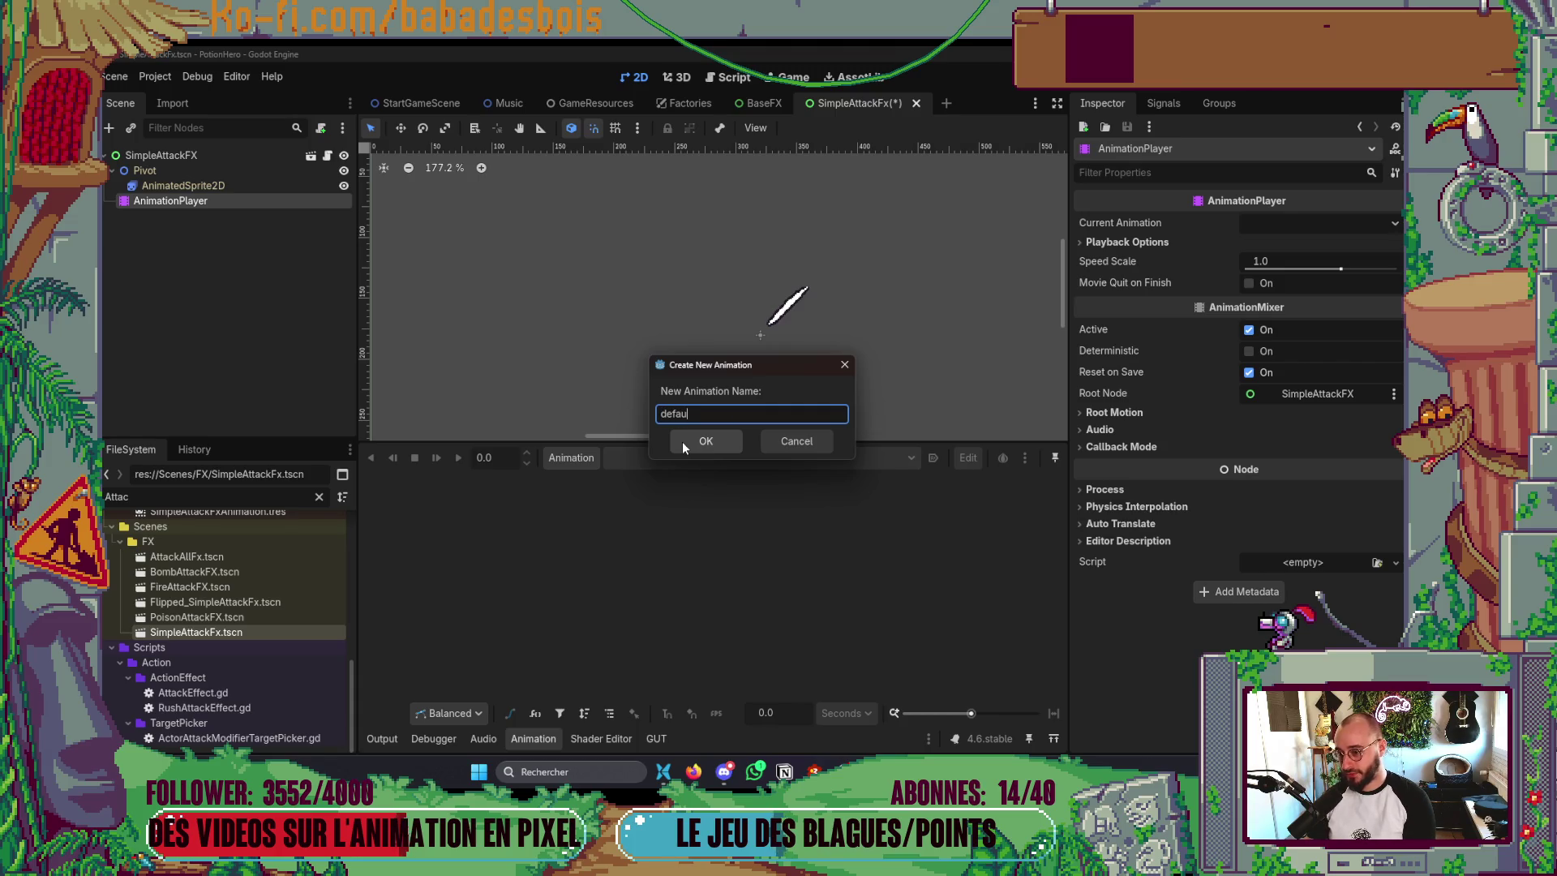
type("lt")
left_click(682, 441)
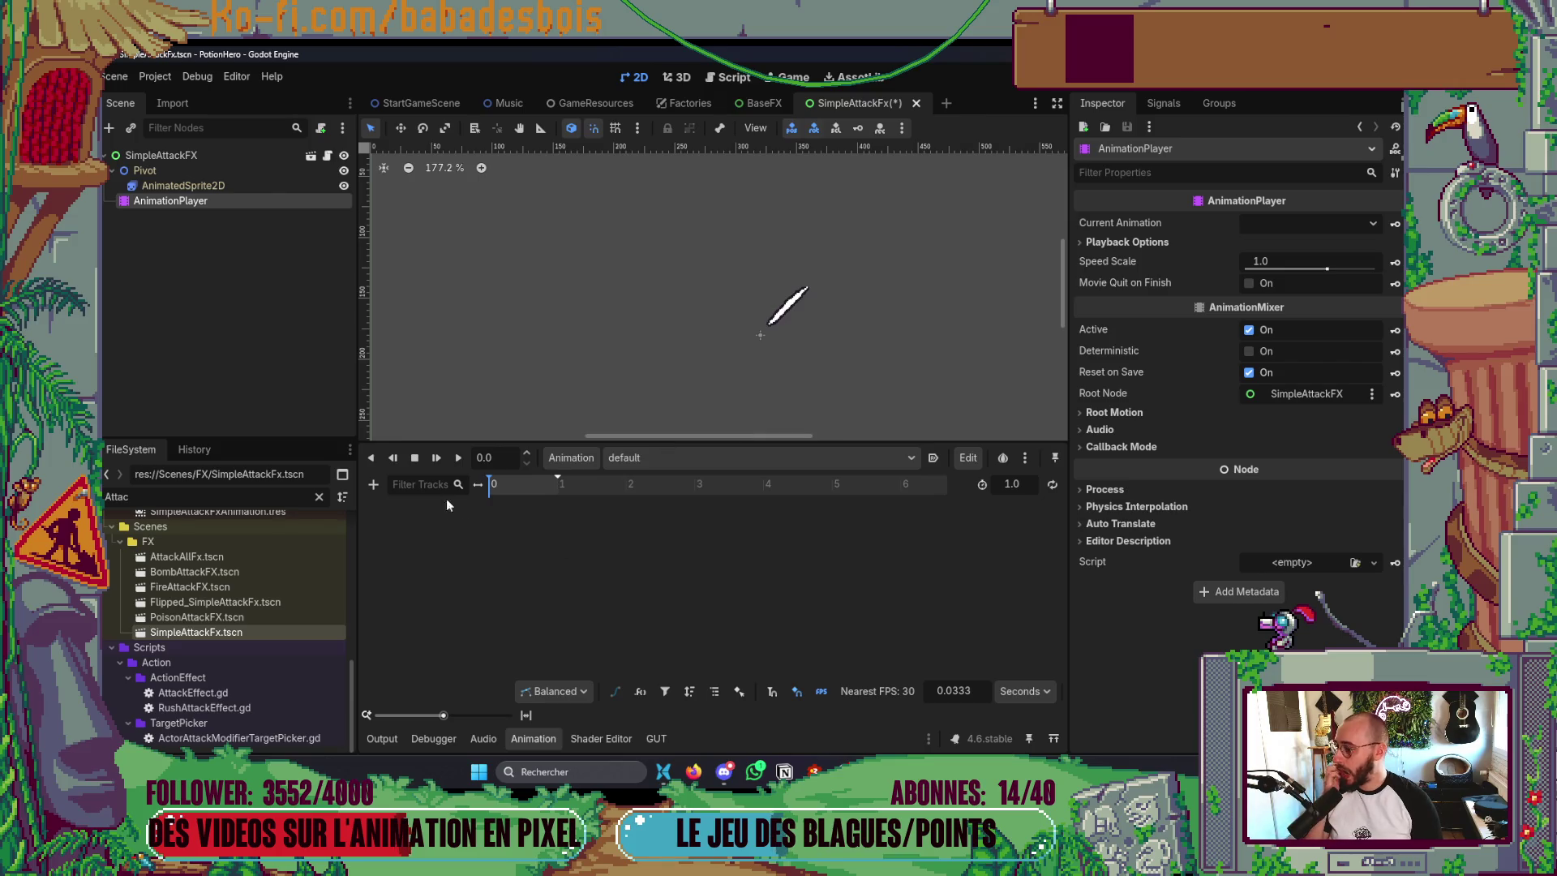
- Add a Call Method track targeting SimpleAttackFX, abandoning an initial property track
left_click(372, 484)
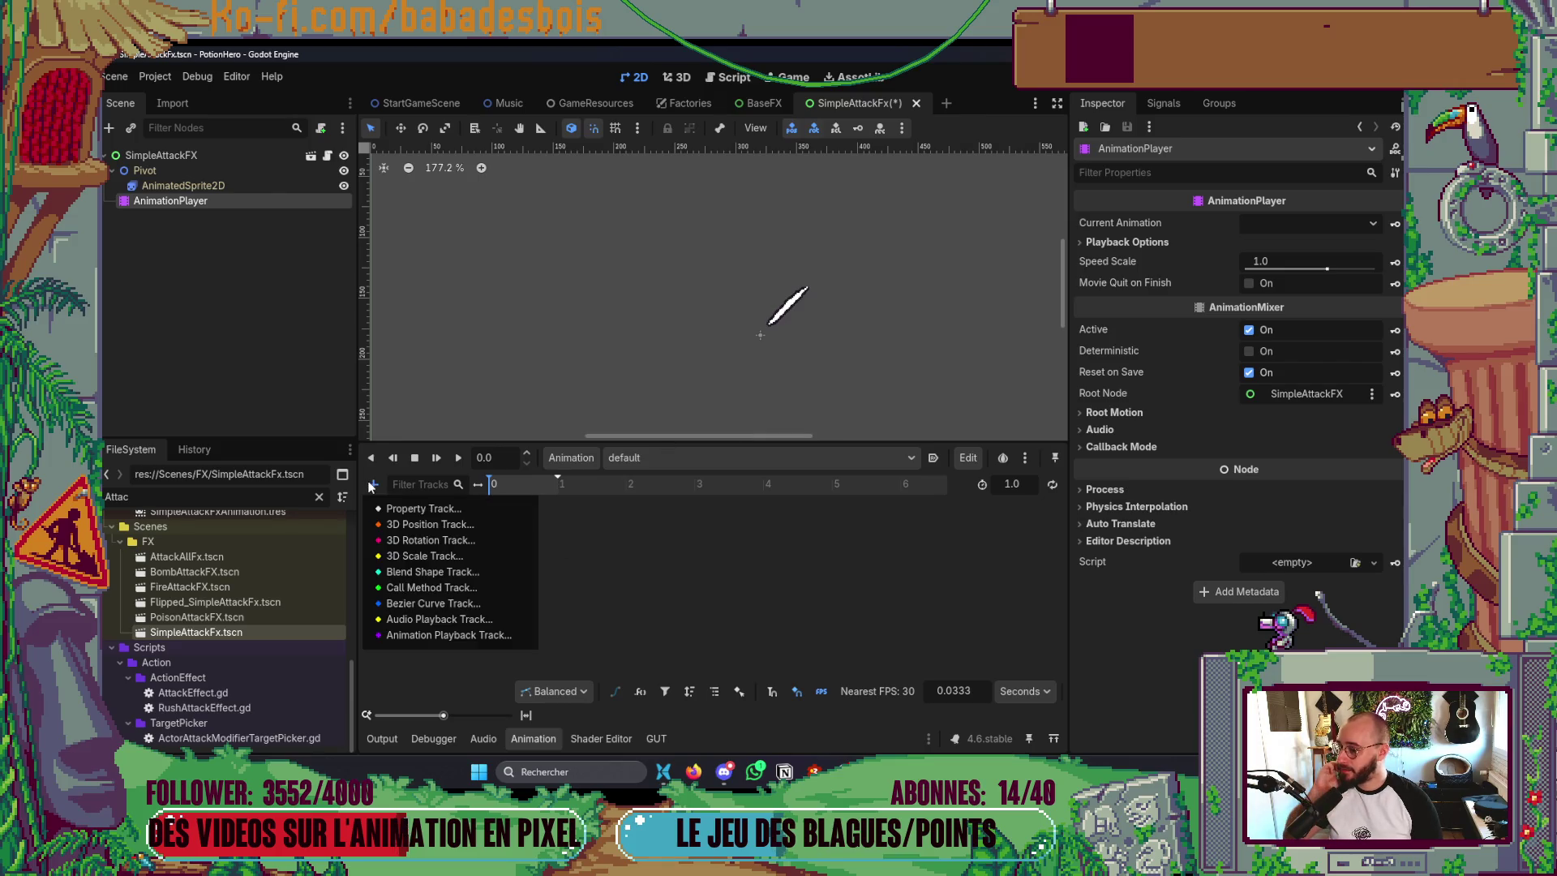
left_click(413, 508)
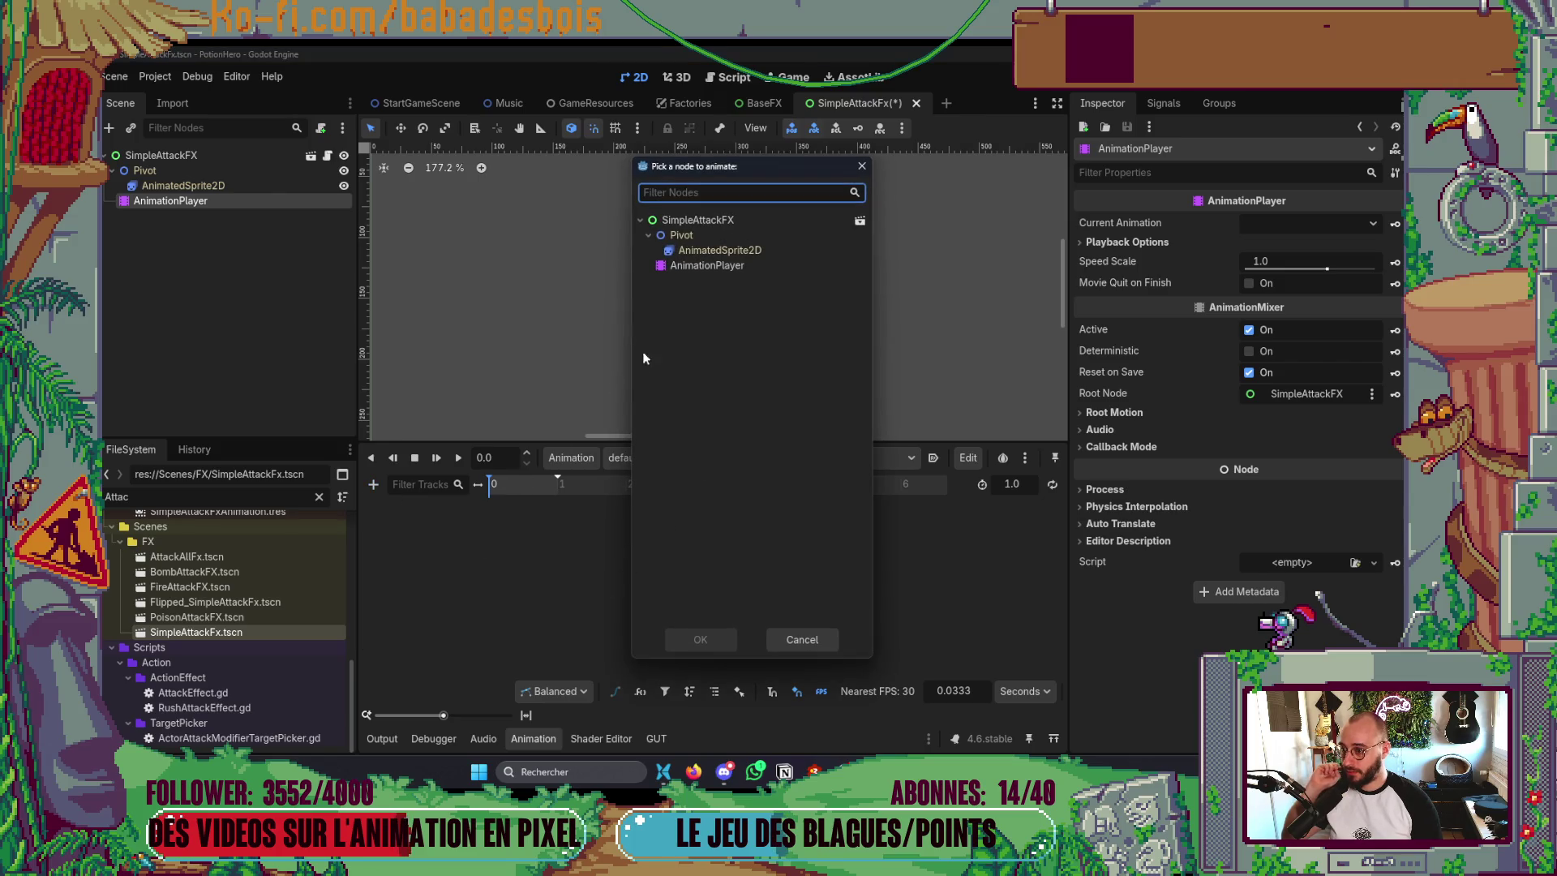
double_click(714, 221)
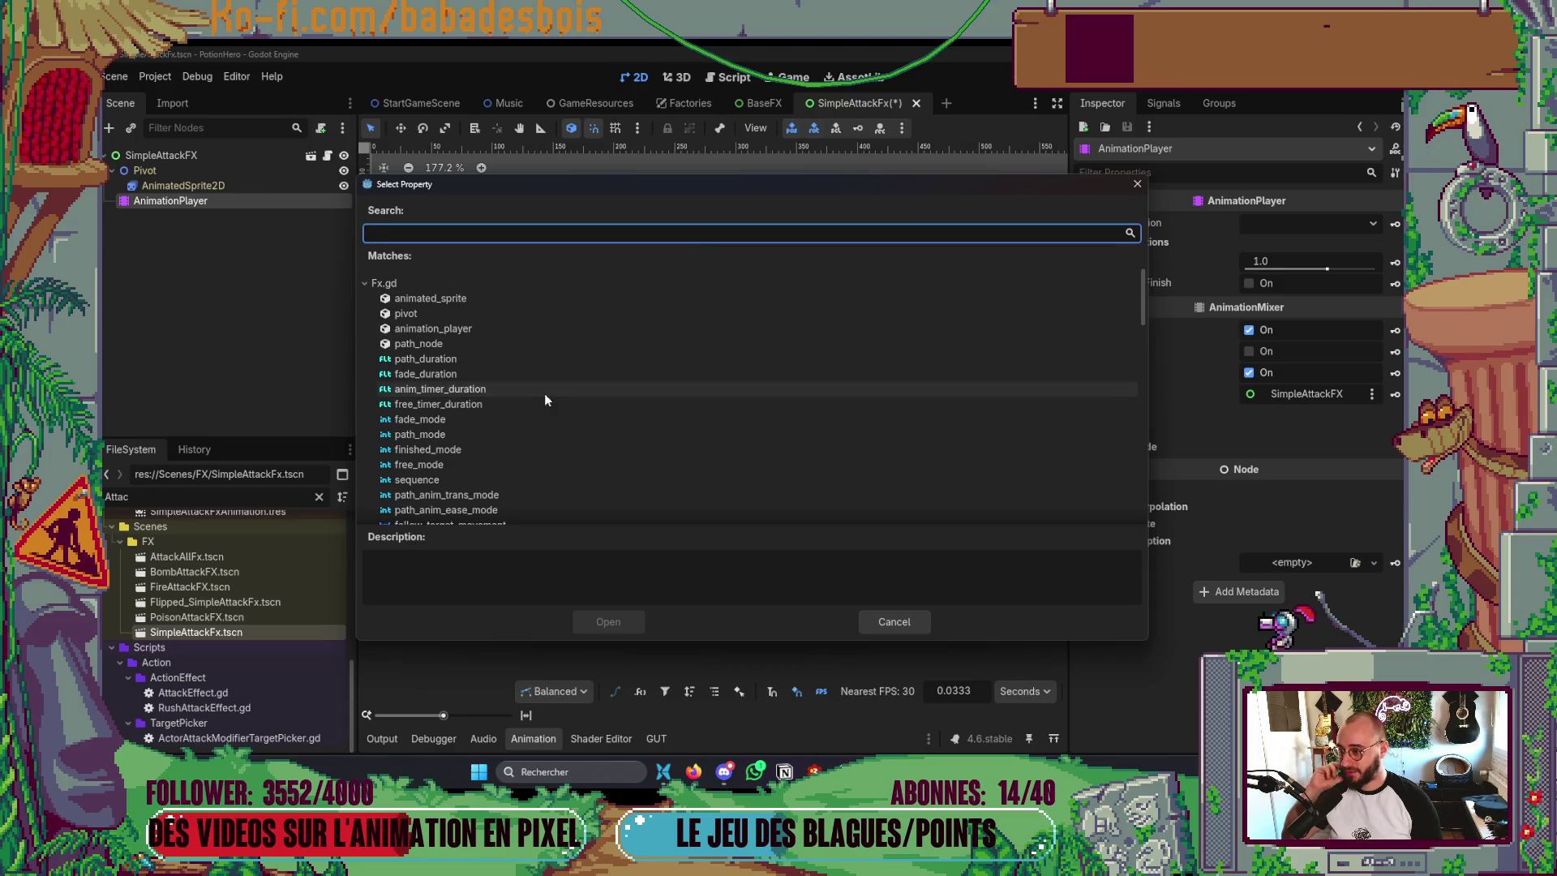
key("Escape")
left_click(373, 485)
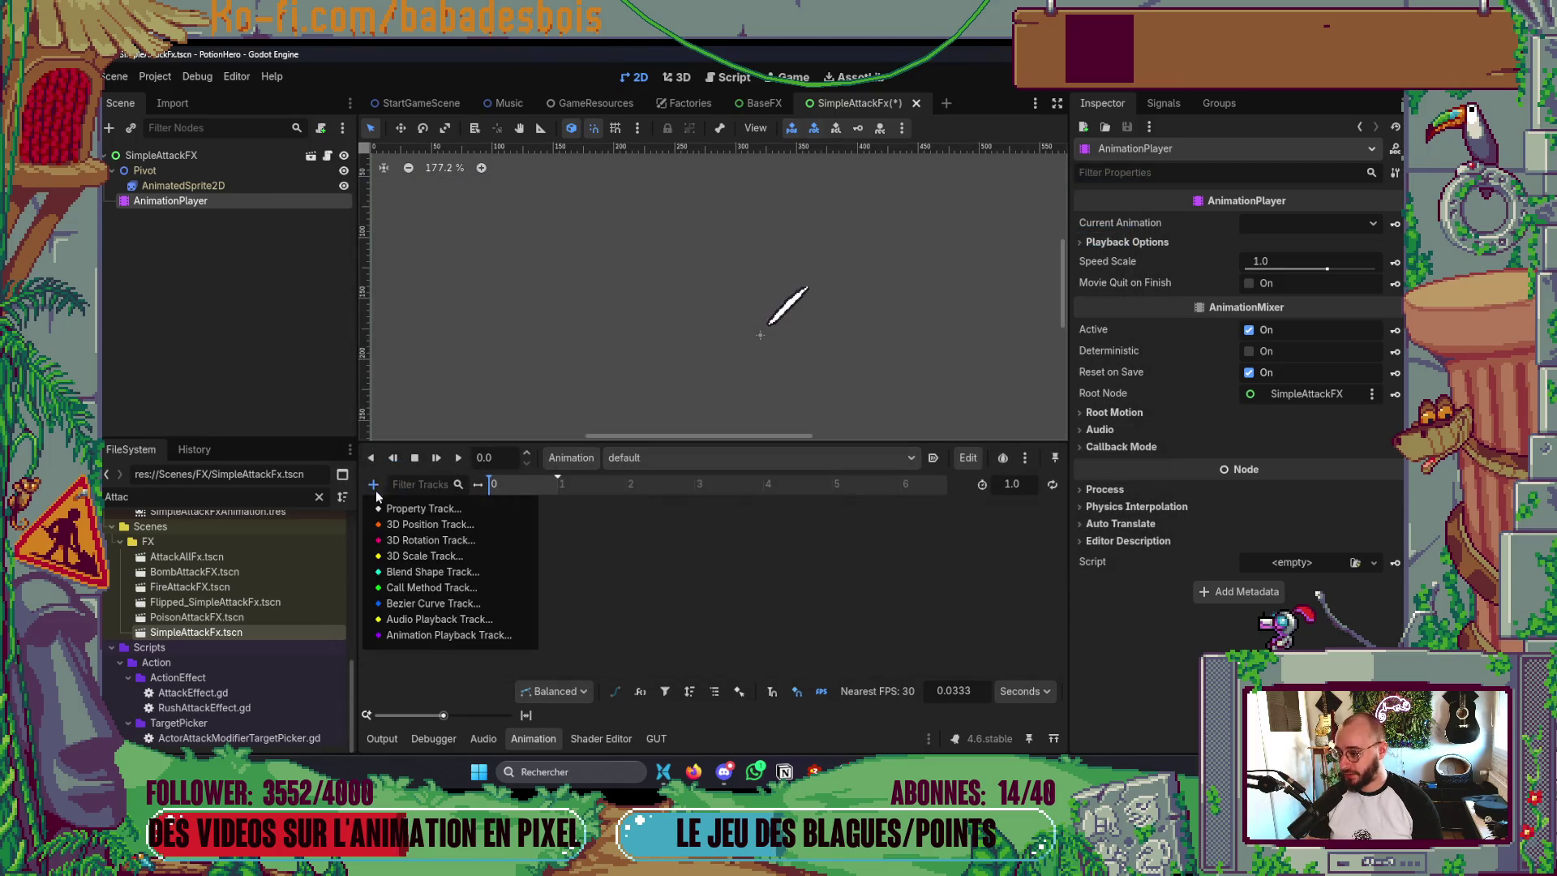
left_click(446, 586)
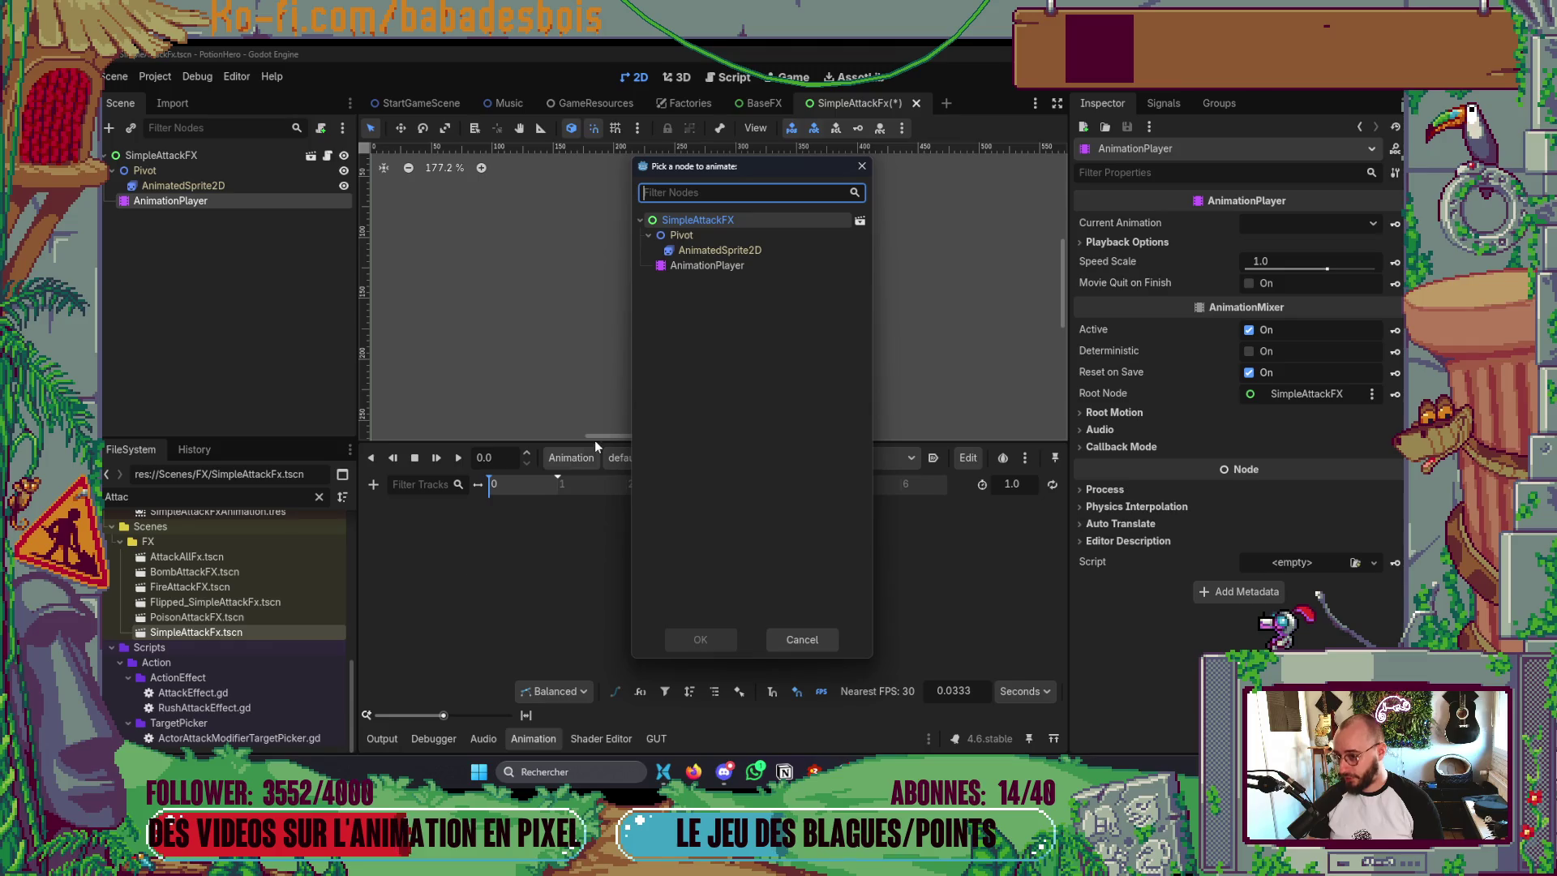
double_click(717, 217)
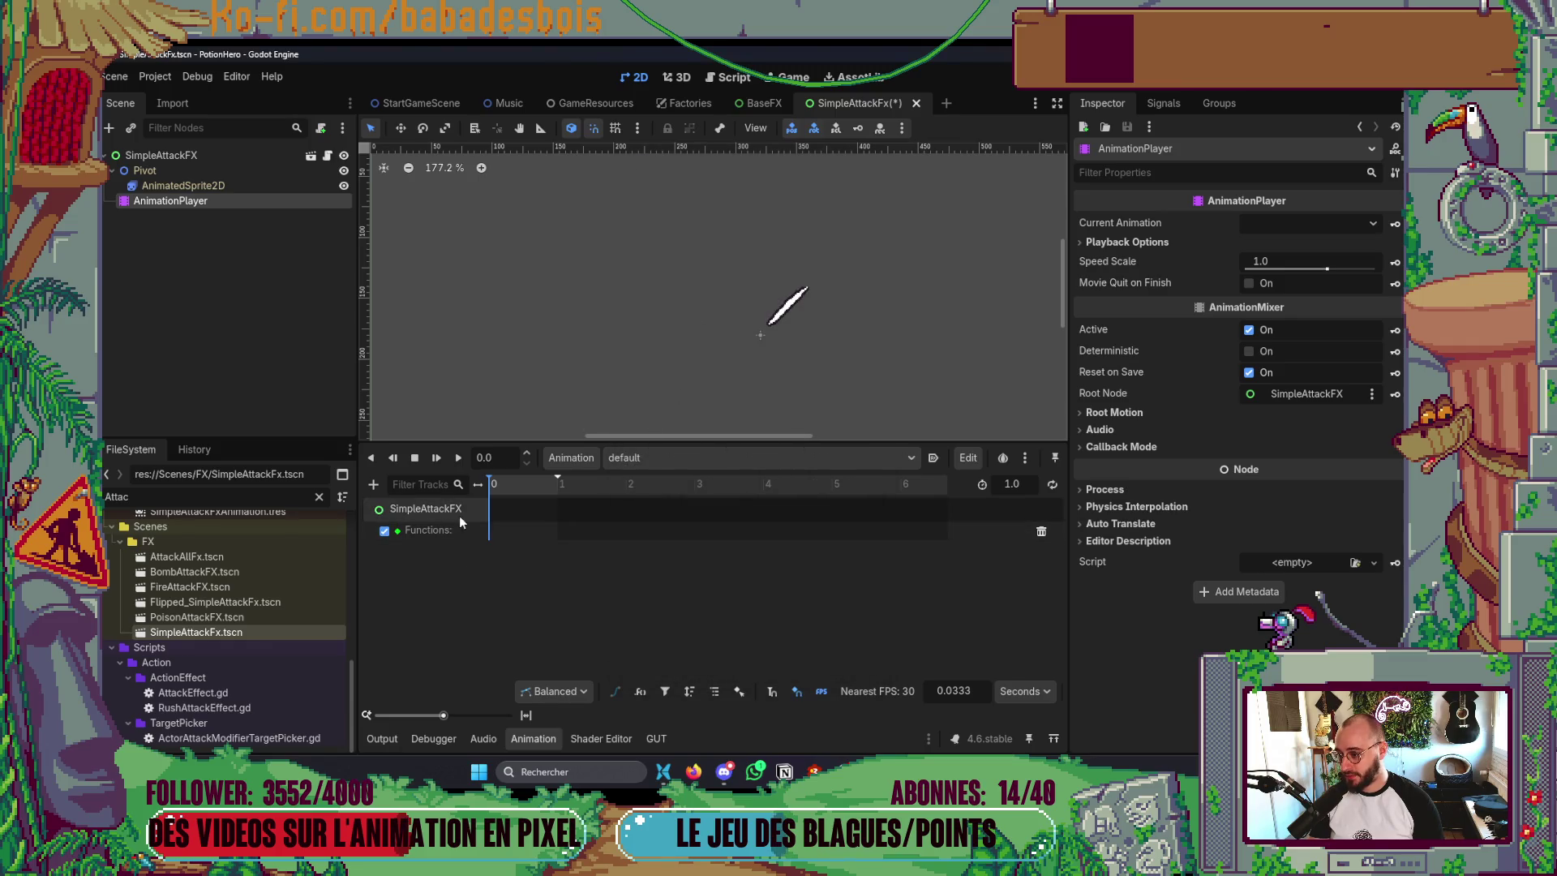
- Insert a play_sound method key at the start of the Functions track
right_click(492, 532)
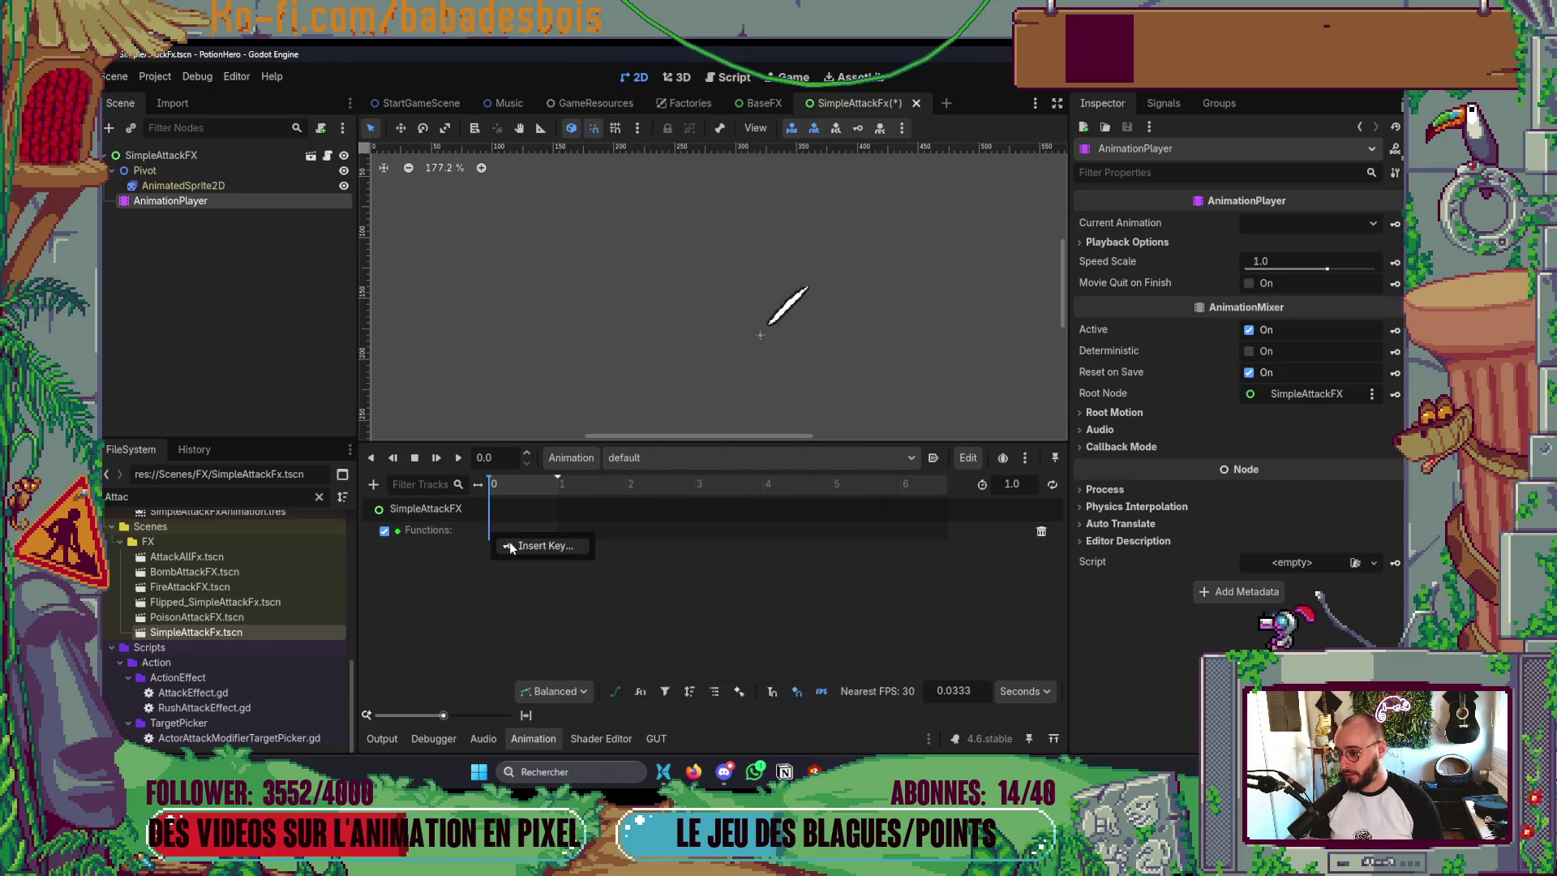
left_click(513, 543)
type("play")
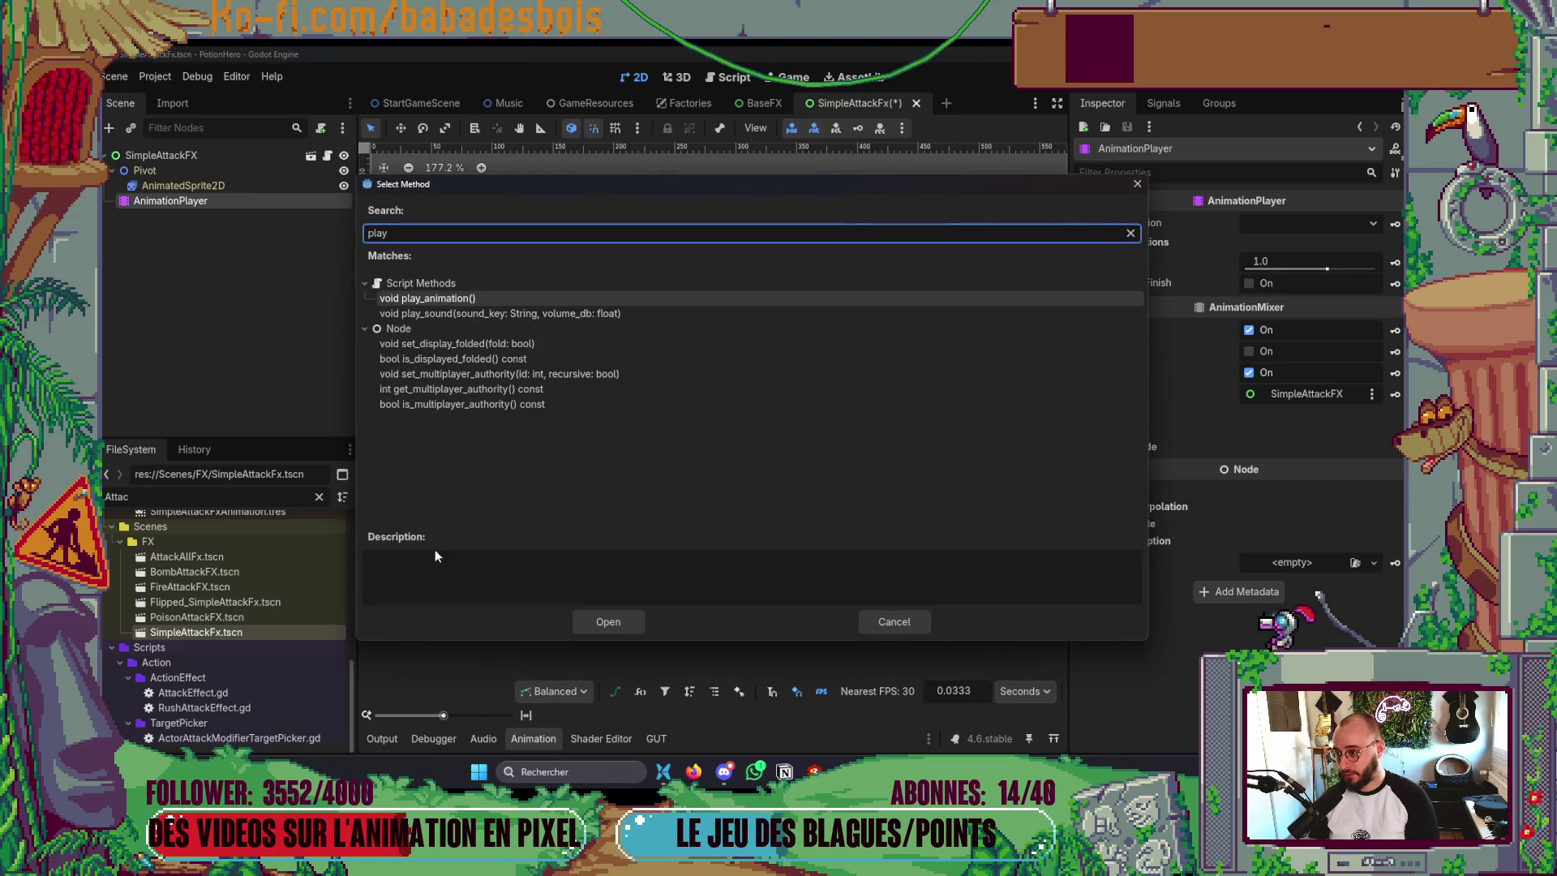
key("Down")
key("Return")
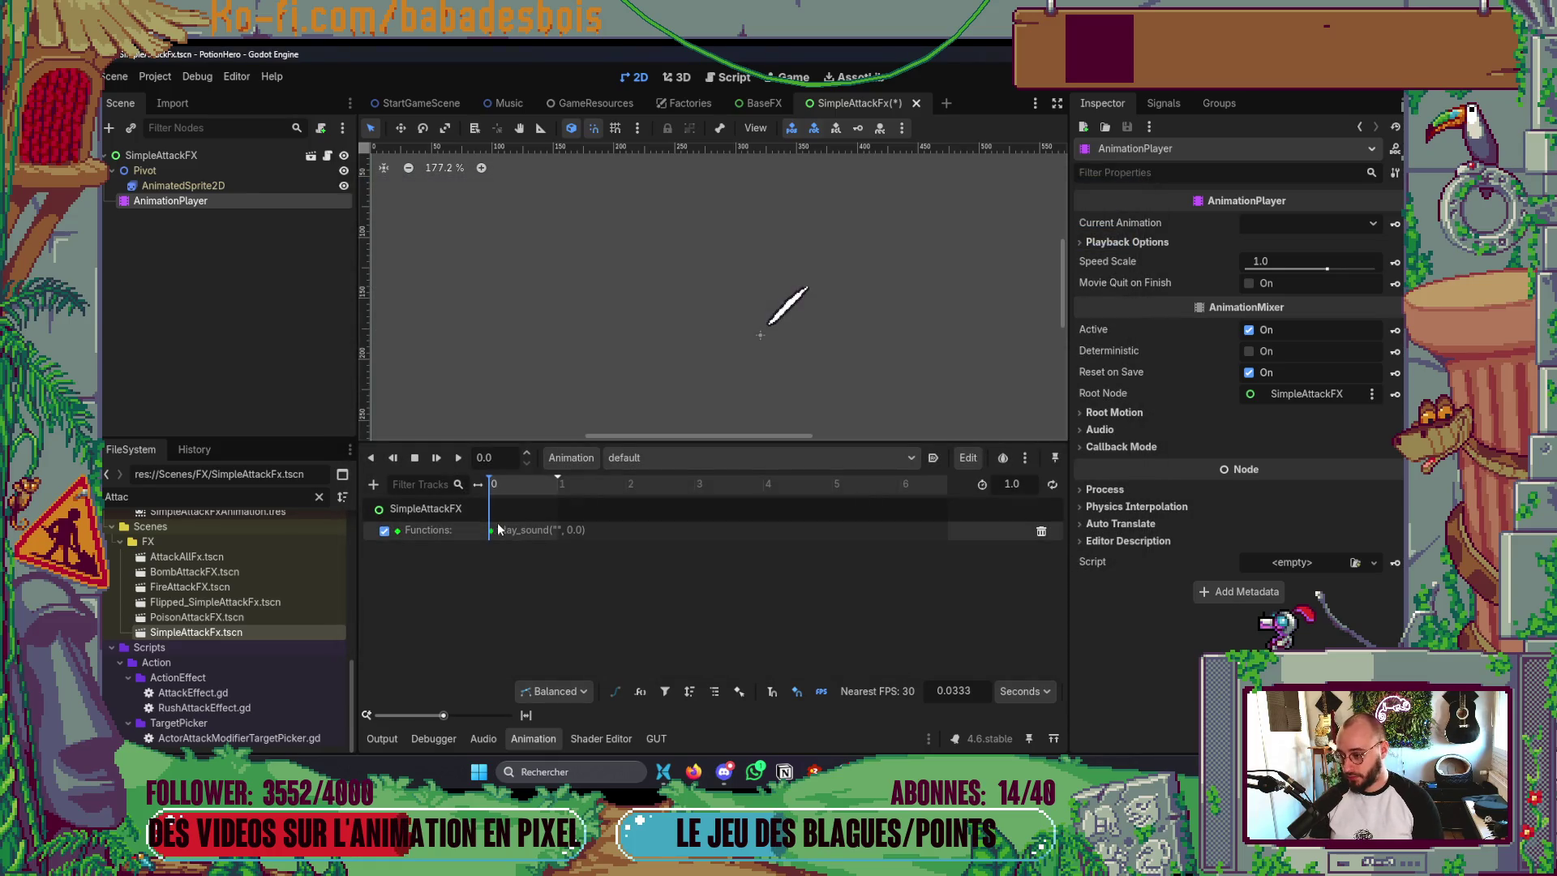
- Set the play_sound key's arguments to "SwordSwing" and volume 0.0 in the Inspector
left_click(492, 531)
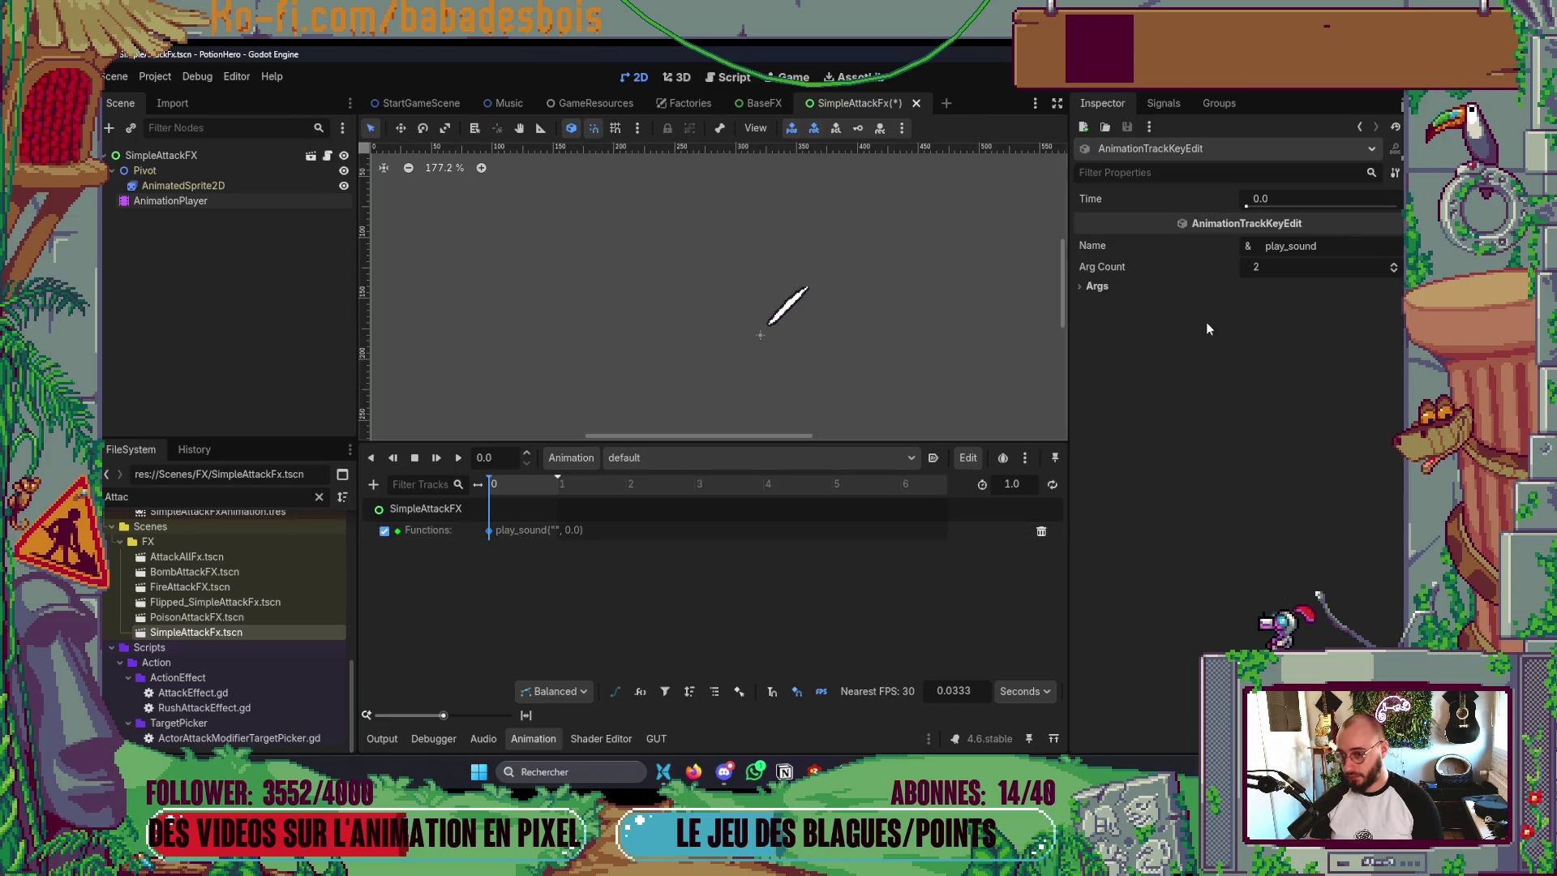
left_click(1265, 285)
left_click(1231, 302)
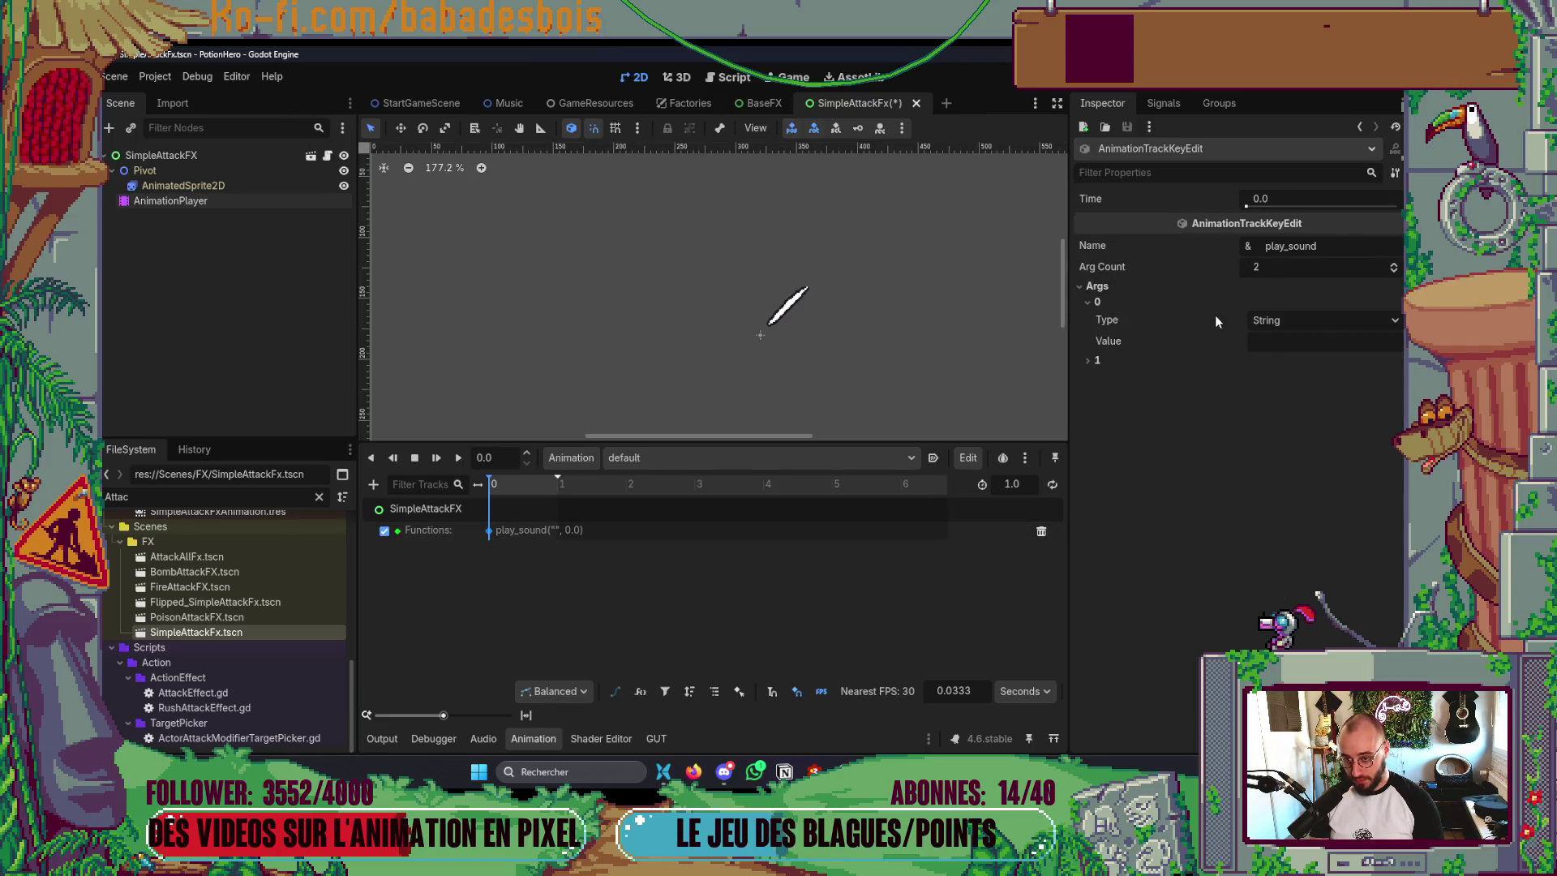
type("SwordSwing")
left_click(1127, 363)
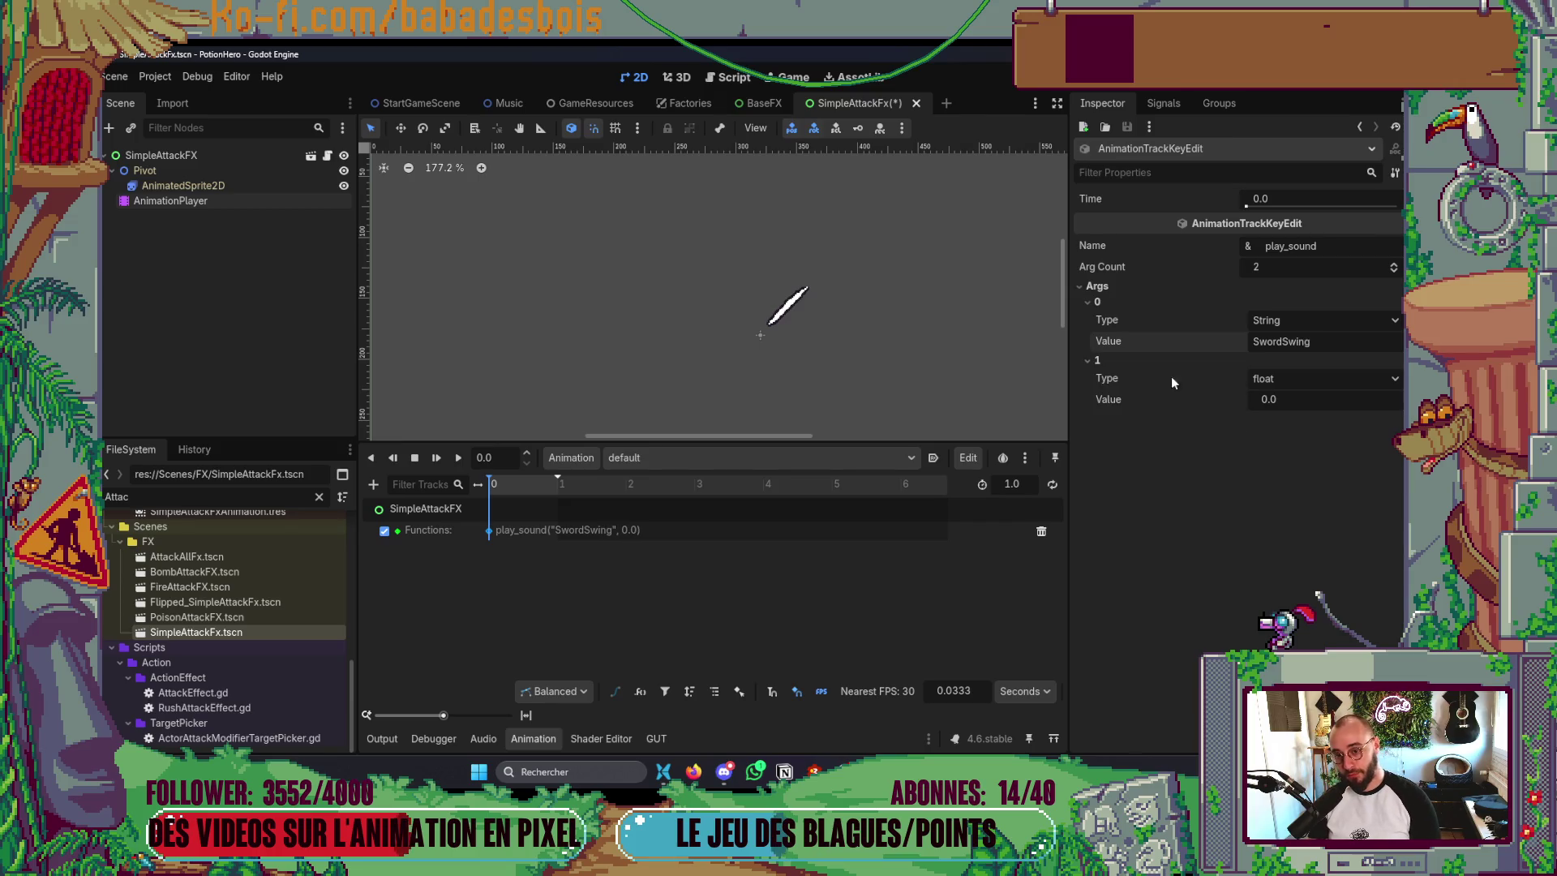
left_click(1296, 459)
- Turn on autoplay for the default animation and save the scene
left_click_drag(909, 385, 913, 349)
key("ctrl+s")
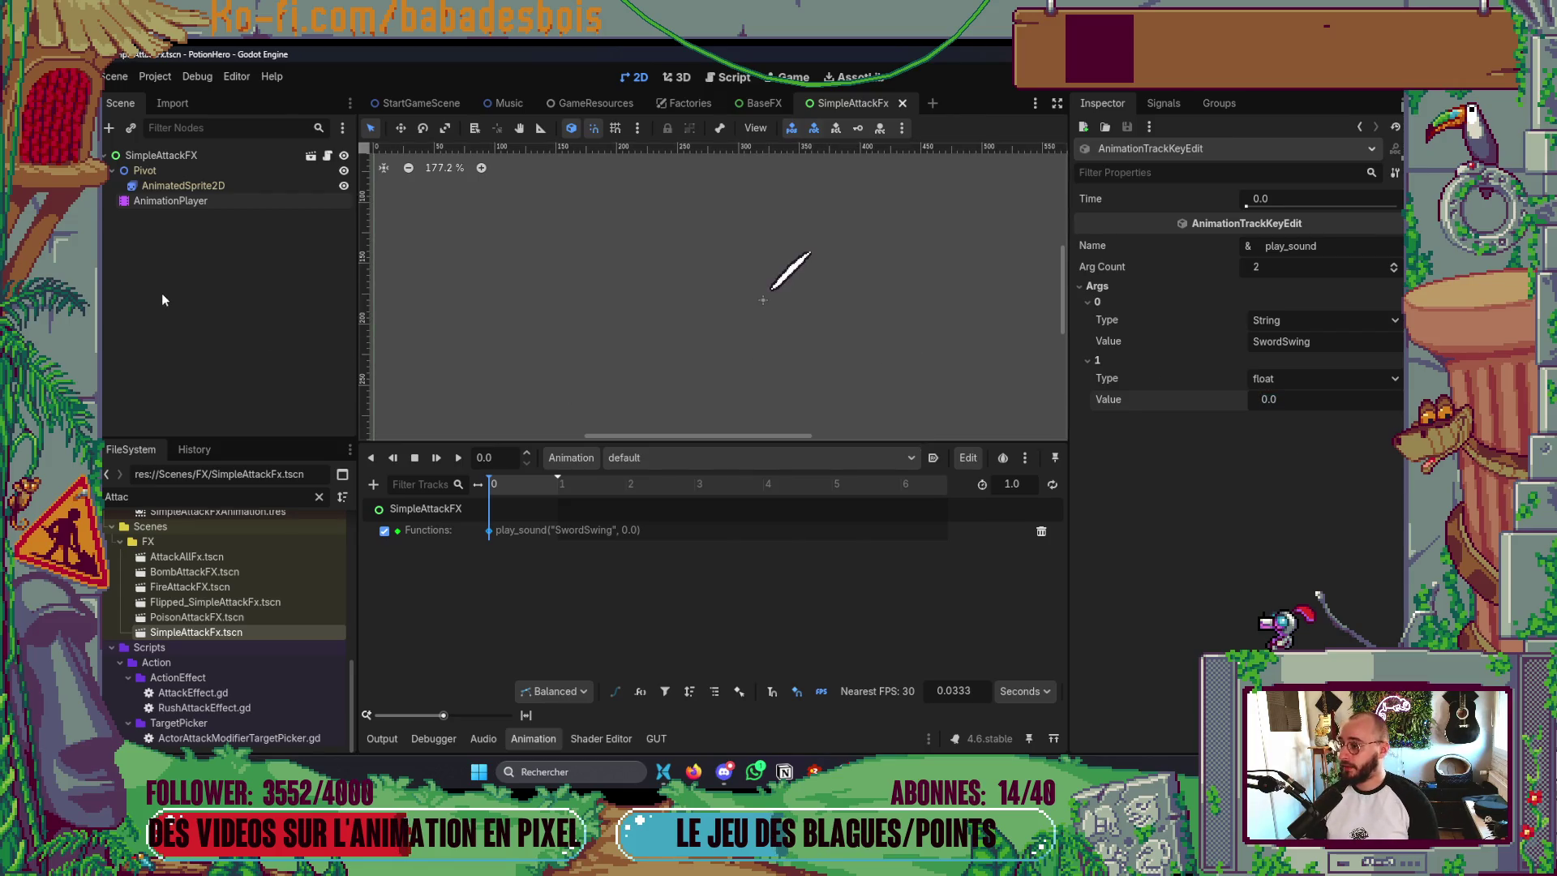
left_click(939, 460)
scroll(1028, 245, "down", 2)
key("ctrl+s")
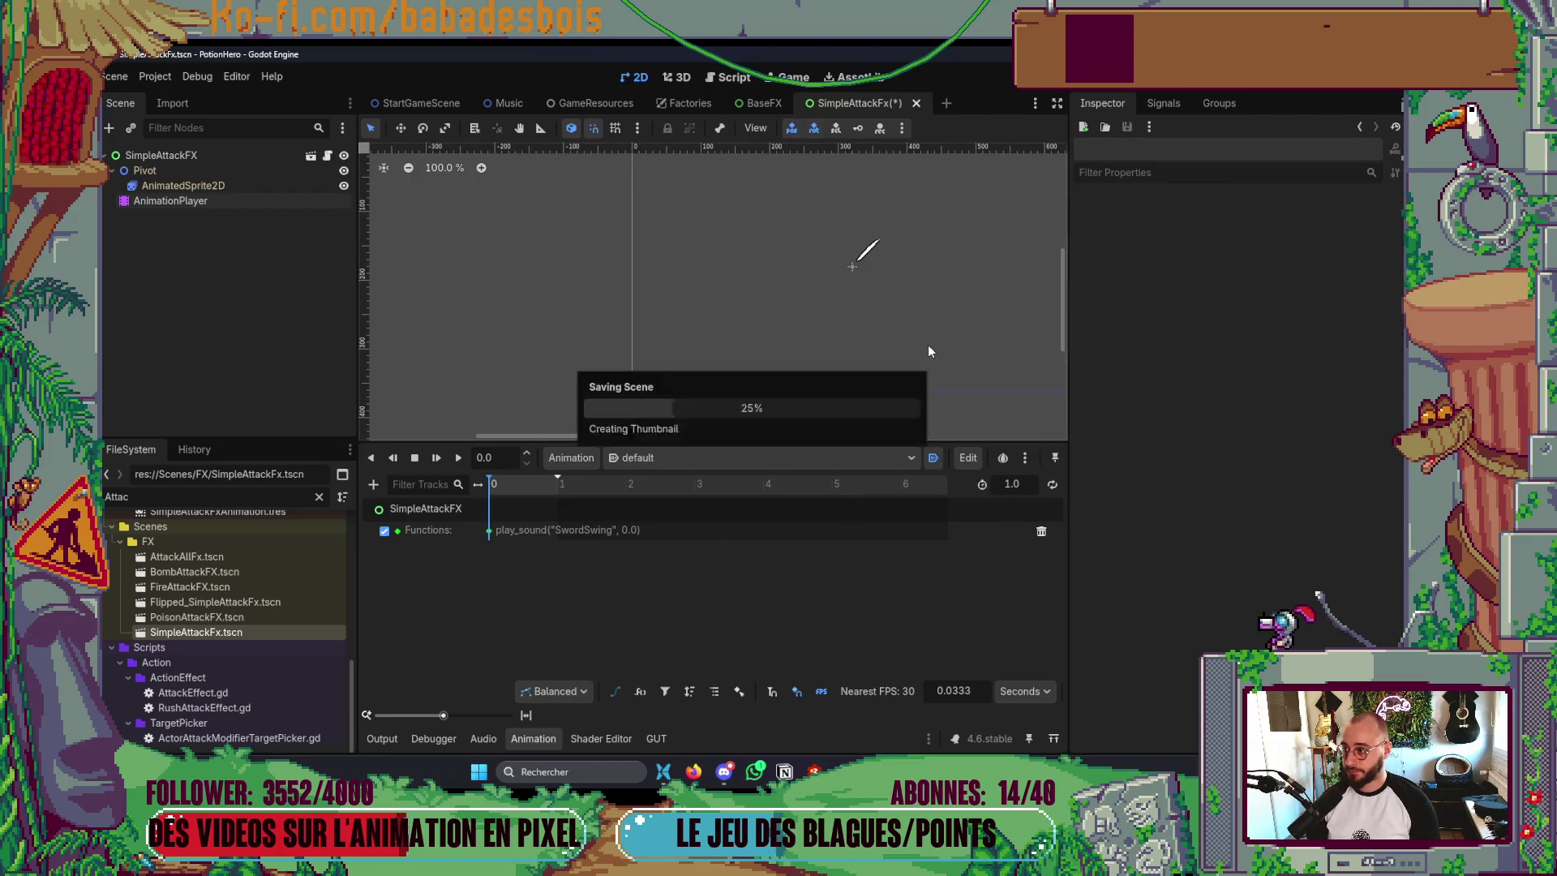
- Glance at the code editor, then start dragging the play_sound key later in the timeline
key("alt+Tab")
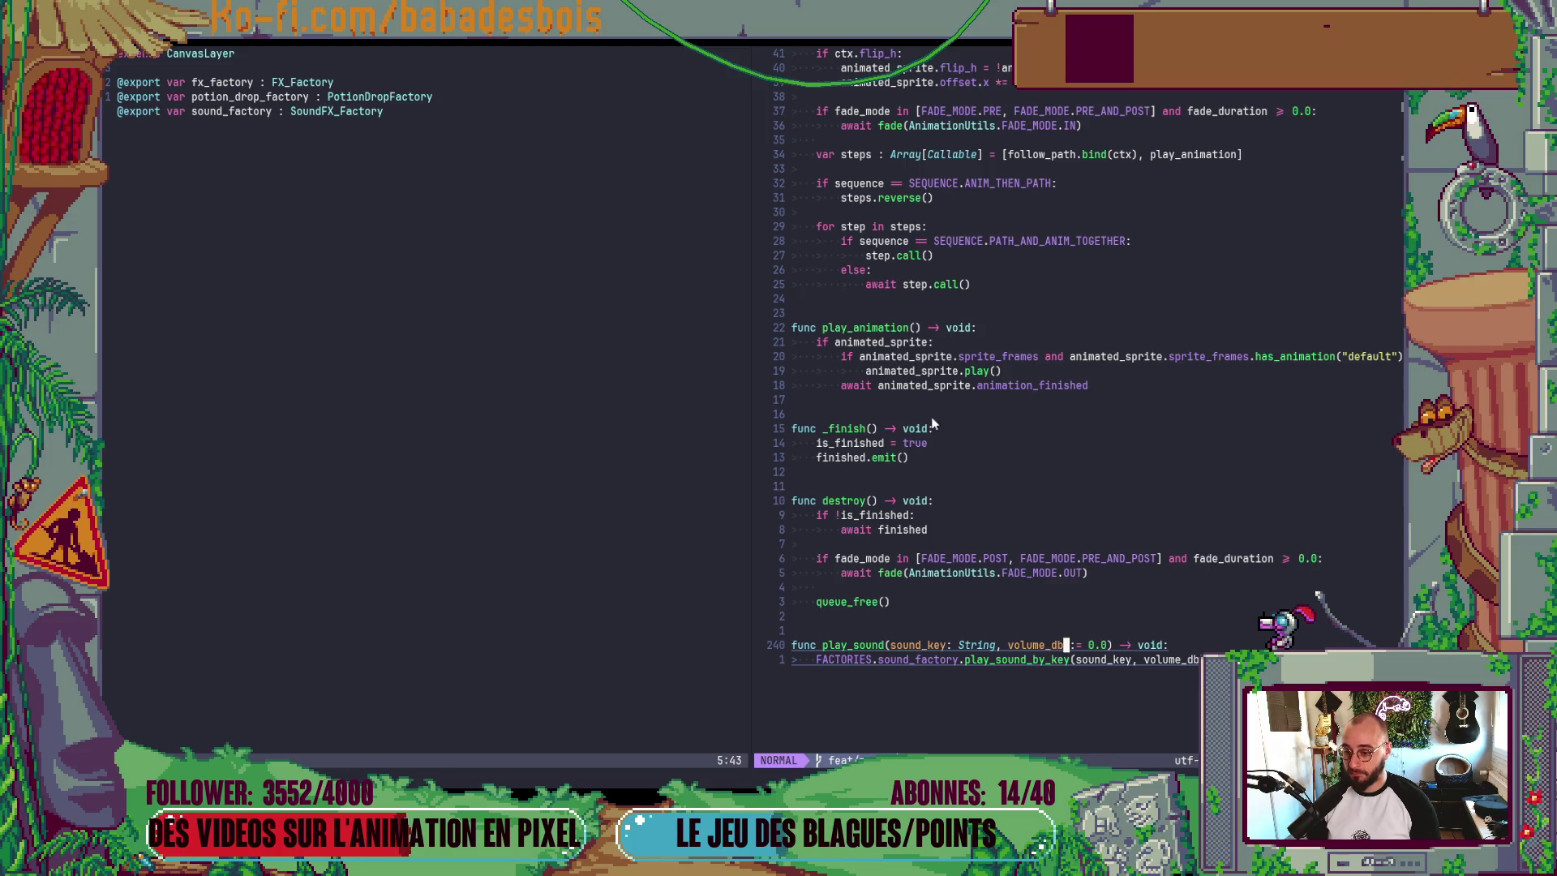
scroll(1179, 648, "up", 3)
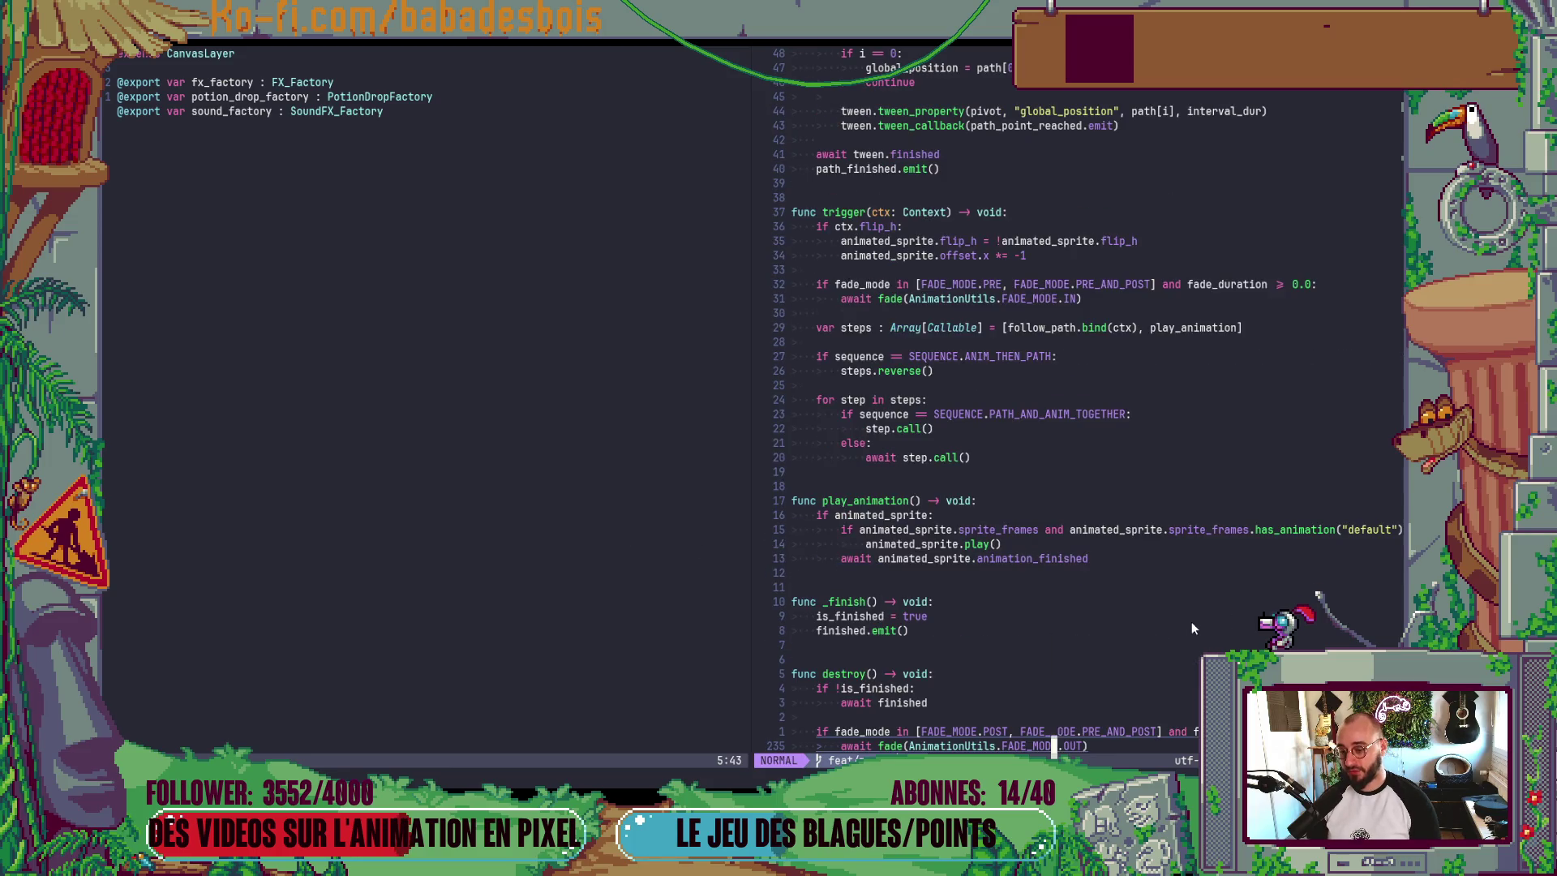
key("alt+Tab")
mouse_move(489, 530)
left_mouse_down()
mouse_move(526, 531)
mouse_move(489, 530)
left_mouse_up()
scroll(839, 372, "down", 1)
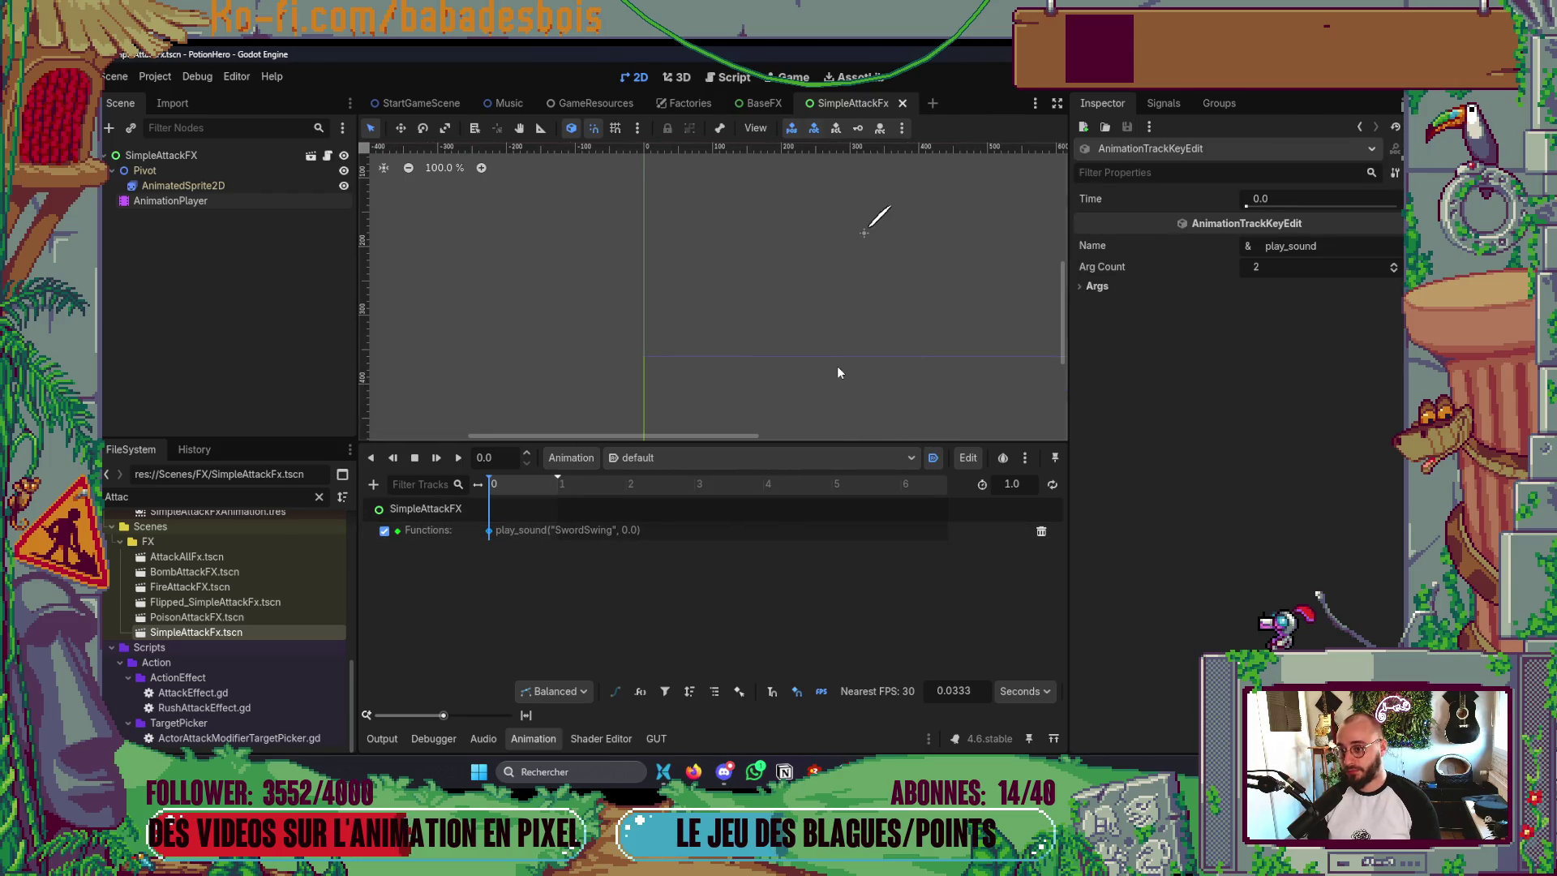
- Shift the play_sound key to 0.1 s on the Functions track and collapse the Animation panel
left_click_drag(490, 530, 498, 524)
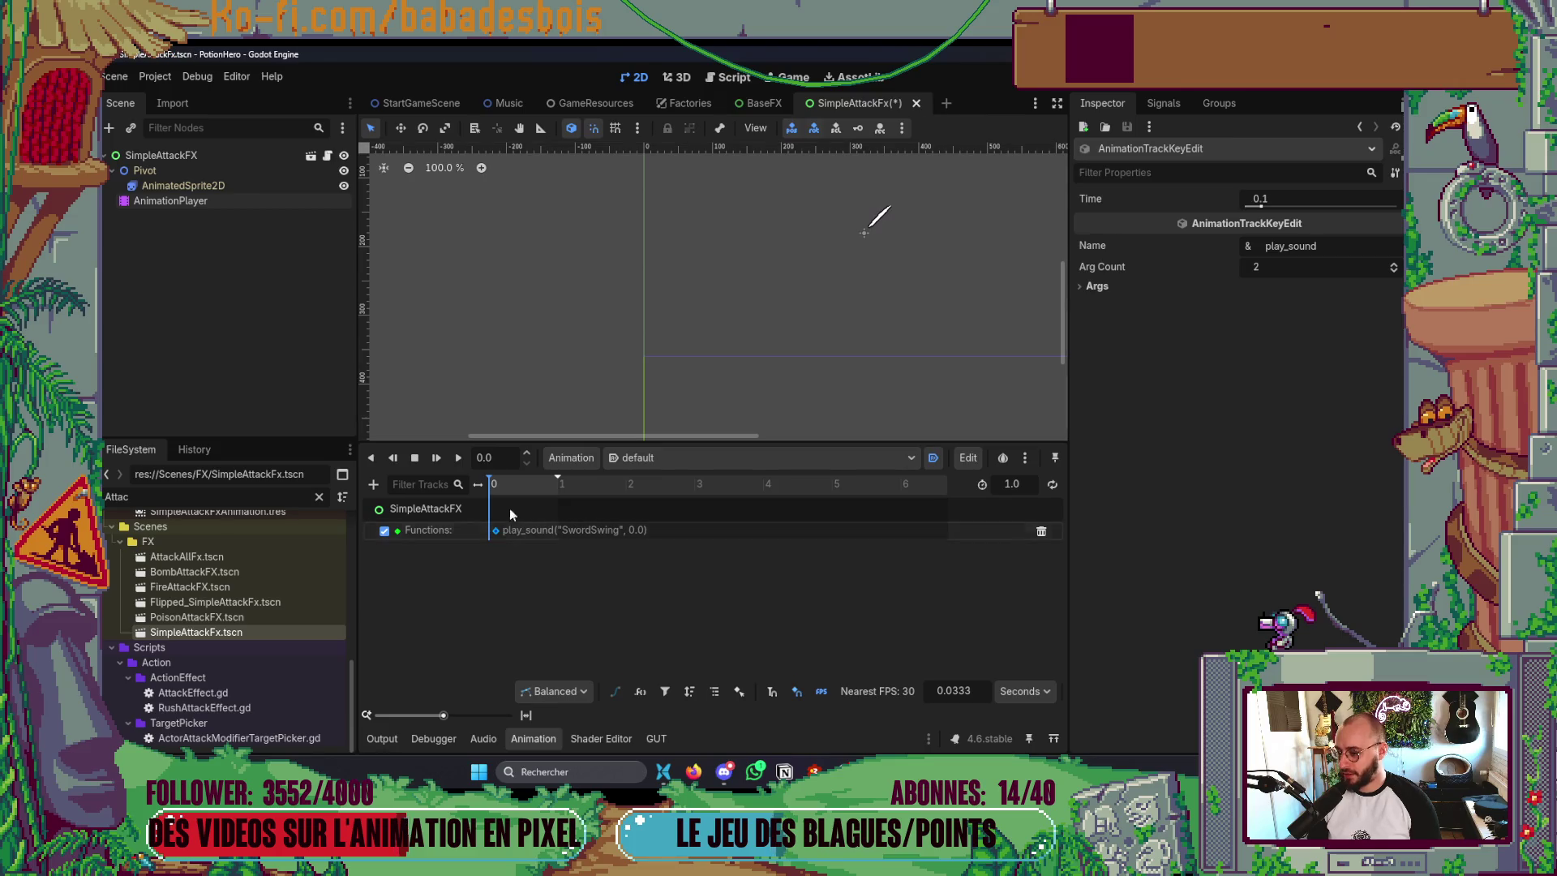
left_click_drag(974, 276, 890, 362)
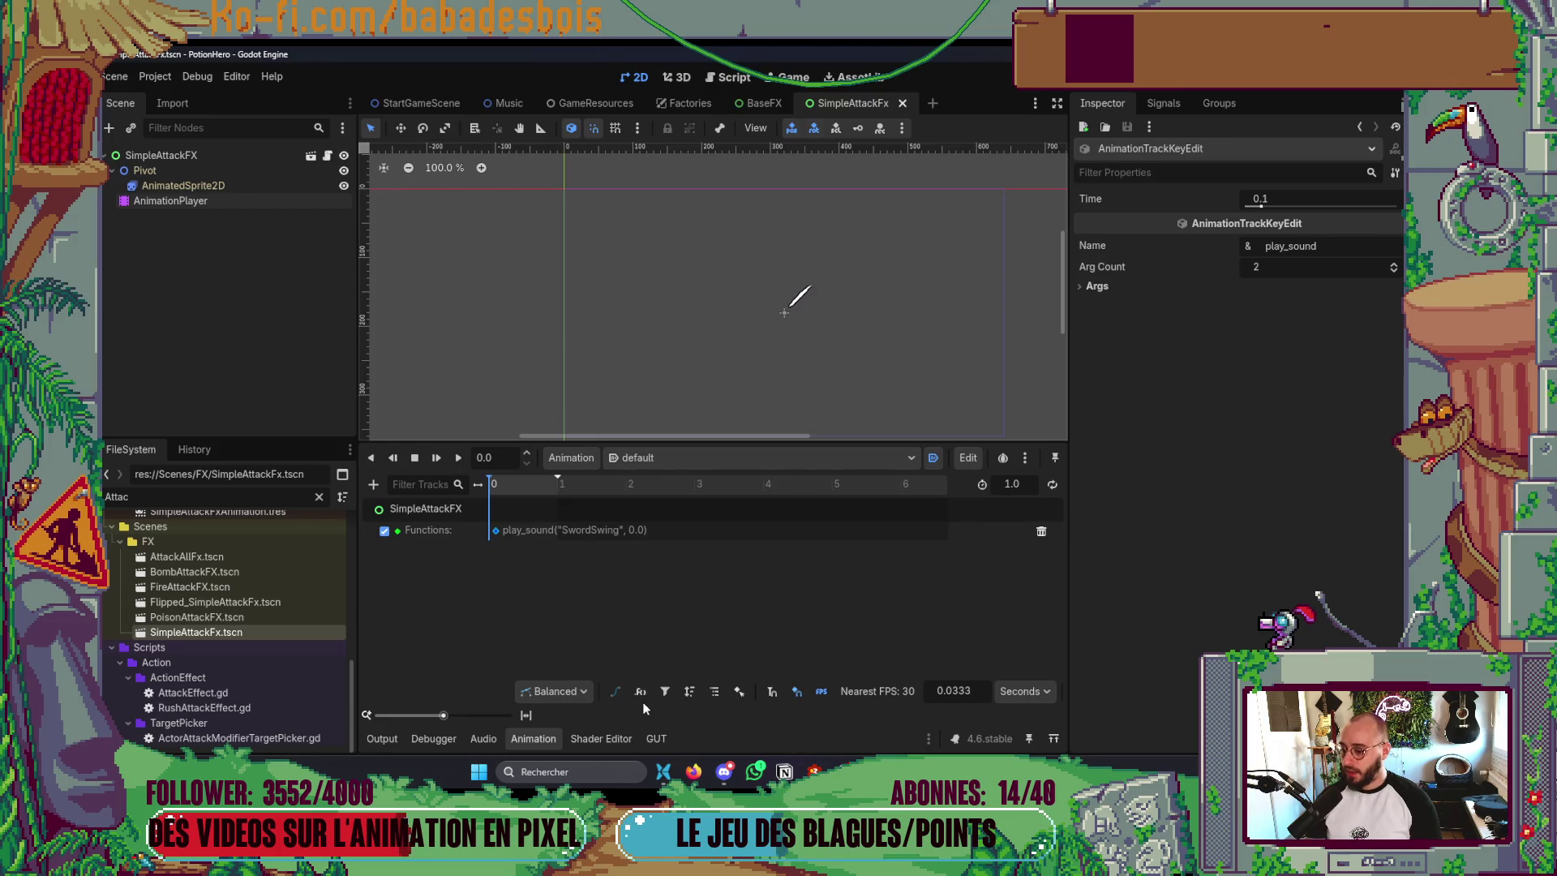
left_click(526, 741)
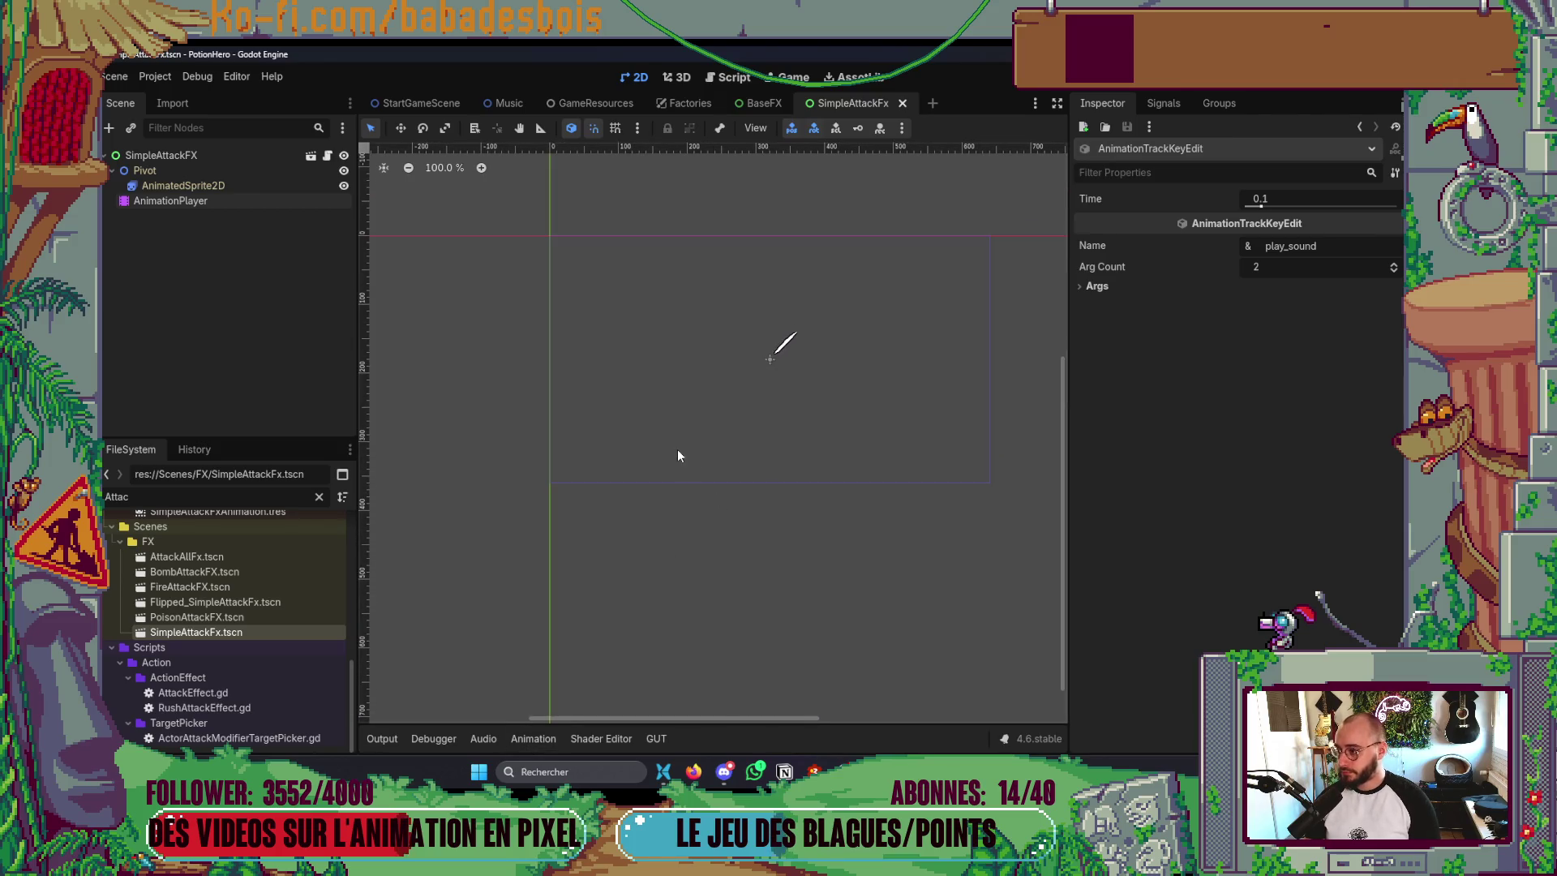
key("alt+Tab")
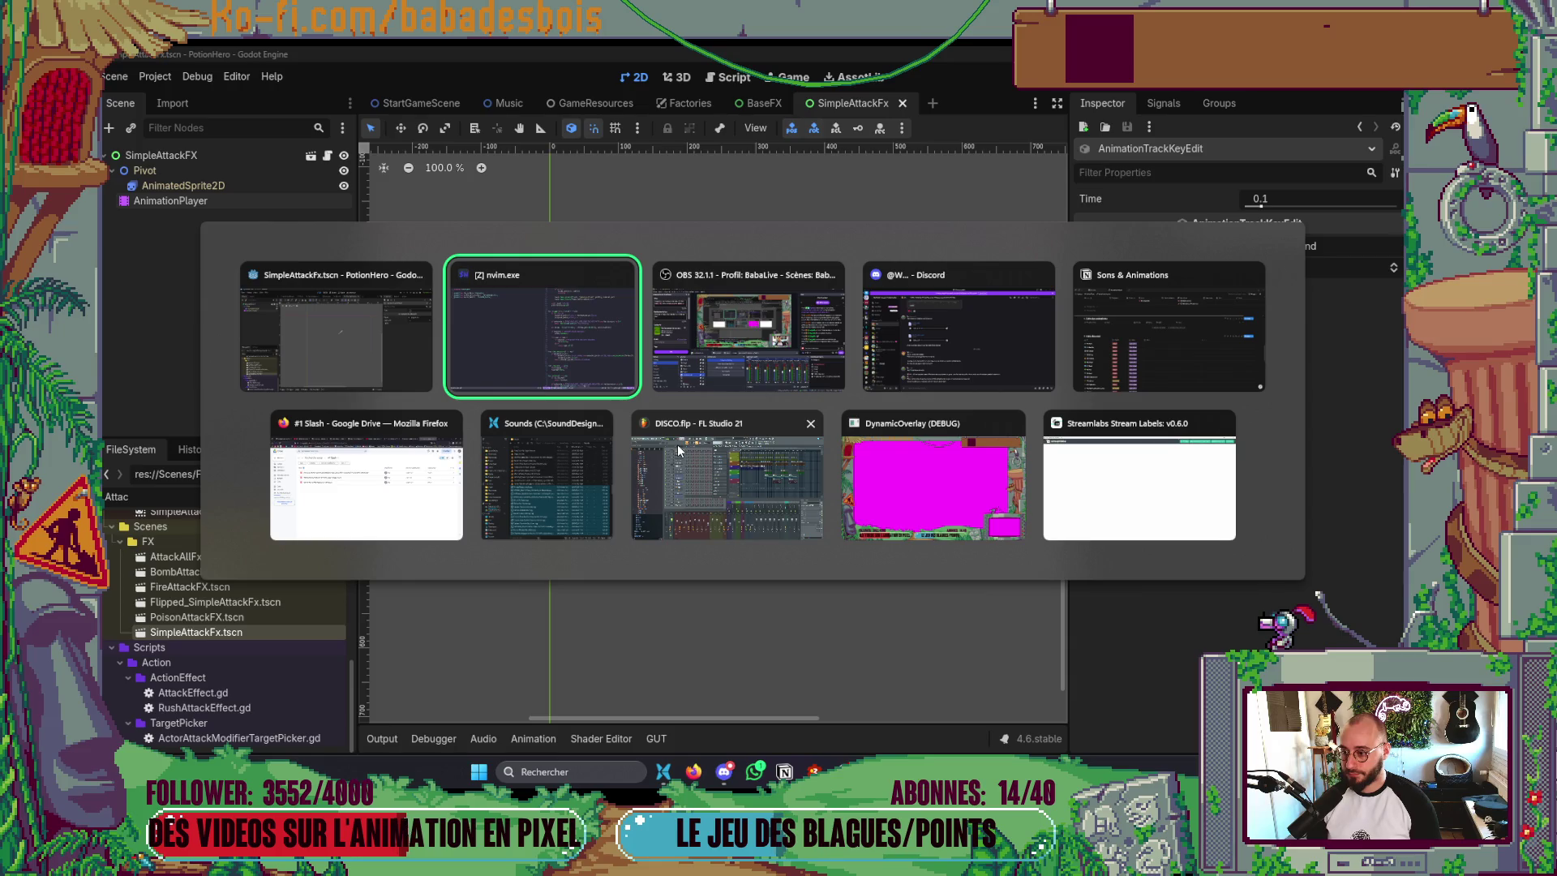
left_click(680, 451)
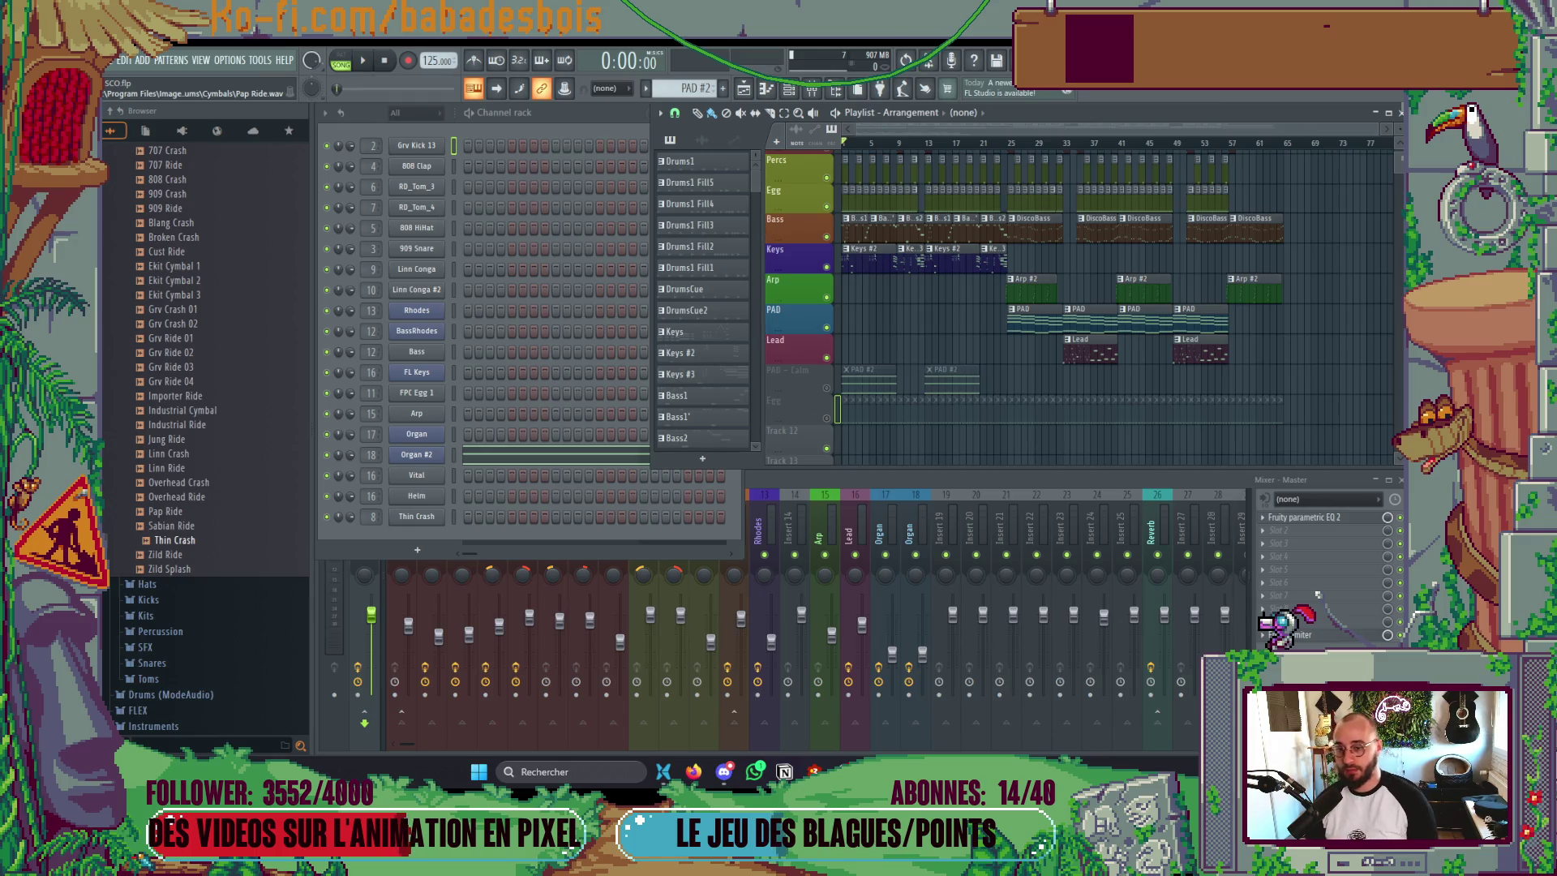
key("alt+Tab")
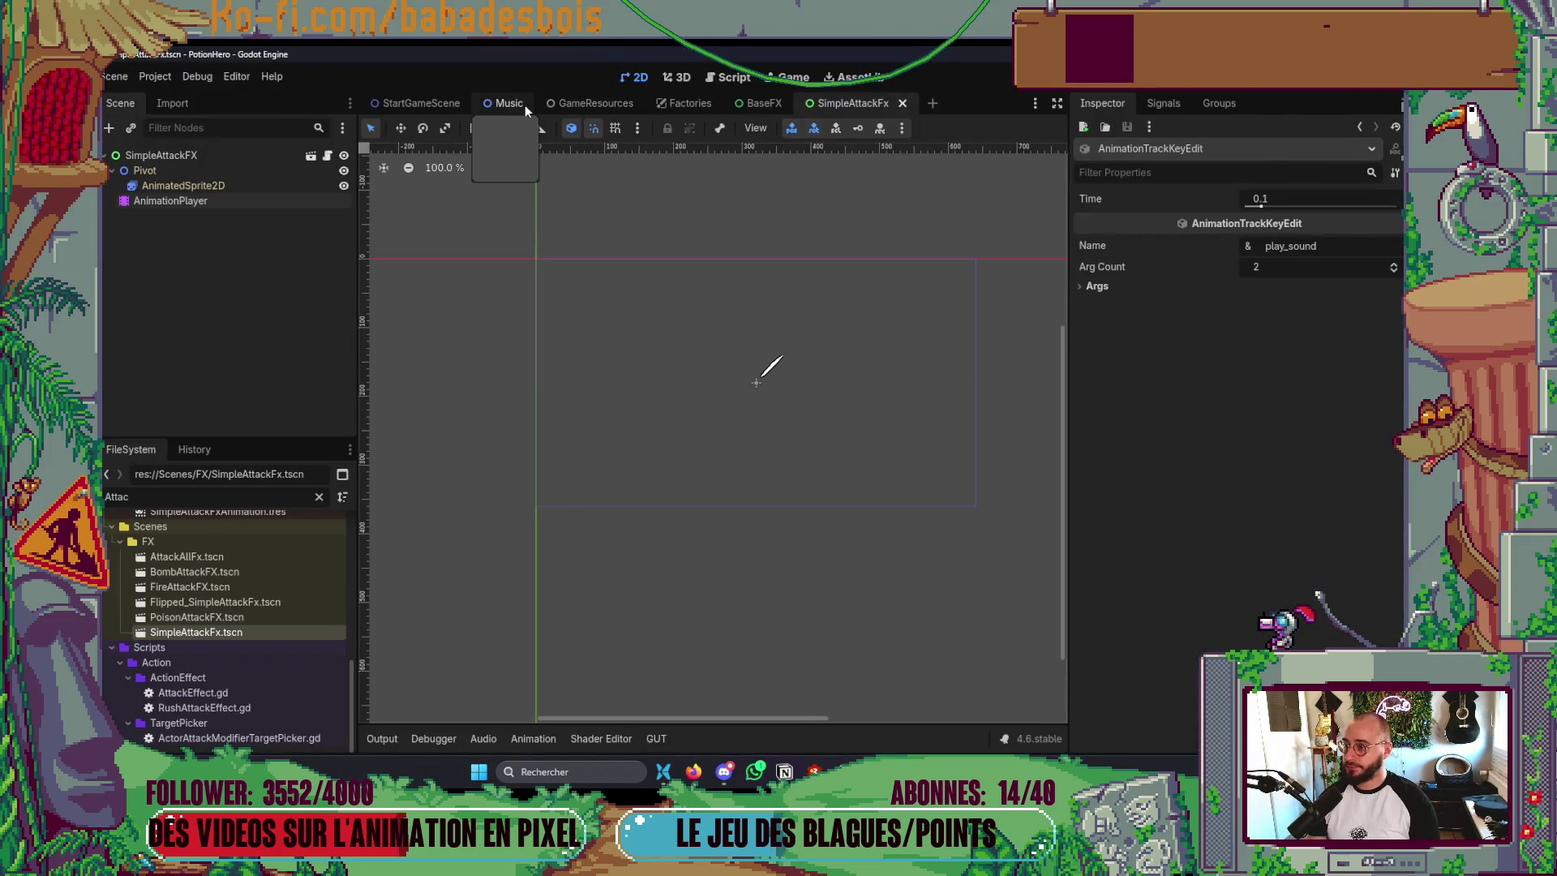
key("alt+Tab")
- Open the Telescope file finder in Neovim and try searching for 'Sounds'
key("Tab")
key("Tab")
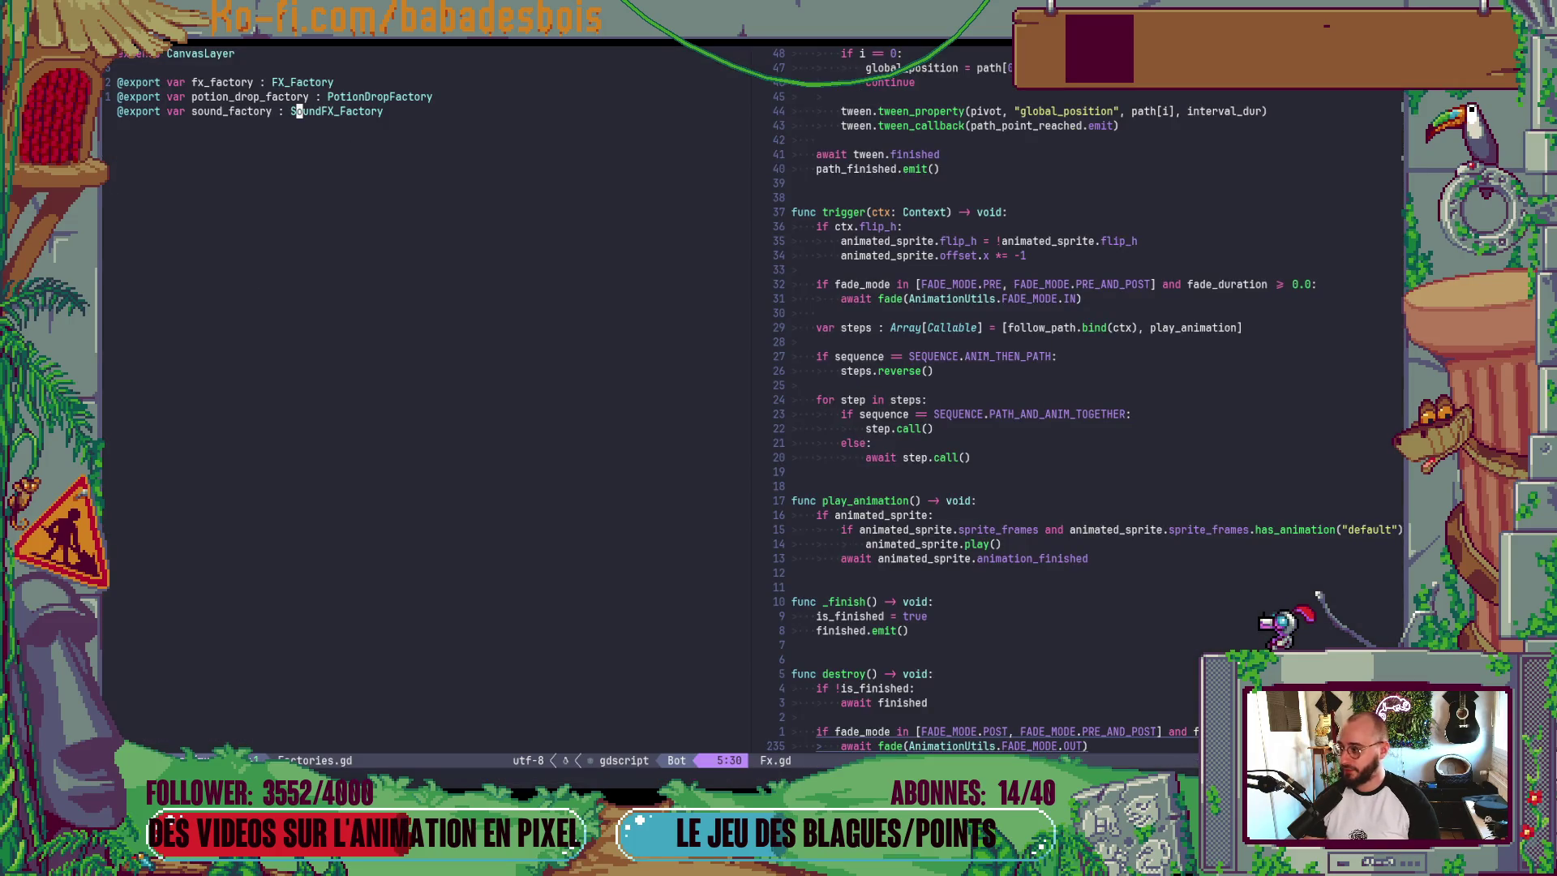
key("l")
key("space")
key("f")
key("f")
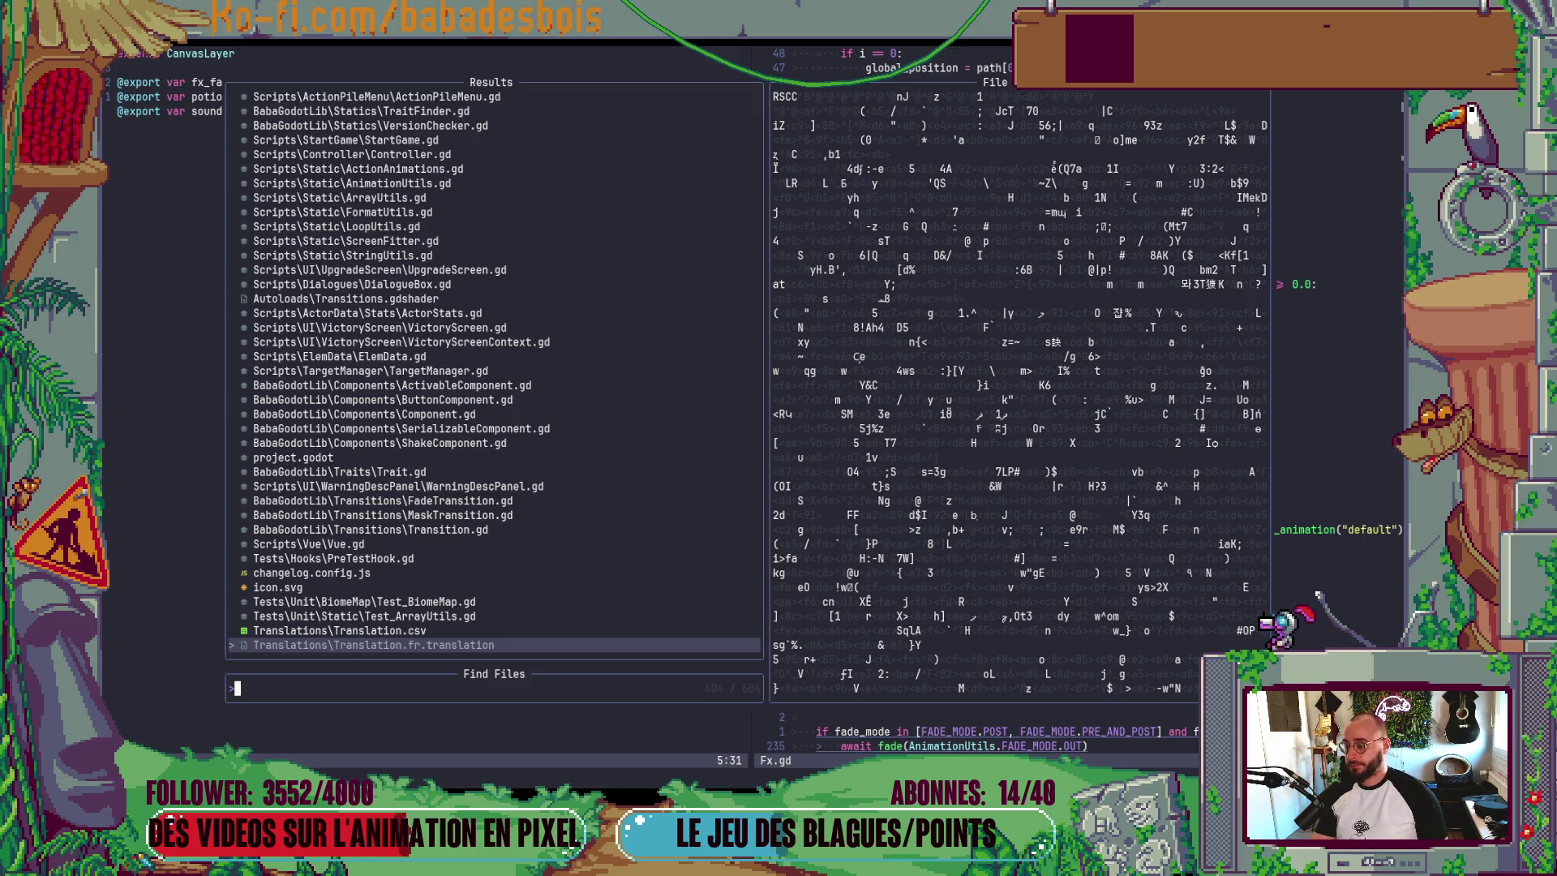
key("Escape")
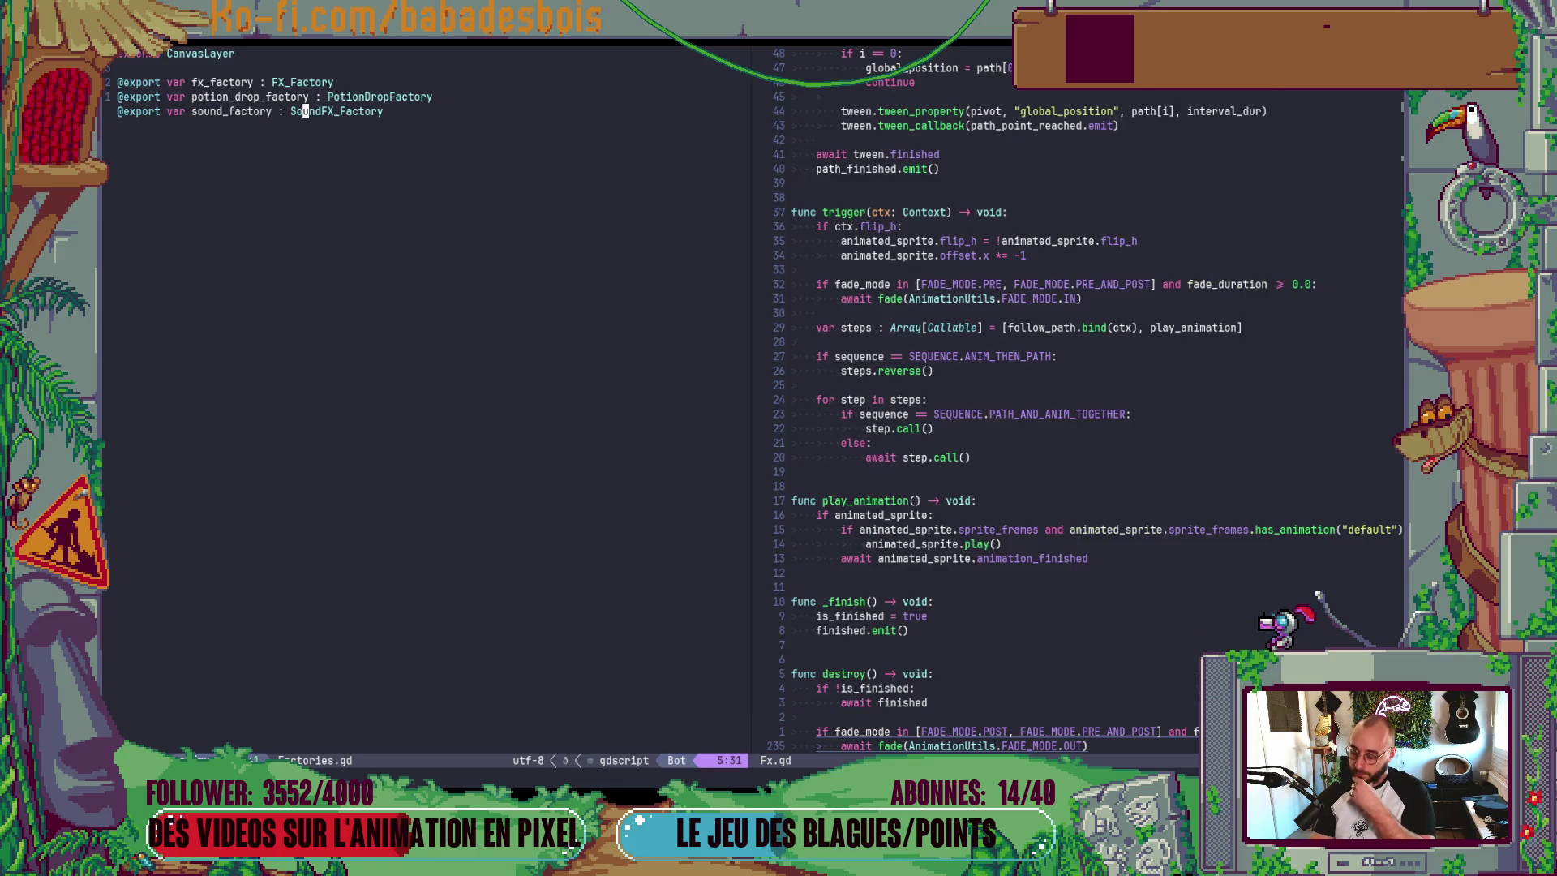
key("space")
key("f")
key("f")
type("Sounds")
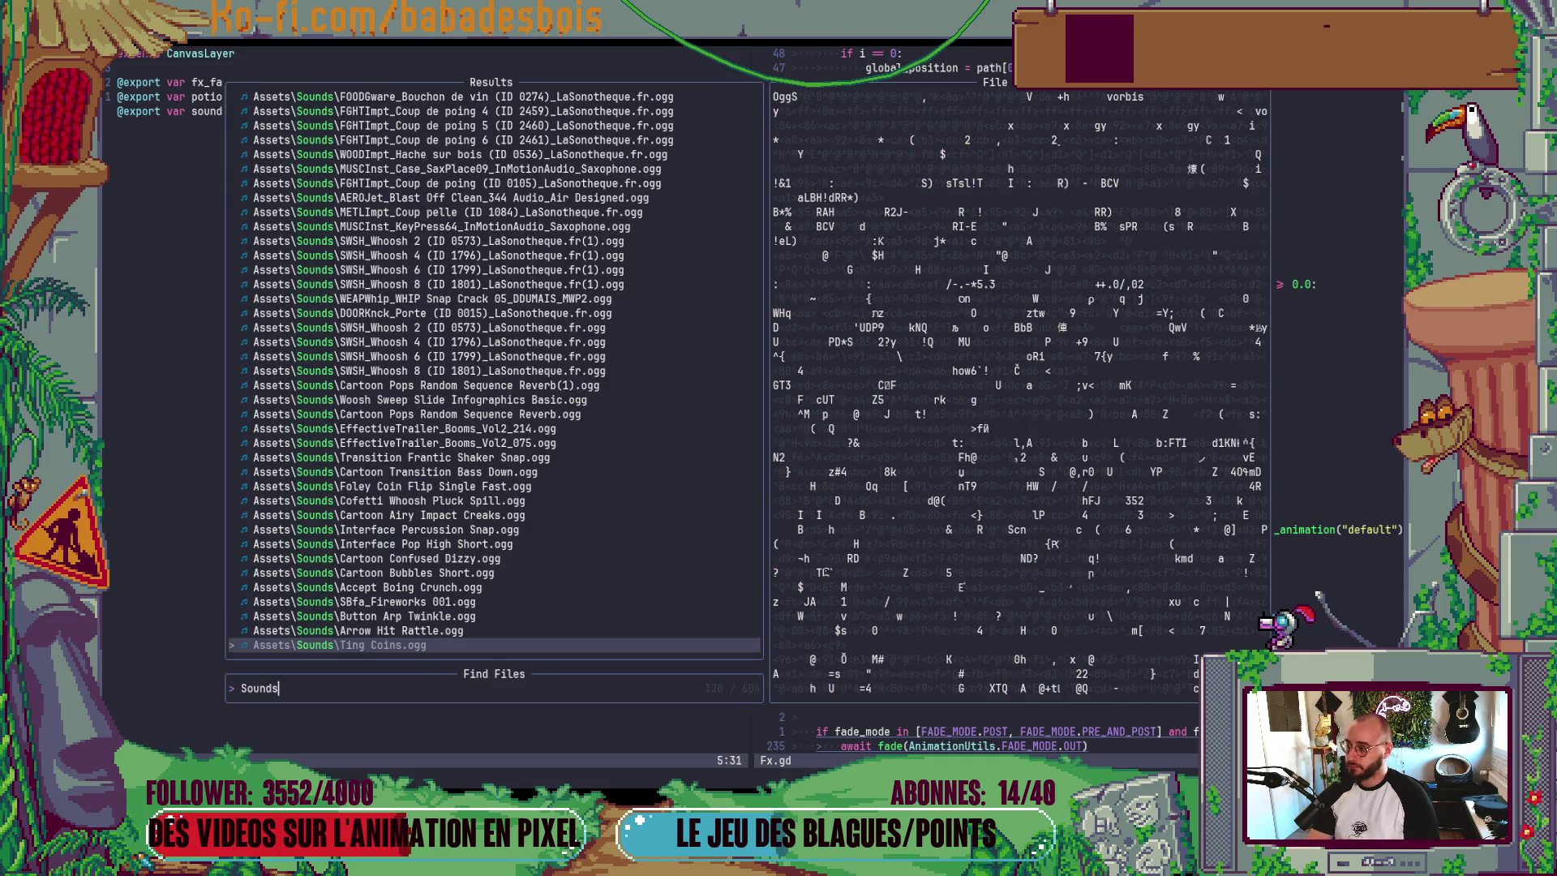
key("BackSpace")
key("Escape")
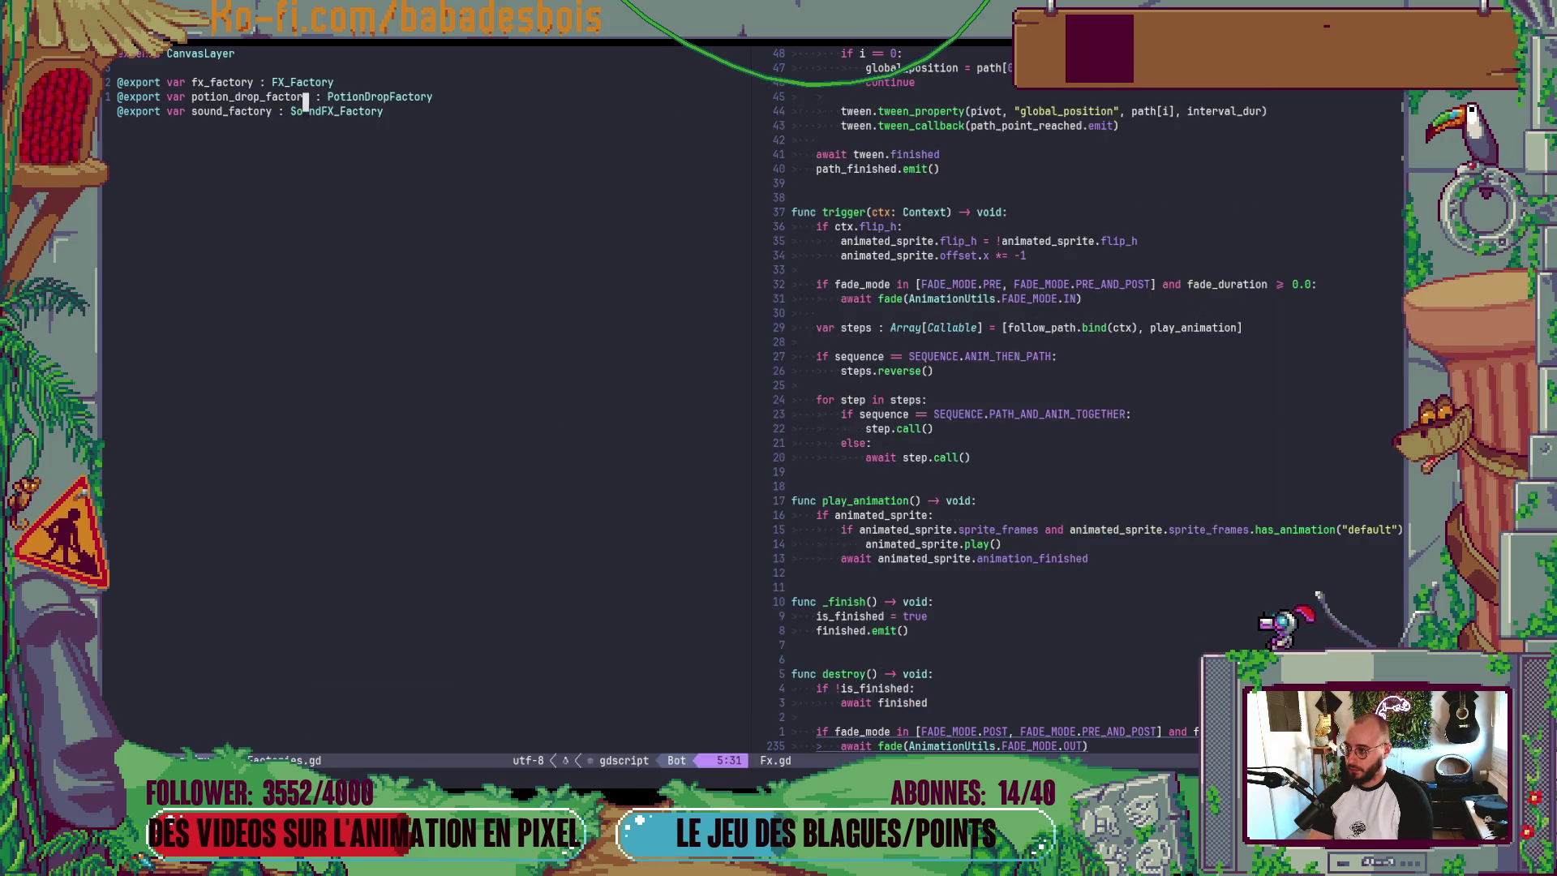
- Search project files for 'Sound' and preview files in the results
key("space")
key("f")
key("f")
type("Sound")
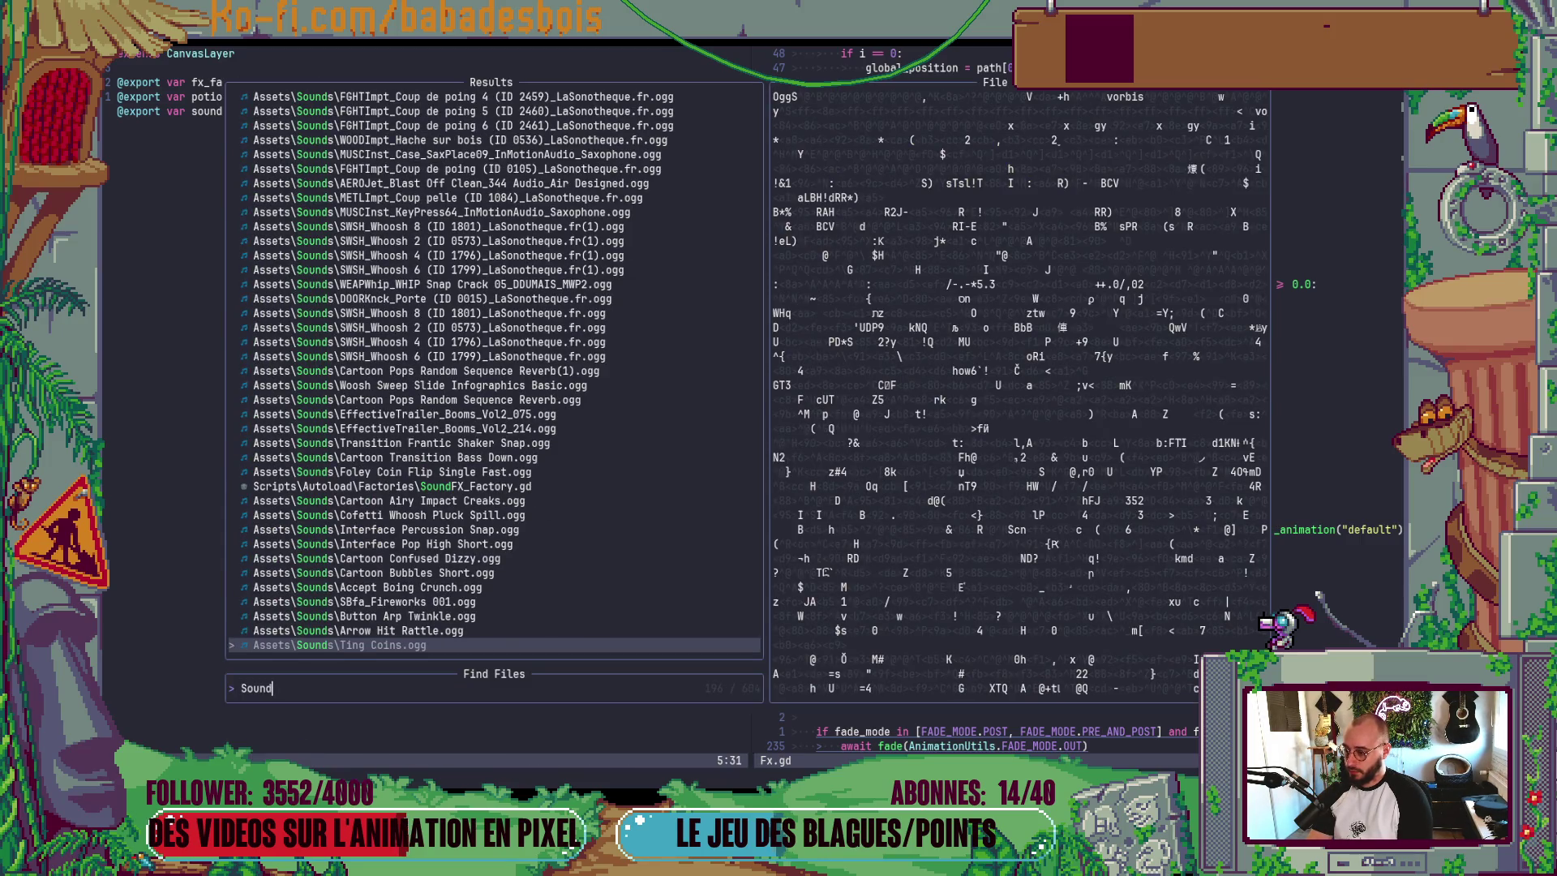
key("Up")
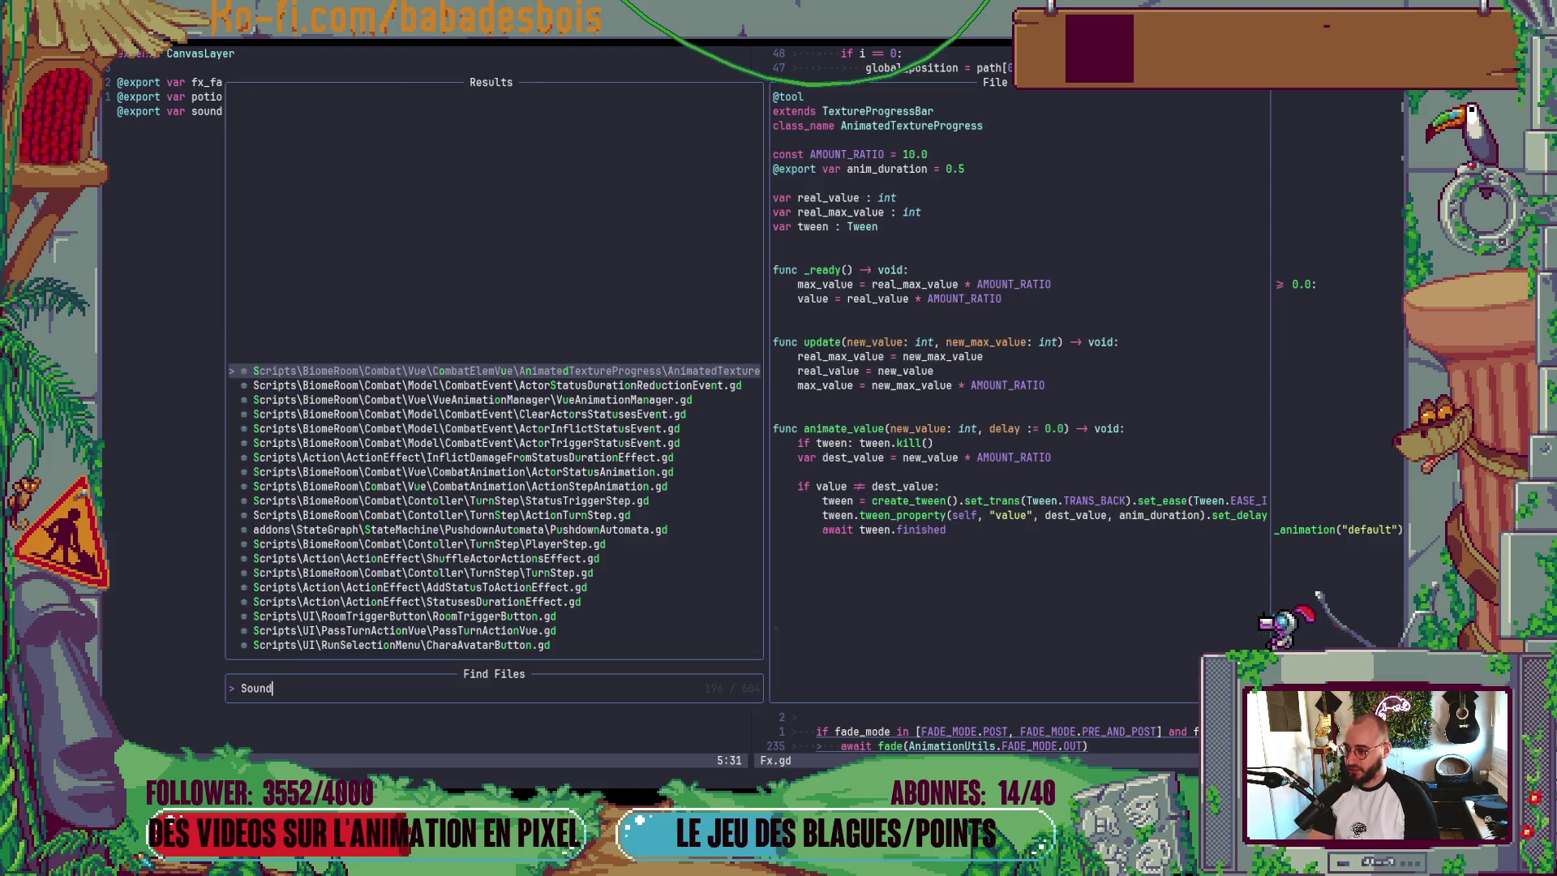
key("Down")
key("Down")
key("Down")
key("Down")
key("Down")
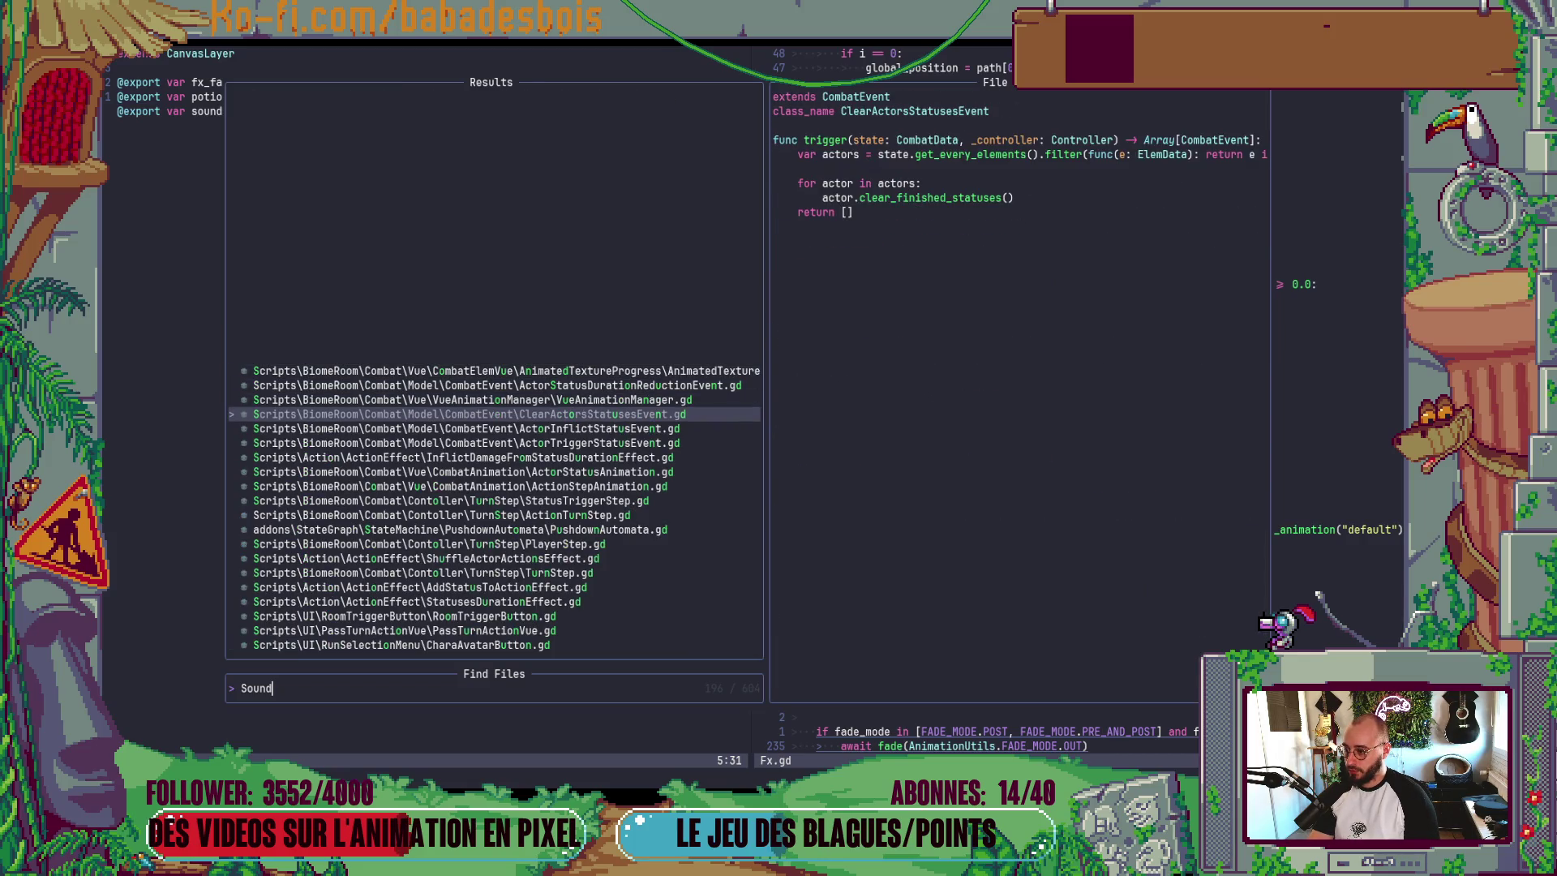
key("Escape")
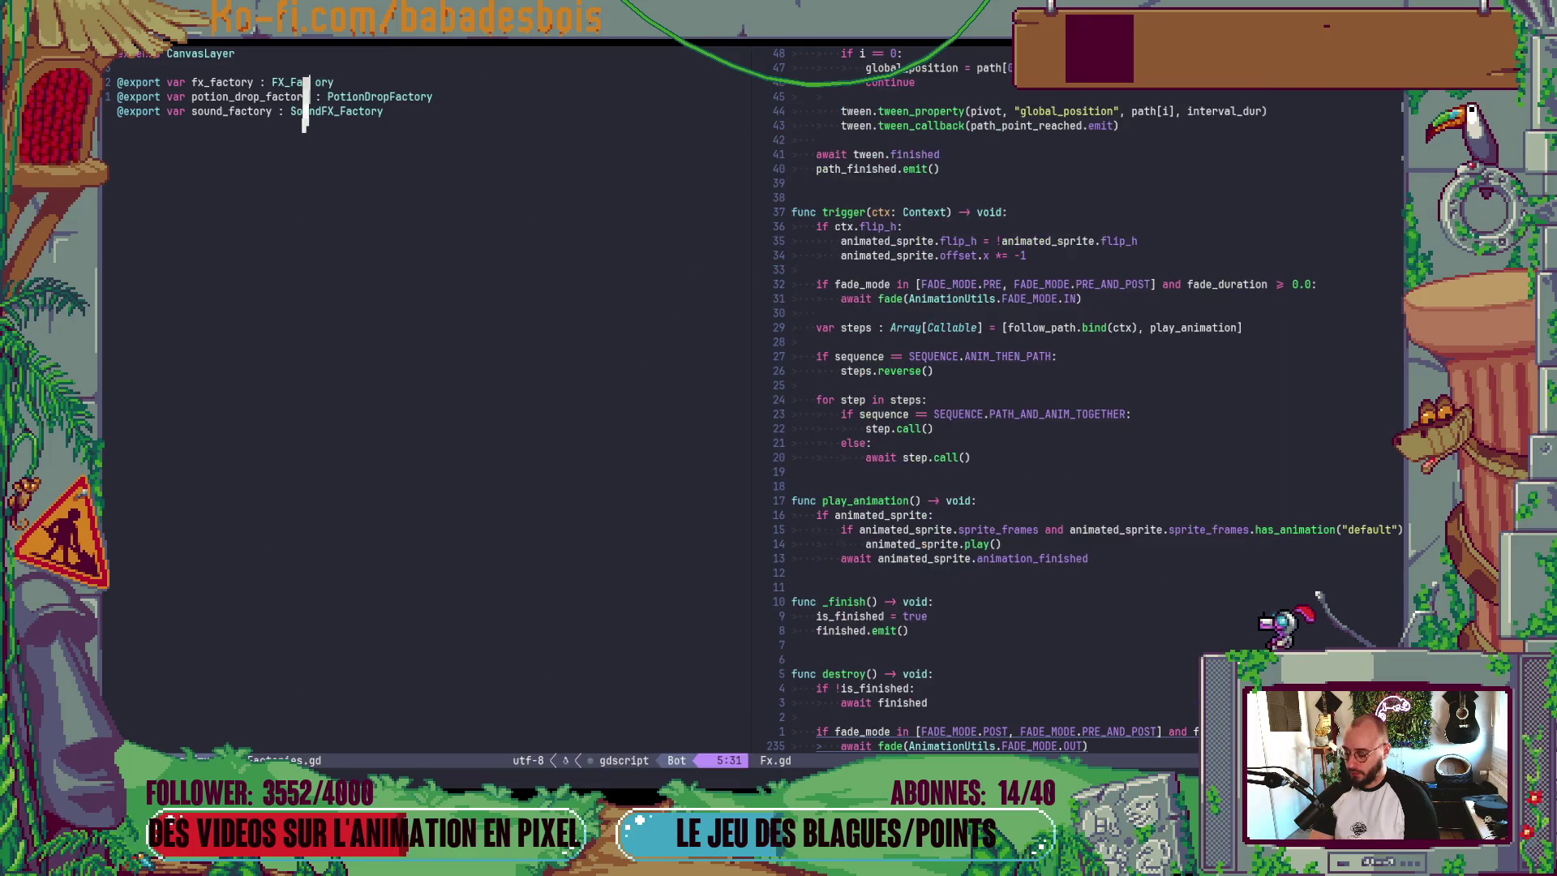
- Search 'Sound' once more, close the picker without opening anything, and keep Neovim in front
key("space")
key("f")
key("f")
type("S")
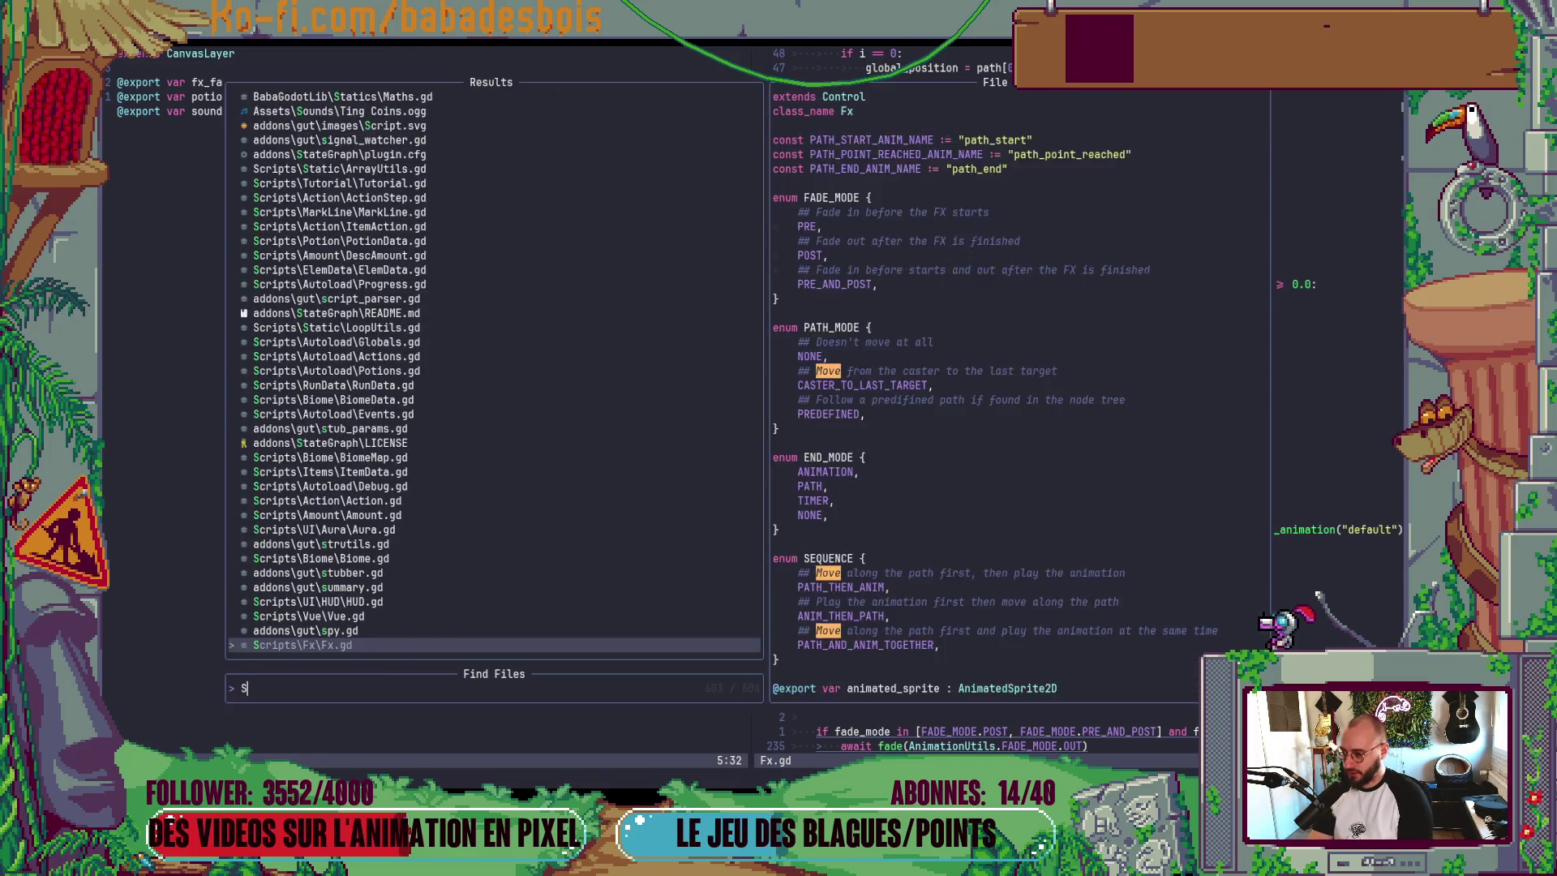
type("ound")
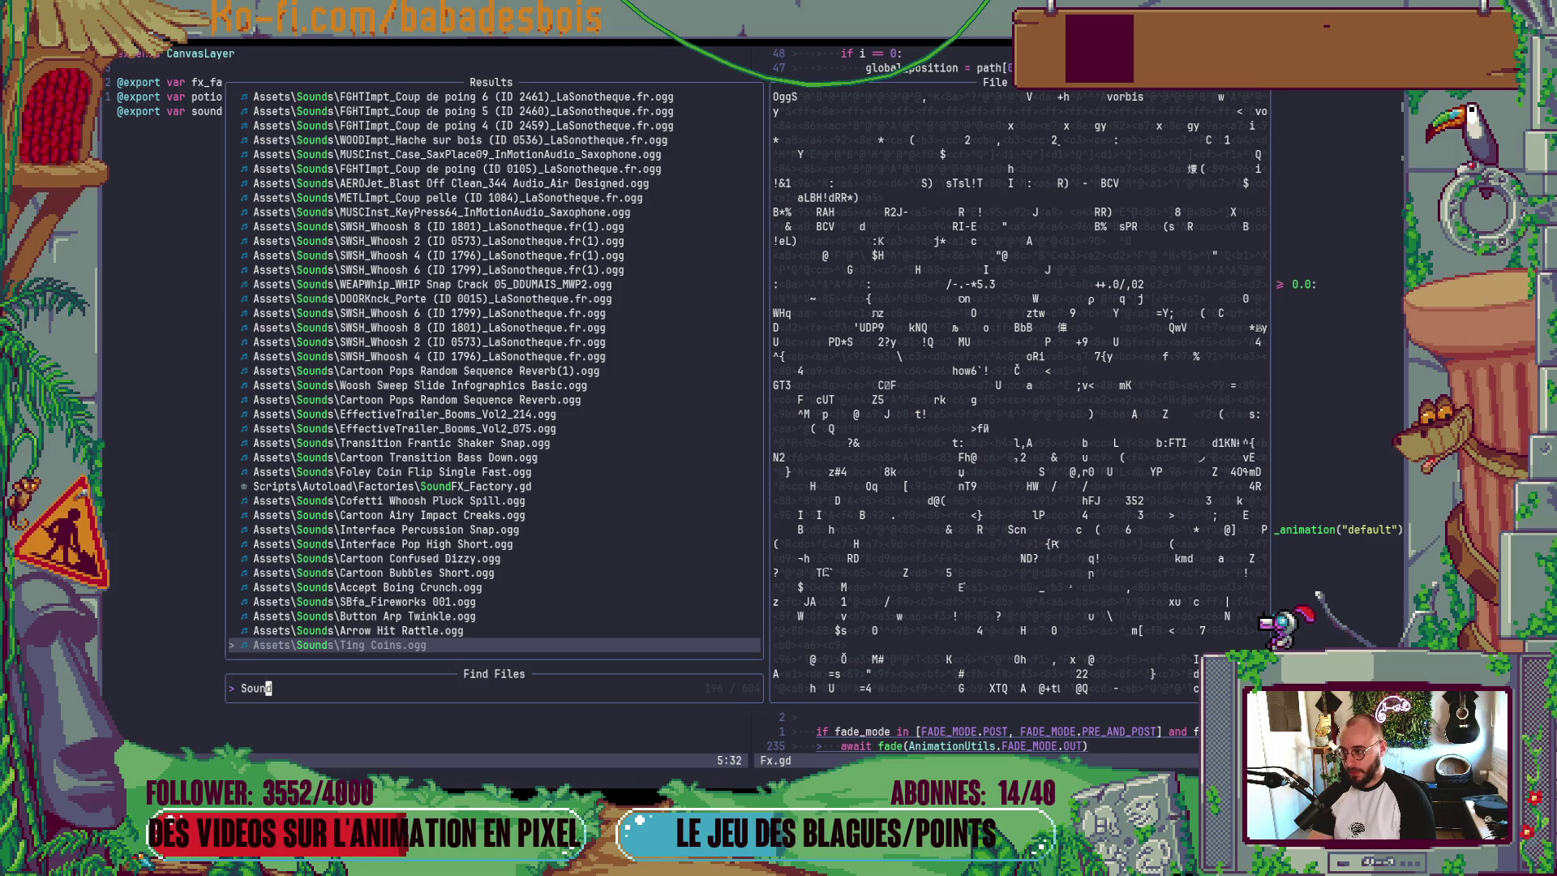
key("Escape")
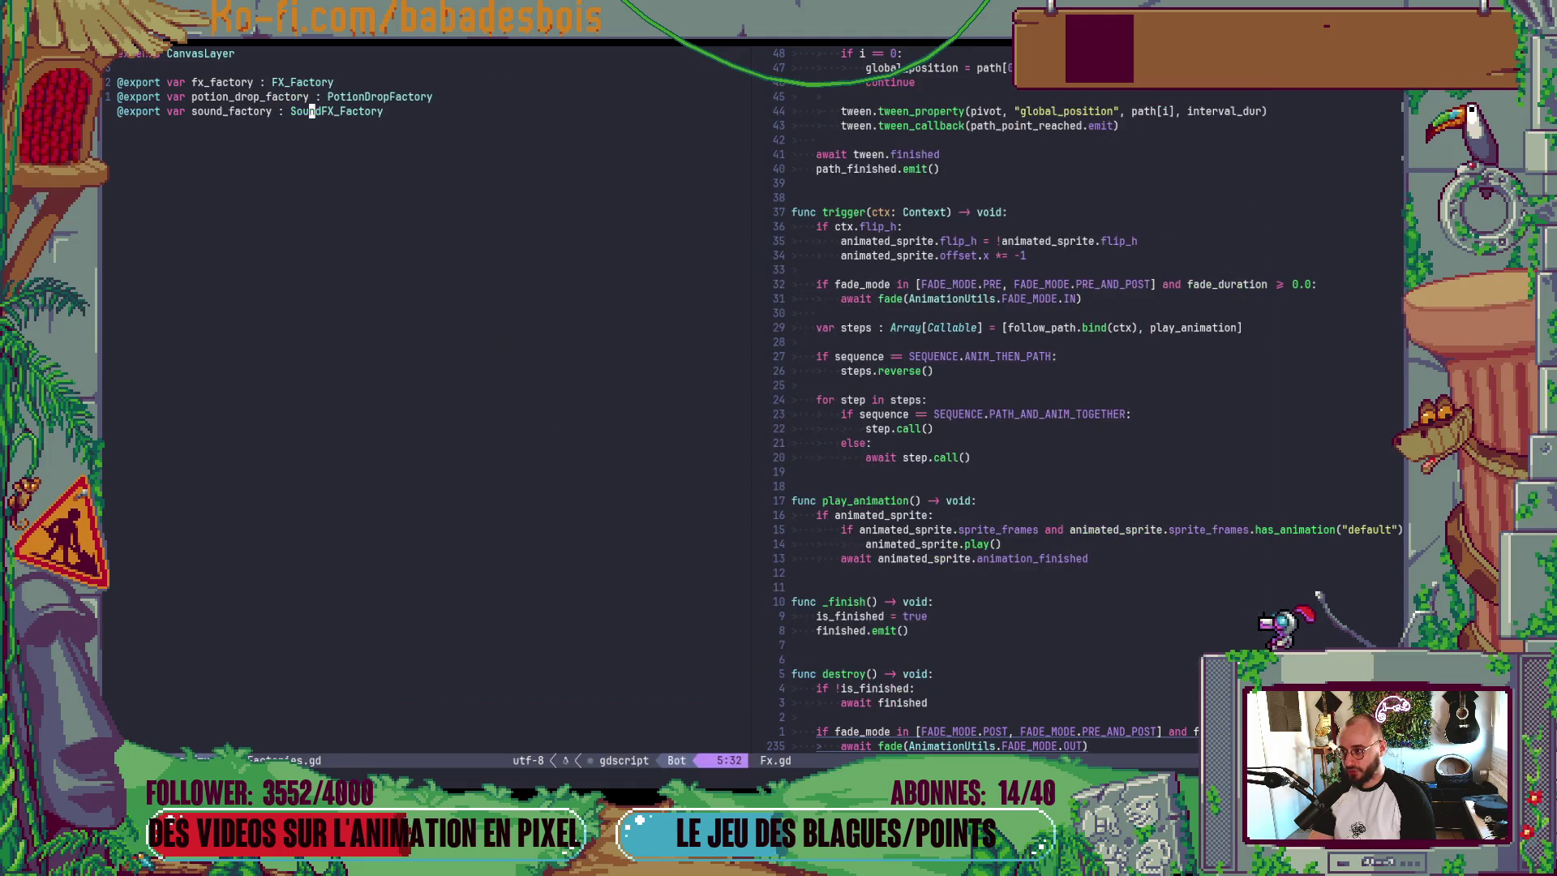
key("alt+Tab")
left_click(298, 277)
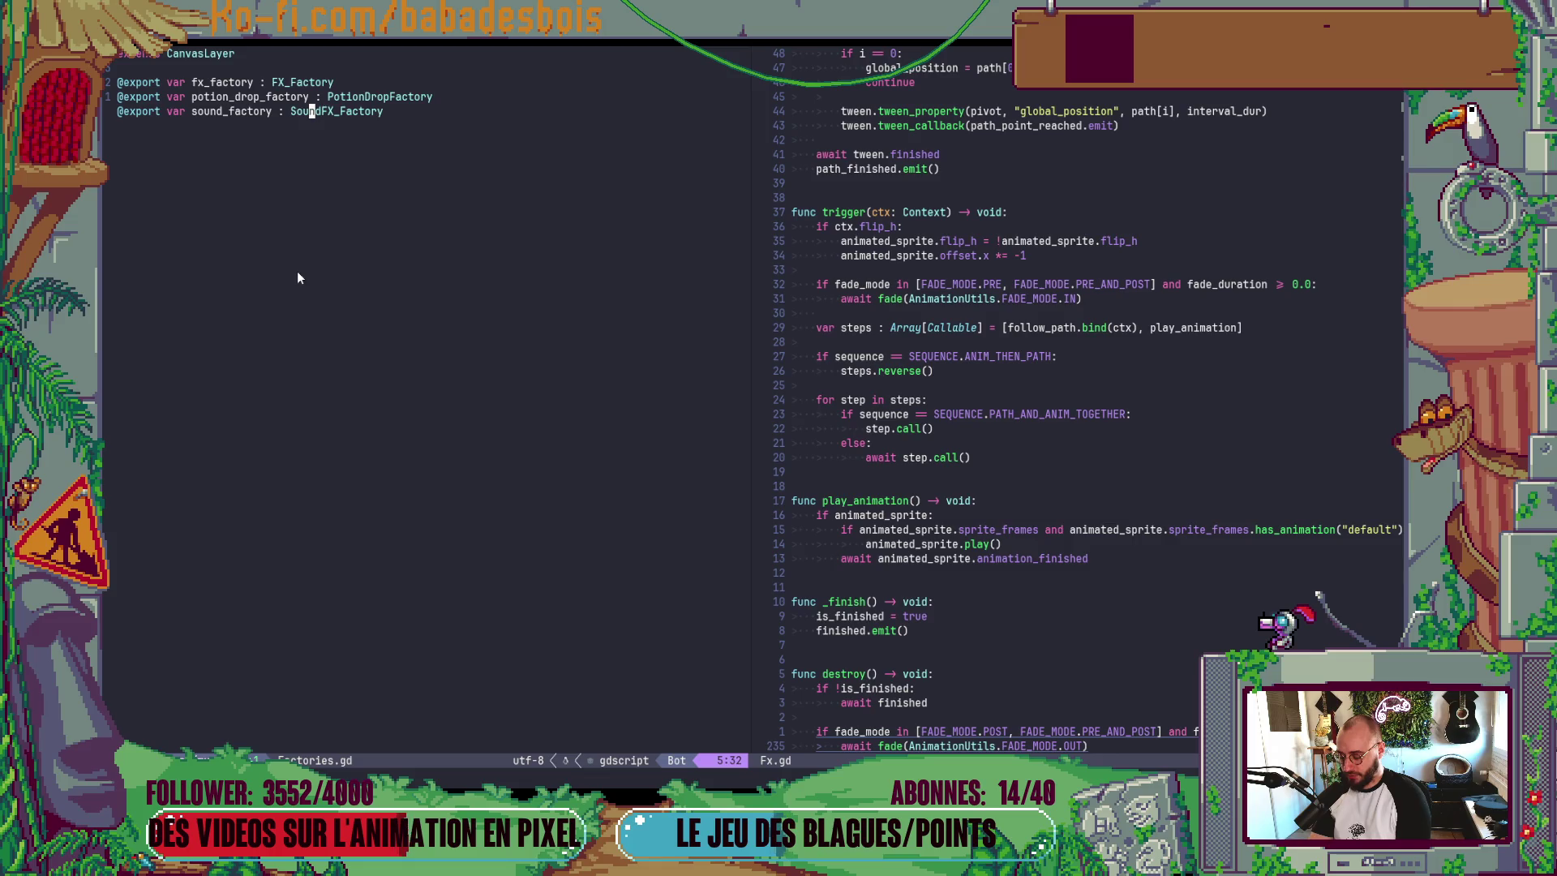
key("alt+Tab")
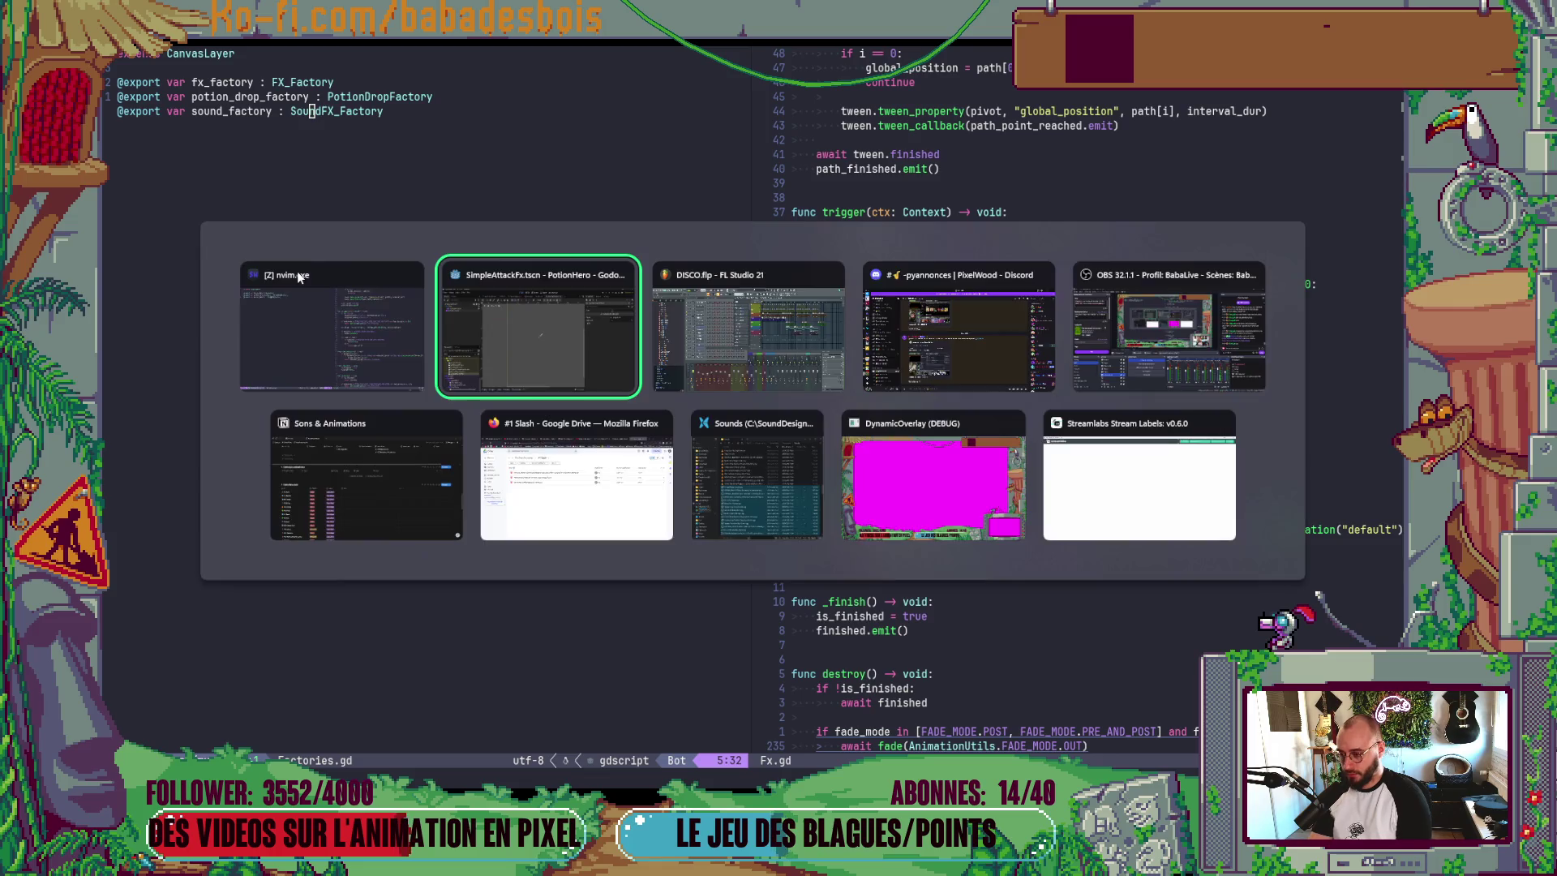
- Open a terminal pane and run 'z nvim' to jump into the nvim config folder
key("ctrl+backslash")
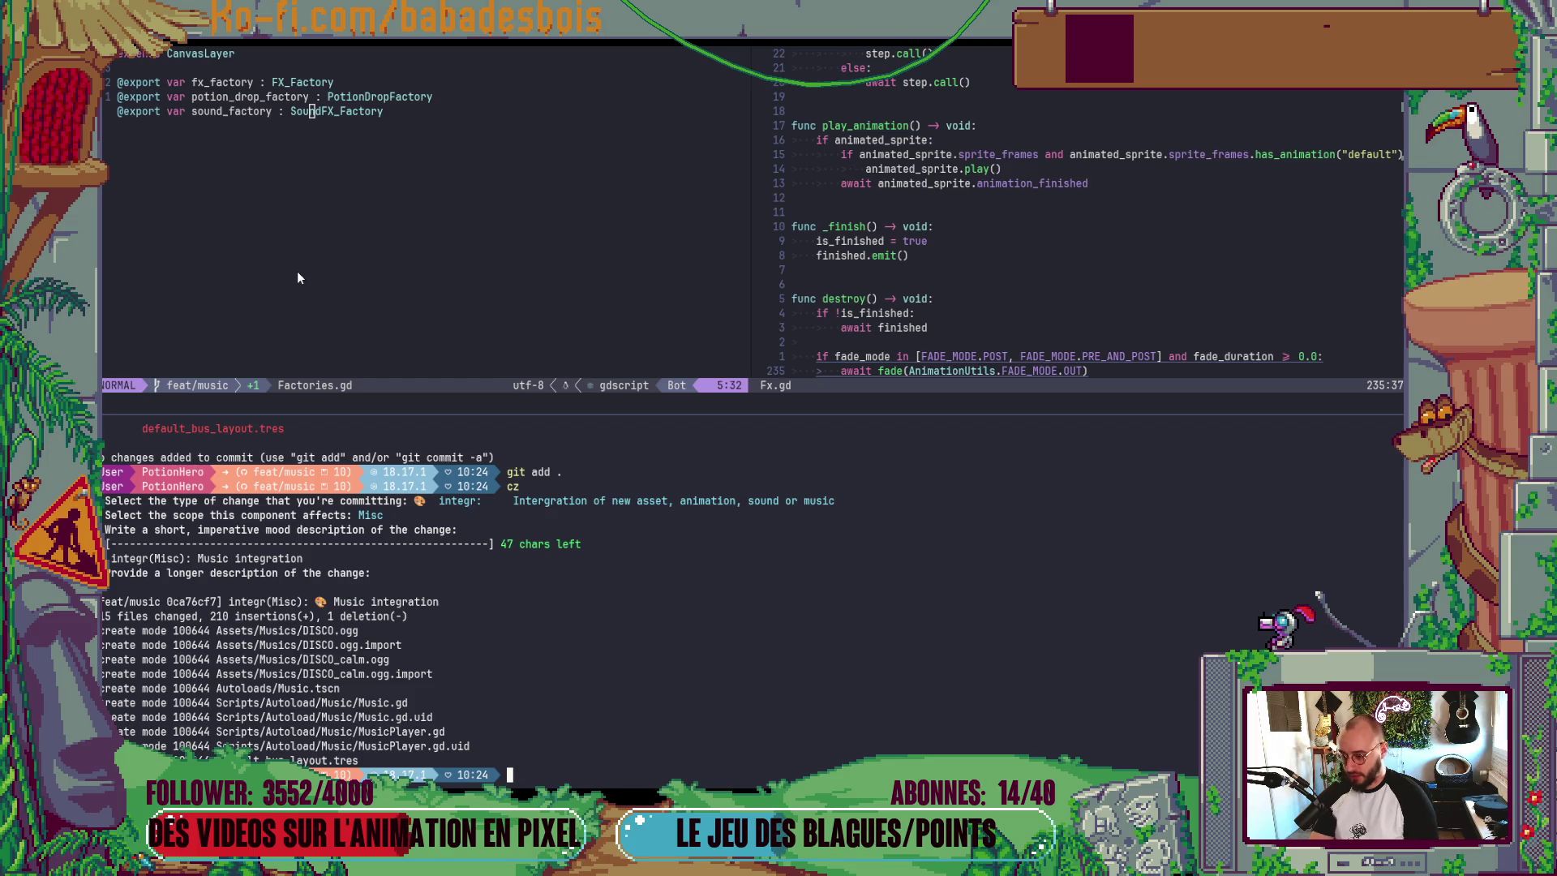
type("z")
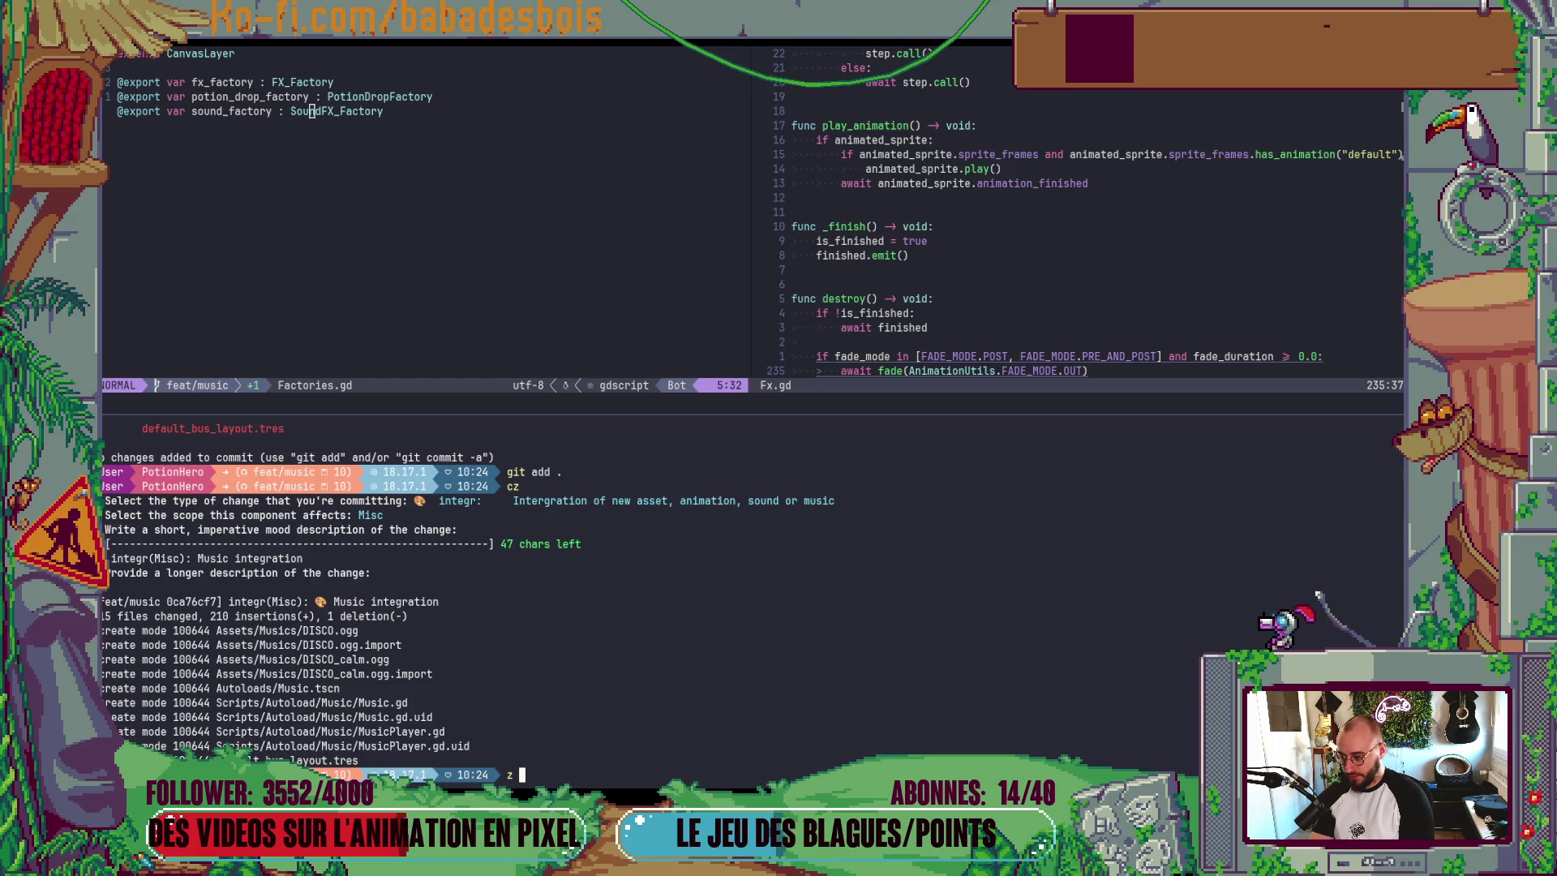
type("o")
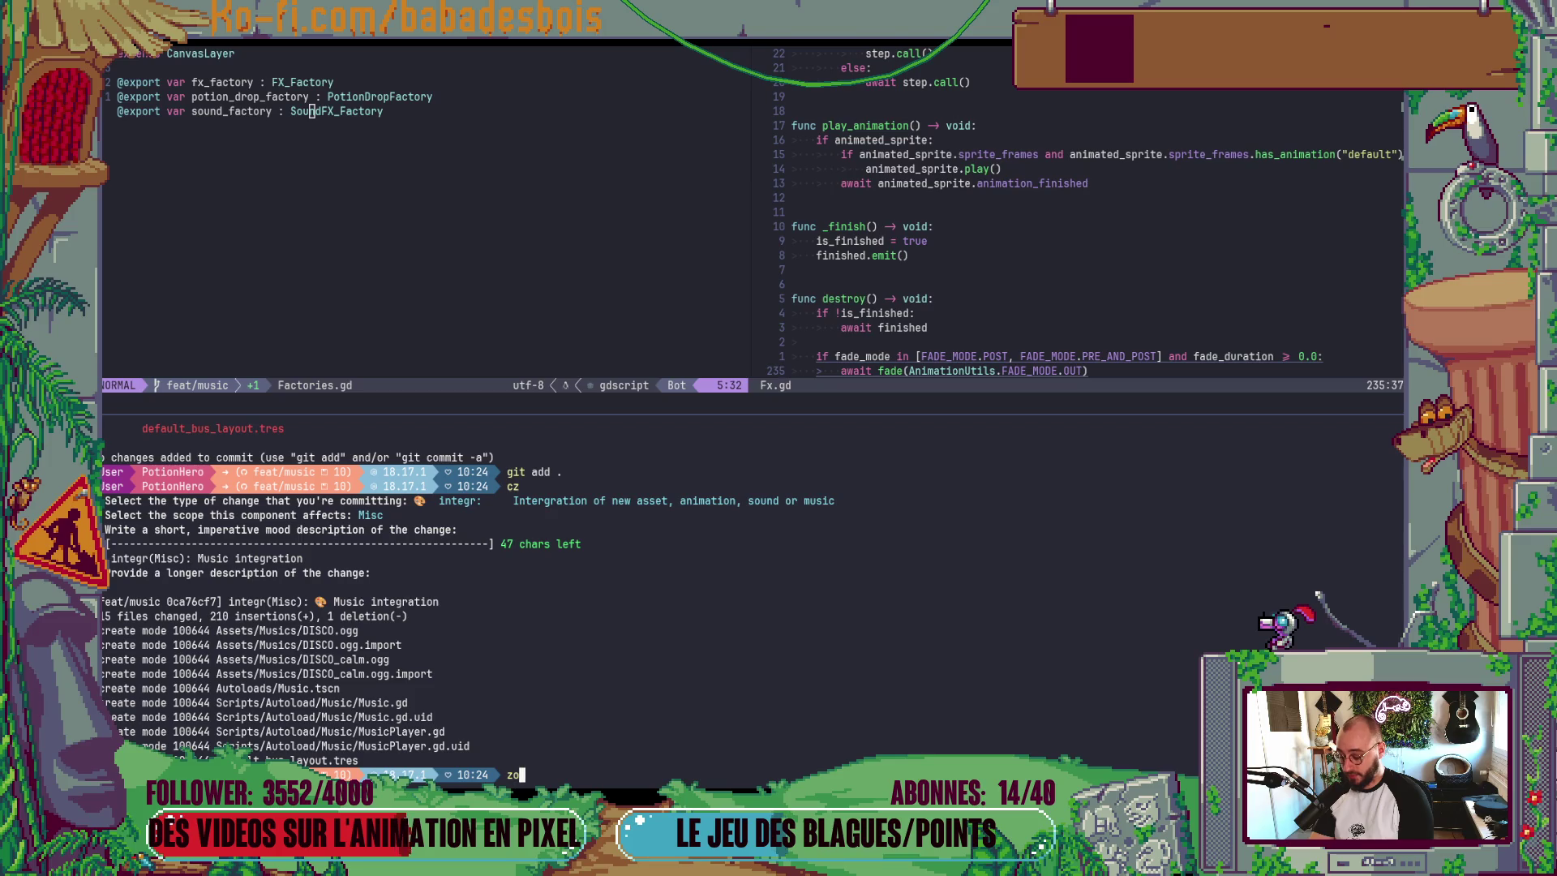
type("xide")
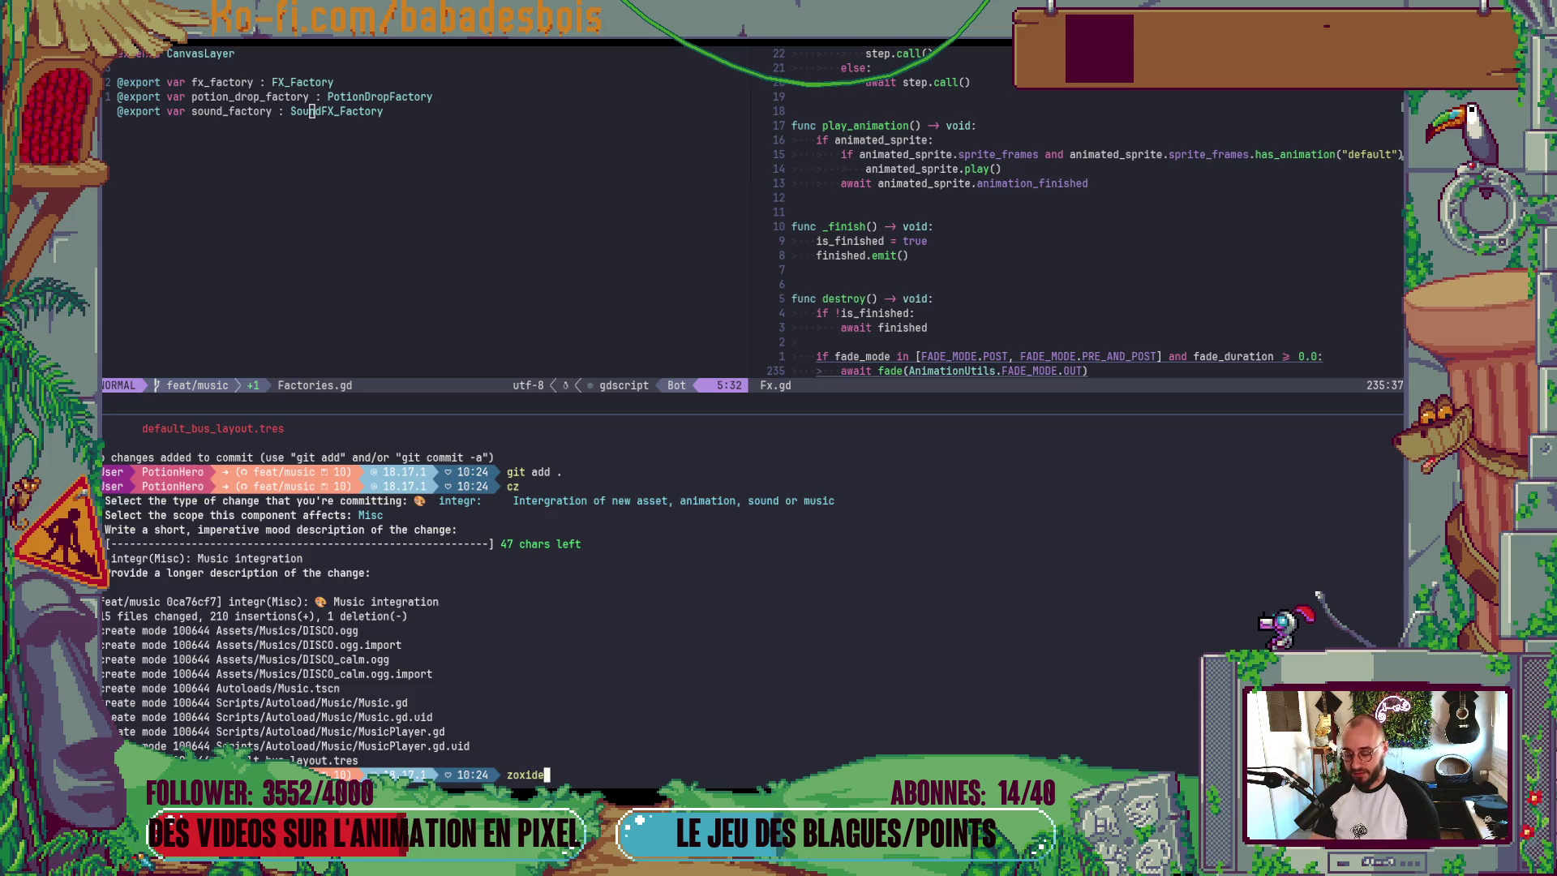
key("BackSpace")
key("BackSpace")
key("BackSpace")
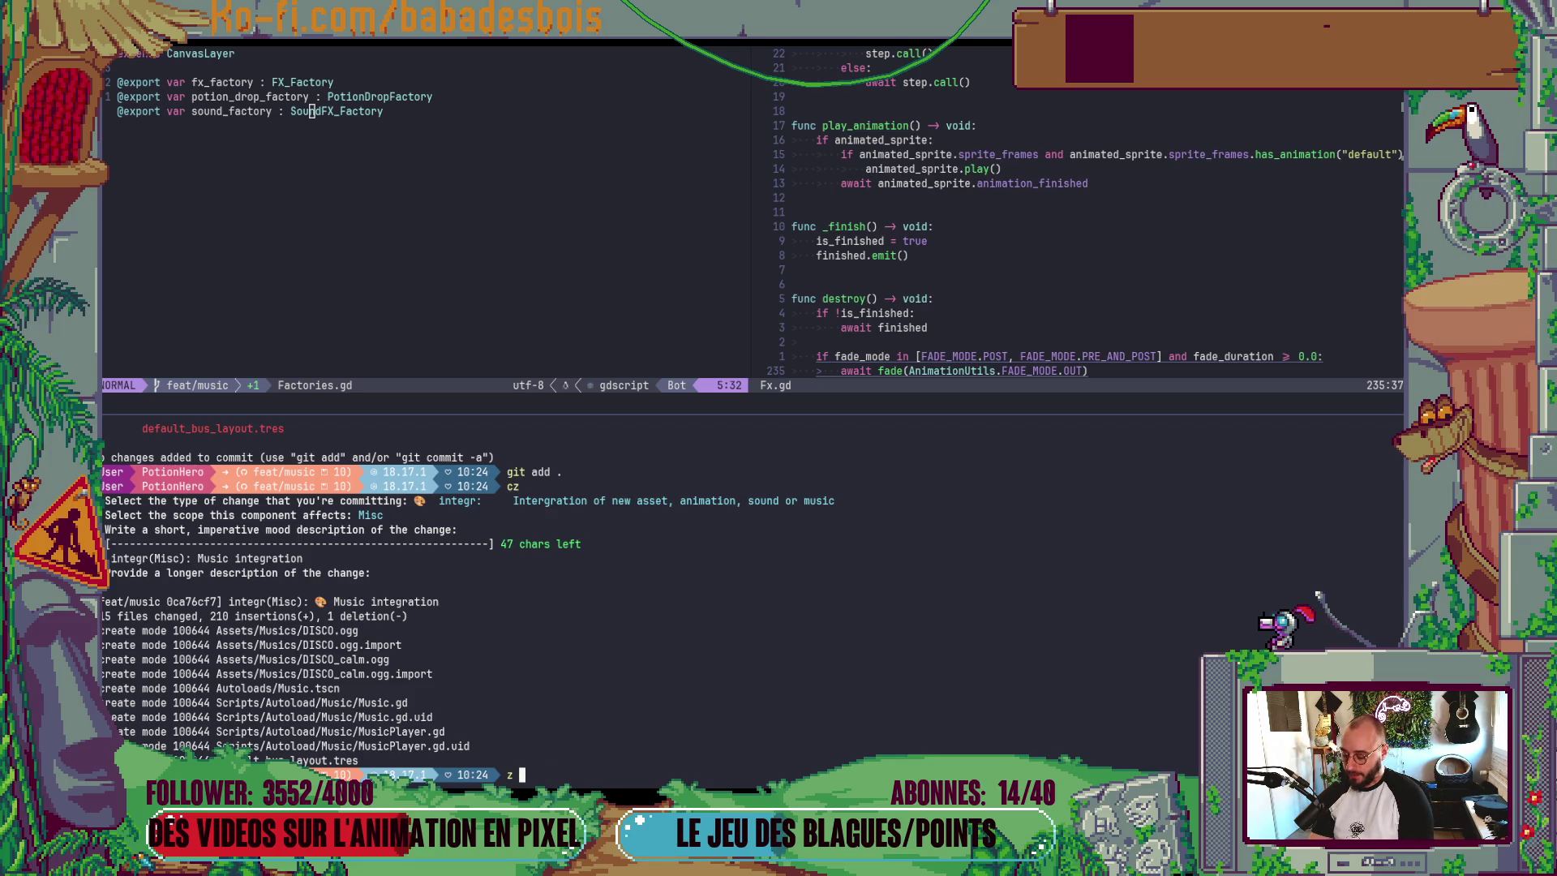
type("nvim")
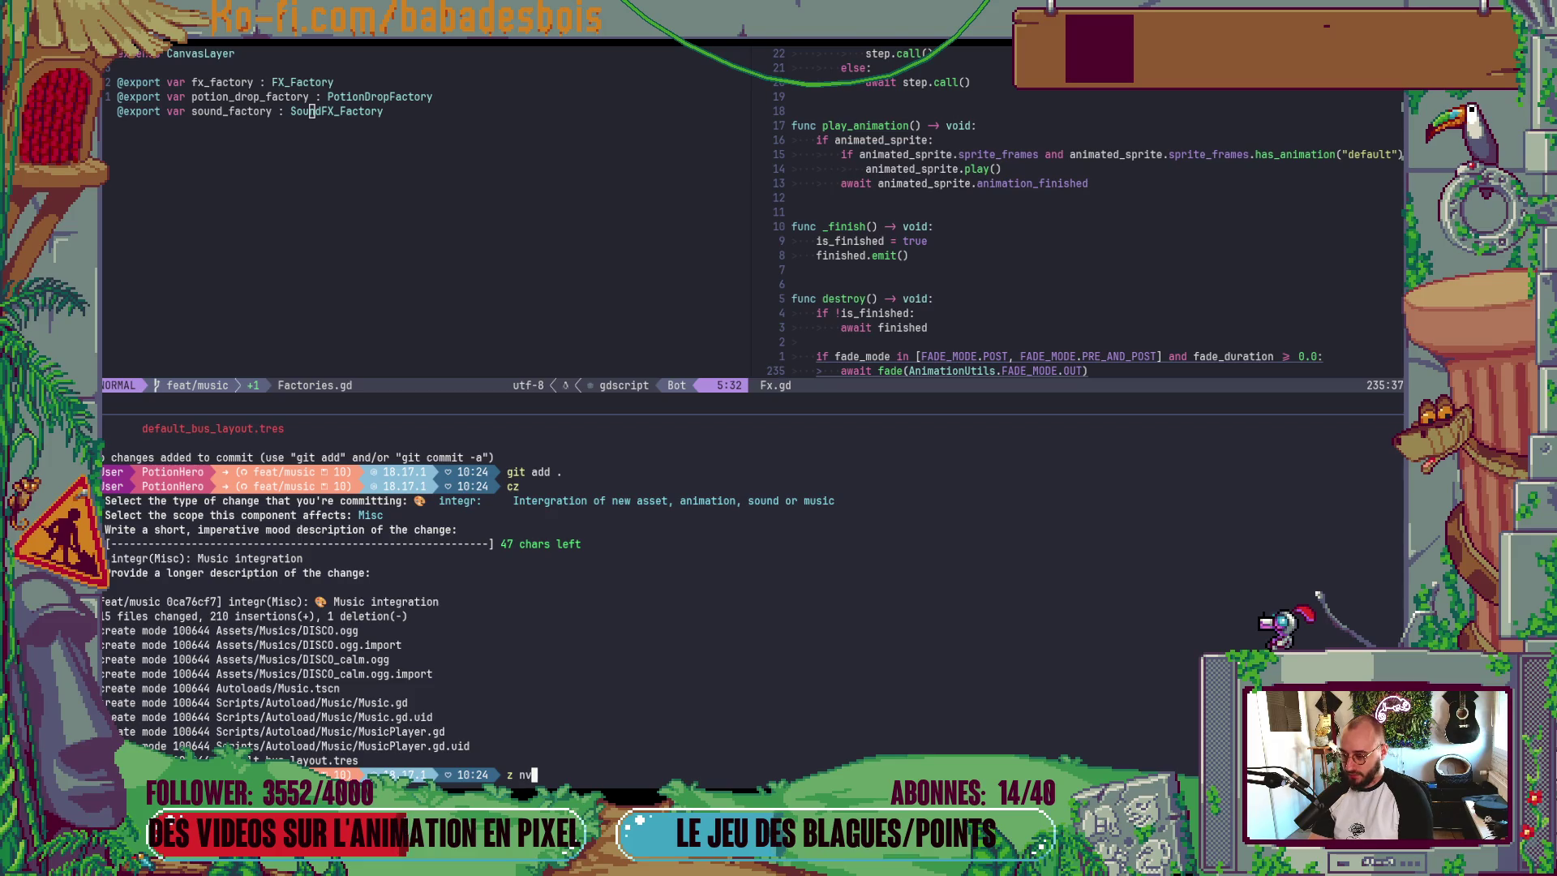
key("Return")
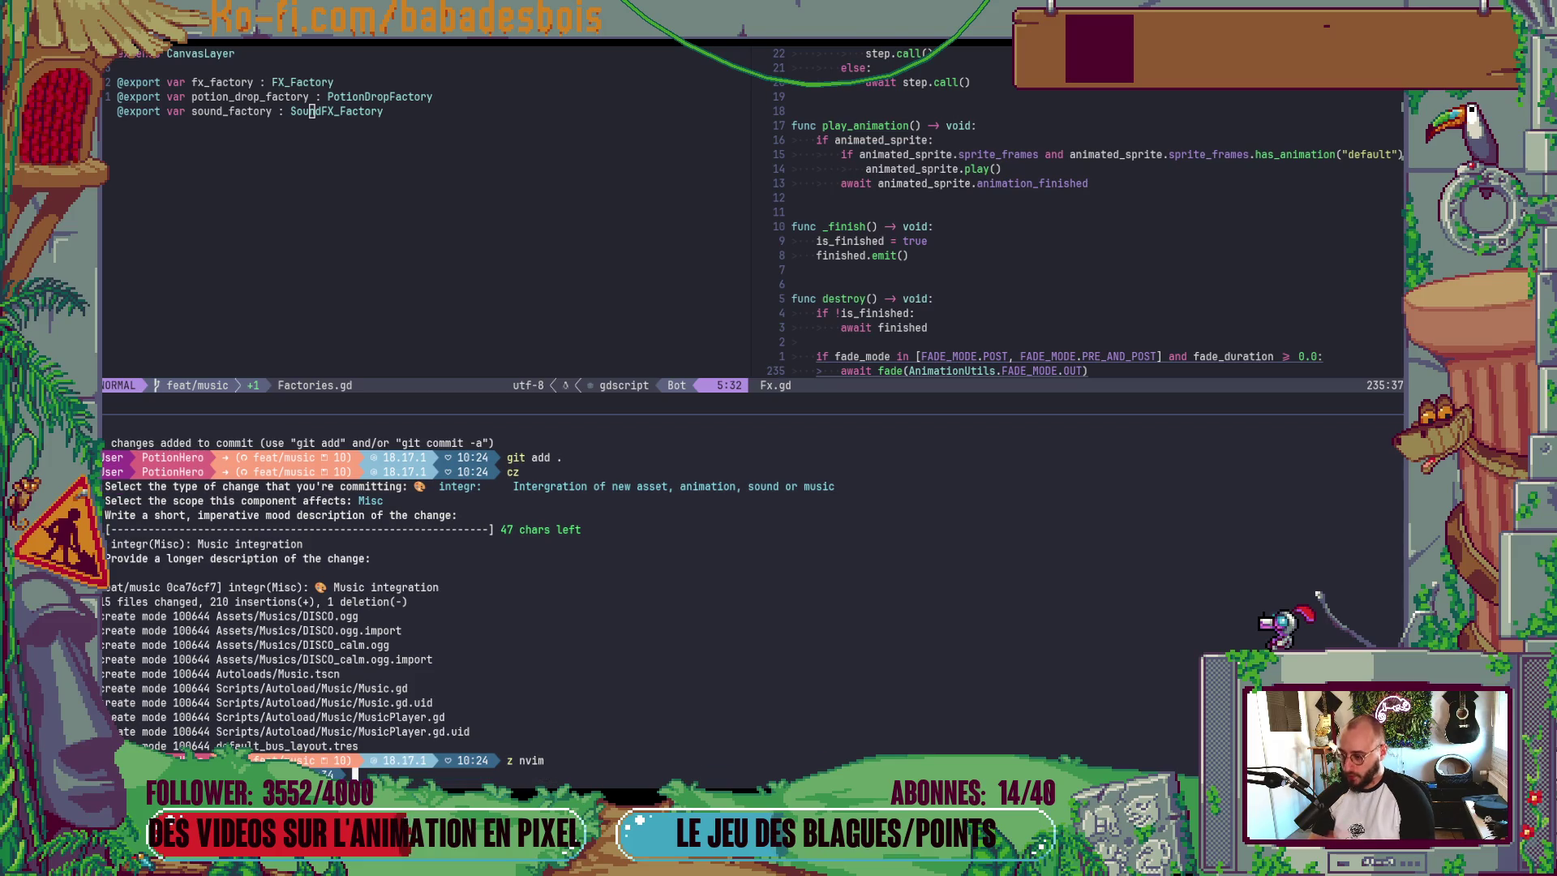
key("super+Down")
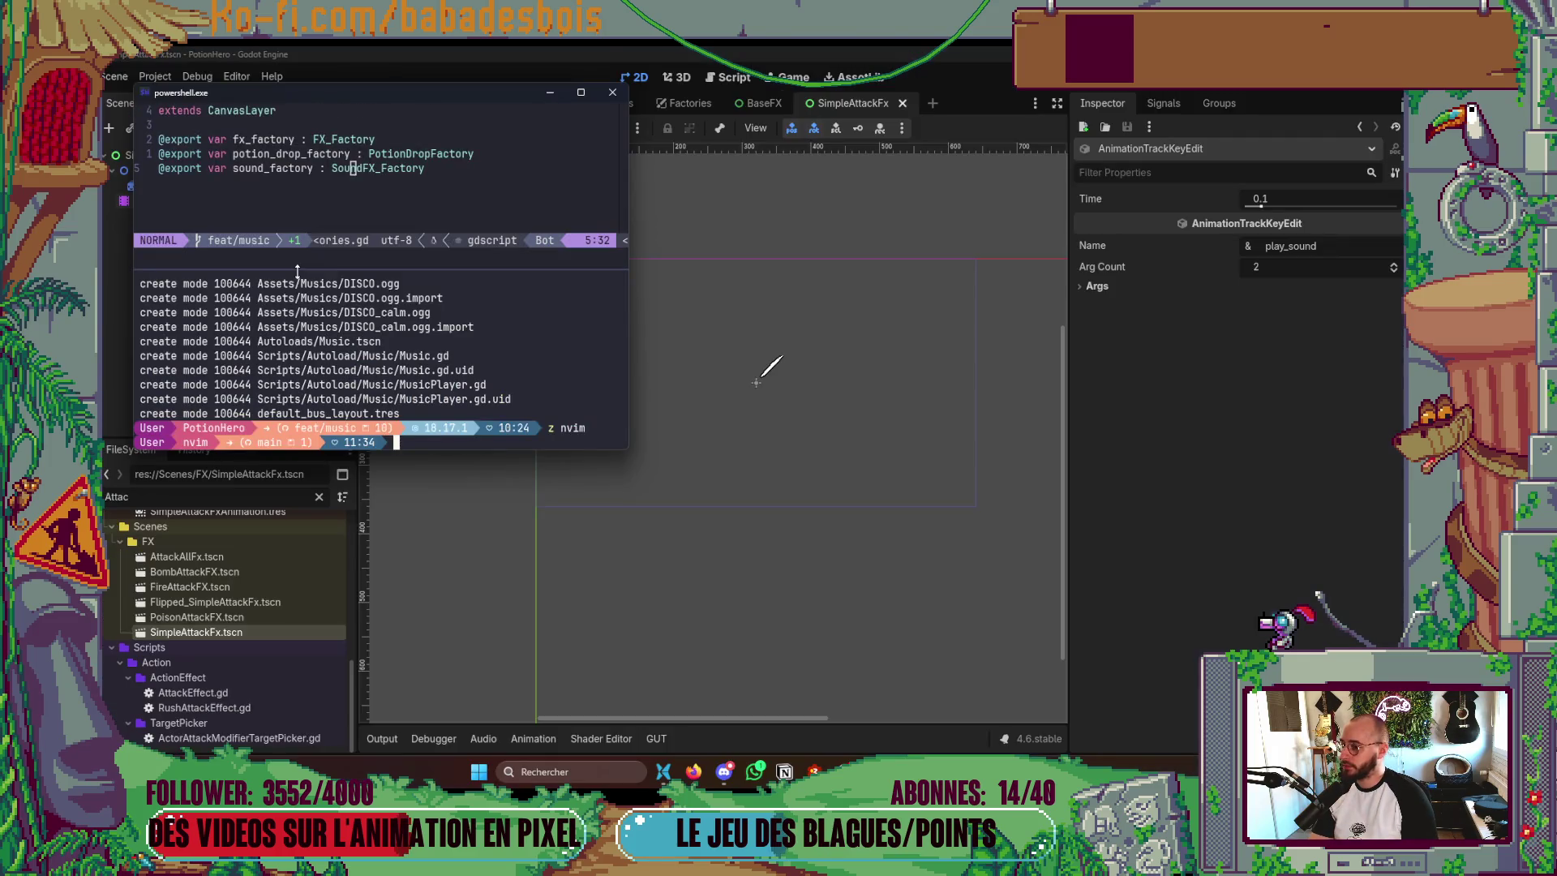
key("super+Up")
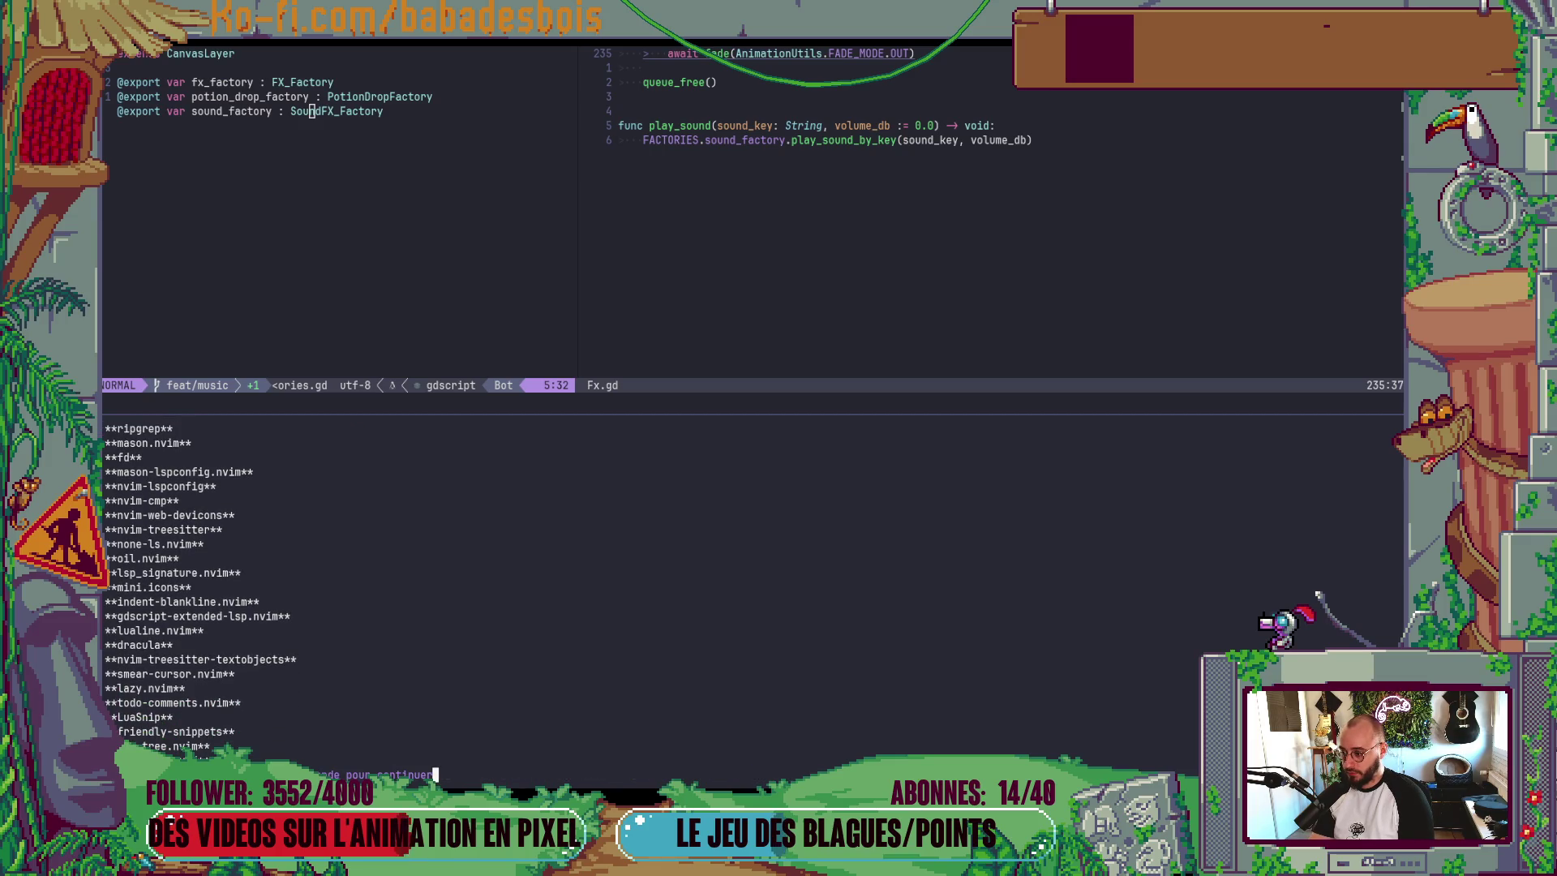
- Open lua/plugins/telescope.lua from the config tree and jump to the scripts search at line 48
key("Return")
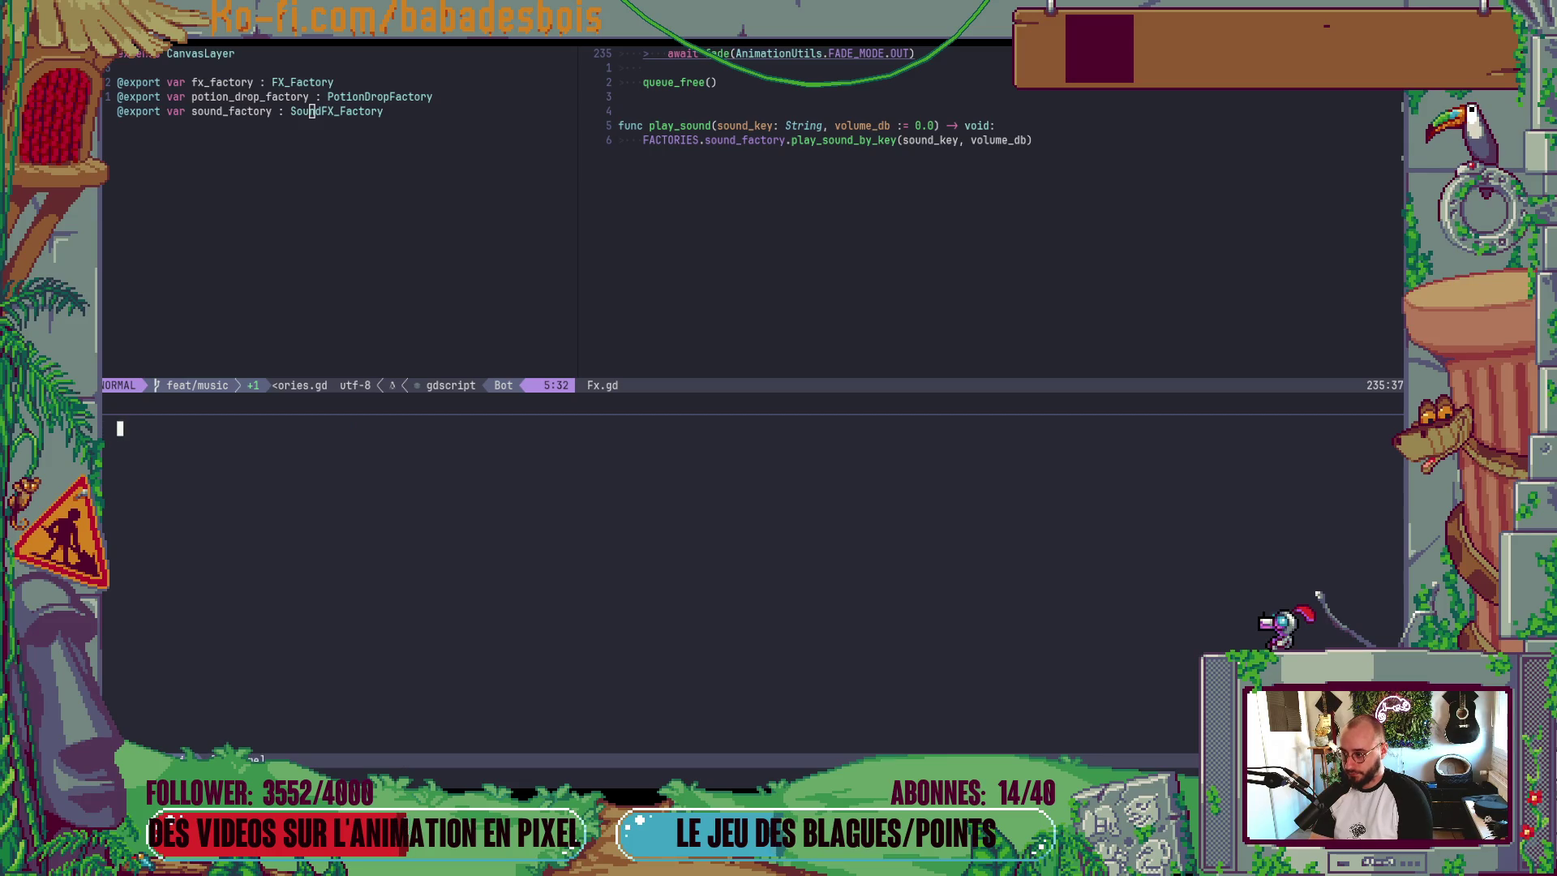
key("j")
key("j")
key("Return")
key("j")
key("j")
key("k")
key("Return")
key("Return")
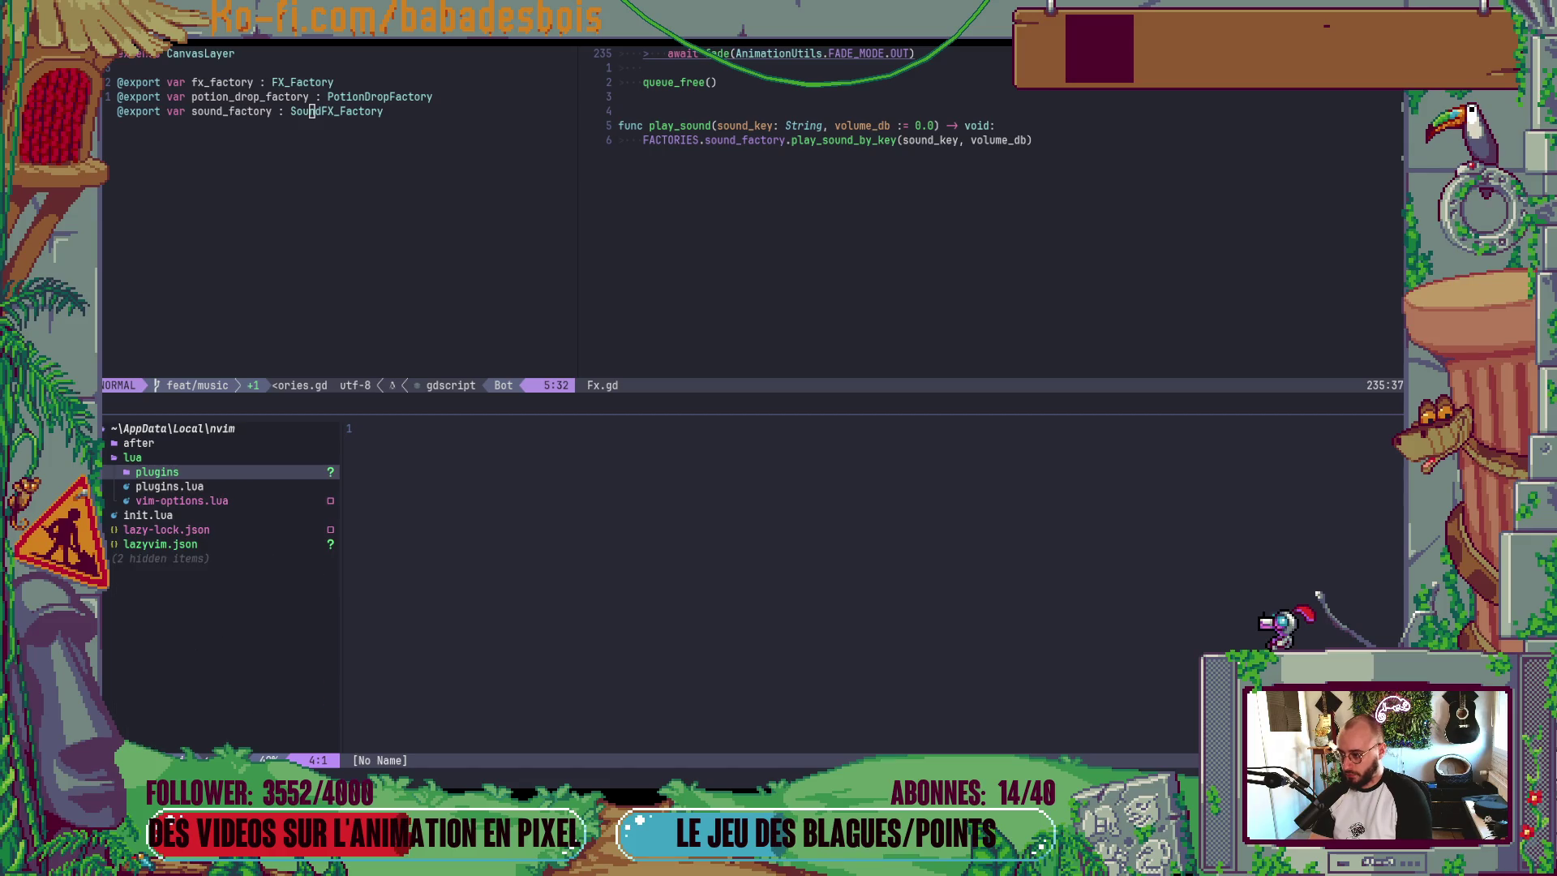
key("Return")
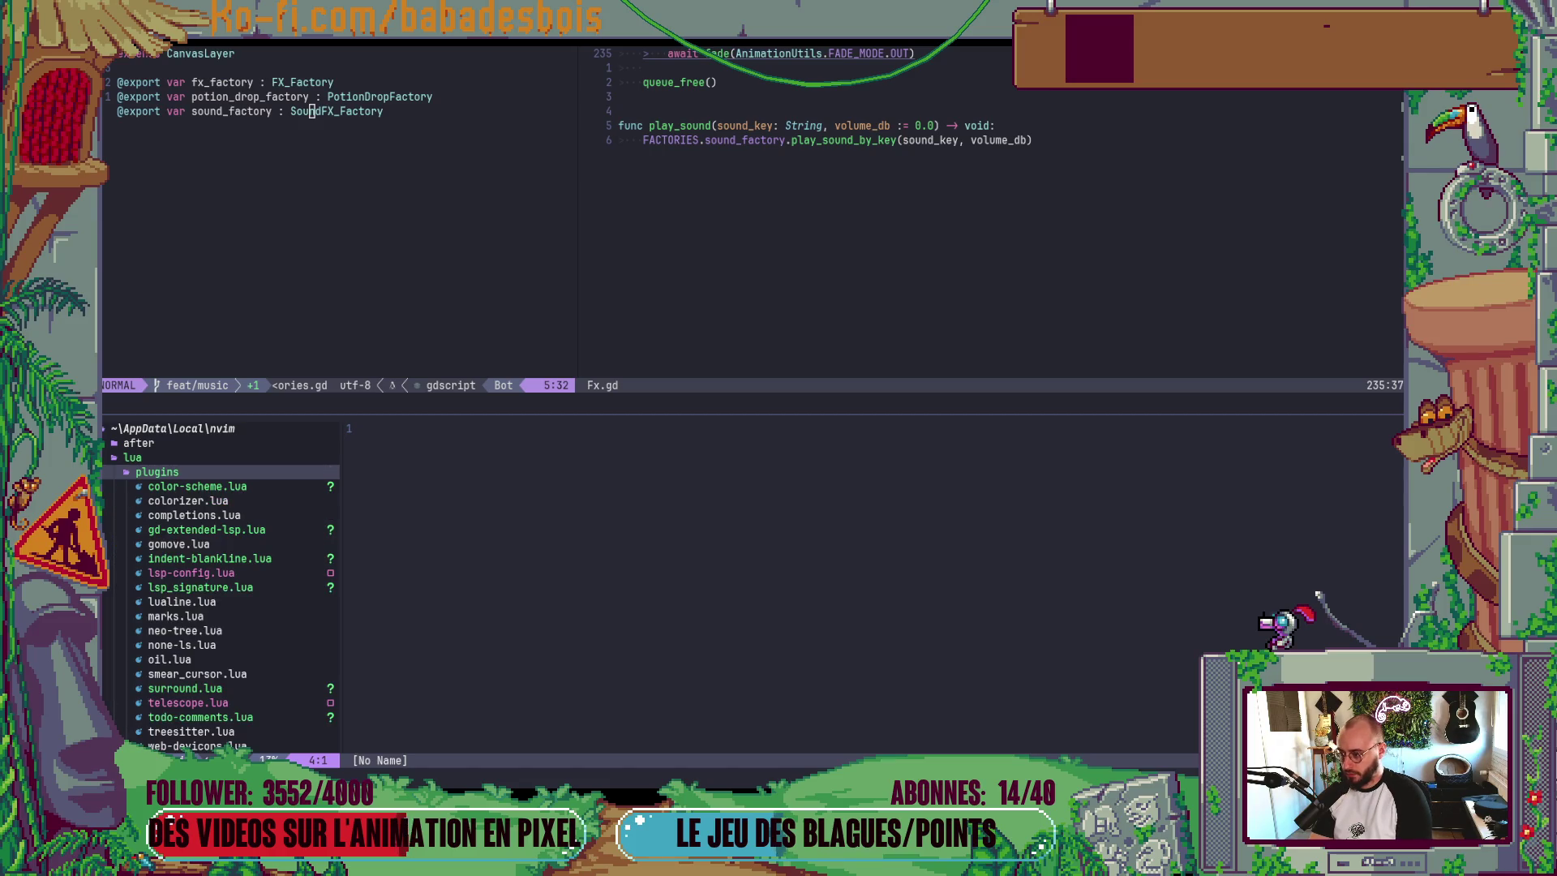
key("j")
key("j")
key("j")
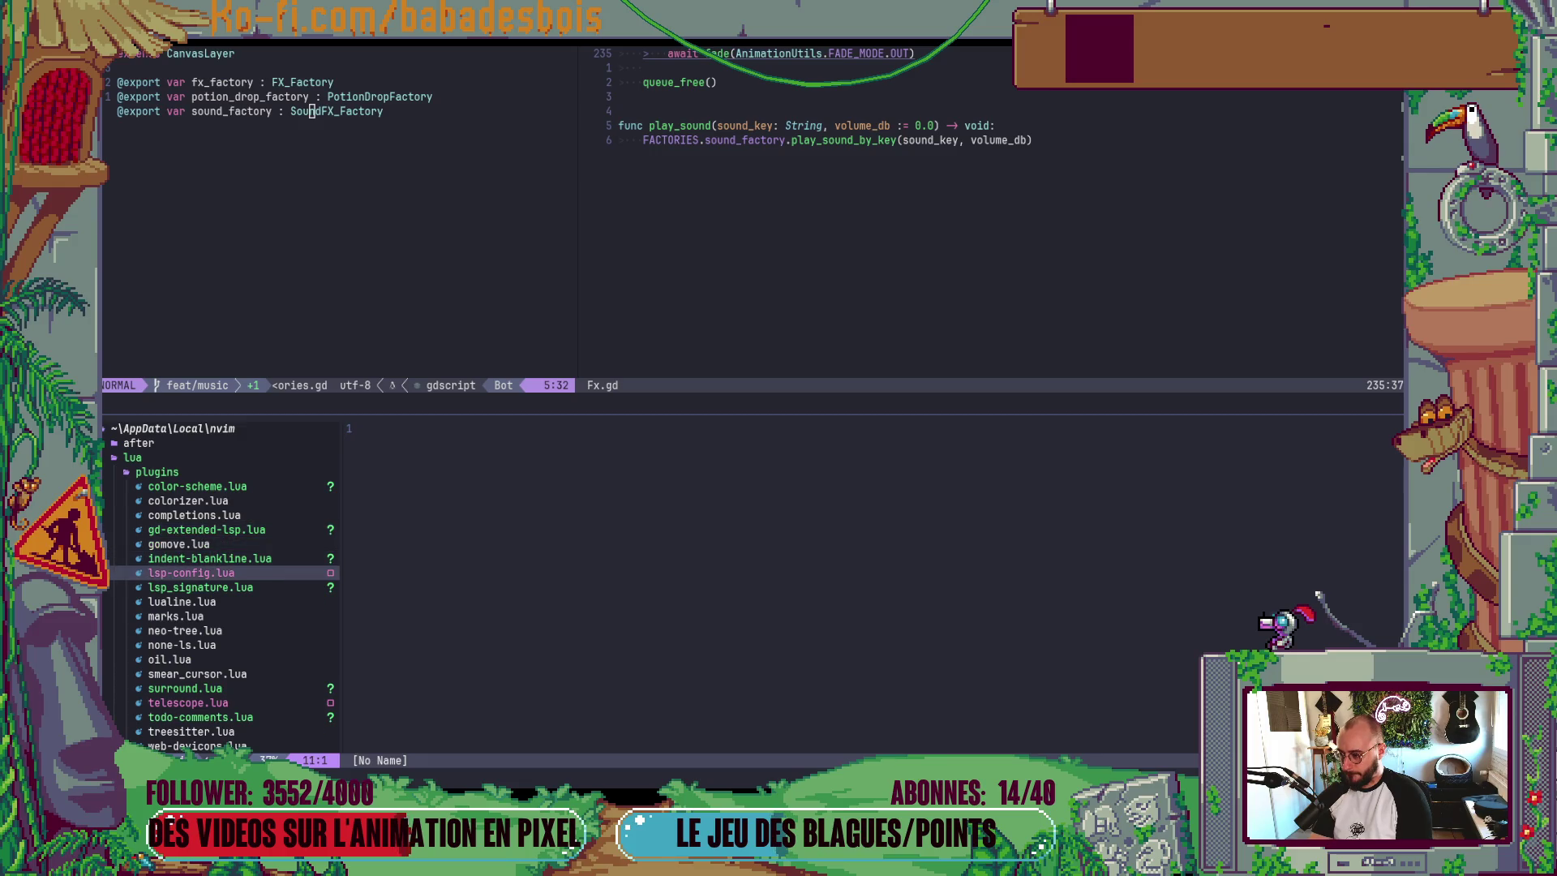
key("j")
key("j")
key("j")
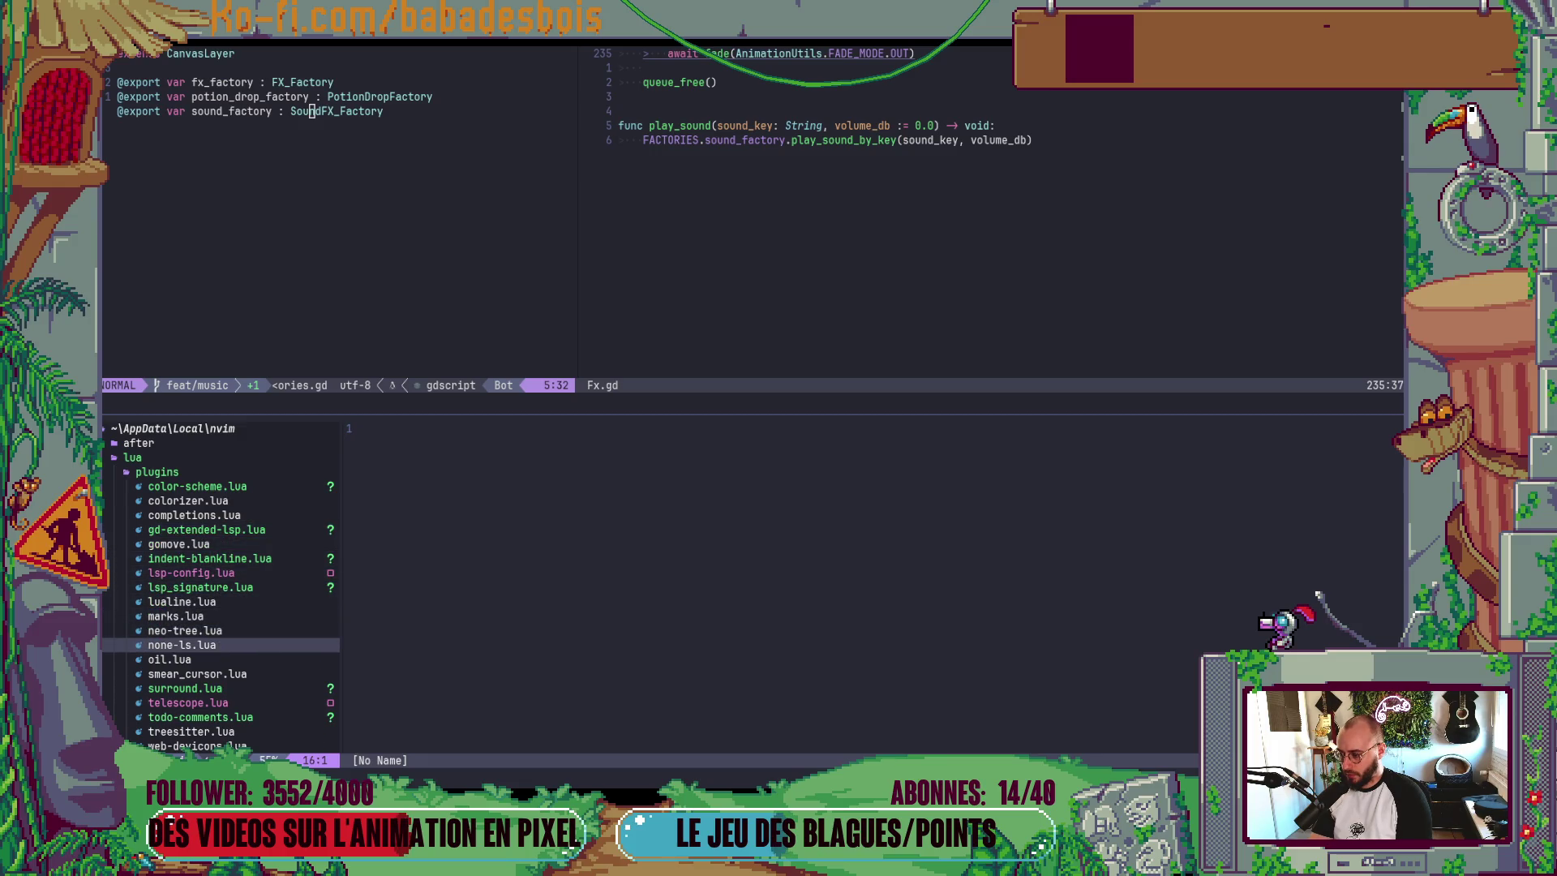
key("Return")
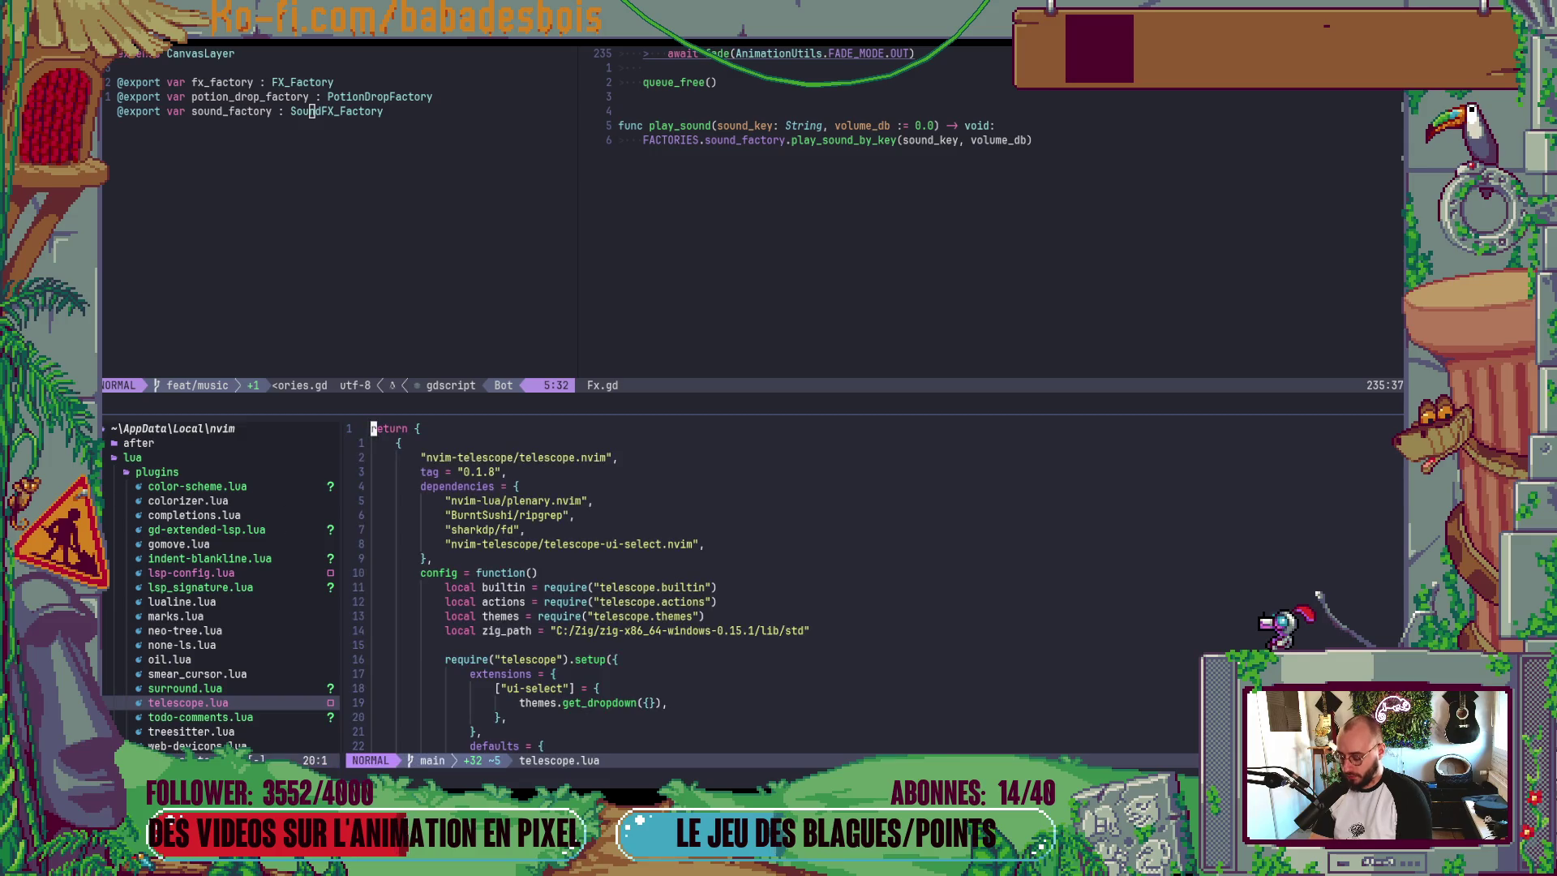
key("ctrl+d")
key("ctrl+n")
key("ctrl+d")
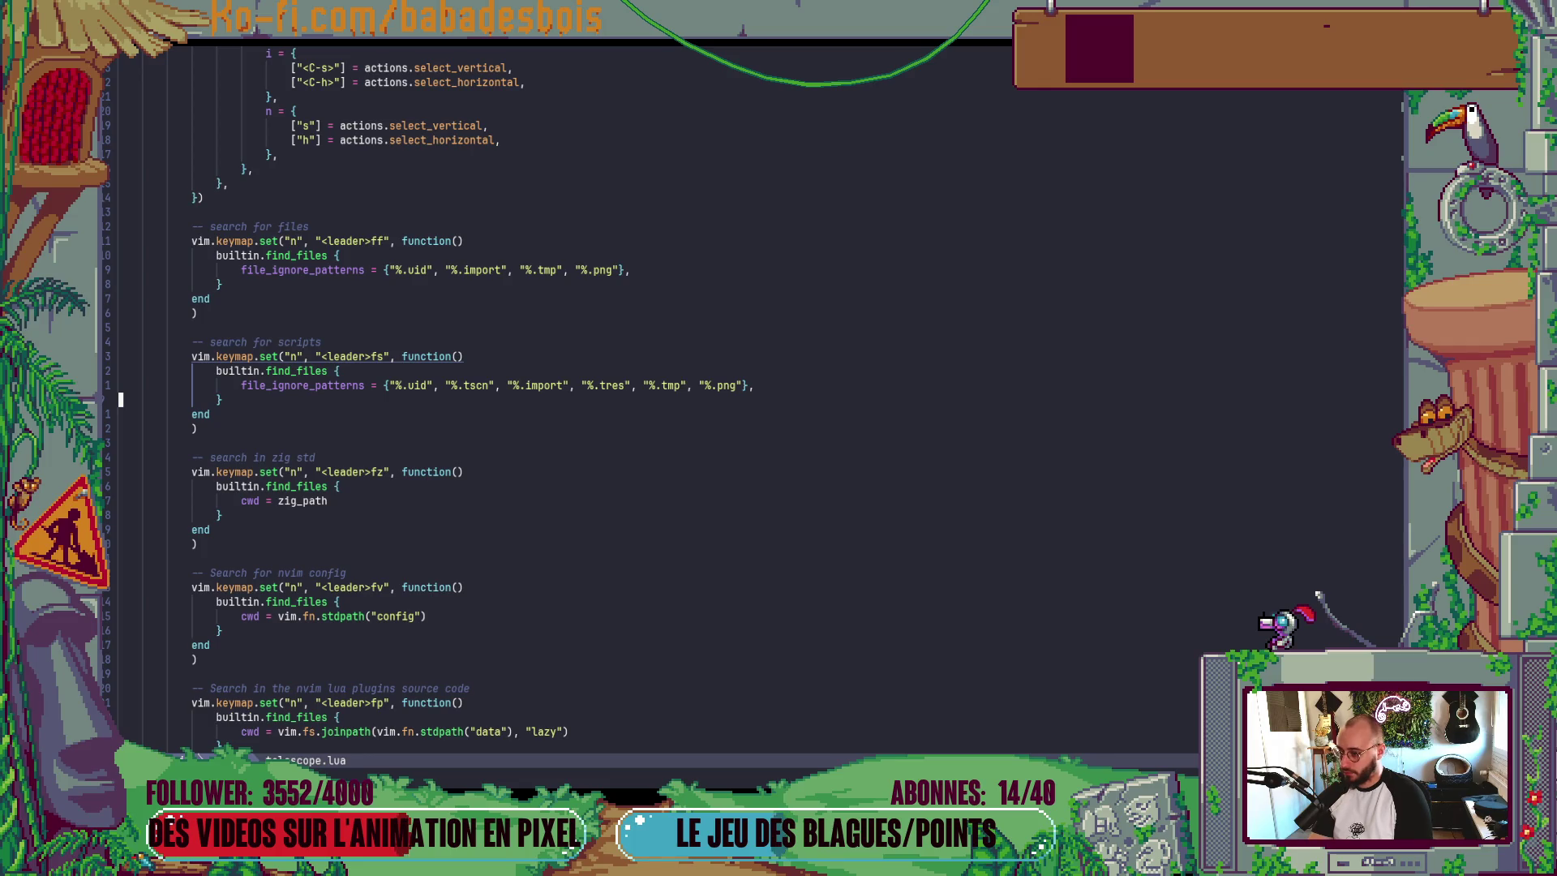
- Add "%.wav" and "%.ogg" to file_ignore_patterns and save telescope.lua
left_click(120, 385)
key("$")
key("h")
key("h")
type("a")
type(", \"")
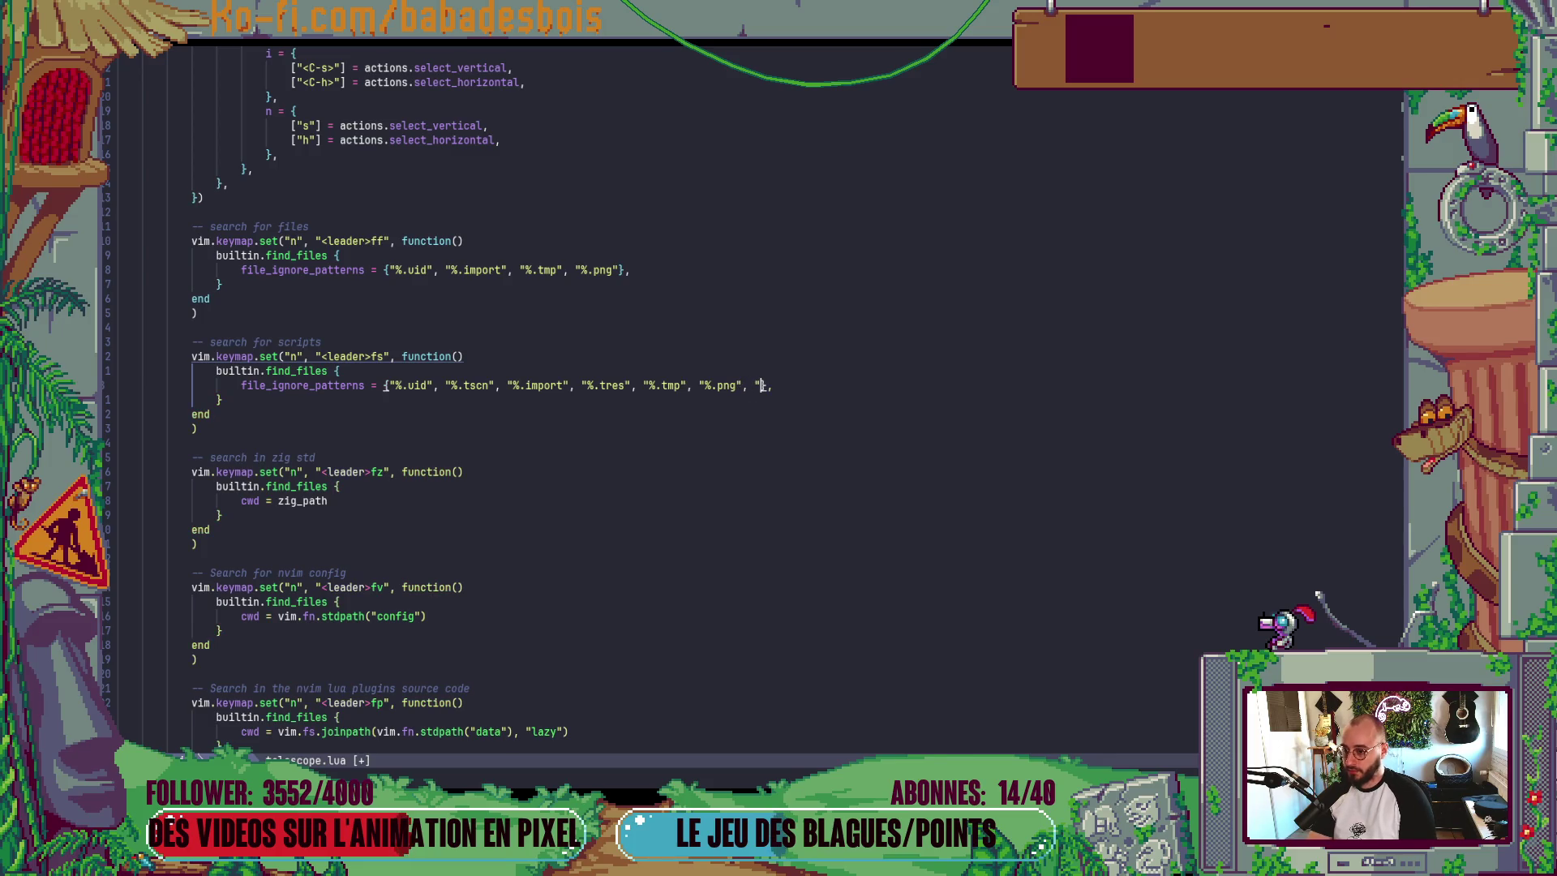
type("%.")
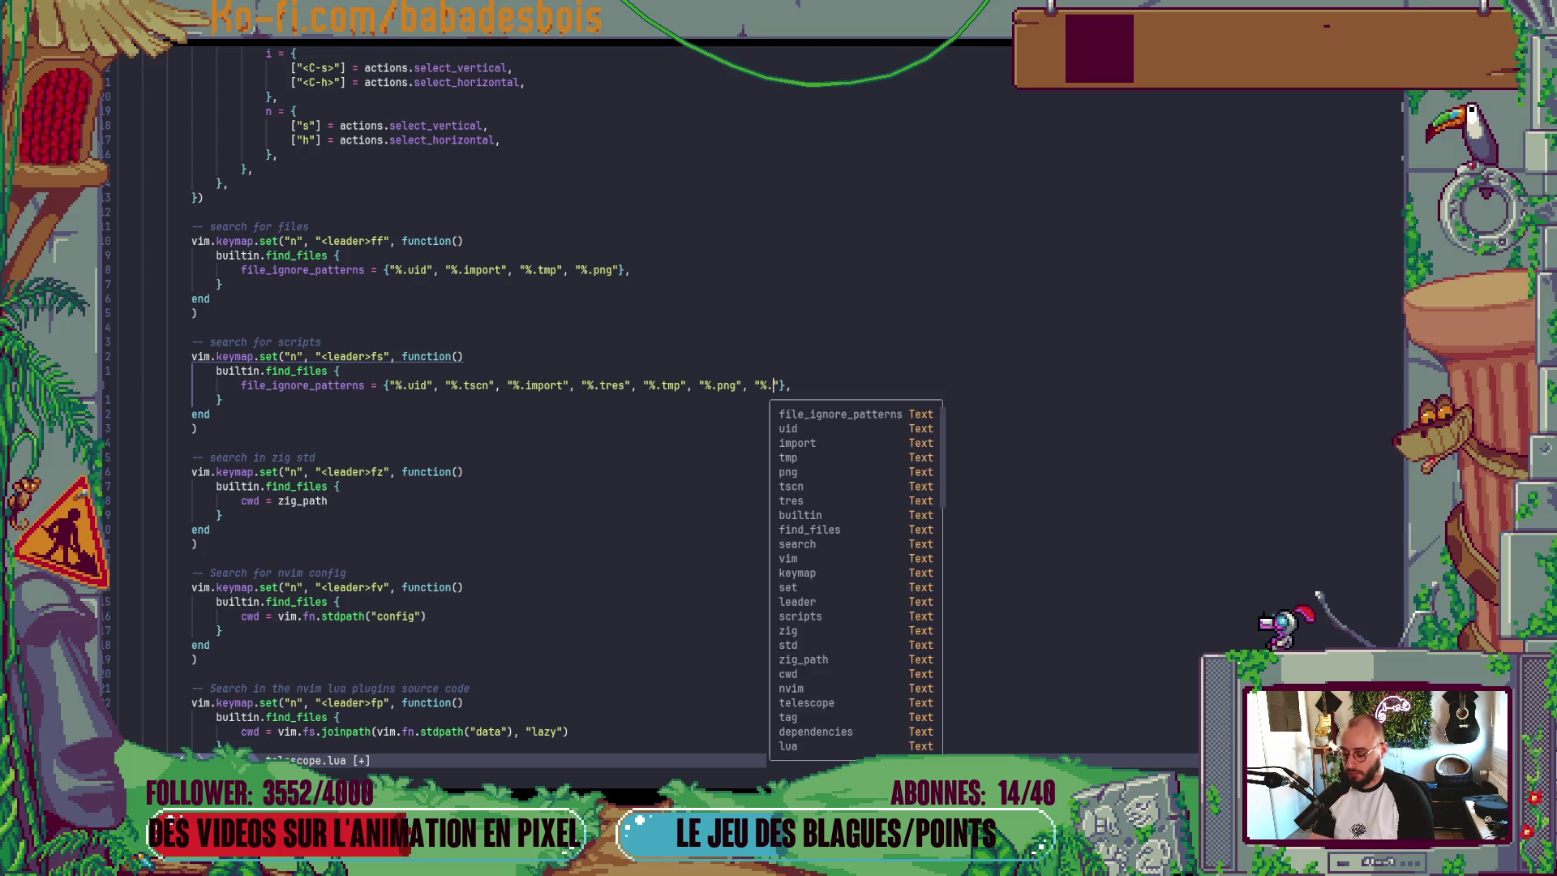
type("wav")
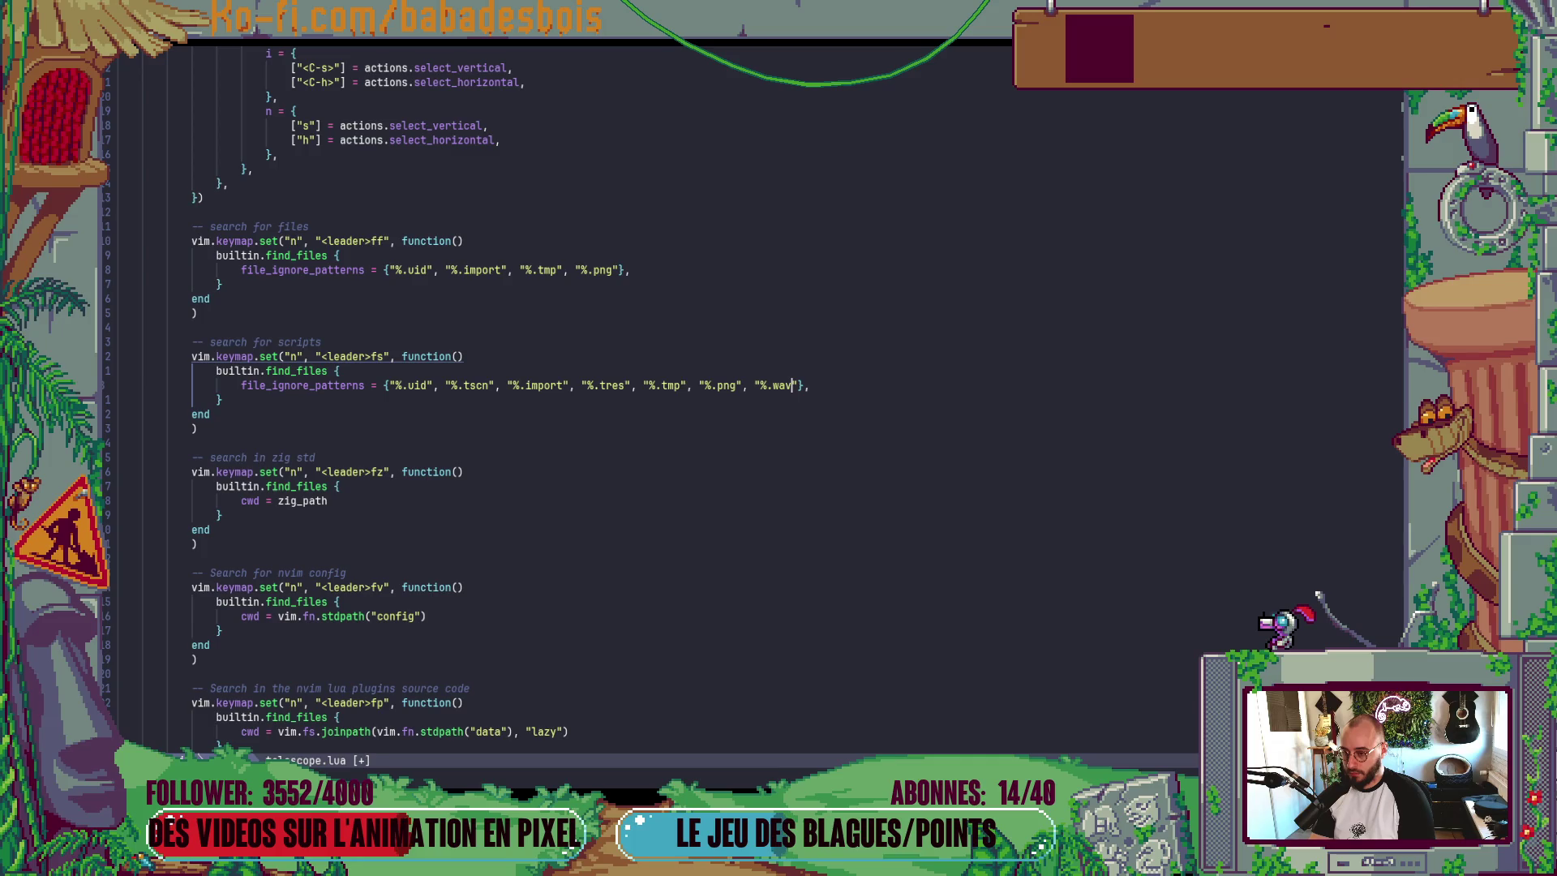
type("\"")
key("ctrl+space")
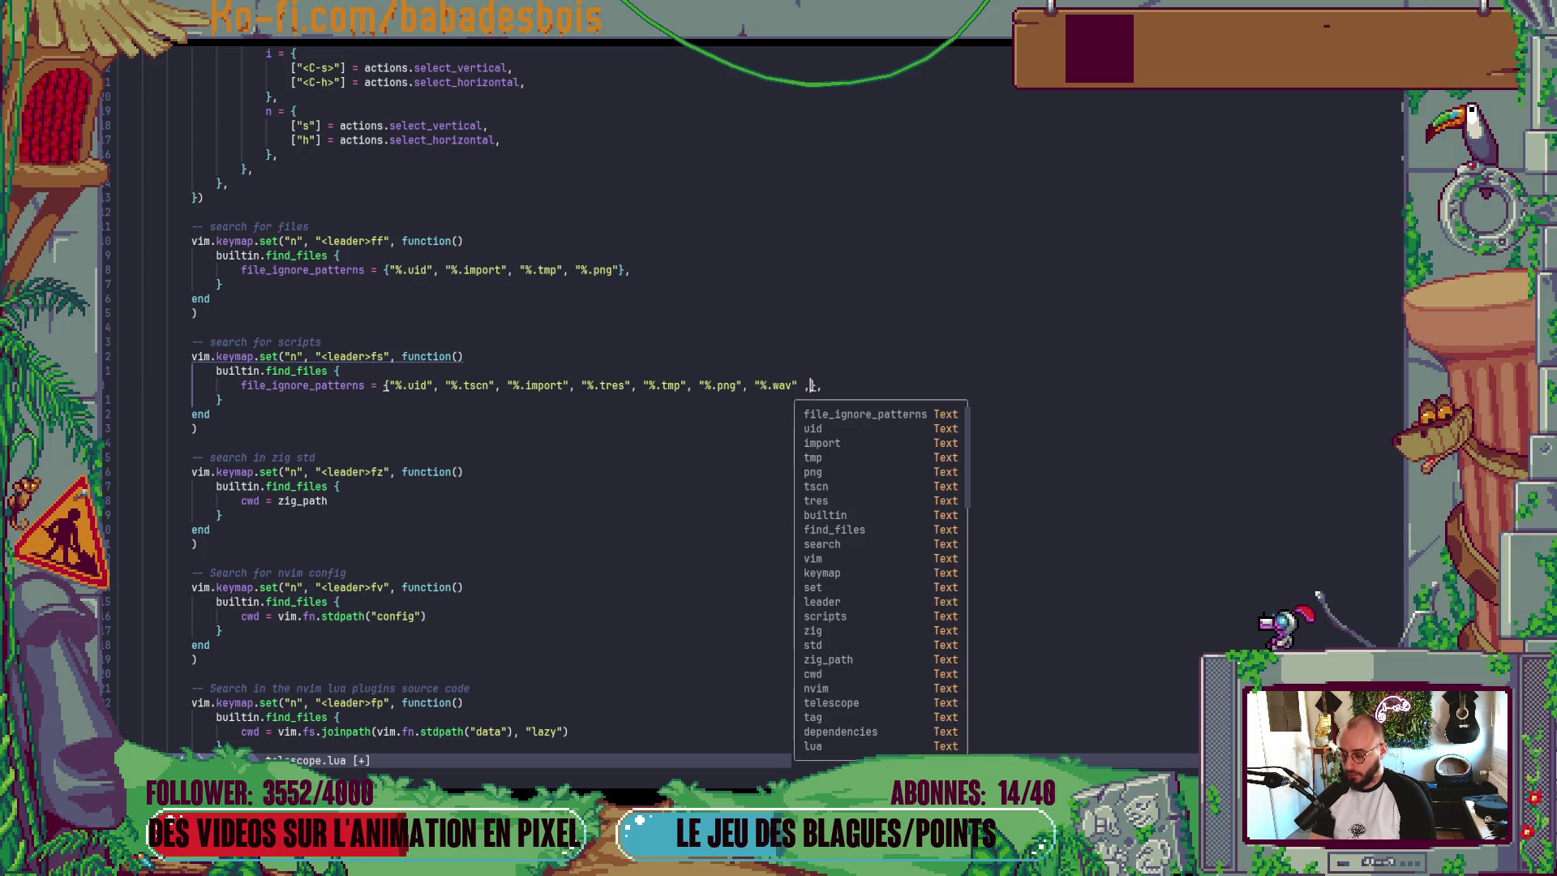
type(", \"")
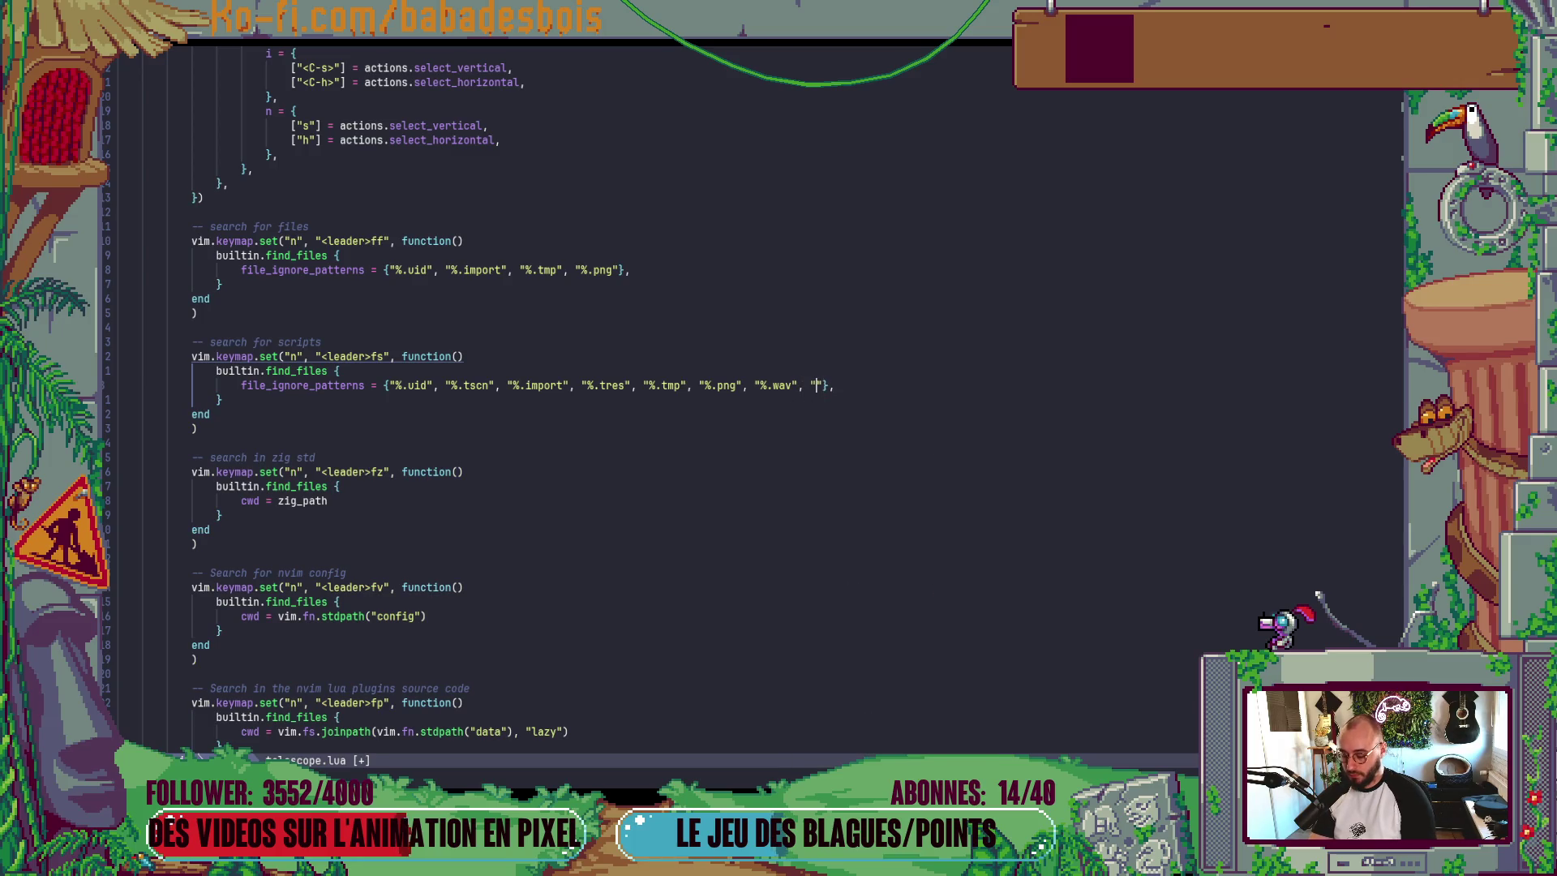
type("%.")
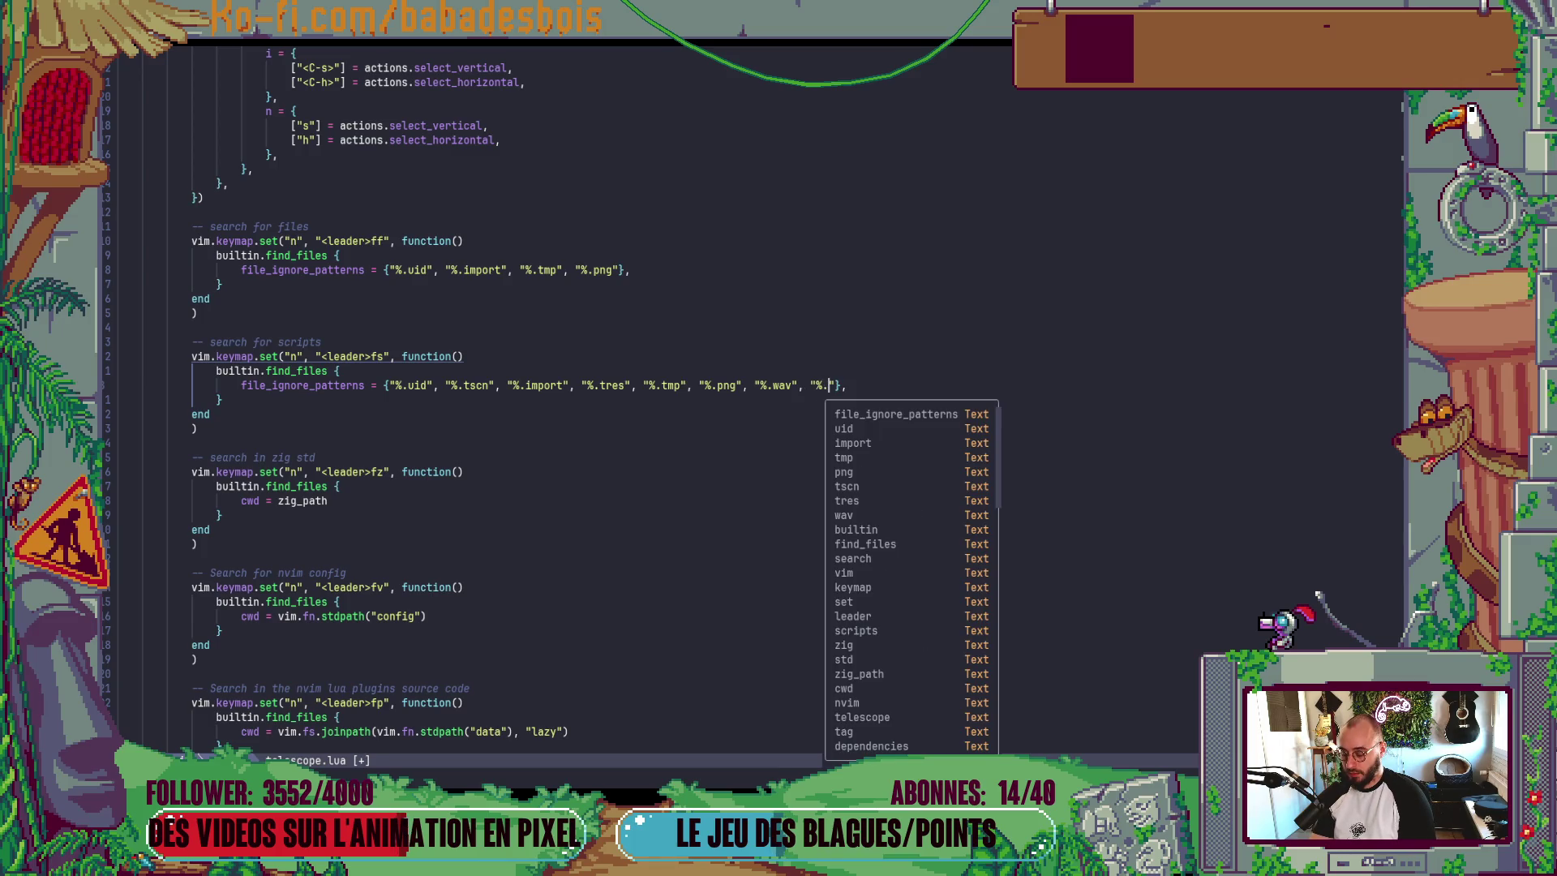
type("ogg")
key("Escape")
type(":w")
key("Return")
key("Return")
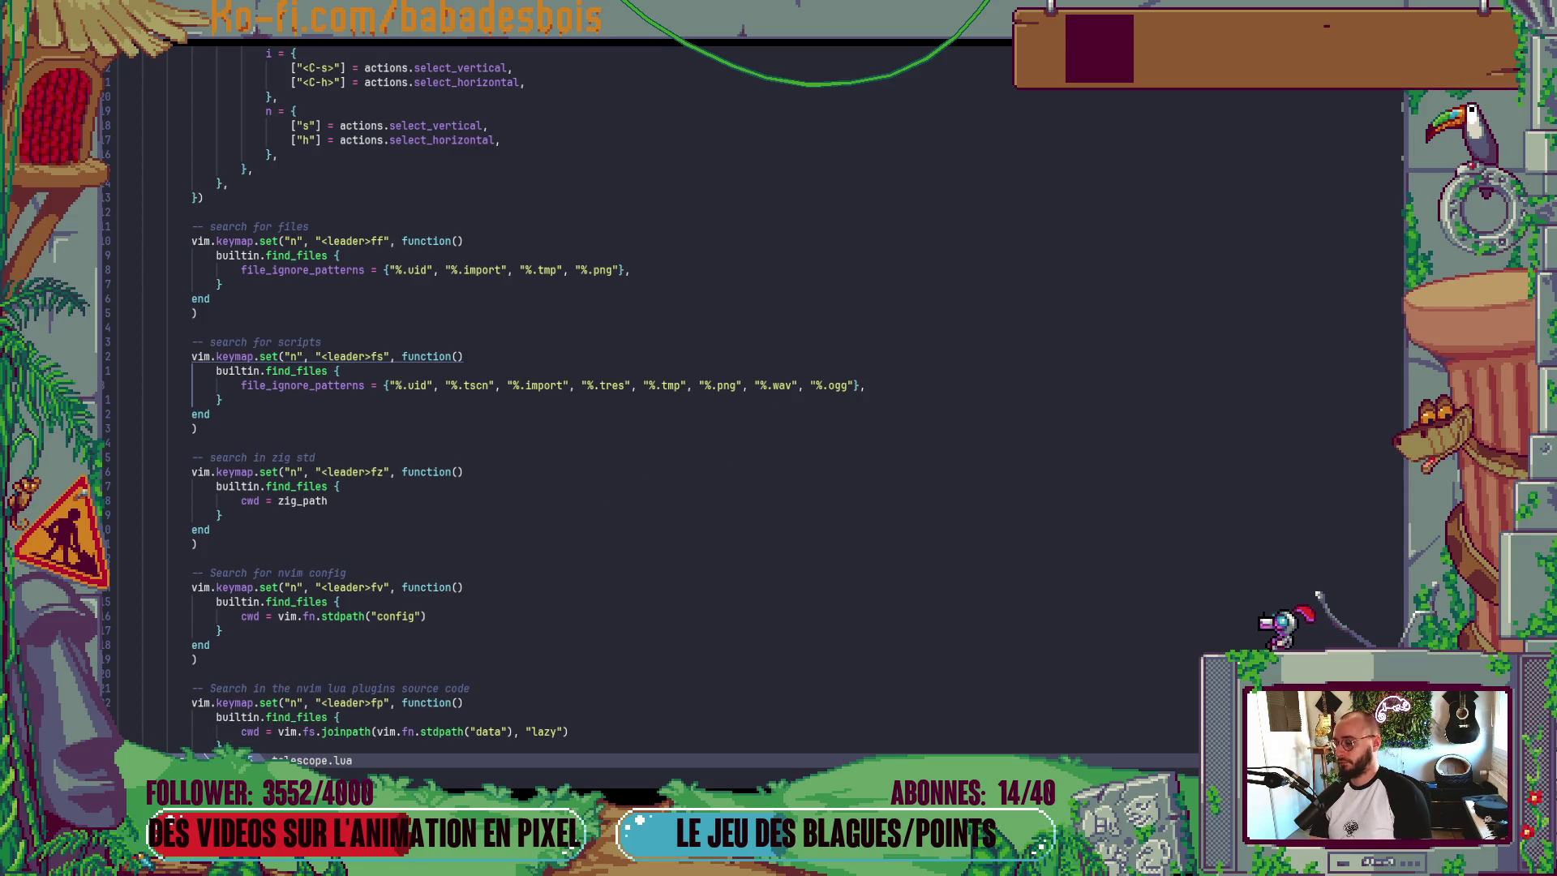
- Quit Neovim, dismissing the ShaDa error
type(":w")
key("Return")
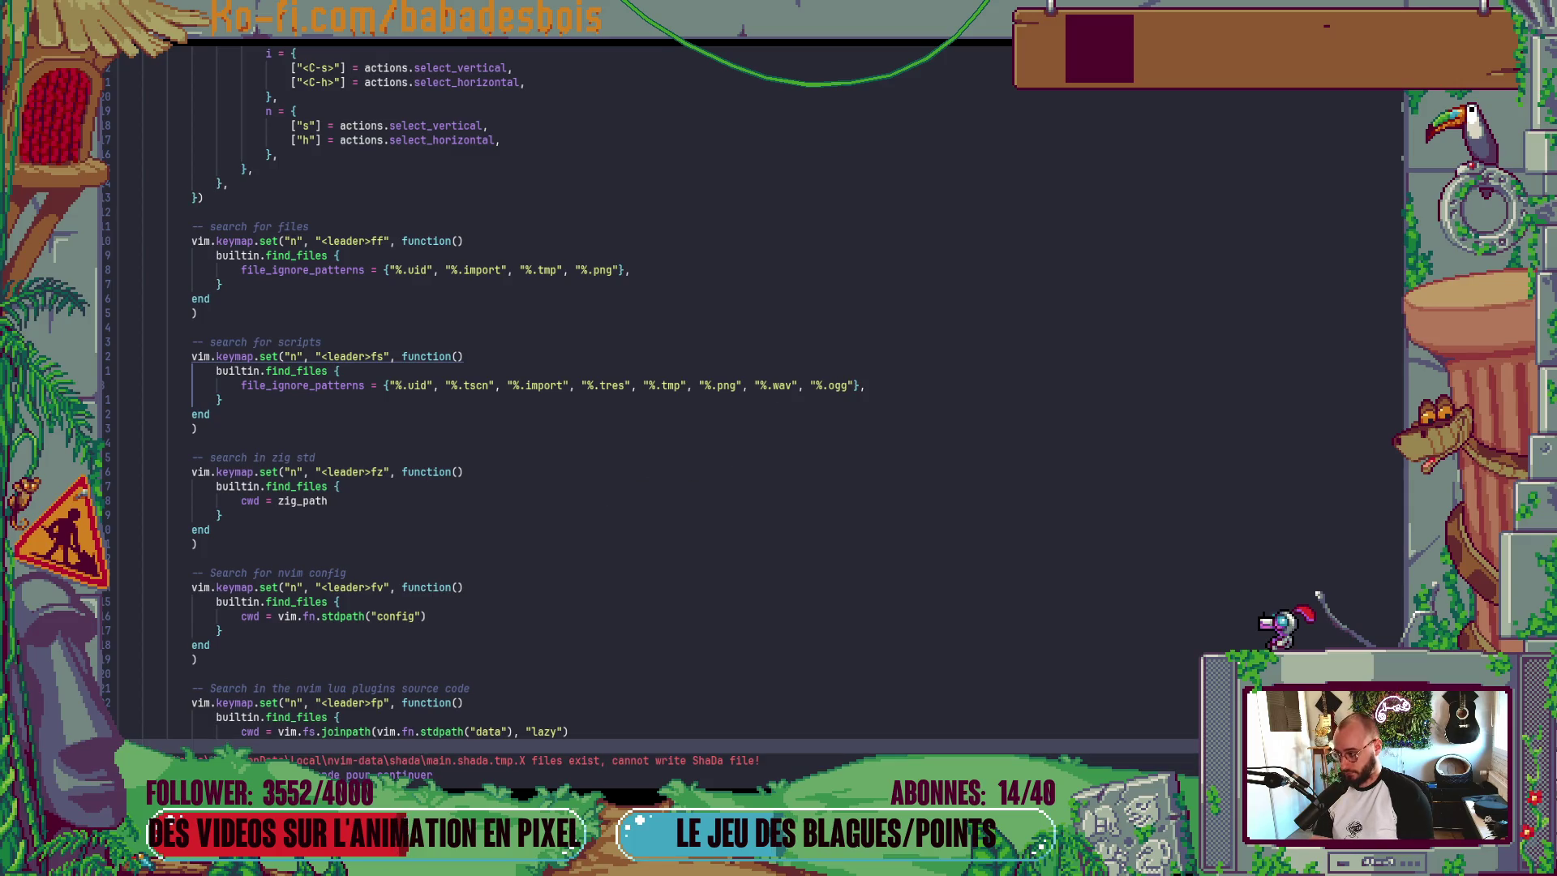
key("Return")
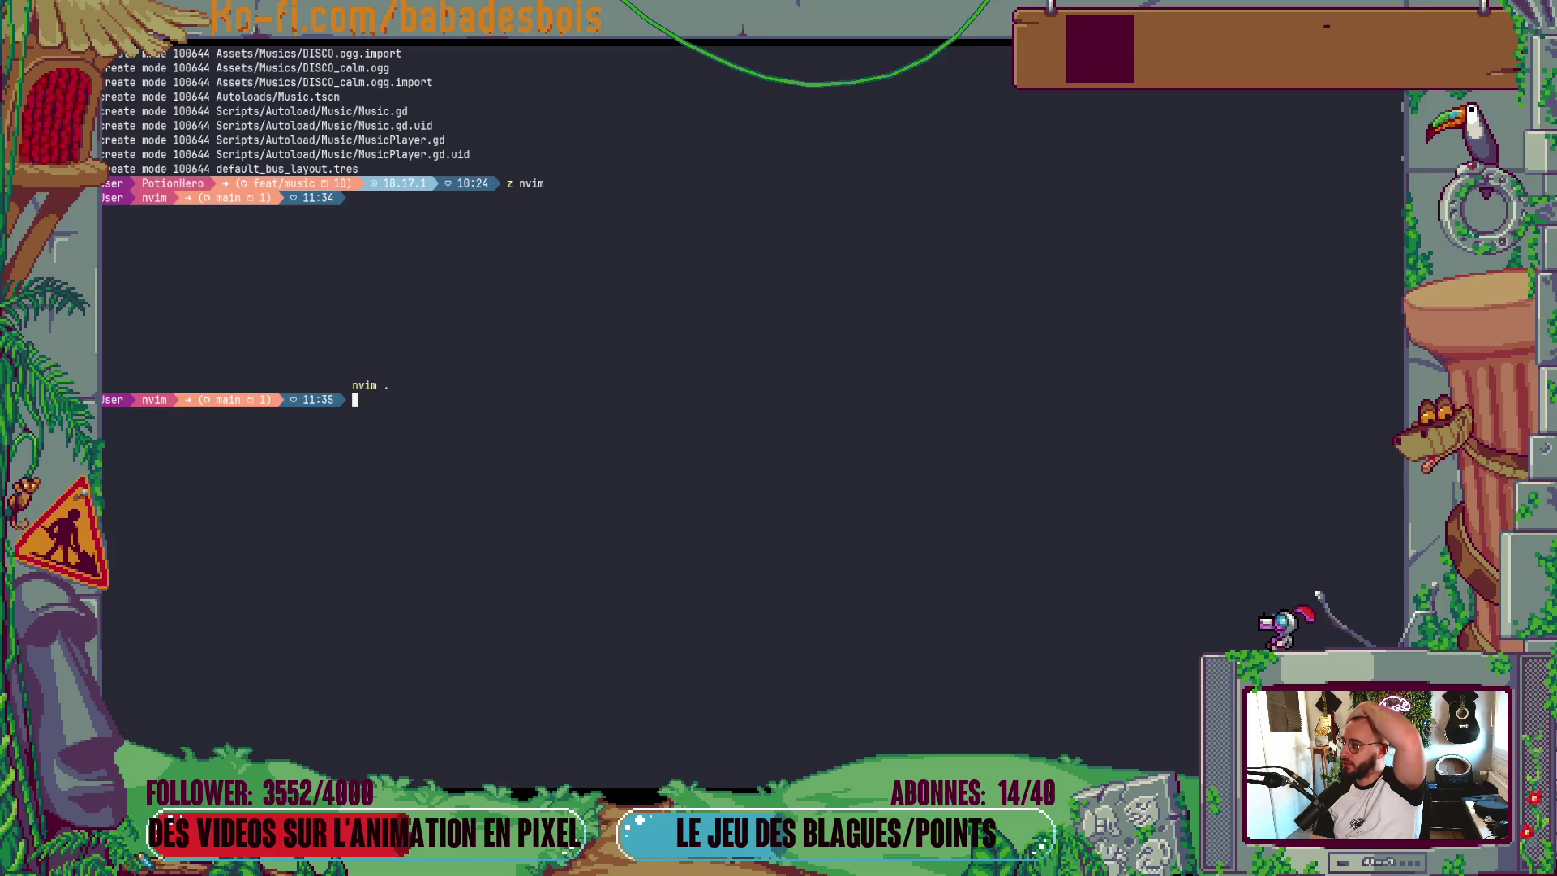
- Run z -i, z -h and z -help at the PowerShell prompt
type("z -i")
key("Return")
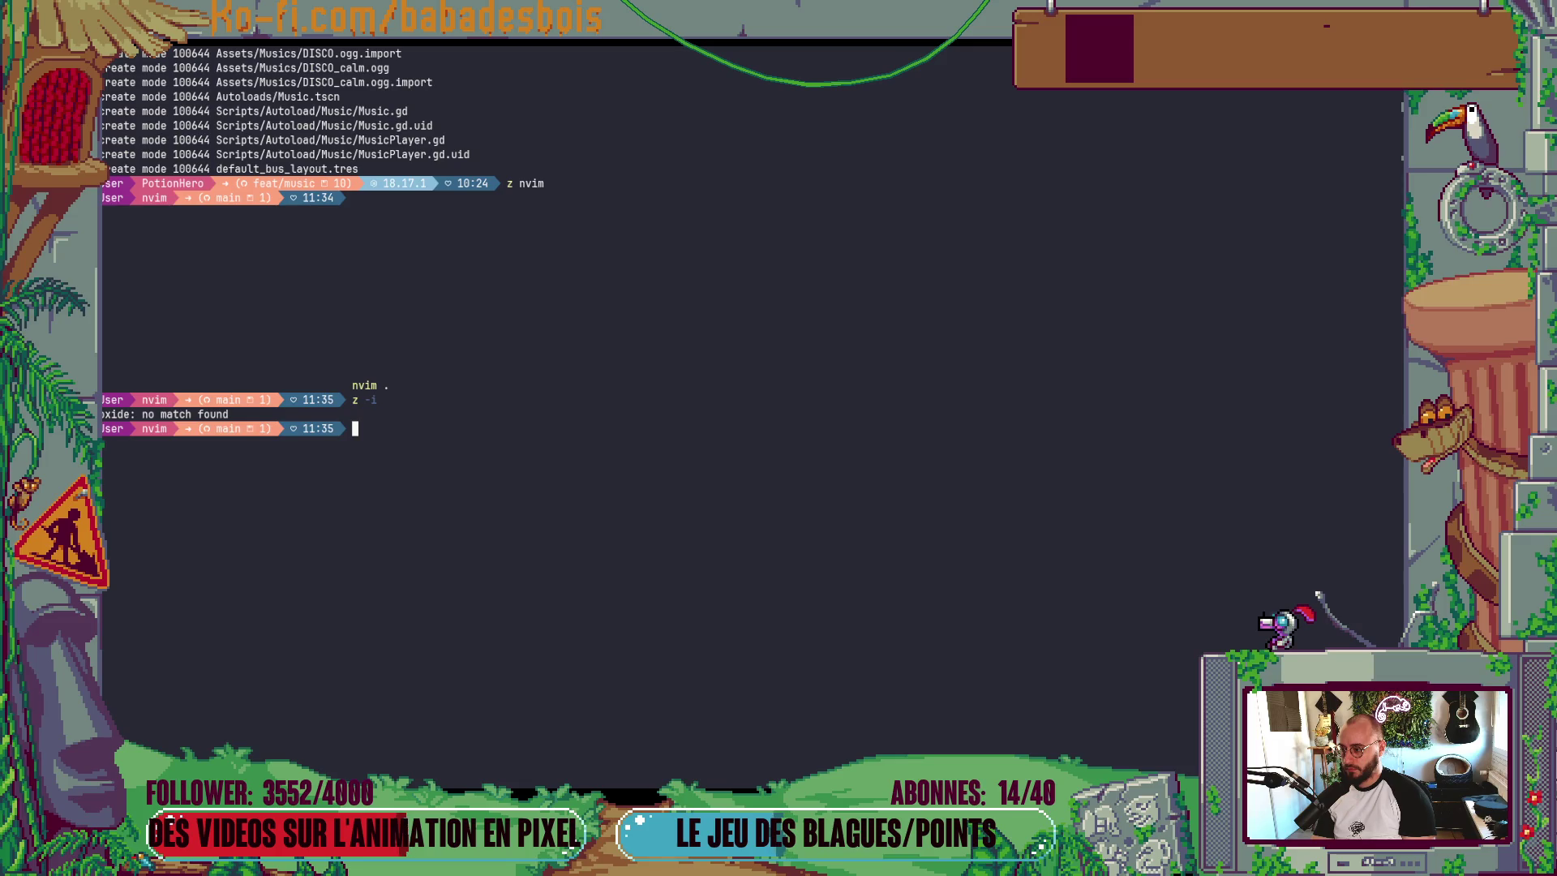
type("z ")
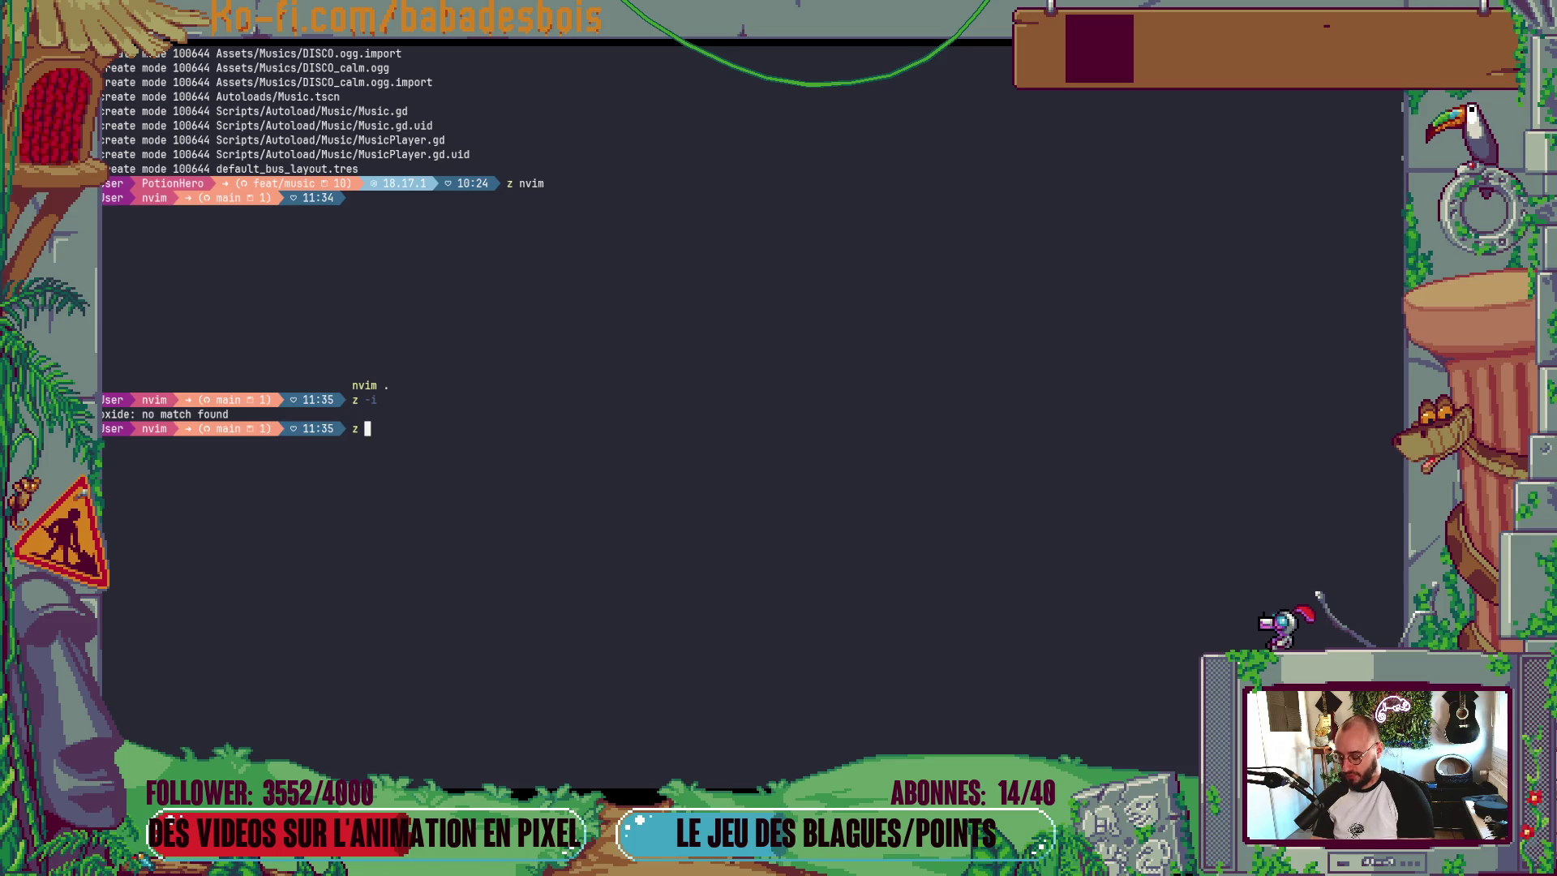
type("-h")
key("Return")
type("z -help")
key("Return")
- Try the double-dash and plain help variants, z --help and z help
type("z -help")
key("Return")
type("z --")
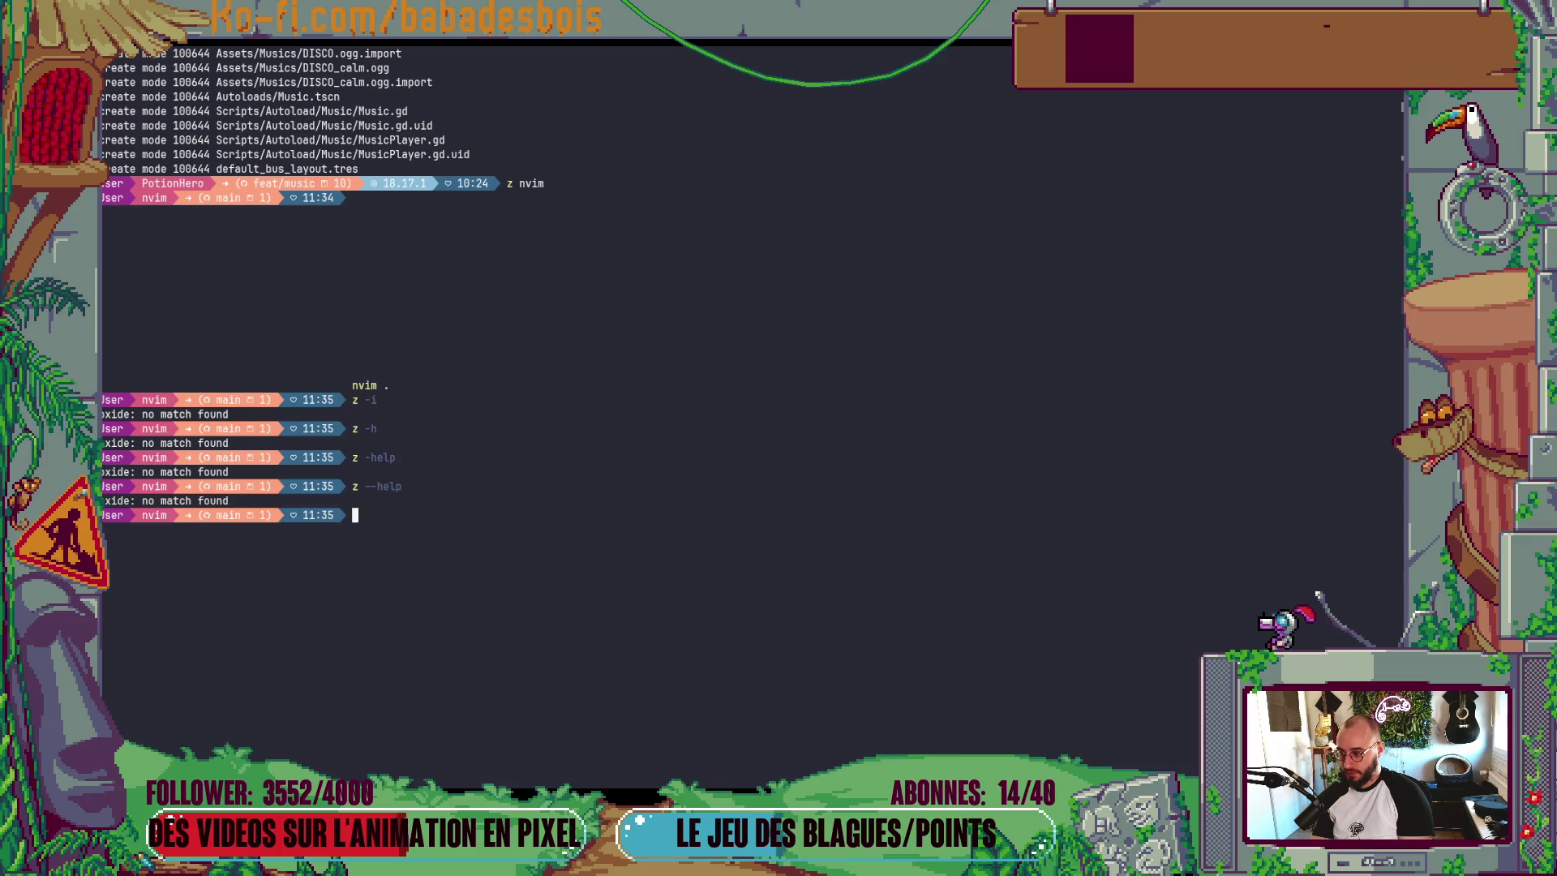
key("BackSpace")
key("BackSpace")
type("help")
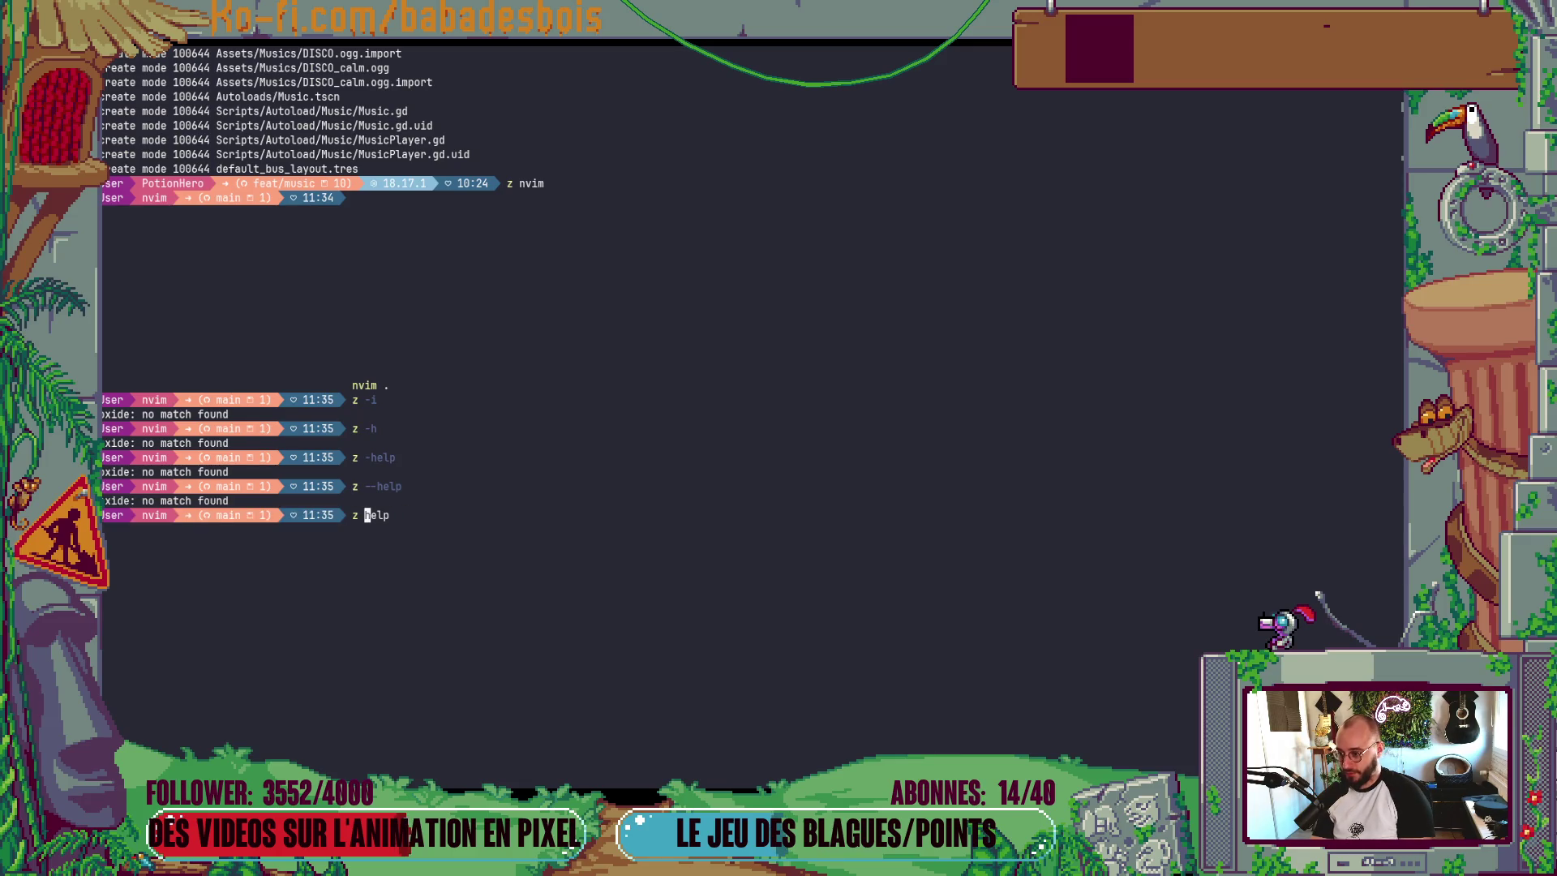
key("Return")
key("alt+Tab")
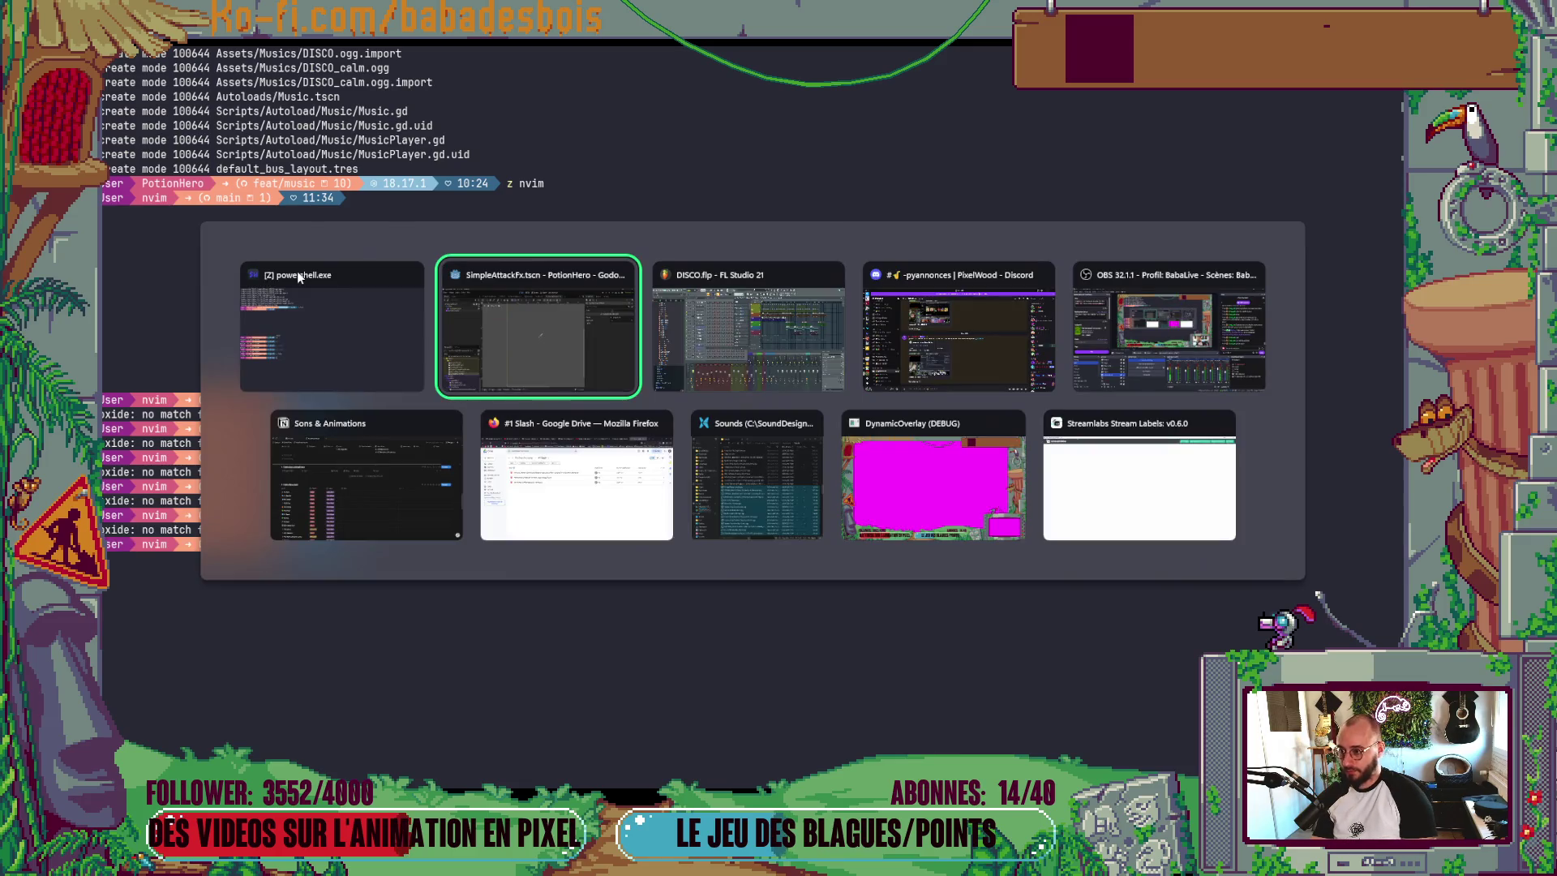
- Switch to Firefox, search Google for 'zoxide' in a new tab, and open the GitHub result
key("alt+Tab")
key("Left")
key("Down")
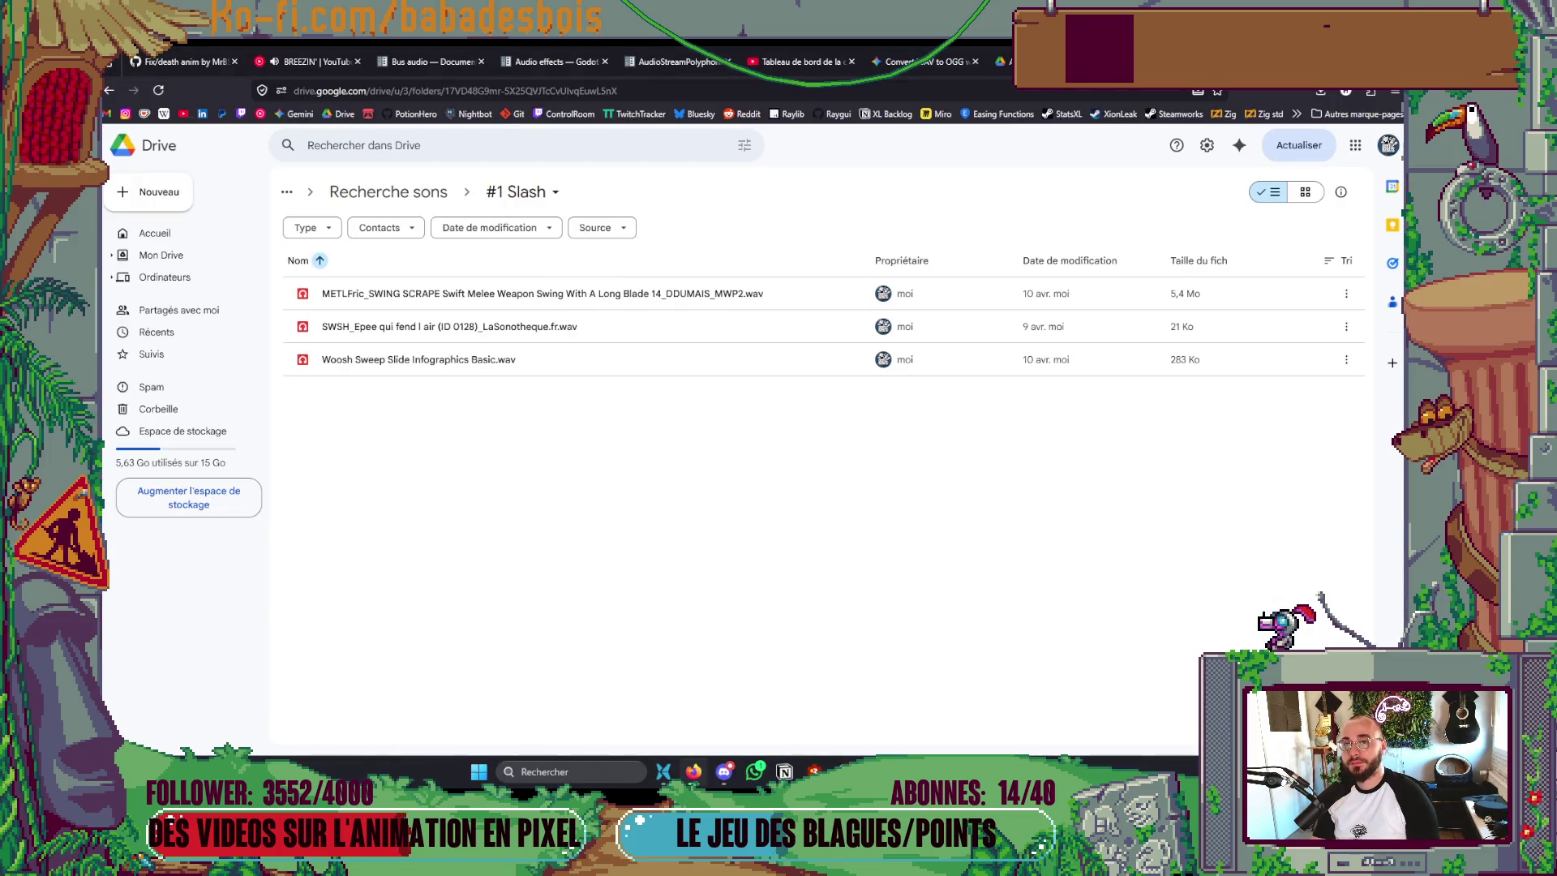
key("ctrl+t")
type("zoxide")
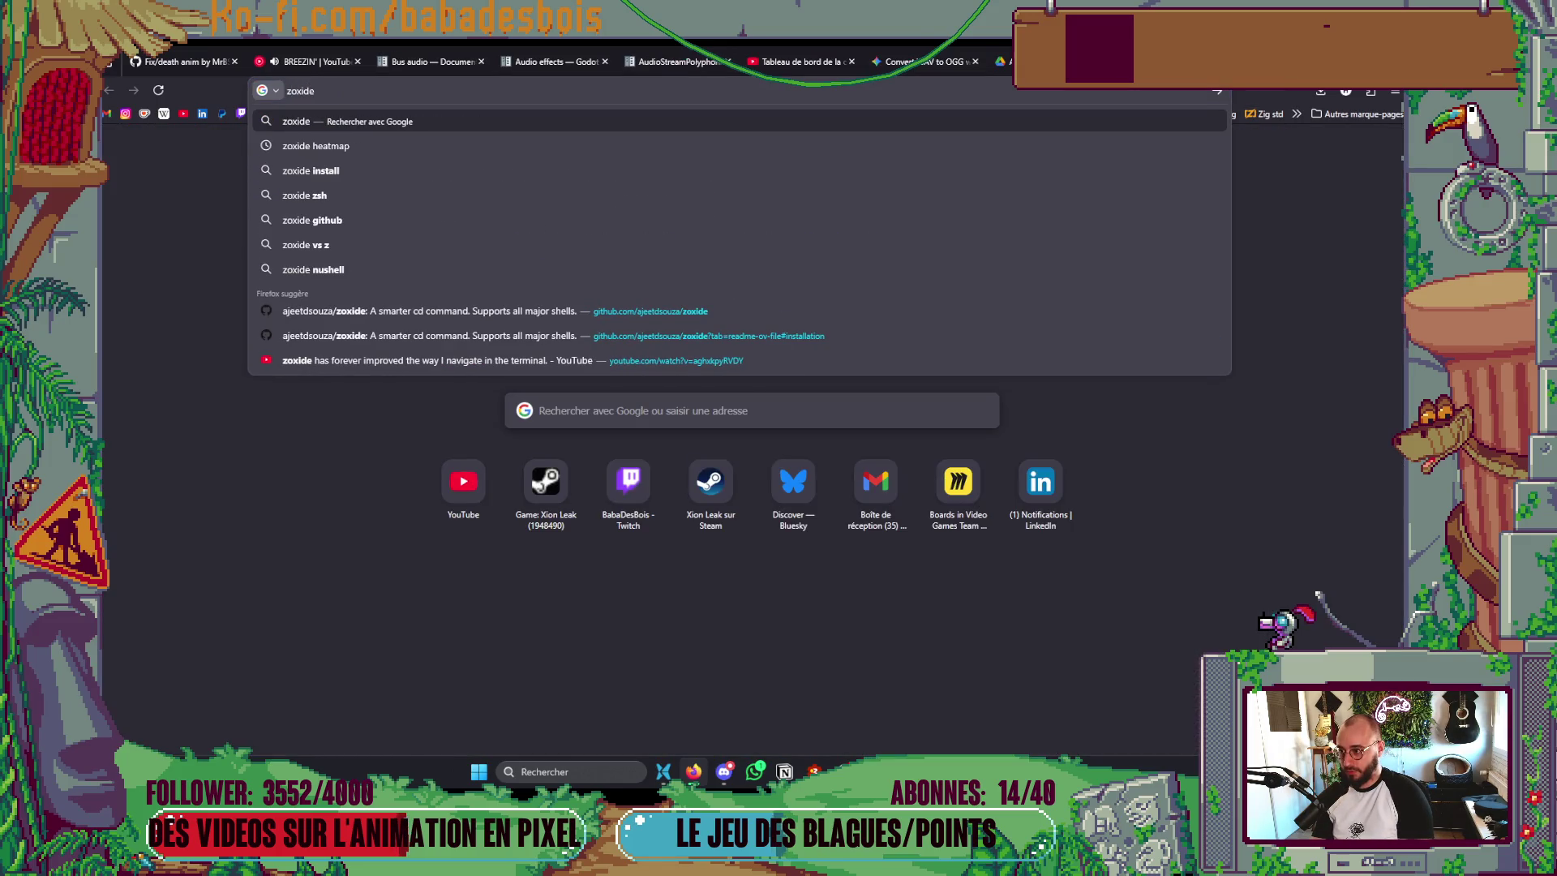
key("Return")
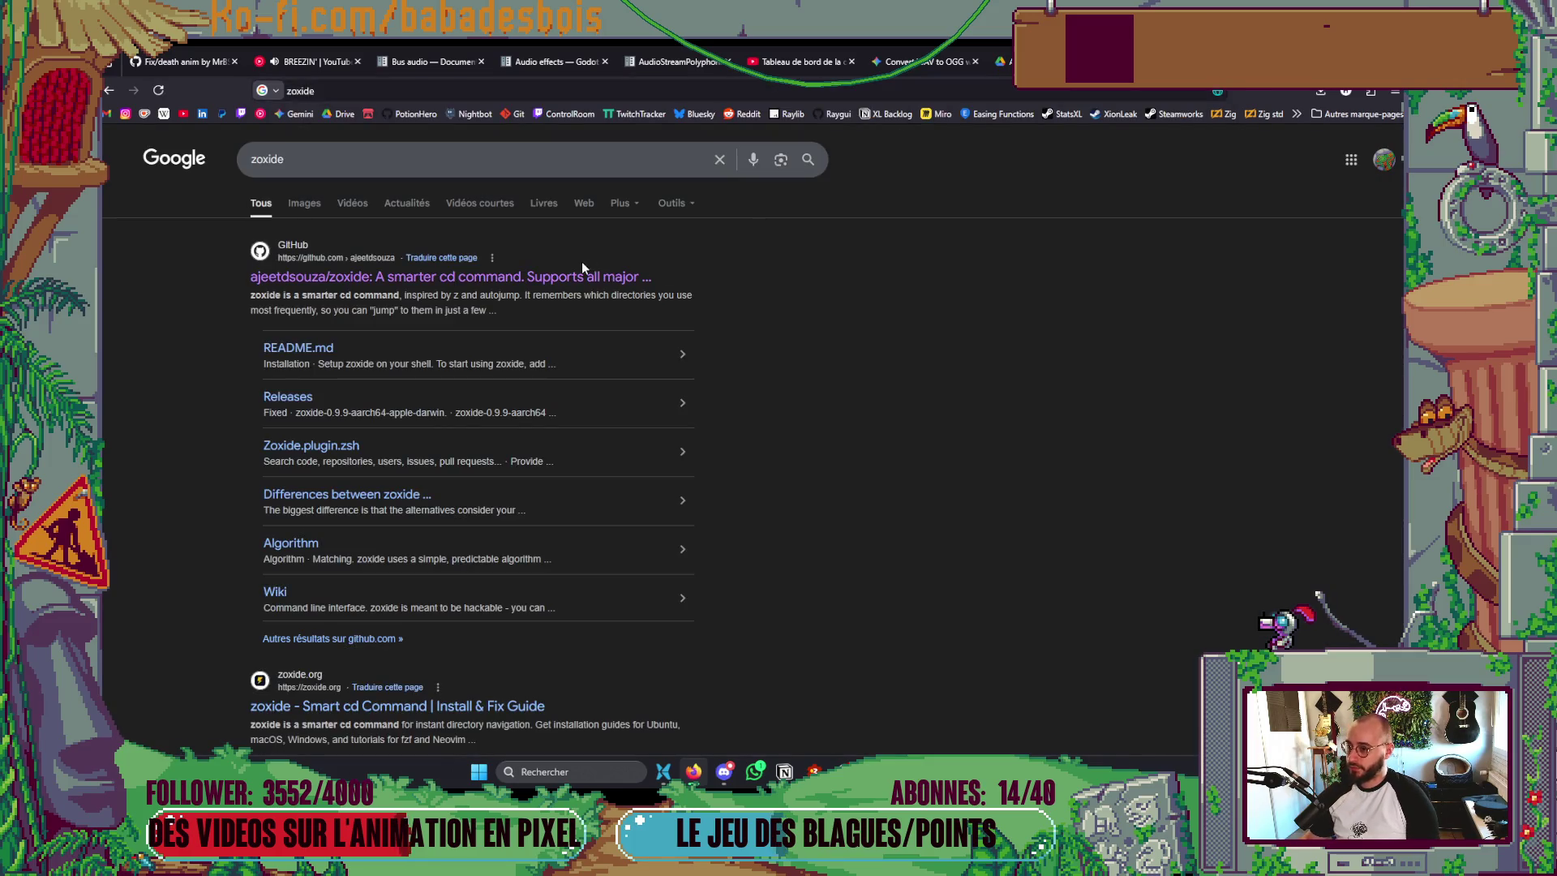
left_click(581, 276)
- Scroll up and down through the zoxide README's usage, installation and configuration sections
scroll(478, 430, "down", 15)
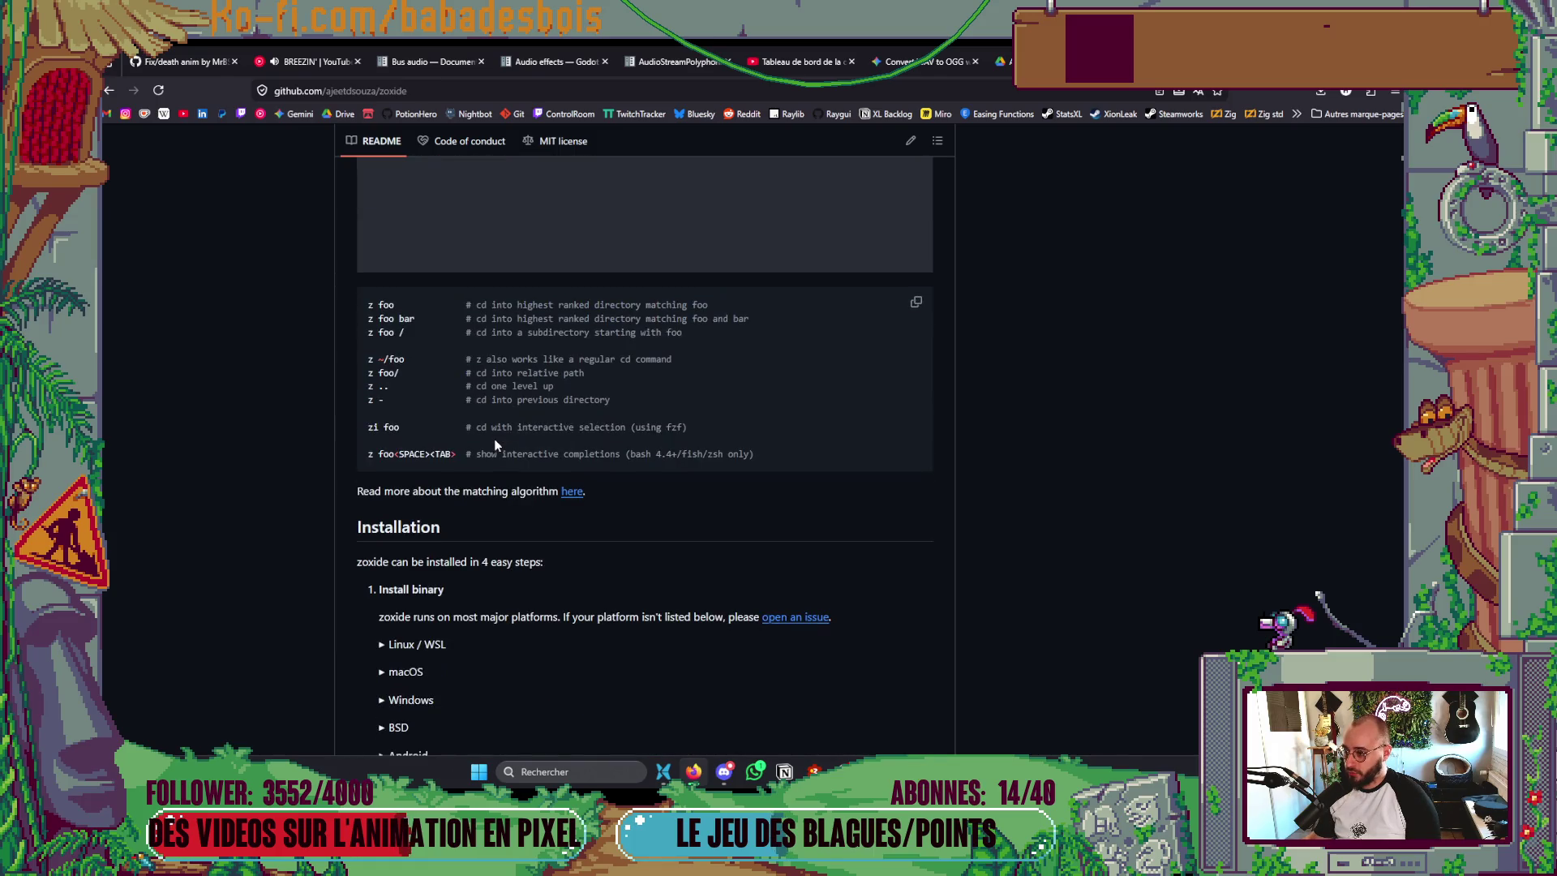
scroll(494, 442, "down", 1)
scroll(486, 446, "up", 7)
scroll(493, 444, "down", 3)
scroll(421, 441, "up", 3)
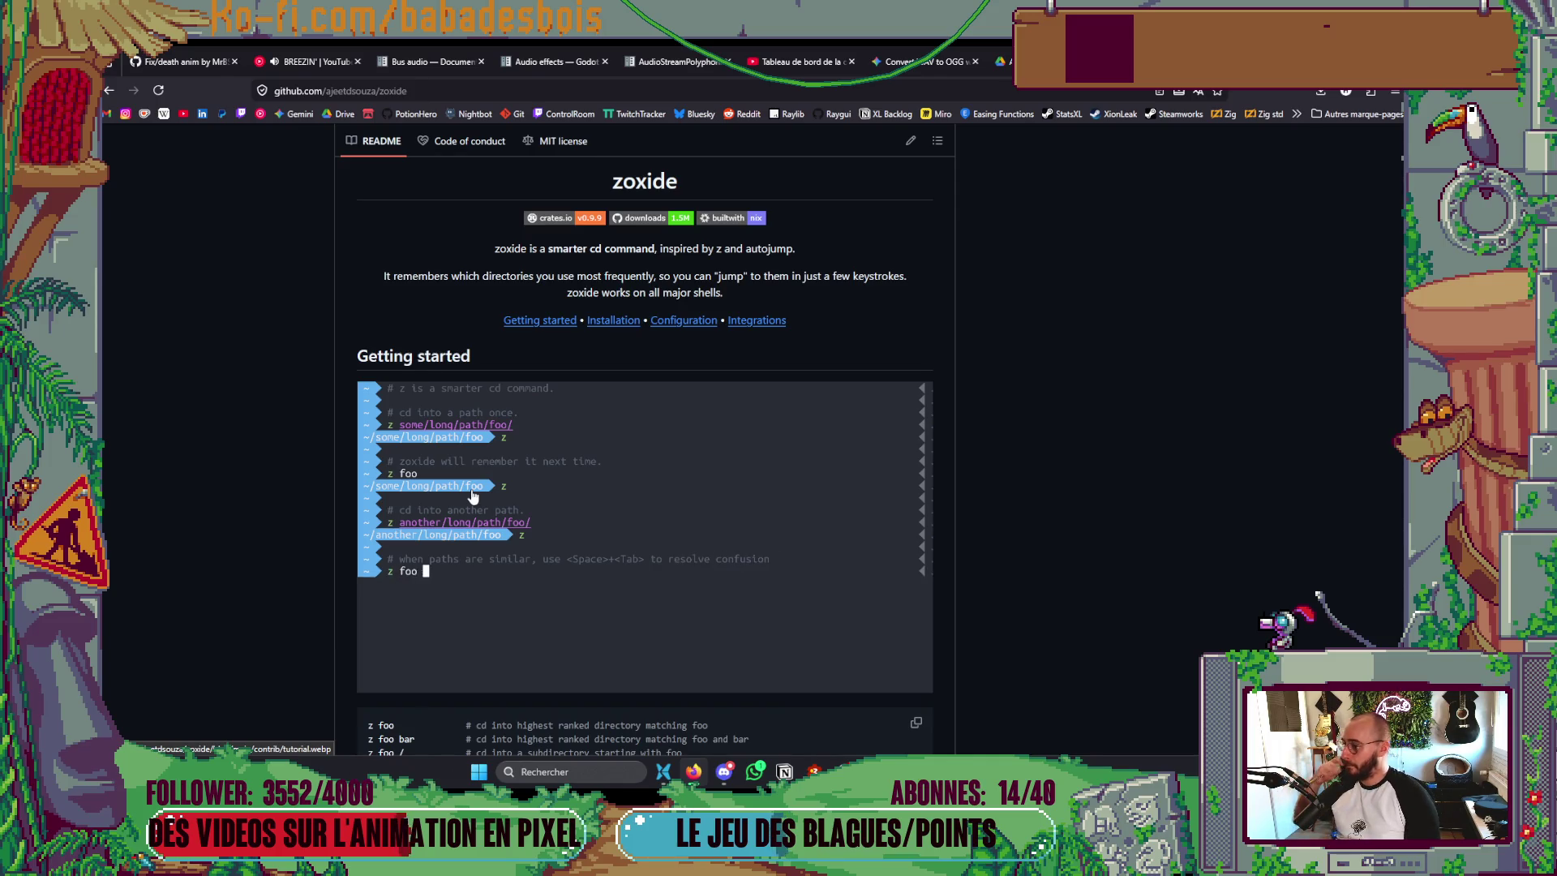
scroll(473, 497, "down", 3)
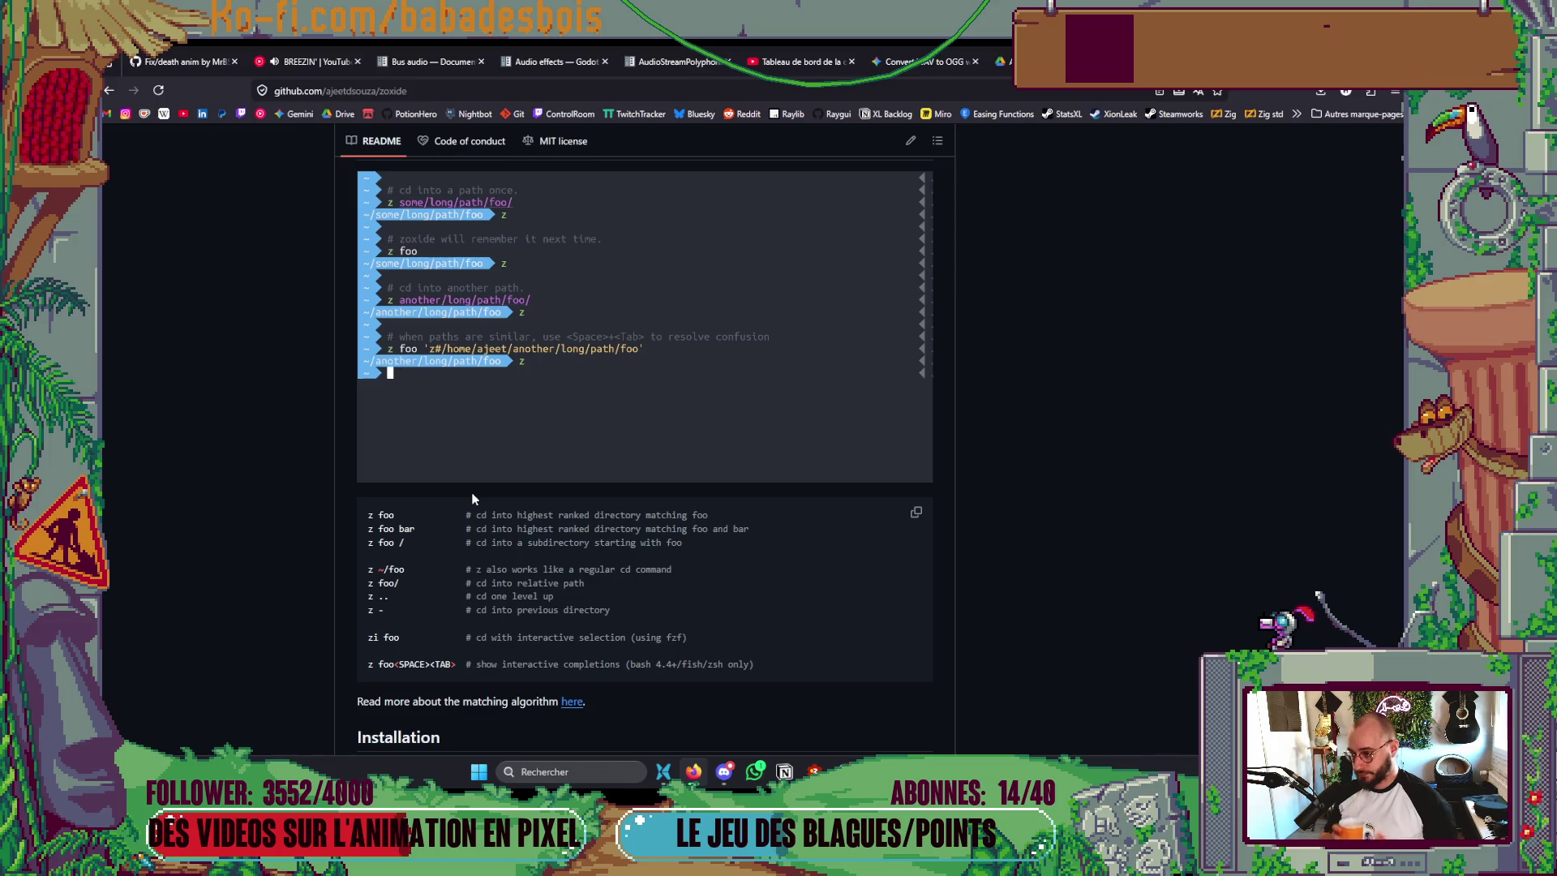
scroll(473, 498, "down", 3)
scroll(474, 498, "down", 2)
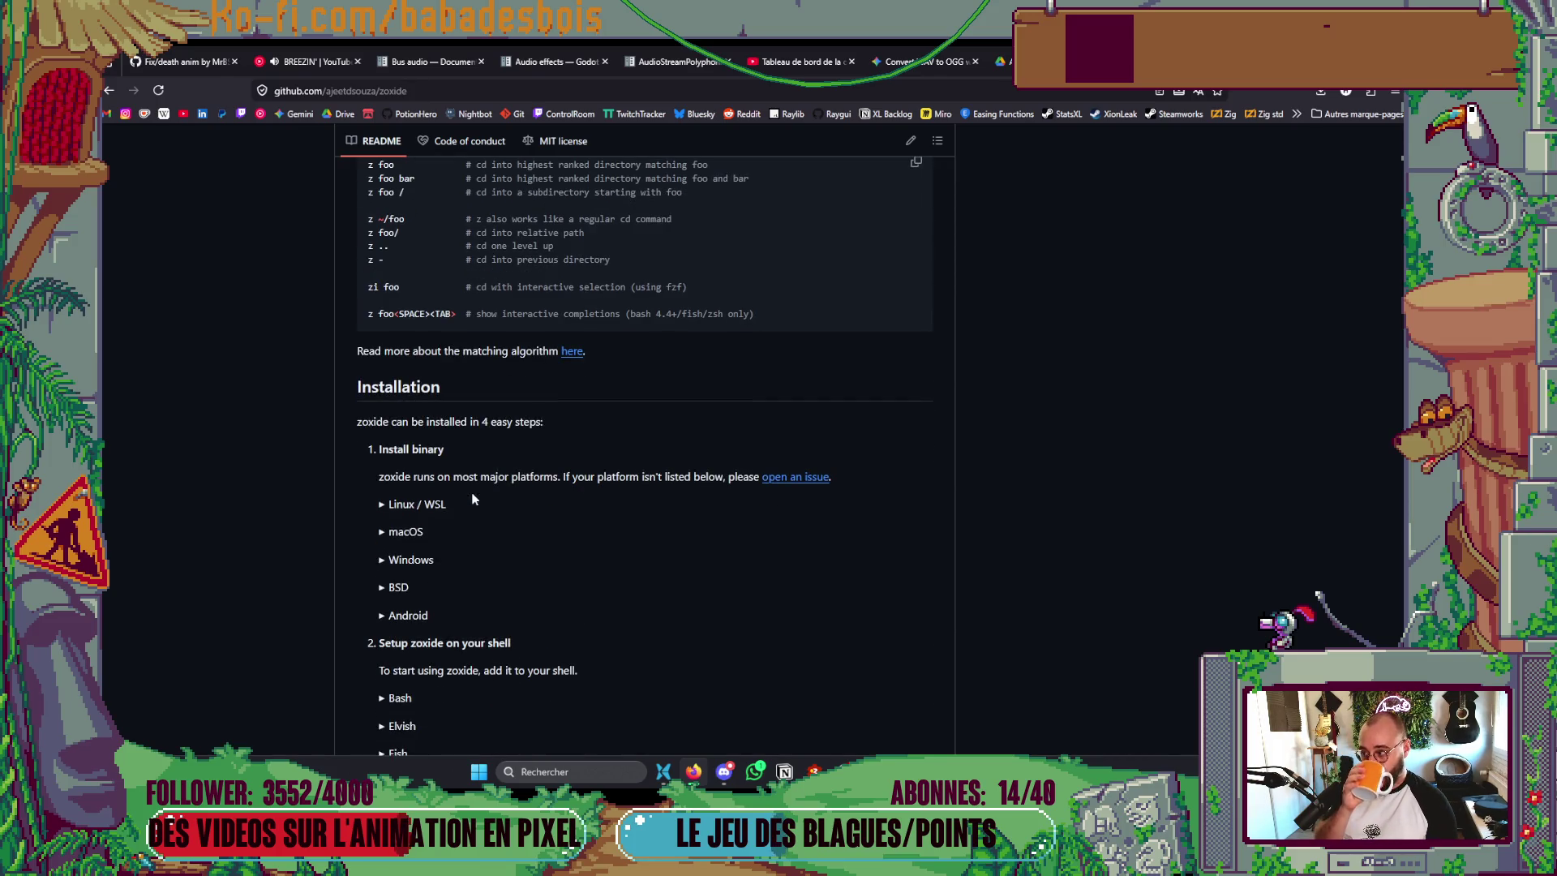
scroll(473, 501, "down", 3)
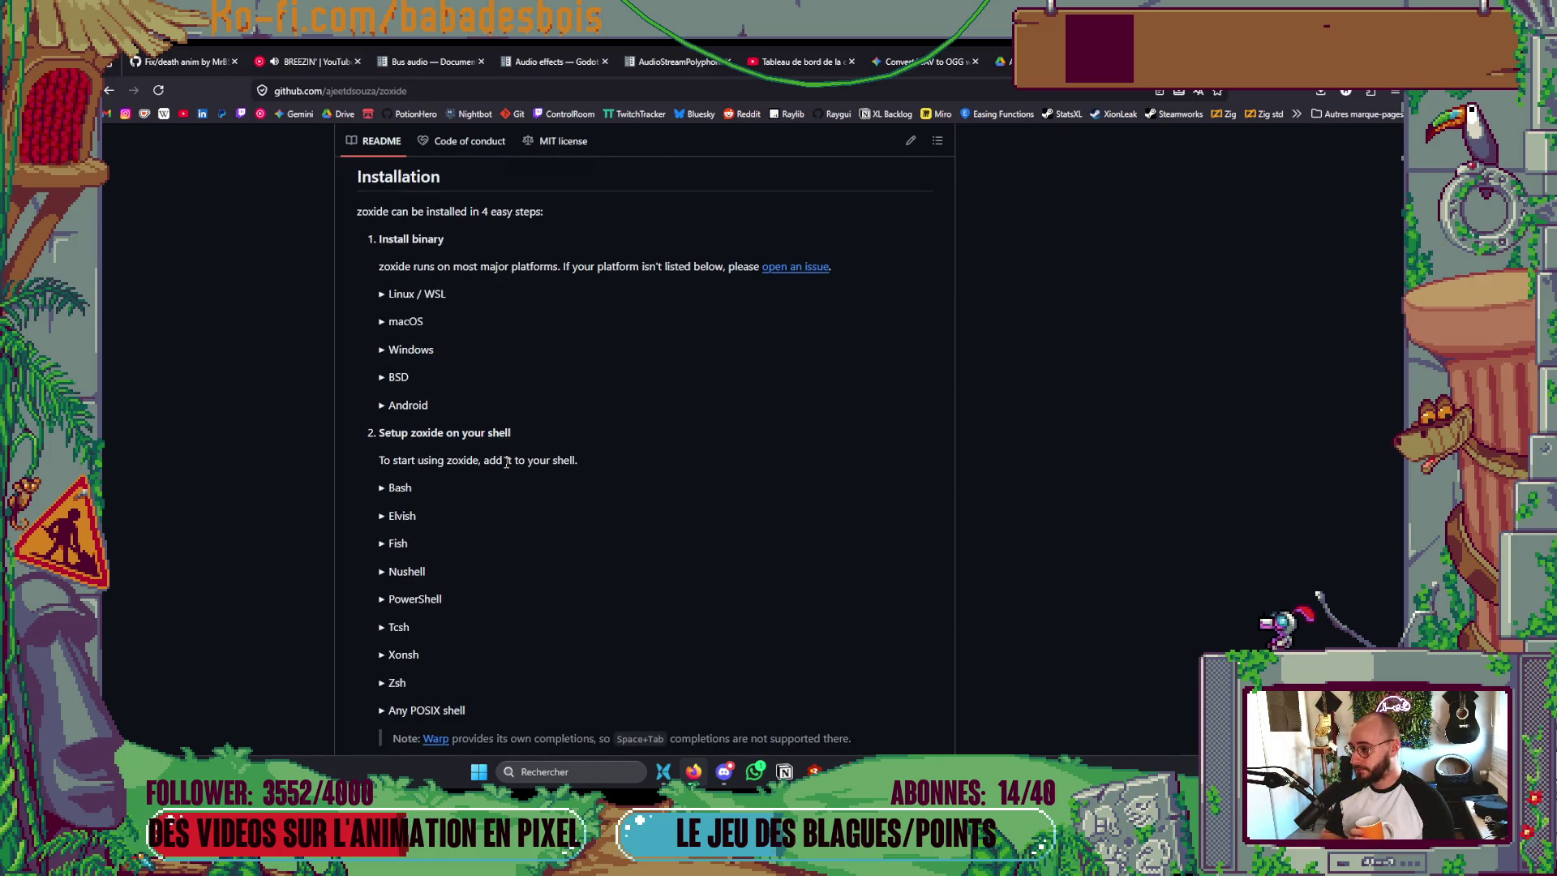
scroll(494, 482, "up", 2)
scroll(506, 469, "up", 2)
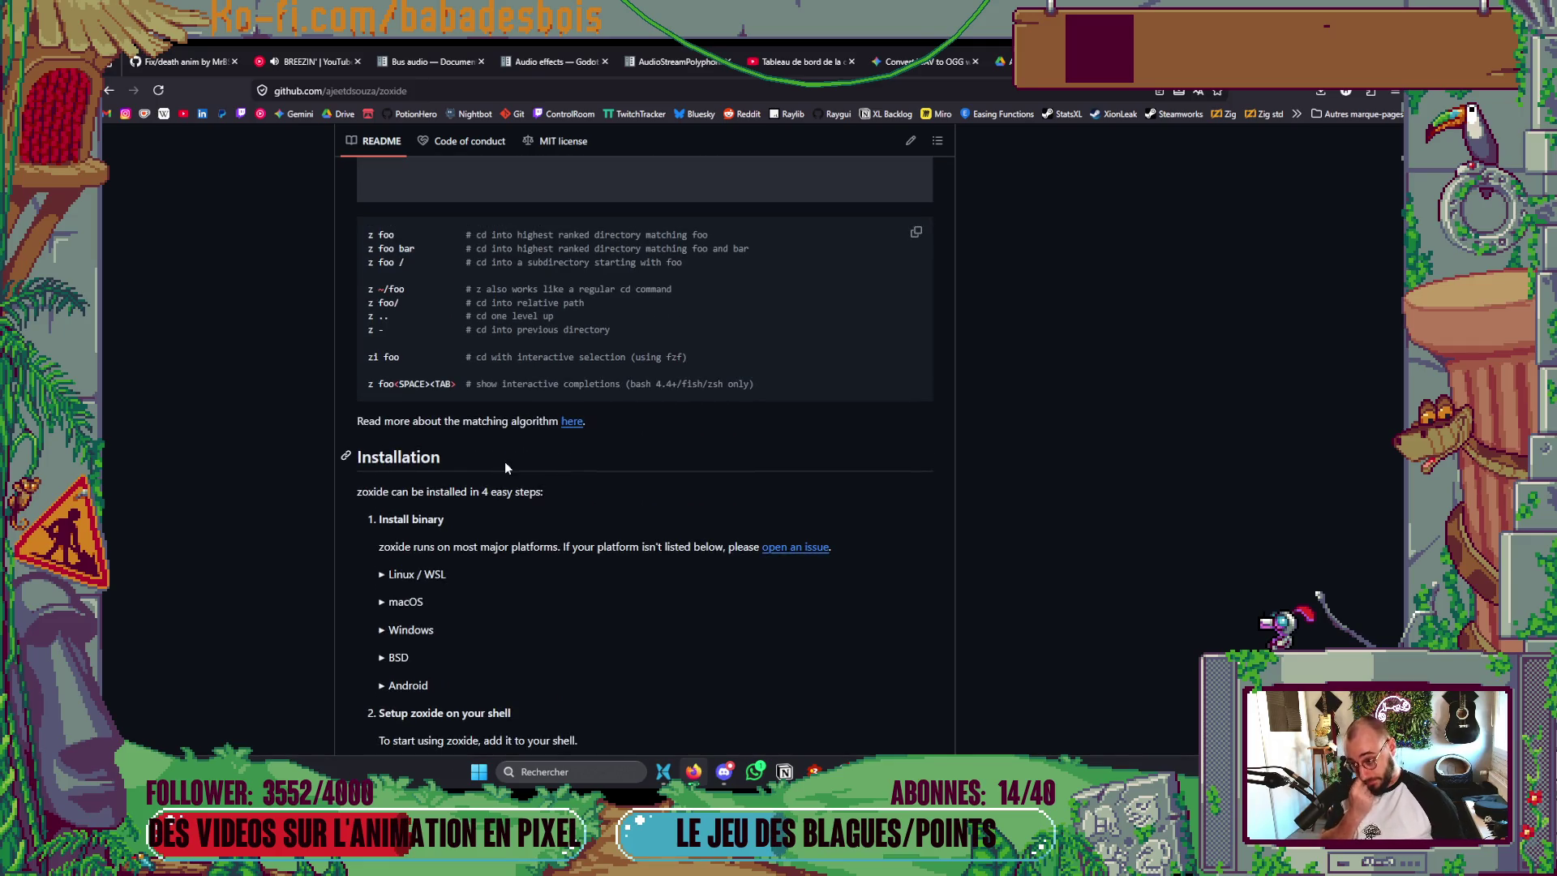
scroll(504, 461, "up", 12)
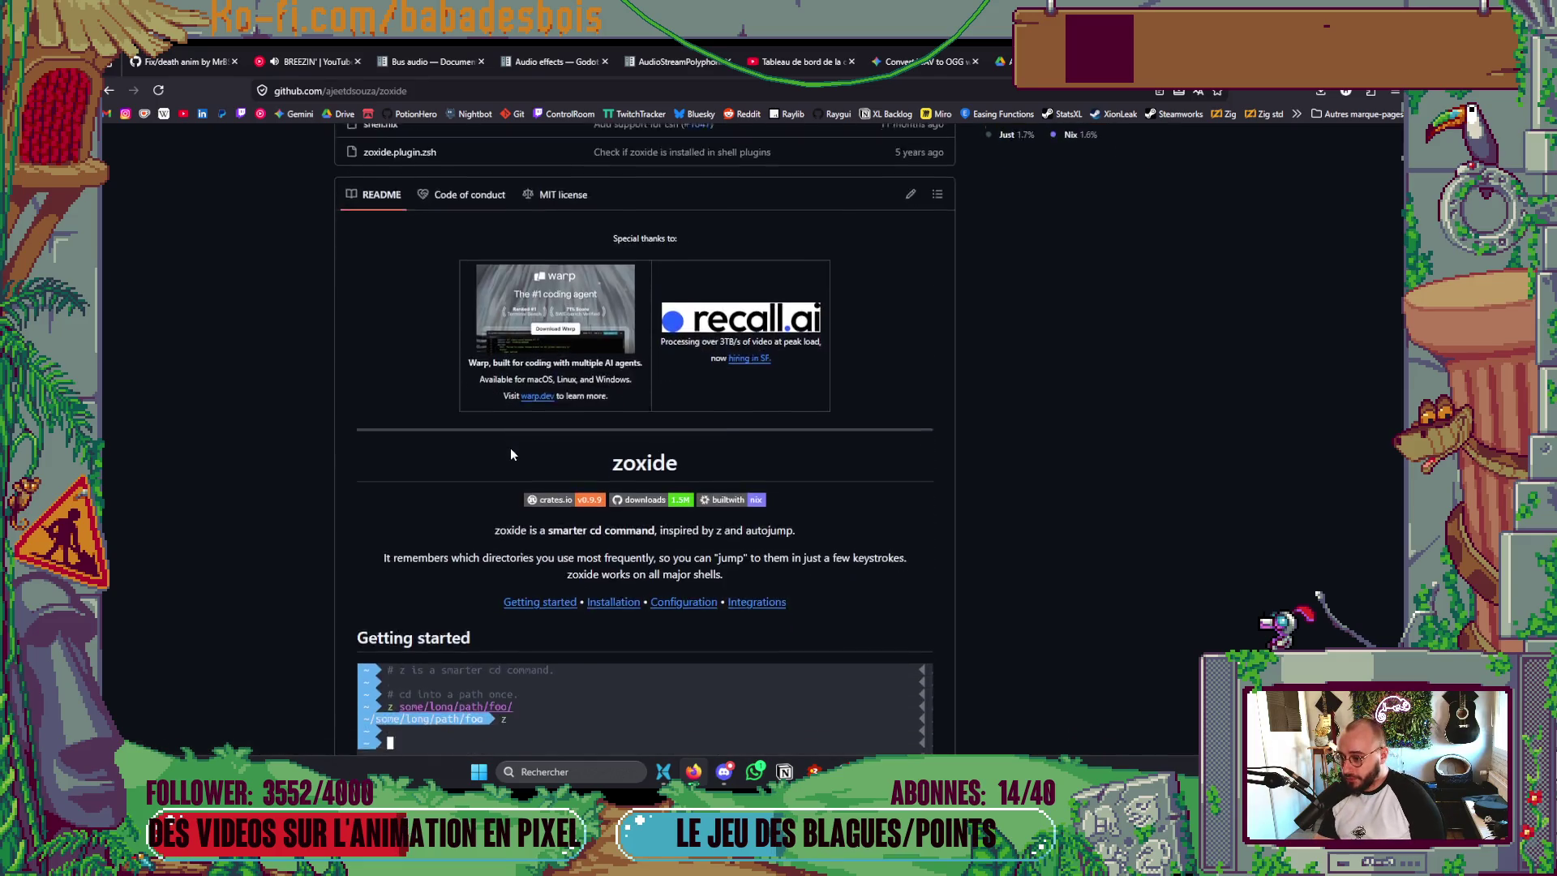
scroll(511, 453, "down", 20)
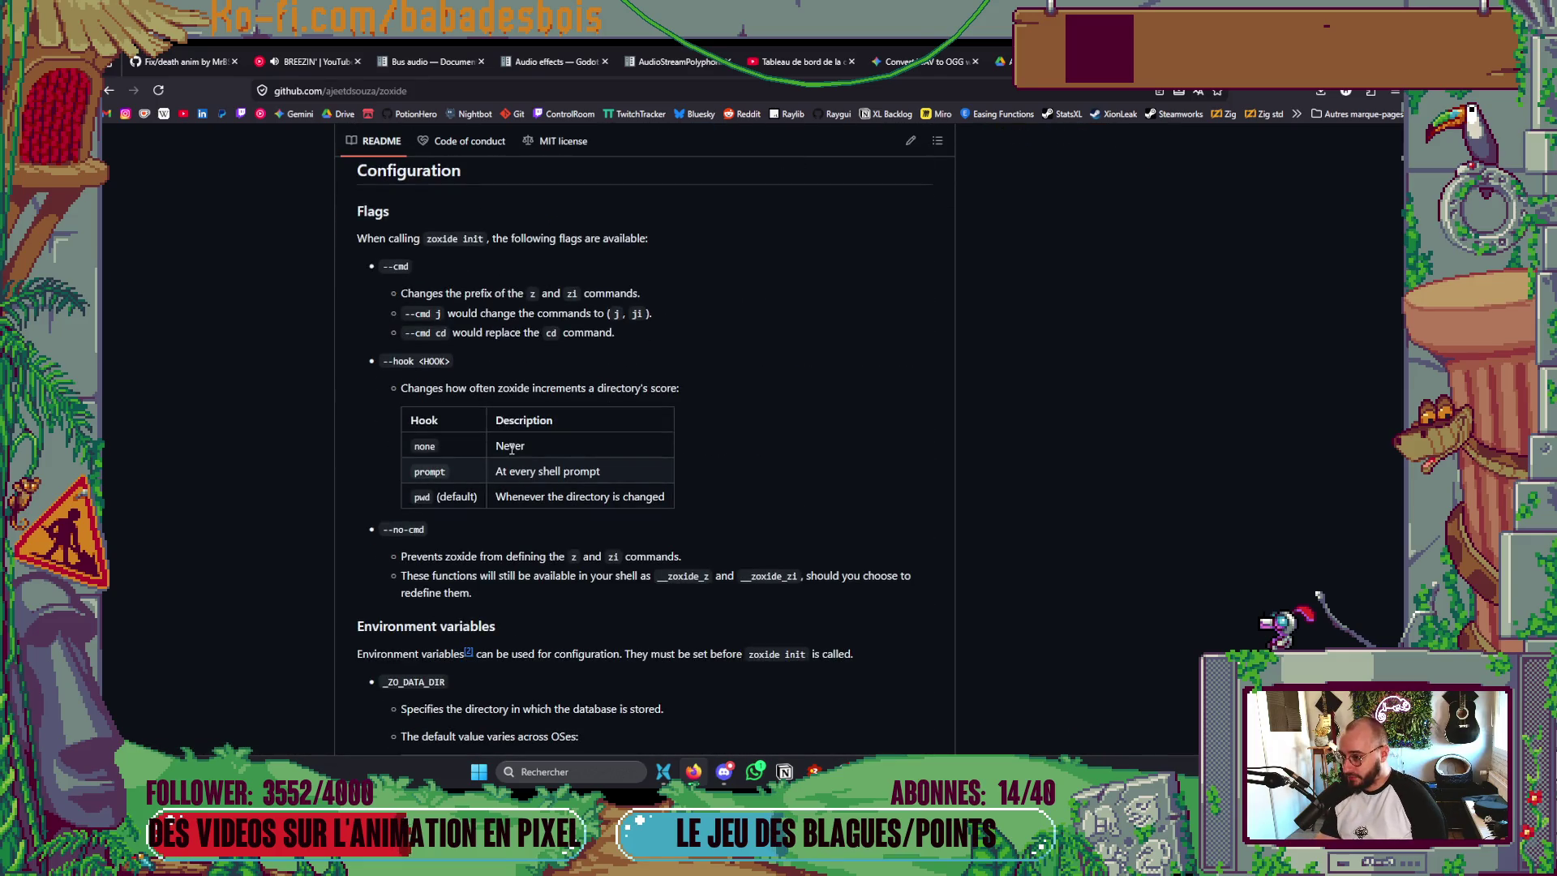
scroll(511, 448, "down", 5)
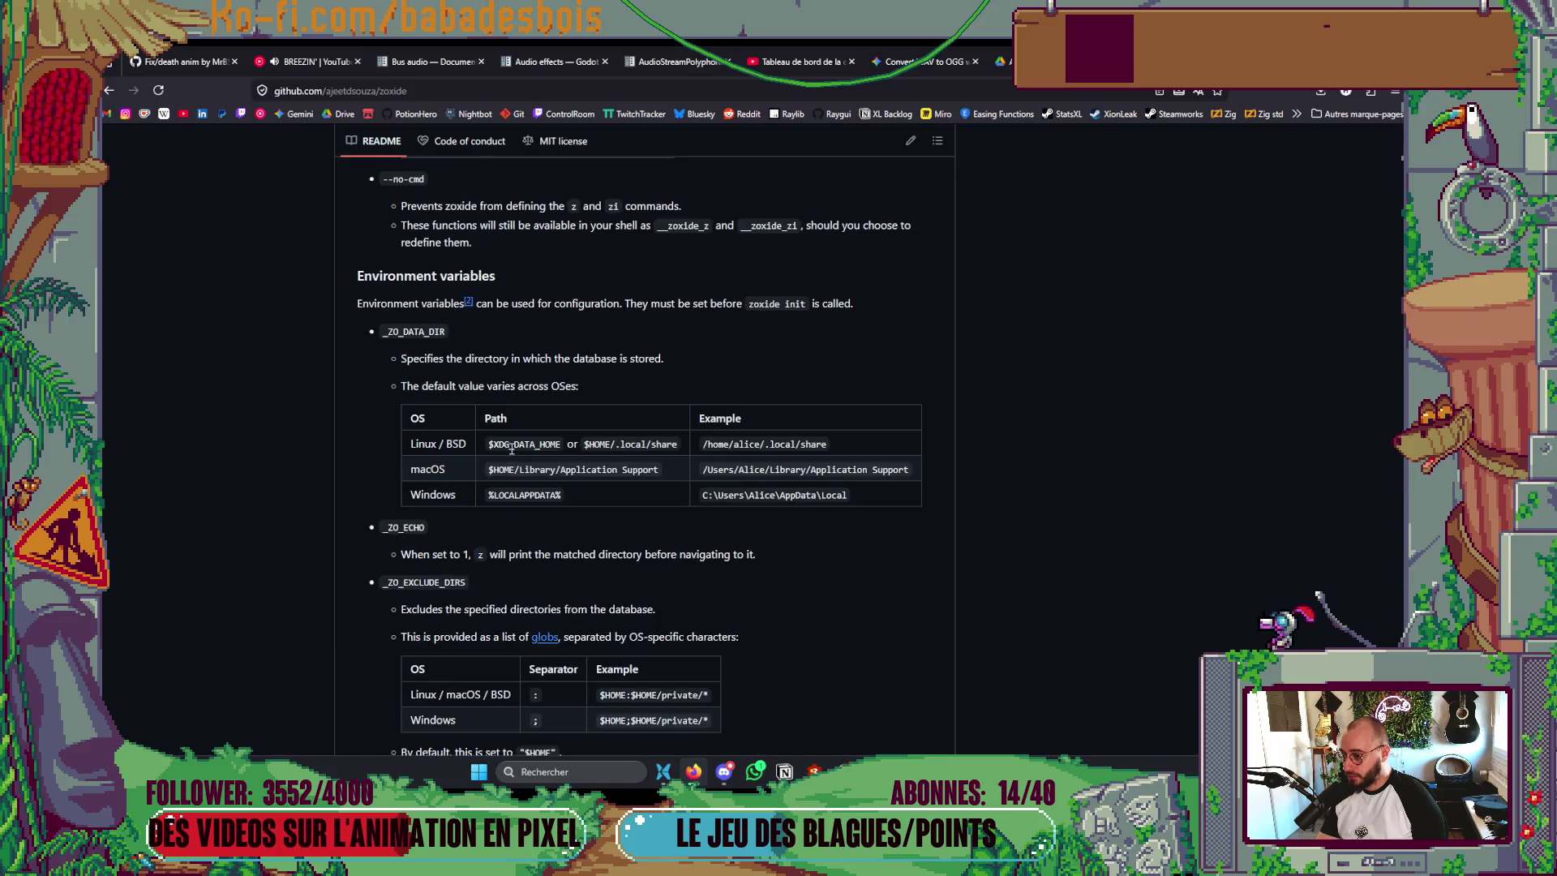
scroll(511, 450, "down", 7)
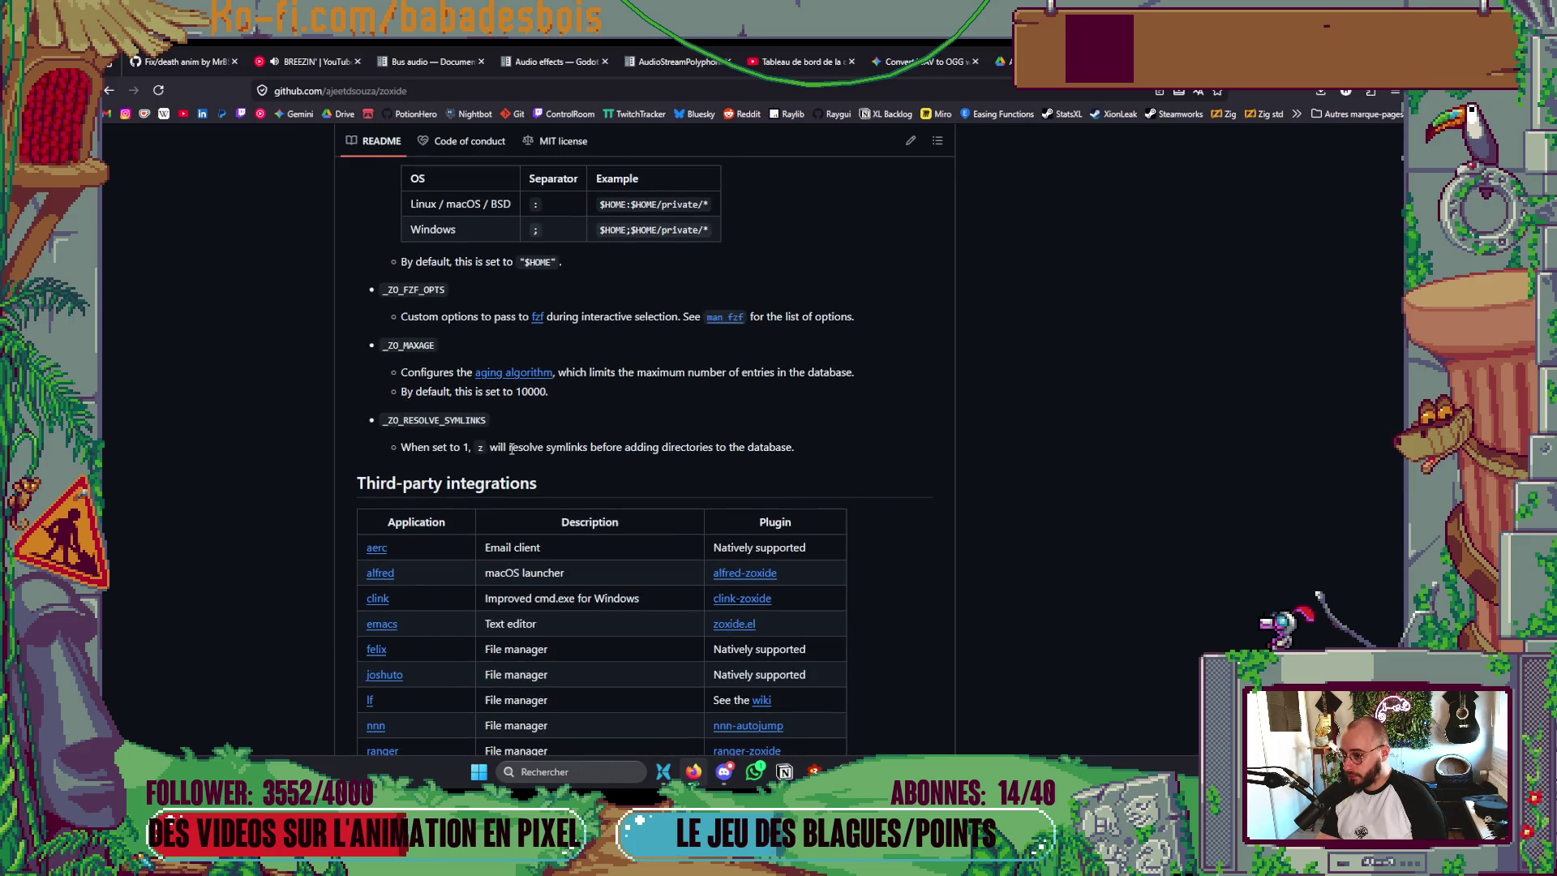
scroll(511, 449, "down", 6)
scroll(511, 450, "up", 18)
scroll(511, 454, "up", 20)
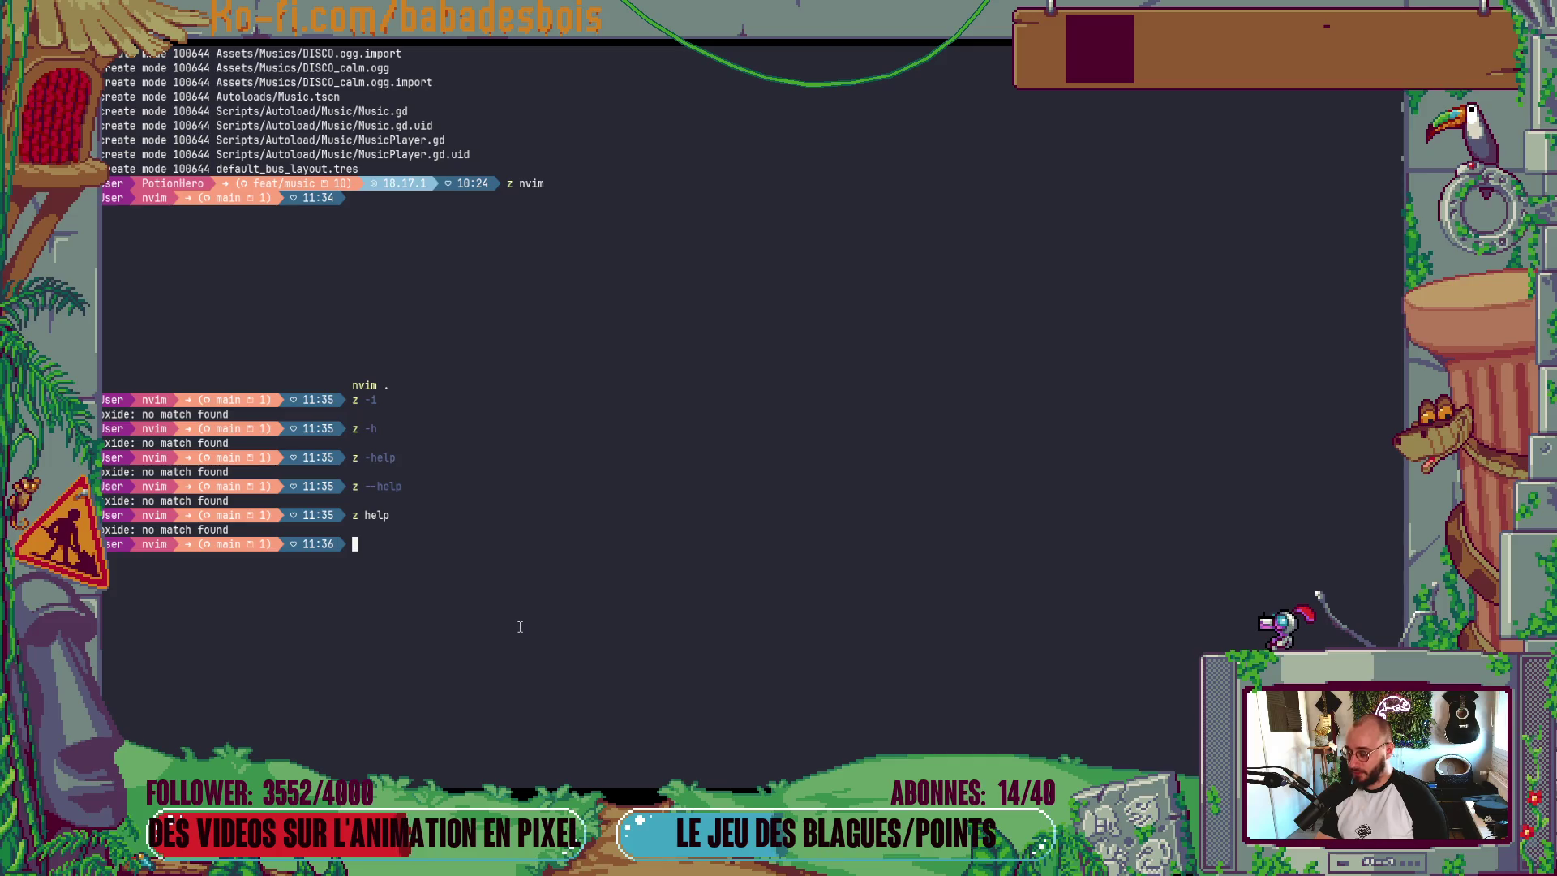
type("zi")
- Browse zoxide's interactive list of frequent folders with zi, then cancel without jumping
key("Return")
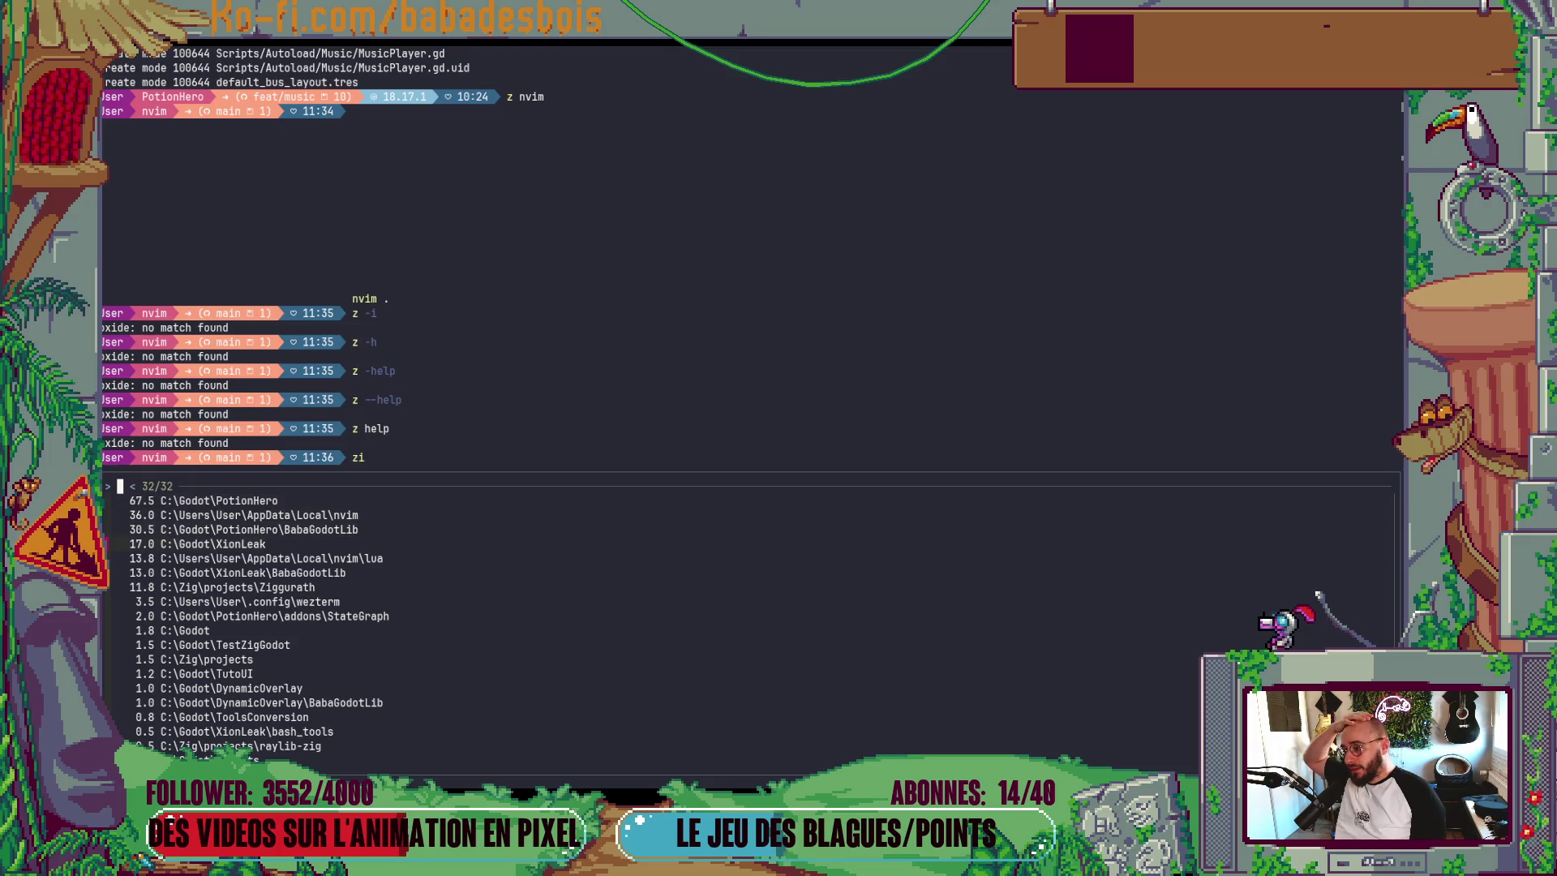
key("Down")
key("Down")
key("Down")
key("Up")
key("Up")
key("Up")
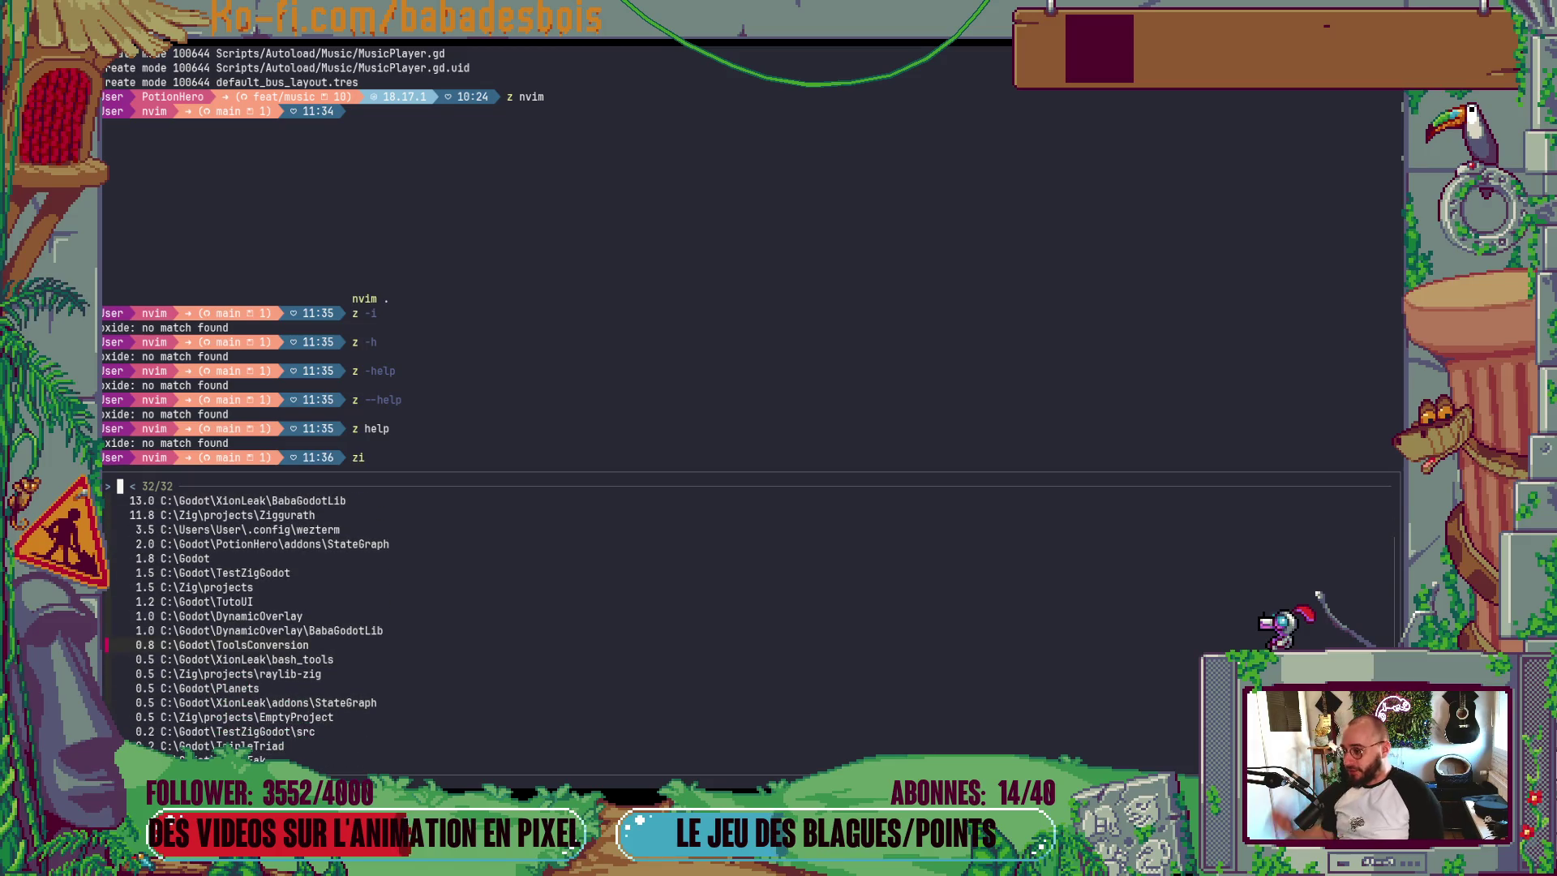
key("Up")
key("Up")
key("Up")
key("Up")
key("Down")
key("Escape")
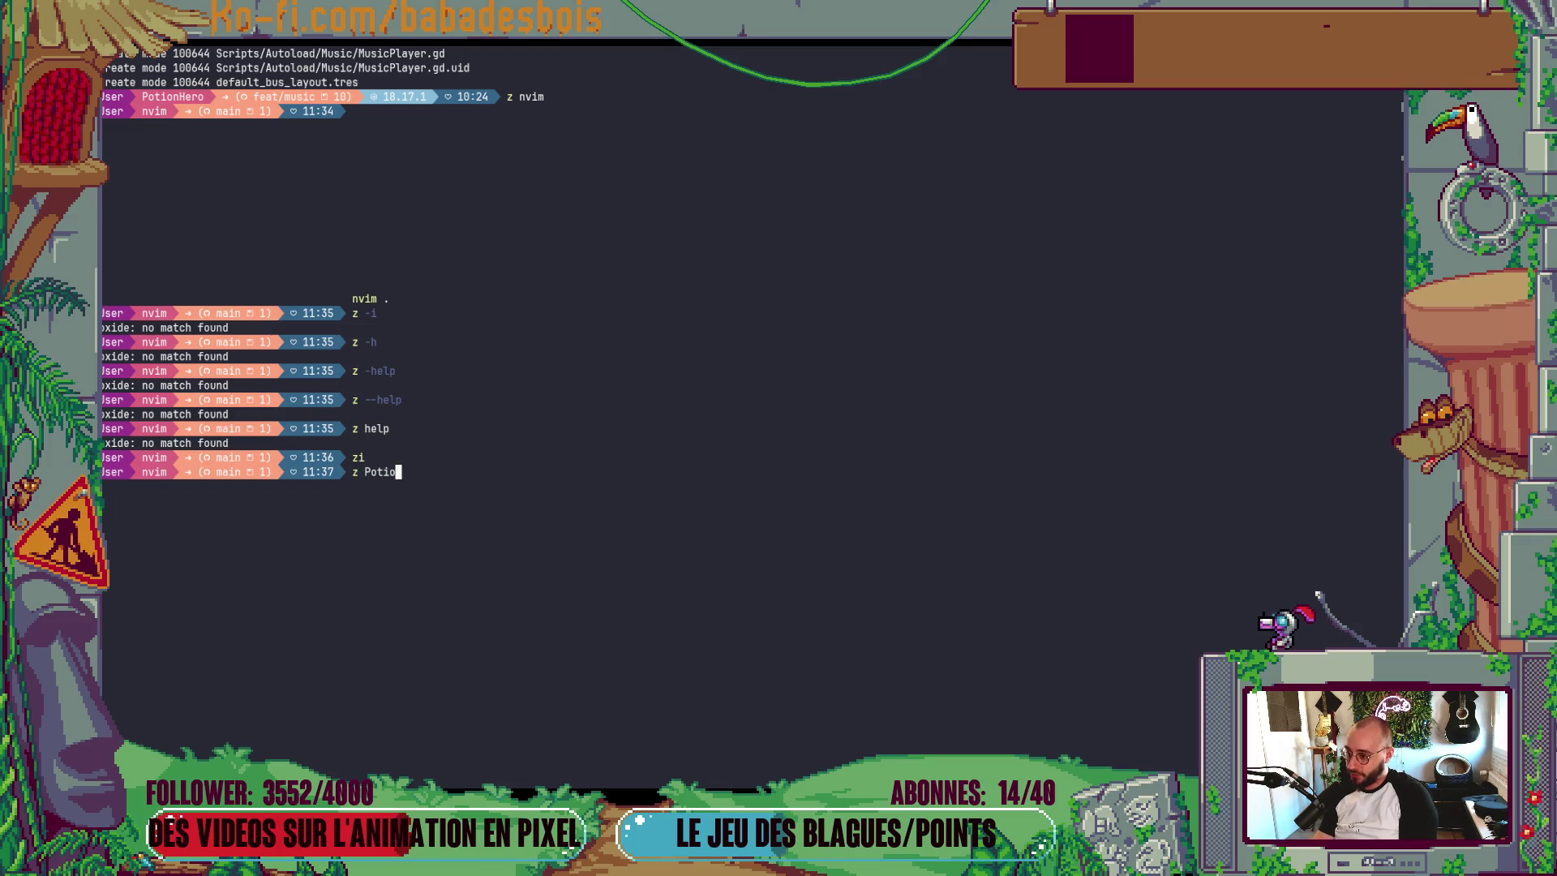
- Jump to PotionHero, then the nvim folder, back to PotionHero, clear the screen and switch to Godot
key("Return")
type("z nvi")
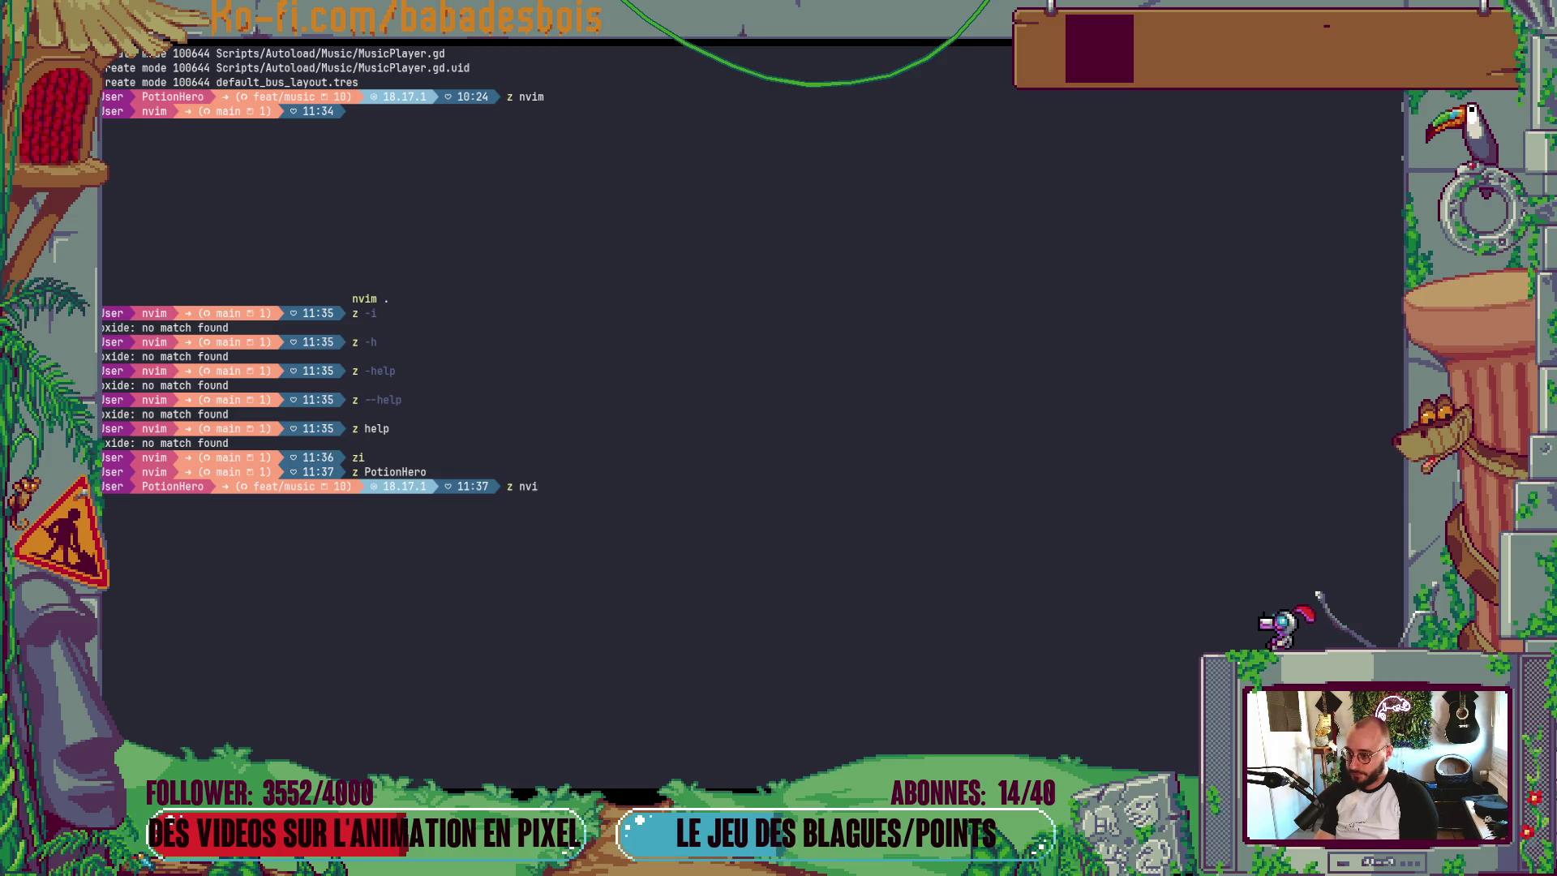
type("m")
key("Return")
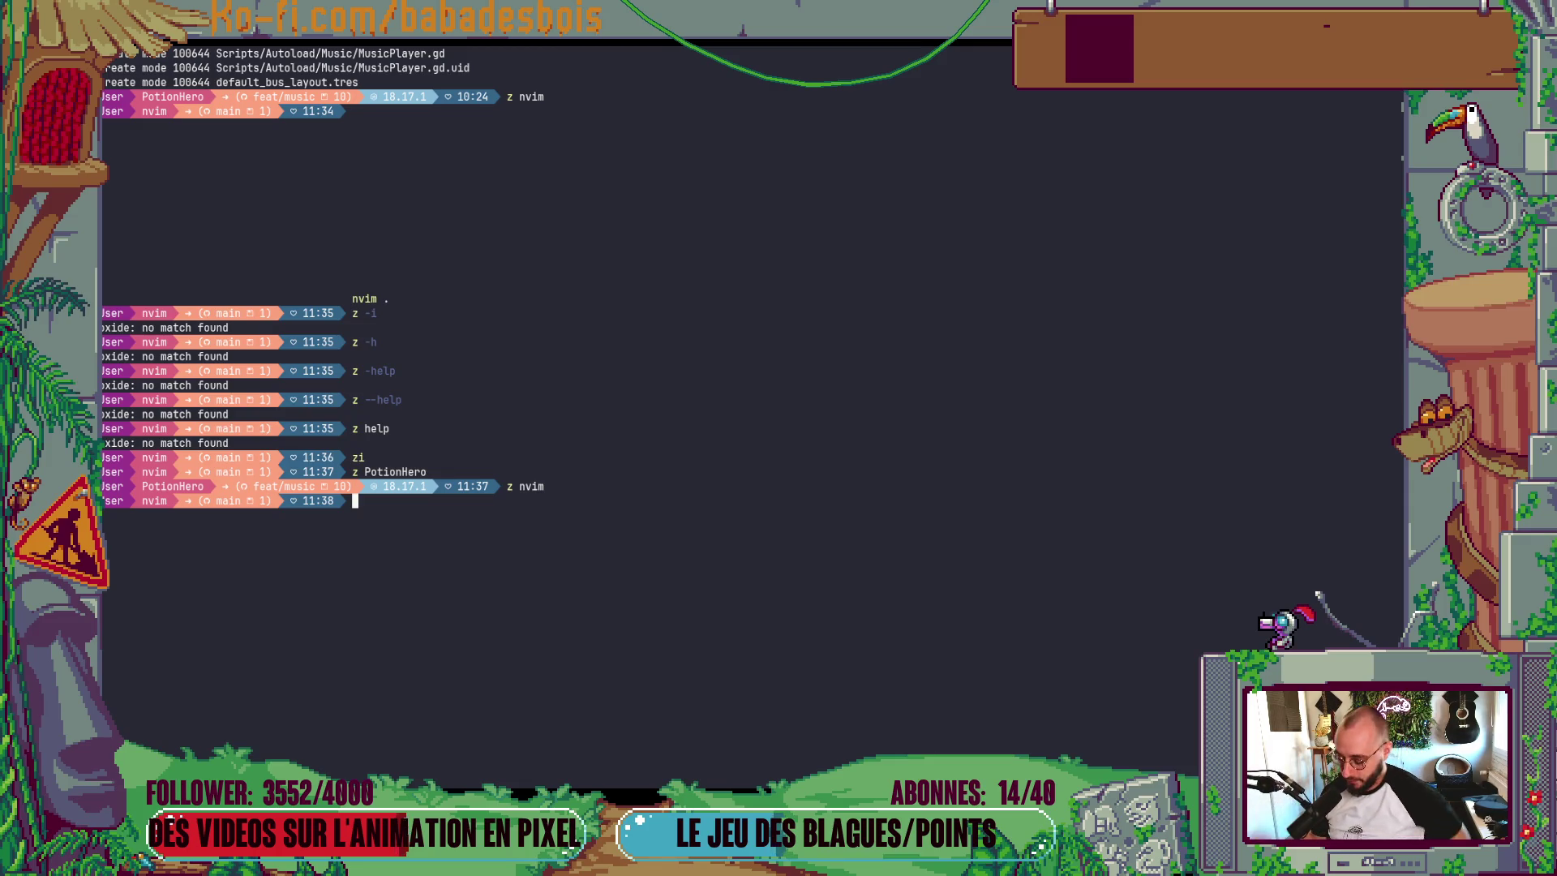
type("z PotionHero")
key("Return")
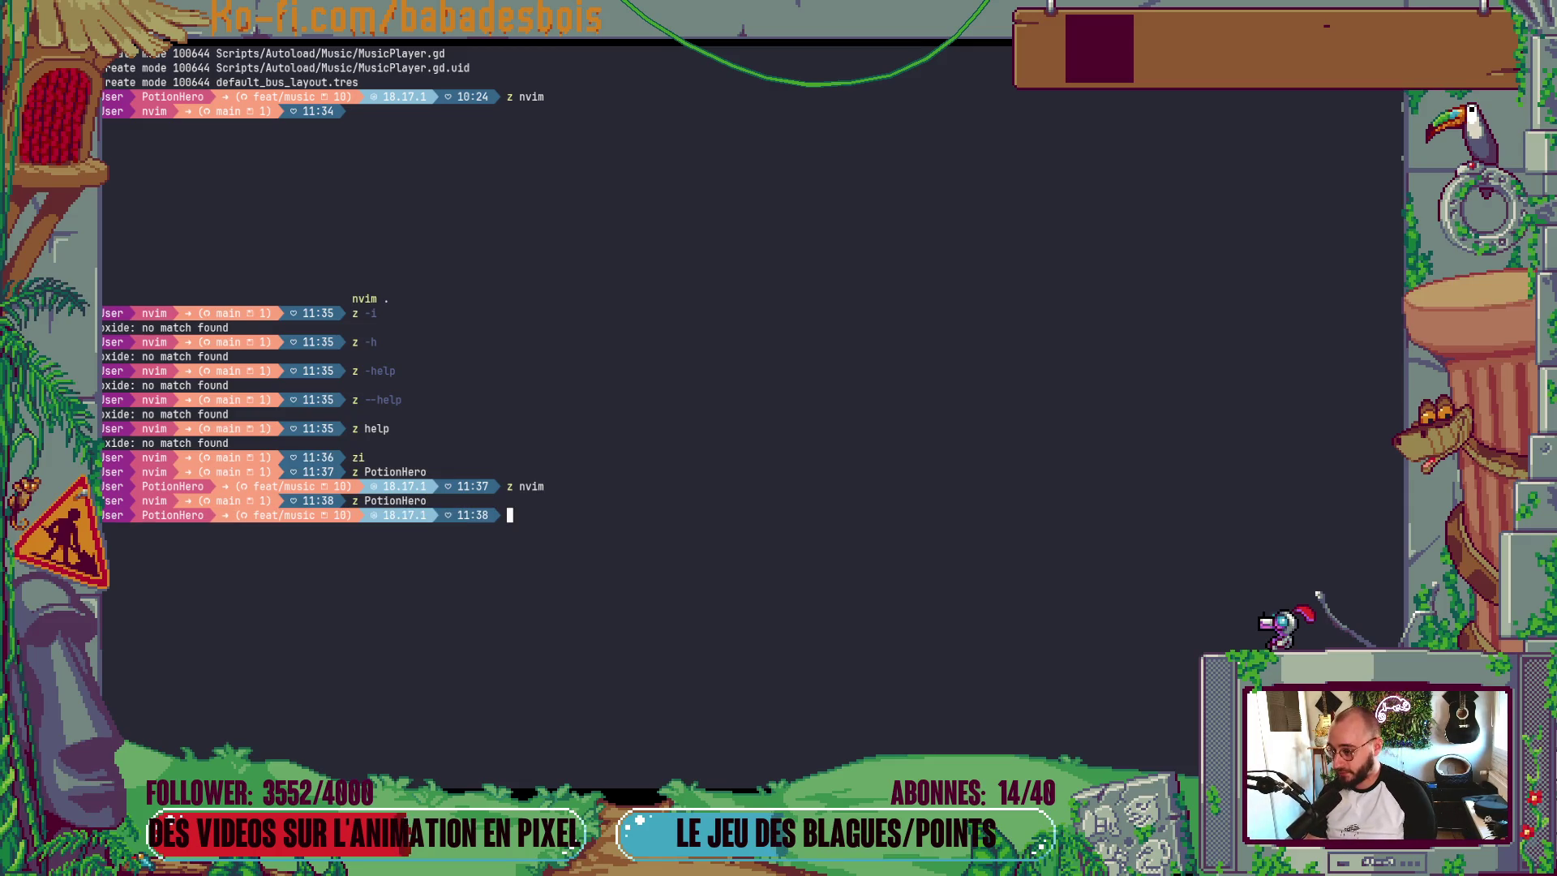
key("ctrl+l")
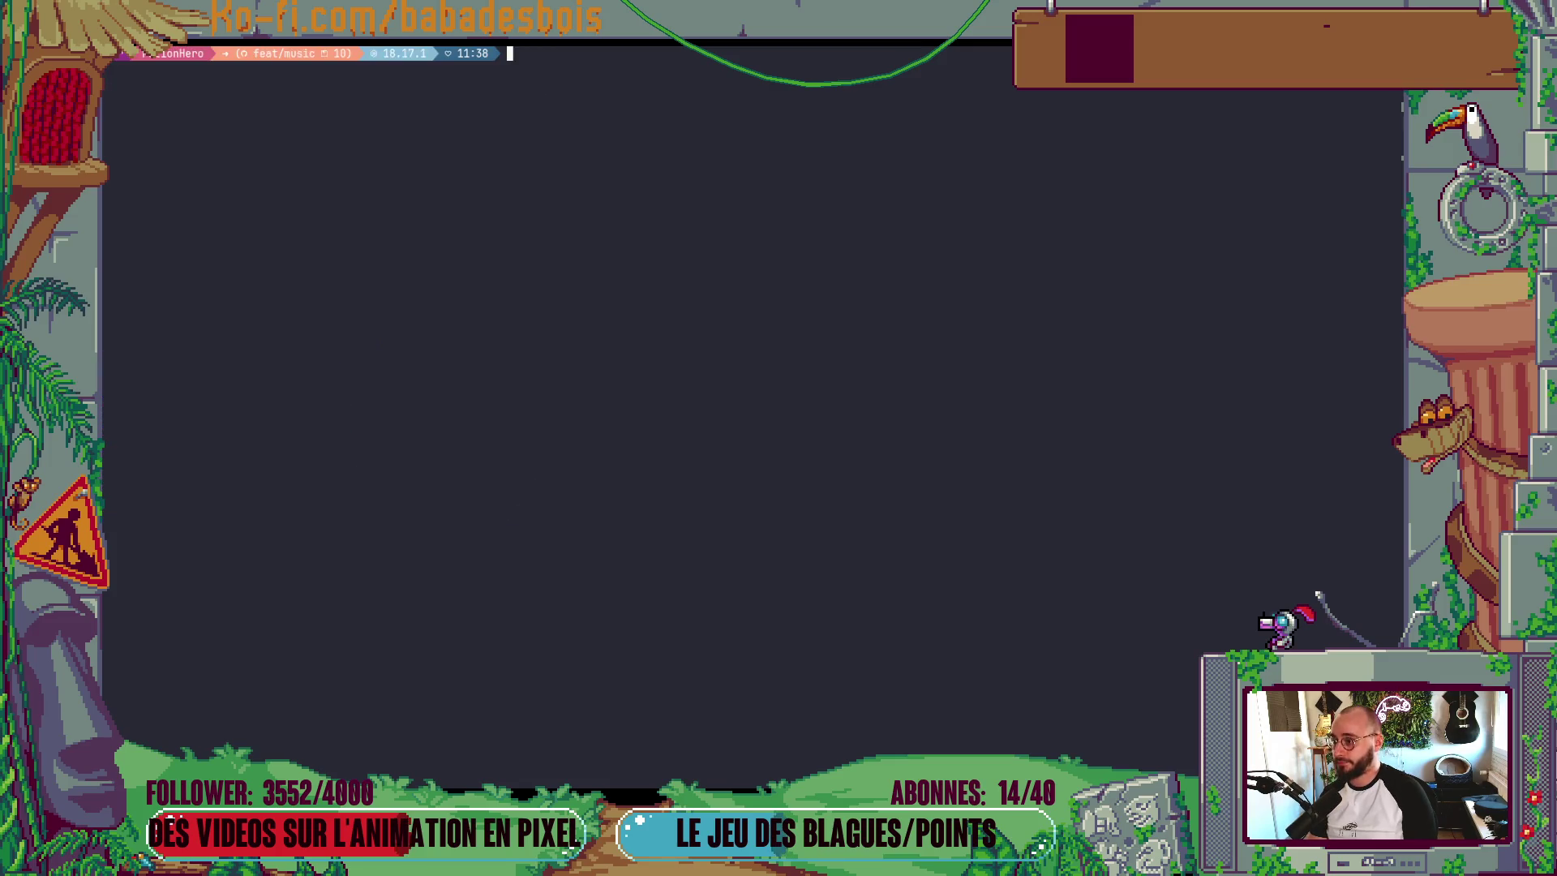
scroll(752, 324, "up", 8)
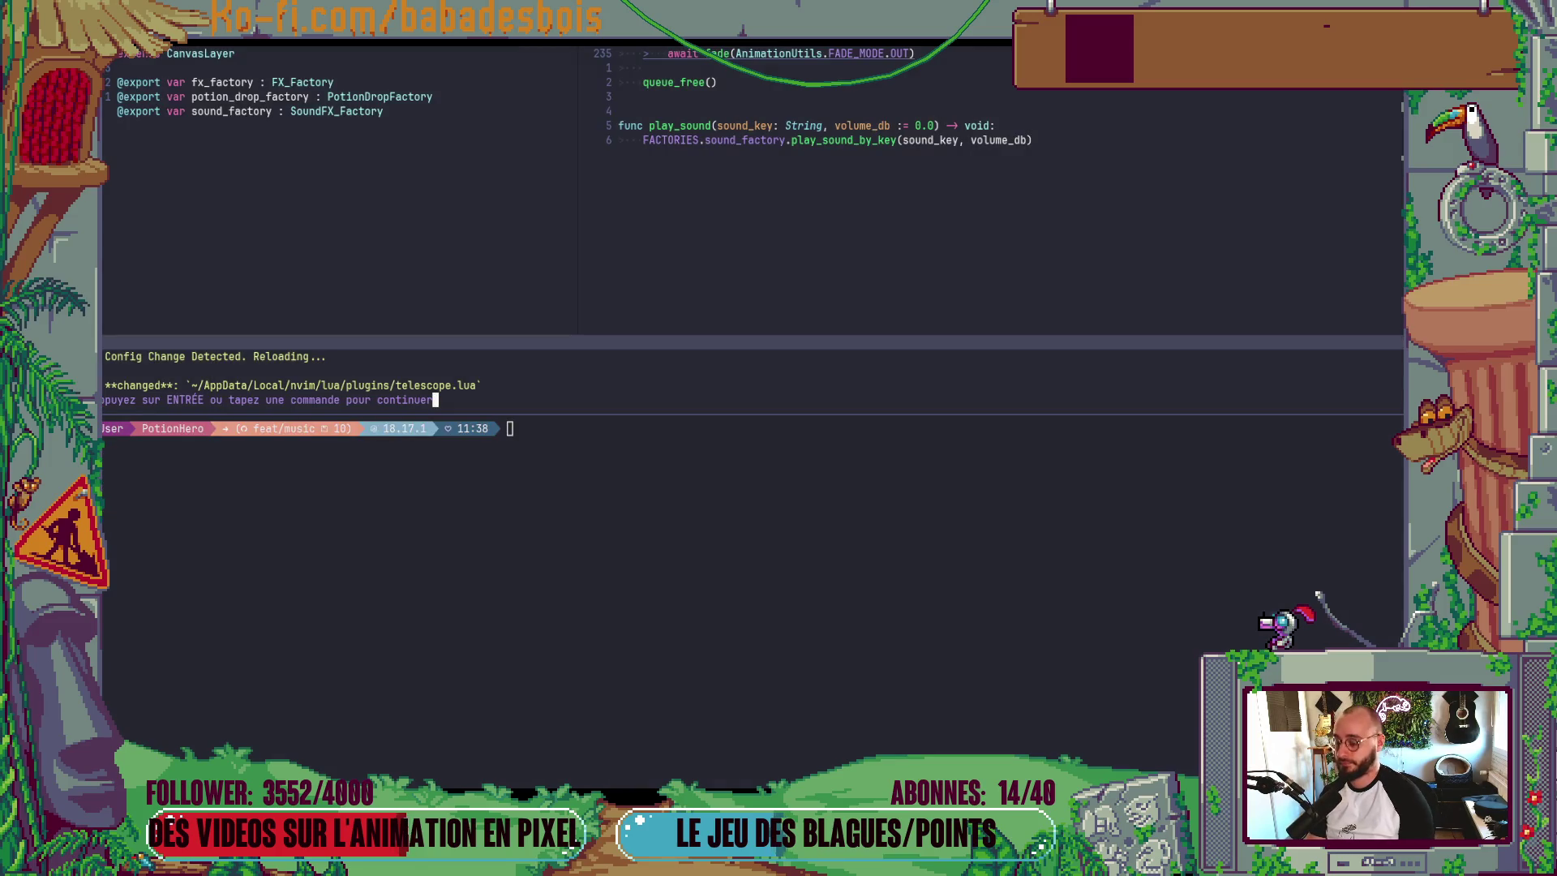
key("alt+Tab")
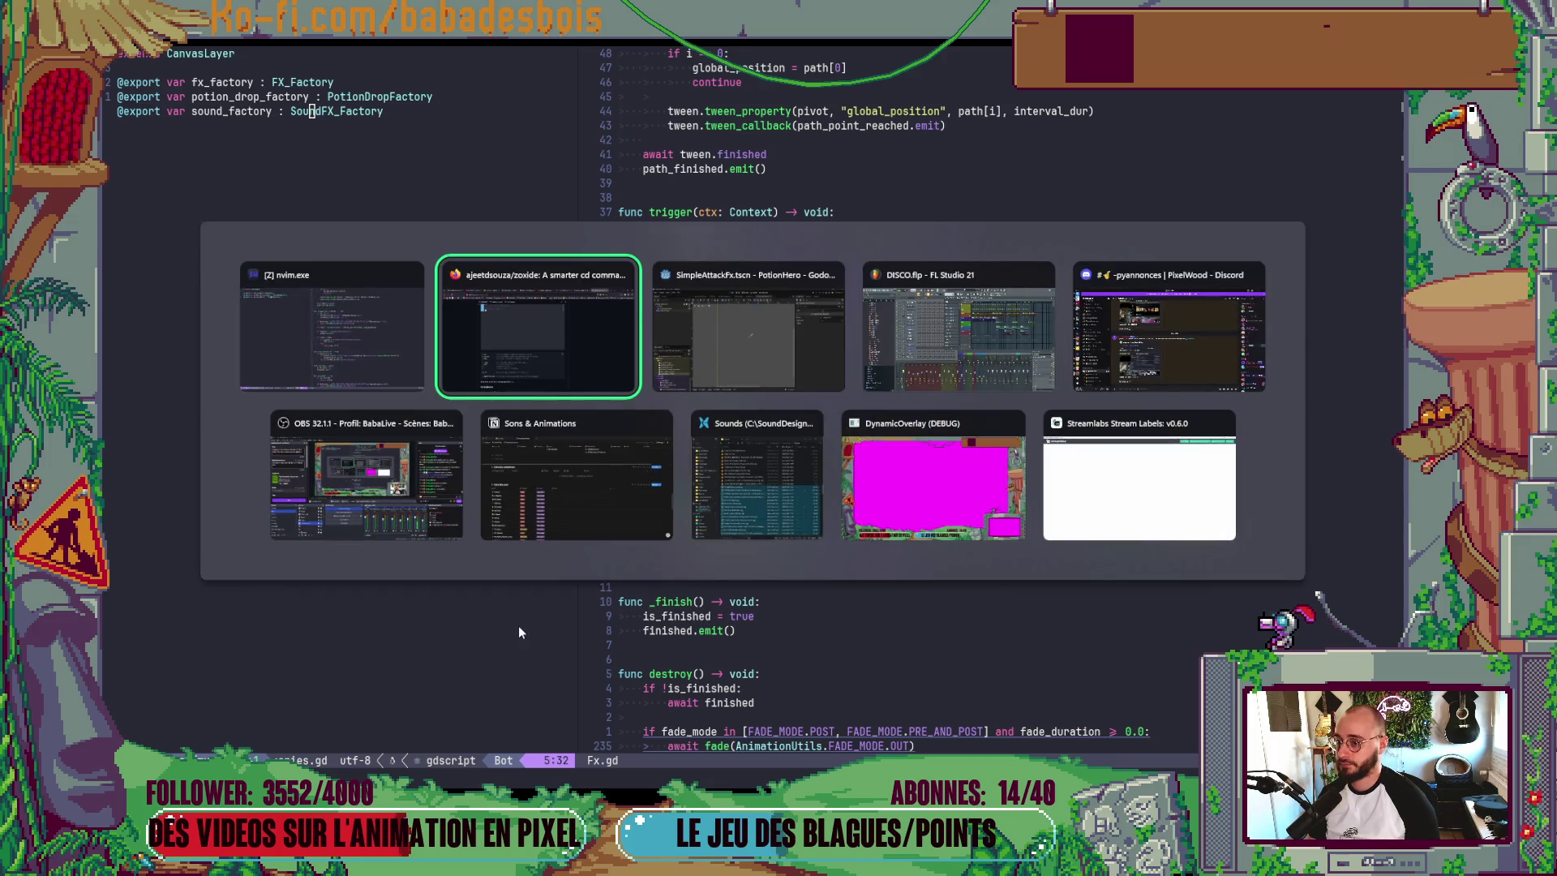
key("alt+Tab")
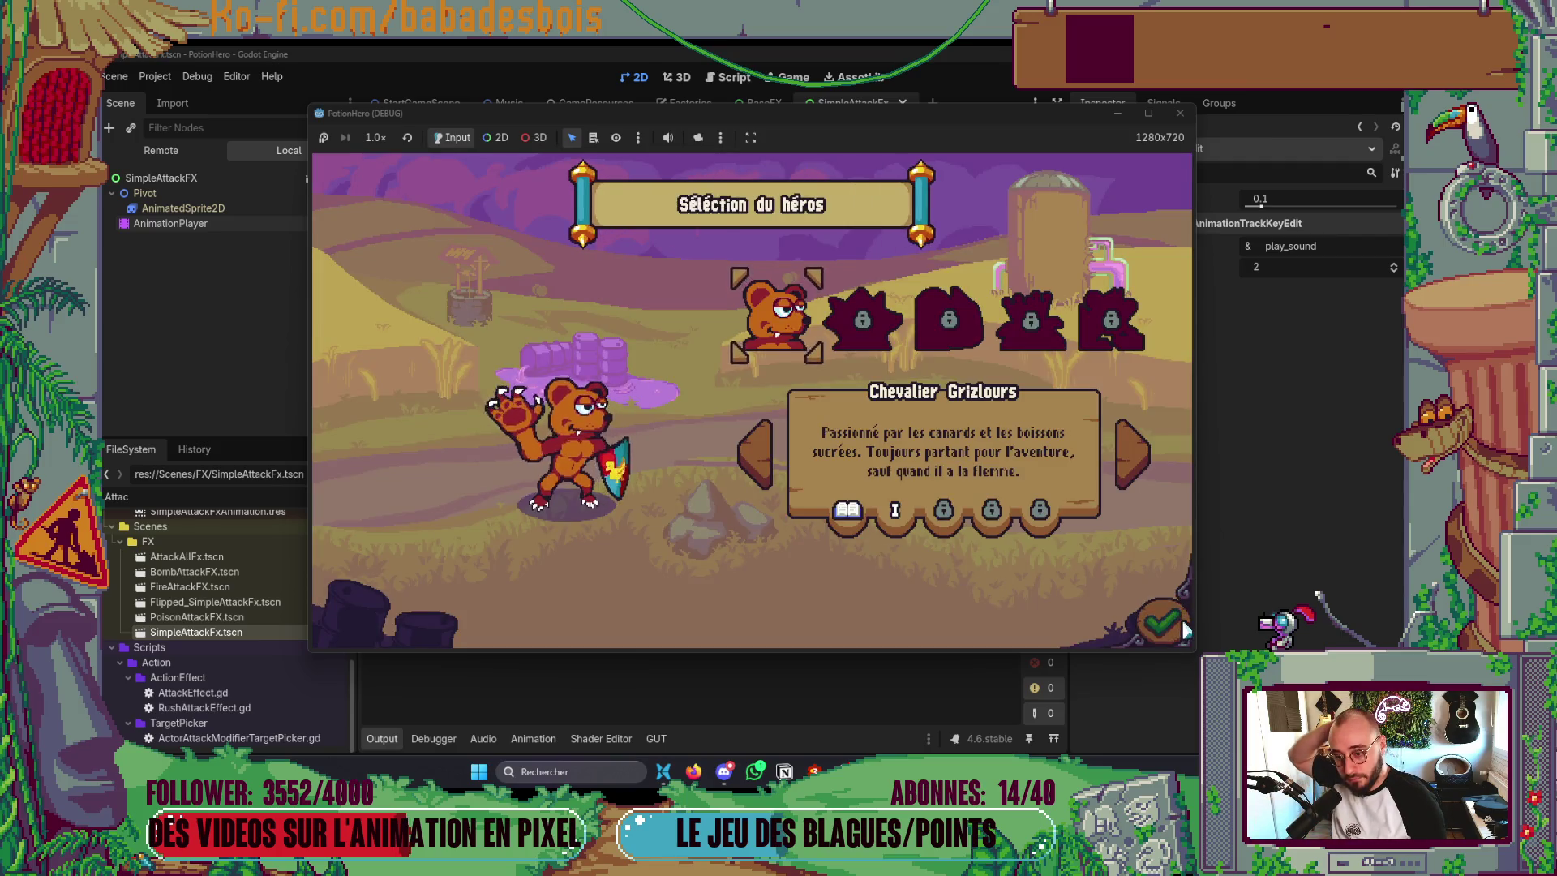
- Confirm the hero, choose the Réveil de l'ours adventure, then close the running game
left_click(1184, 629)
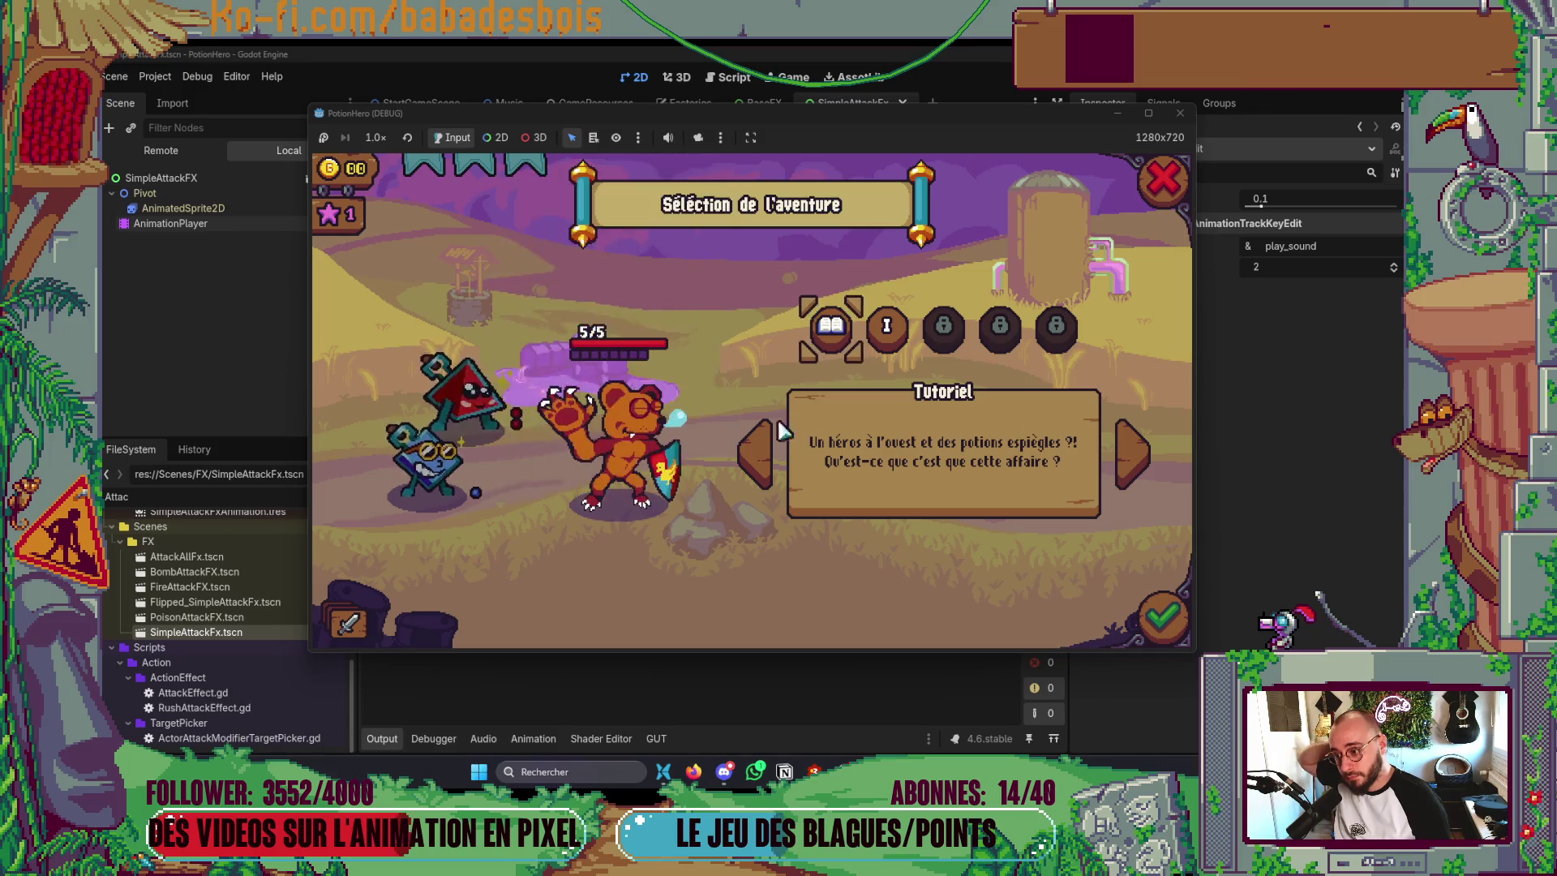
left_click(887, 325)
mouse_move(458, 484)
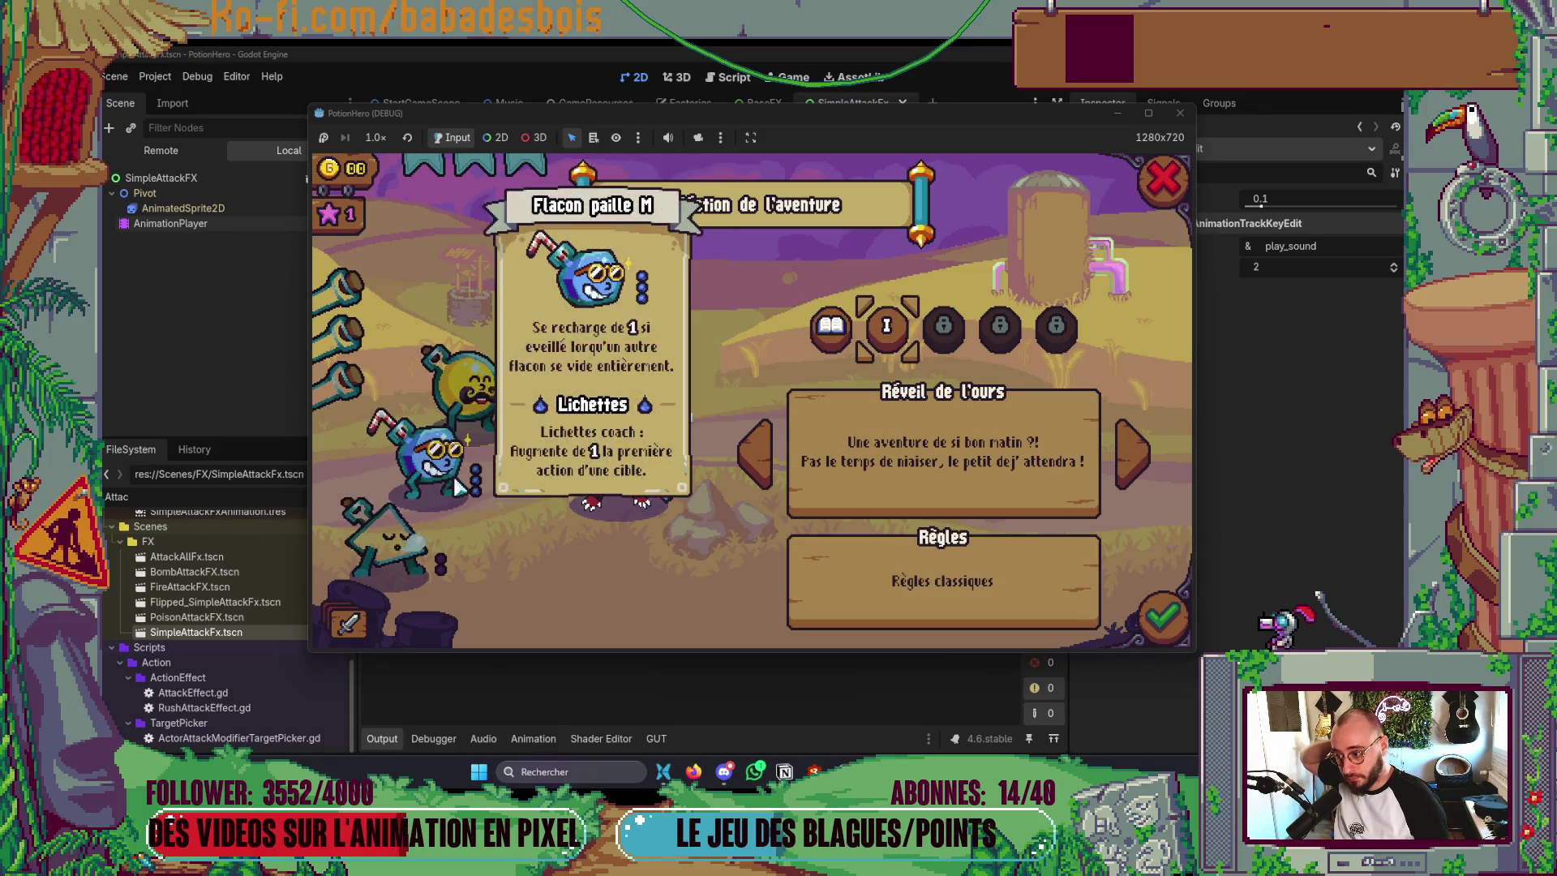
left_click(1181, 113)
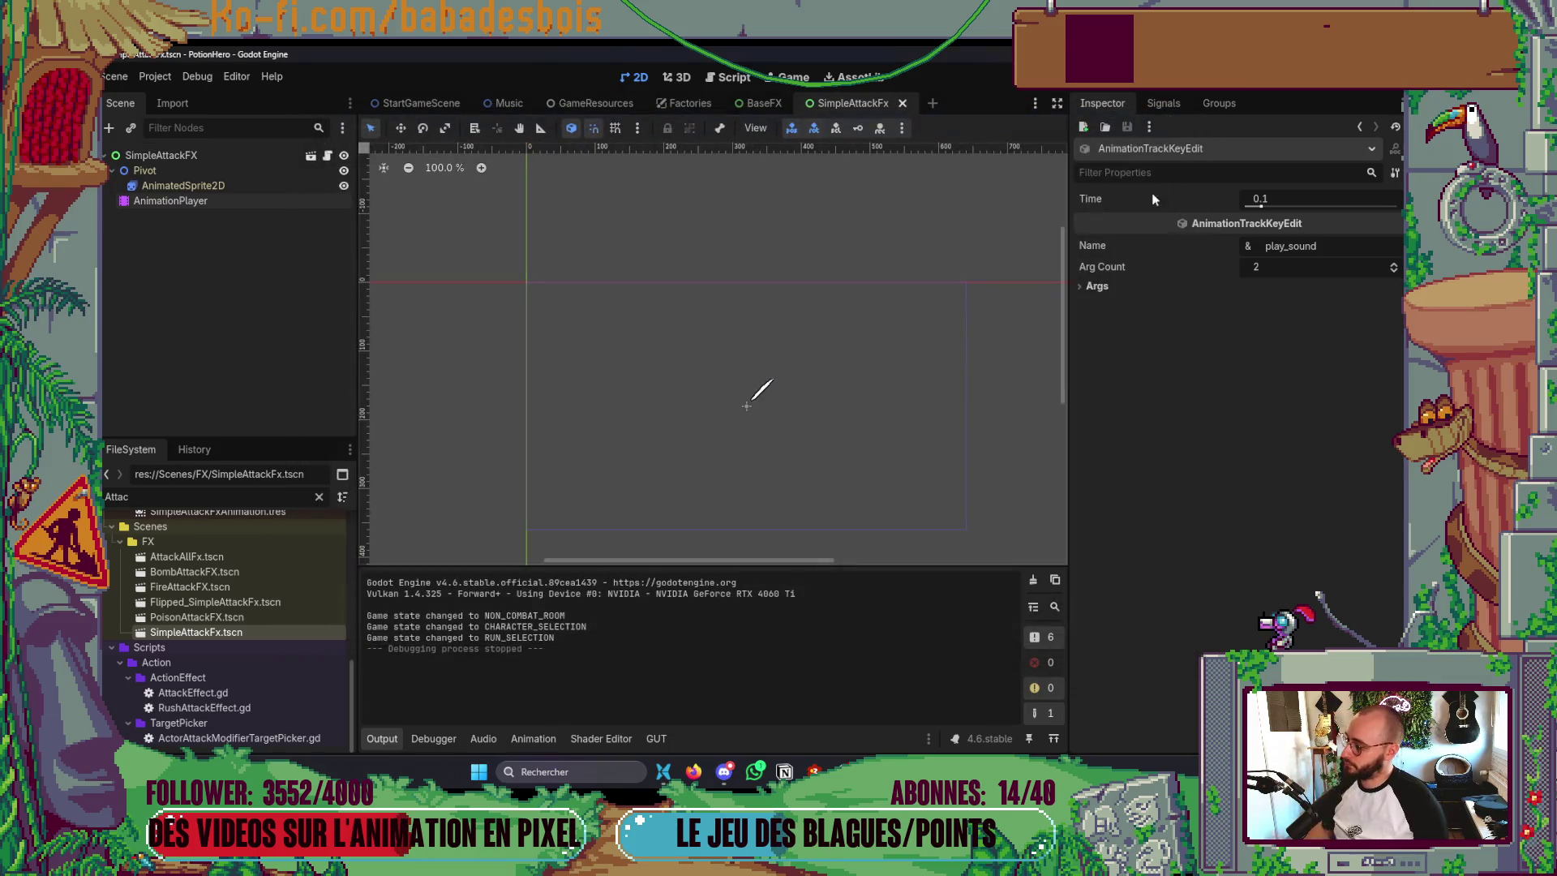
left_click(737, 777)
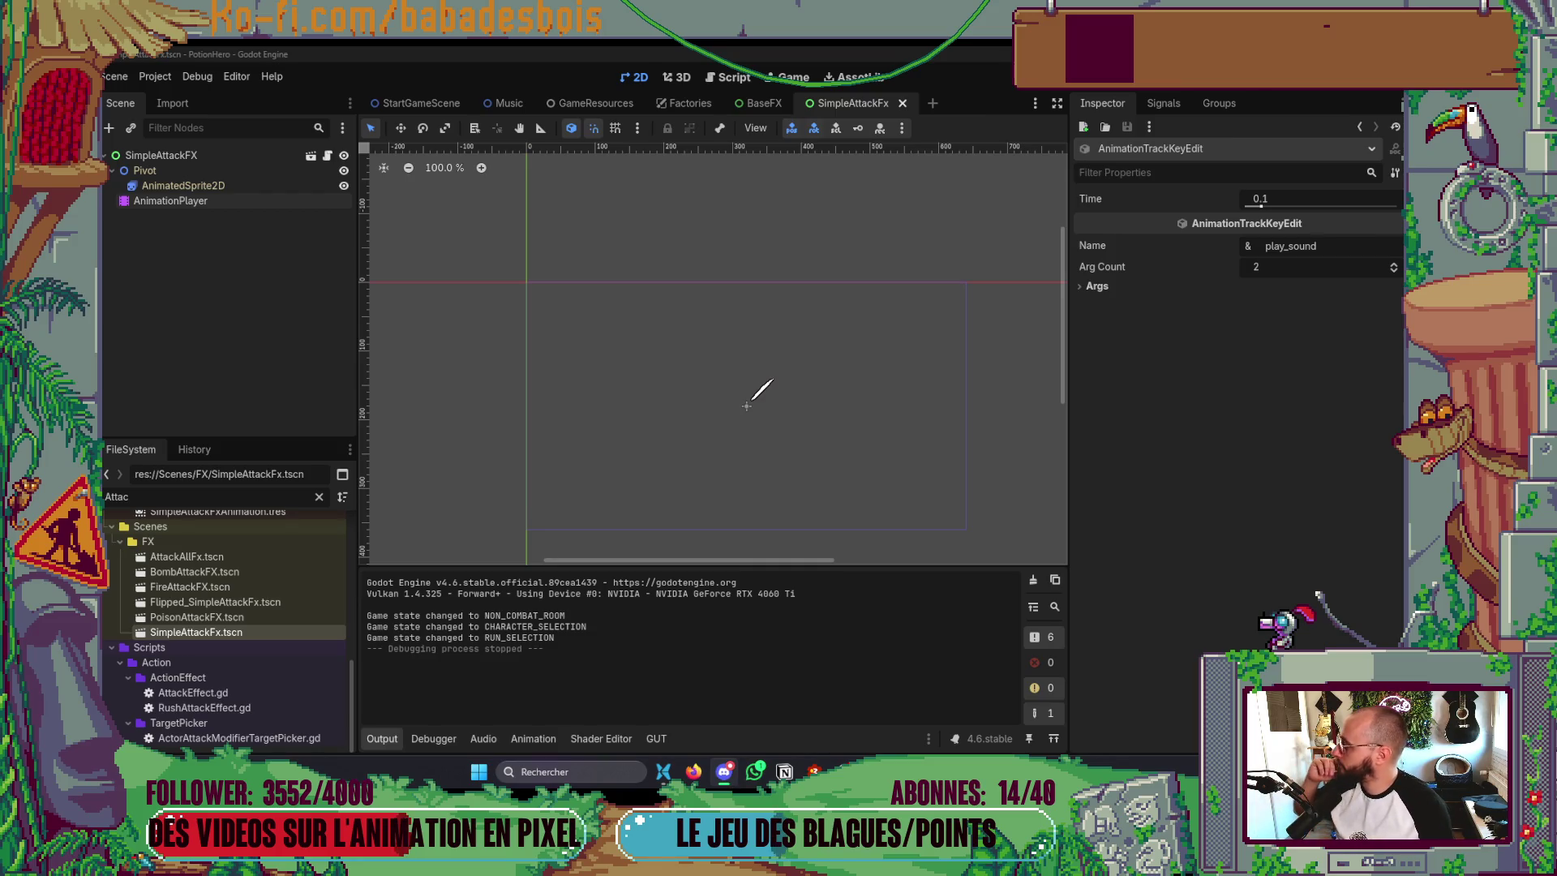
left_click_drag(671, 442, 718, 451)
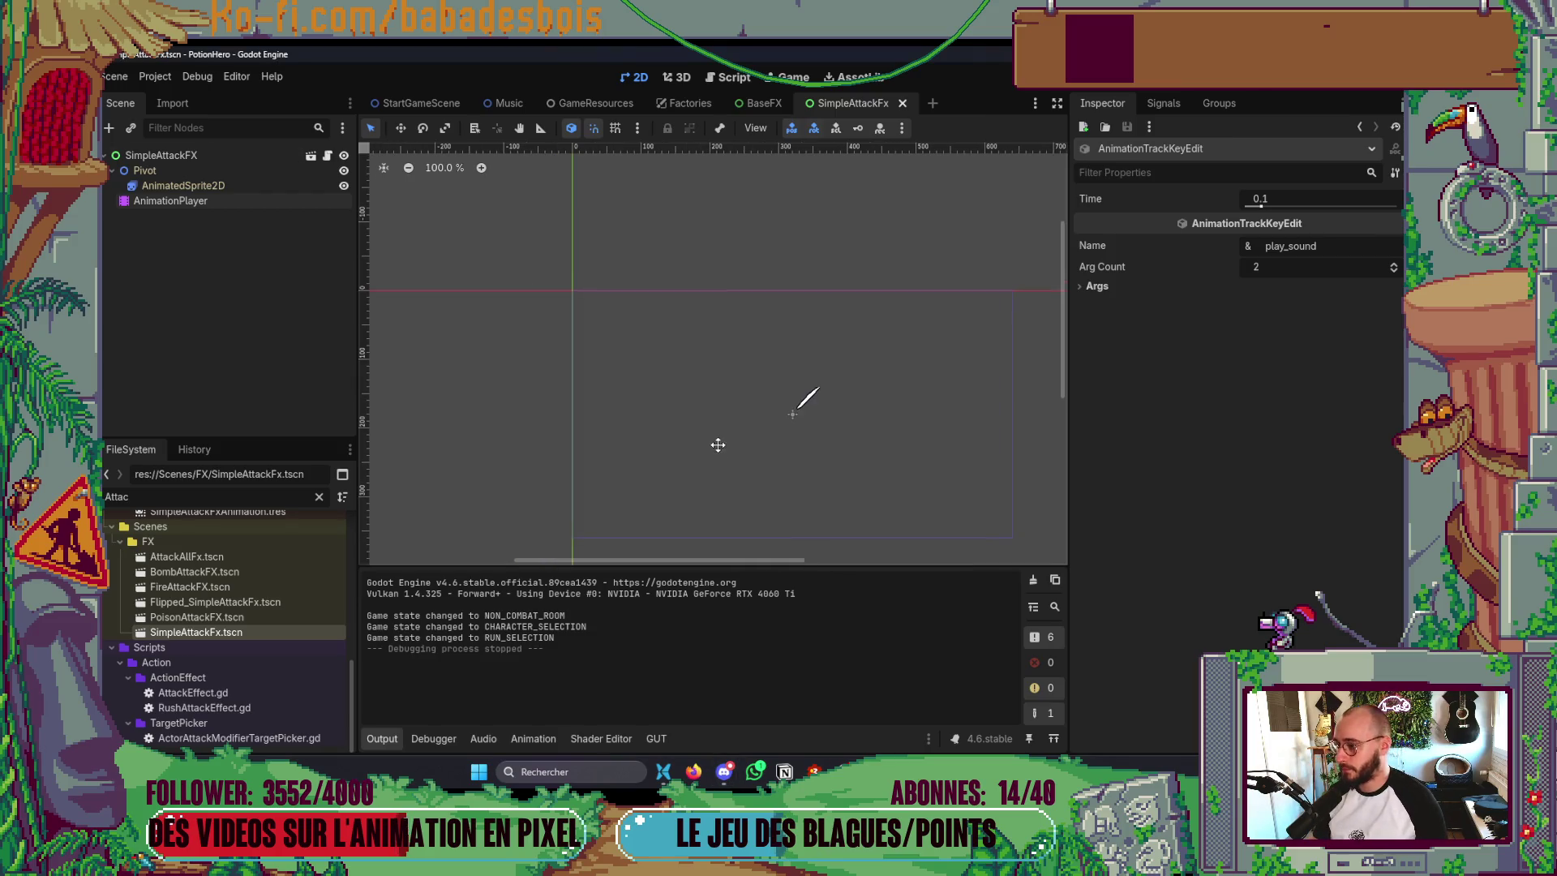
- Start Dies Irae playing in YouTube Music, then save and relaunch PotionHero in Godot
left_click(696, 773)
key("ctrl+Tab")
left_click(156, 729)
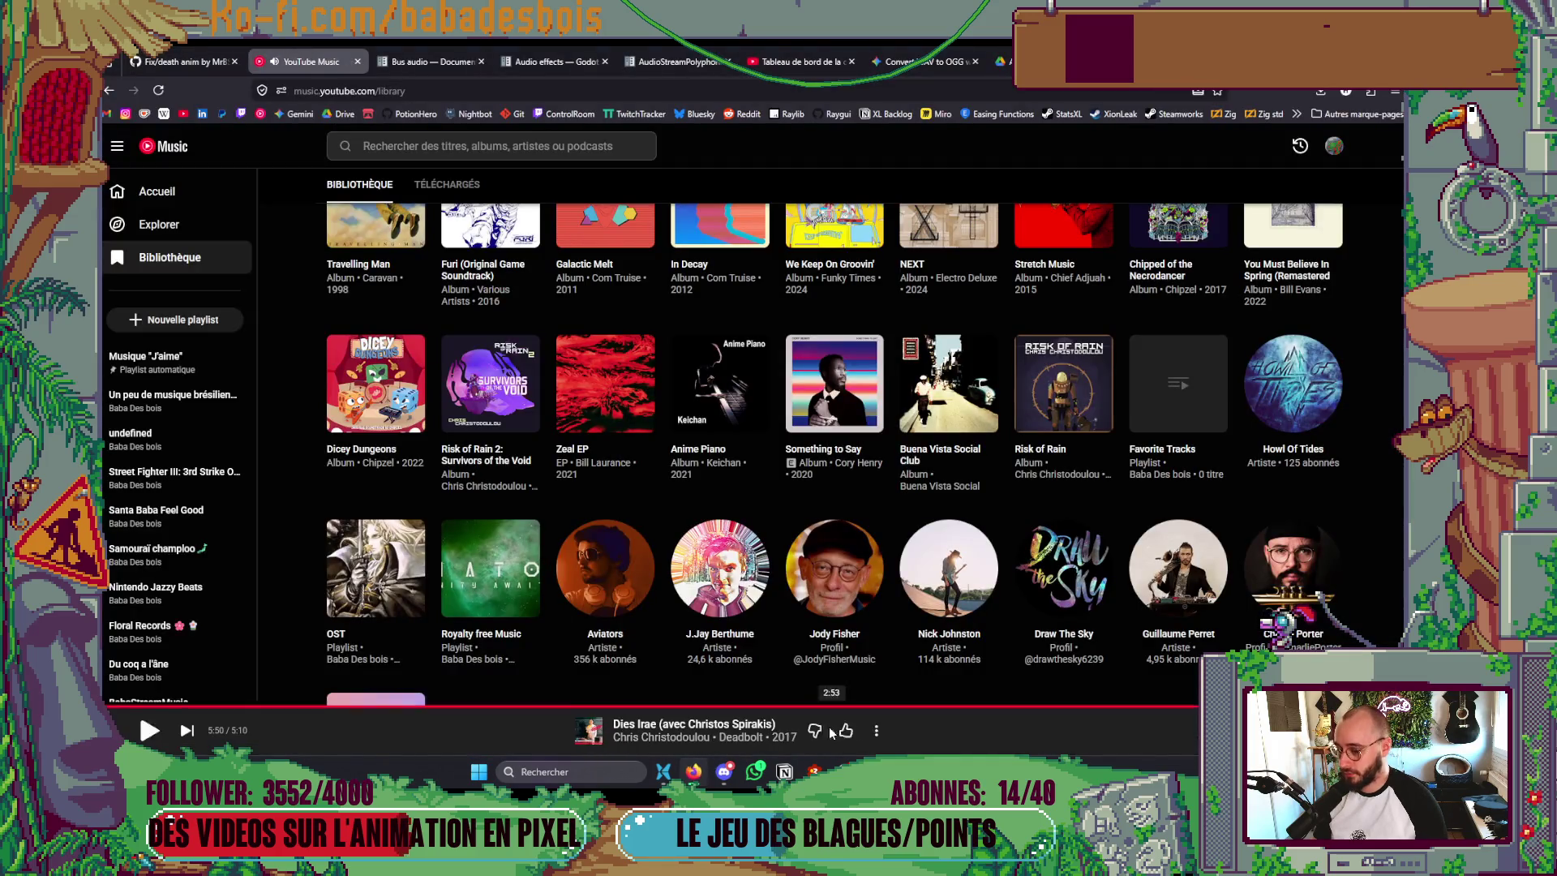
key("alt+Tab")
key("ctrl+s")
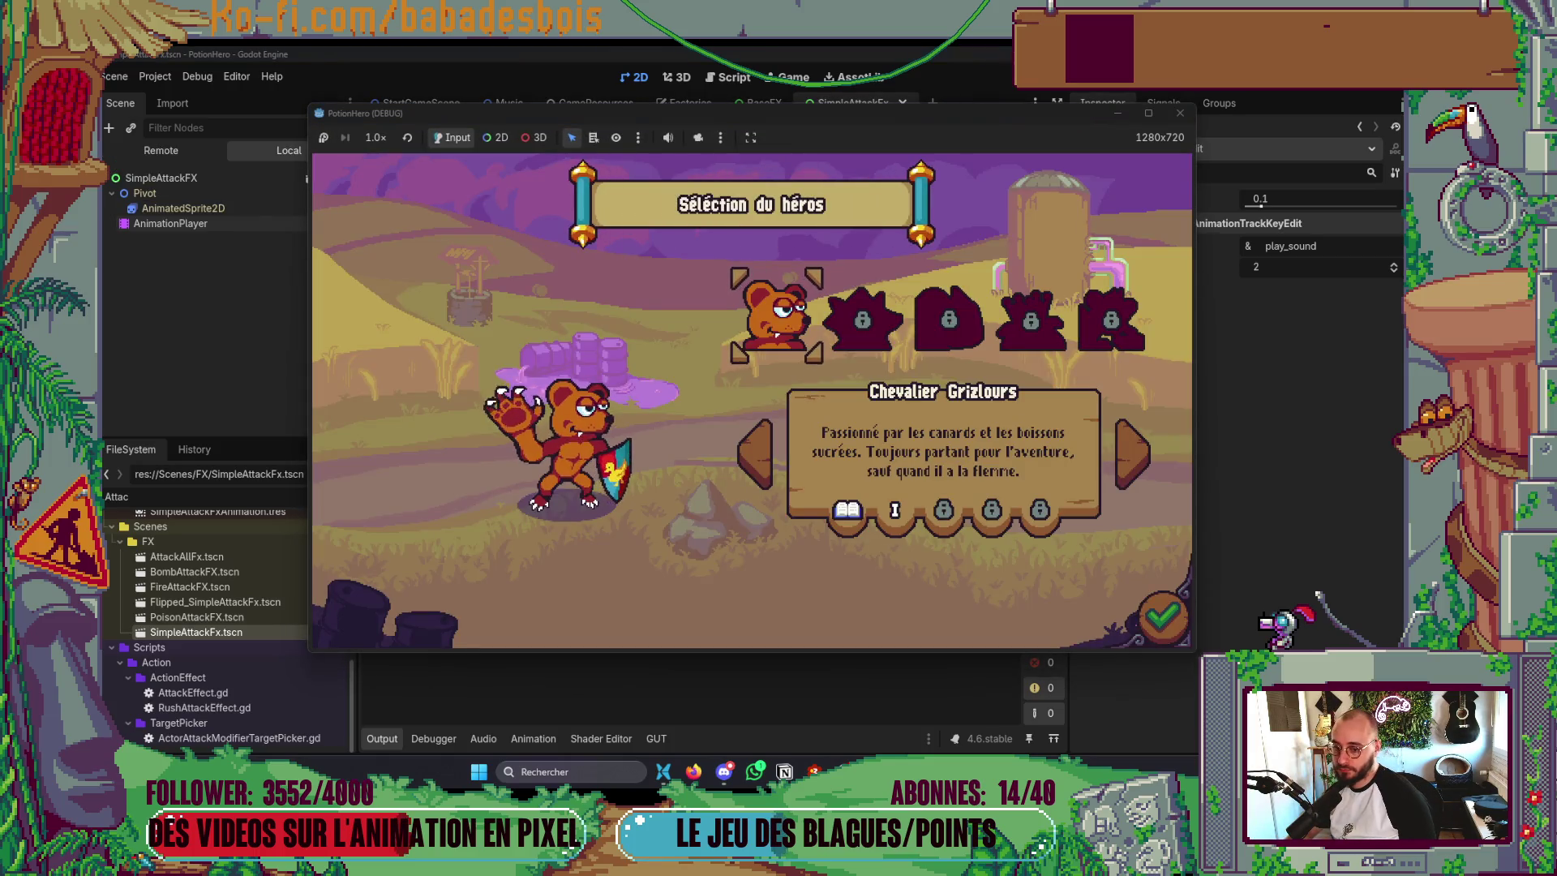
- Confirm the hero, start Réveil de l'ours, skip the tutorial and end a combat turn until Fx.gd crashes
left_click(808, 334)
left_click(887, 326)
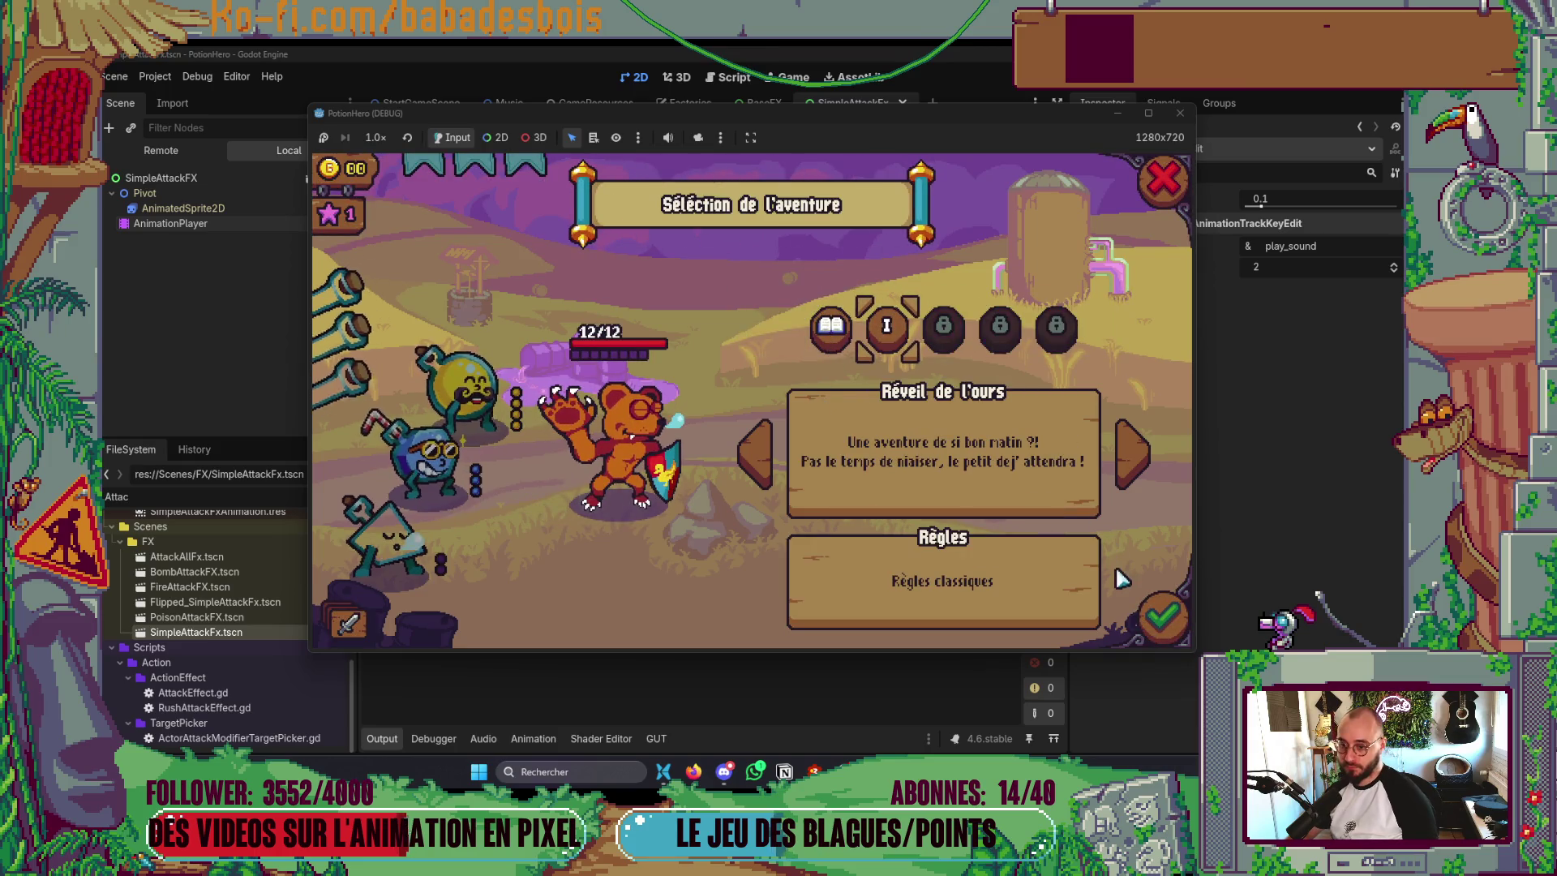
left_click(1161, 616)
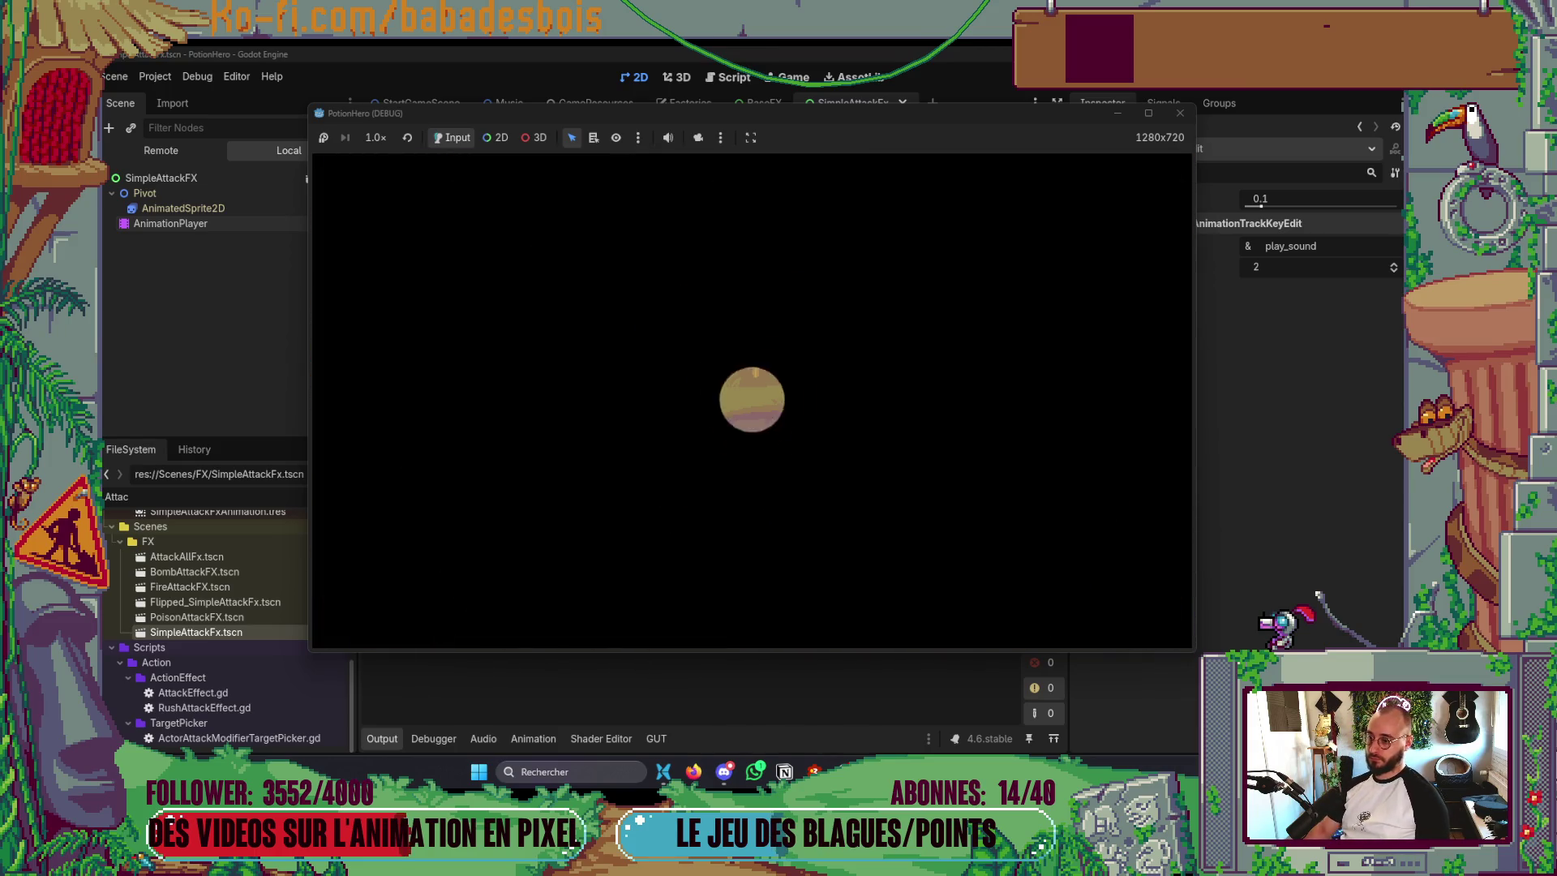
left_click(1082, 573)
left_click(1090, 577)
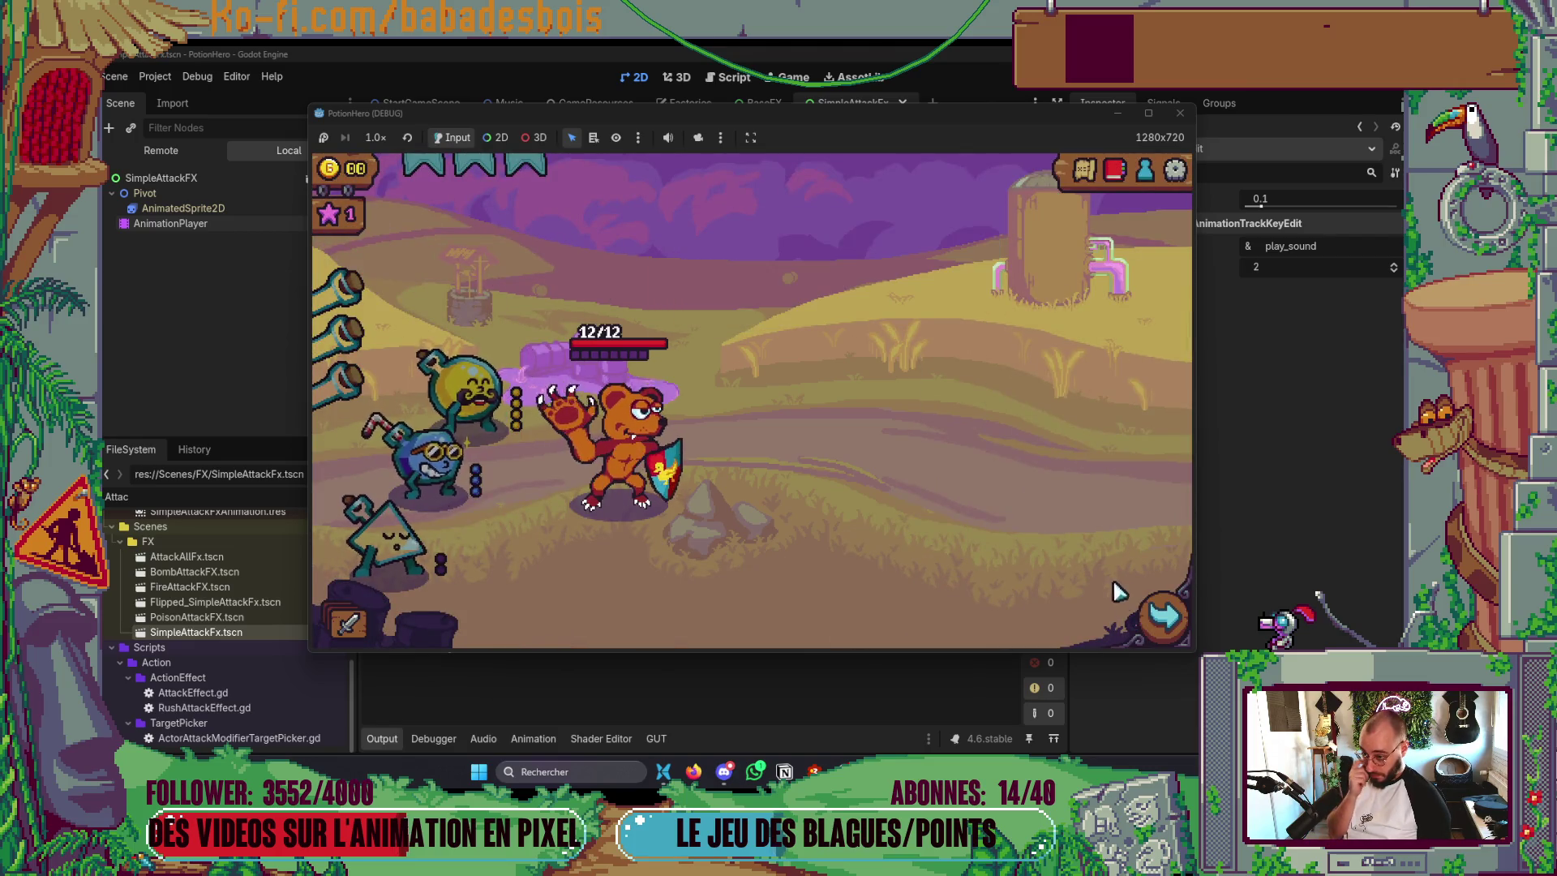
left_click(1135, 614)
left_click(460, 445)
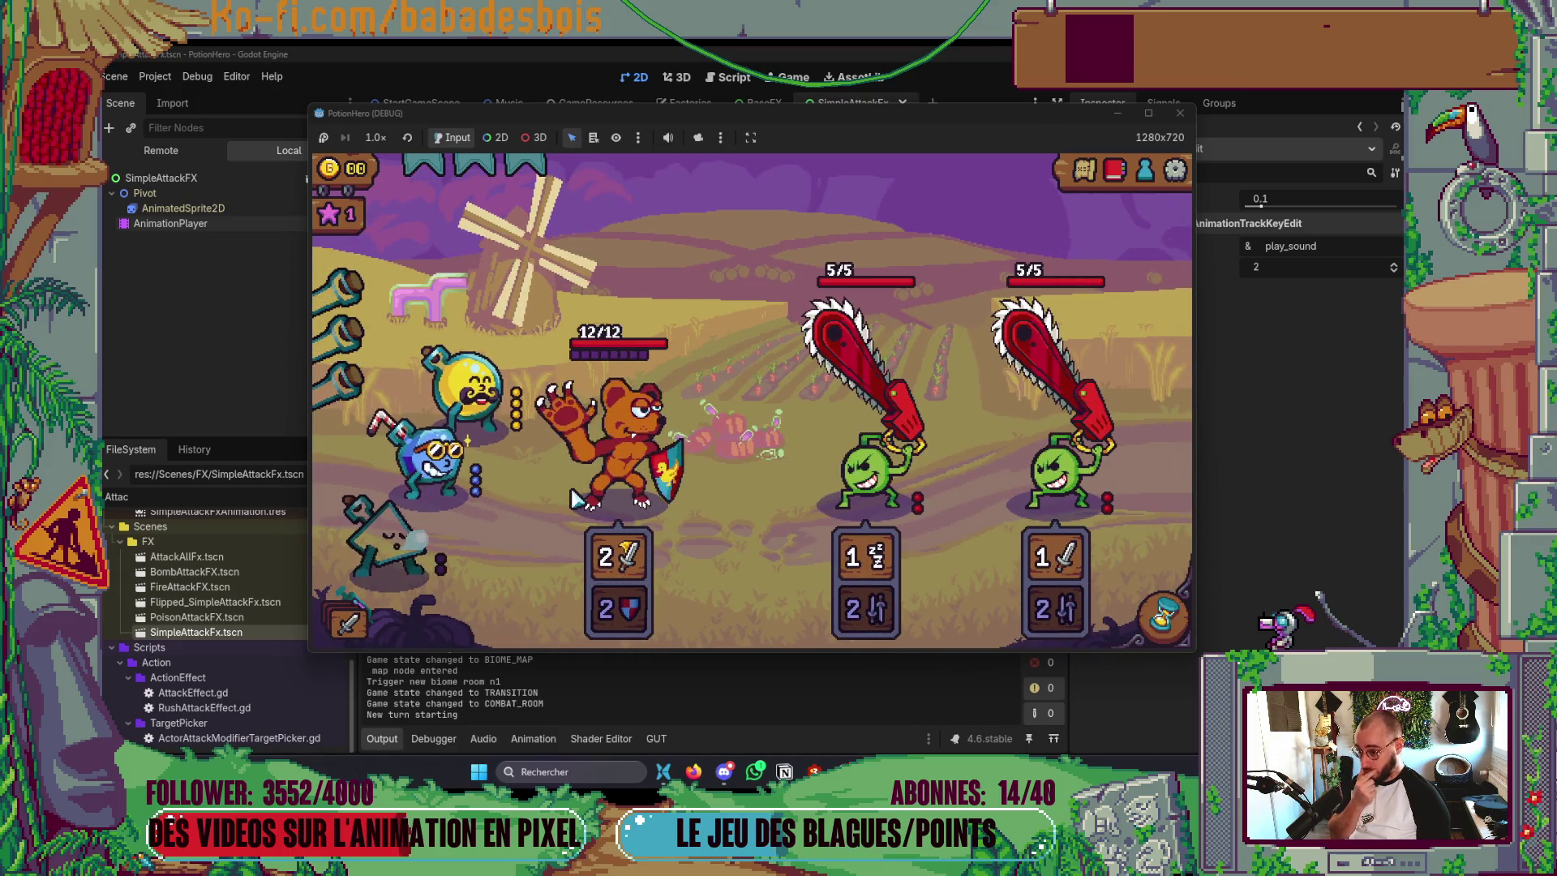
key("space")
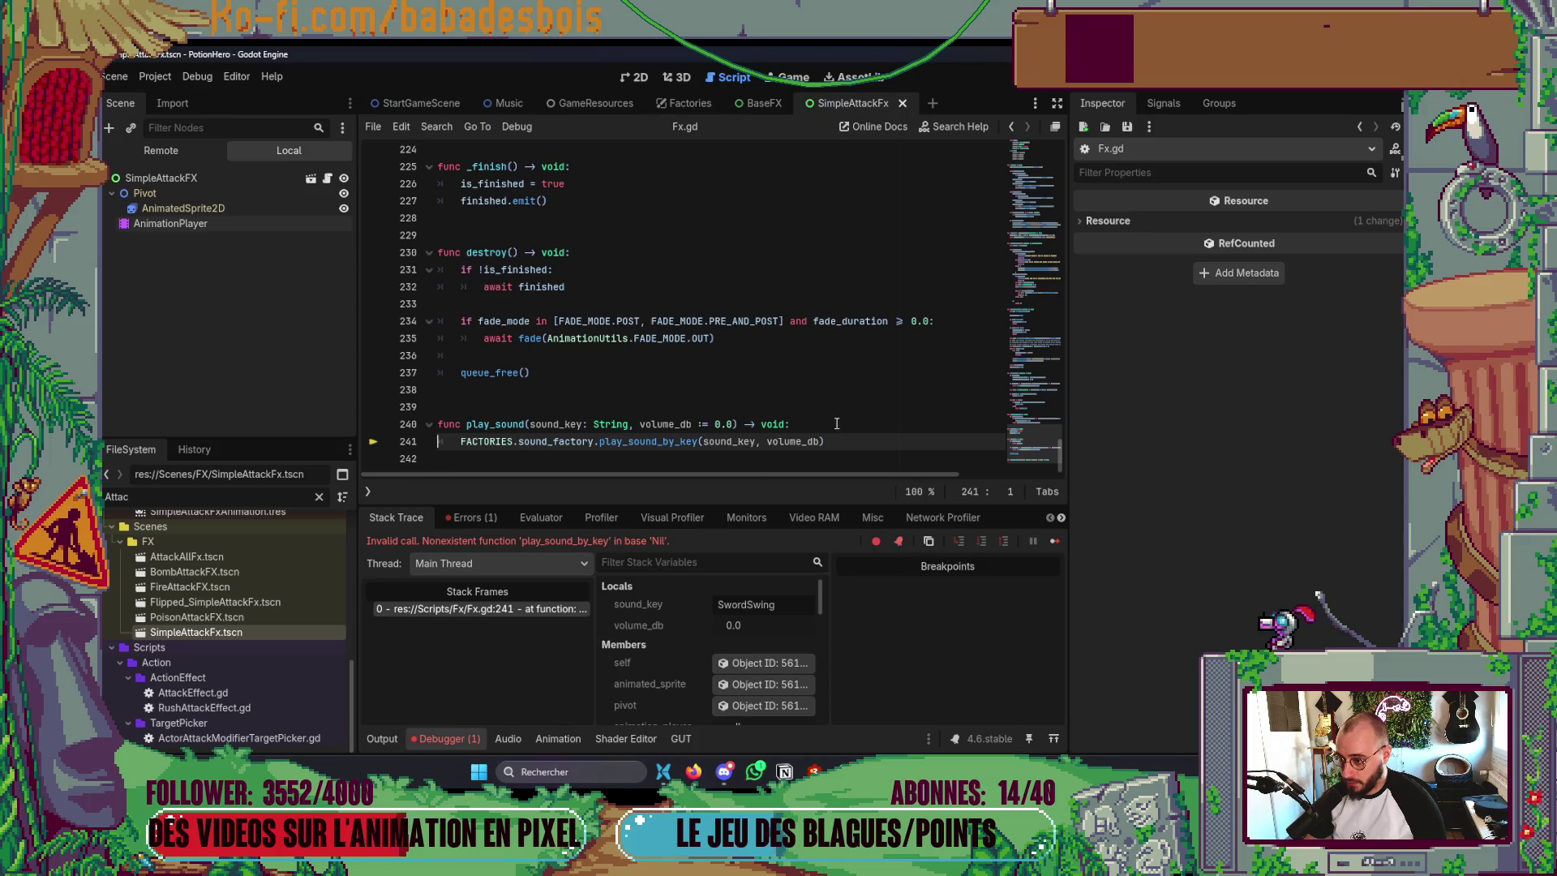
- Assign the SoundFXFactory node to the Factories root's Sound Factory property and relaunch with F5
left_click(683, 103)
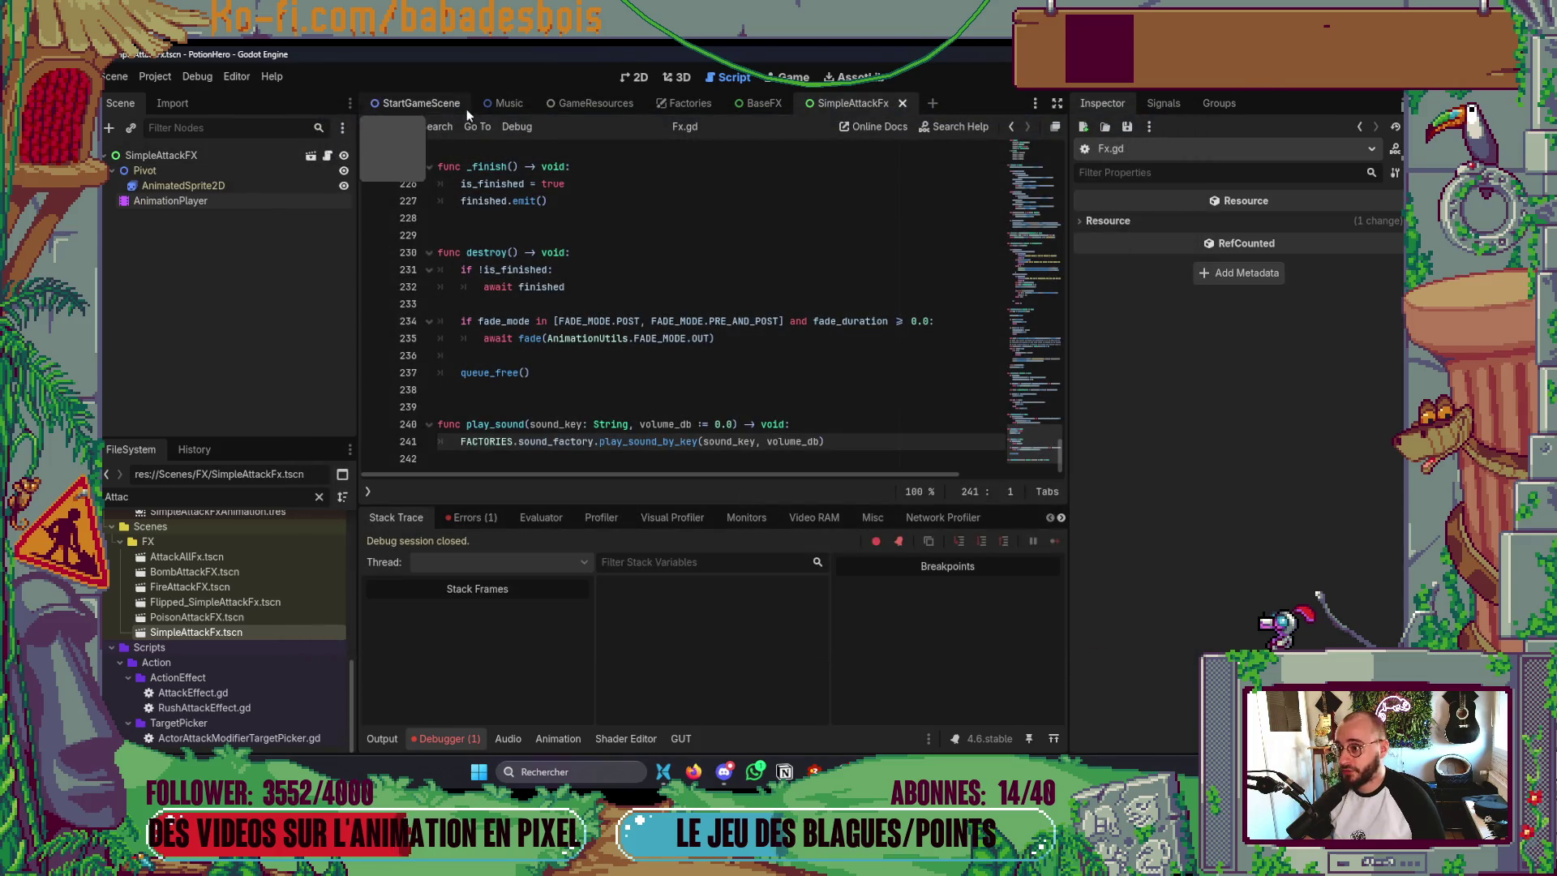
left_click(134, 201)
left_click(162, 155)
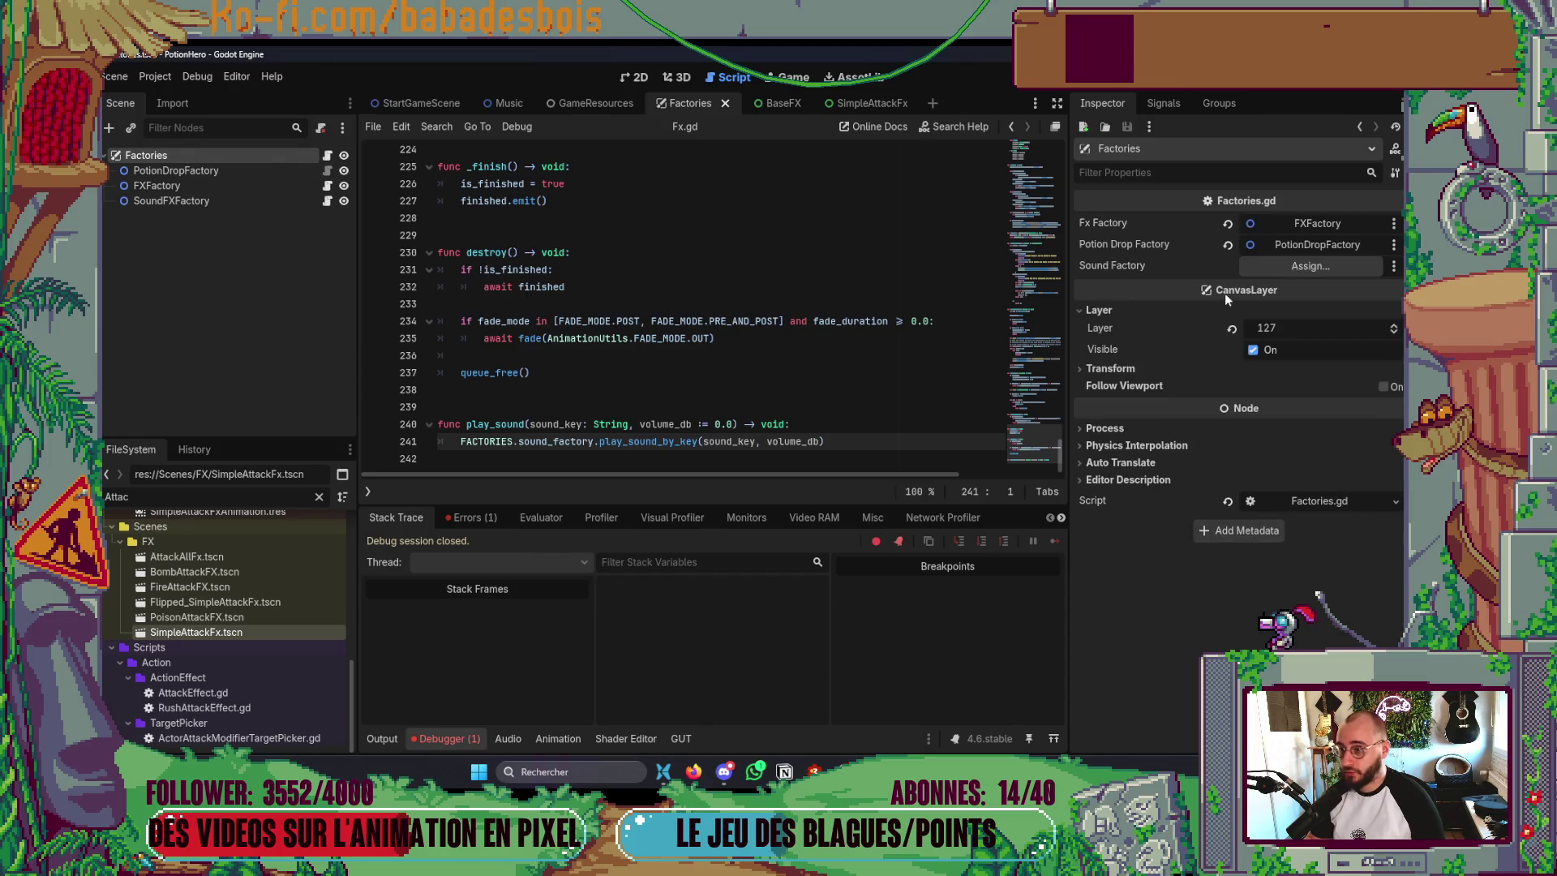
left_click(1297, 266)
double_click(751, 260)
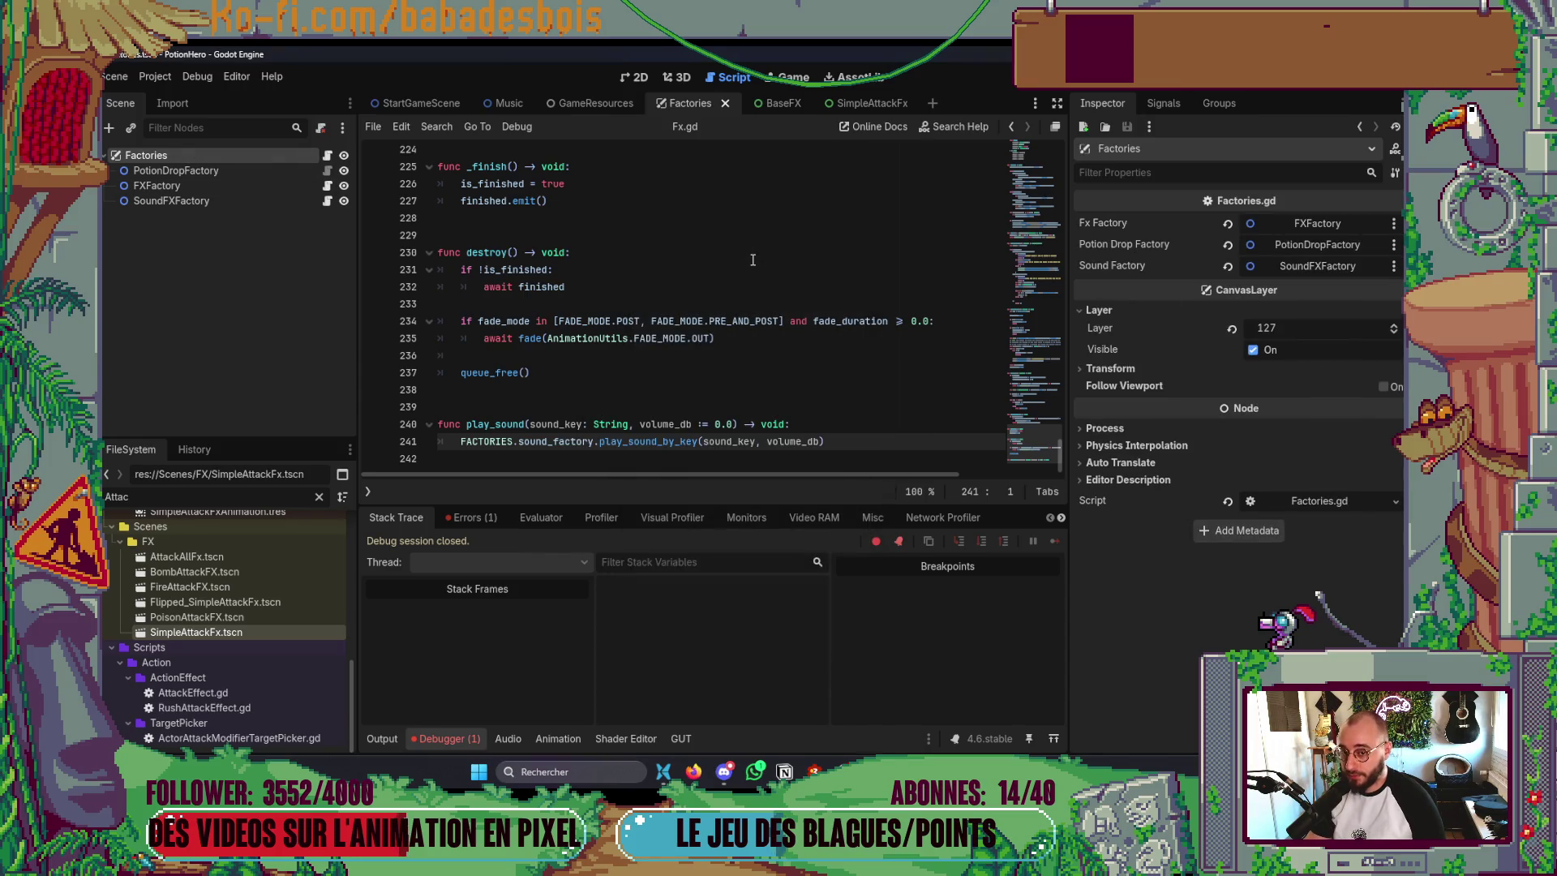
key("F5")
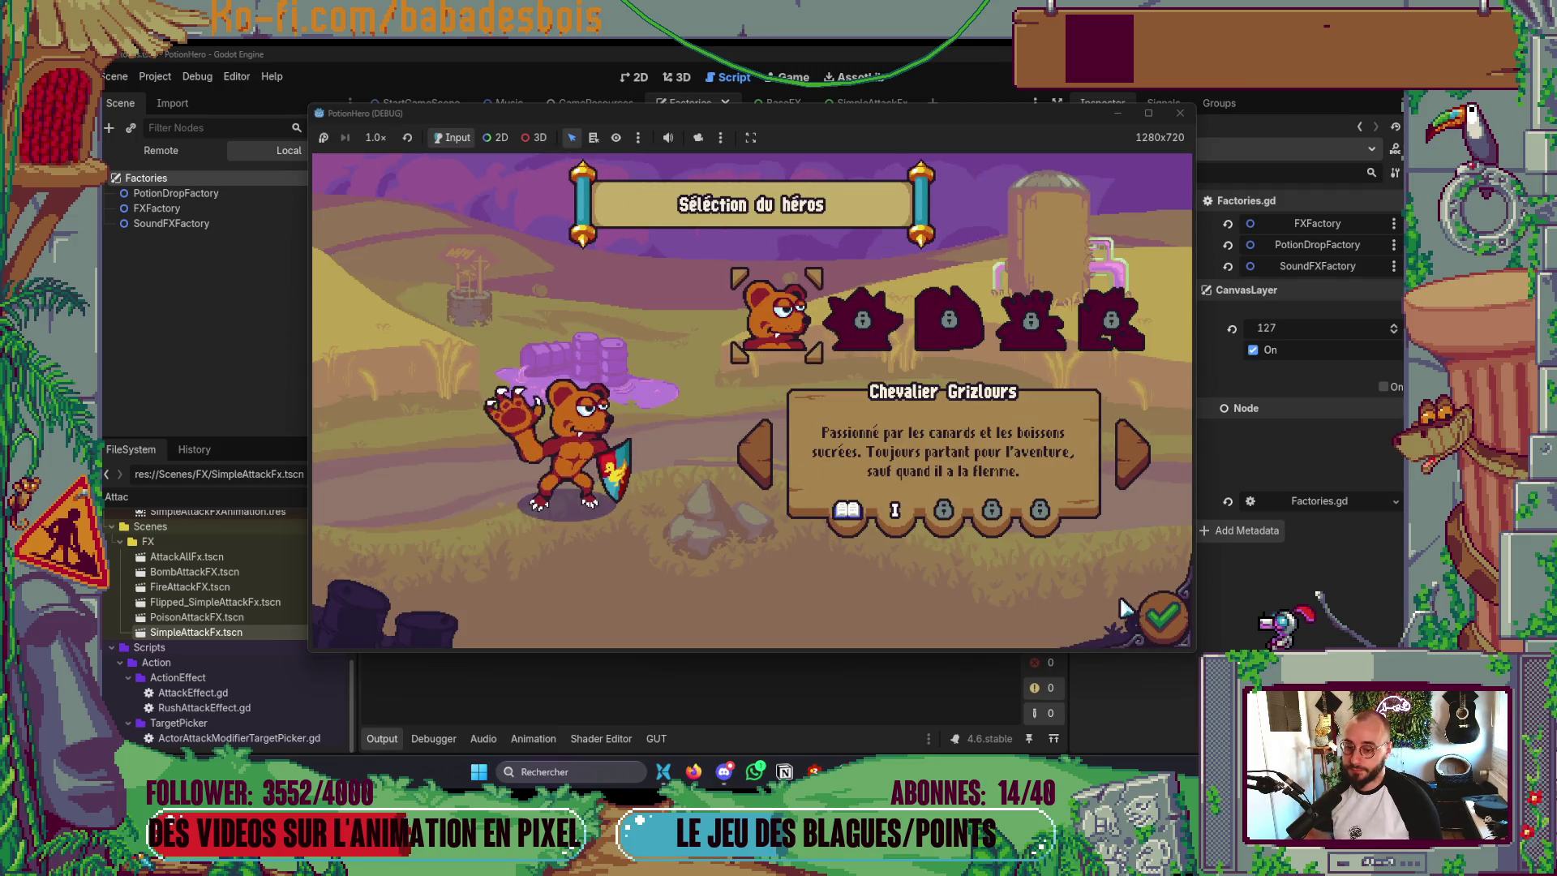
- Confirm the hero, start Réveil de l'ours, clear the tutorial dialogue and enter the next map room
left_click(1161, 618)
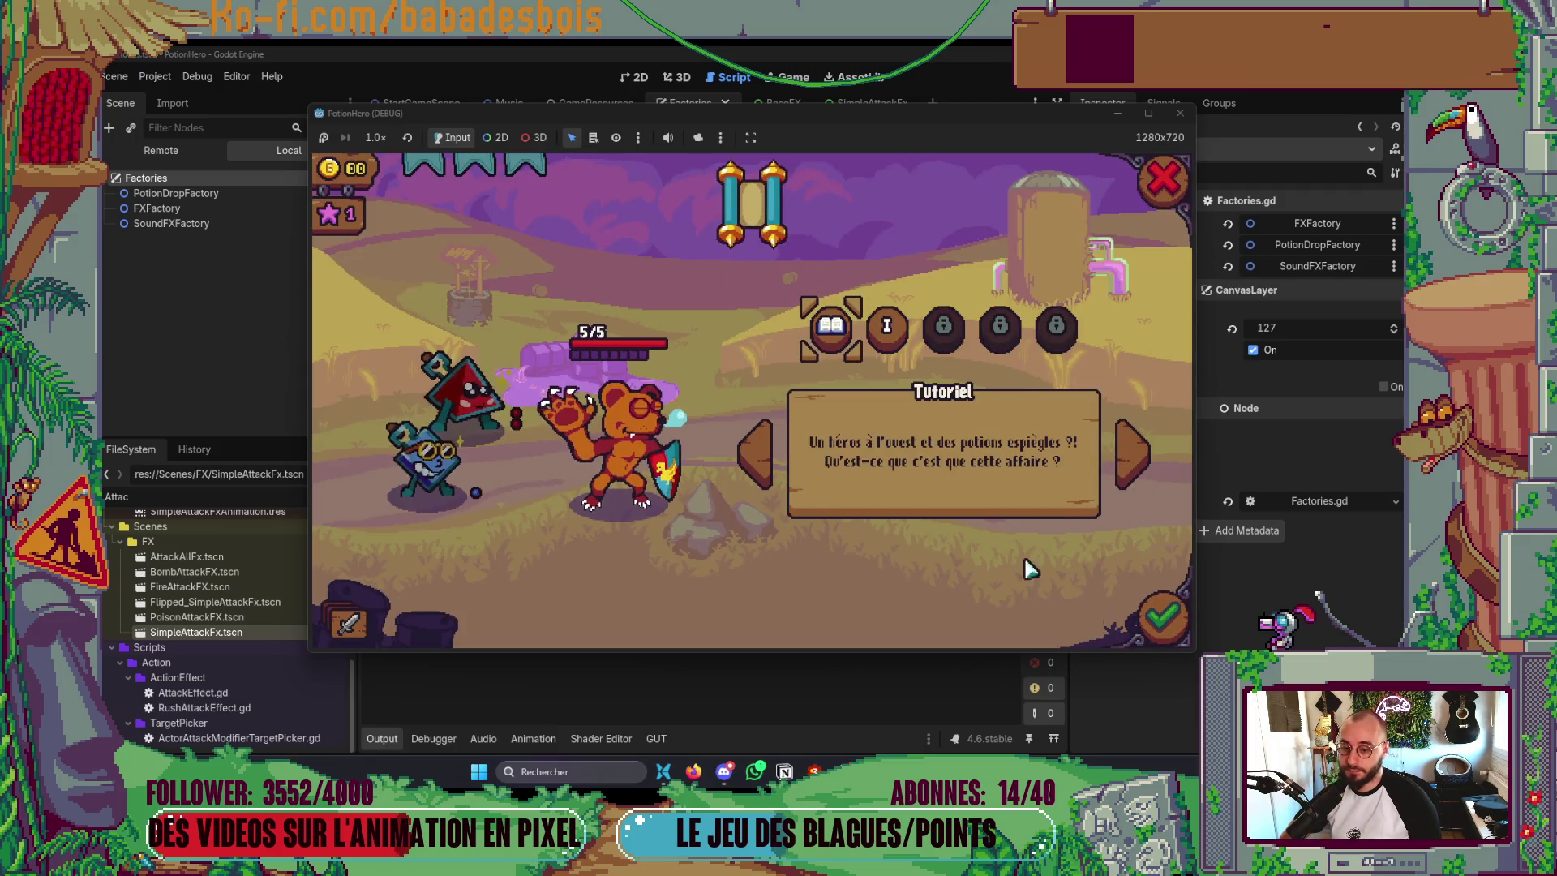
left_click(886, 324)
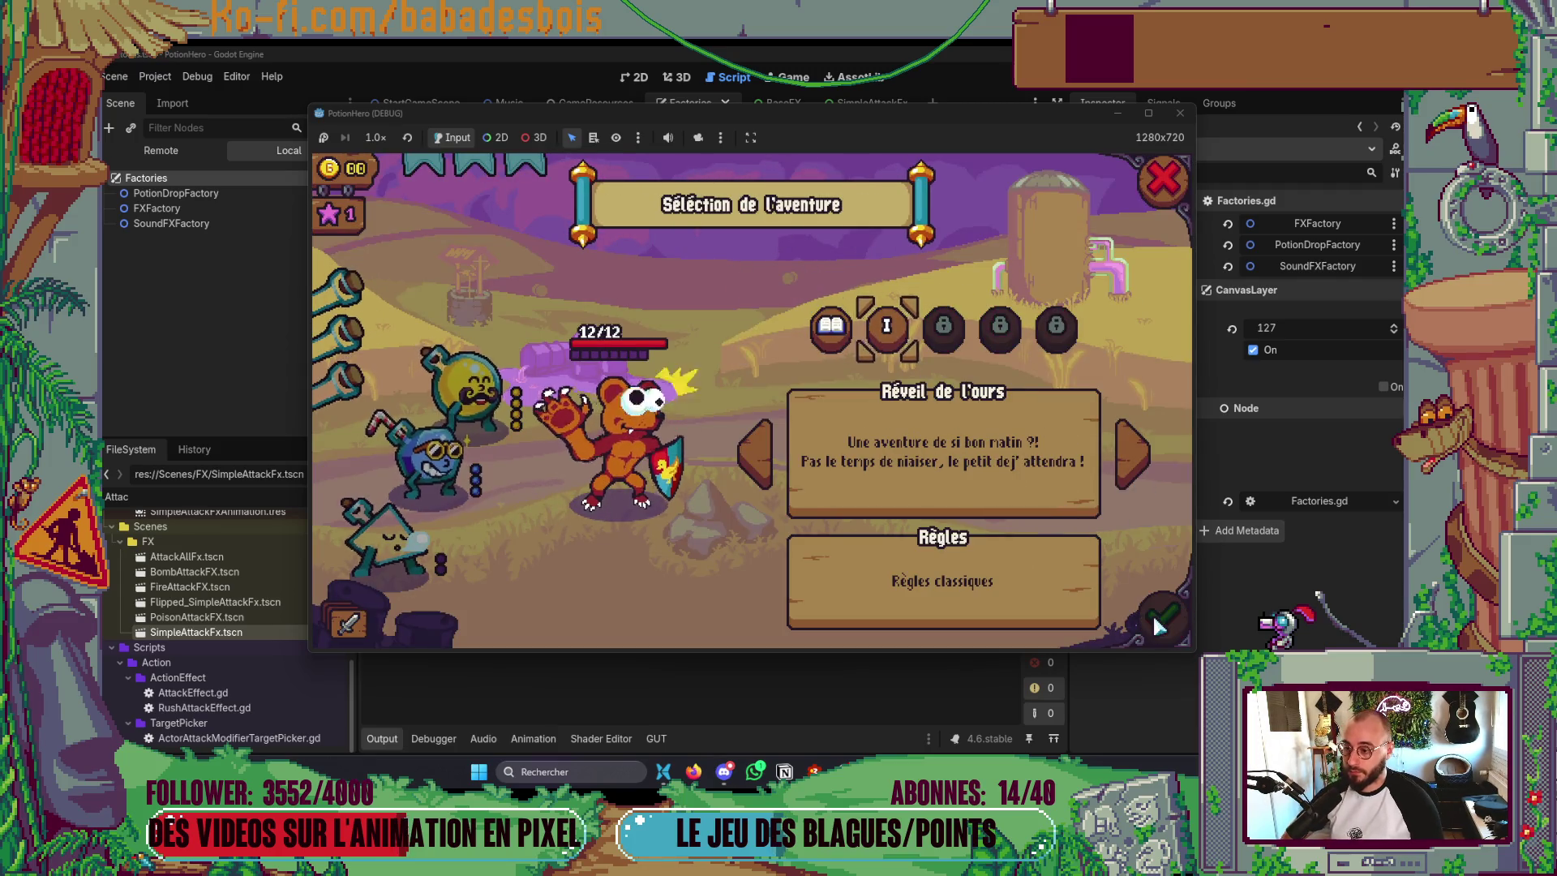
left_click(1155, 621)
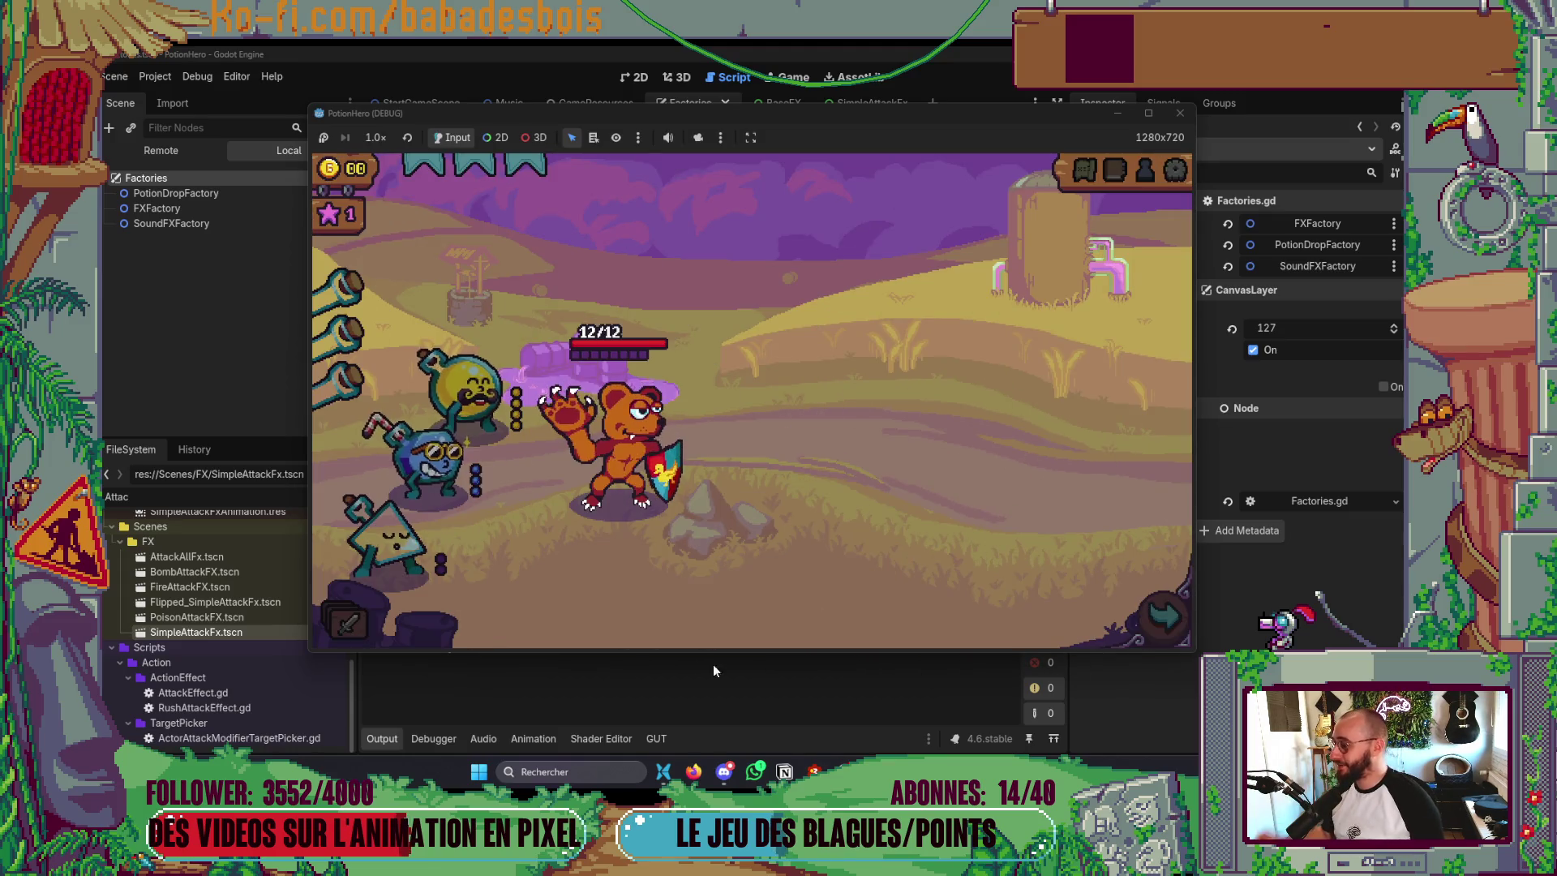
left_click(940, 590)
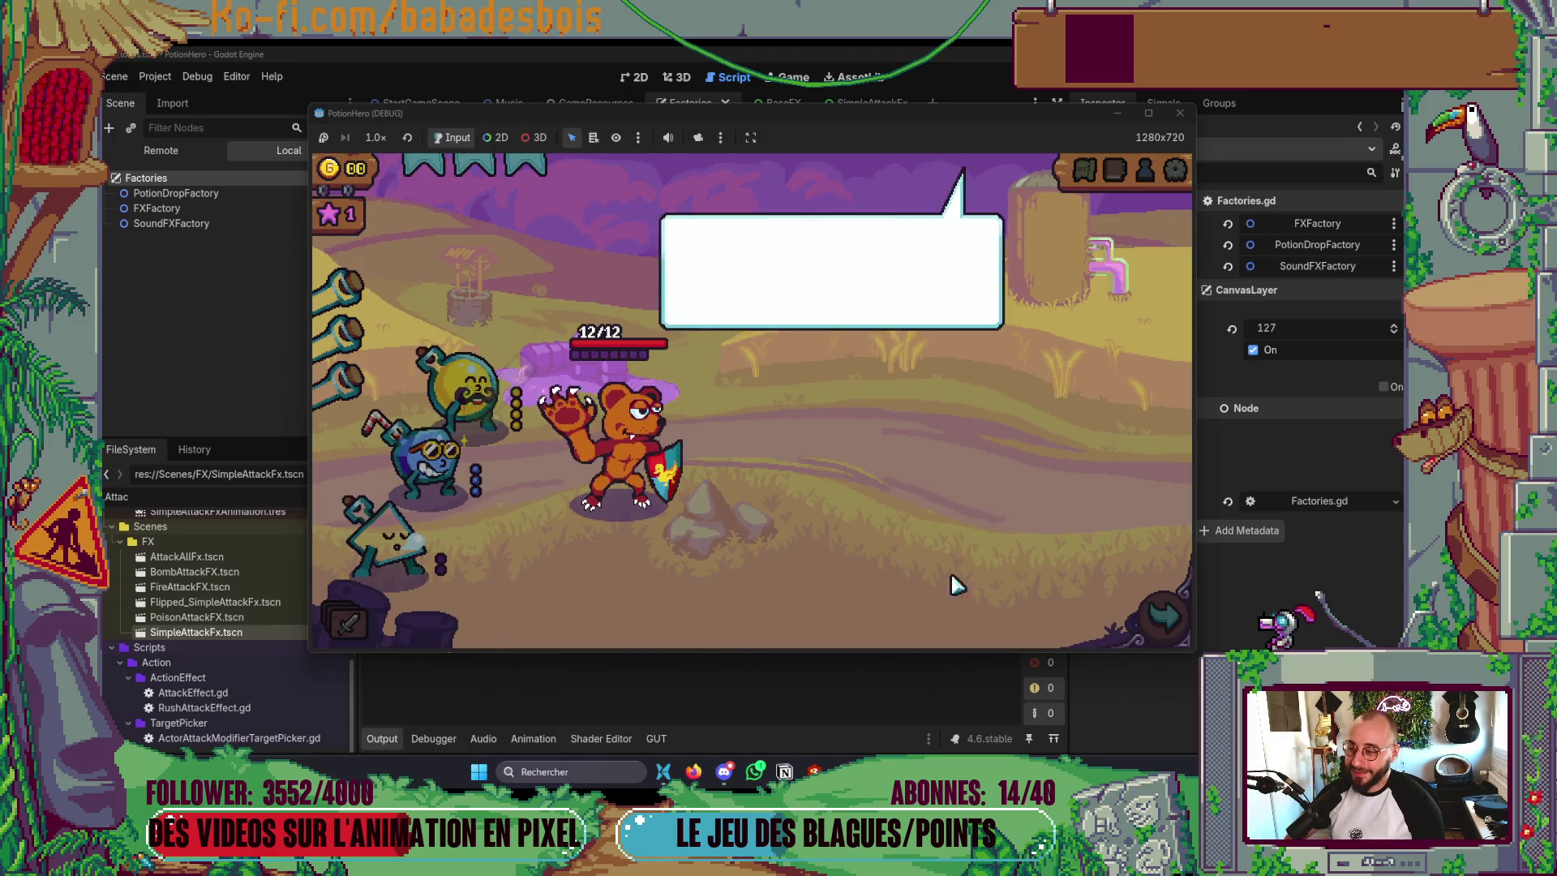
left_click(1038, 558)
left_click(1164, 617)
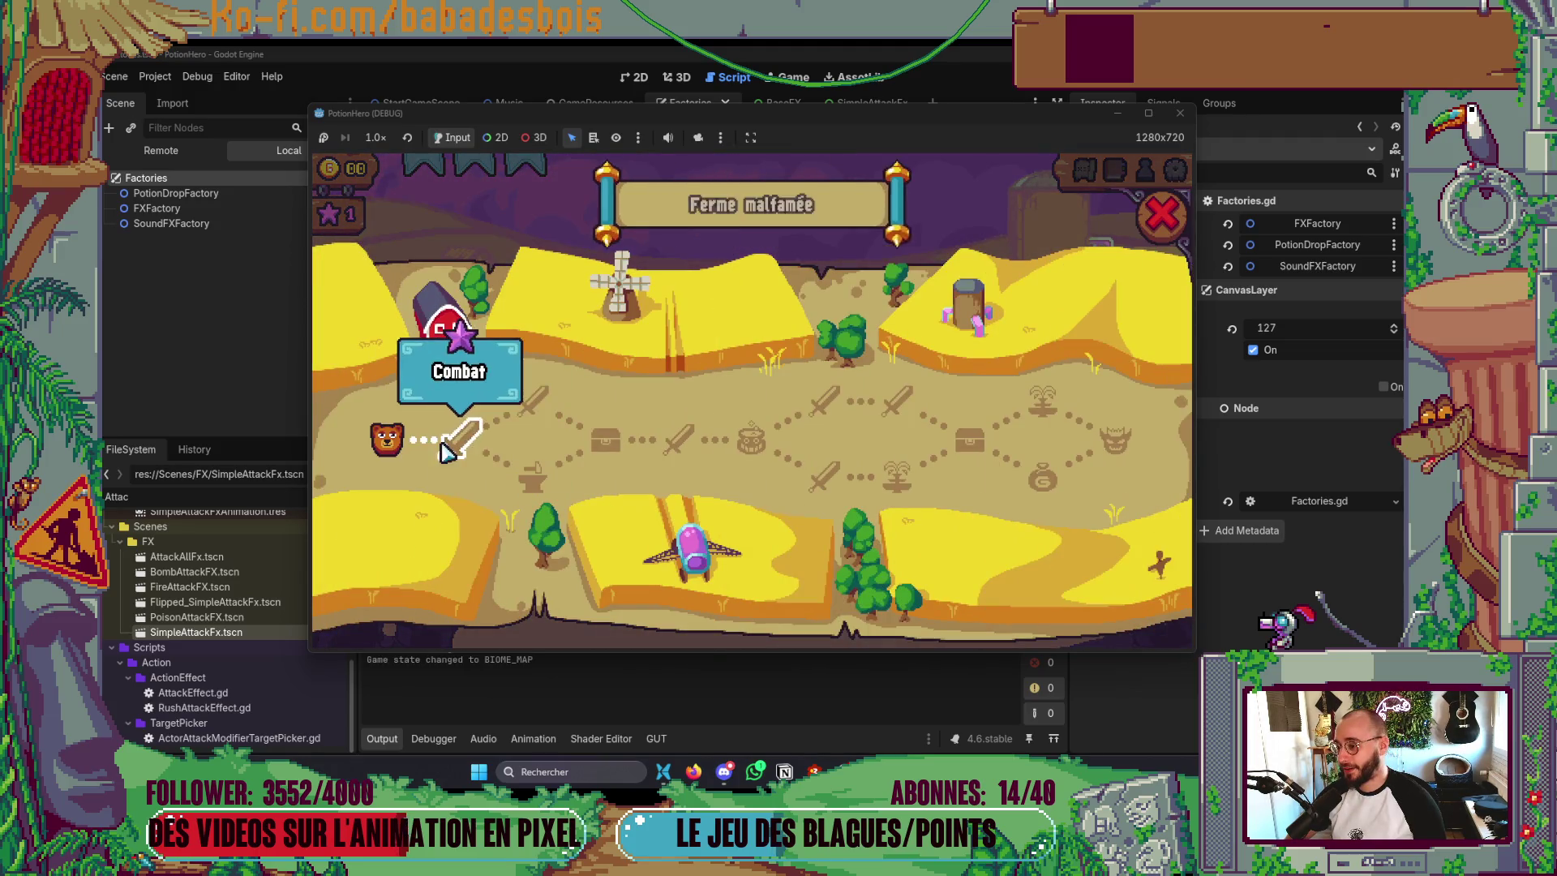
left_click(477, 470)
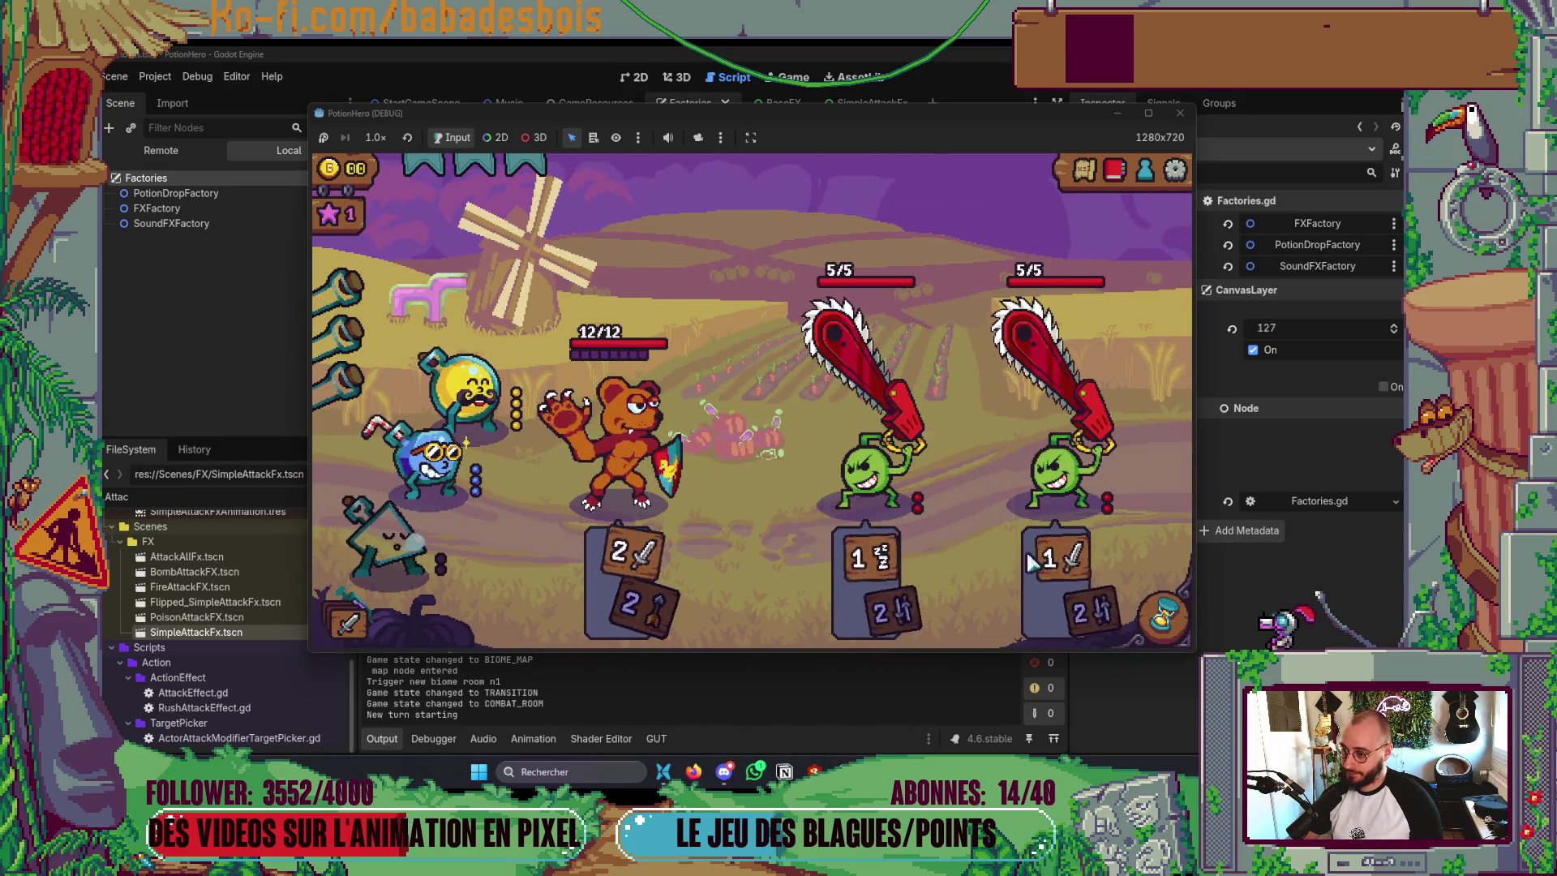
- End the turn, pass with the Sablier card, then stop the game and cycle windows
left_click(1162, 615)
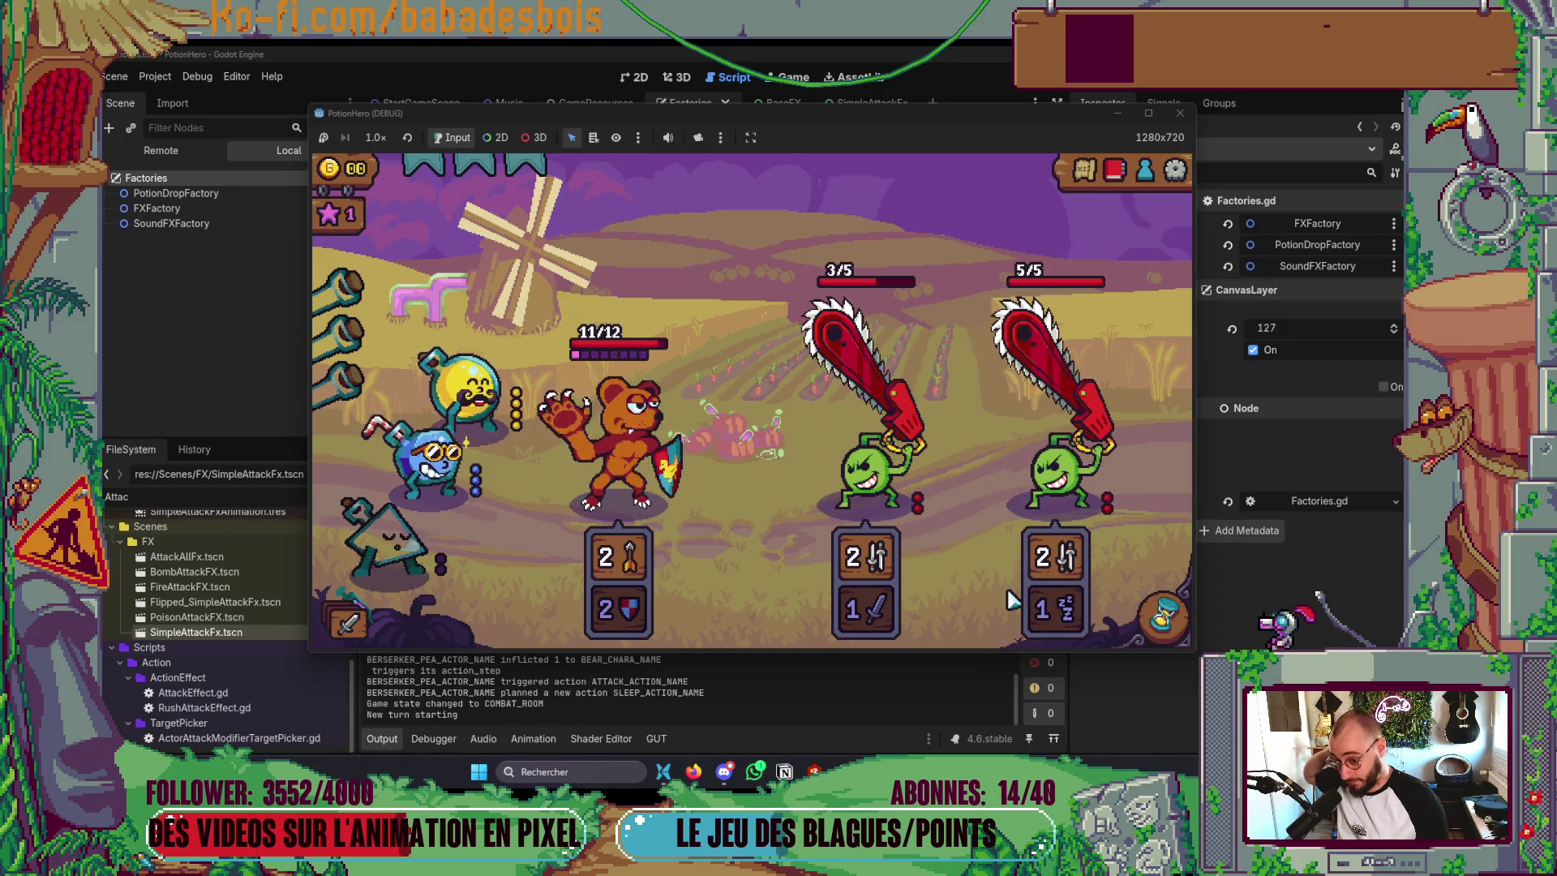
left_click(1158, 635)
left_click(1180, 112)
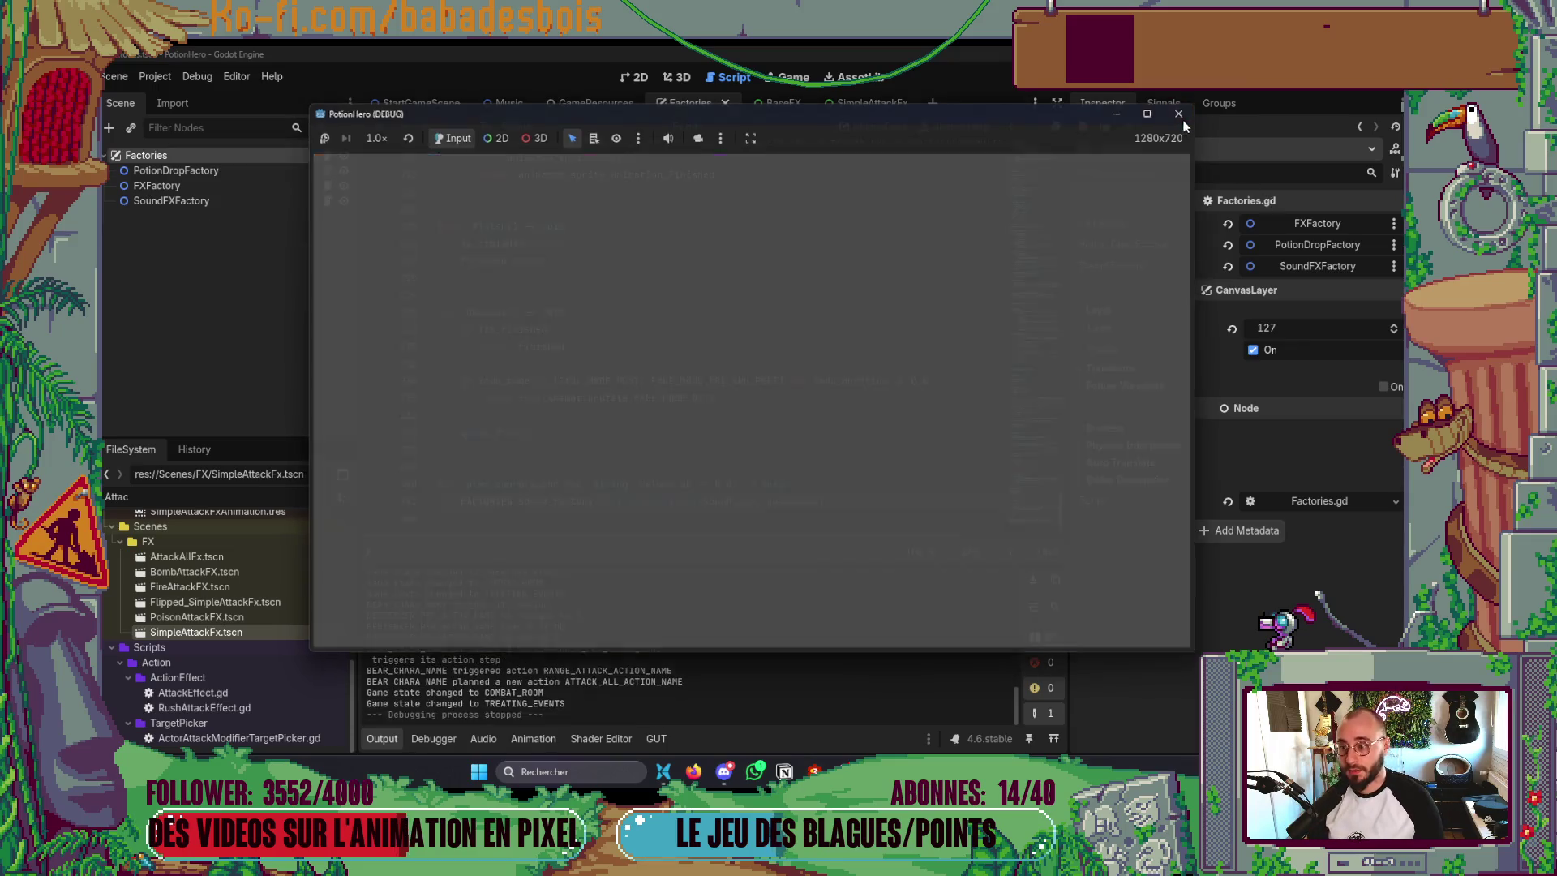
key("alt+Tab")
key("Tab")
key("Tab")
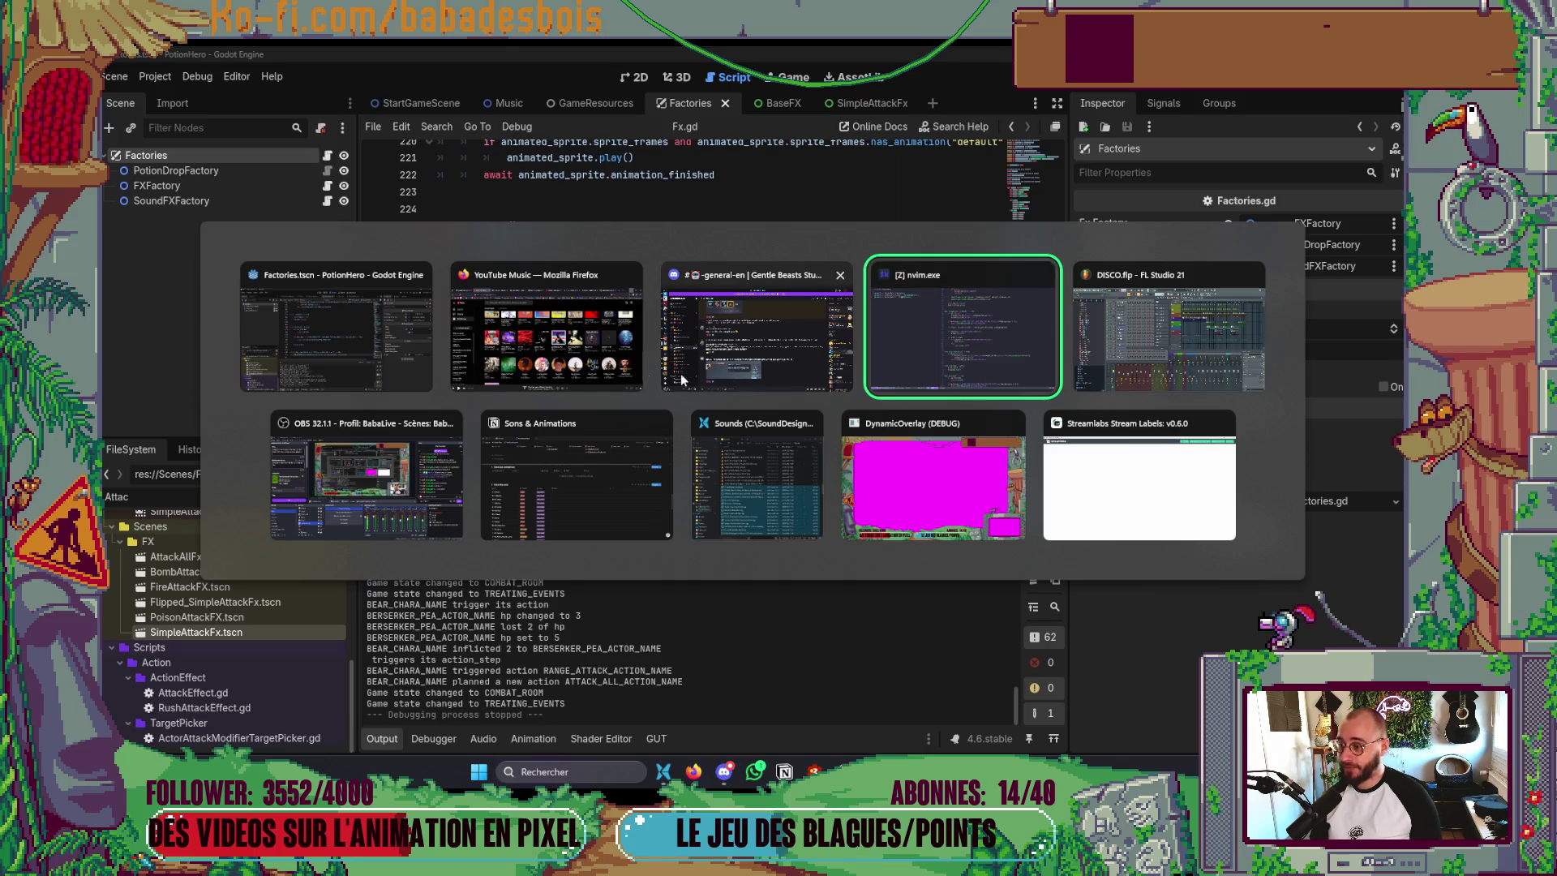
- Return to Godot, then bring the Neovim window editing Factories.gd to the front
left_click(313, 317)
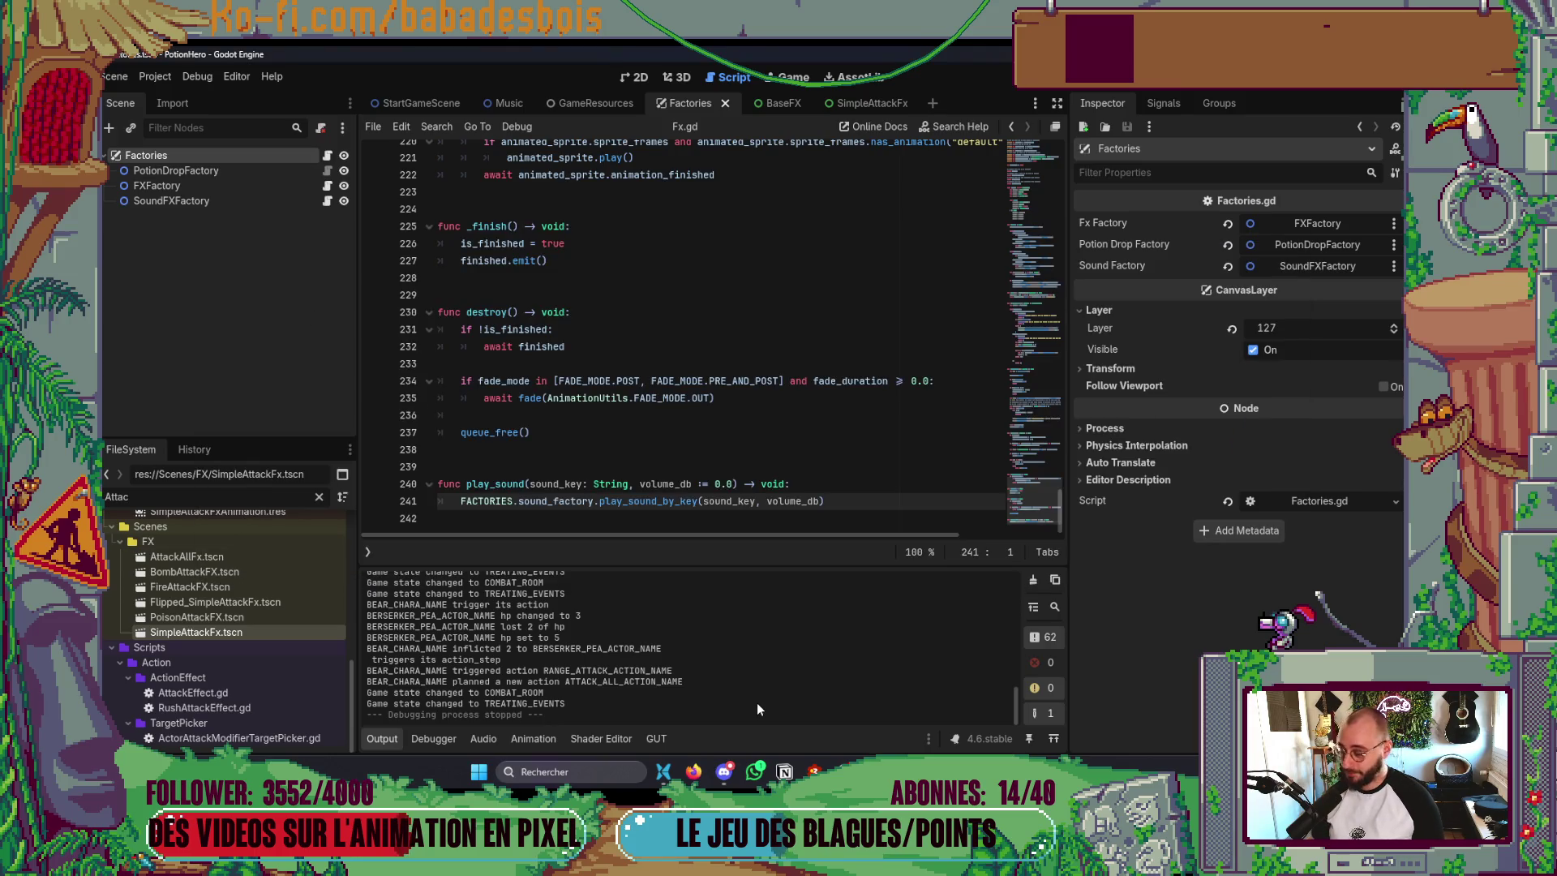
mouse_move(693, 771)
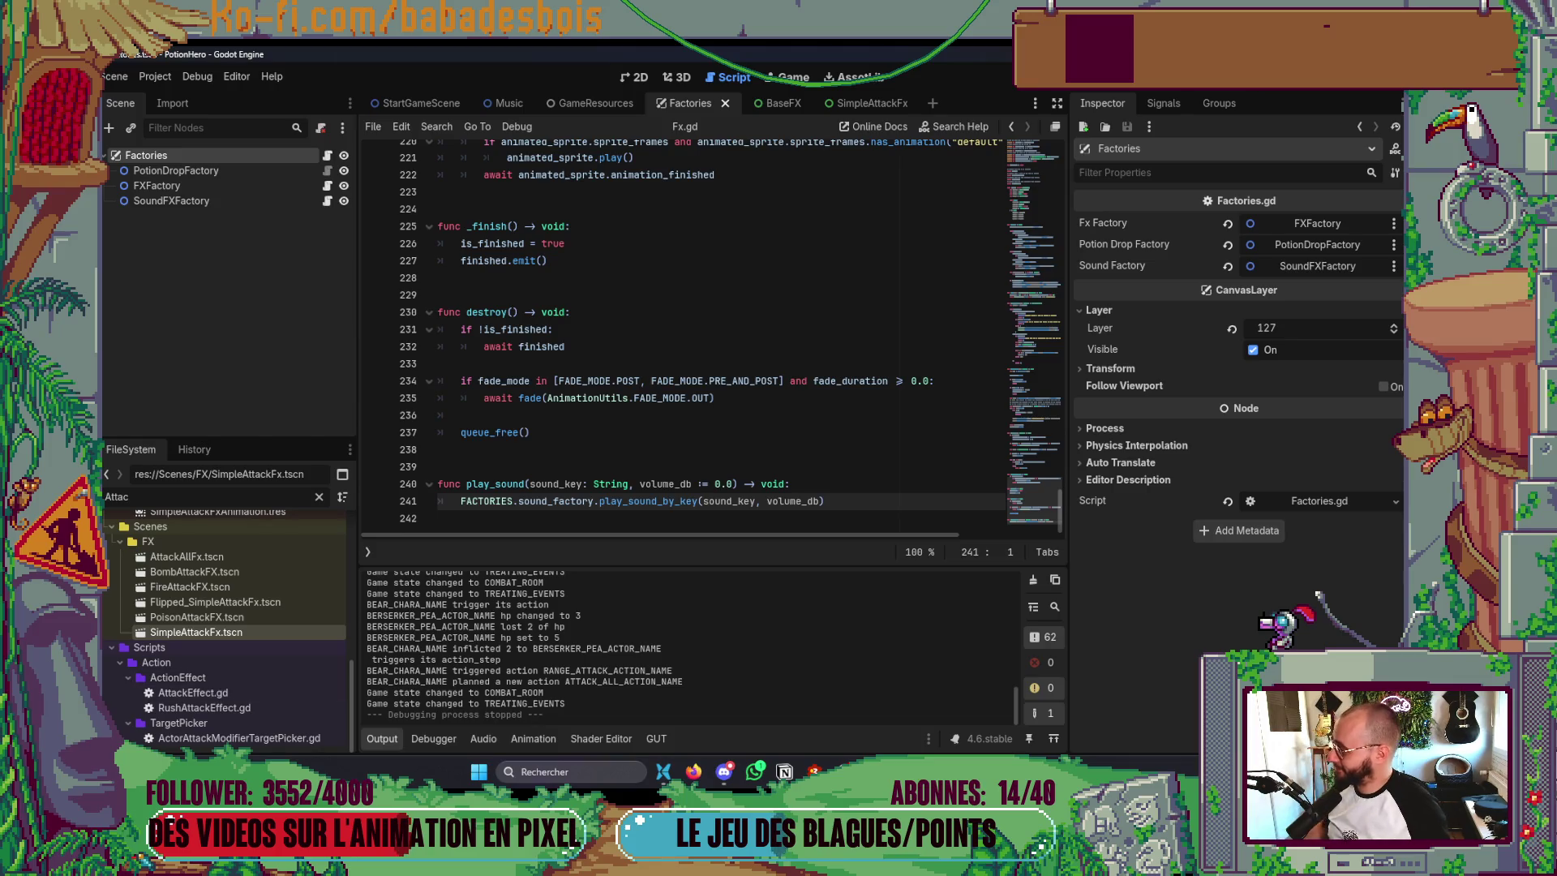
key("alt+Tab")
key("alt+Tab")
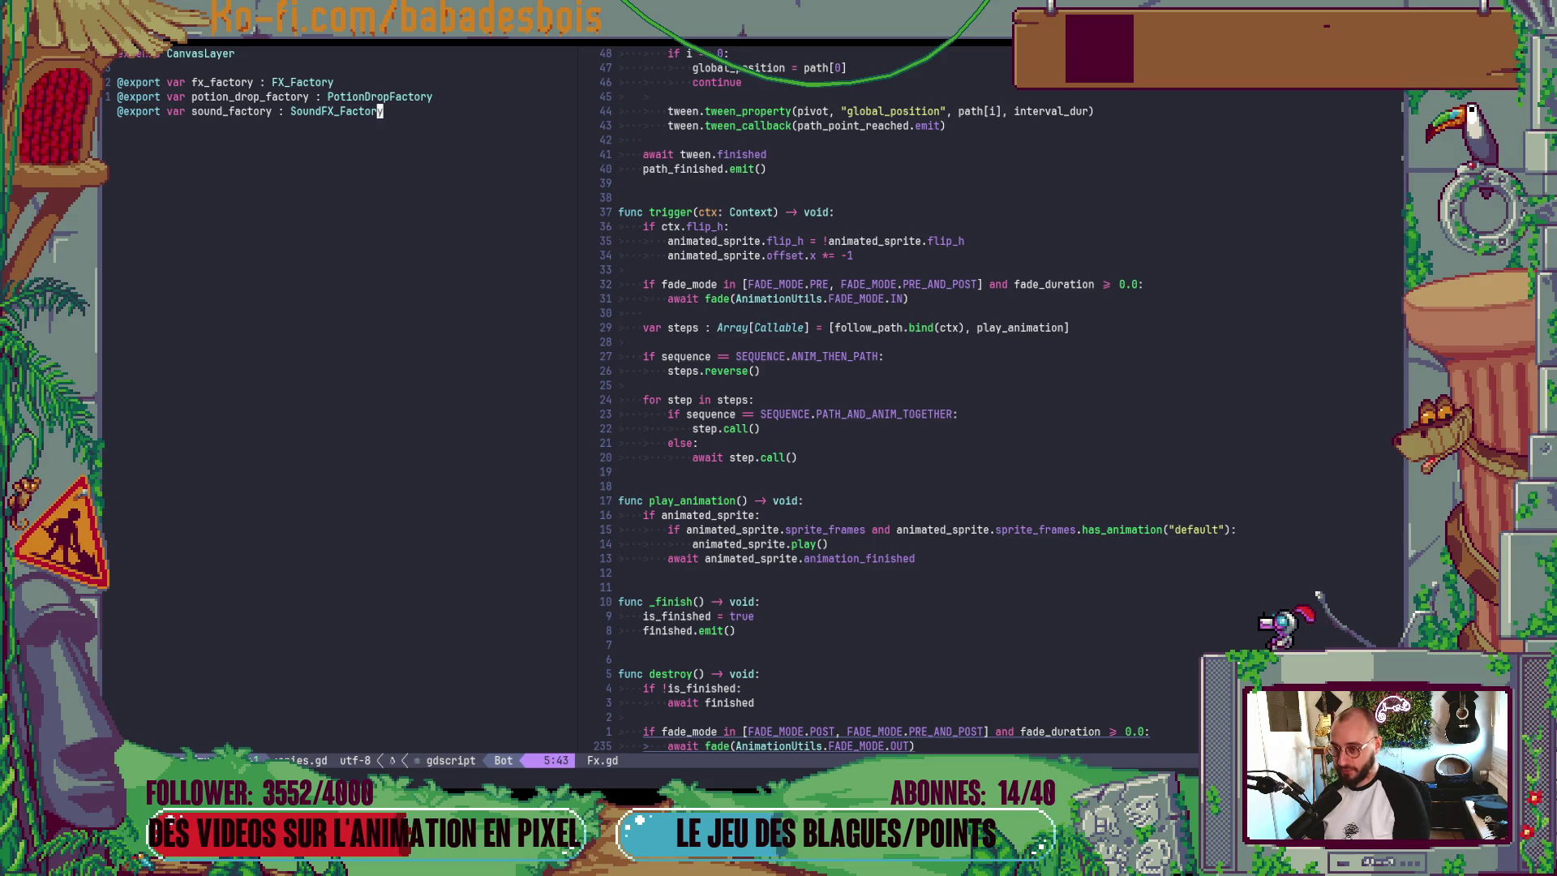
- Widen the Factories.gd pane and open SoundFX_Factory.gd through the file finder
mouse_move(580, 243)
left_mouse_down()
mouse_move(697, 271)
mouse_move(677, 293)
left_mouse_up()
key("space")
key("f")
key("f")
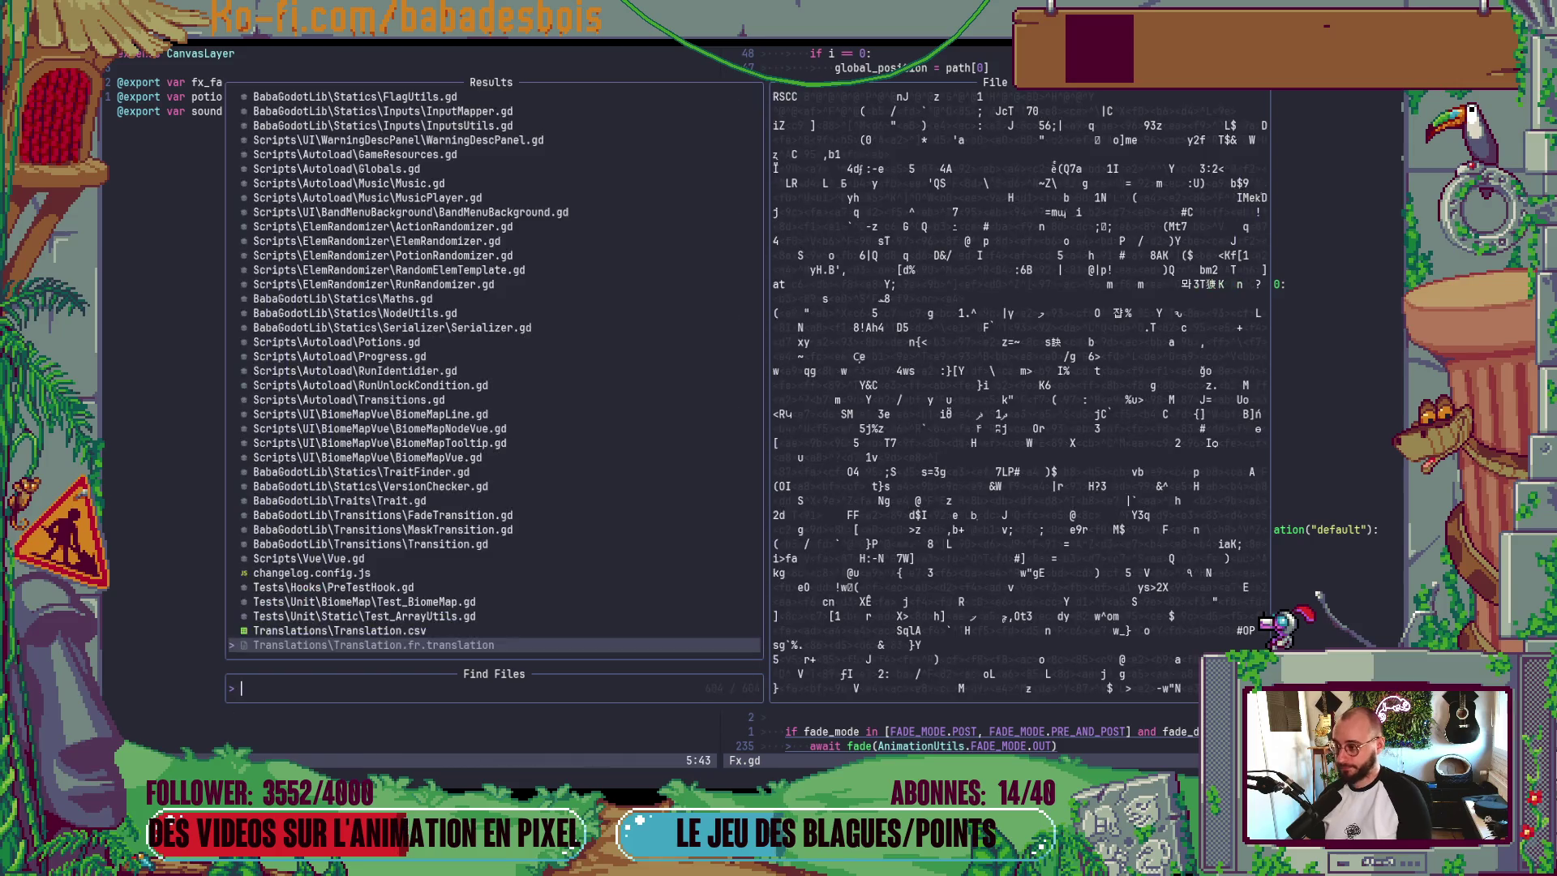
type("SoundF")
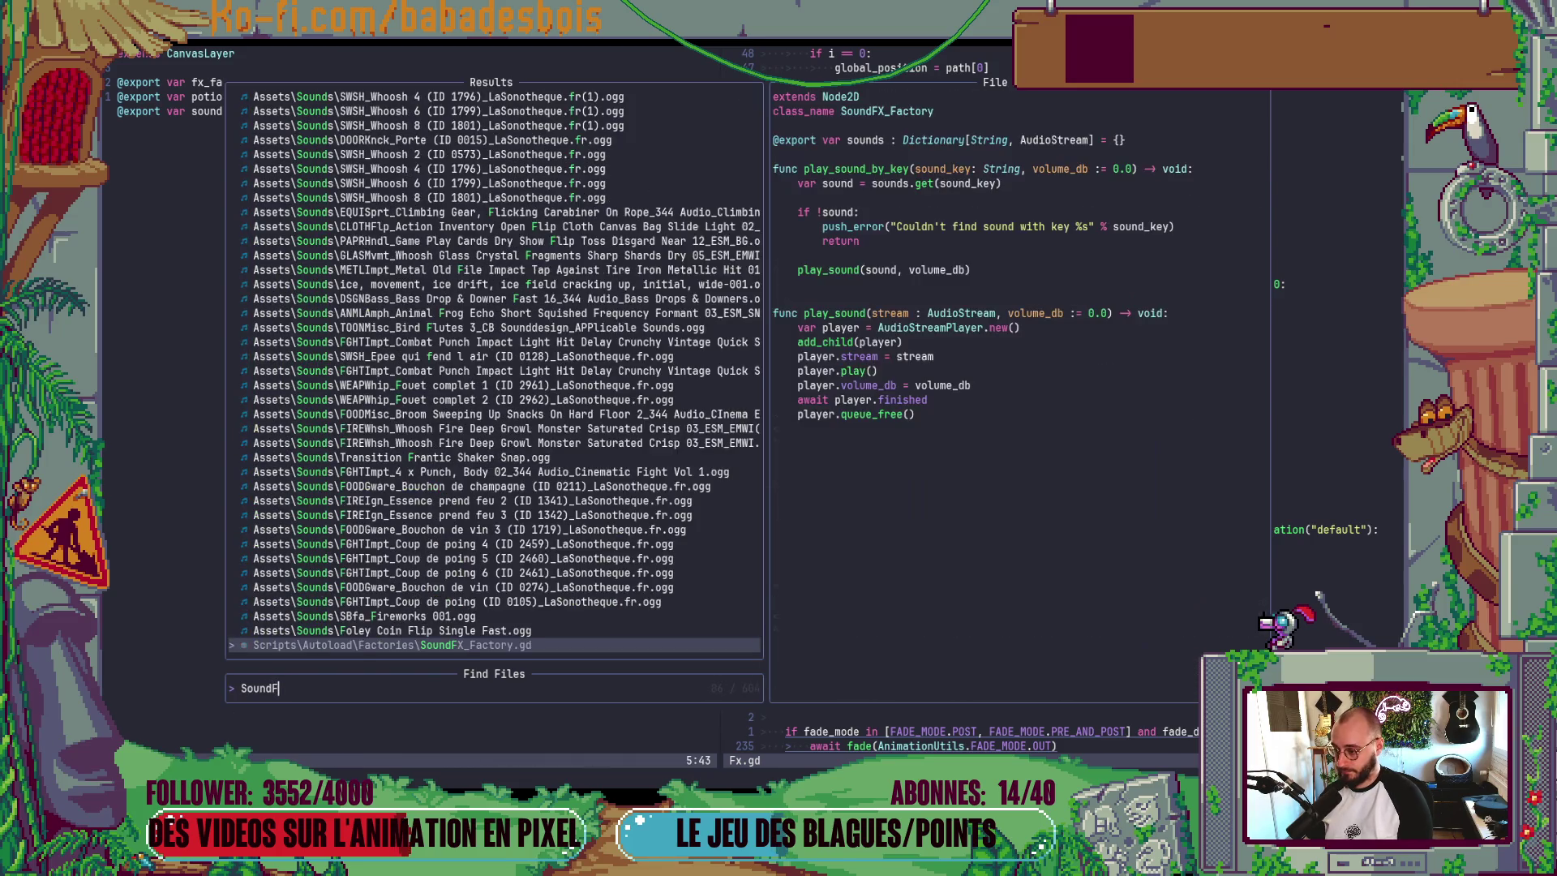
key("Return")
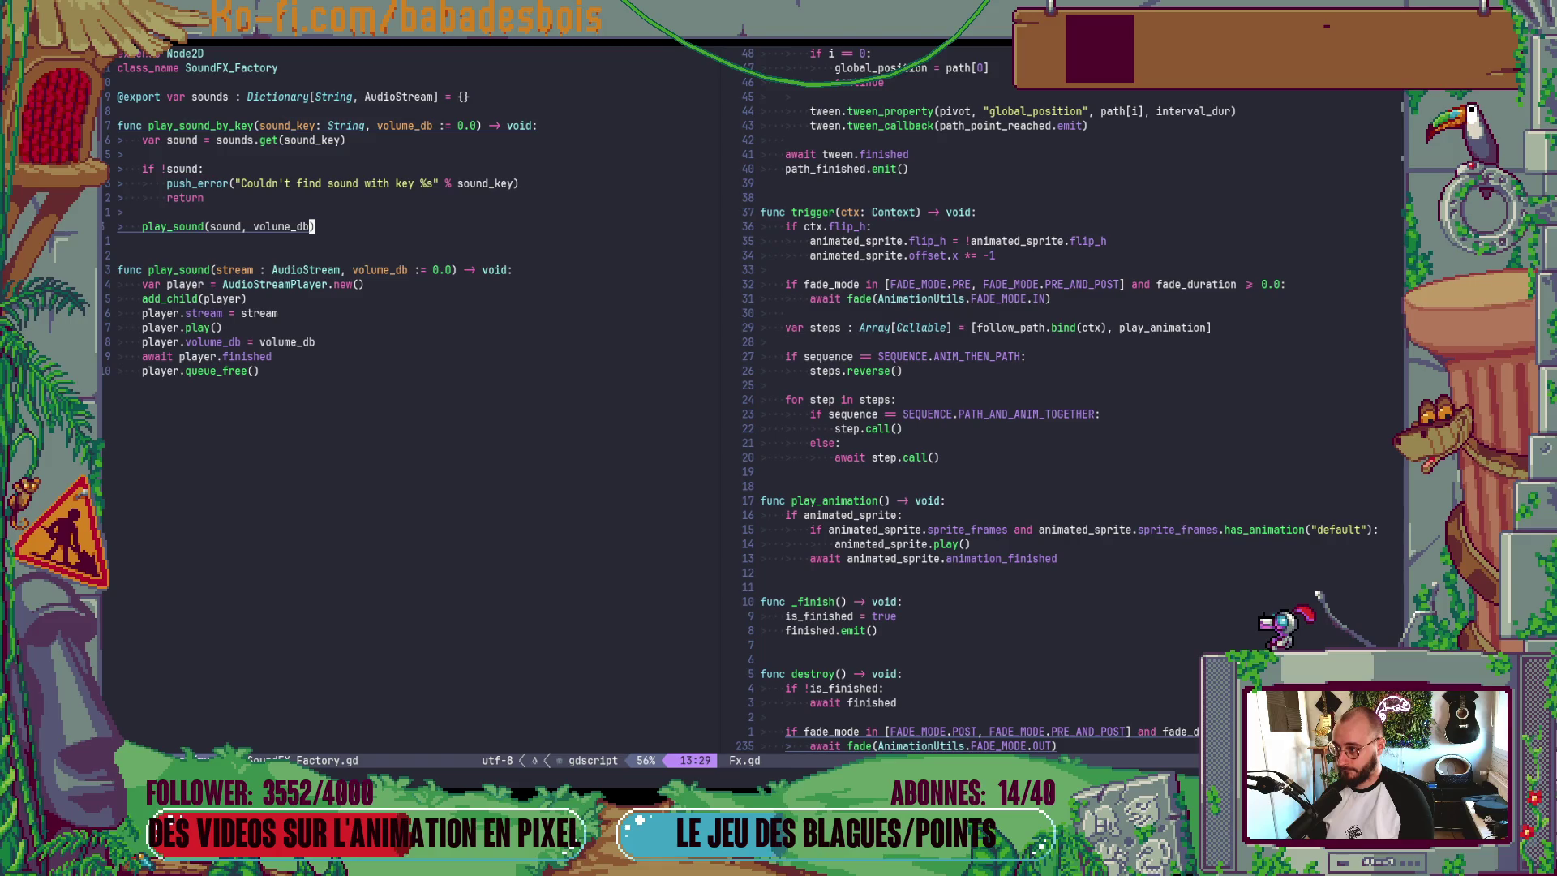
- Quit Neovim with :qa and relaunch it on the project folder
key(":")
key("Escape")
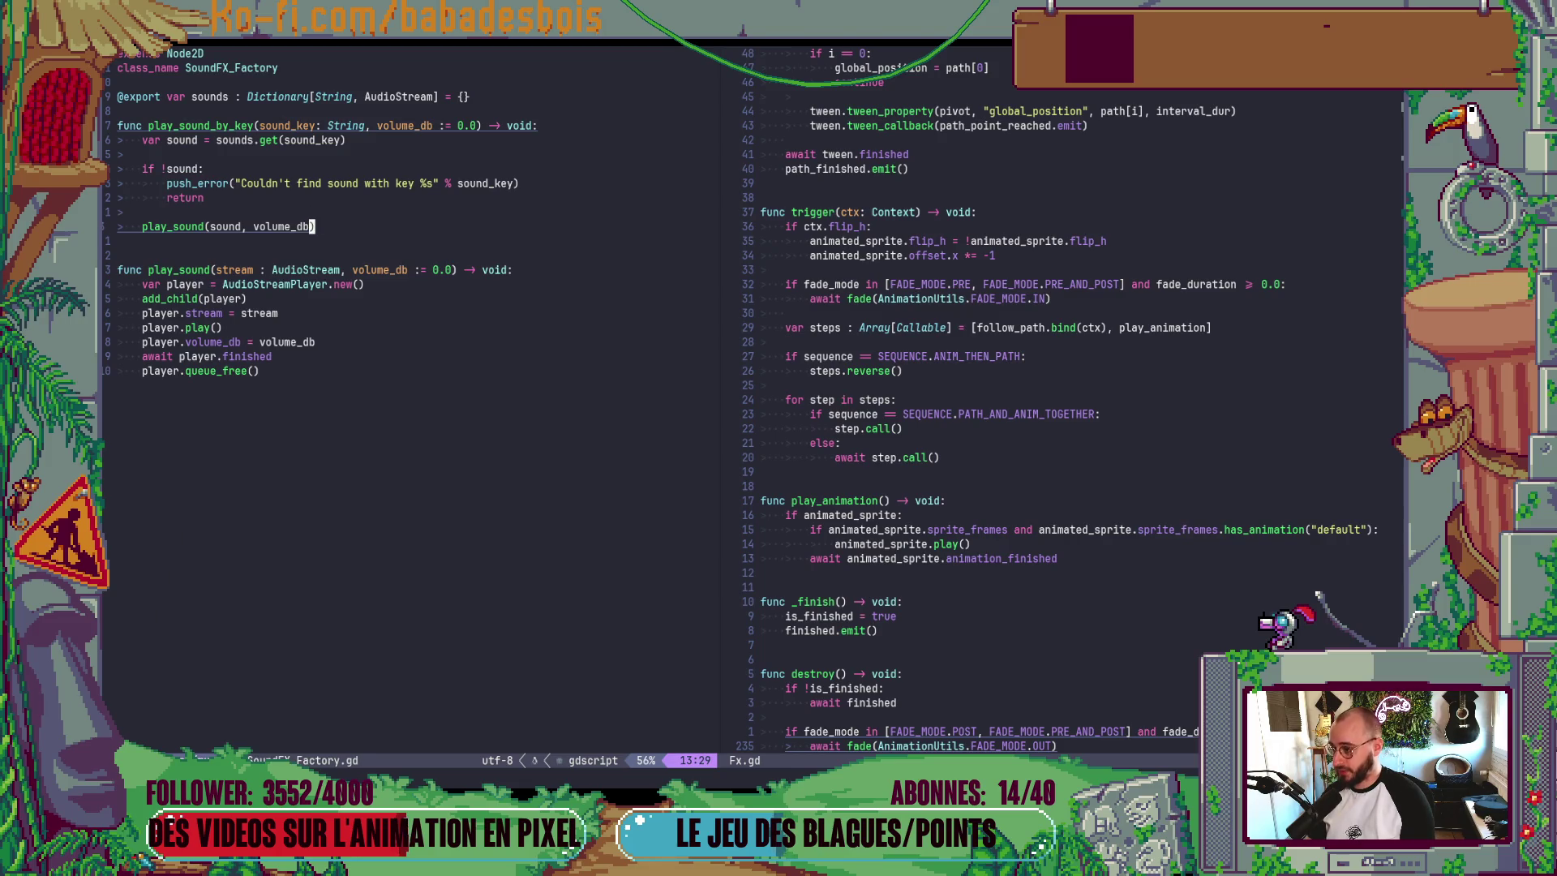
type(":qa")
key("Return")
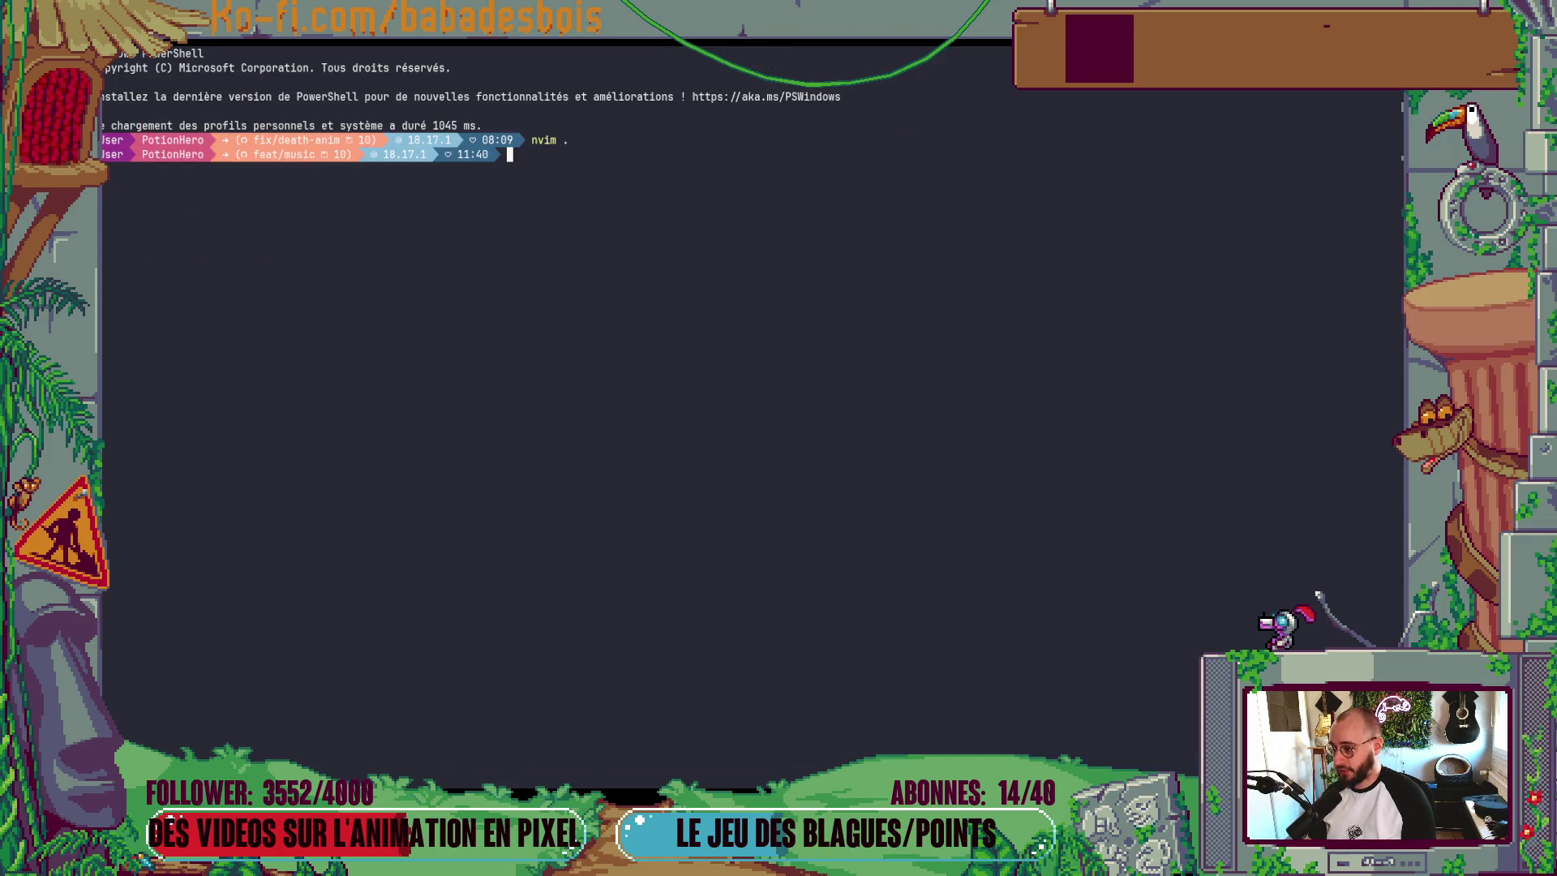
type("nvim .")
key("Return")
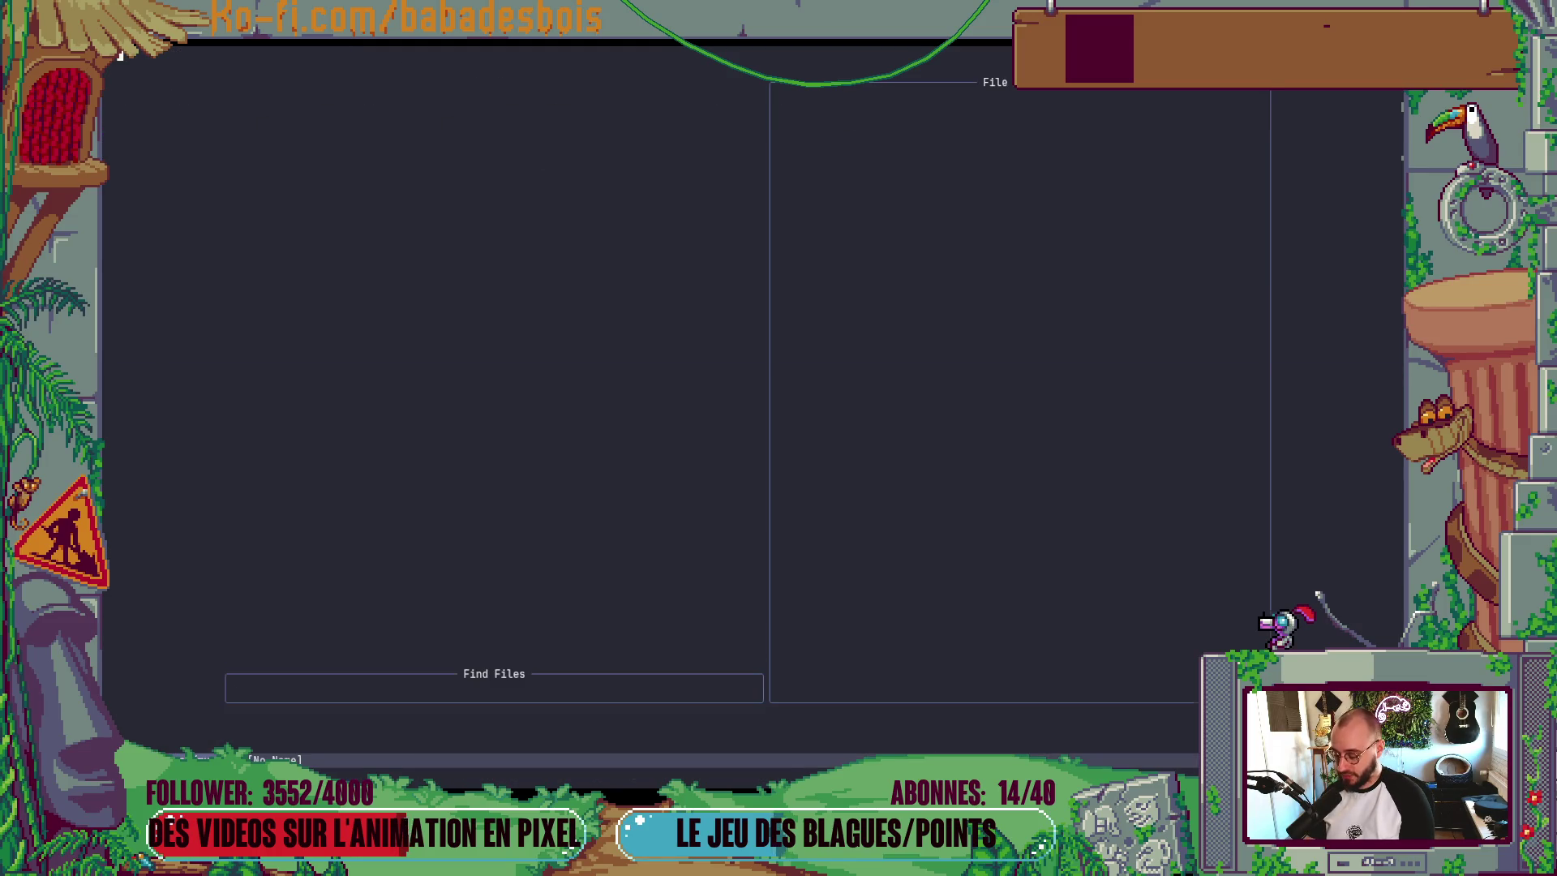
- Search 'Sound' in the file finder, close it unopened, and open a terminal split below
key("space")
key("f")
key("f")
type("Sound")
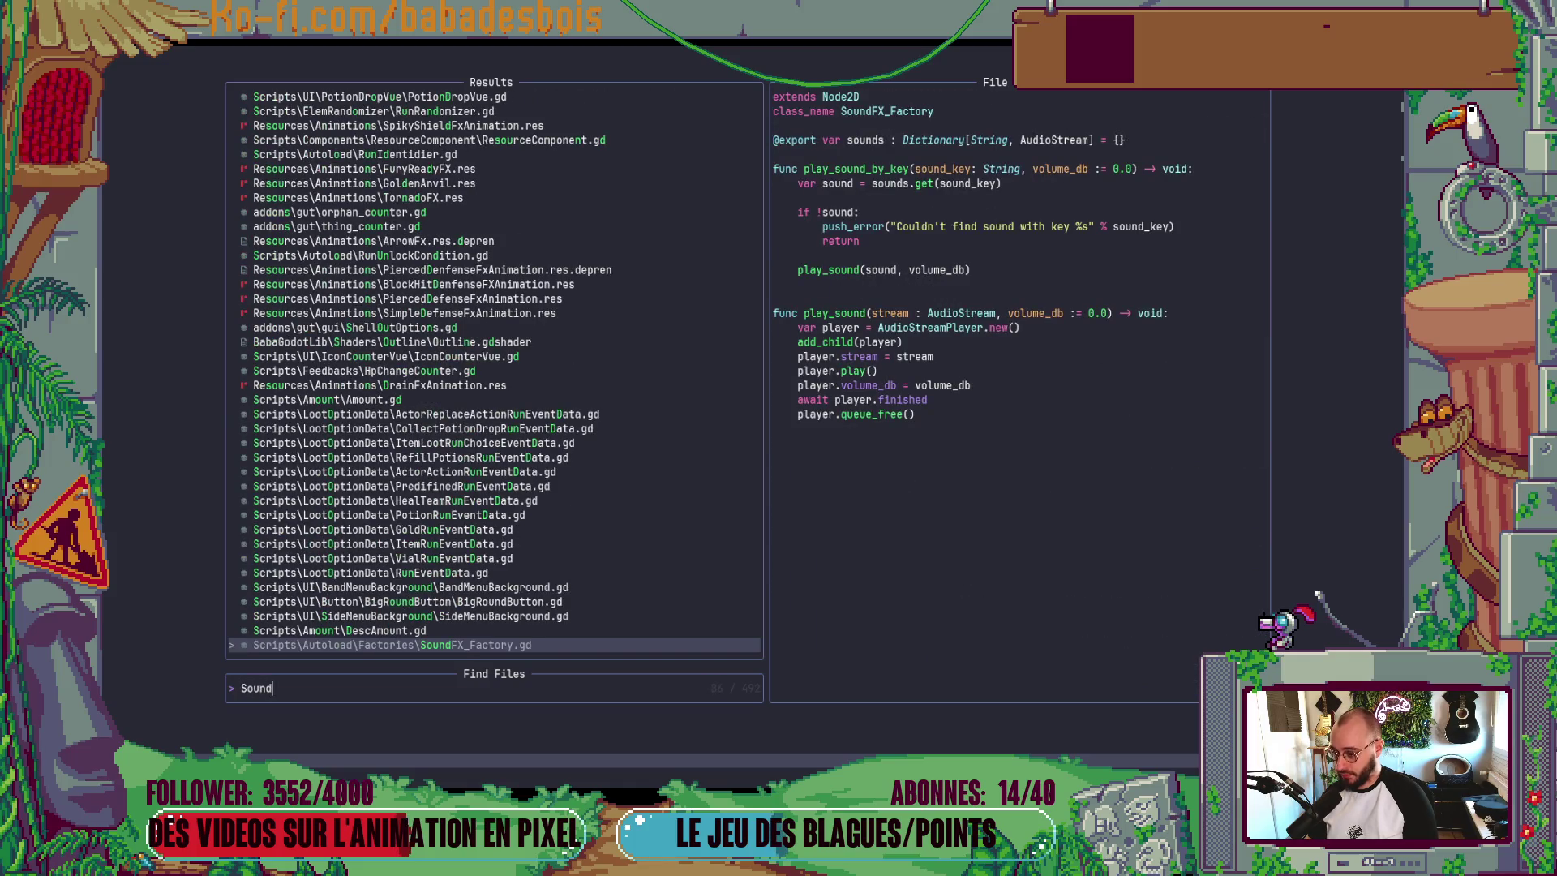
key("Up")
key("Up")
key("Down")
key("Down")
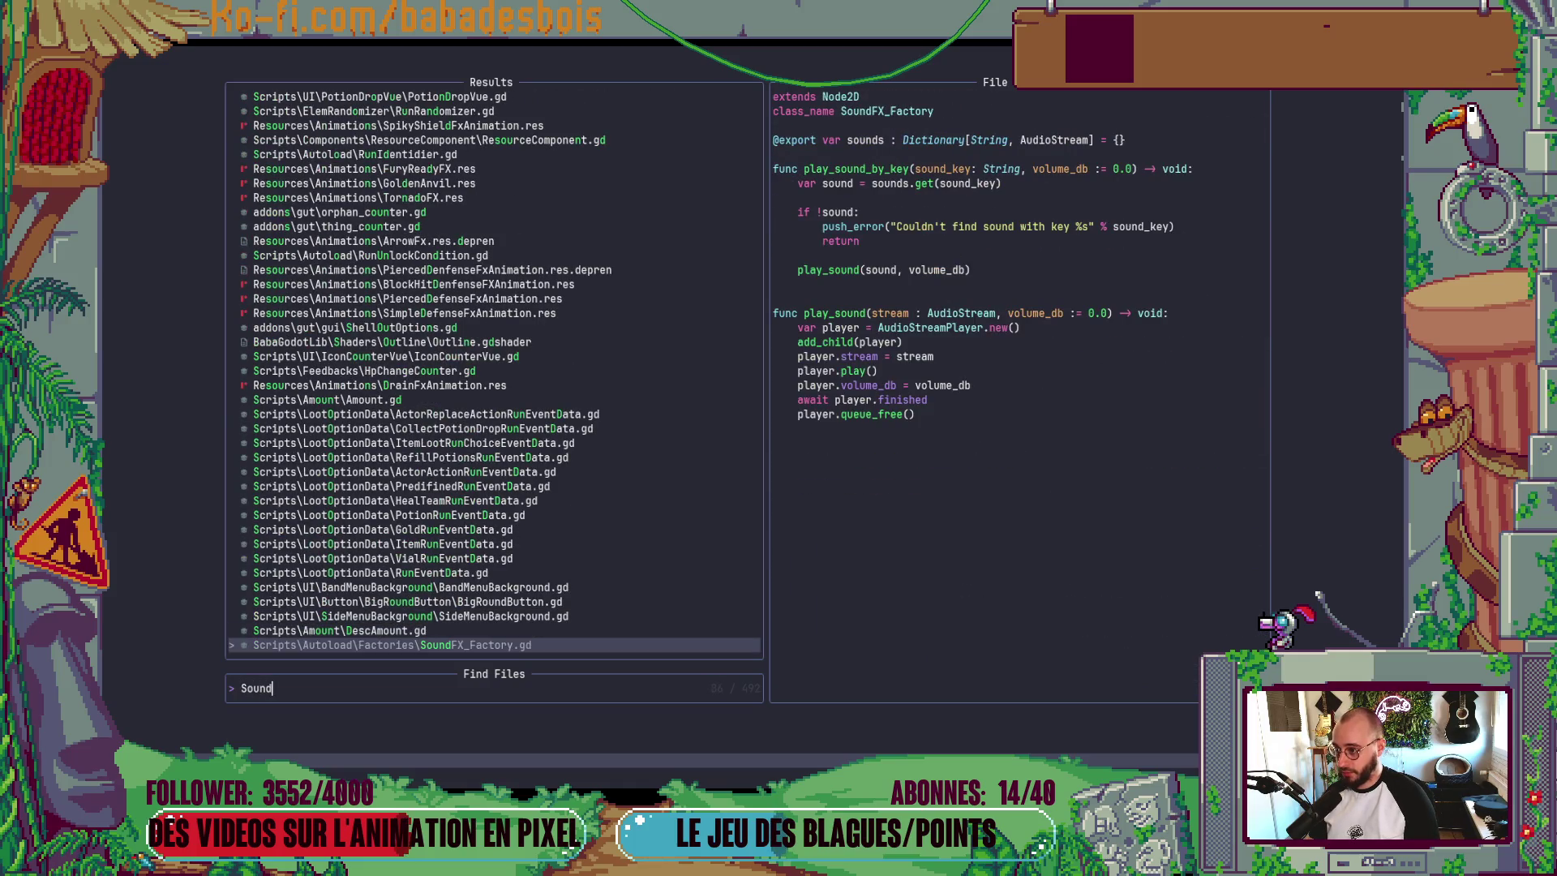
key("Escape")
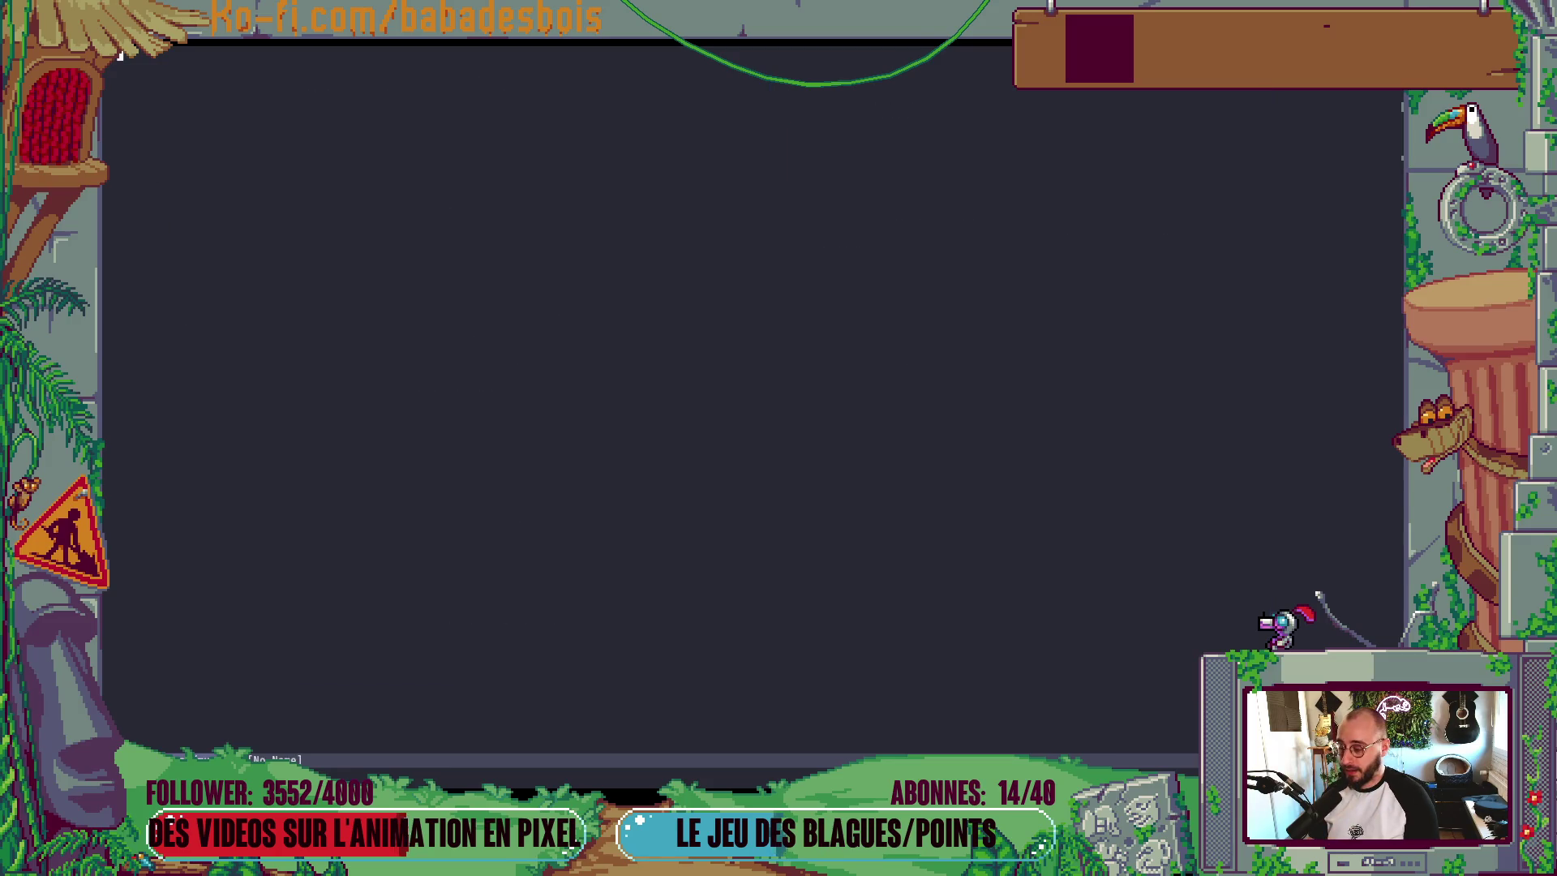
key("ctrl+backslash")
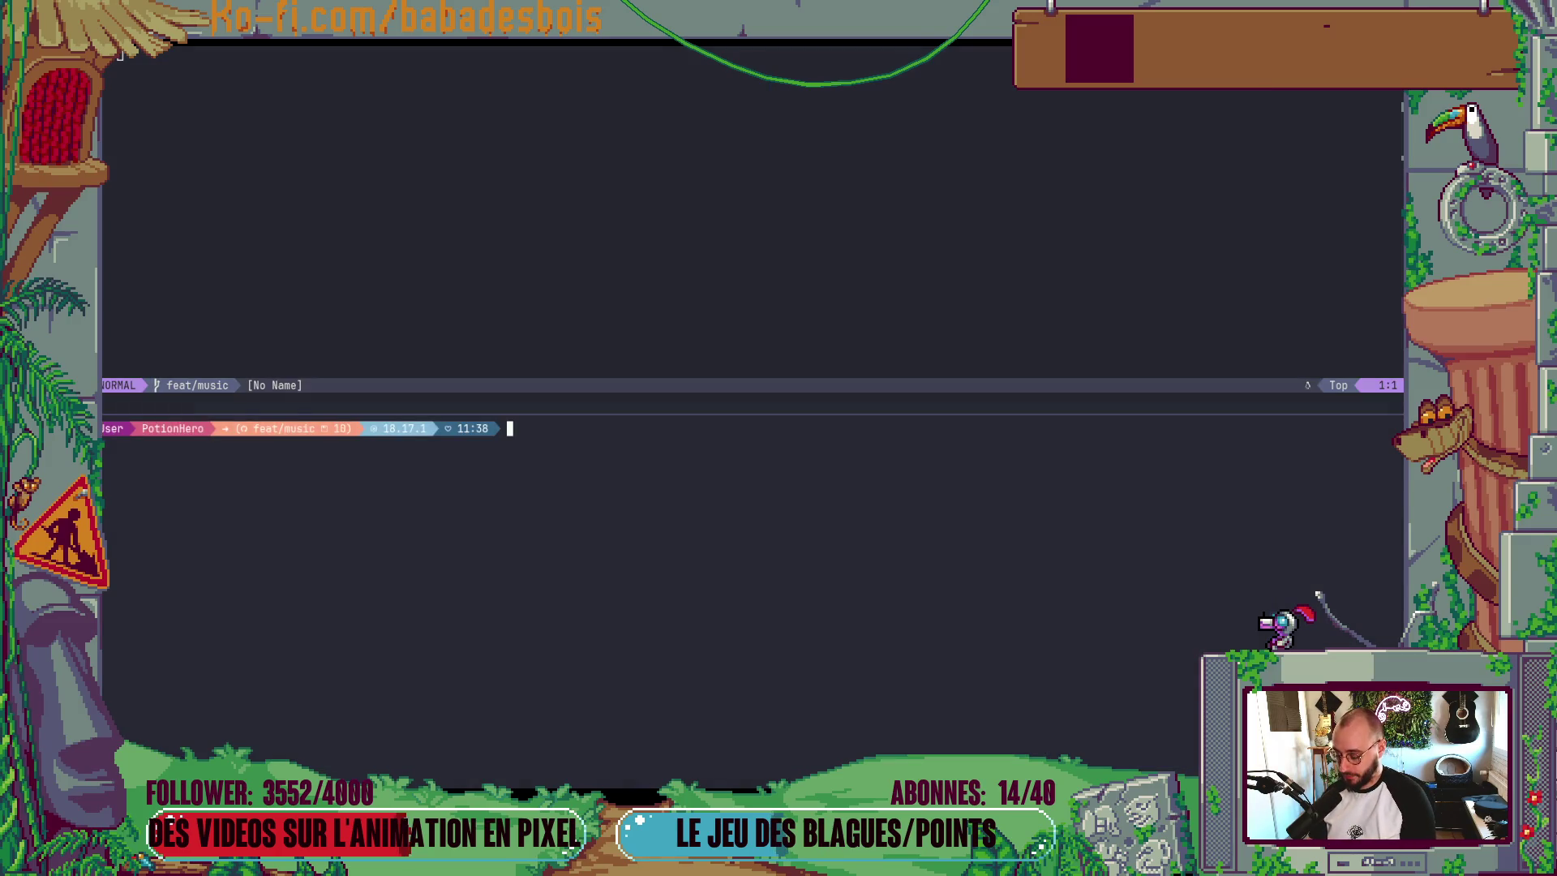
- In the terminal split, jump to the nvim config folder with z and start Neovim there
type("z nvim.")
key("Return")
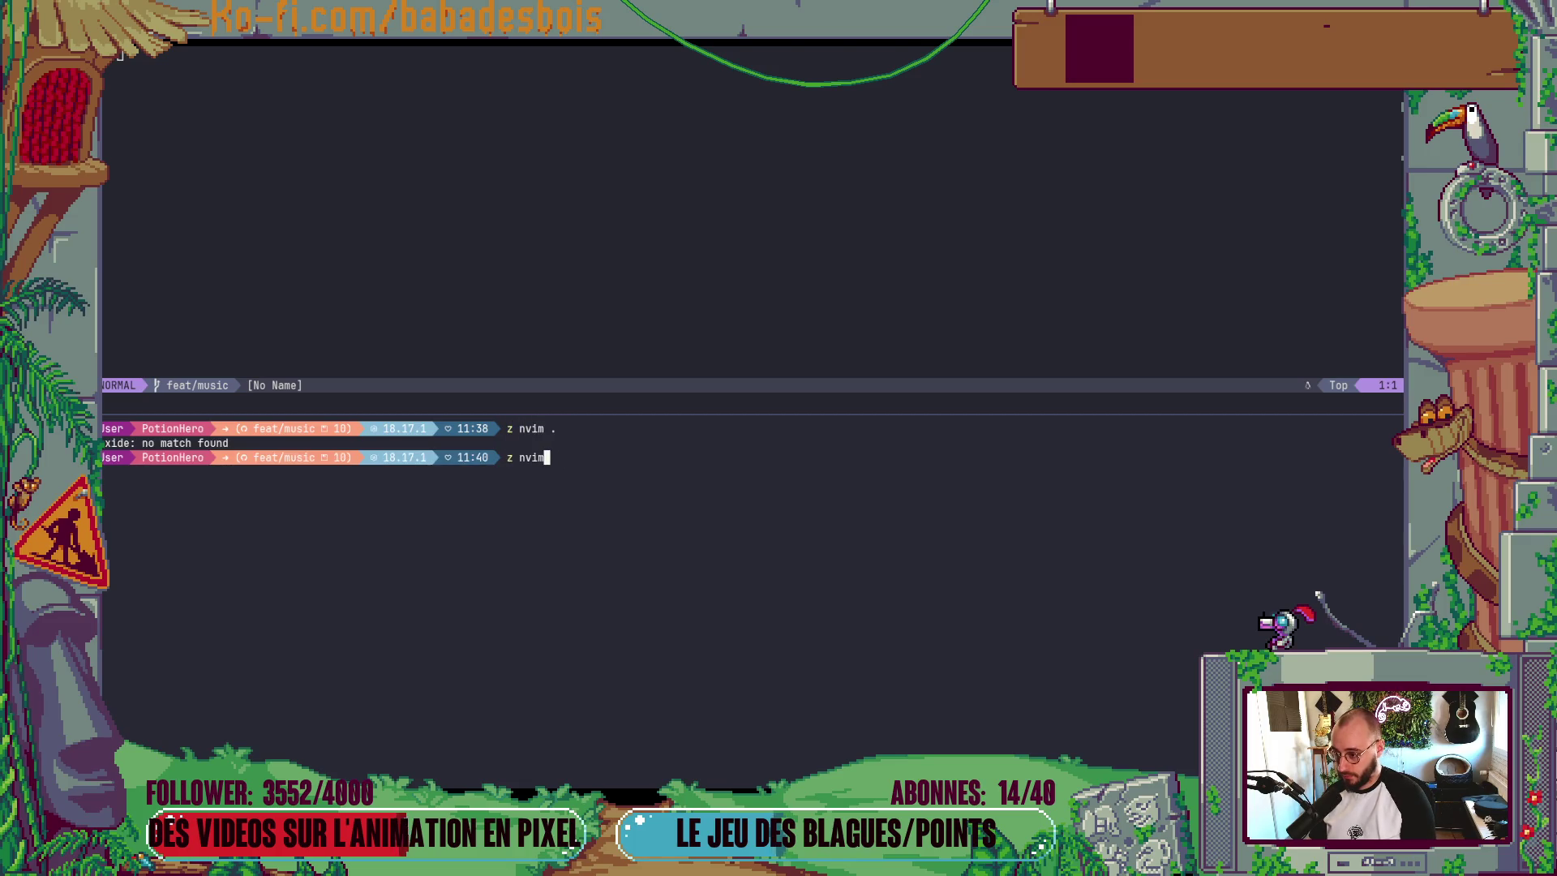
key("Return")
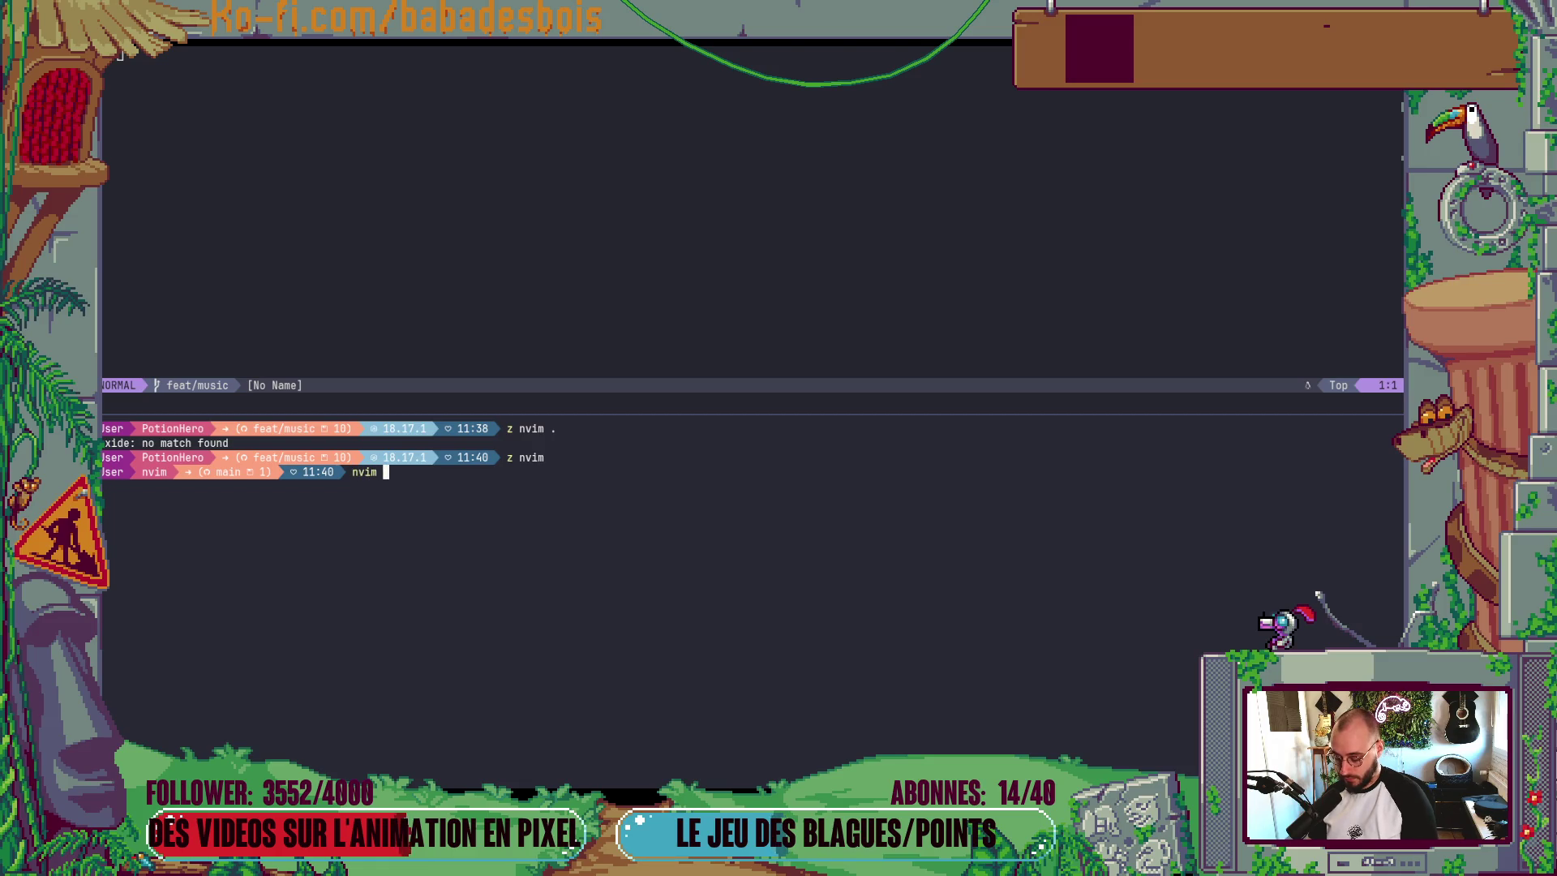
key("Return")
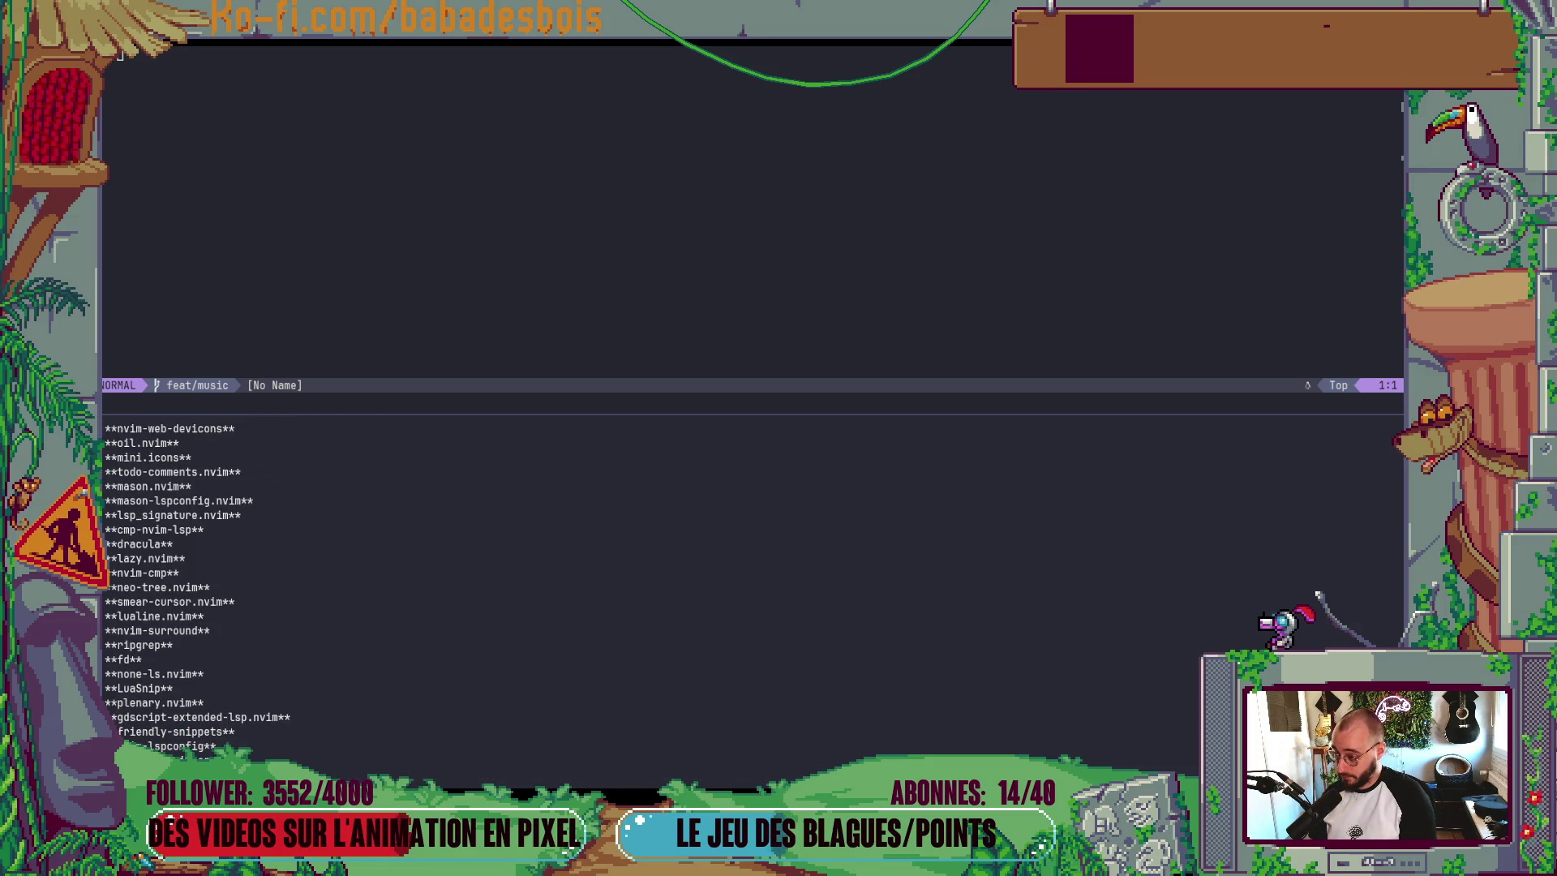
- Find and open telescope.lua, then scroll down to its find_files keymap blocks
key("space")
key("f")
key("f")
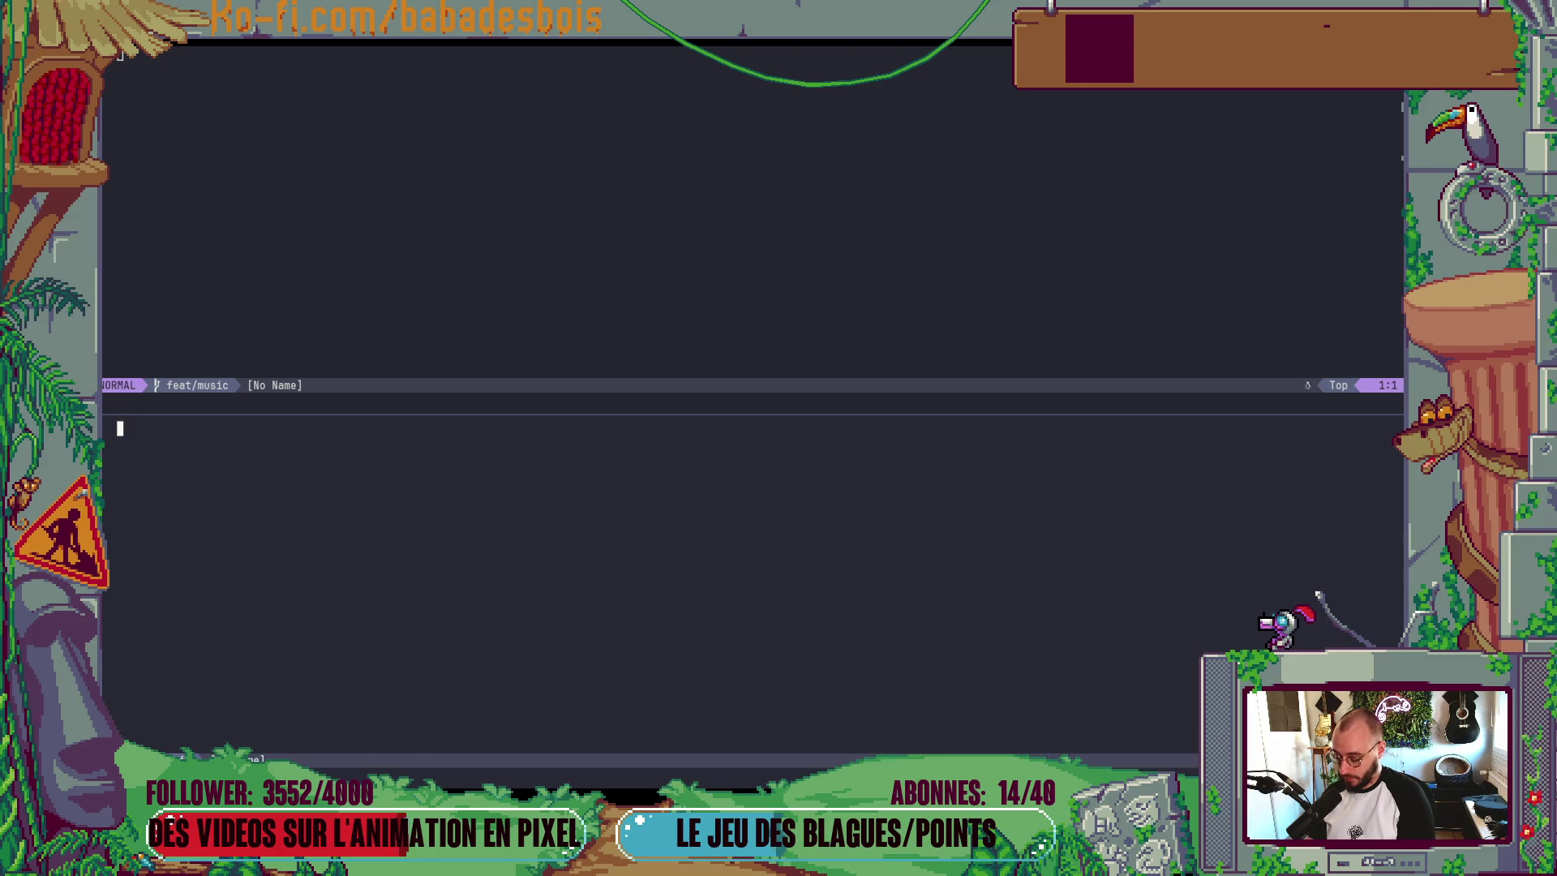
type("tekle")
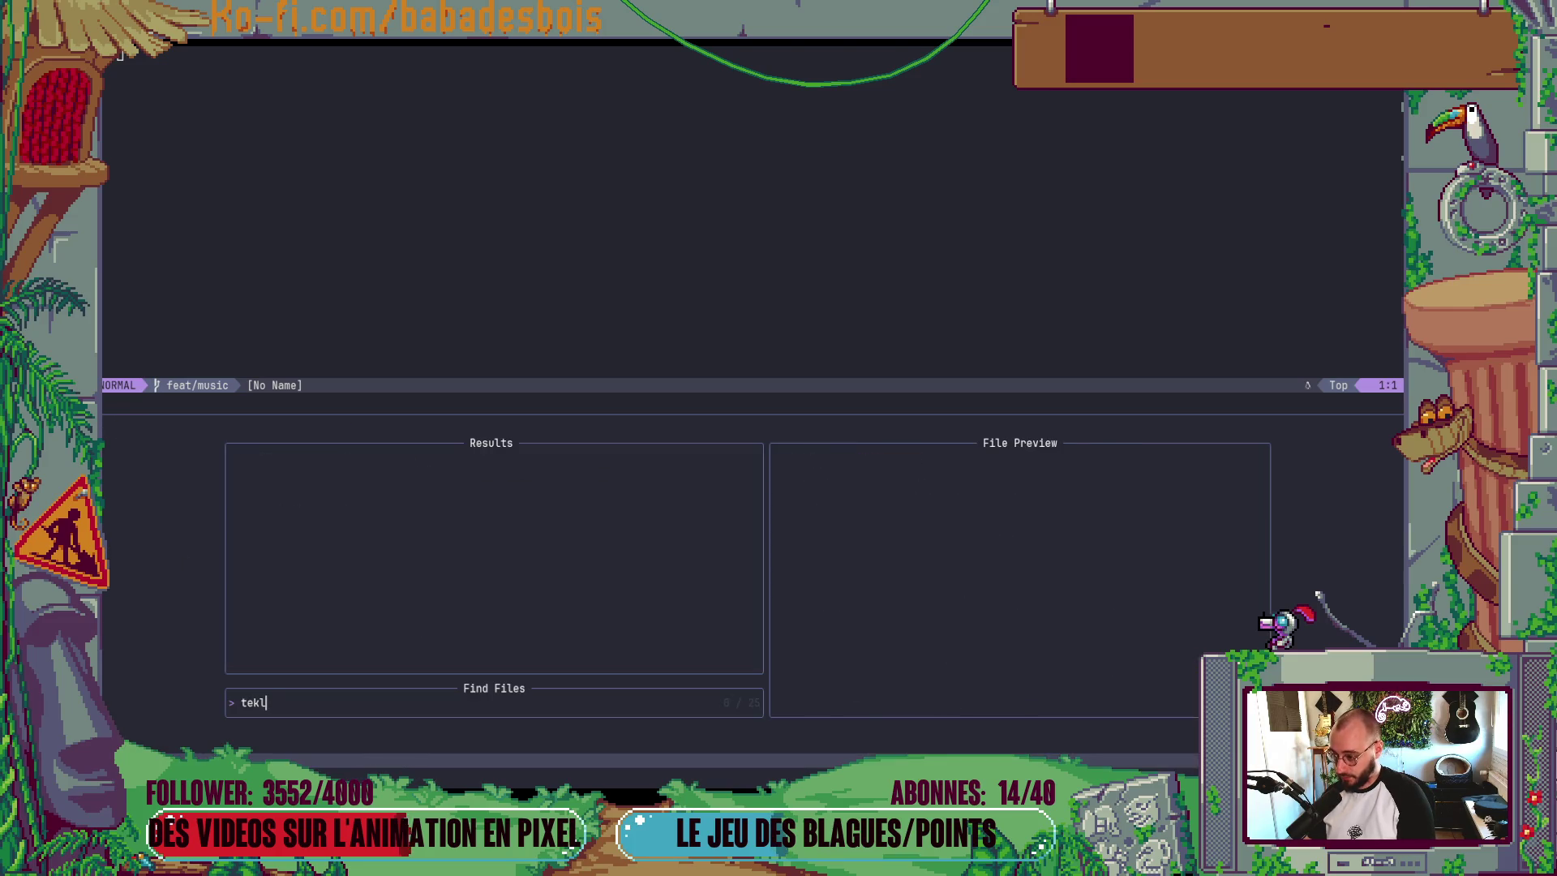
key("BackSpace")
key("BackSpace")
type("le")
key("Return")
key("ctrl+d")
key("ctrl+d")
key("ctrl+d")
key("j")
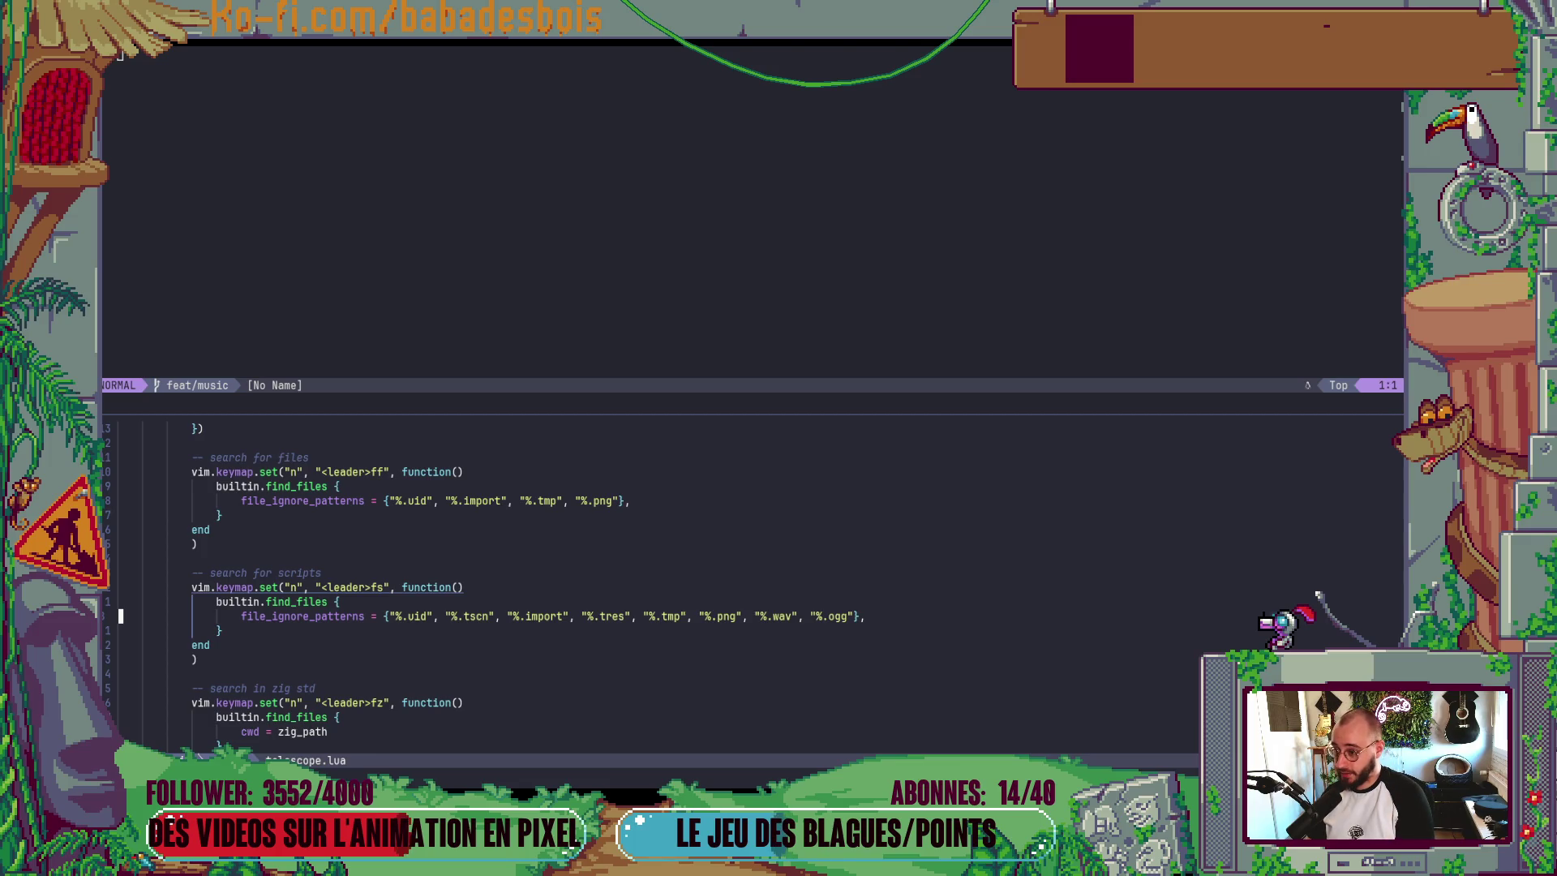
- Add "%.ogg" and "%.wav" to the find-files ignore patterns in telescope.lua
key("k")
key("k")
key("k")
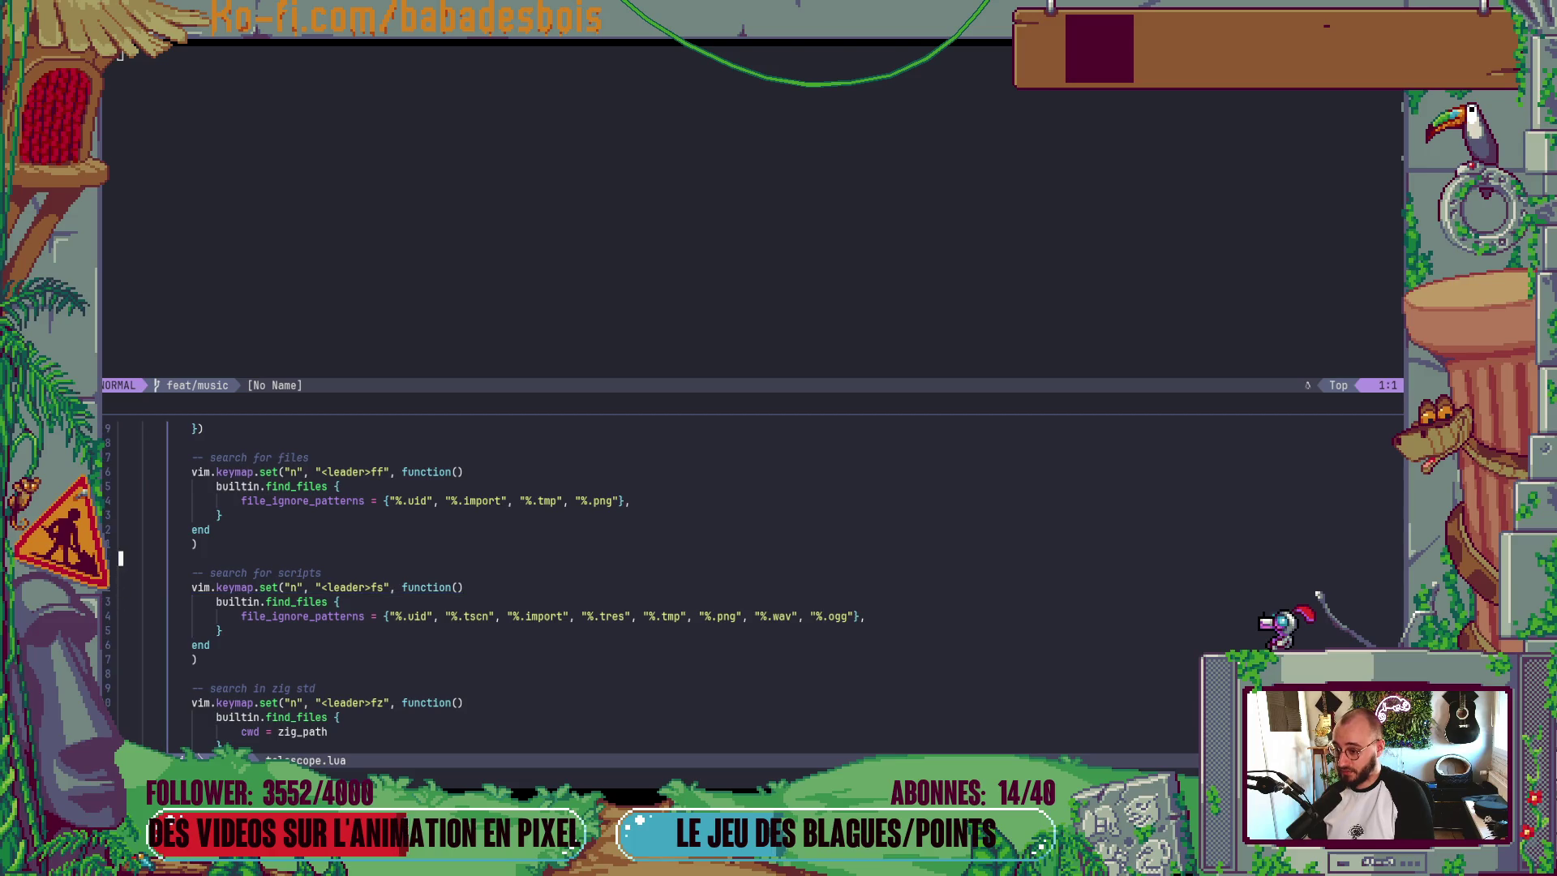
key("f")
key("}")
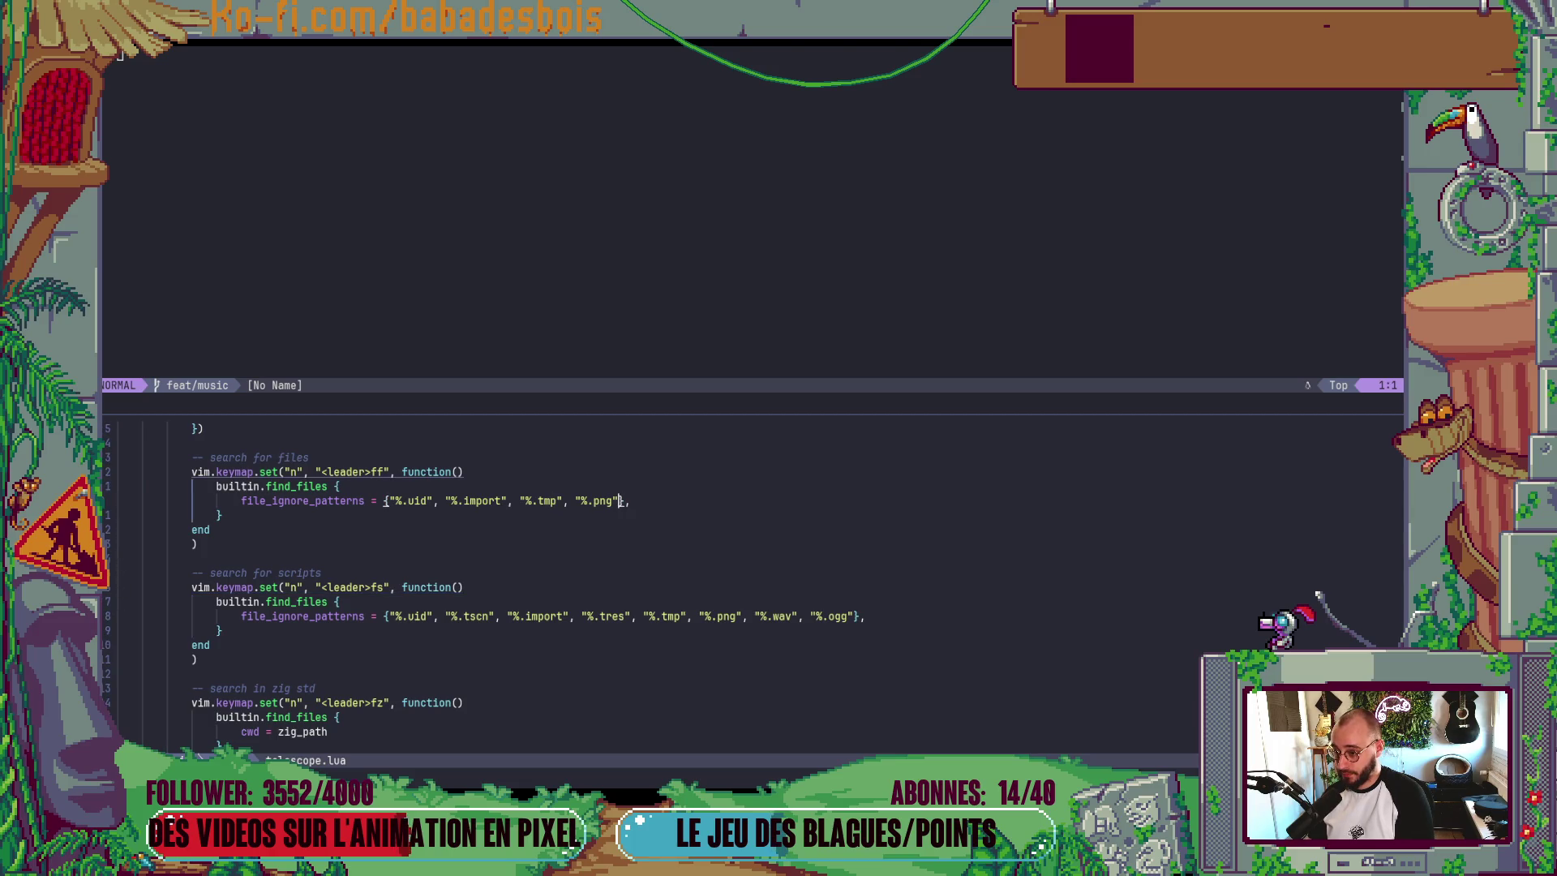
type("\"")
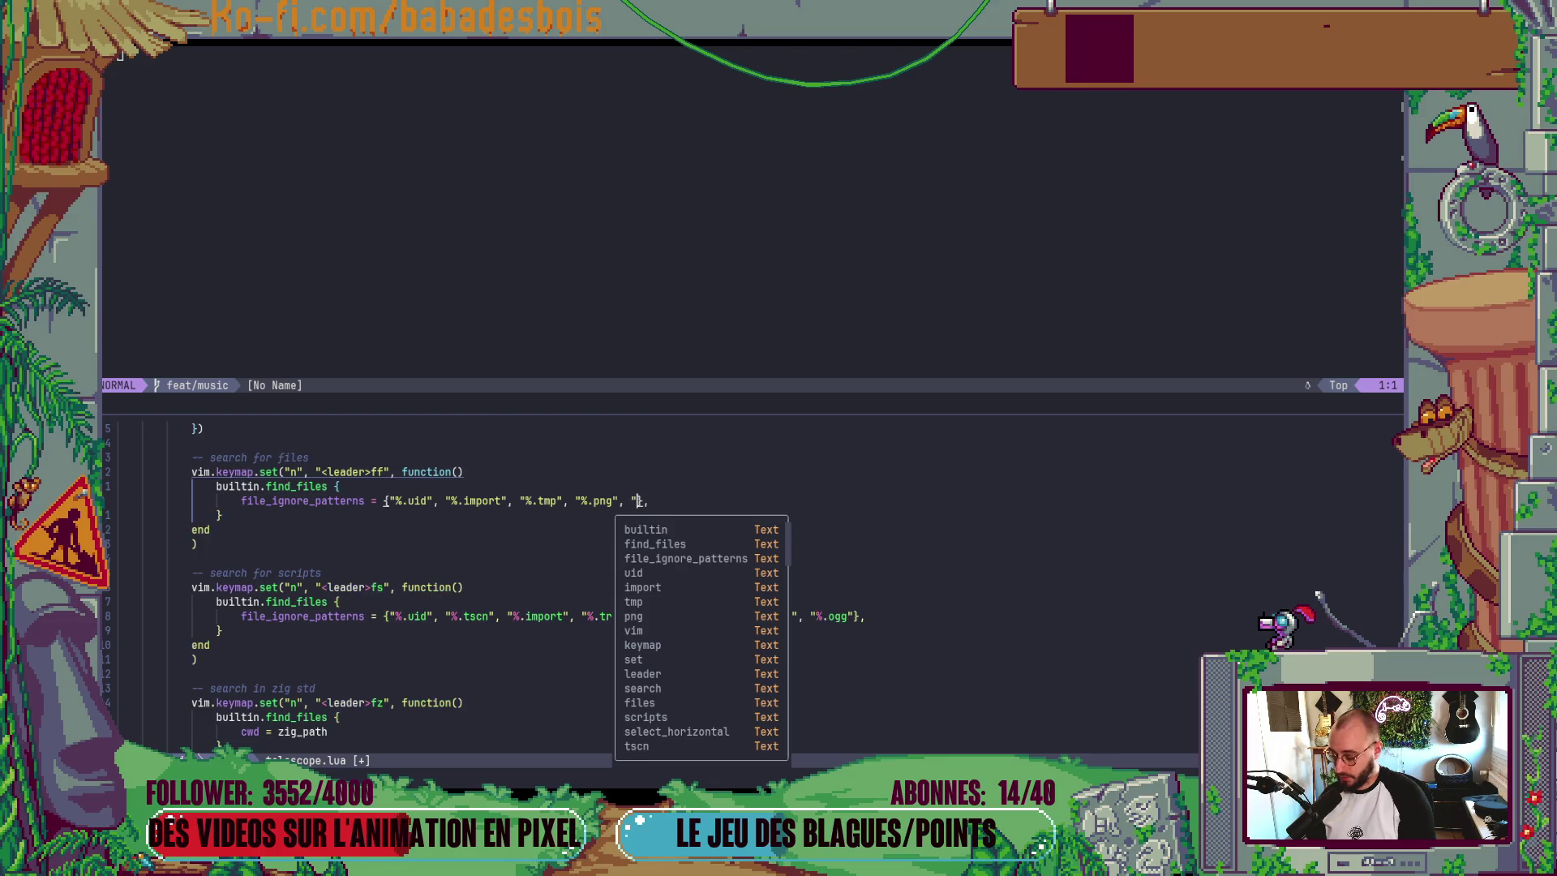
type("%.i ")
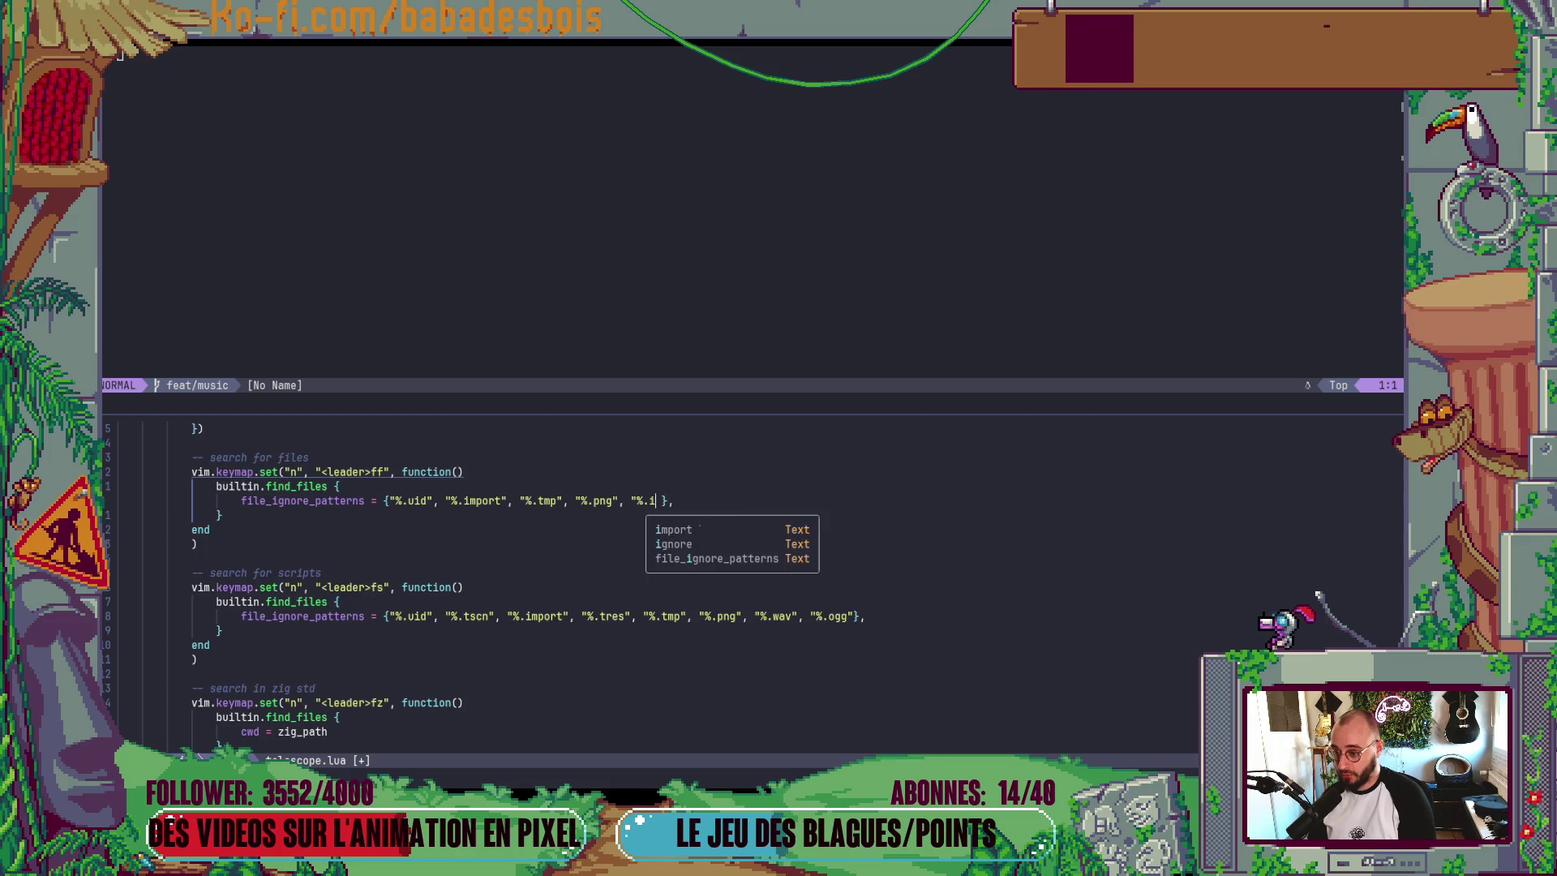
type("ogg\"")
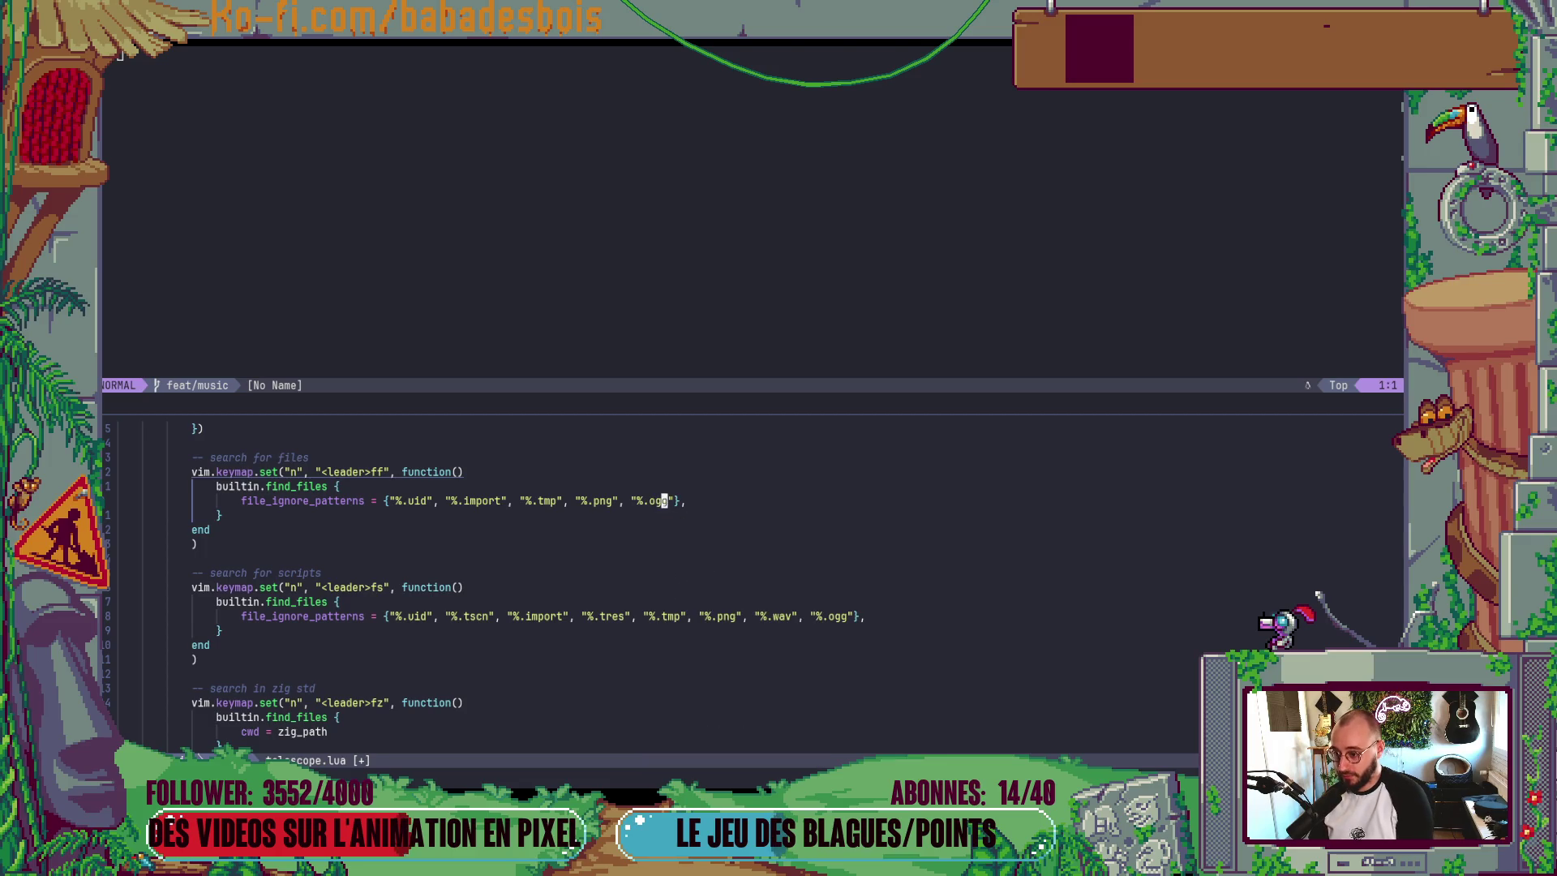
key("g")
key("g")
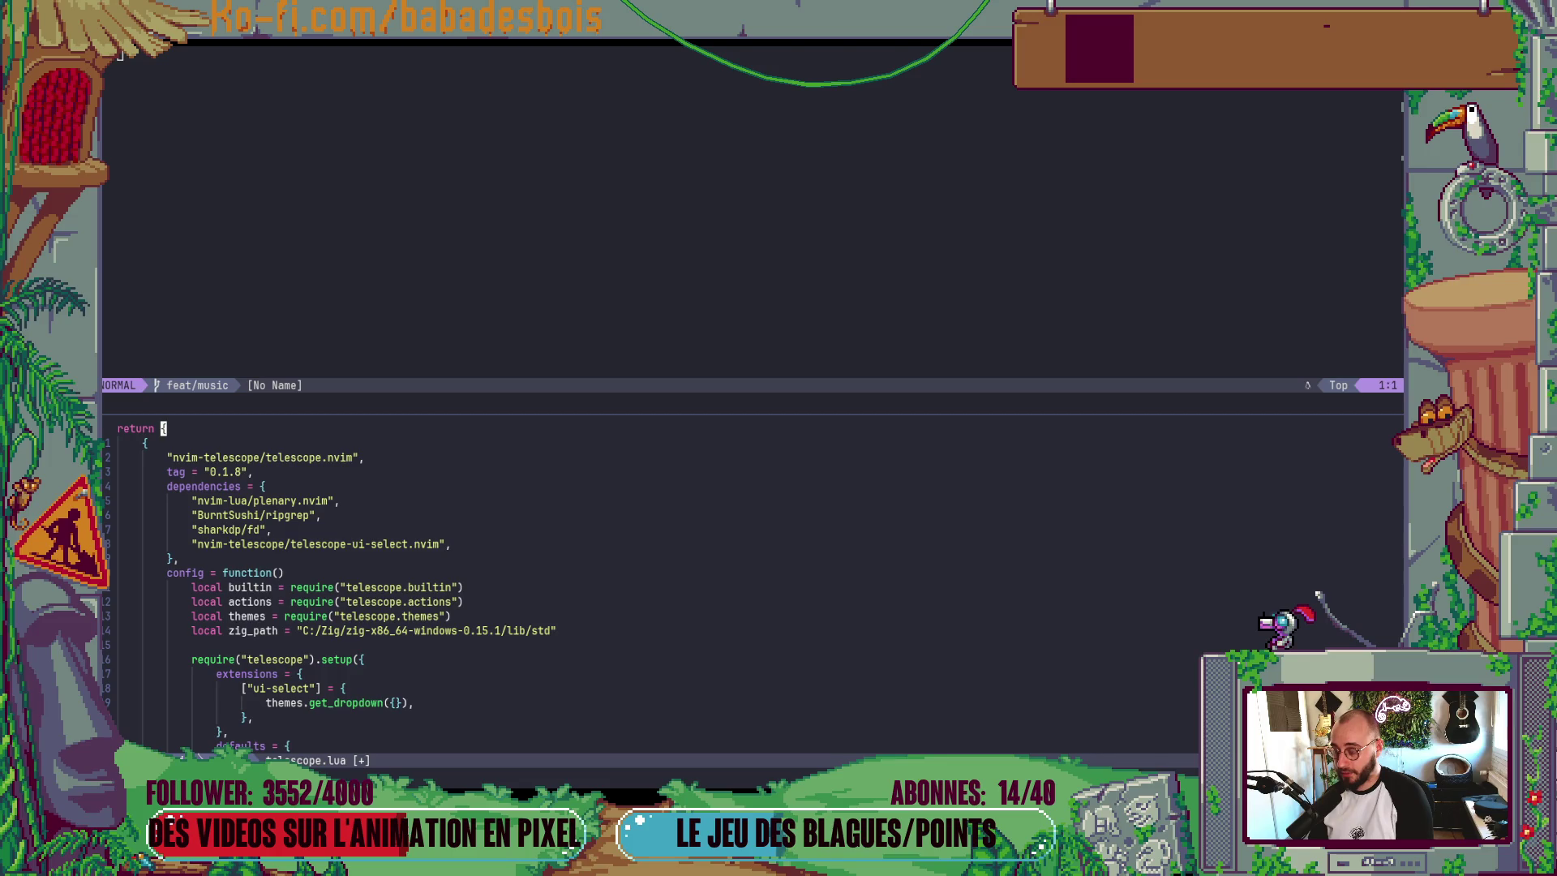
key("ctrl+o")
type("i")
type(", \"")
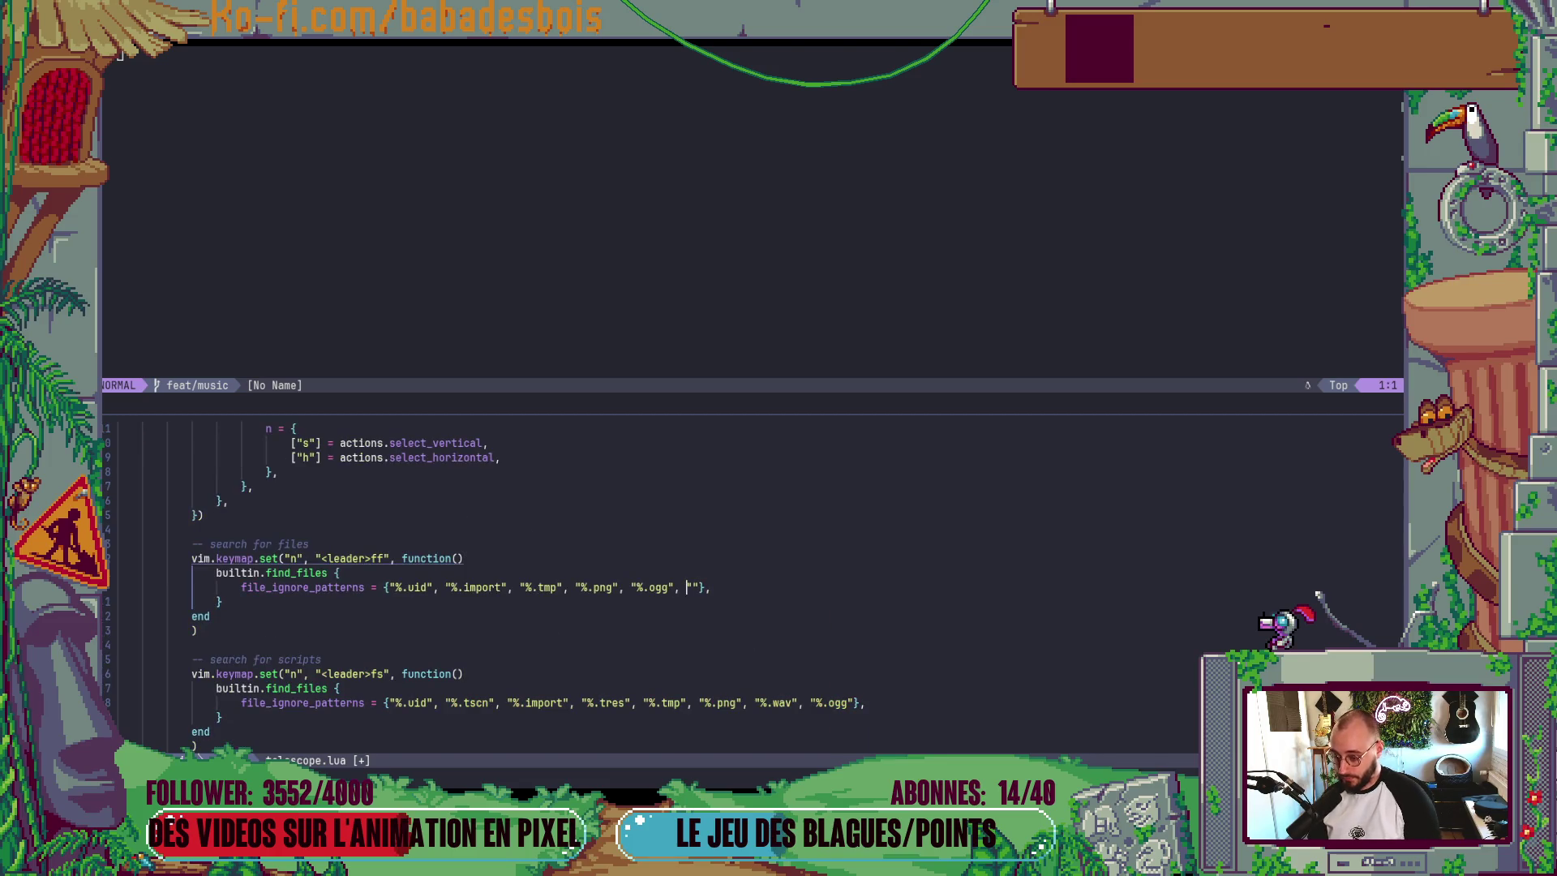
type("%.")
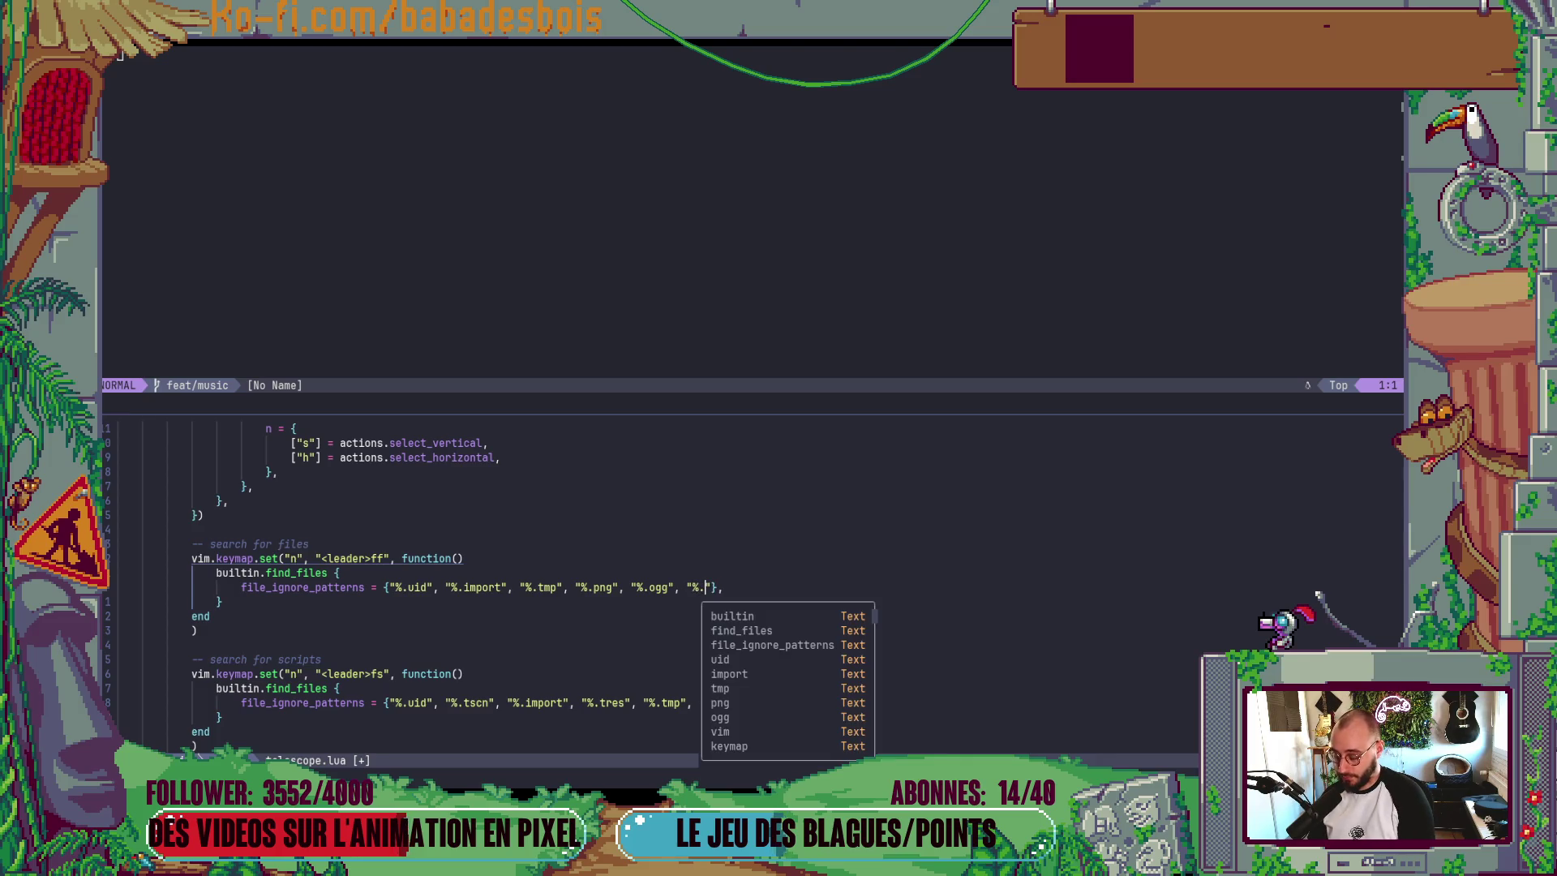
type("wav")
key("Escape")
key("j")
key("j")
key("j")
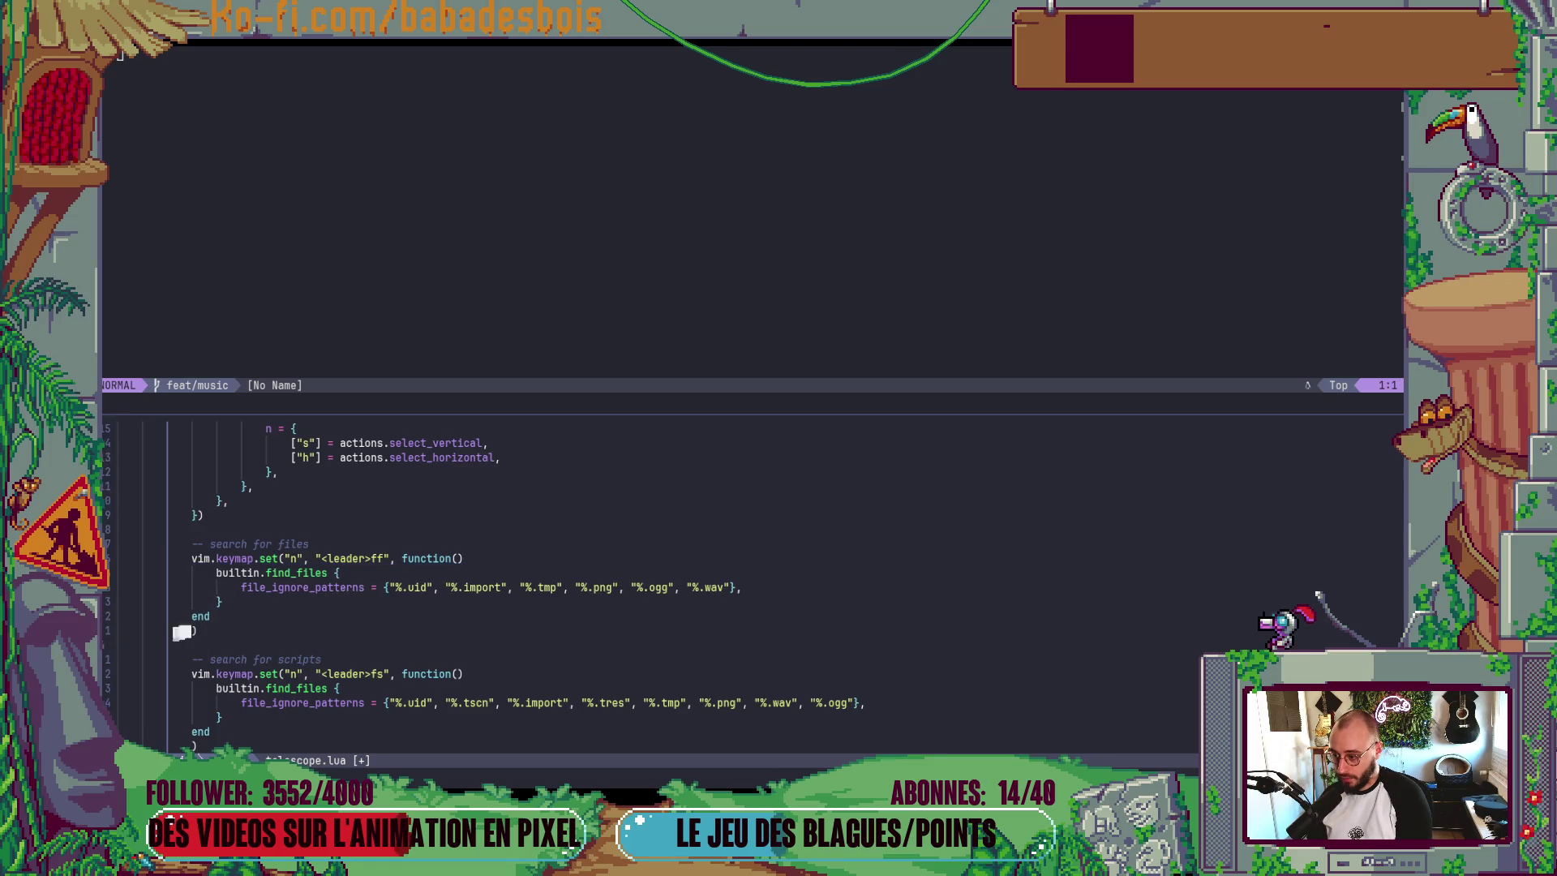
- Append the import and "%.tres" patterns to the scripts search ignore list and save telescope.lua with :w
left_click(718, 702)
left_click(858, 702)
type("import\", ")
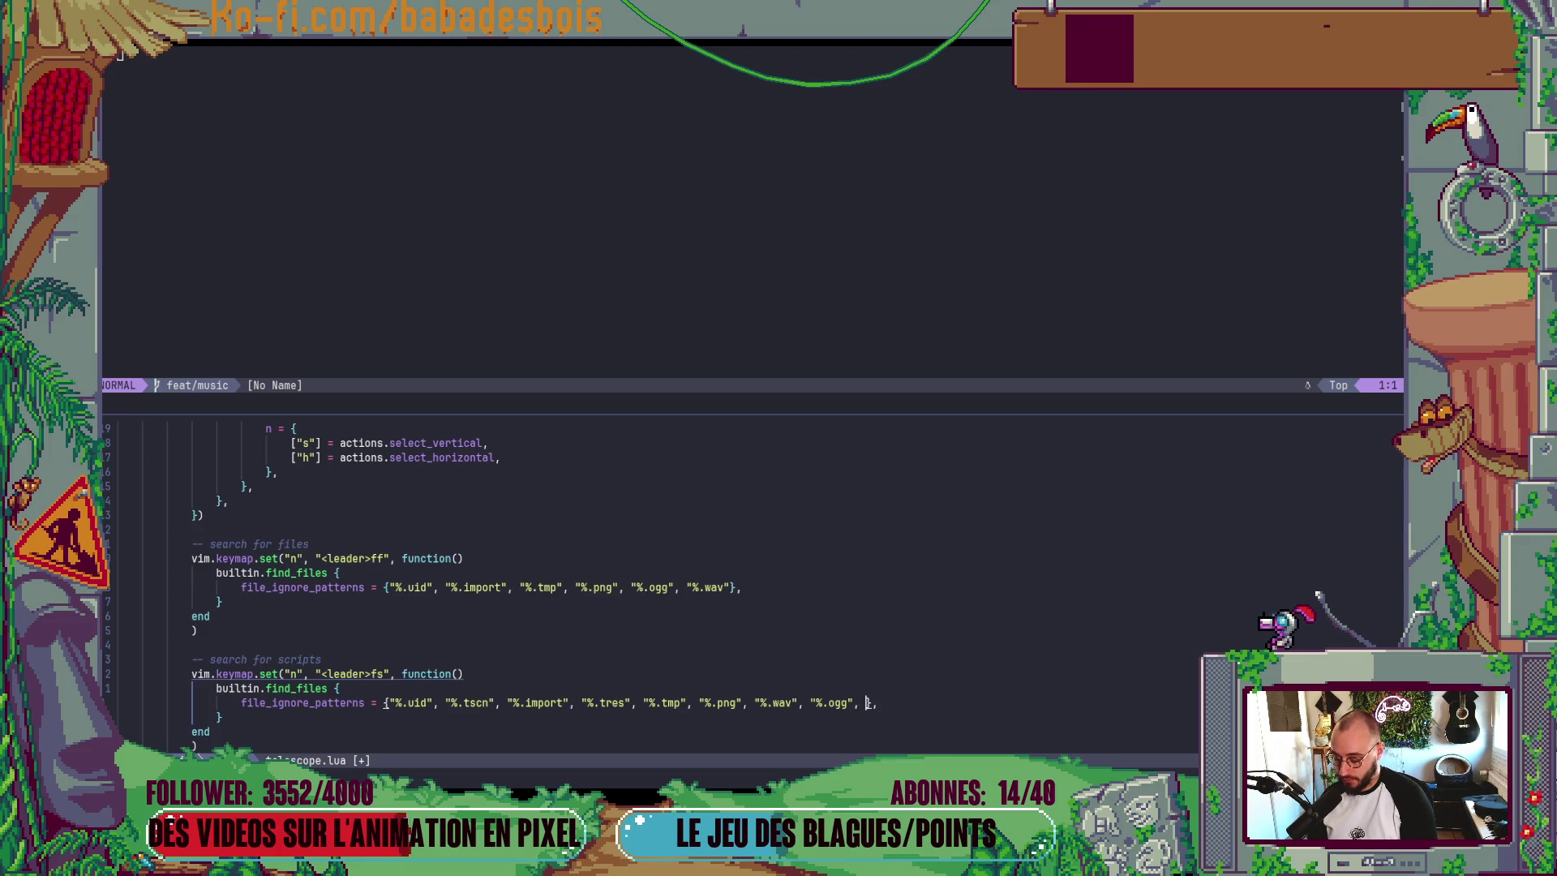
type("\"")
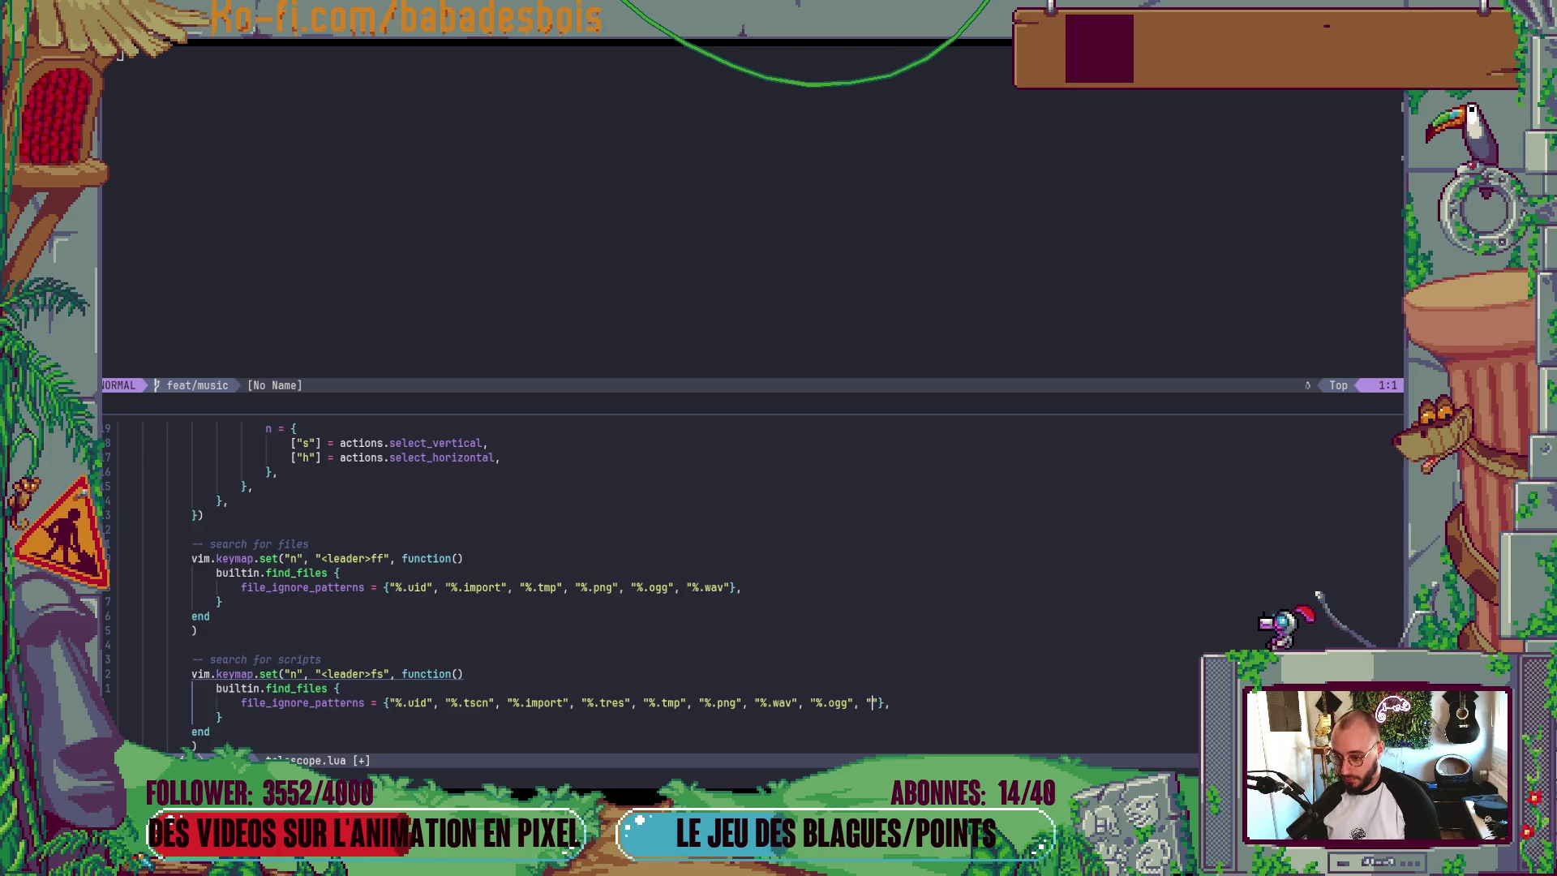
type("%.tres")
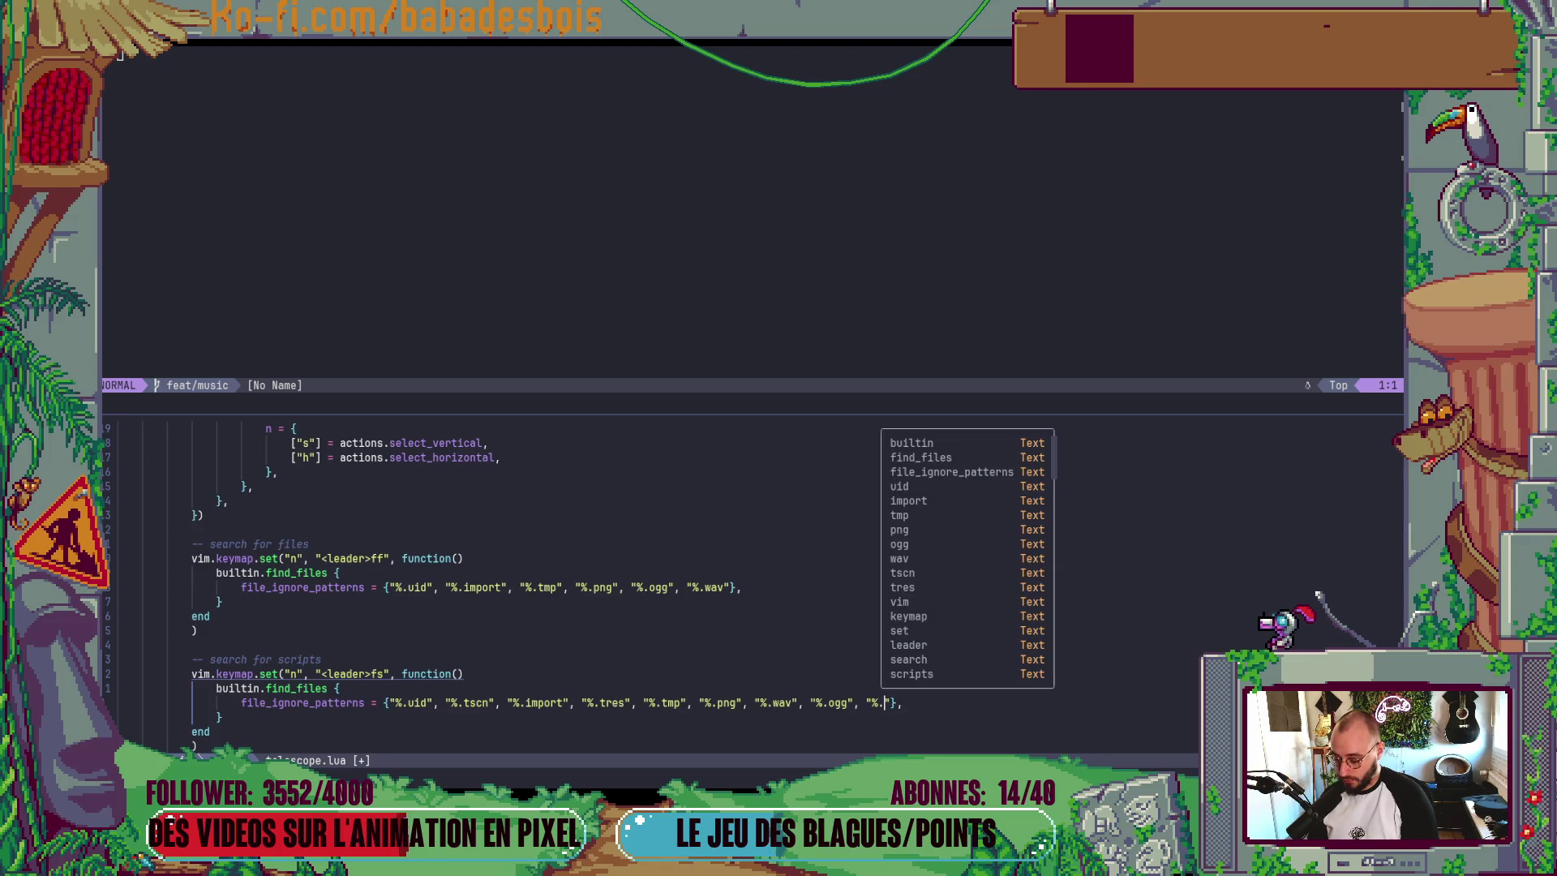
key("Escape")
type(":w")
key("Return")
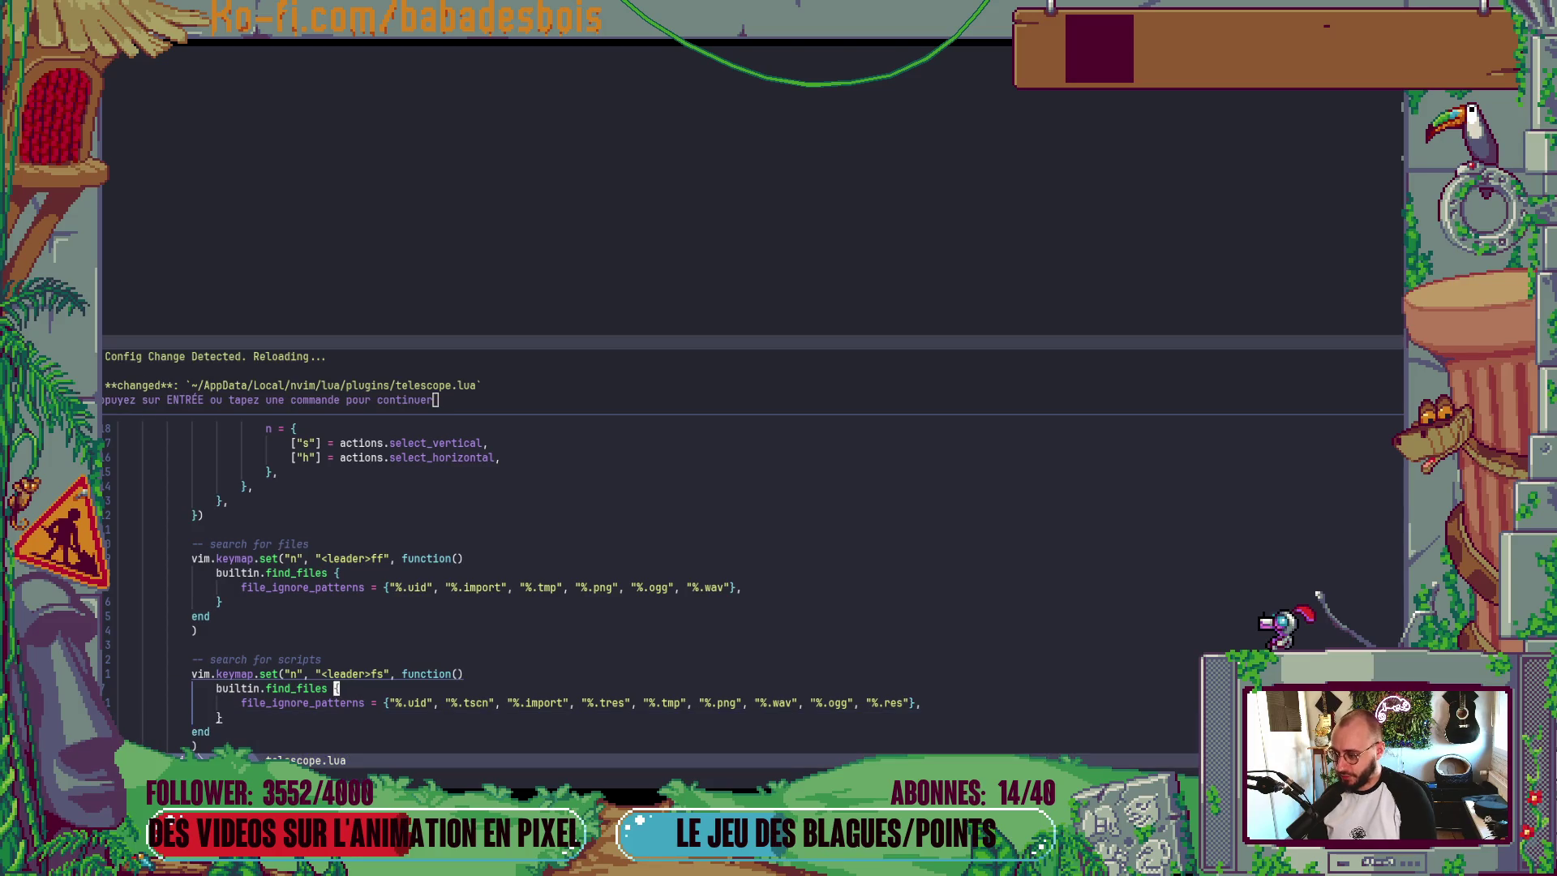
- Move to the find_files ignore-pattern line, then call up the window switcher
key("k")
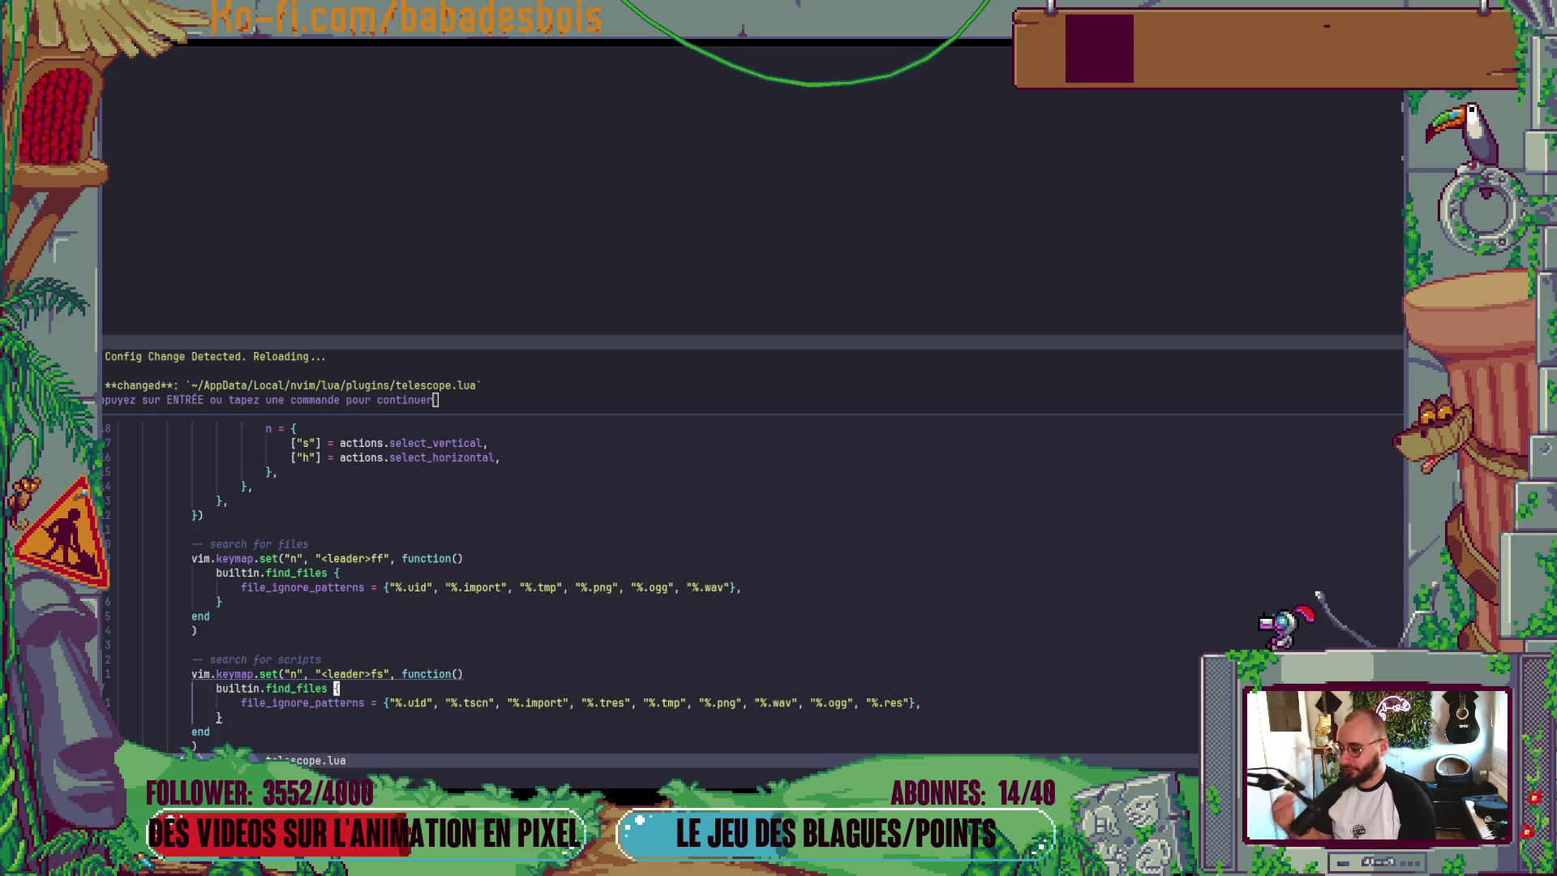
key("h")
key("h")
key("h")
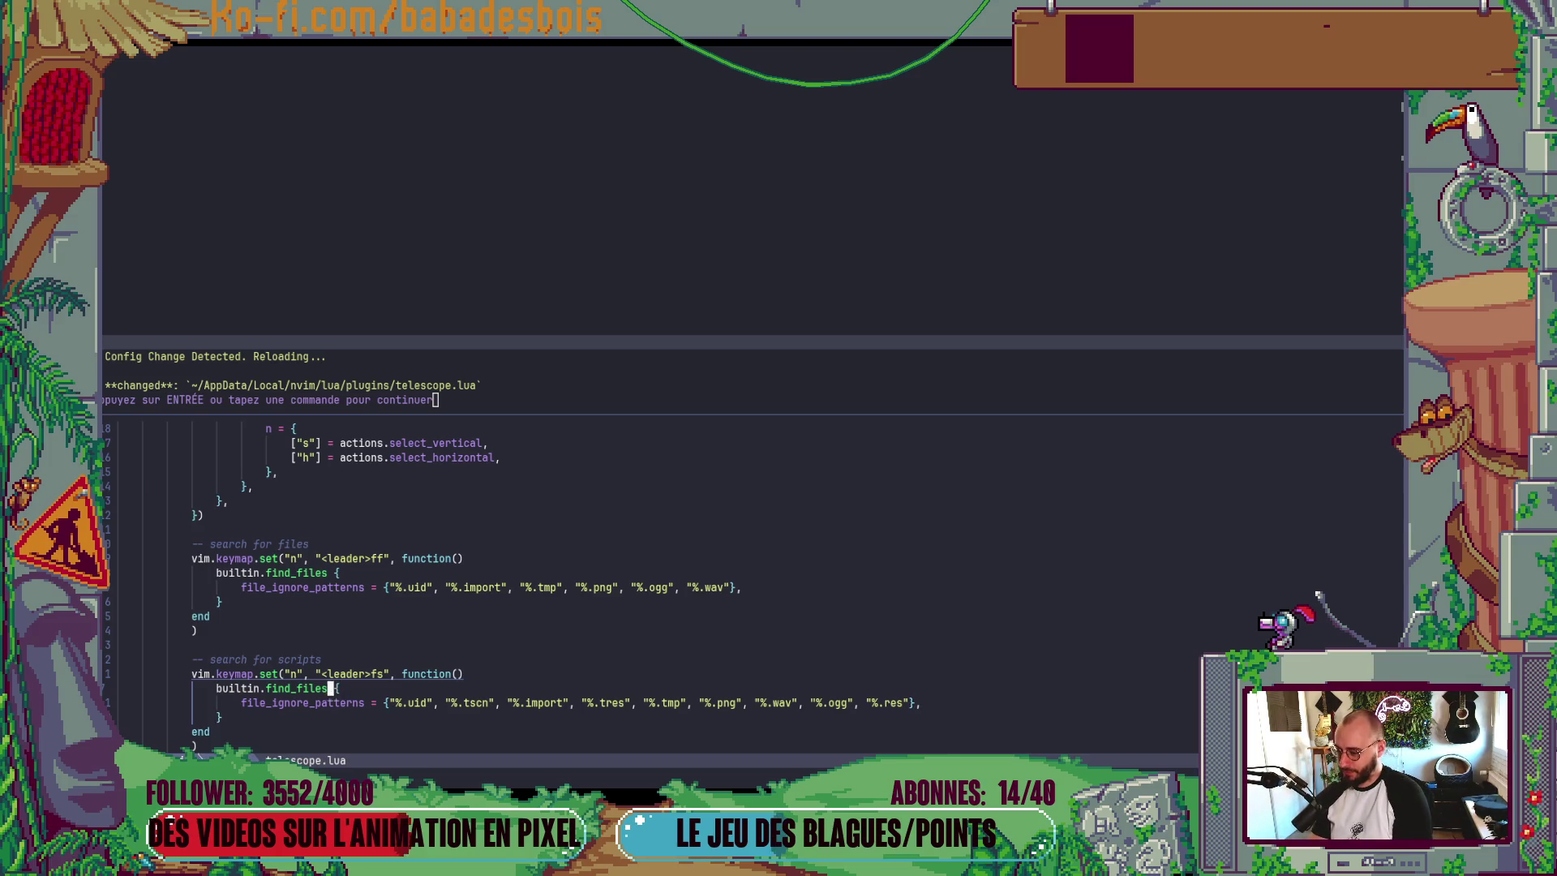
key("j")
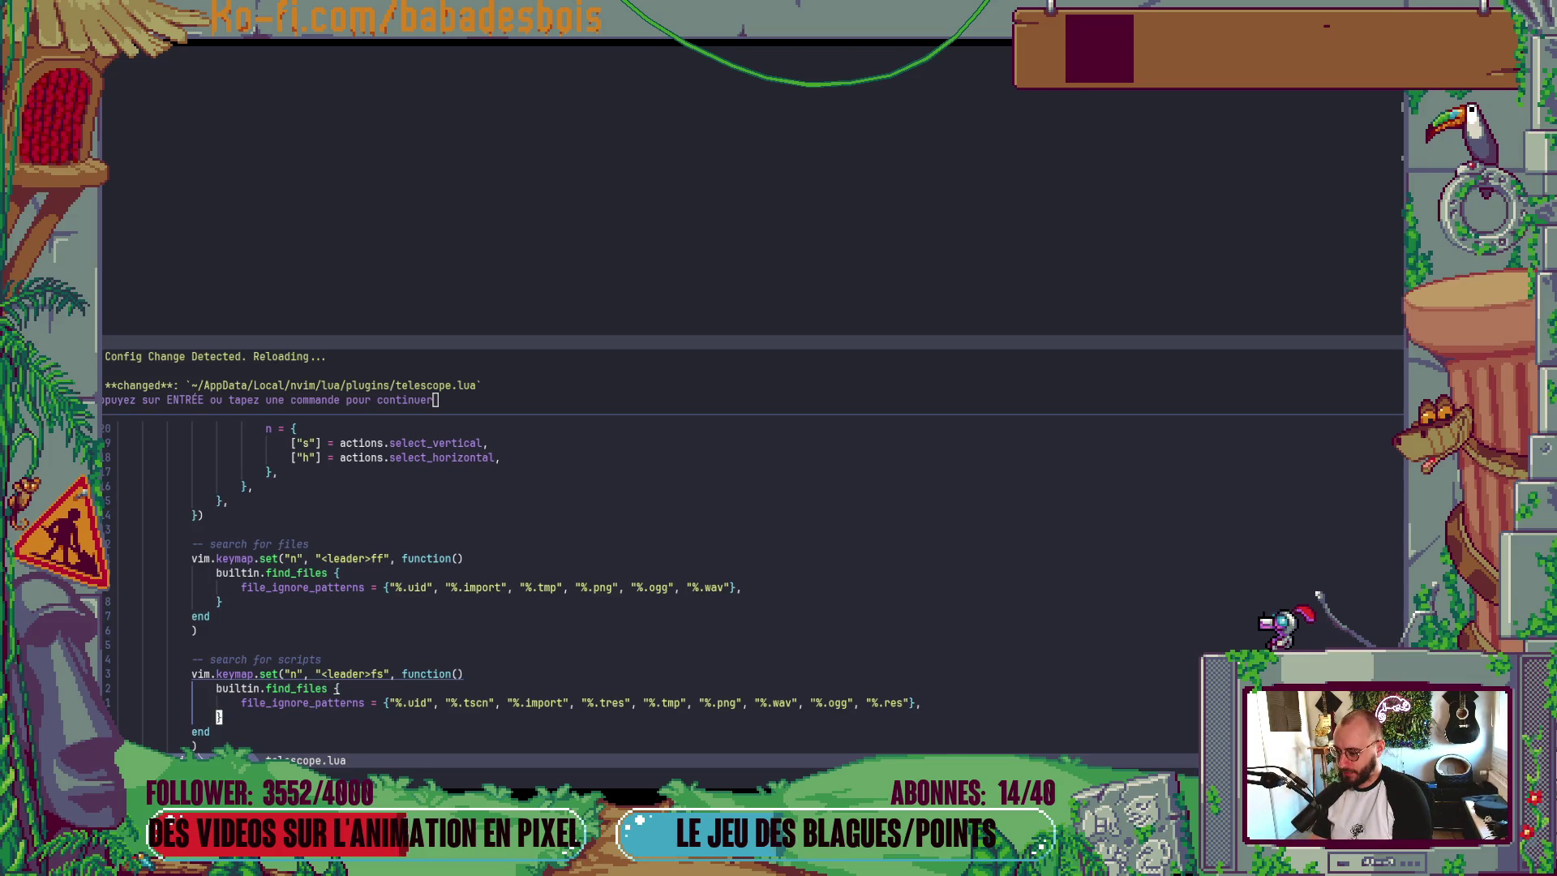
key("alt+Tab")
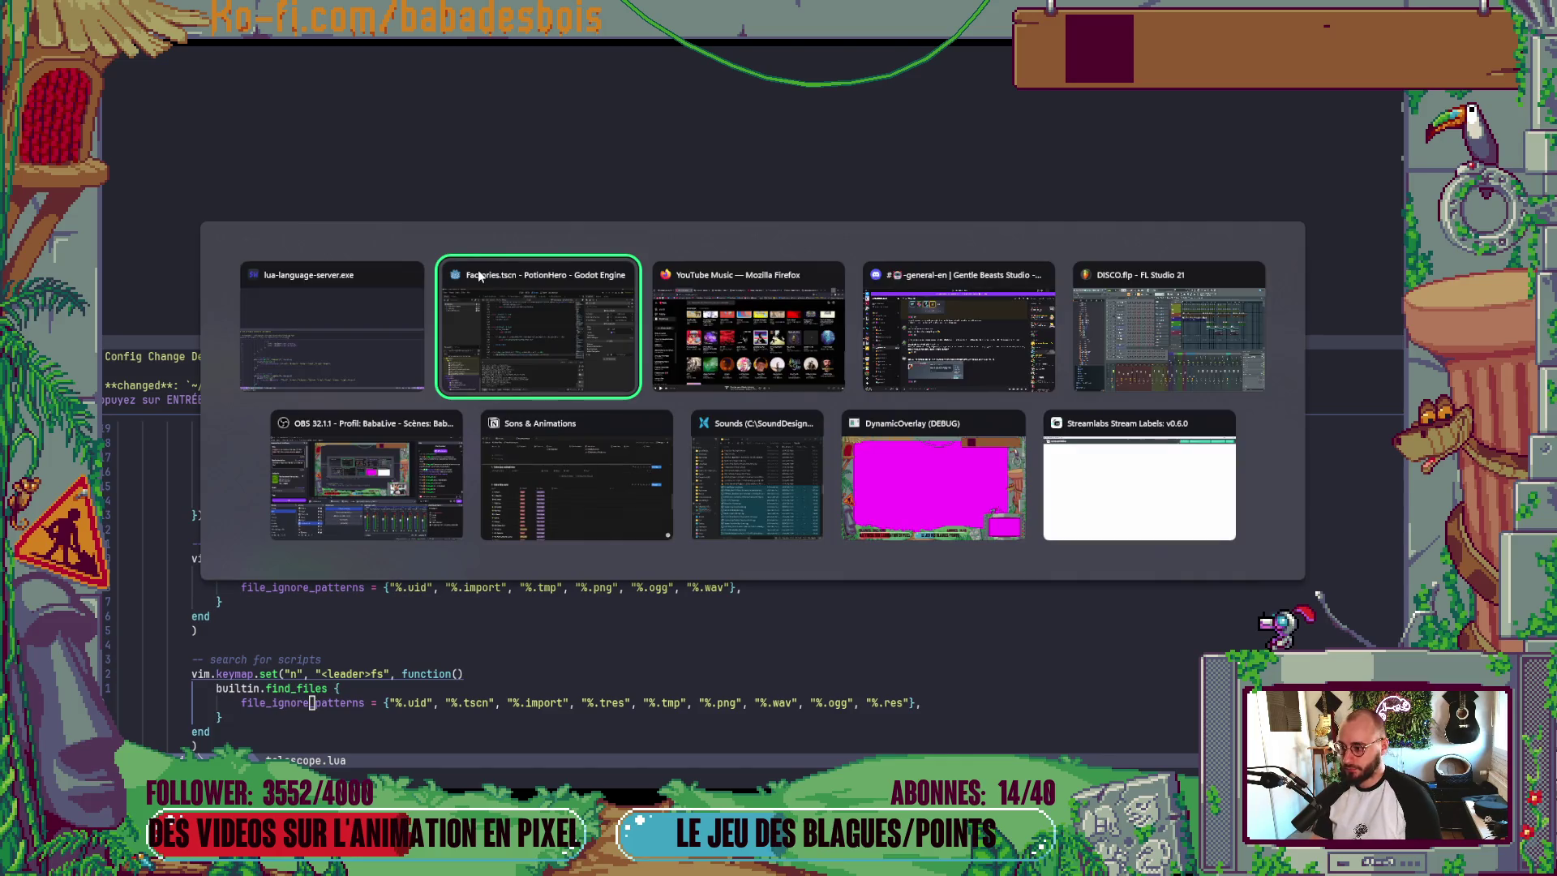
- Start a new conversation in the Gemini tab of the browser
key("alt+Tab")
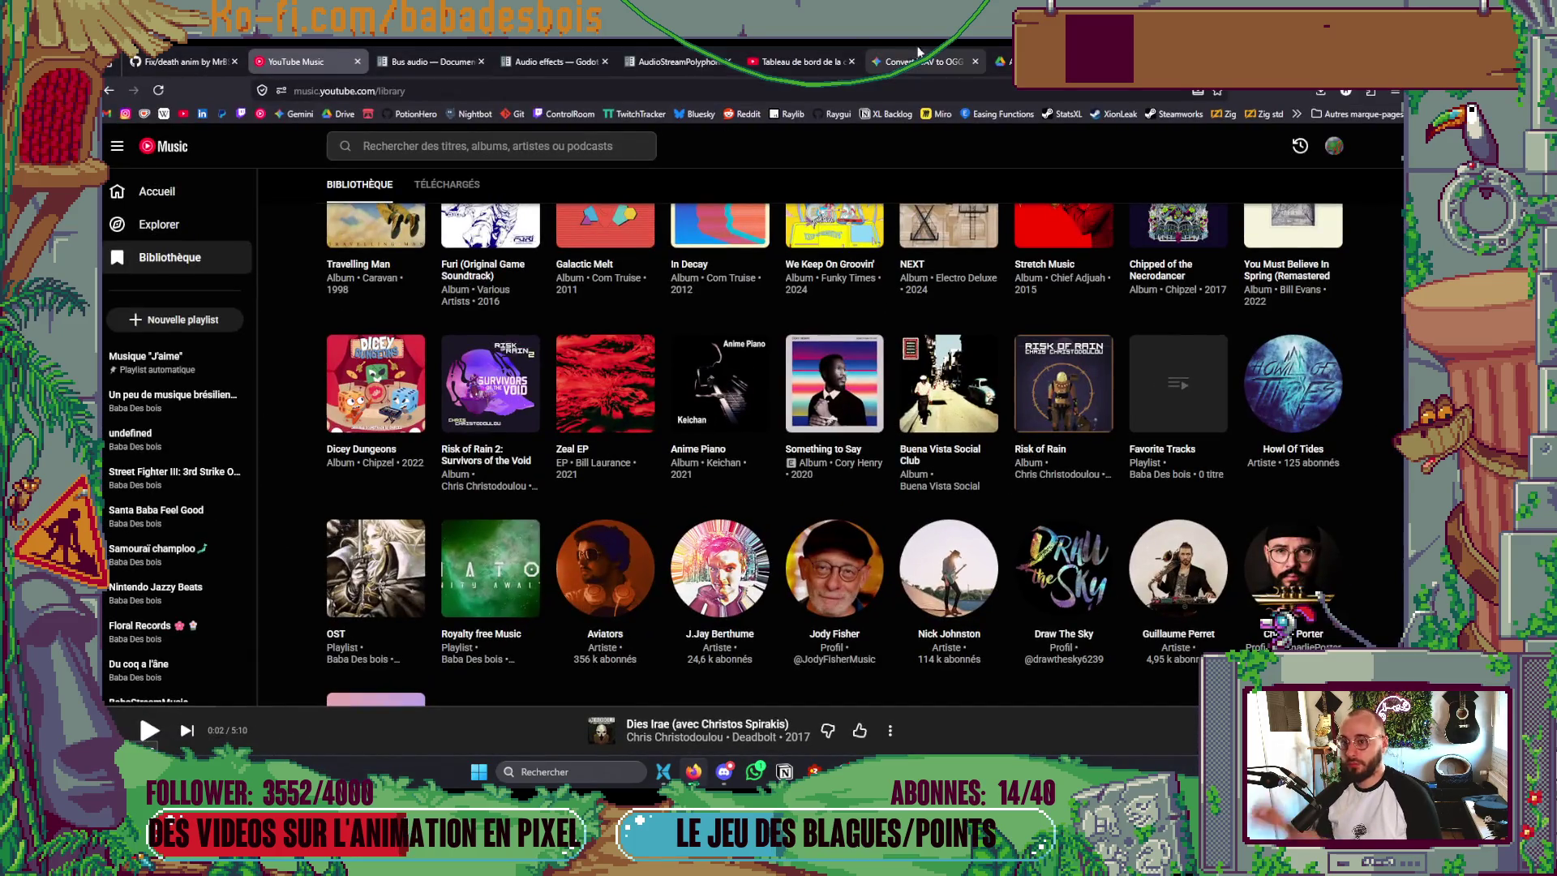
left_click(924, 61)
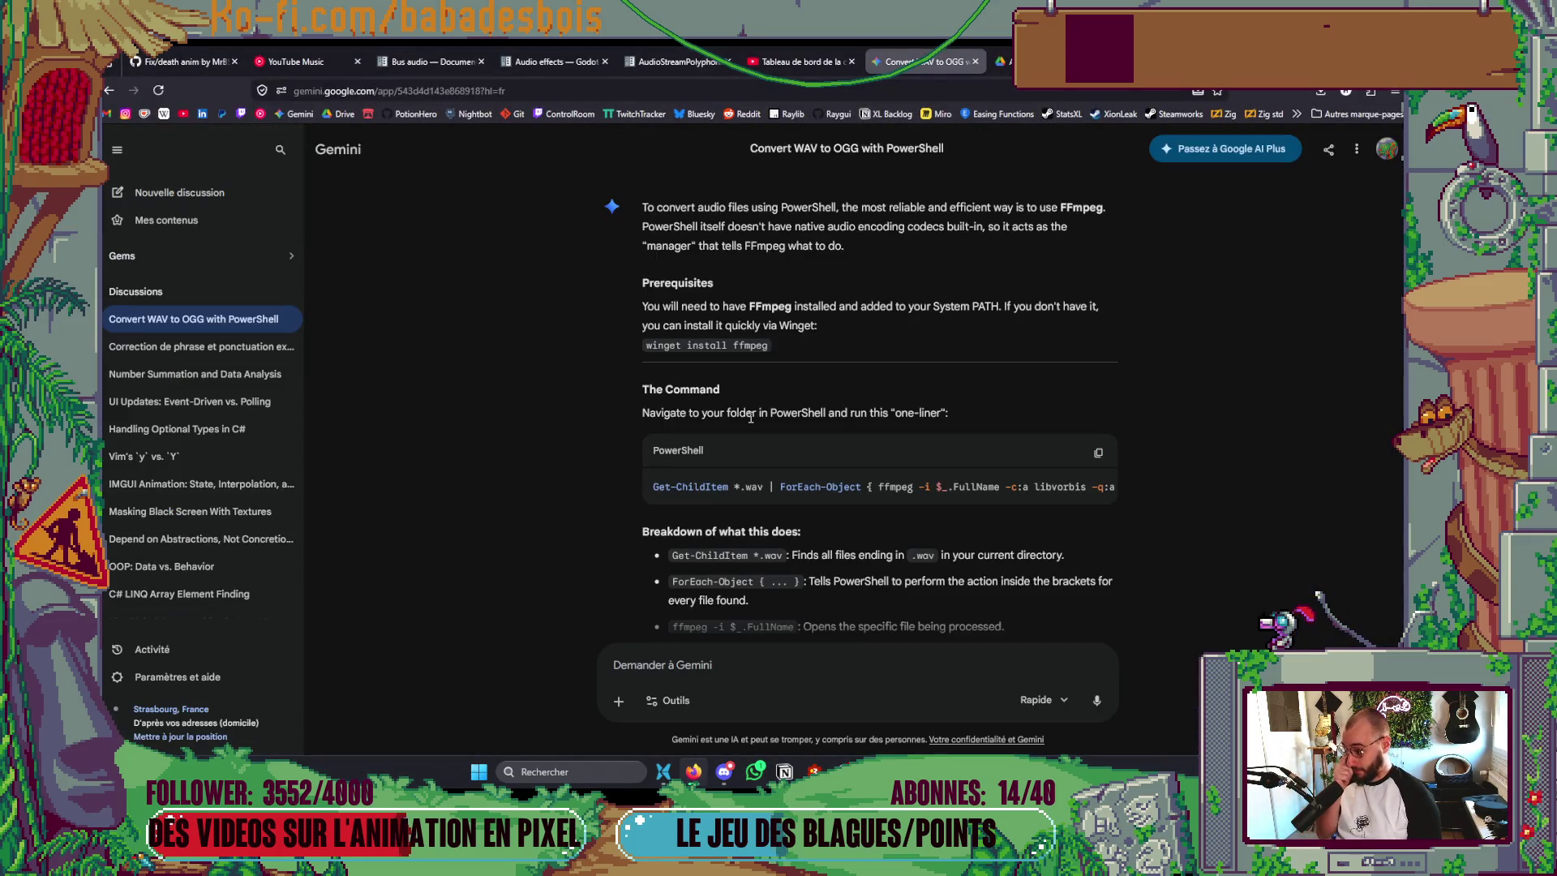
left_click(180, 192)
- Ask how Telescope's find_files can match a whitelist file pattern instead of a blacklist
type("In t")
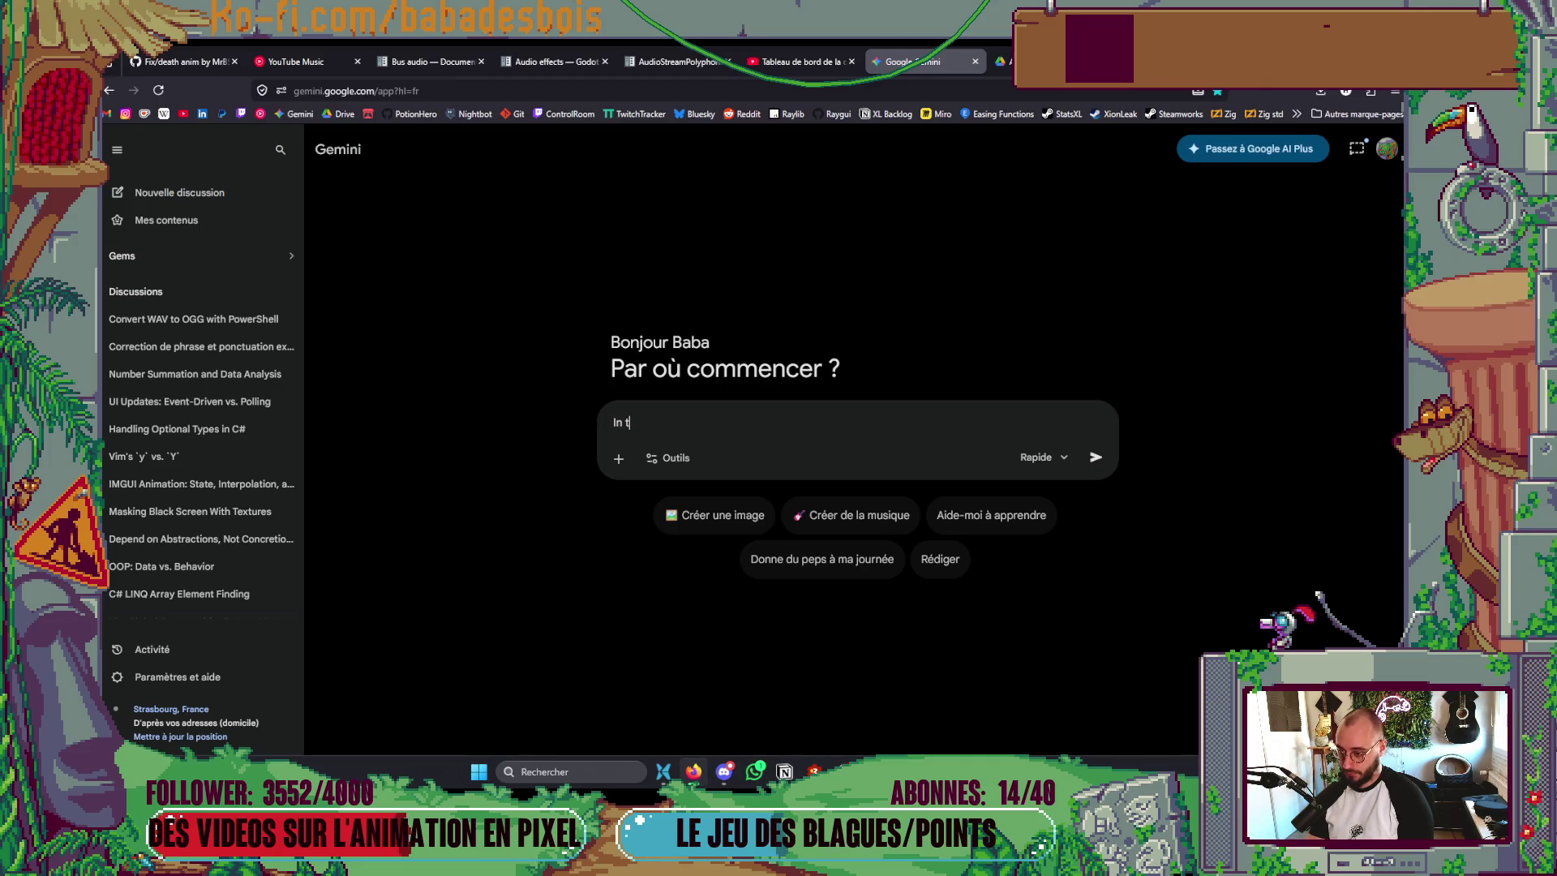
key("BackSpace")
type("nvim te")
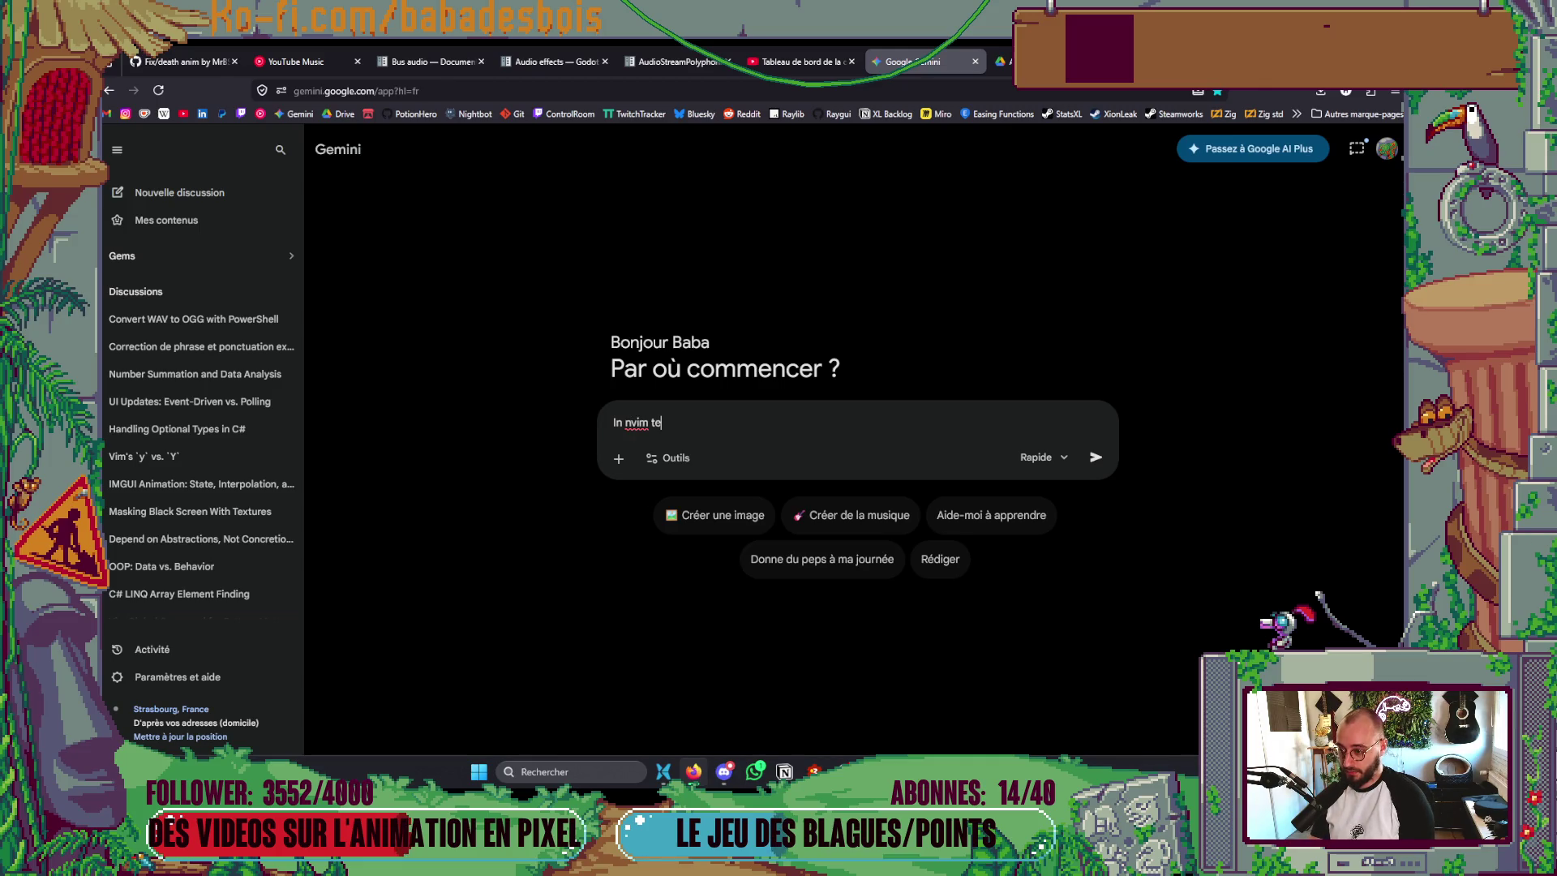
type("lescop")
key("BackSpace")
key("BackSpace")
key("BackSpace")
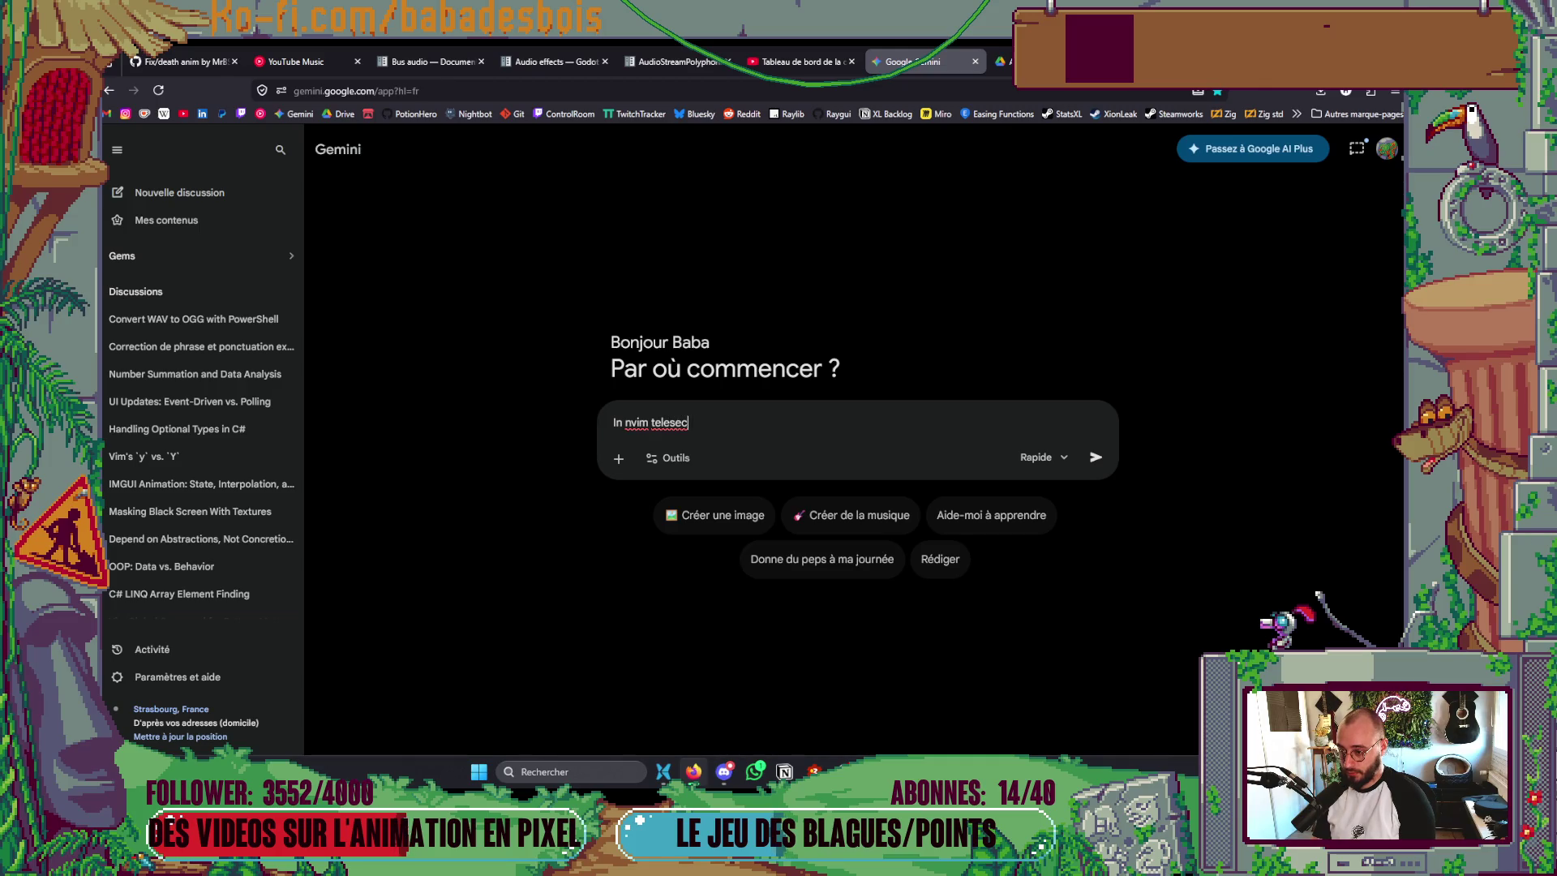
type("cope")
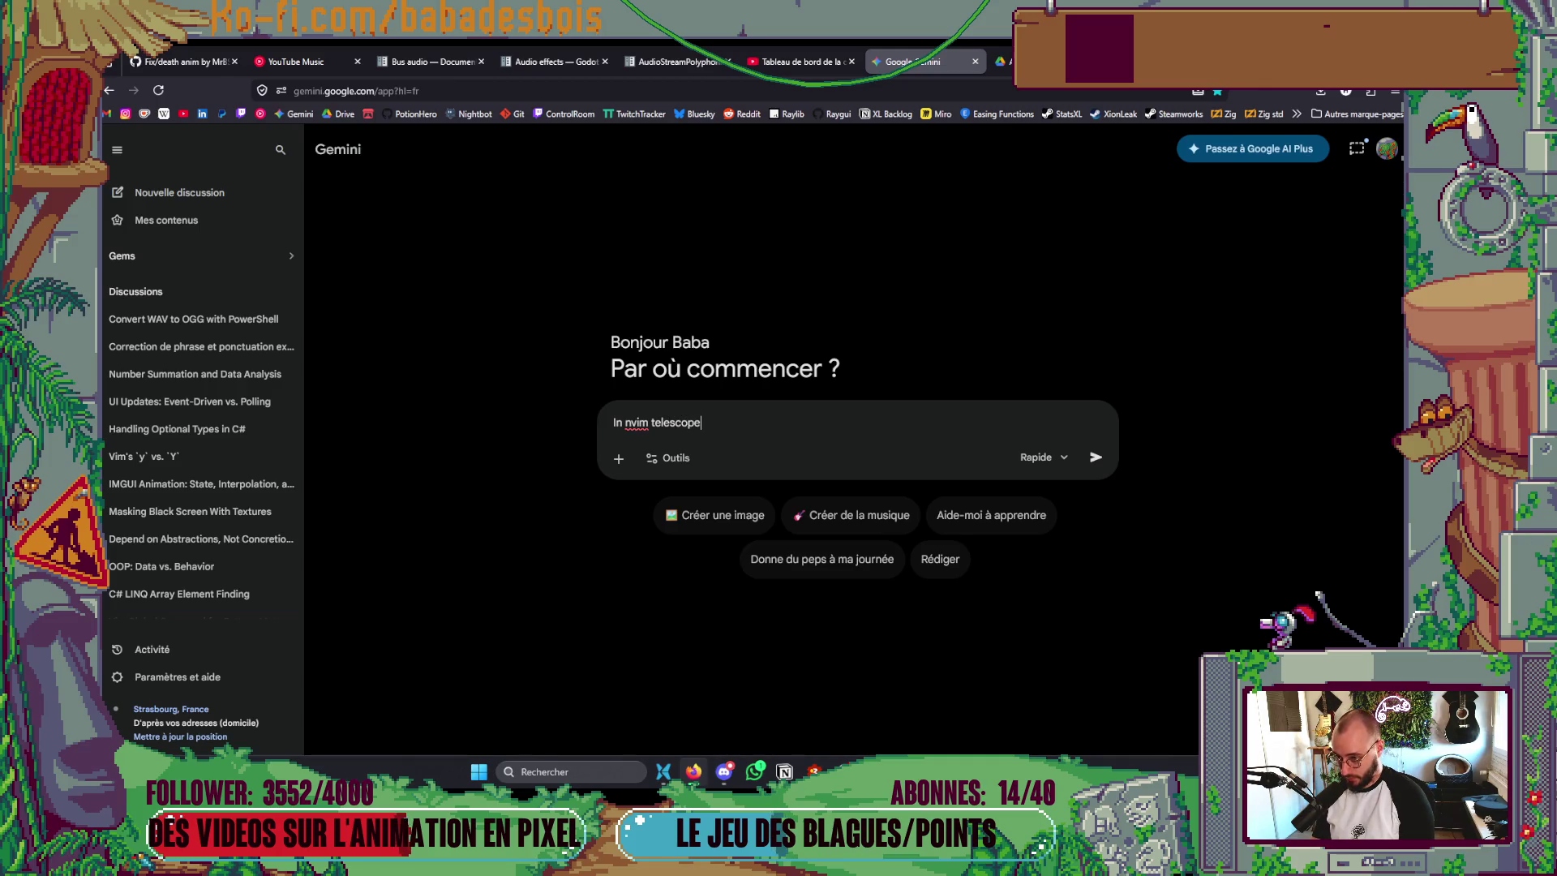
type(", is ")
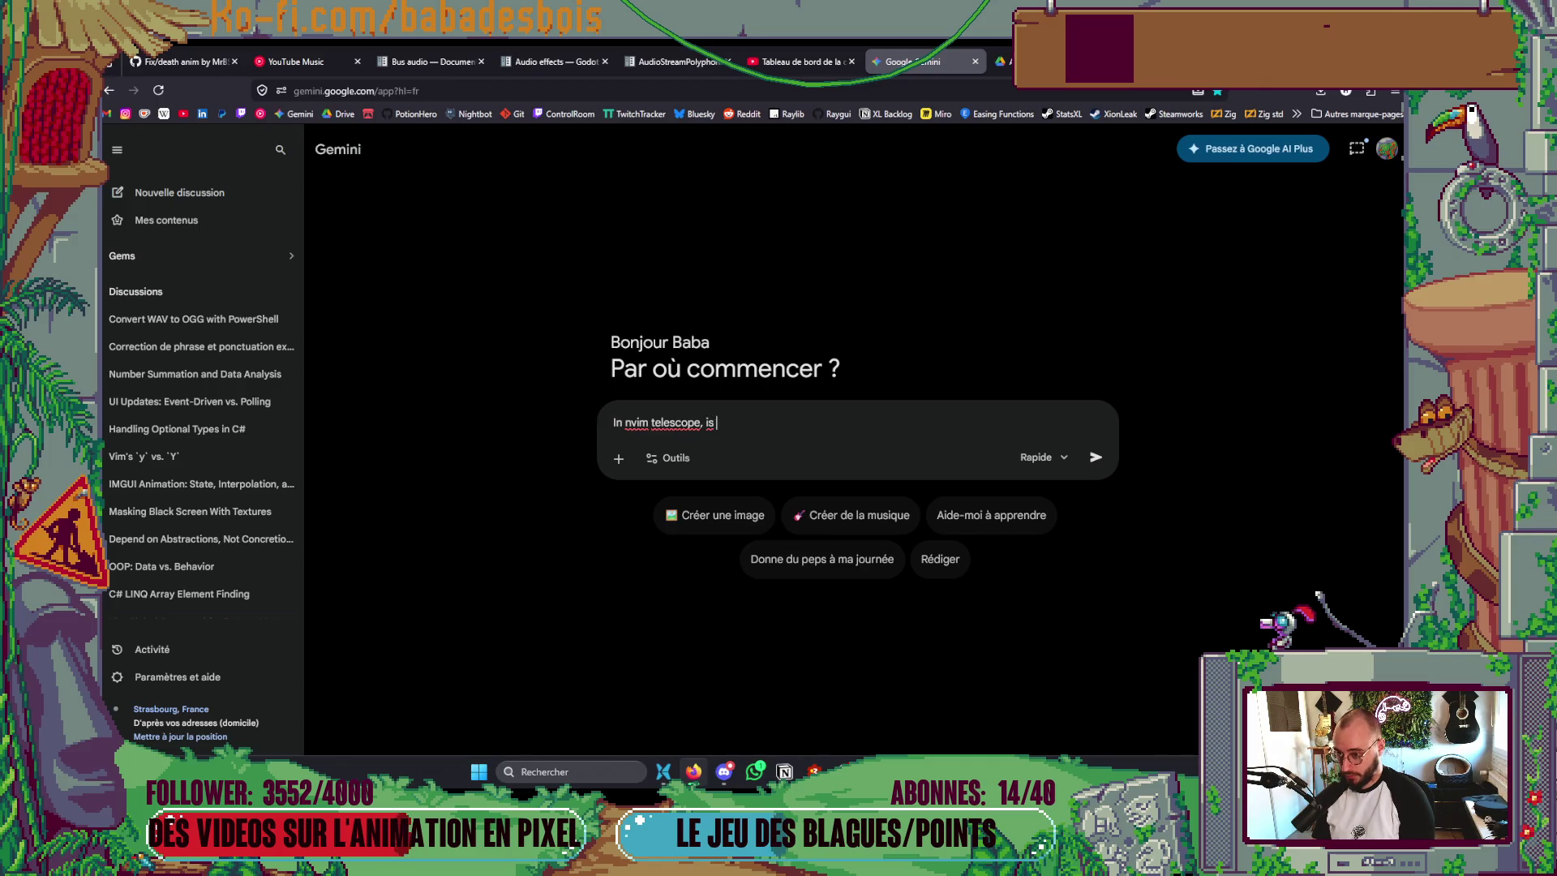
type("there a ")
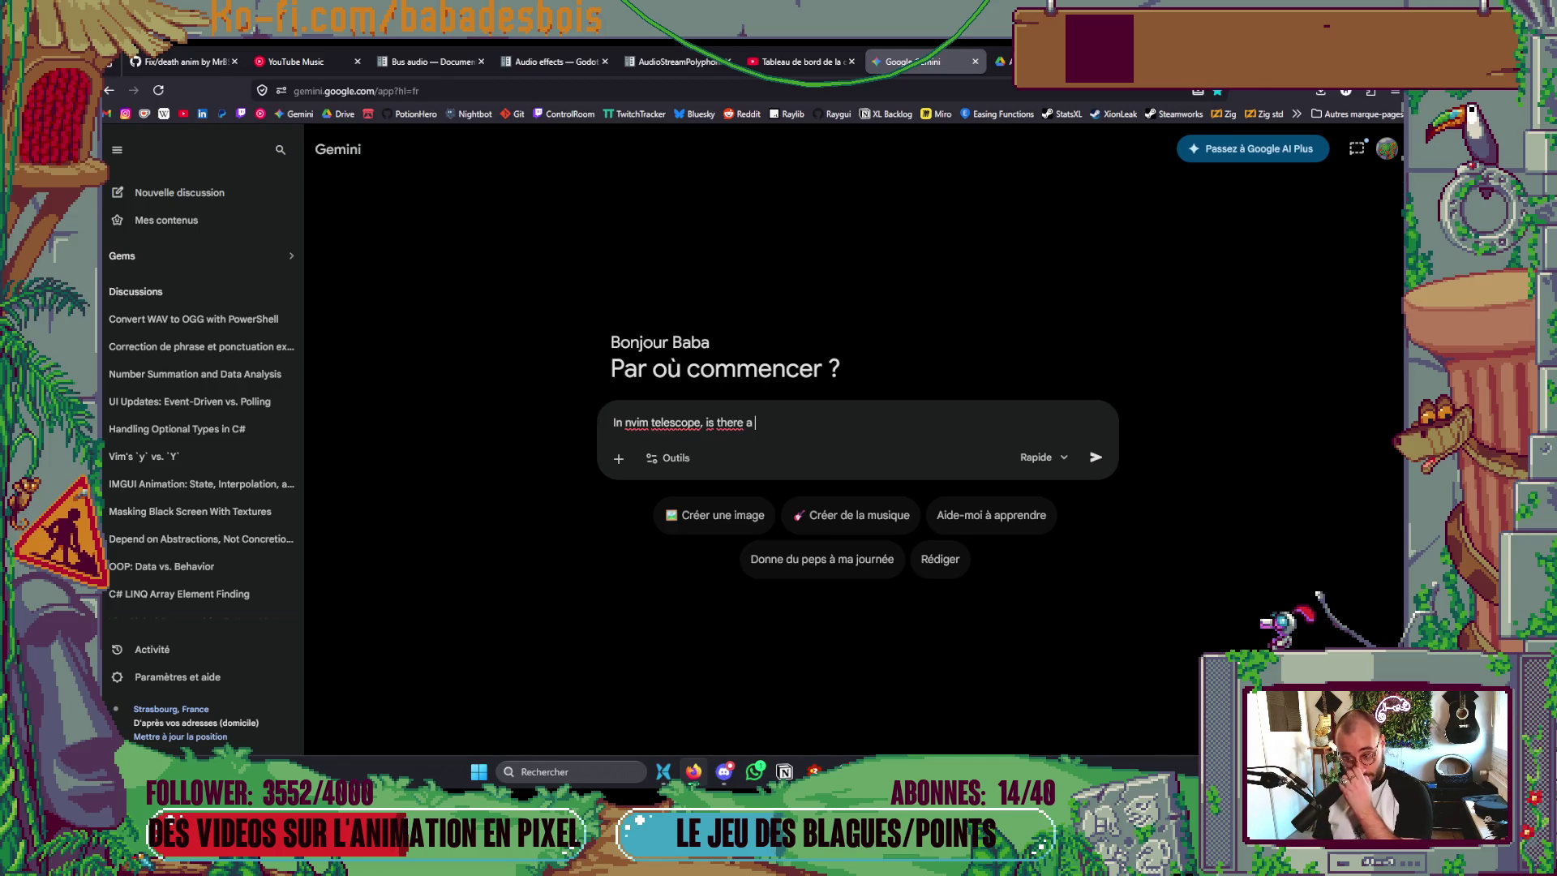
type("way to find a")
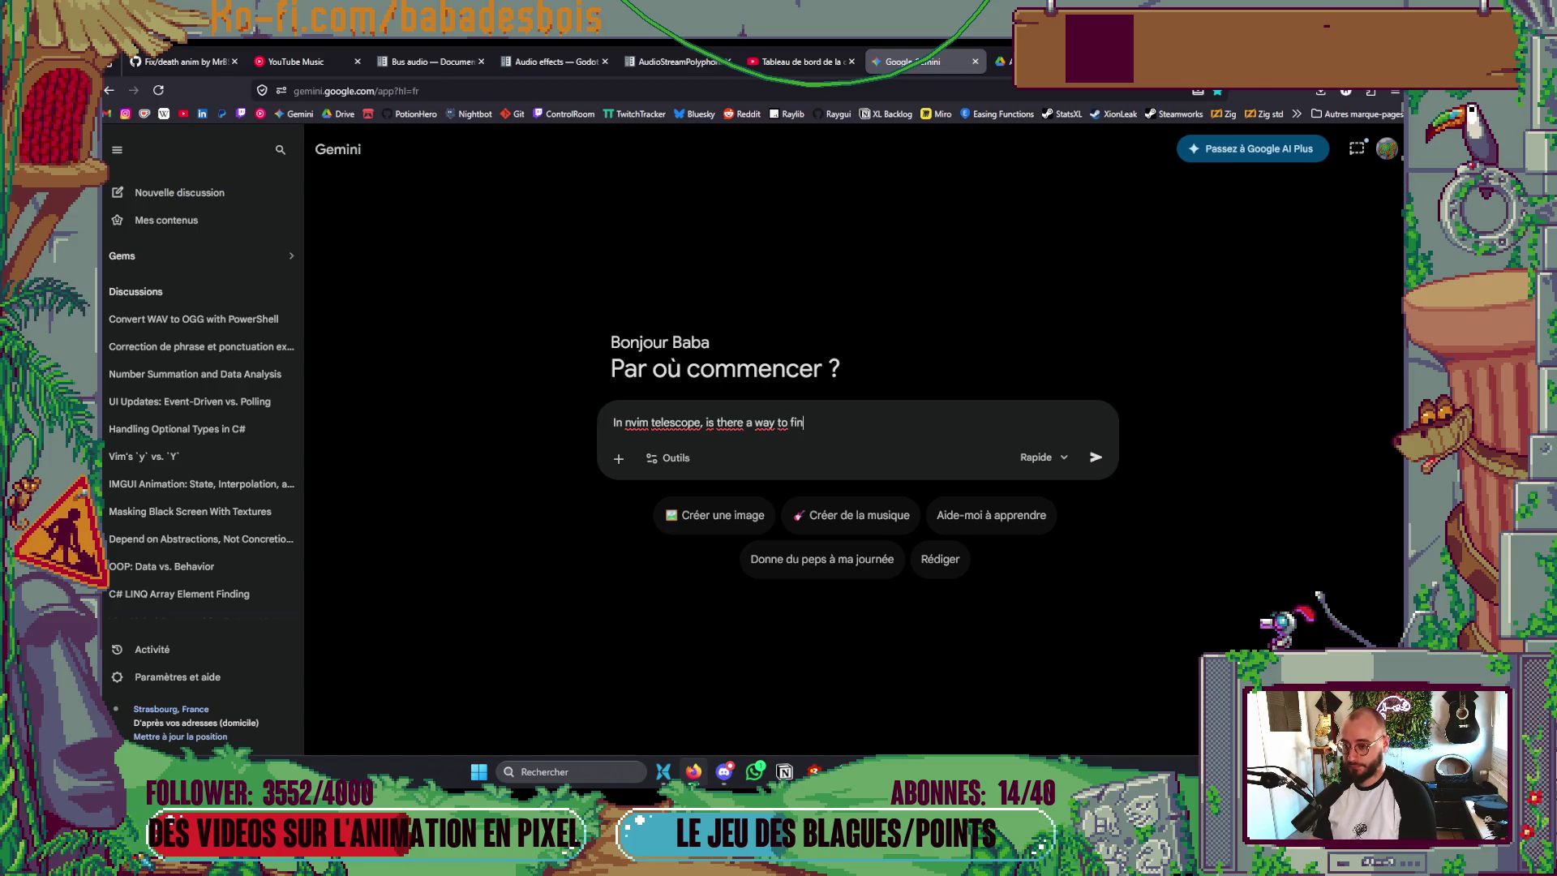
key("alt+Tab")
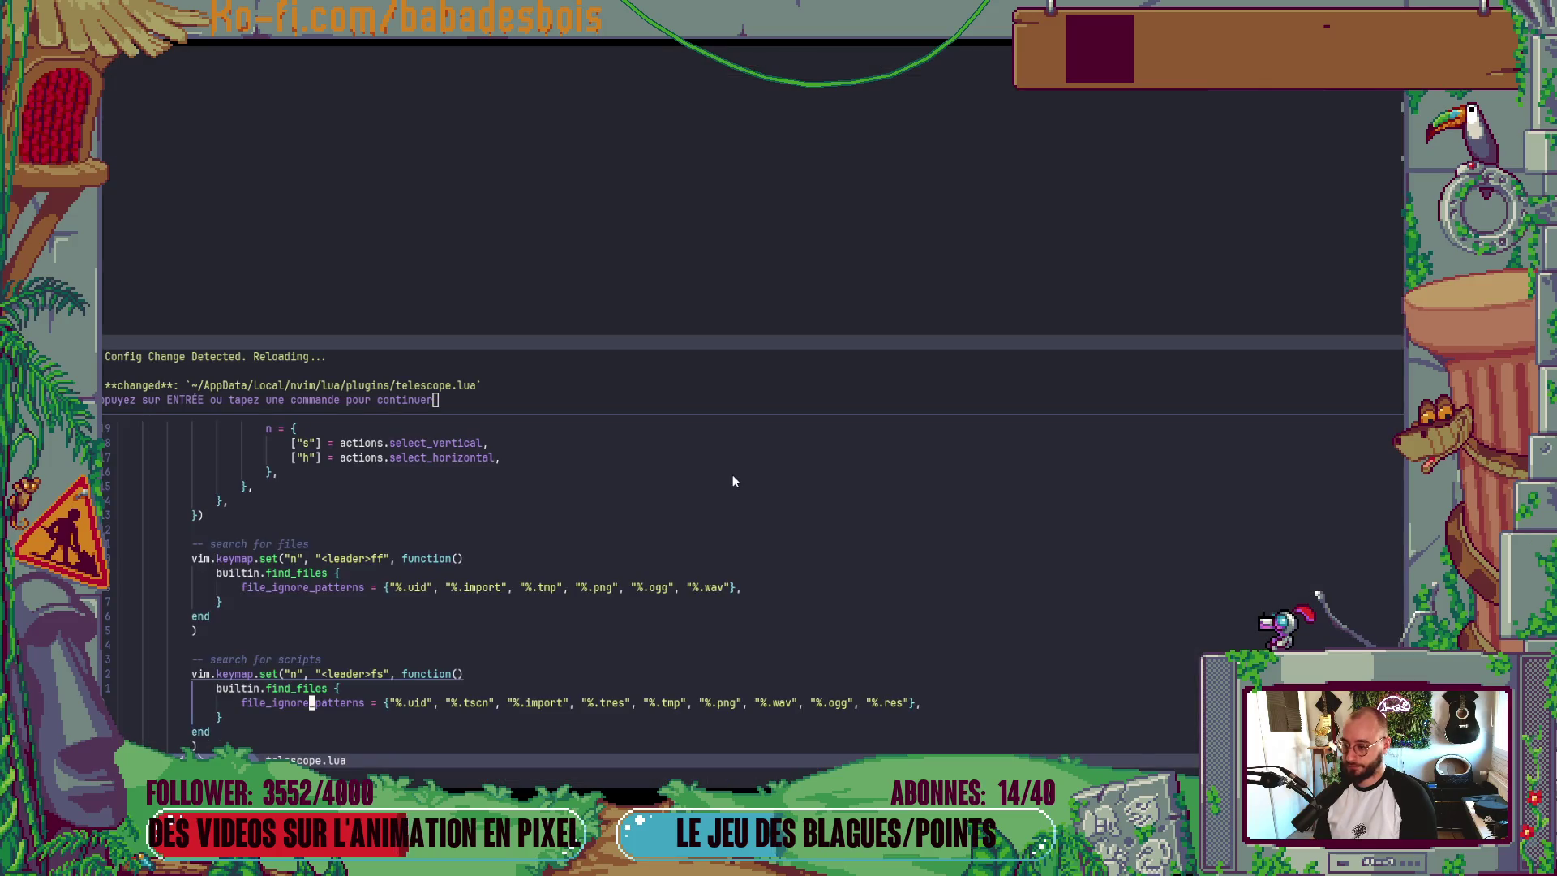
key("alt+Tab")
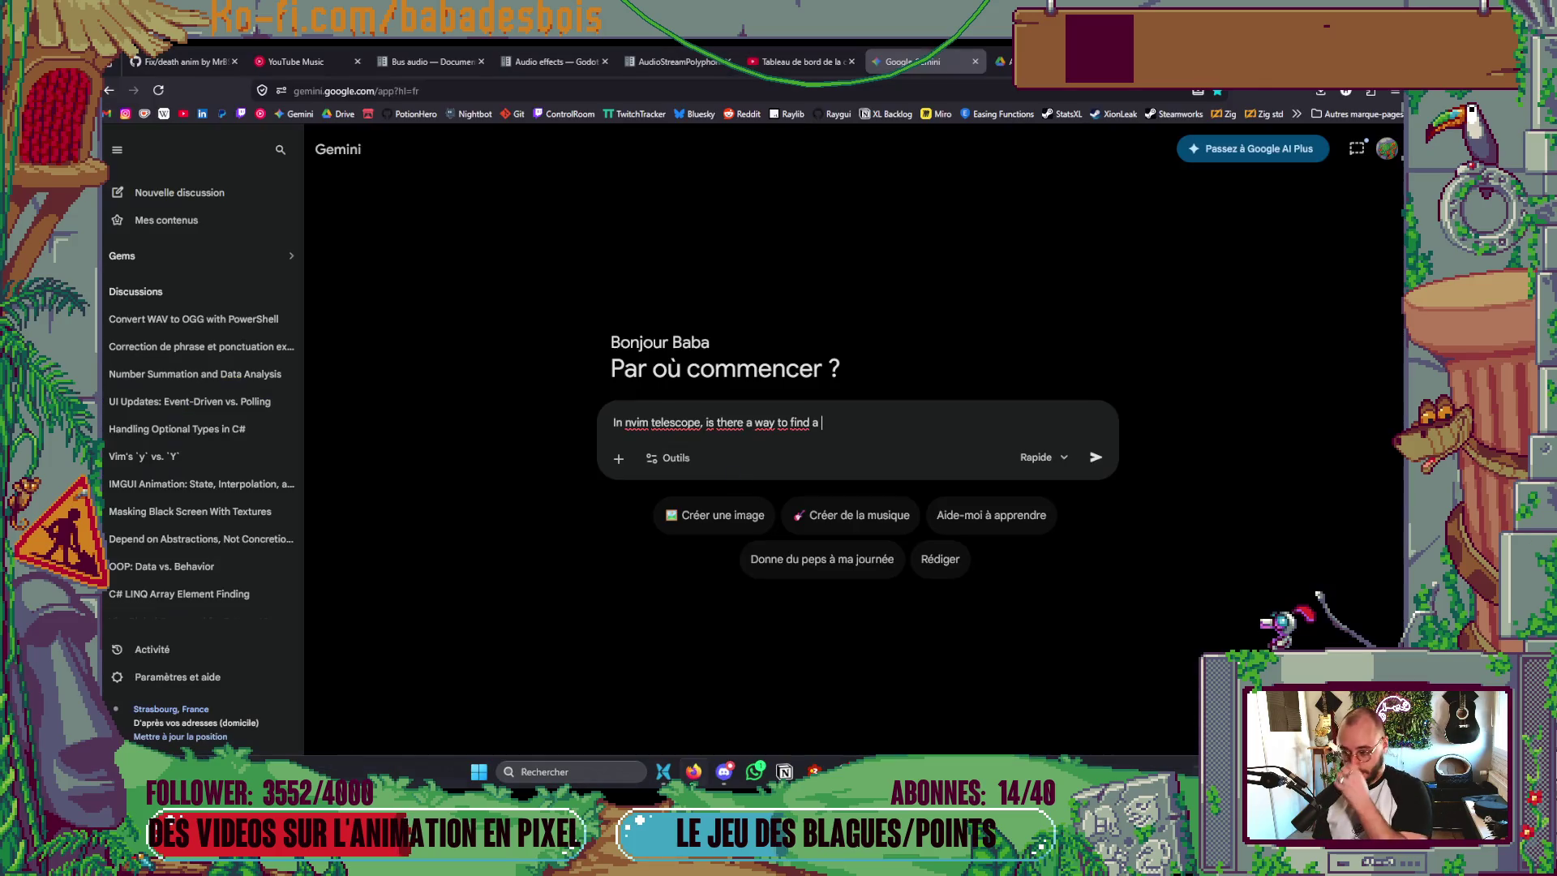
type("a")
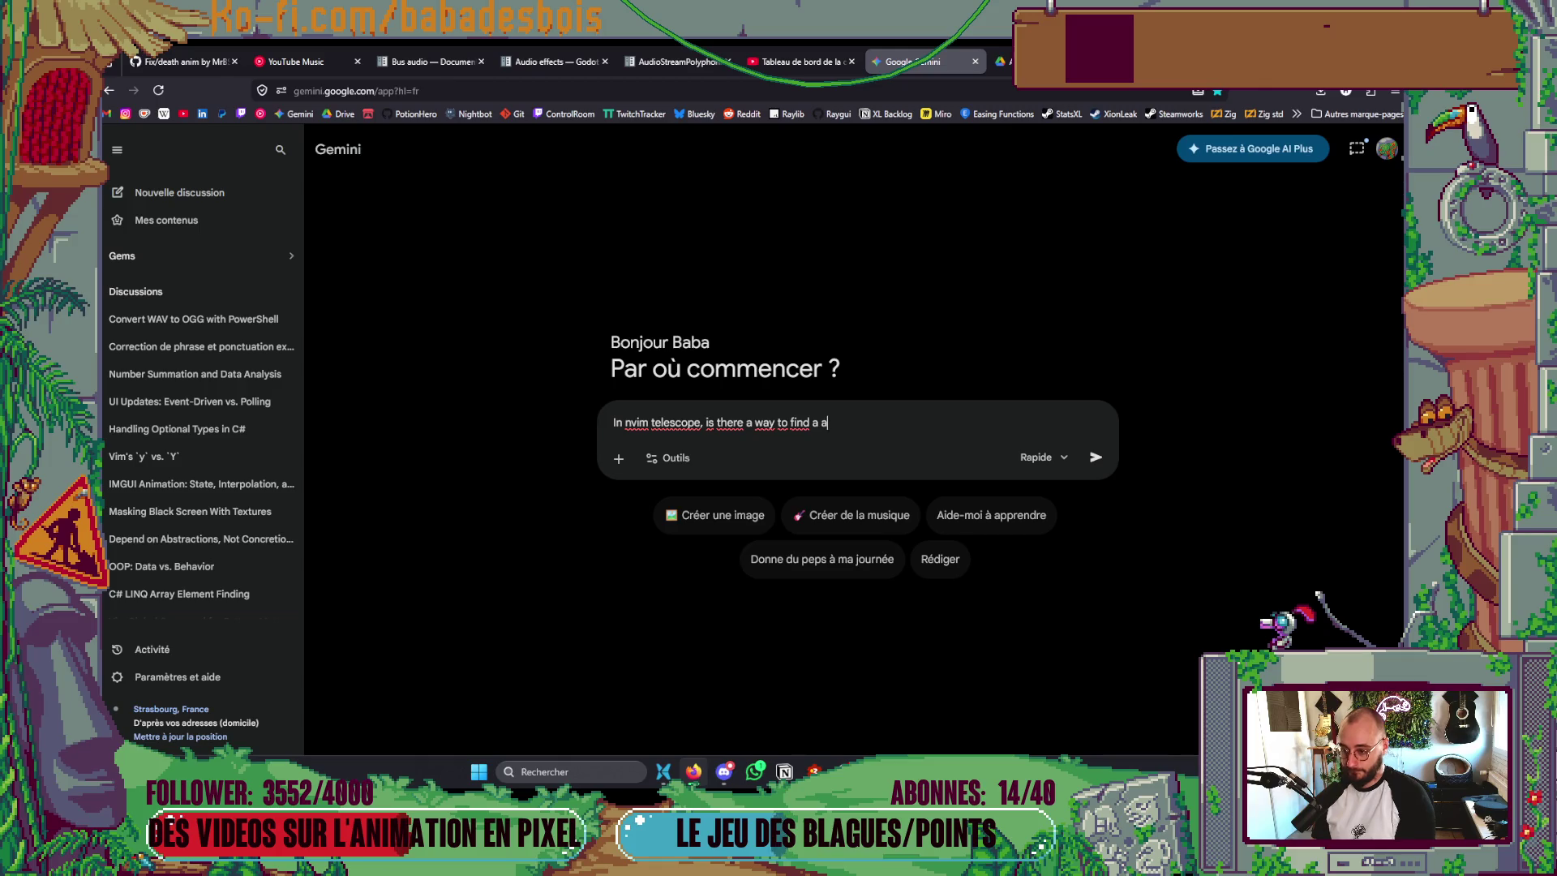
key("BackSpace")
type("set of f")
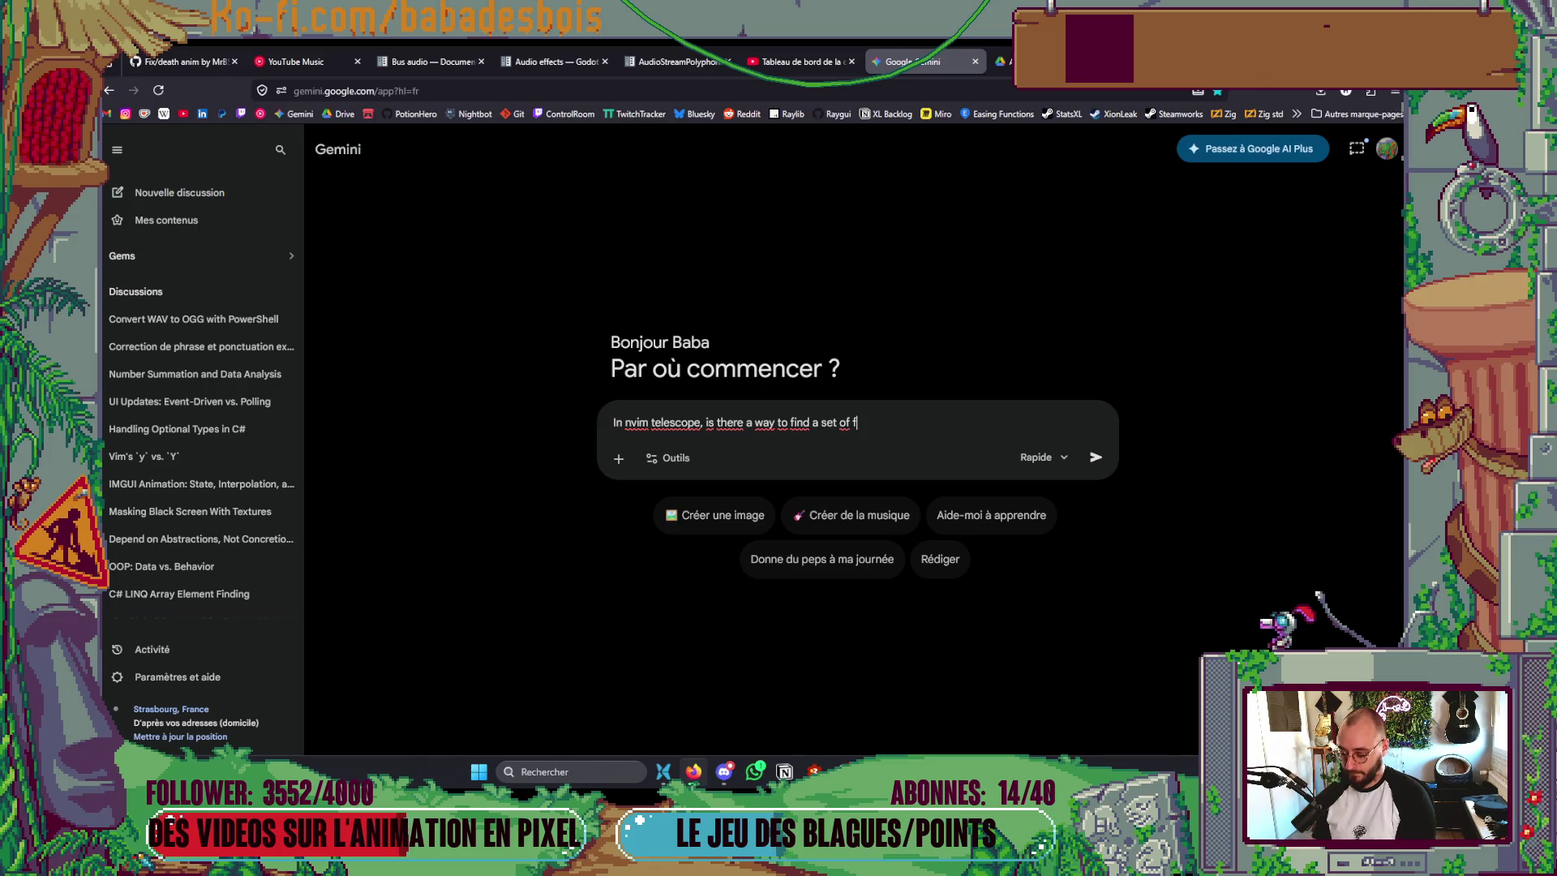
type("ile uns")
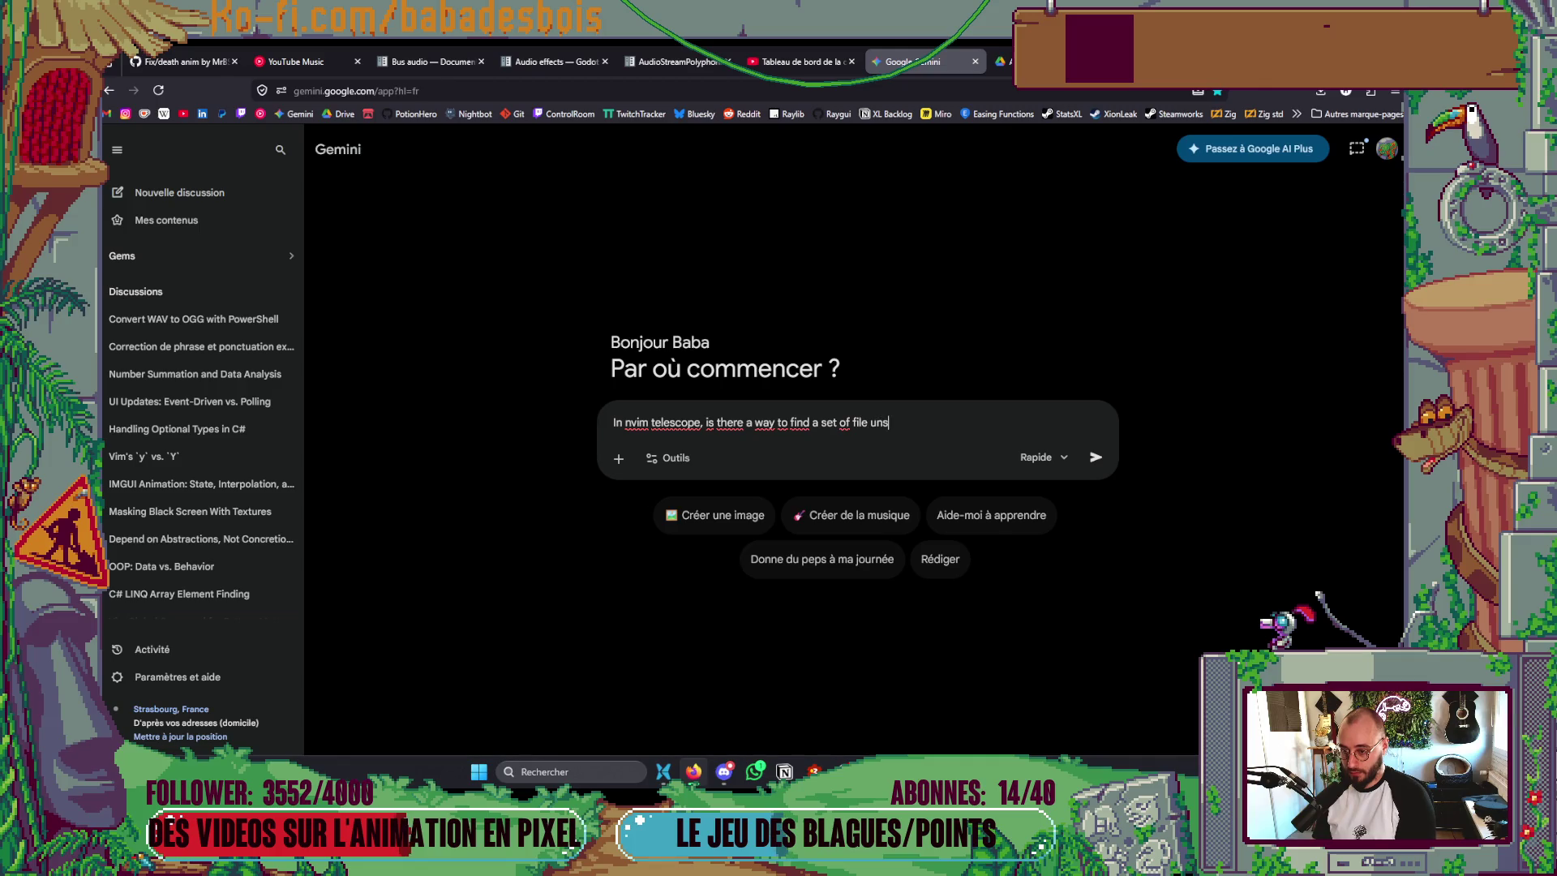
key("BackSpace")
key("BackSpace")
type("sing a patt")
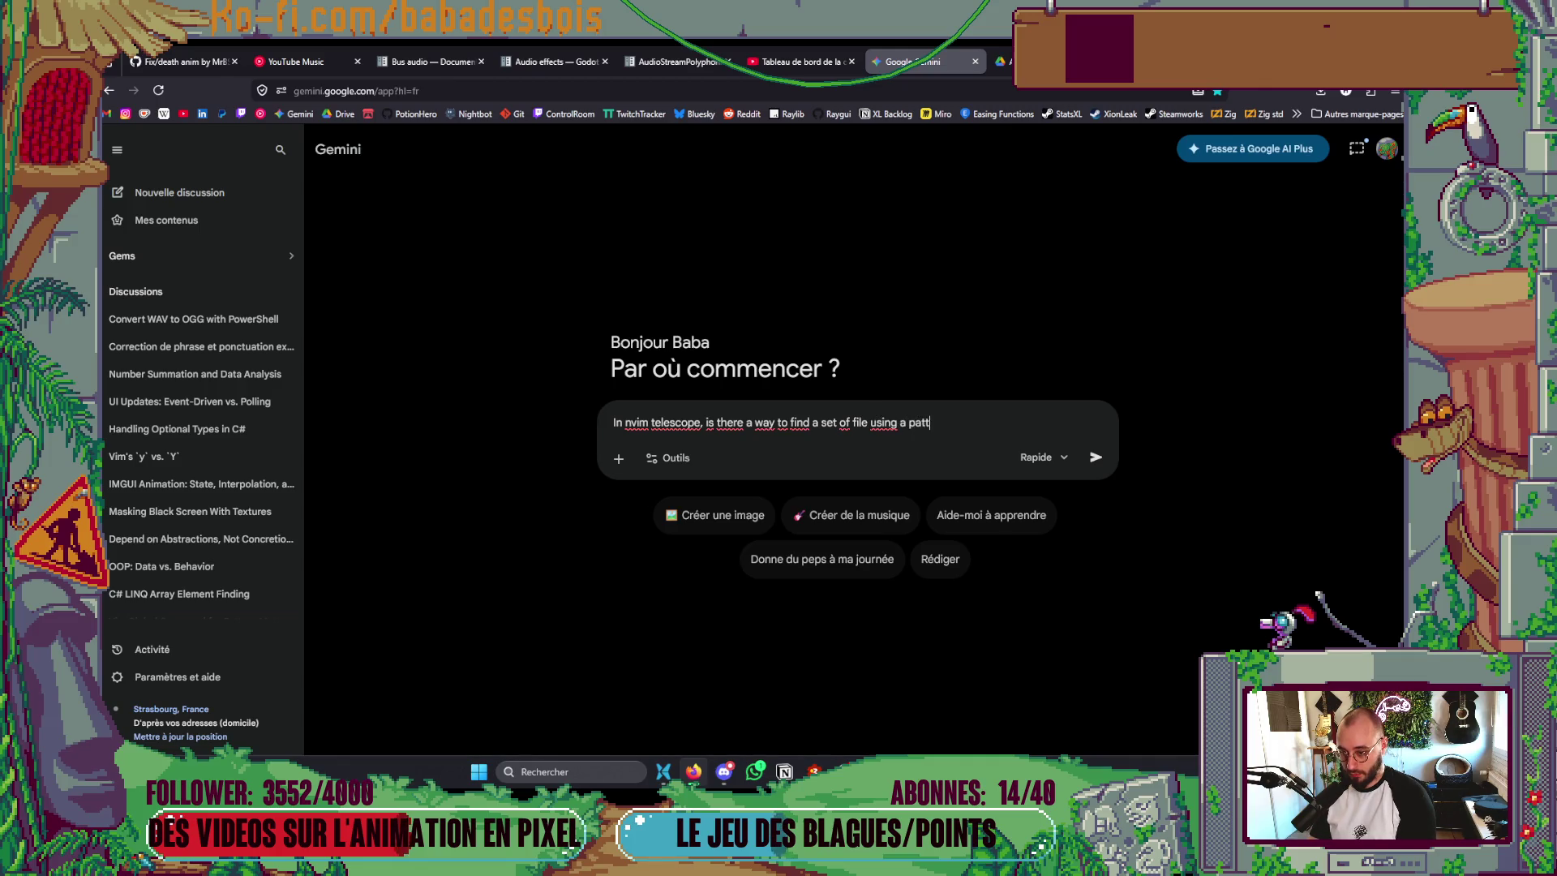
type("ern ()")
type("Not a bl")
type("ack list, ")
type("a white lis")
type("t")
type(")")
key("alt+Tab")
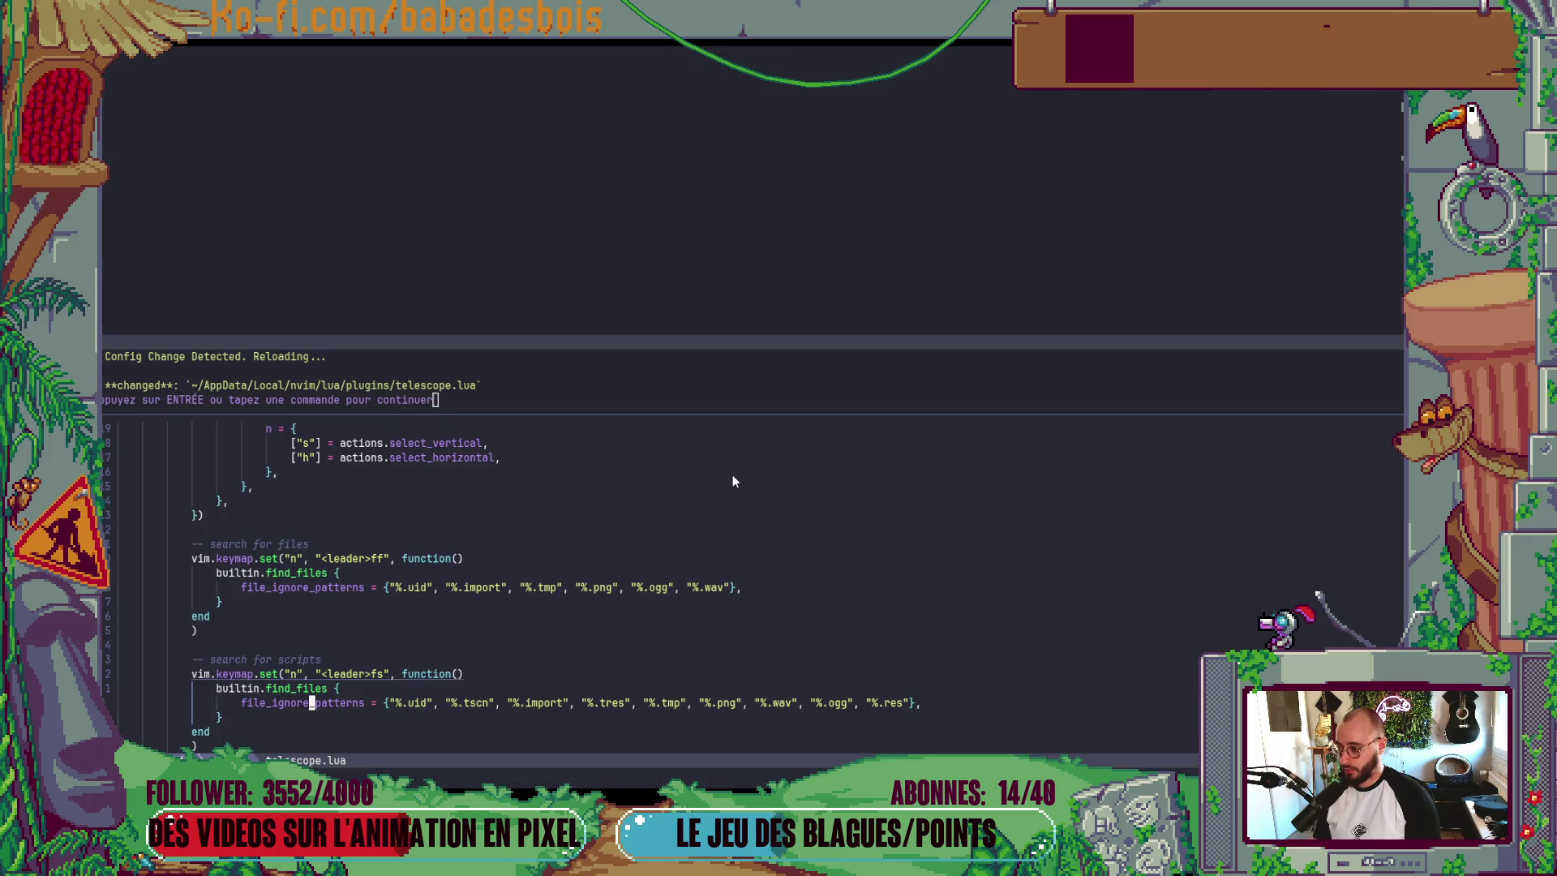
key("alt+Tab")
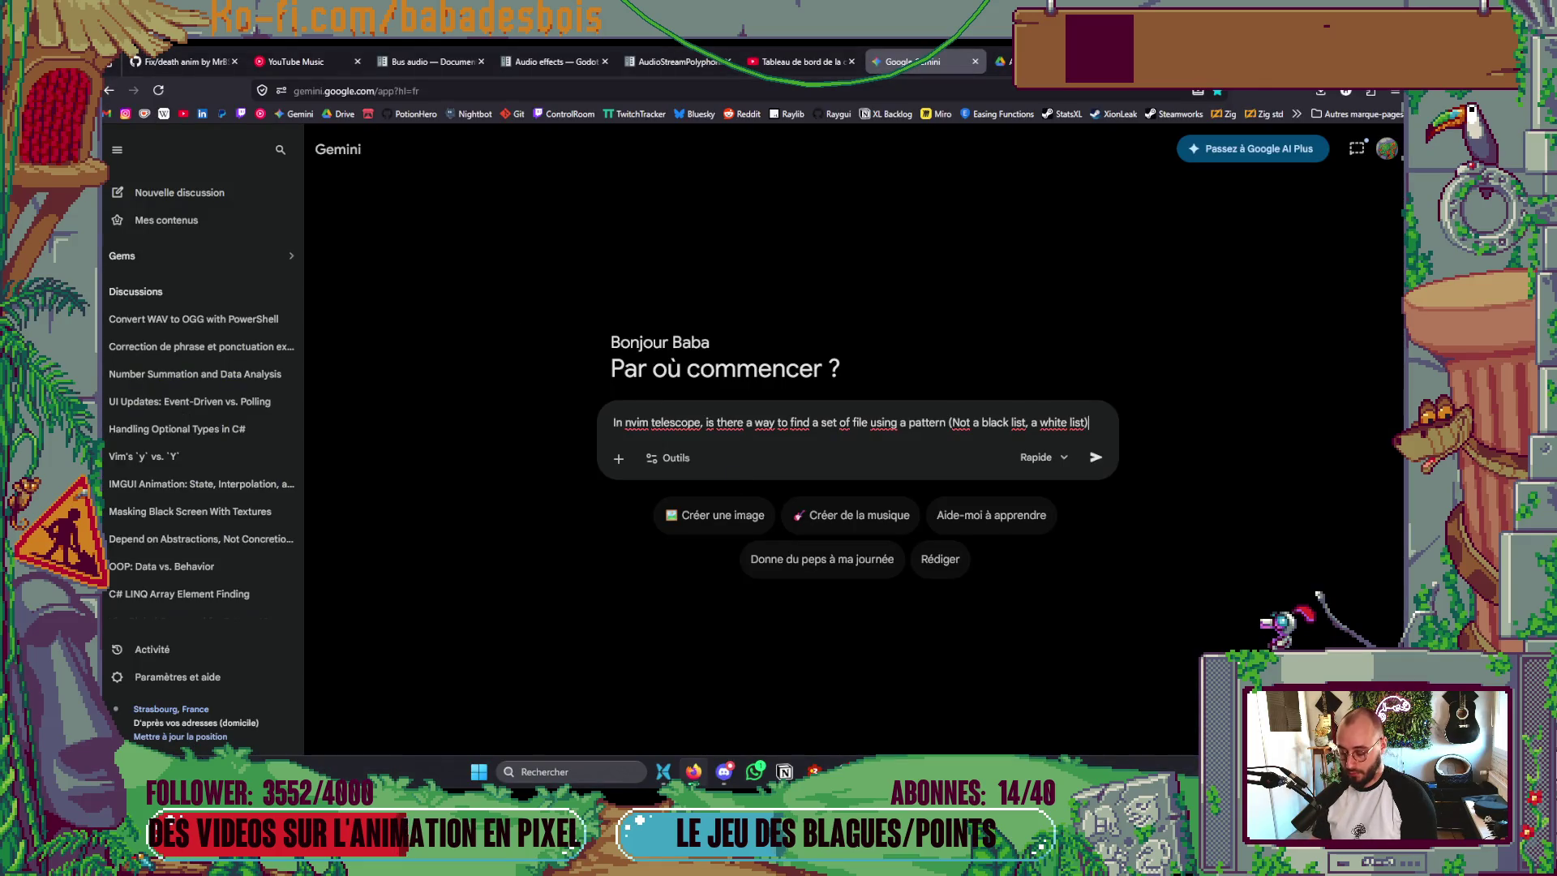
key("shift+Return")
type("m using the function find_fi")
type("es")
key("alt+Tab")
key("alt+Tab")
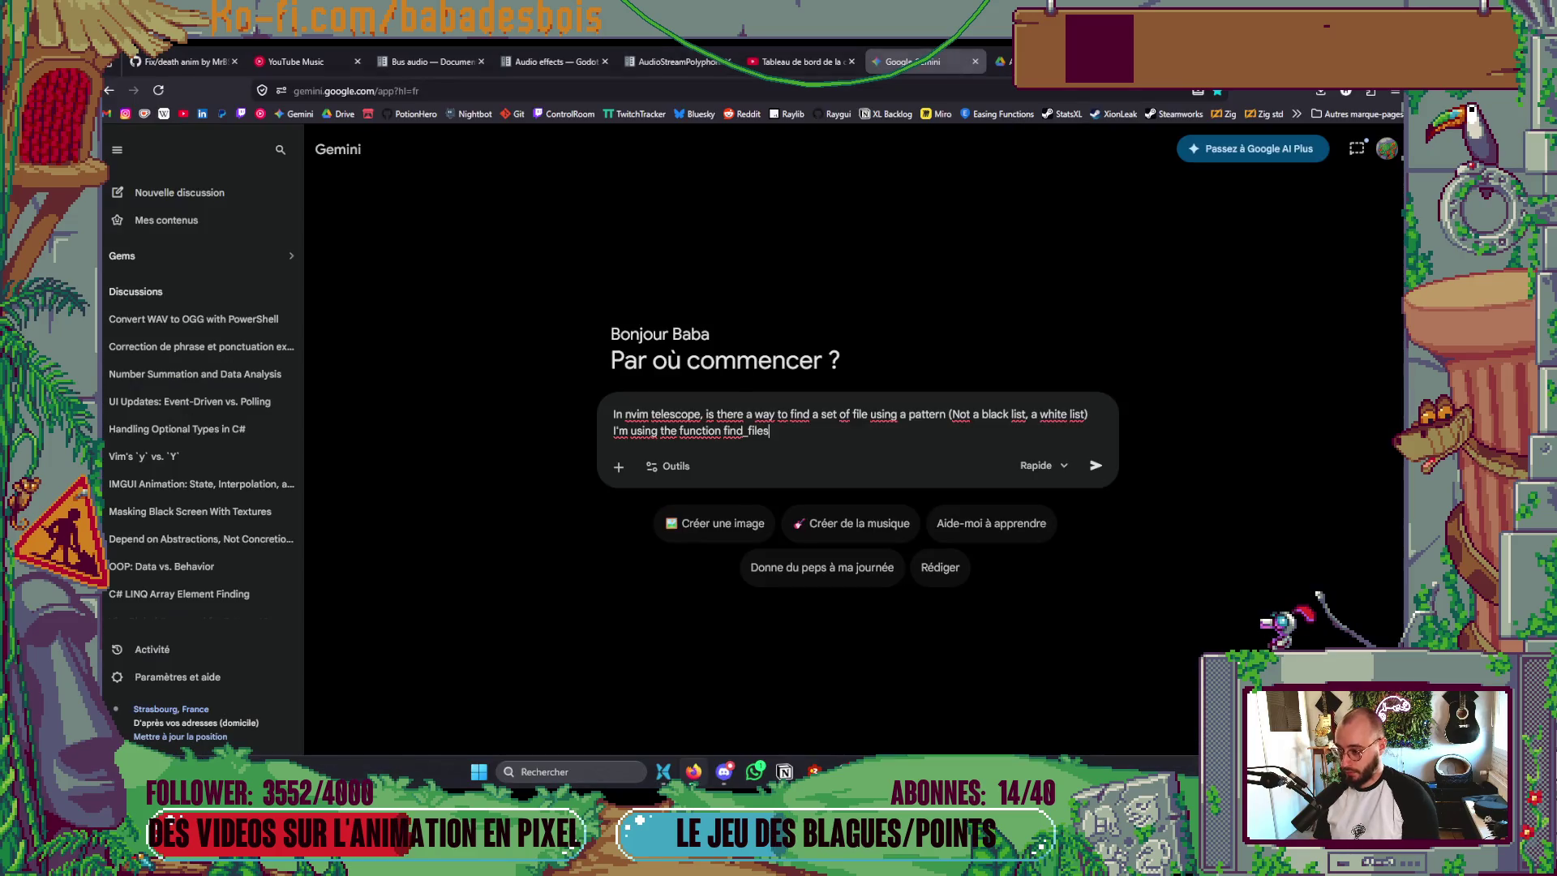
key("Return")
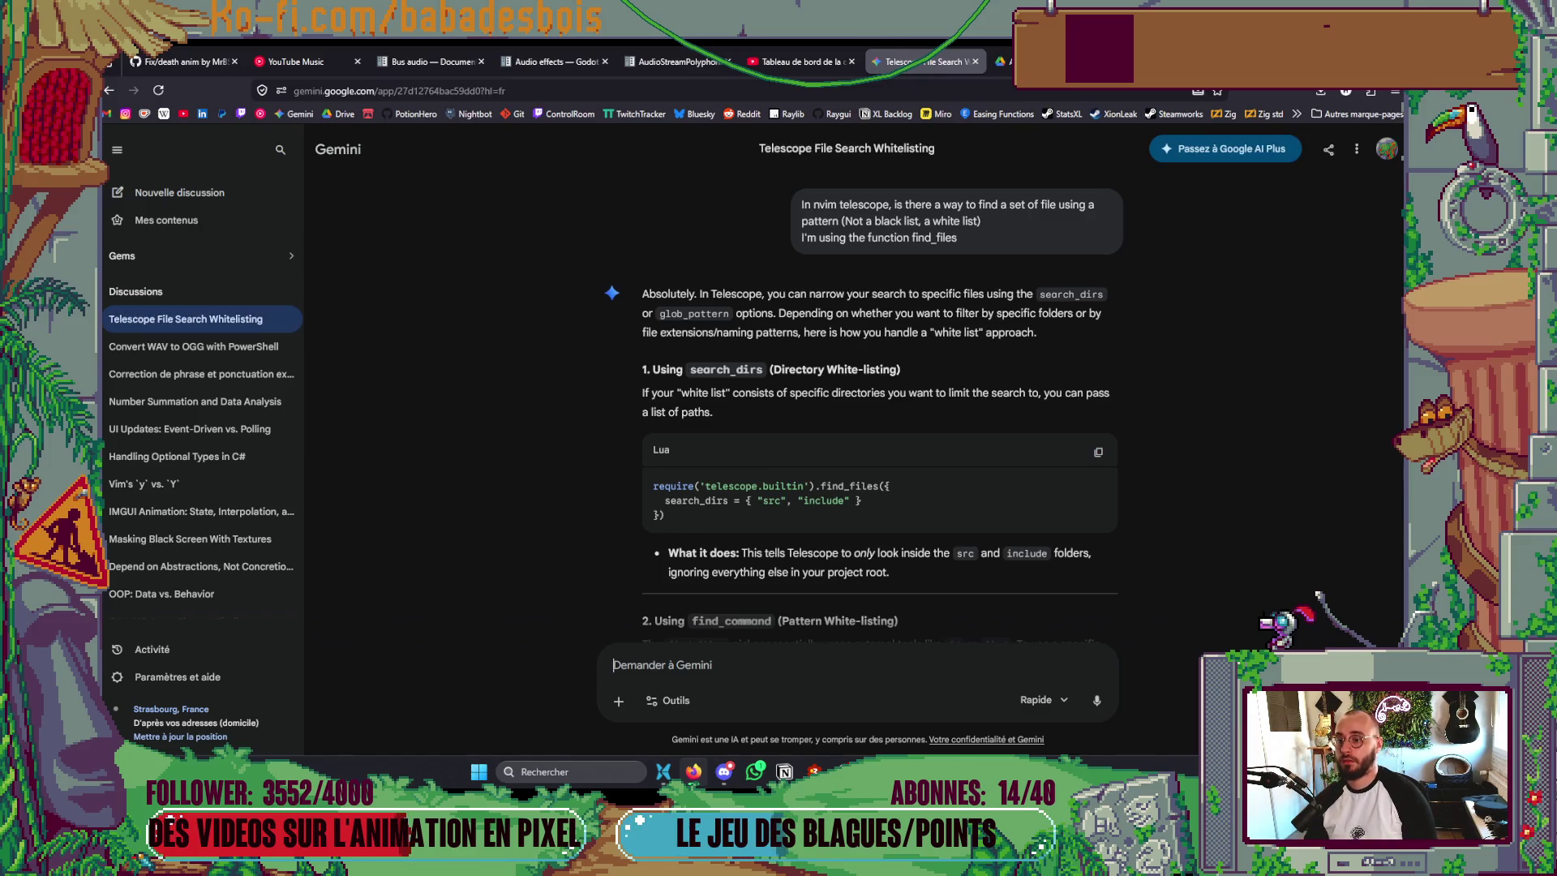
- Scroll to Gemini's fd -g find_command example, select that line, and return to Neovim
scroll(902, 598, "down", 4)
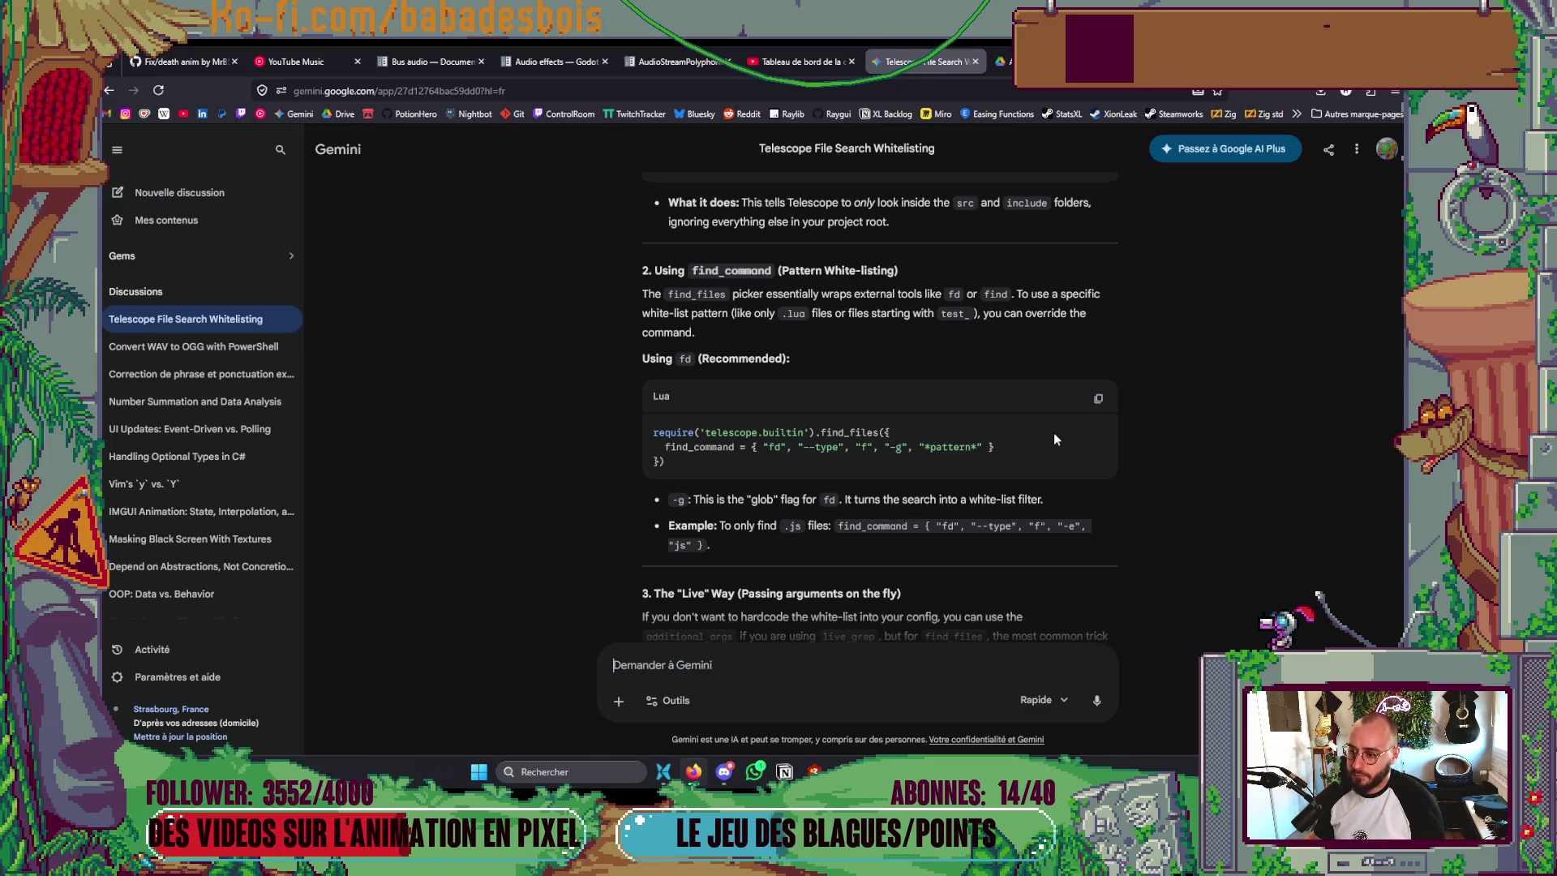
left_click_drag(1036, 449, 772, 416)
left_click_drag(679, 433, 666, 446)
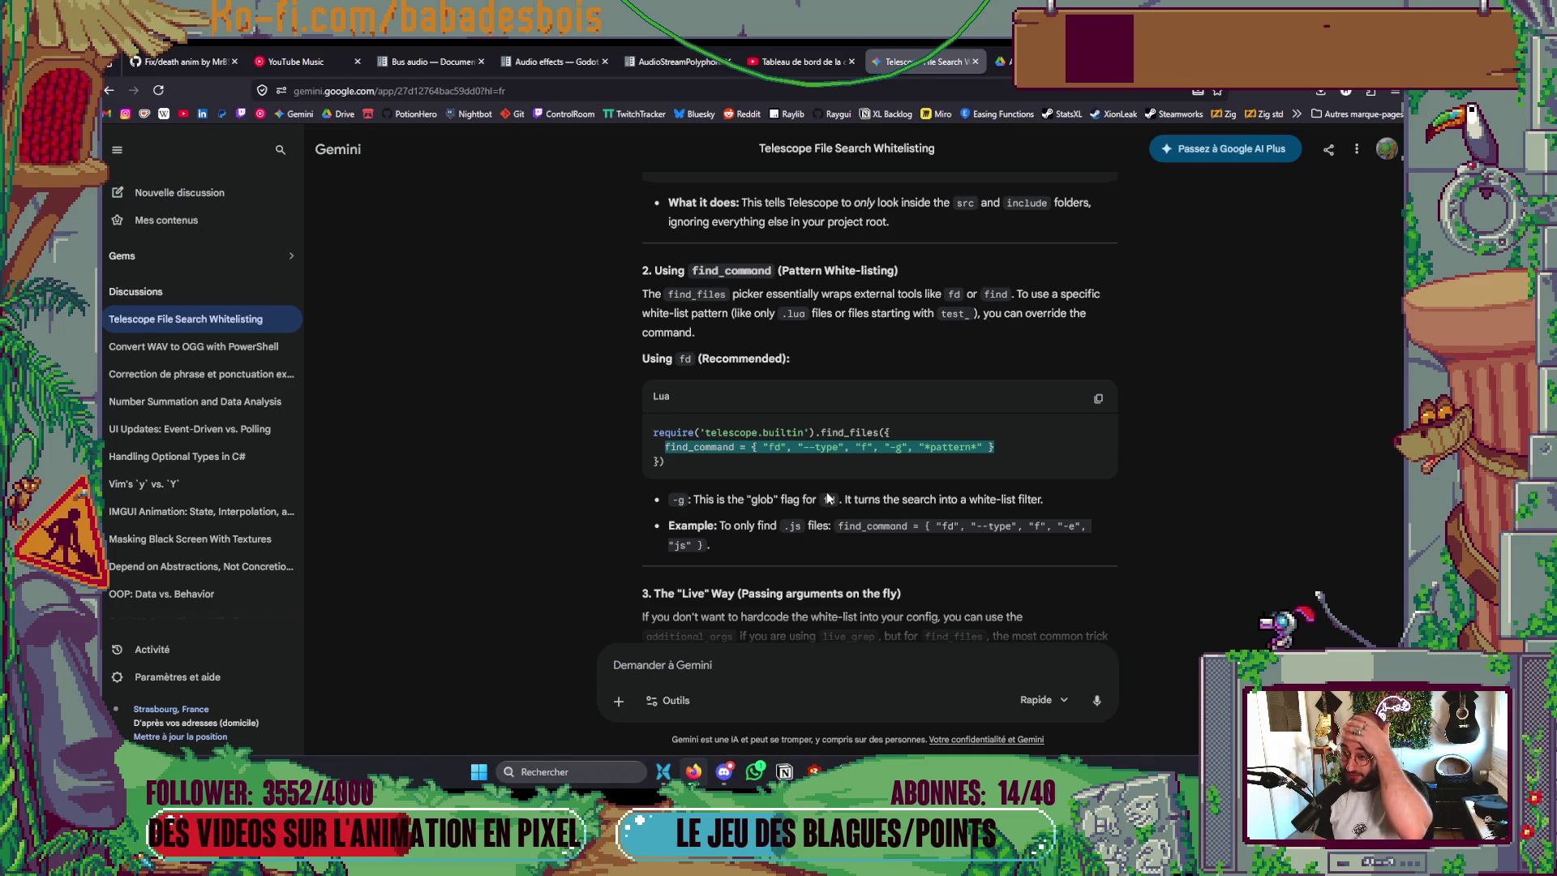
key("alt+Tab")
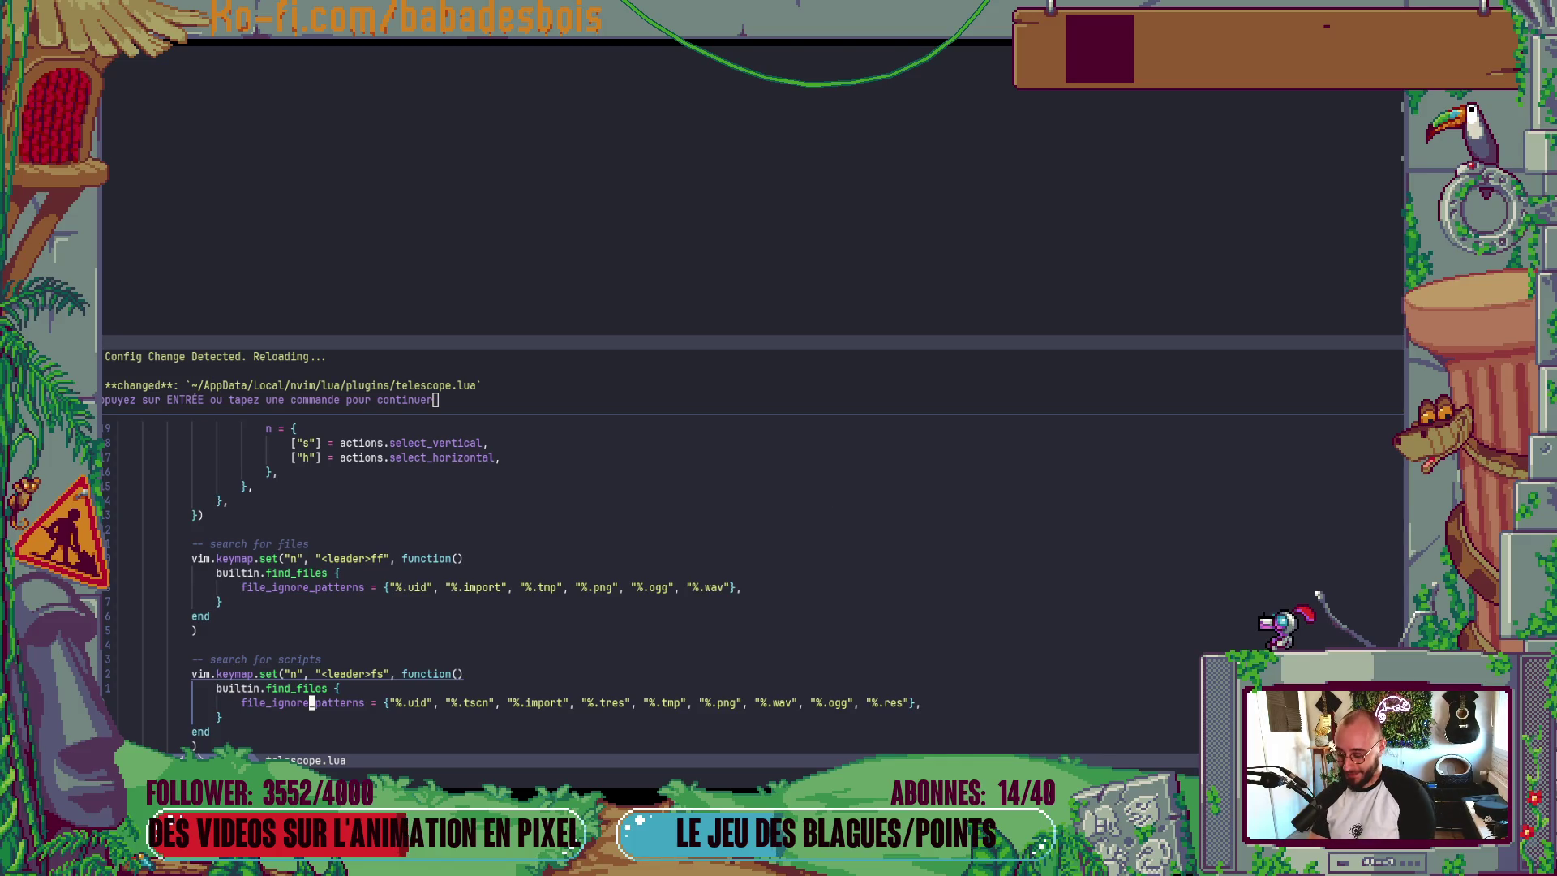
- Undo the stray blank line opened above the ignore patterns in telescope.lua
key("$")
key("h")
key("h")
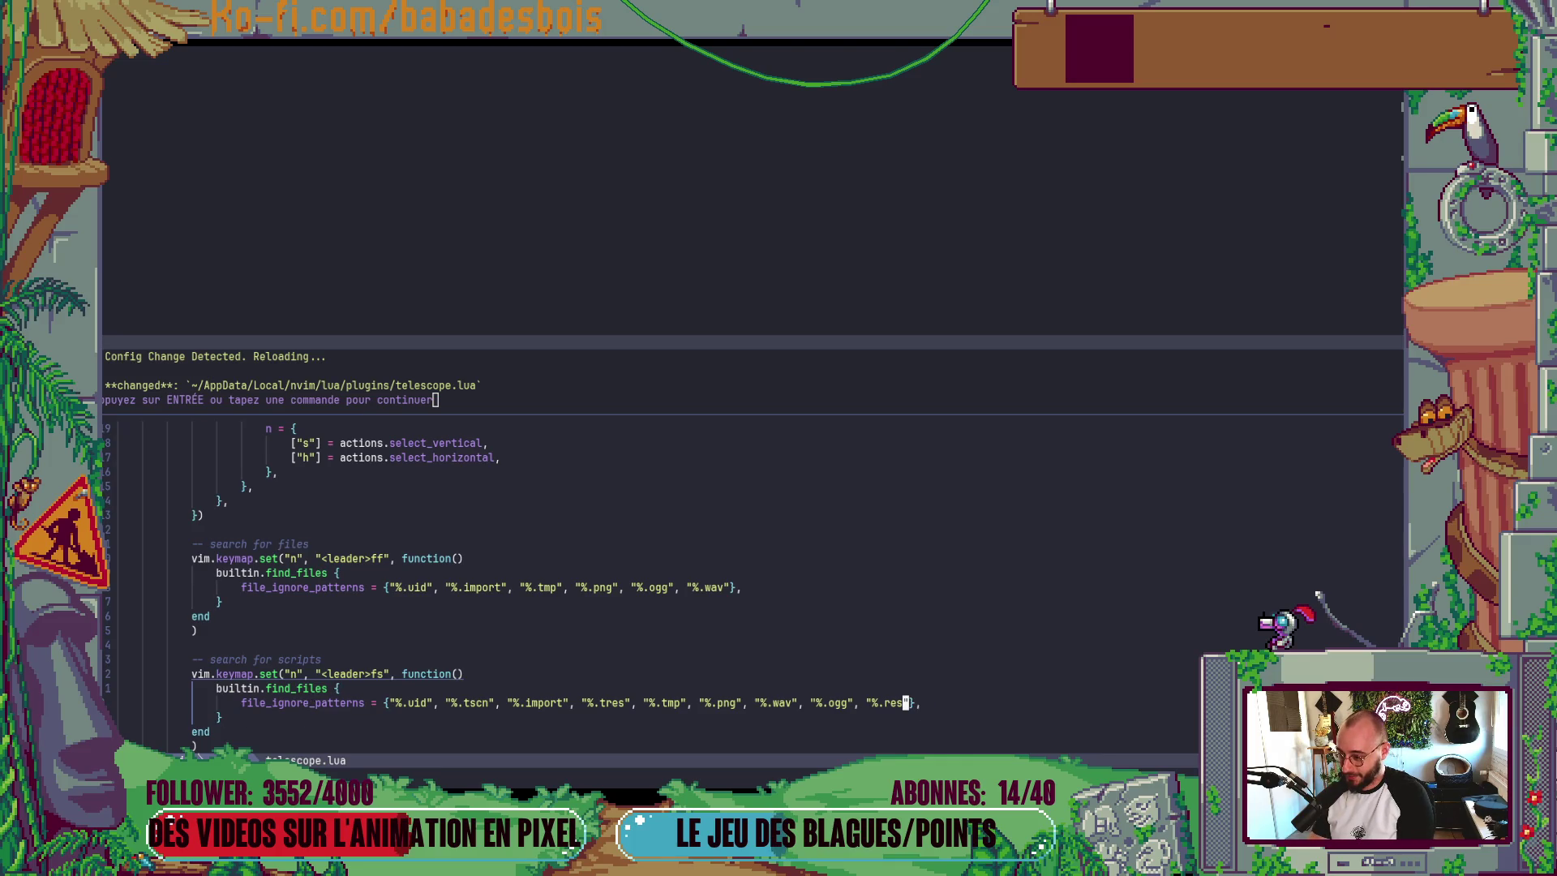
key("O")
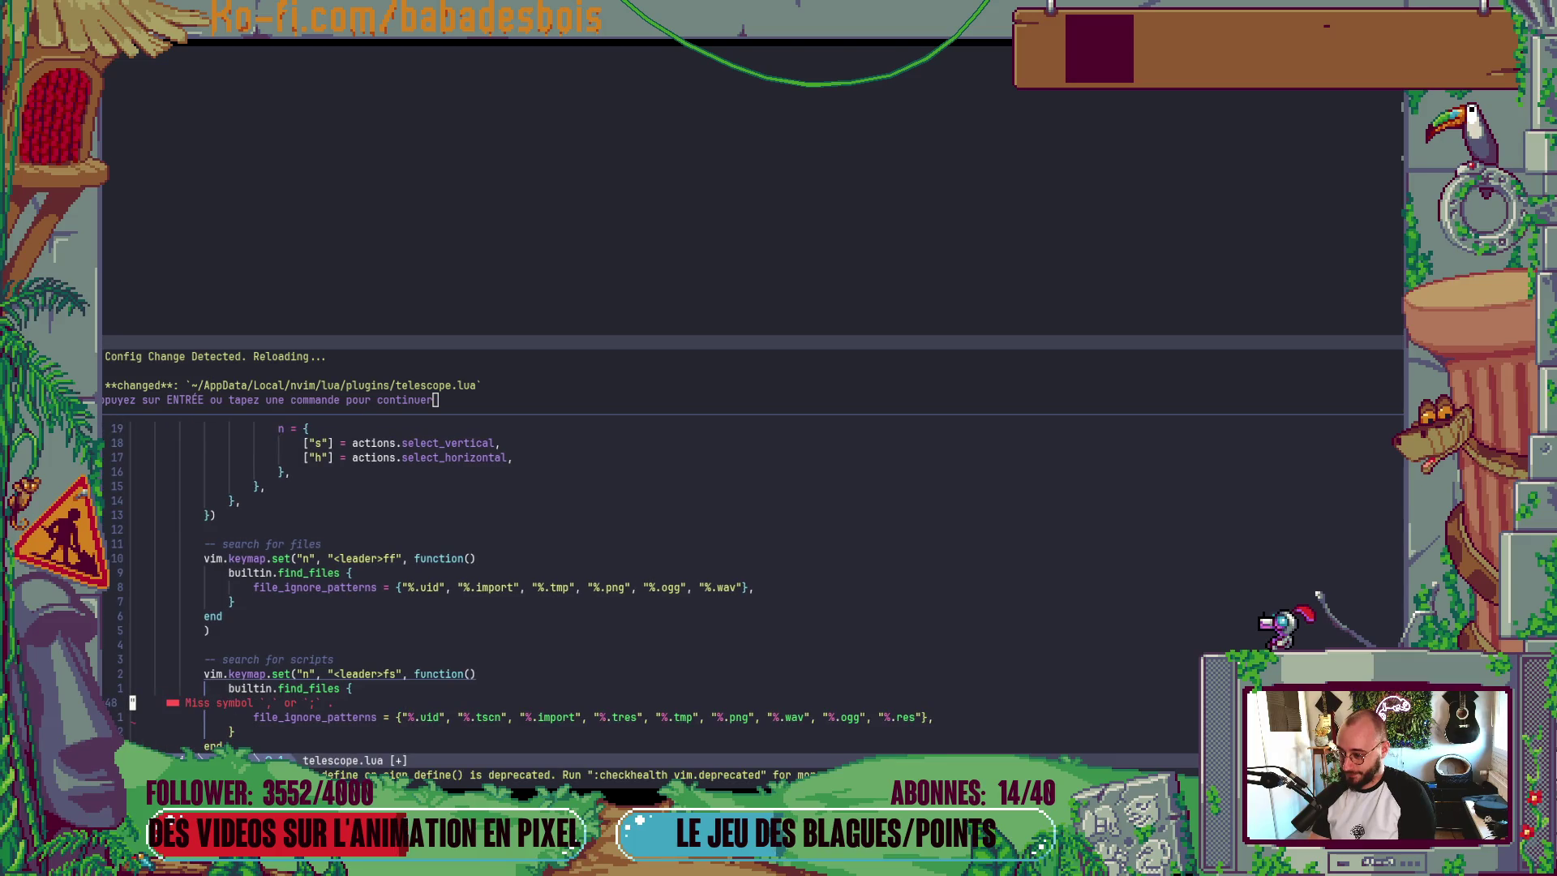
key("Escape")
key("u")
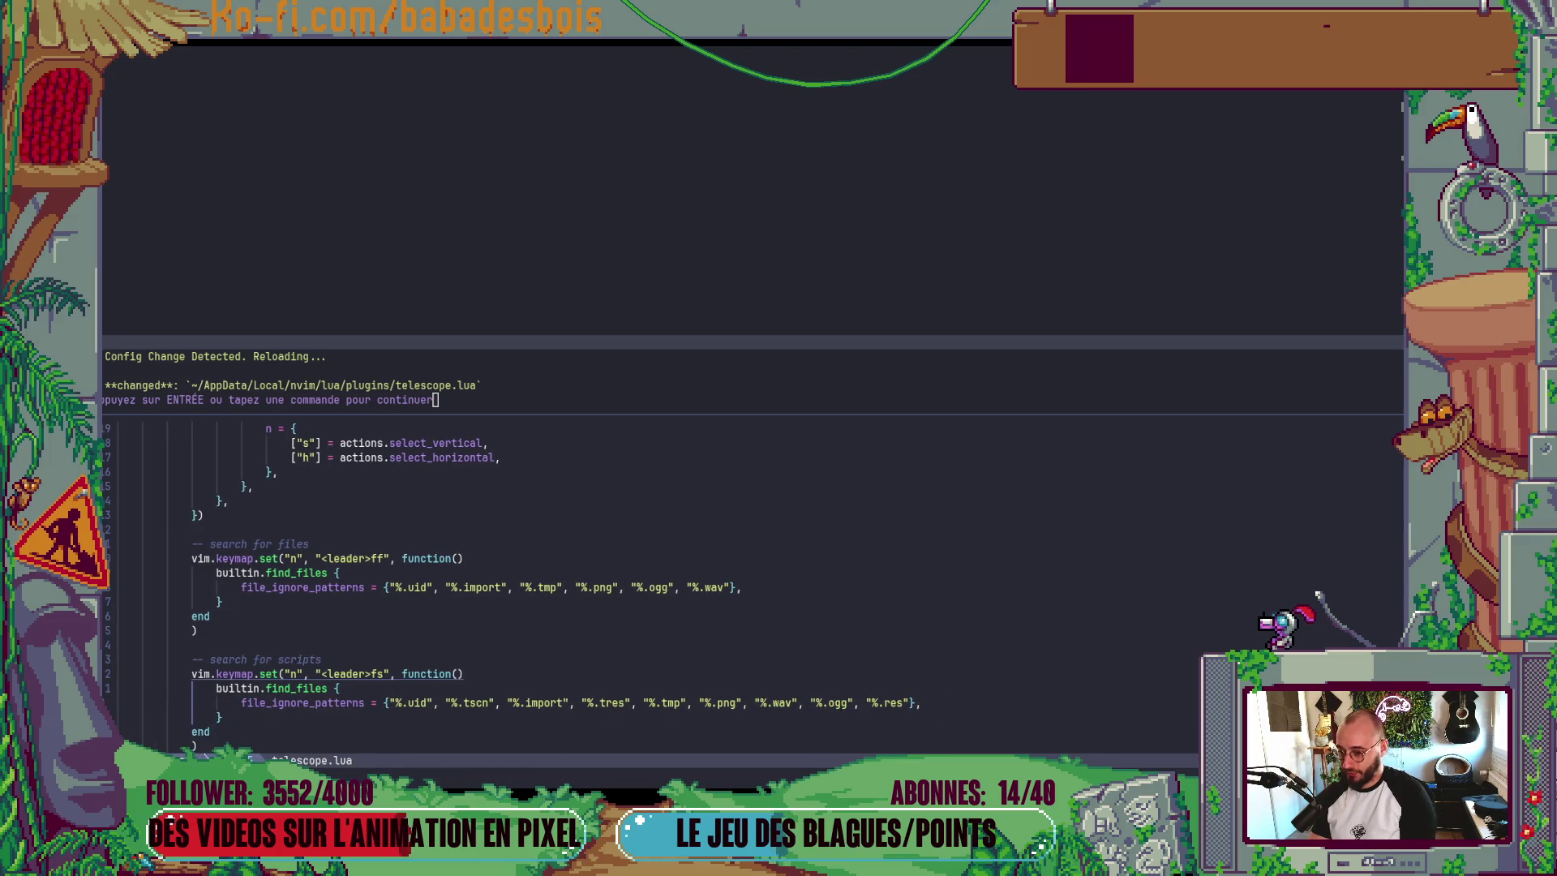
- Dismiss the config reload message, then switch through the windows to Godot
key("alt+Tab")
key("alt+Tab")
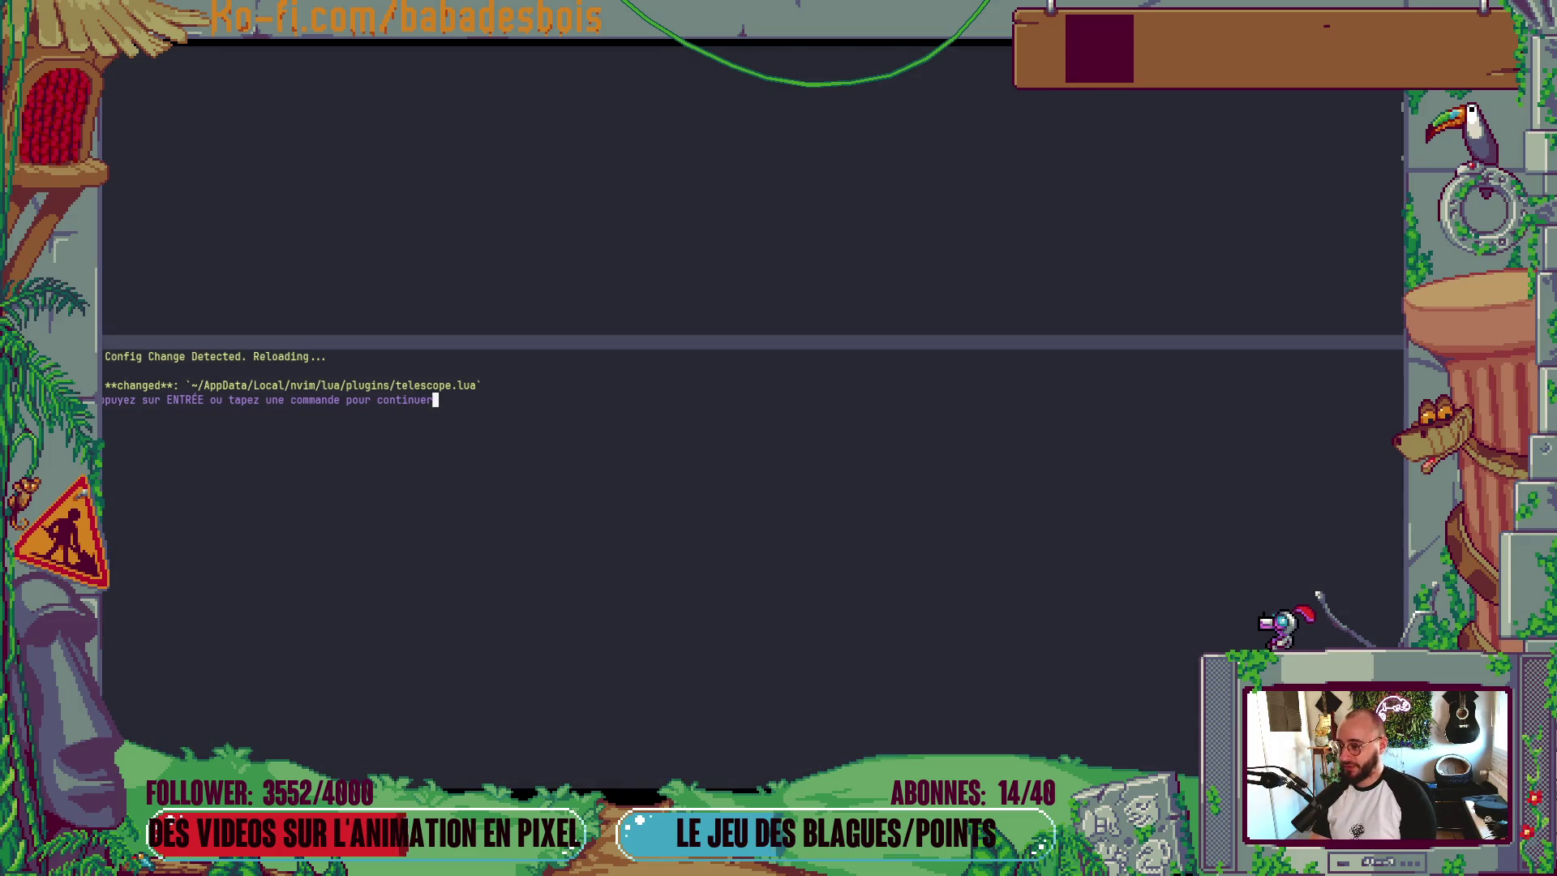
key("Return")
key("alt+Tab")
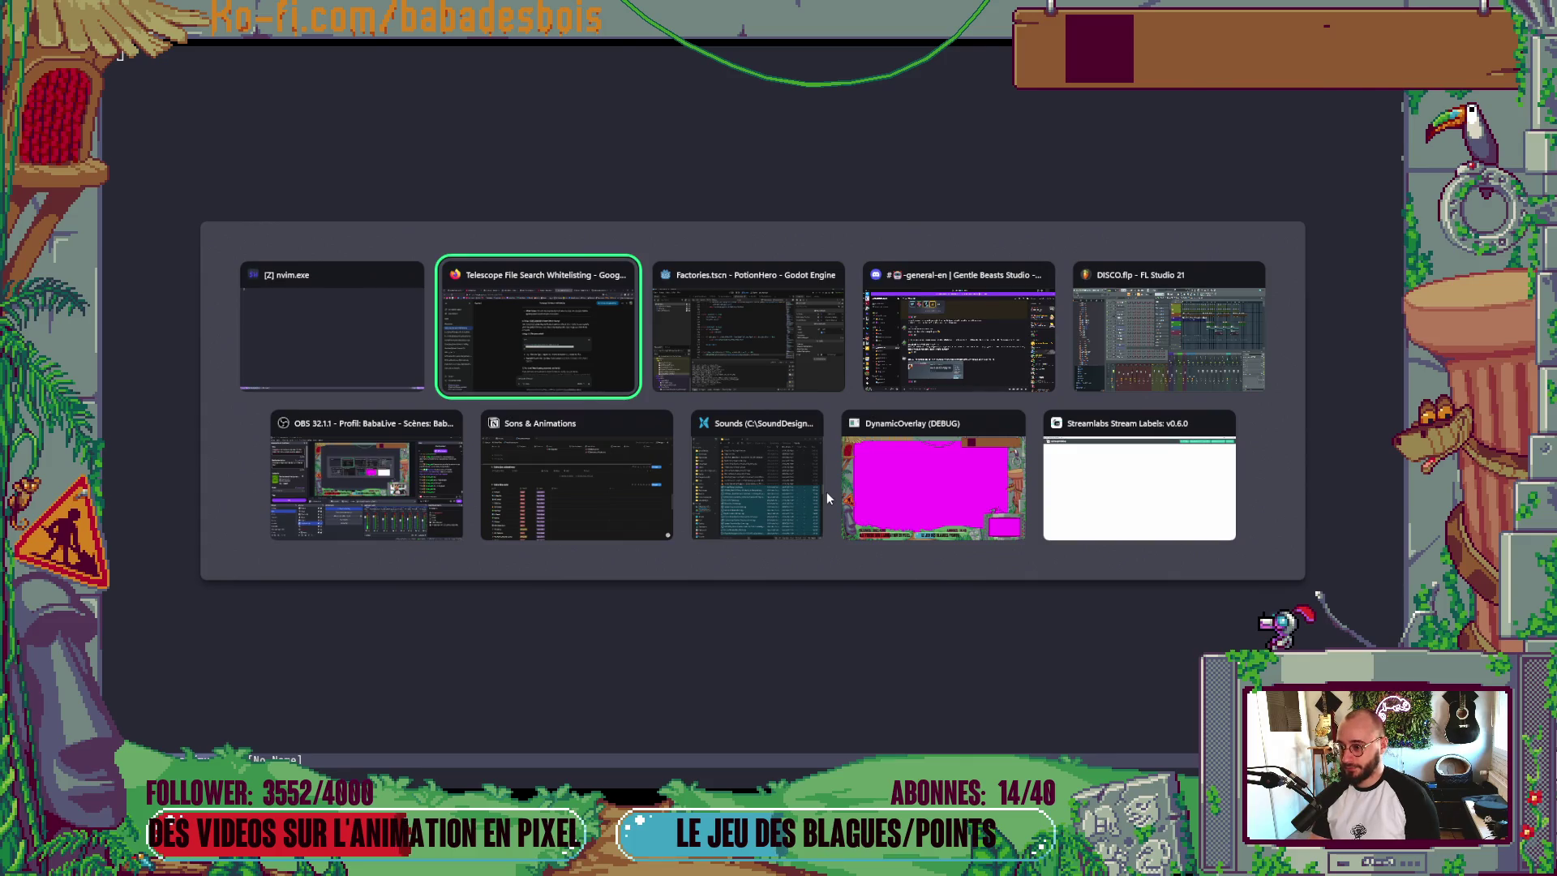
key("alt+Tab")
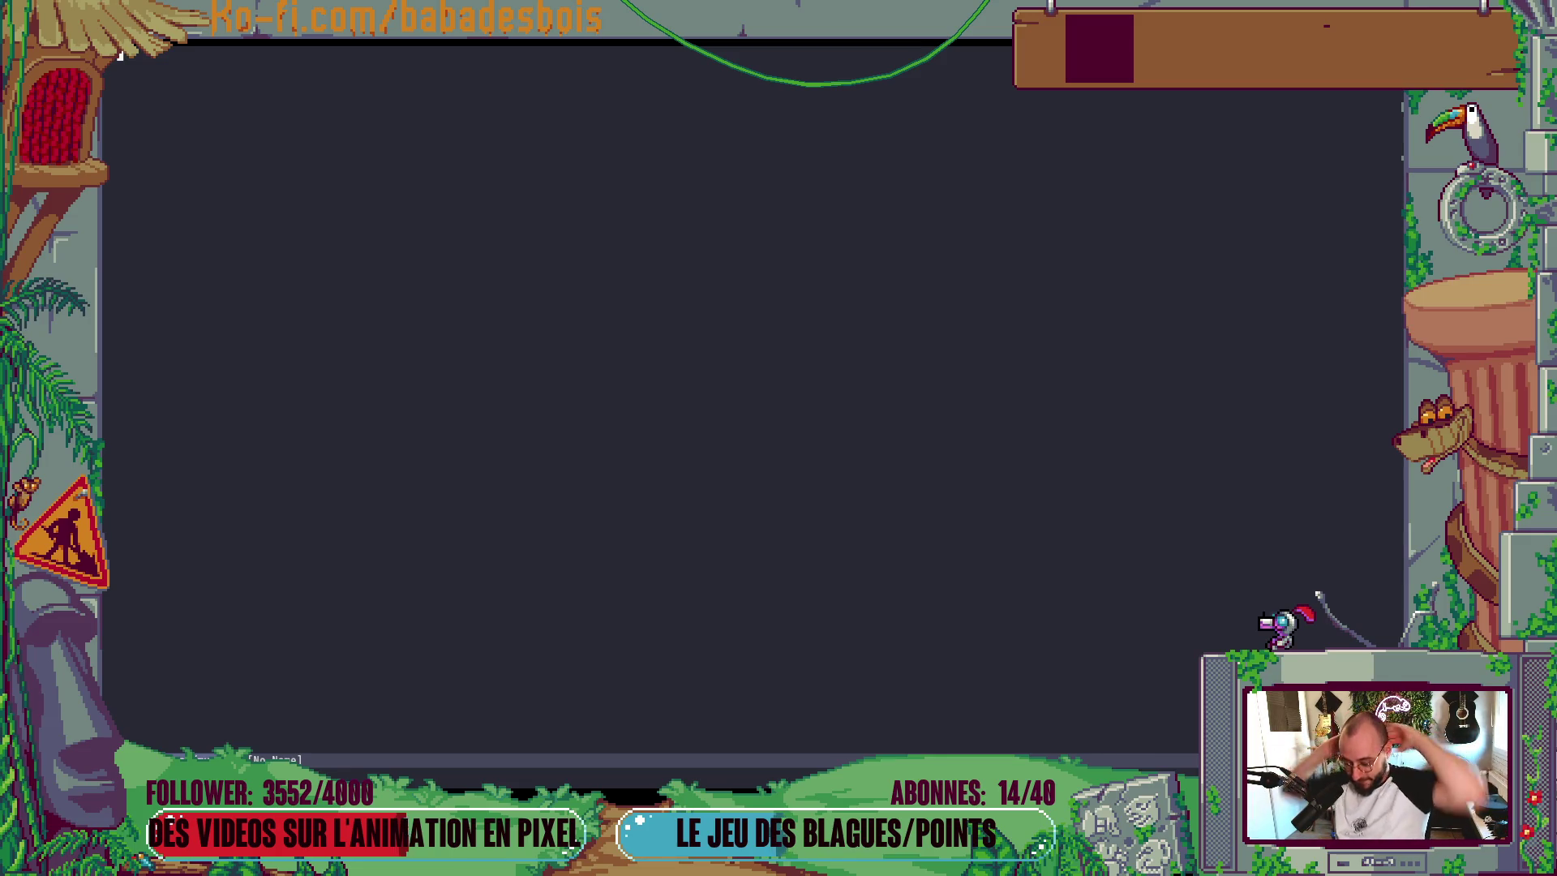
key("alt+Tab")
key("alt+Tab")
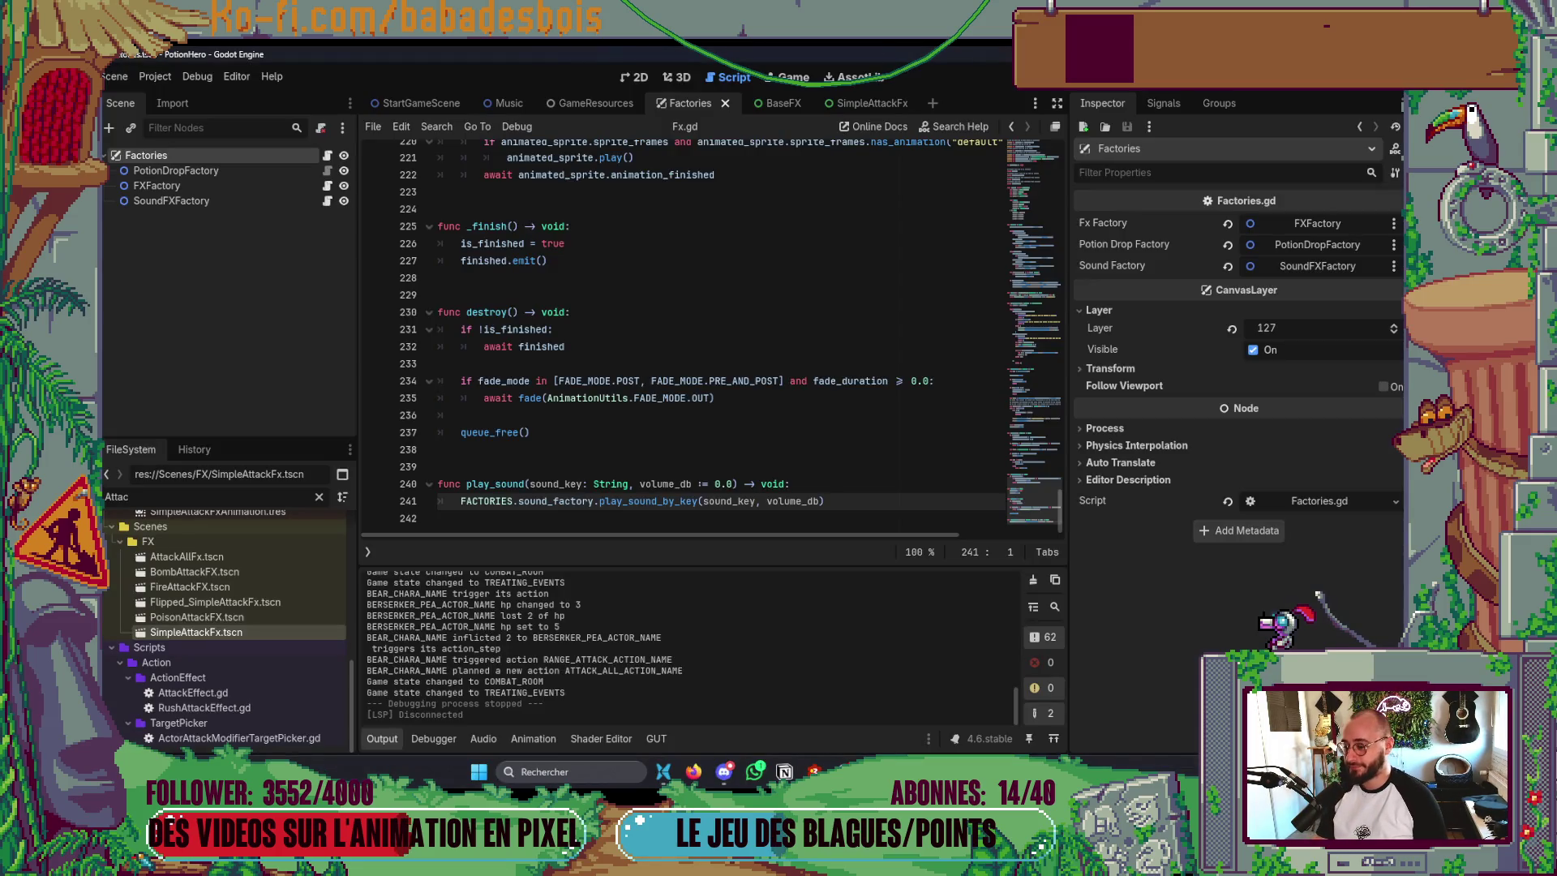
- Collapse Godot's Output panel and show the Factories scene in the 2D view
left_click(381, 742)
left_click(619, 81)
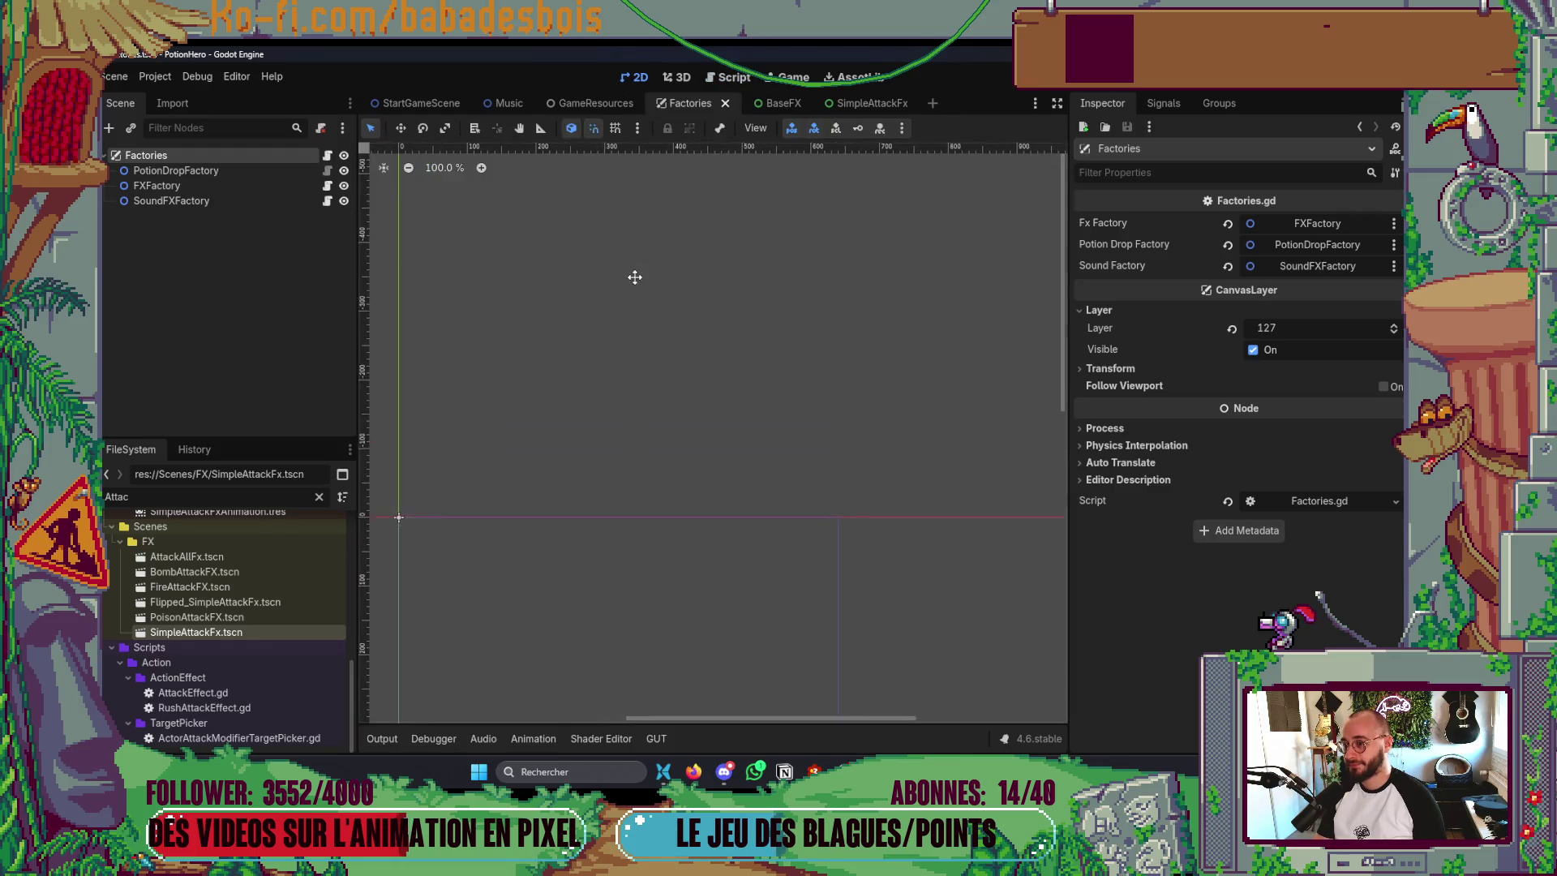
key("alt+Tab")
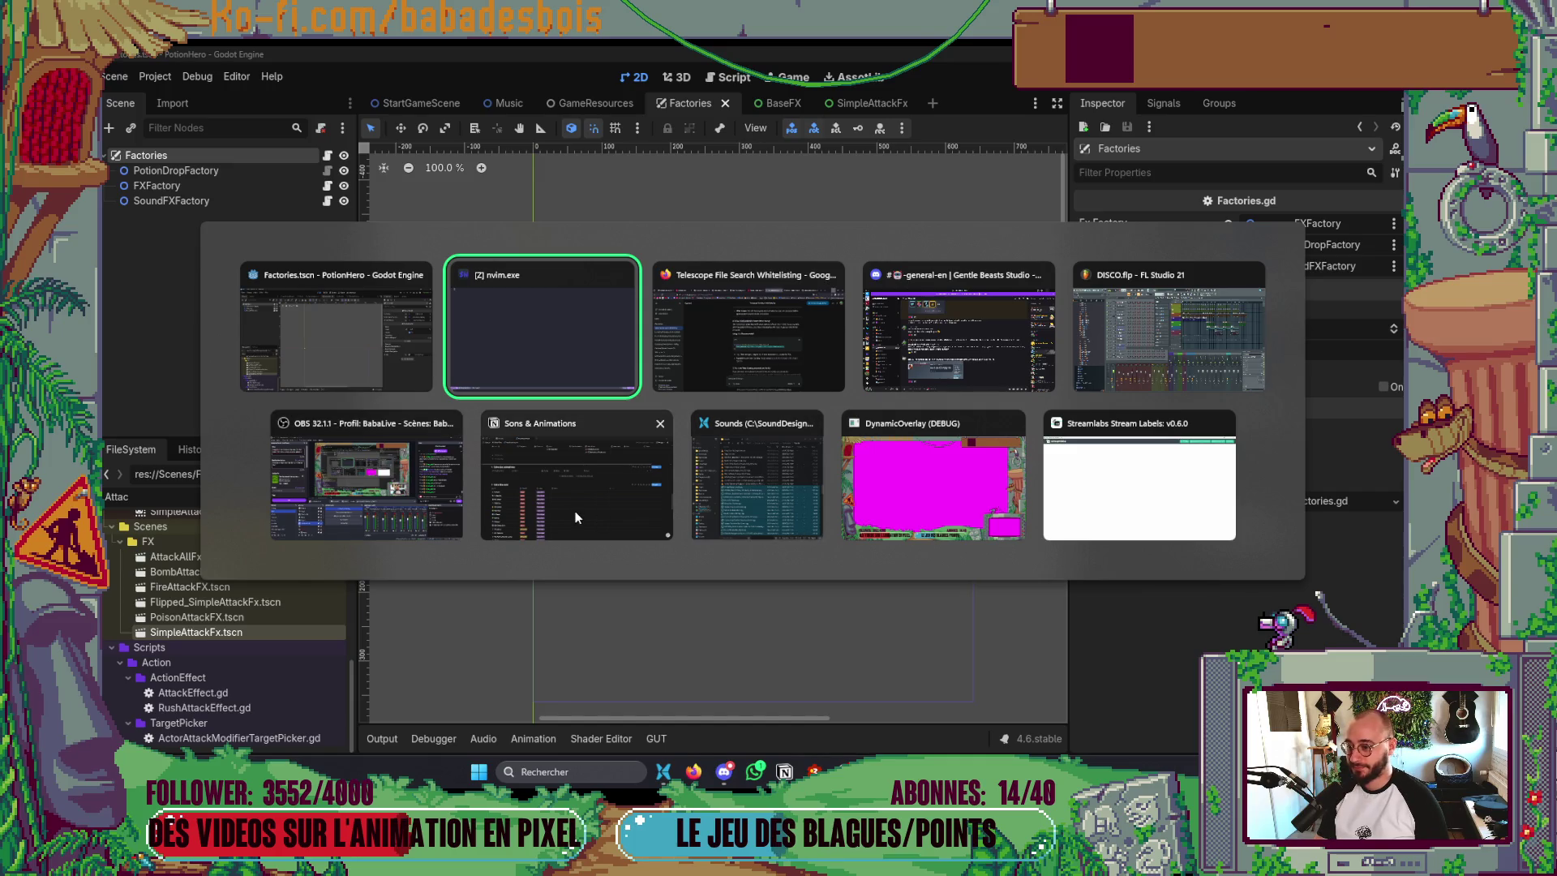
- Open the YouTube Music library and play the Furi (Original Game Soundtrack) album
left_click(806, 392)
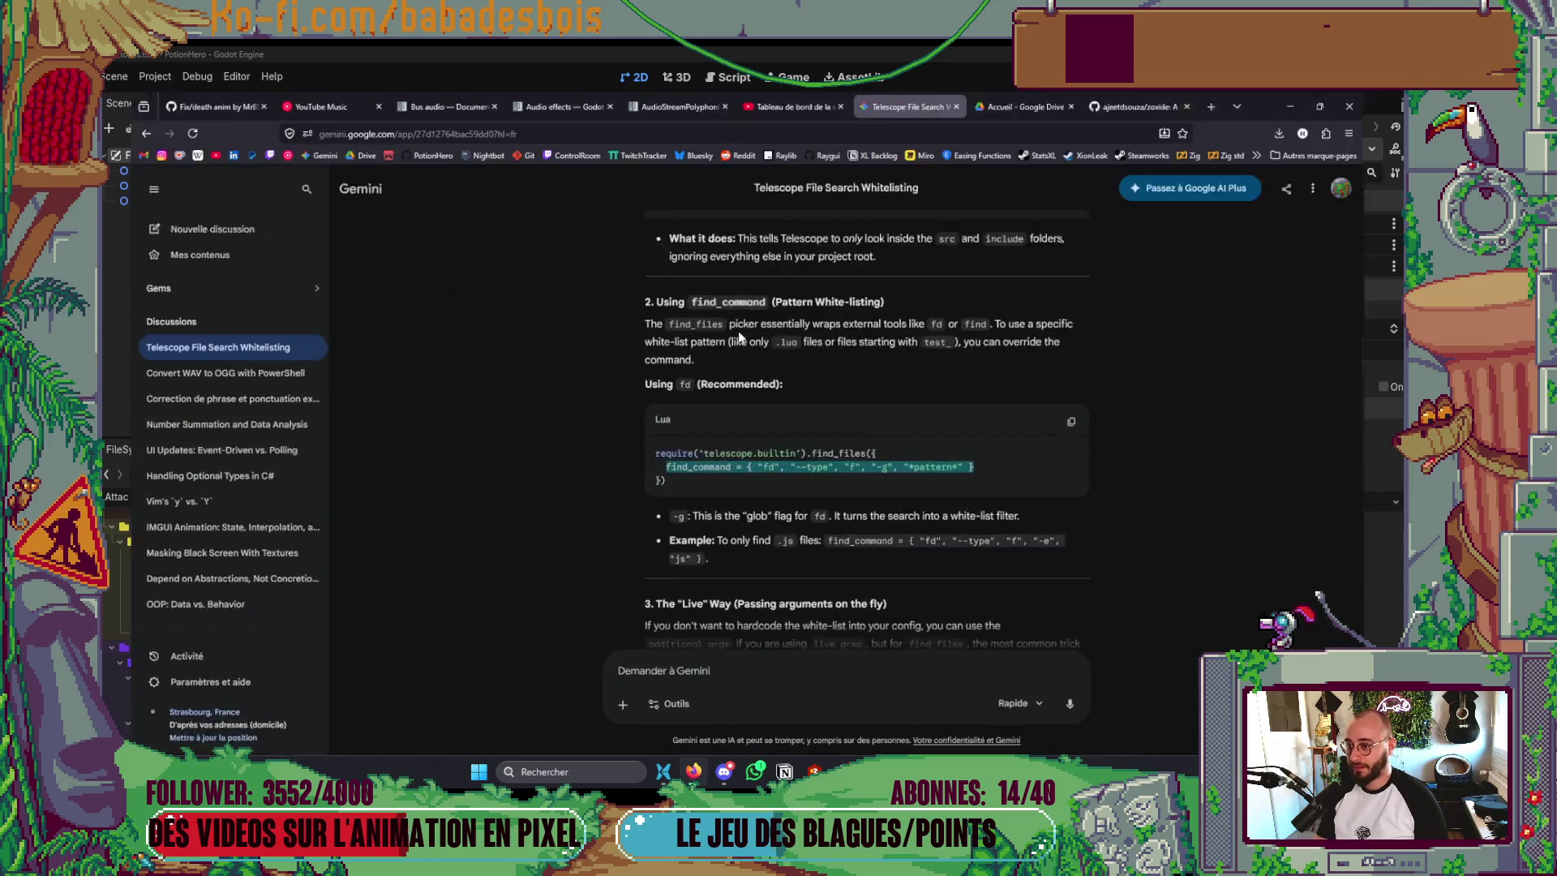
left_click(260, 60)
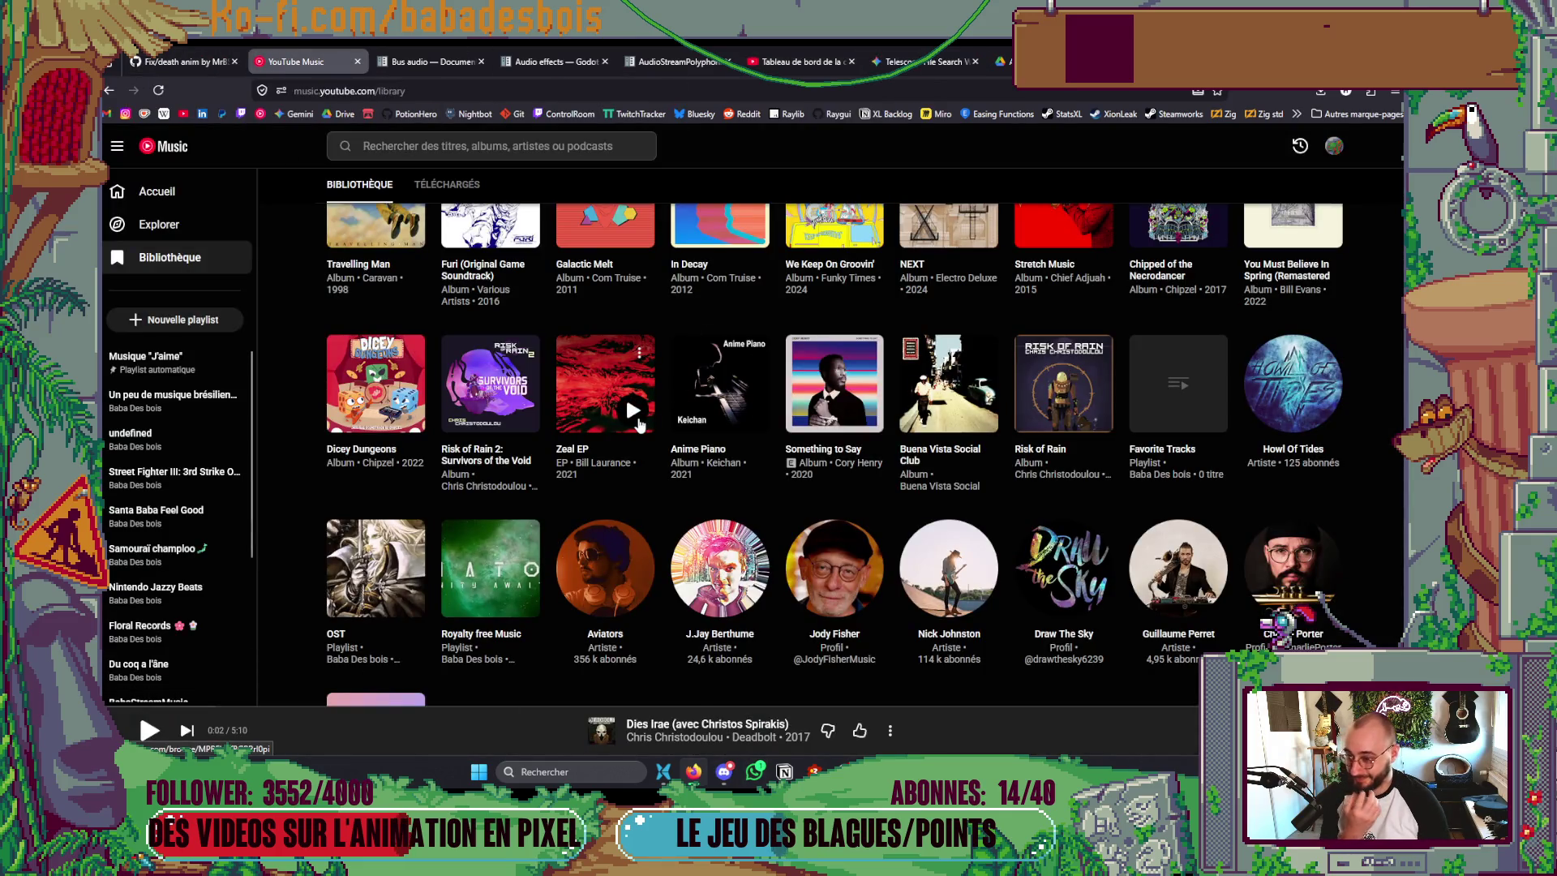
mouse_move(848, 420)
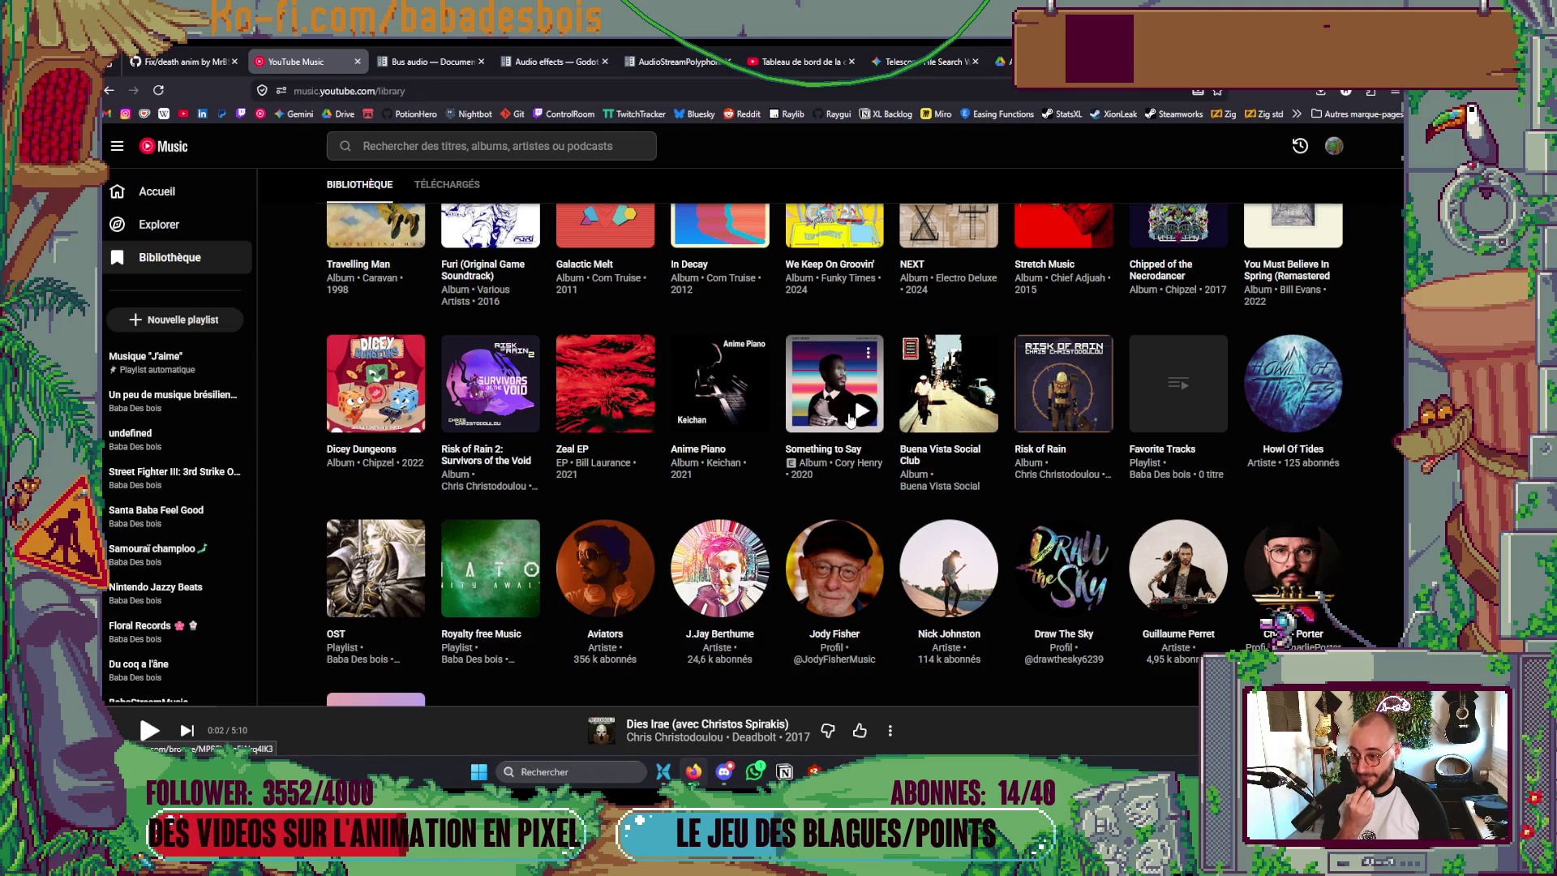
scroll(1228, 498, "down", 1)
scroll(1229, 499, "down", 2)
scroll(494, 276, "up", 4)
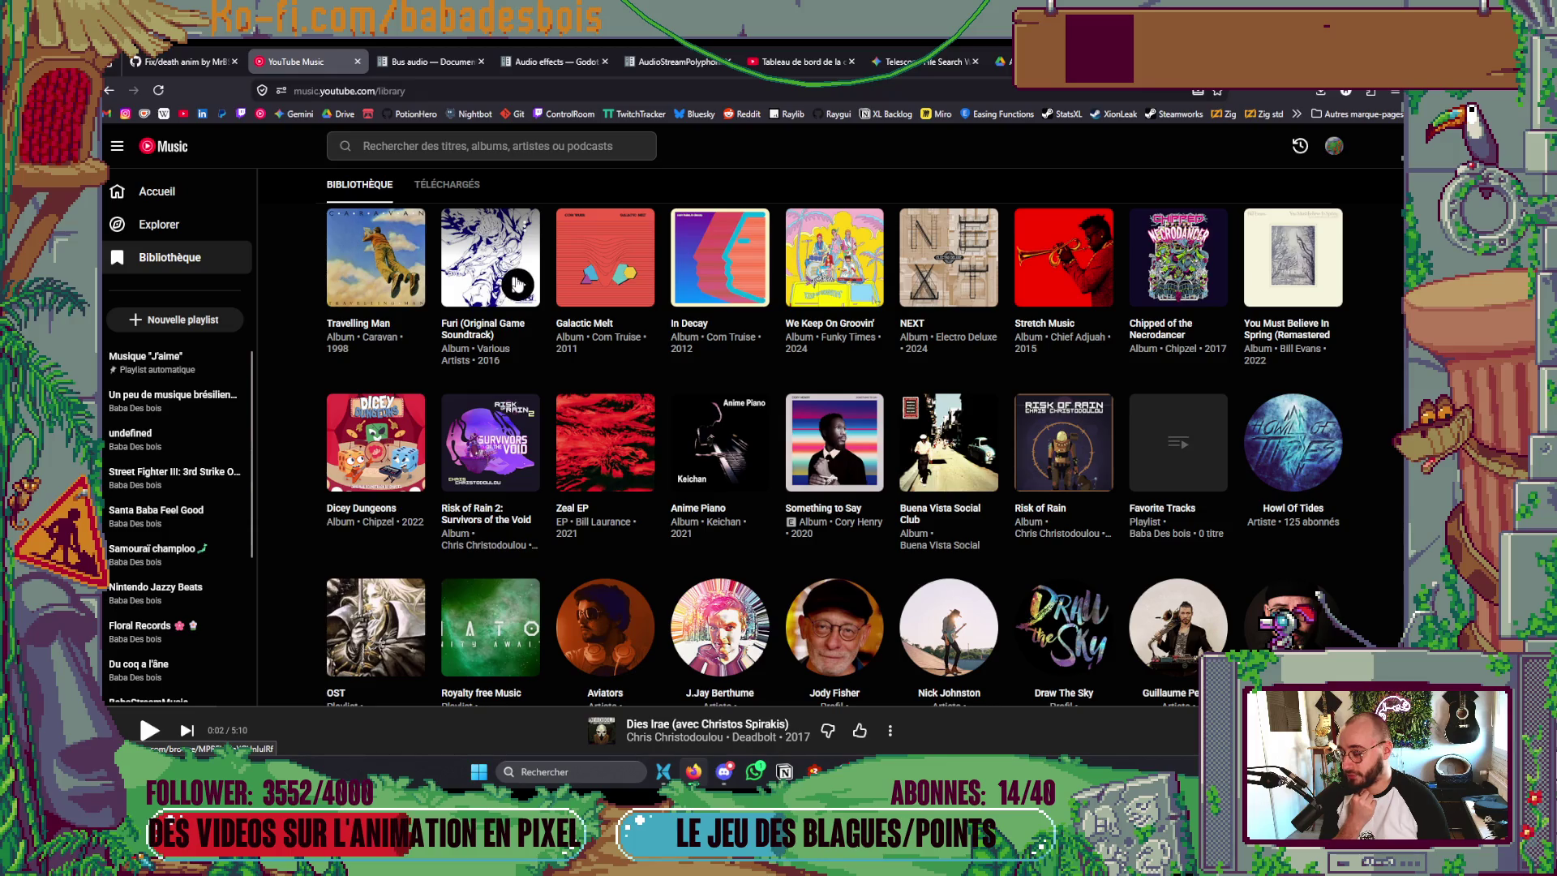
left_click(517, 284)
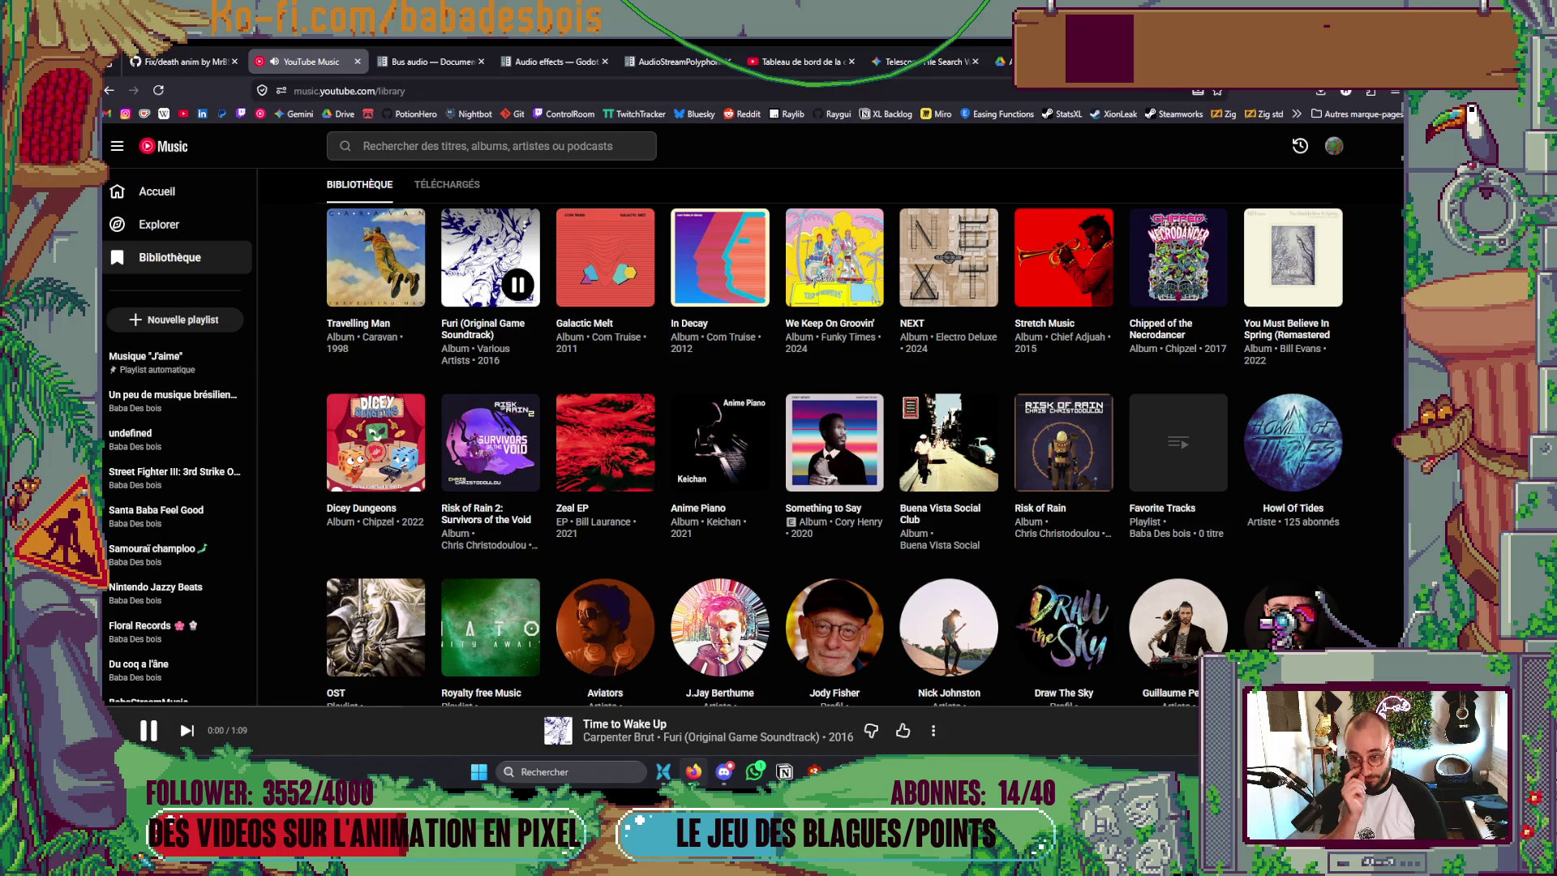
- Switch back to the Neovim terminal and dismiss the catppuccin.lua swap-file warning
key("alt+Tab")
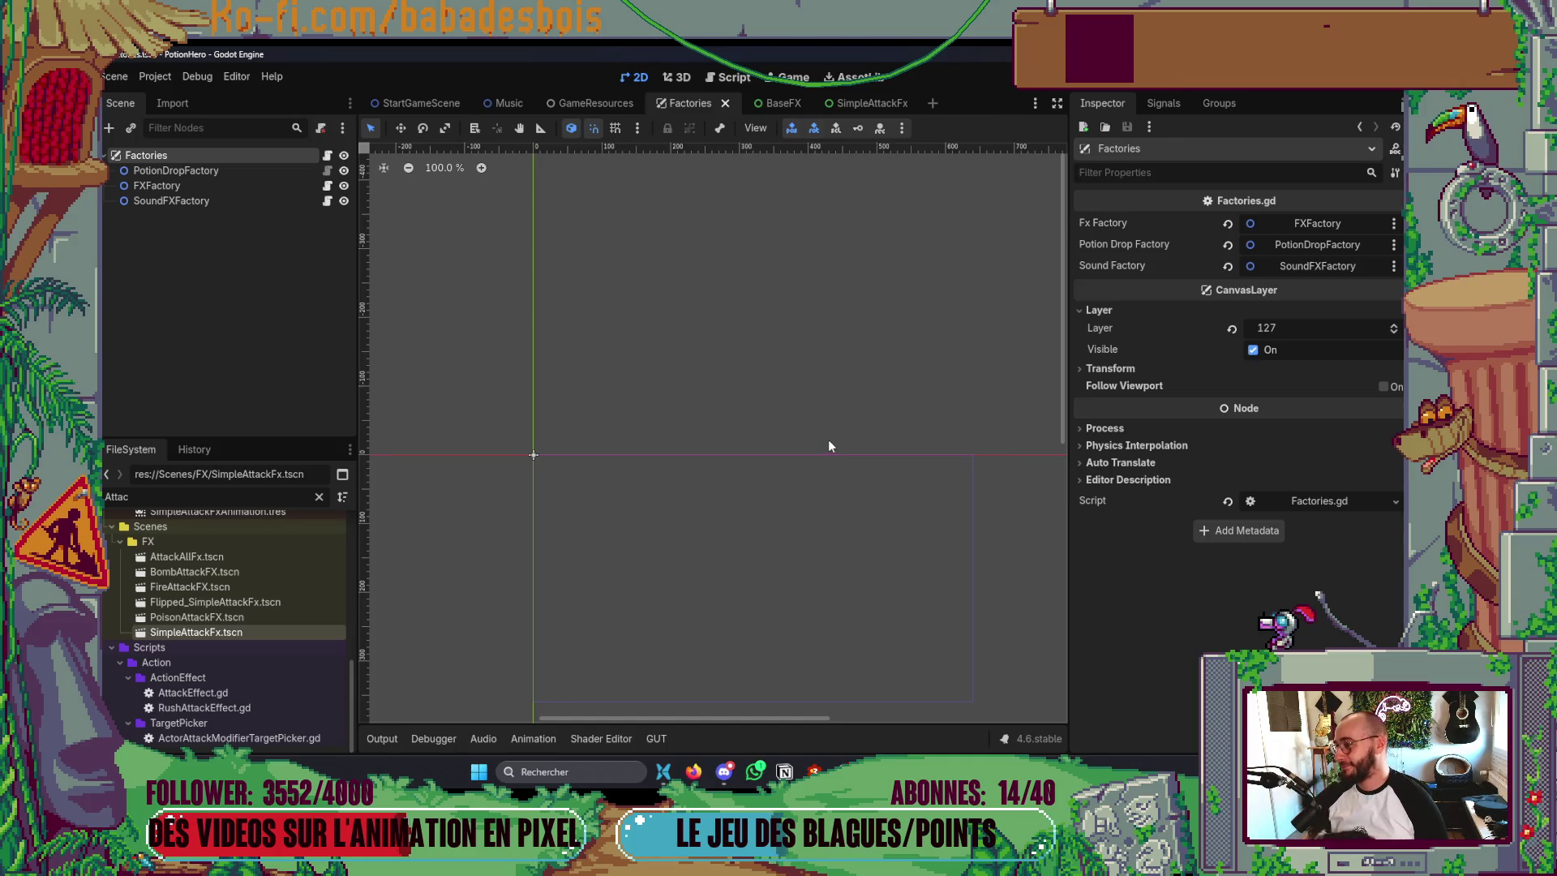
key("alt+Tab")
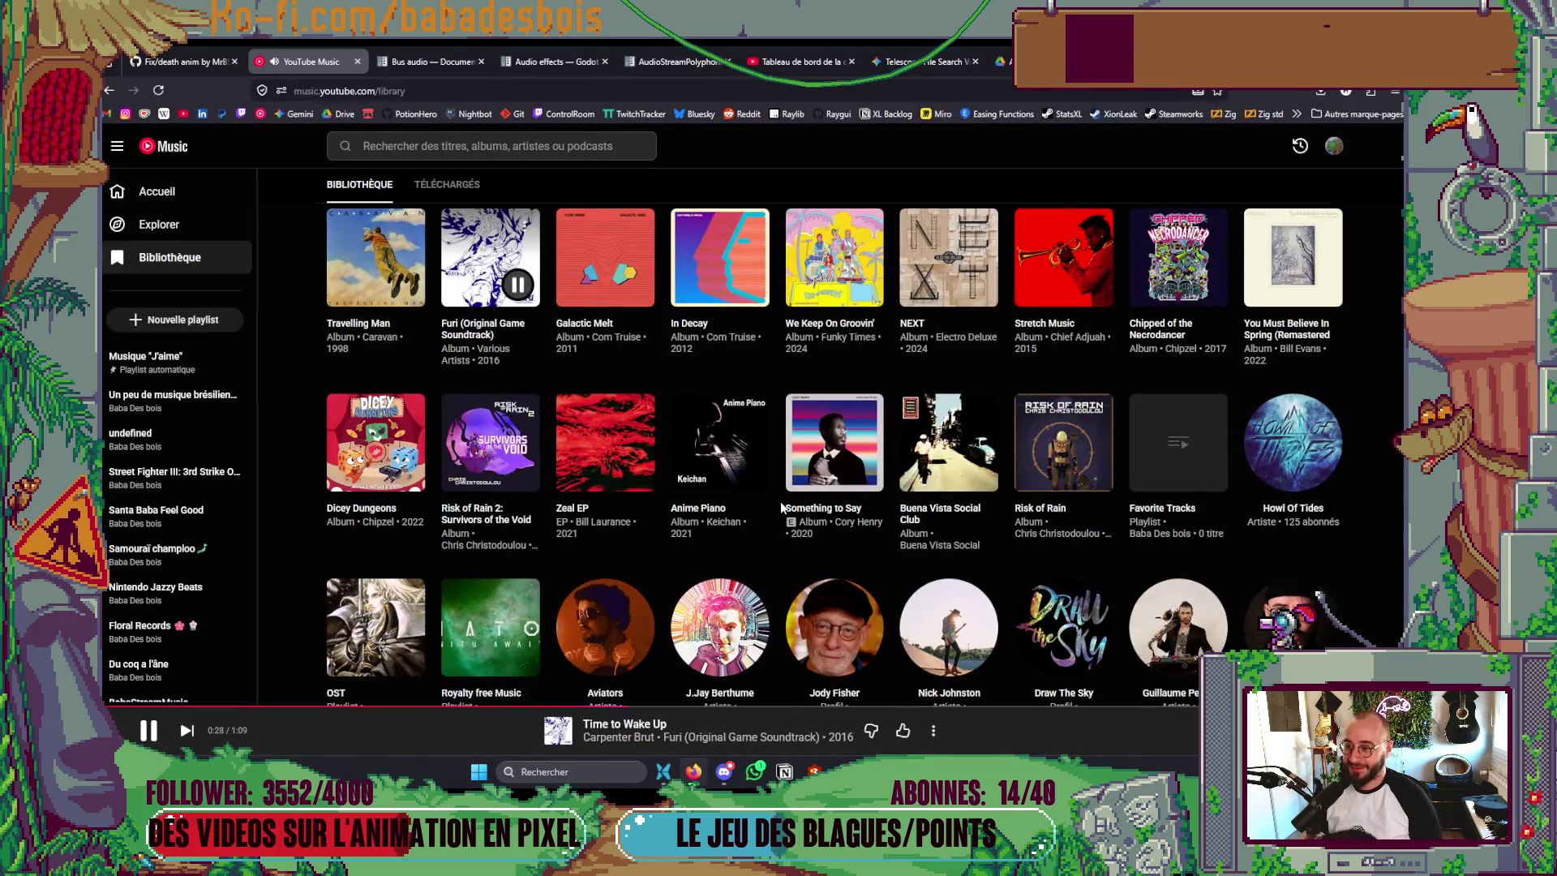
key("alt+Tab")
key("alt+Tab")
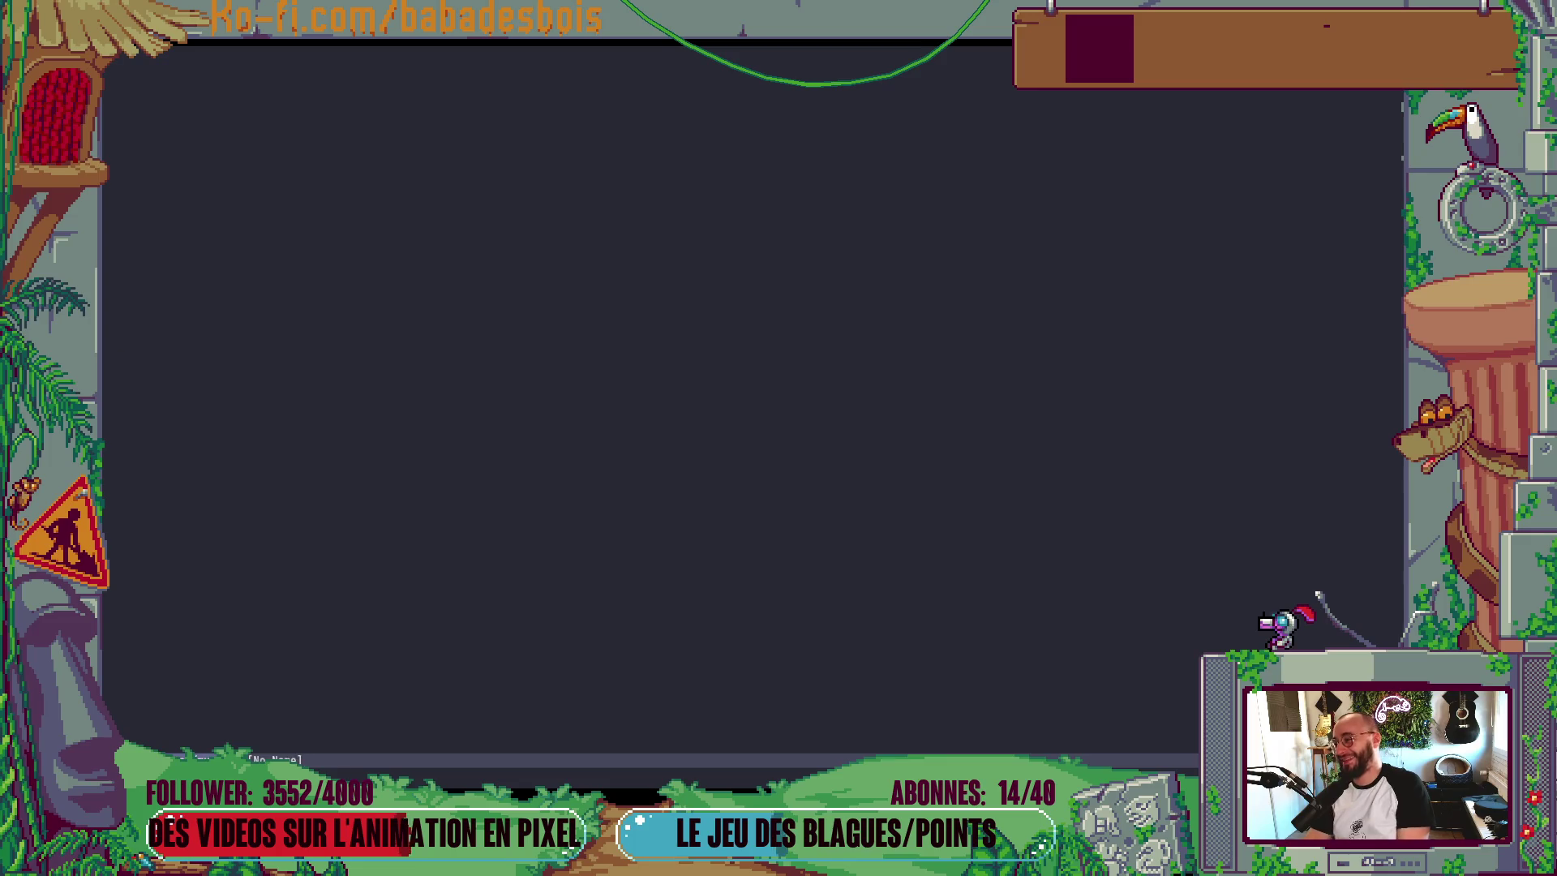
key("e")
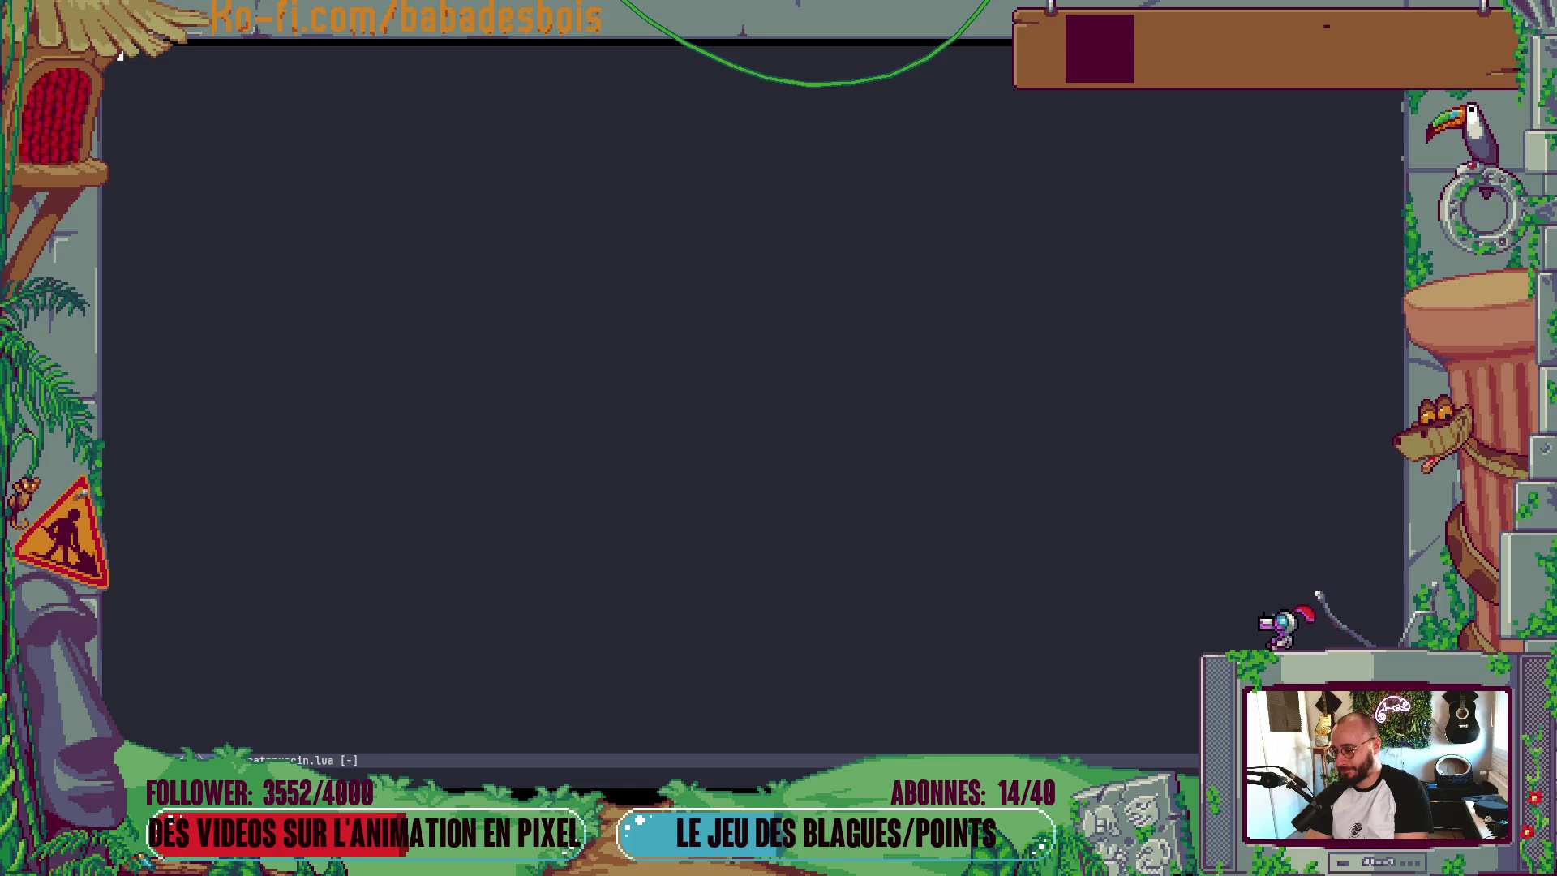
- Quit the catppuccin.lua buffer and Neovim, then jump to the PotionHero folder with z
type(":q")
key("Return")
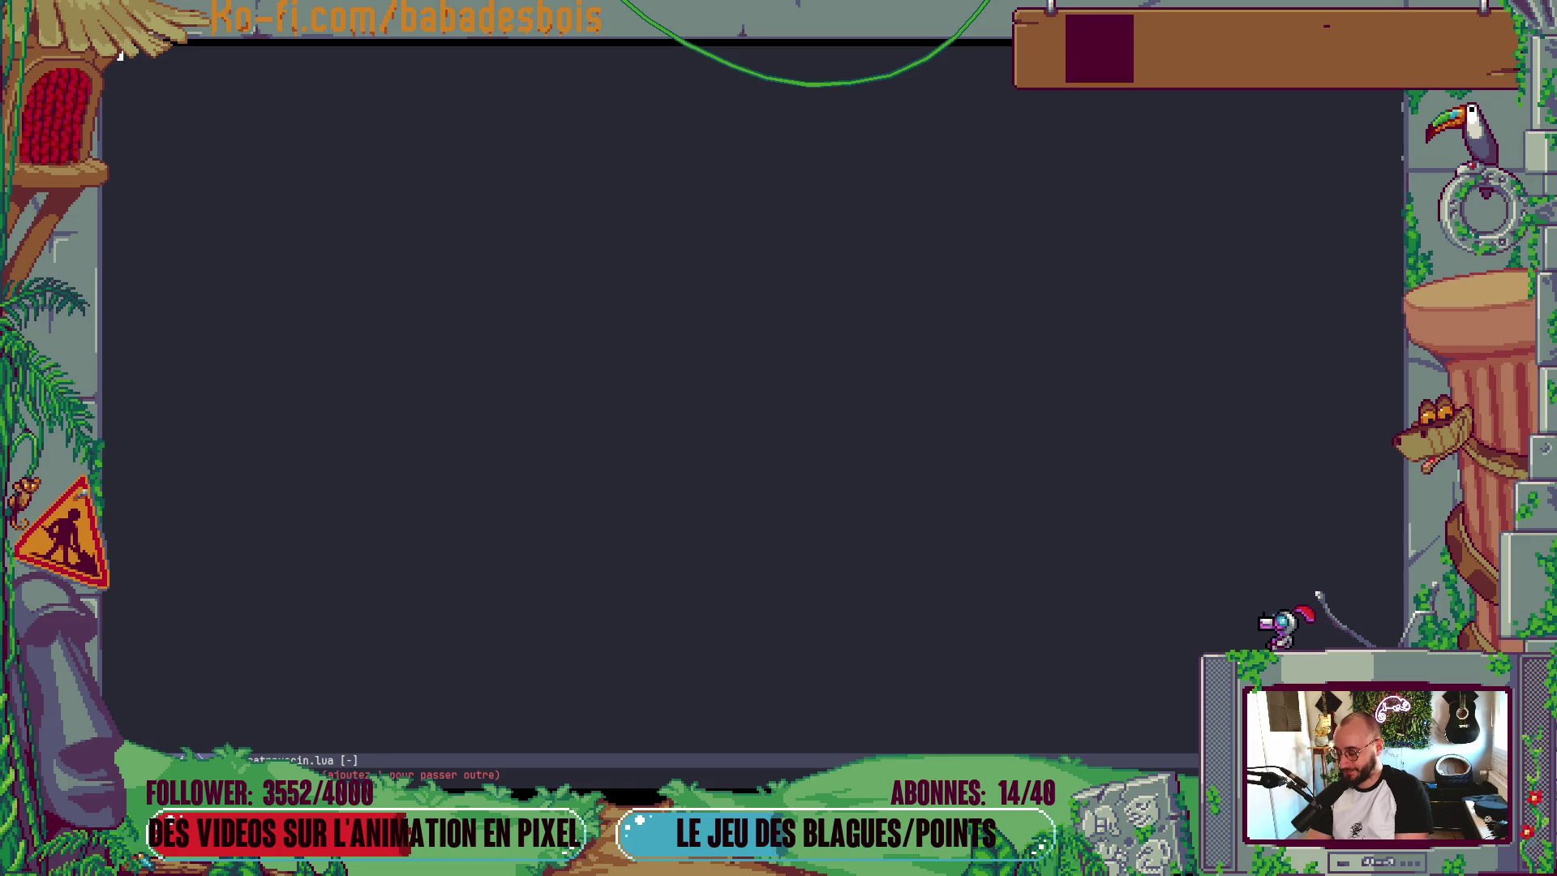
key("minus")
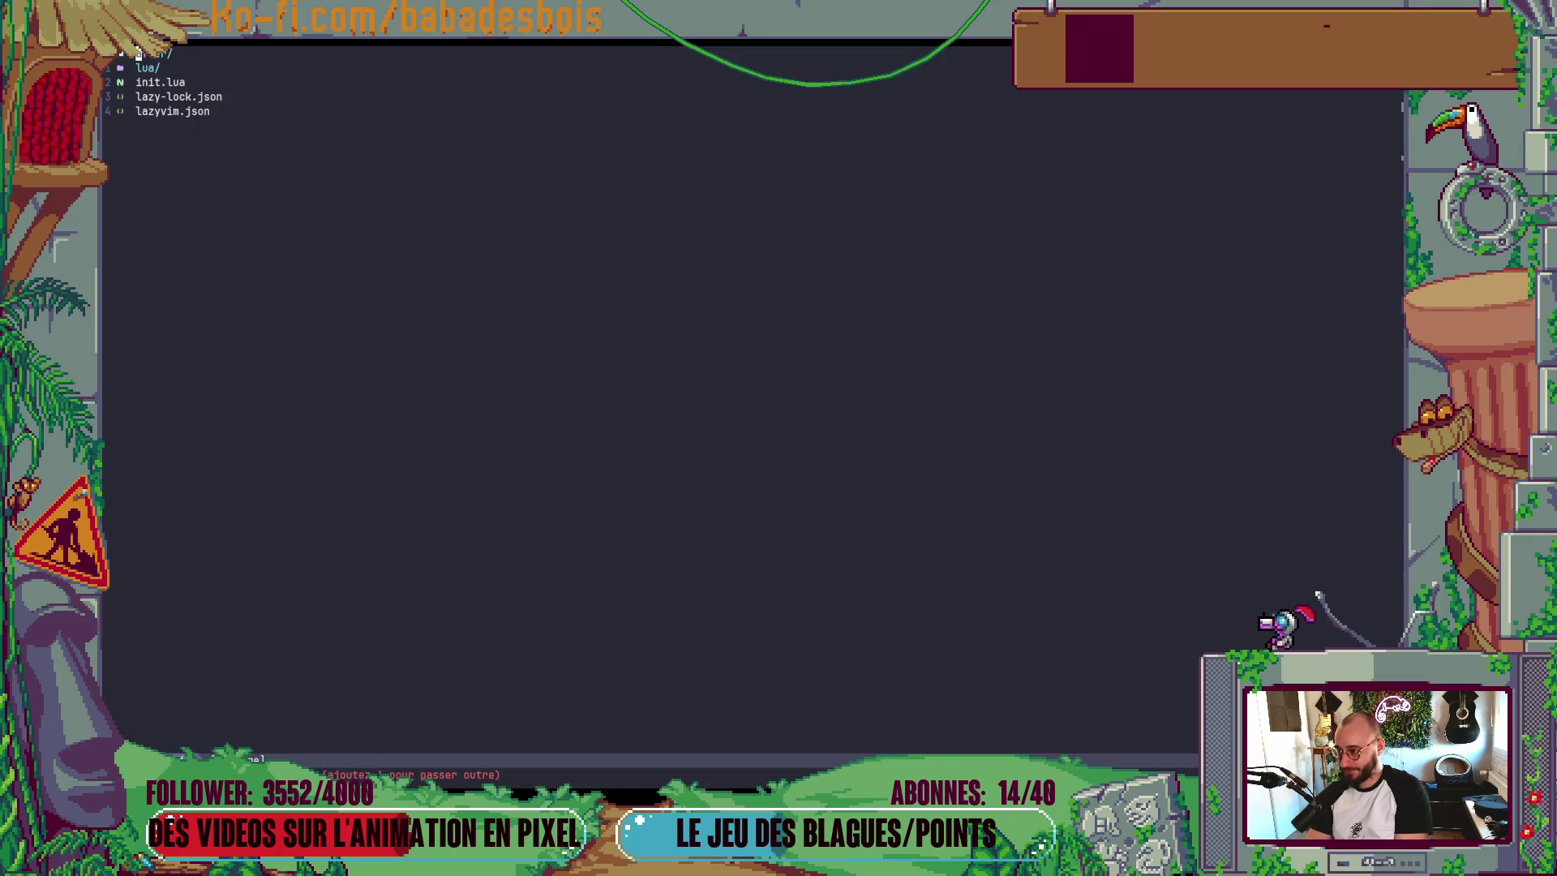
type(":q")
key("Return")
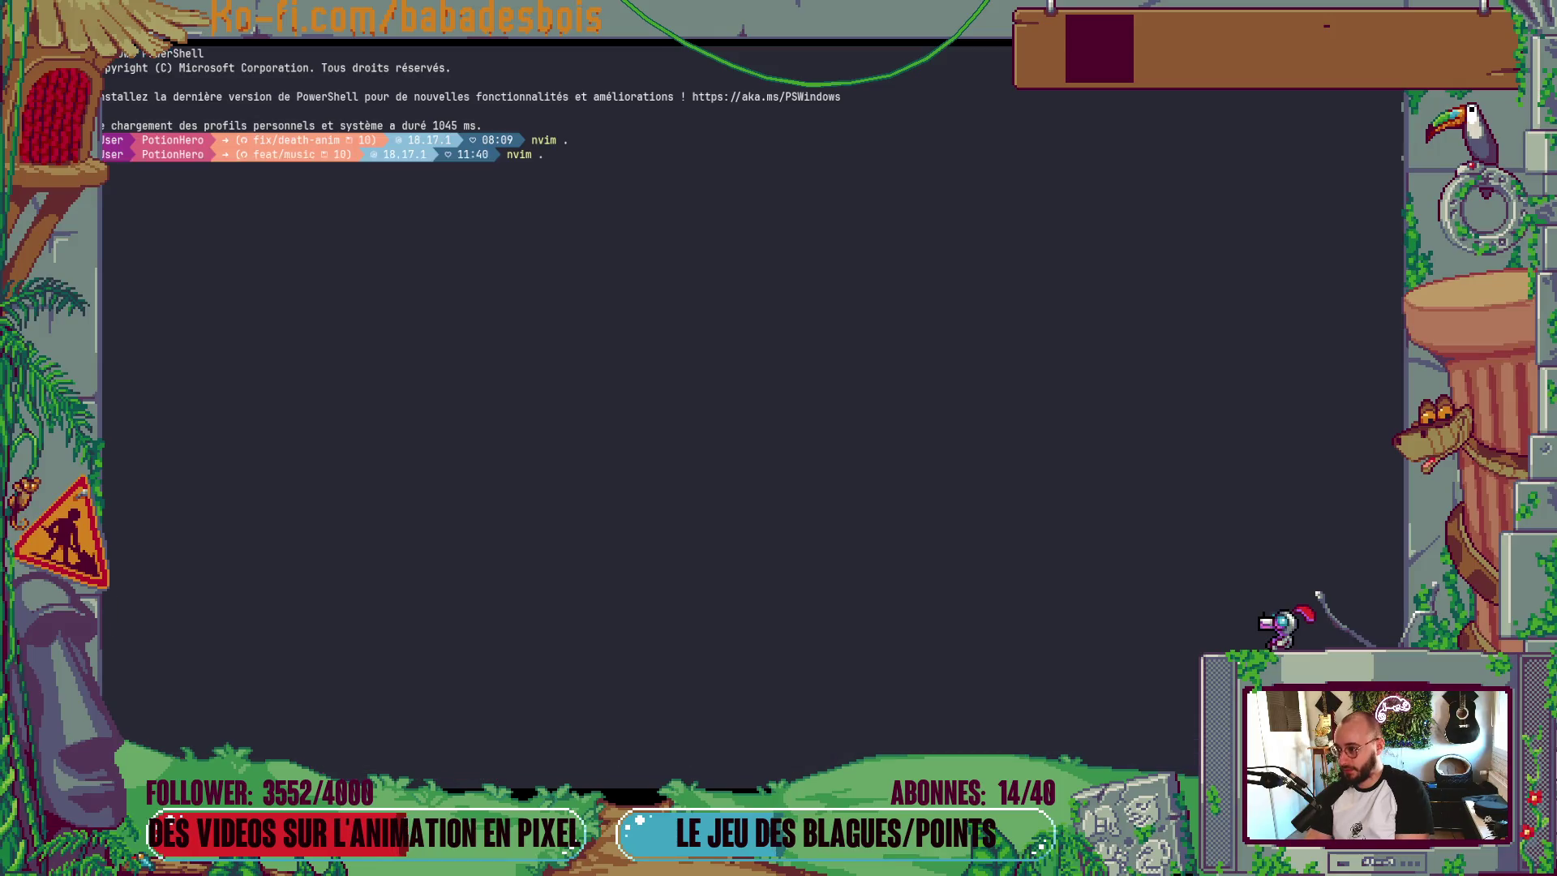
type("z potionHer")
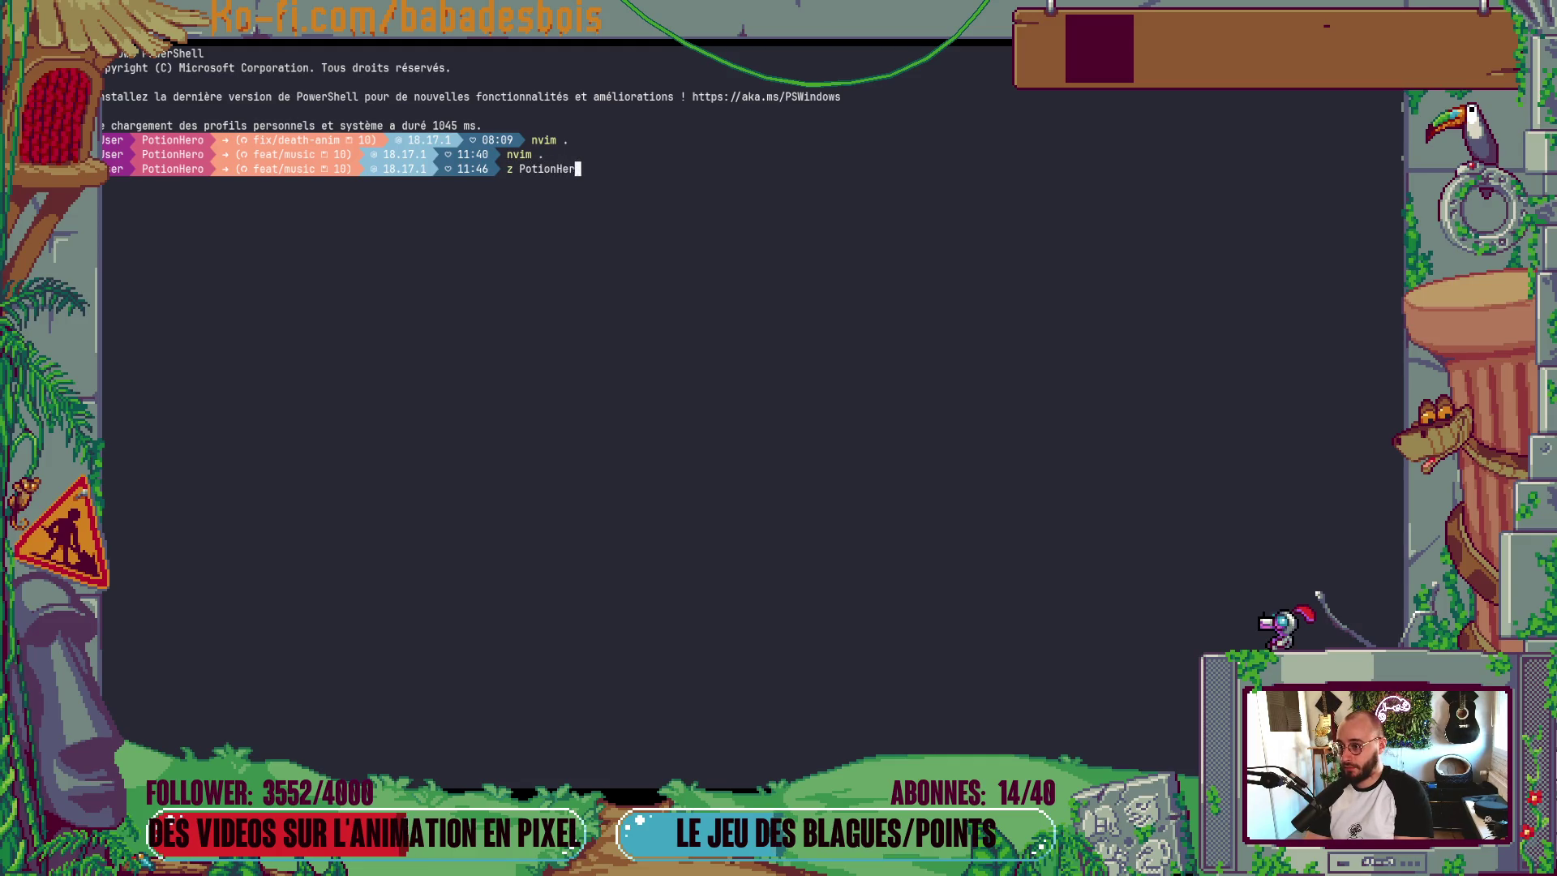
type("o")
key("Return")
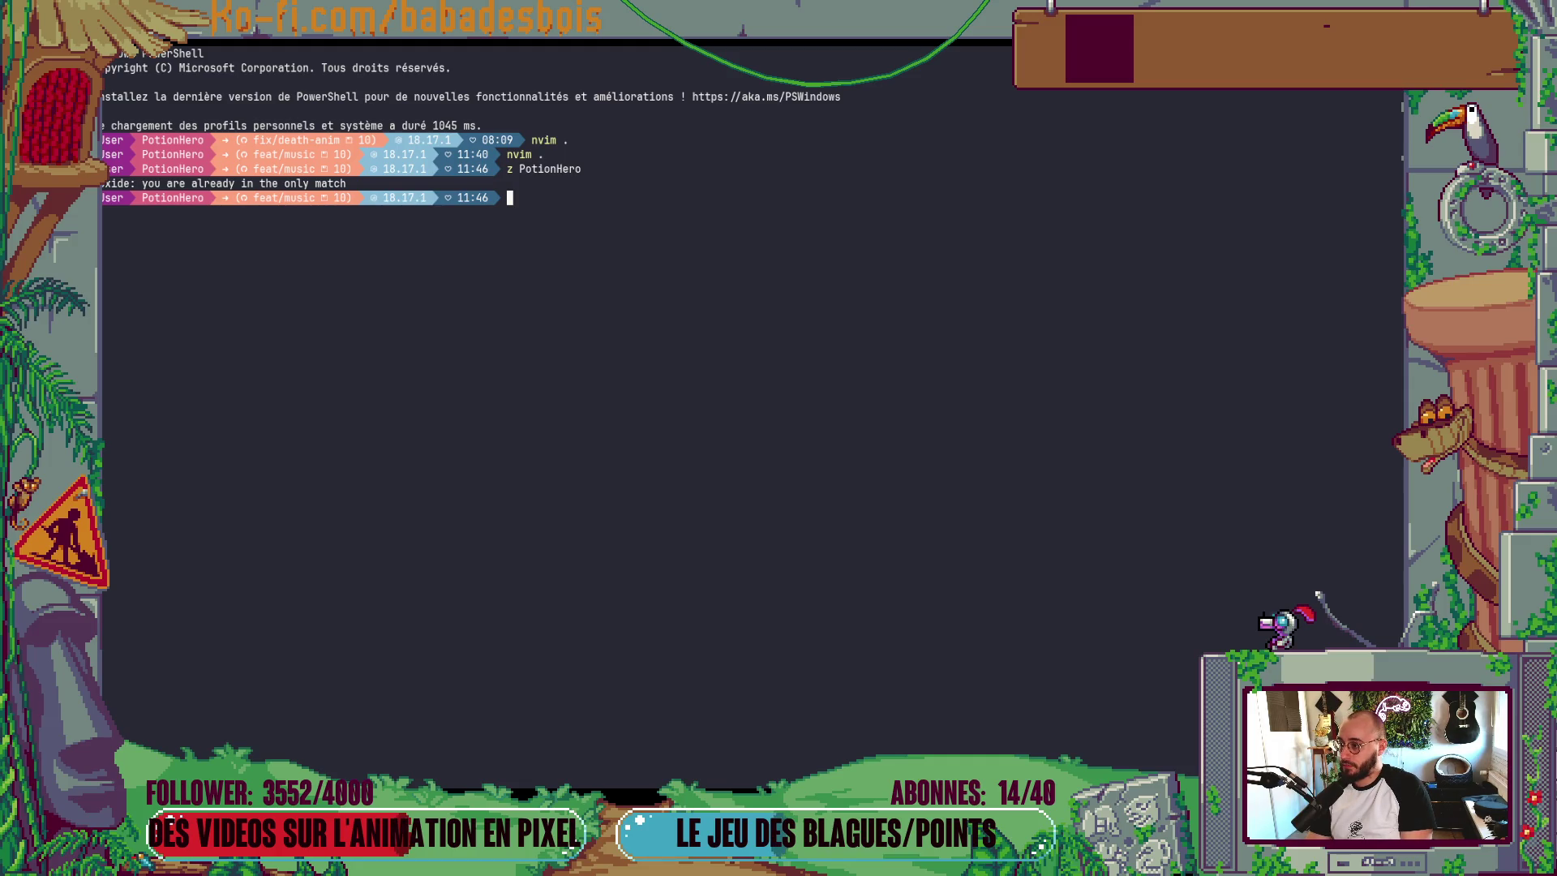
- Save the telescope.lua change in the other Neovim pane, quit, and return to PotionHero
key("alt+f")
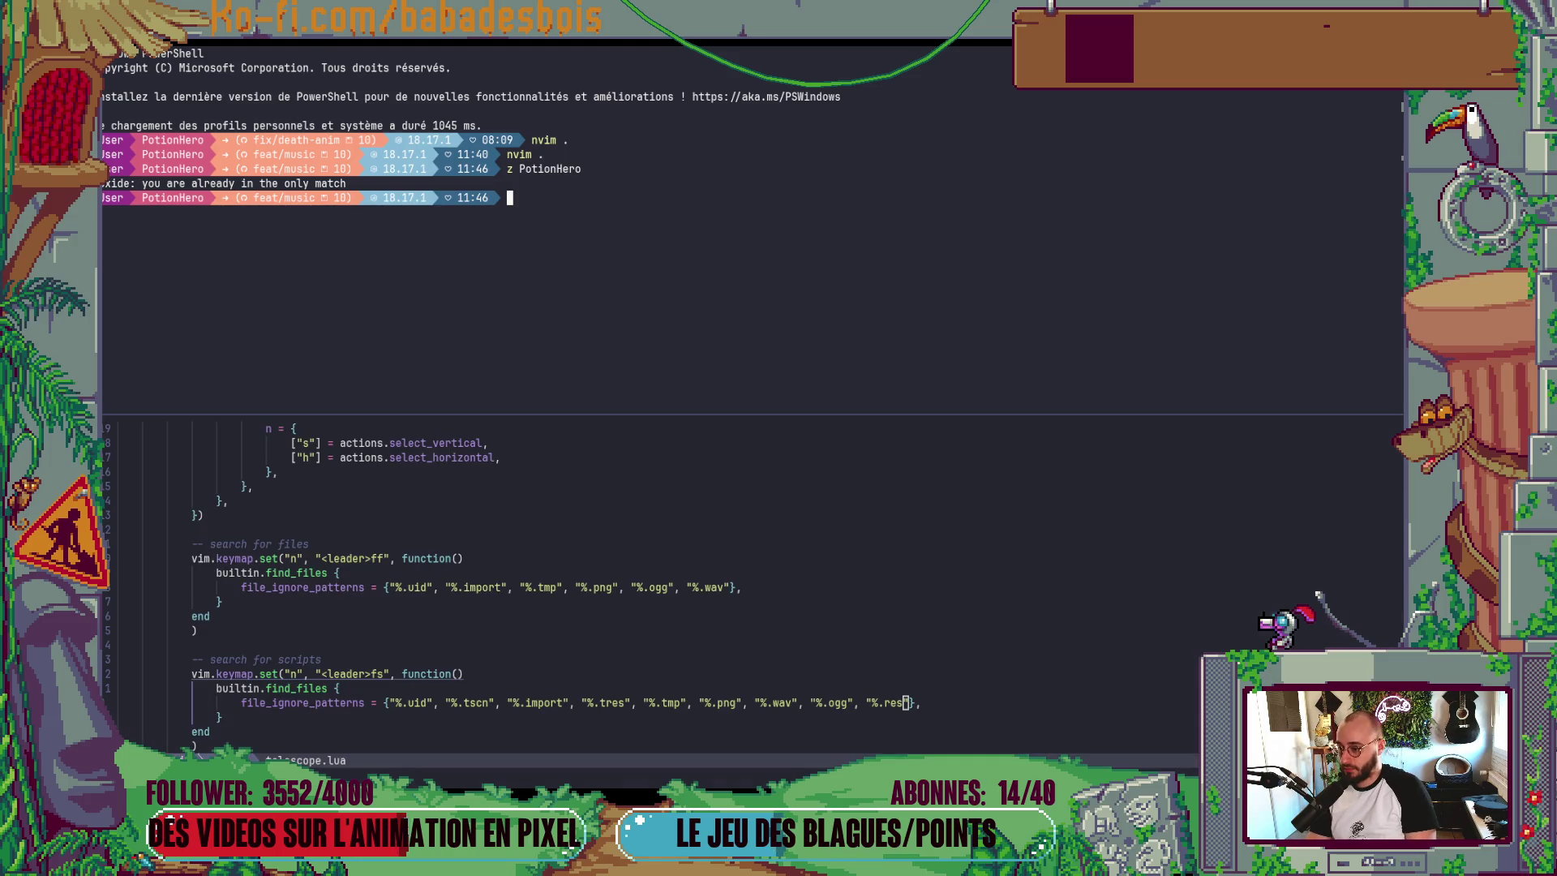
key("alt+j")
key("alt+f")
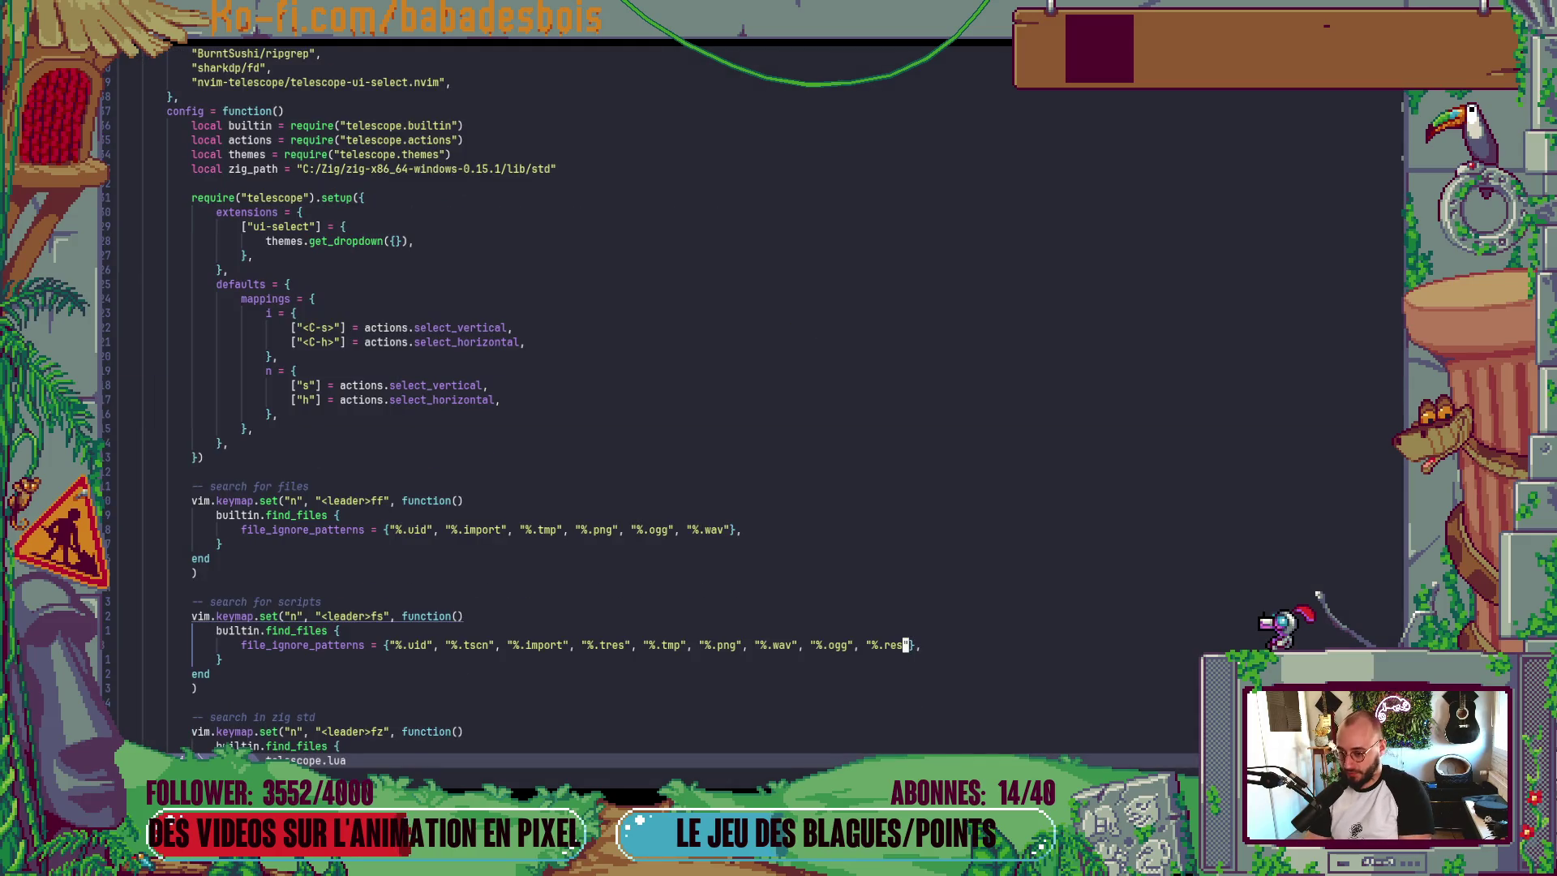
key("ctrl+s")
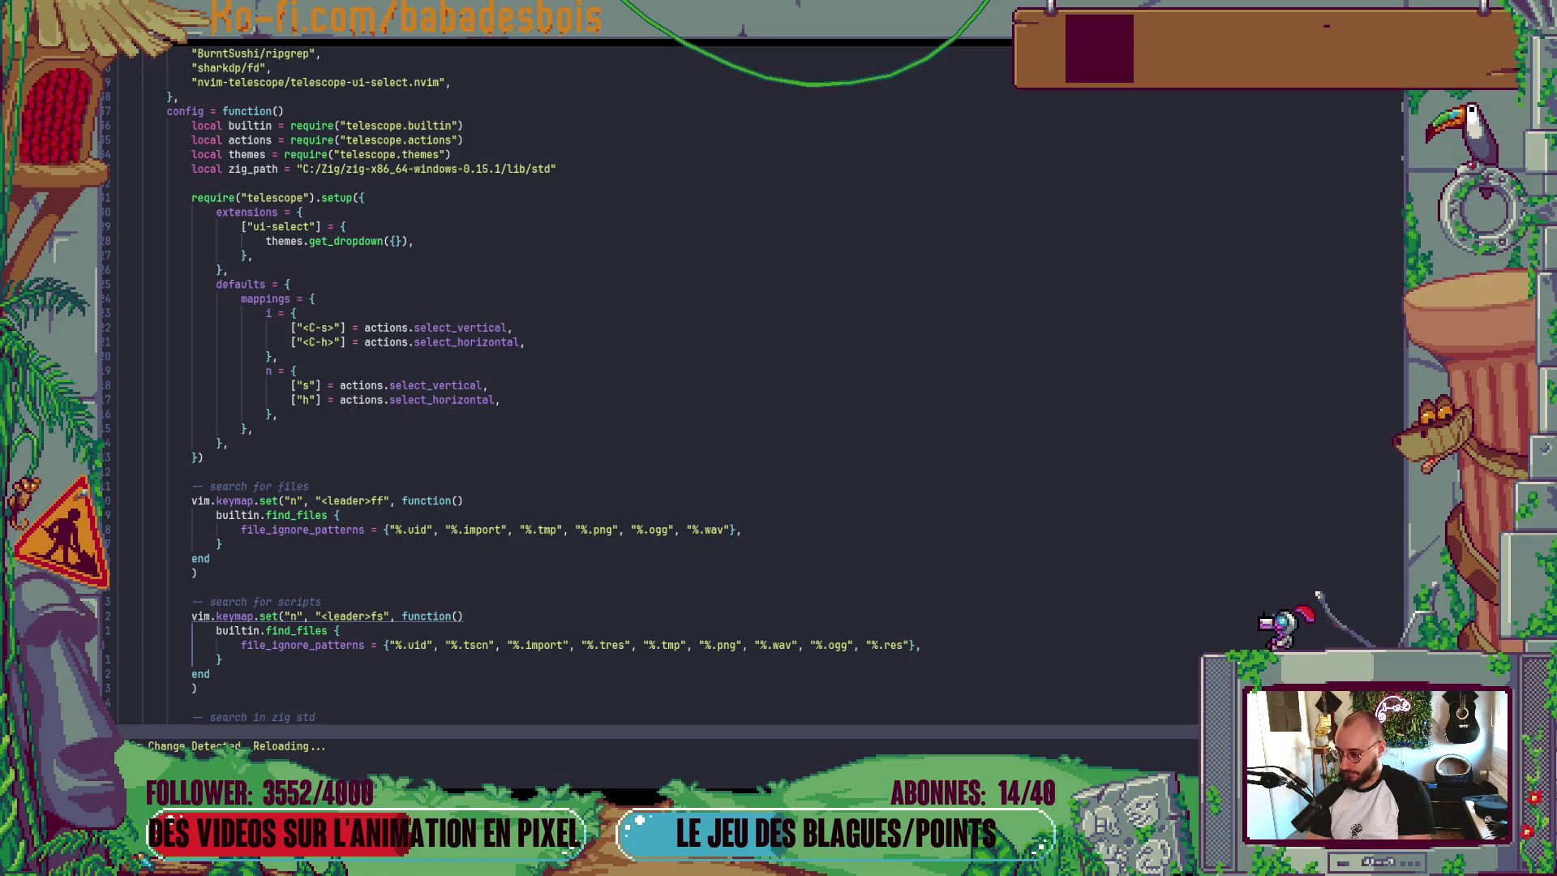
type(":q")
key("Return")
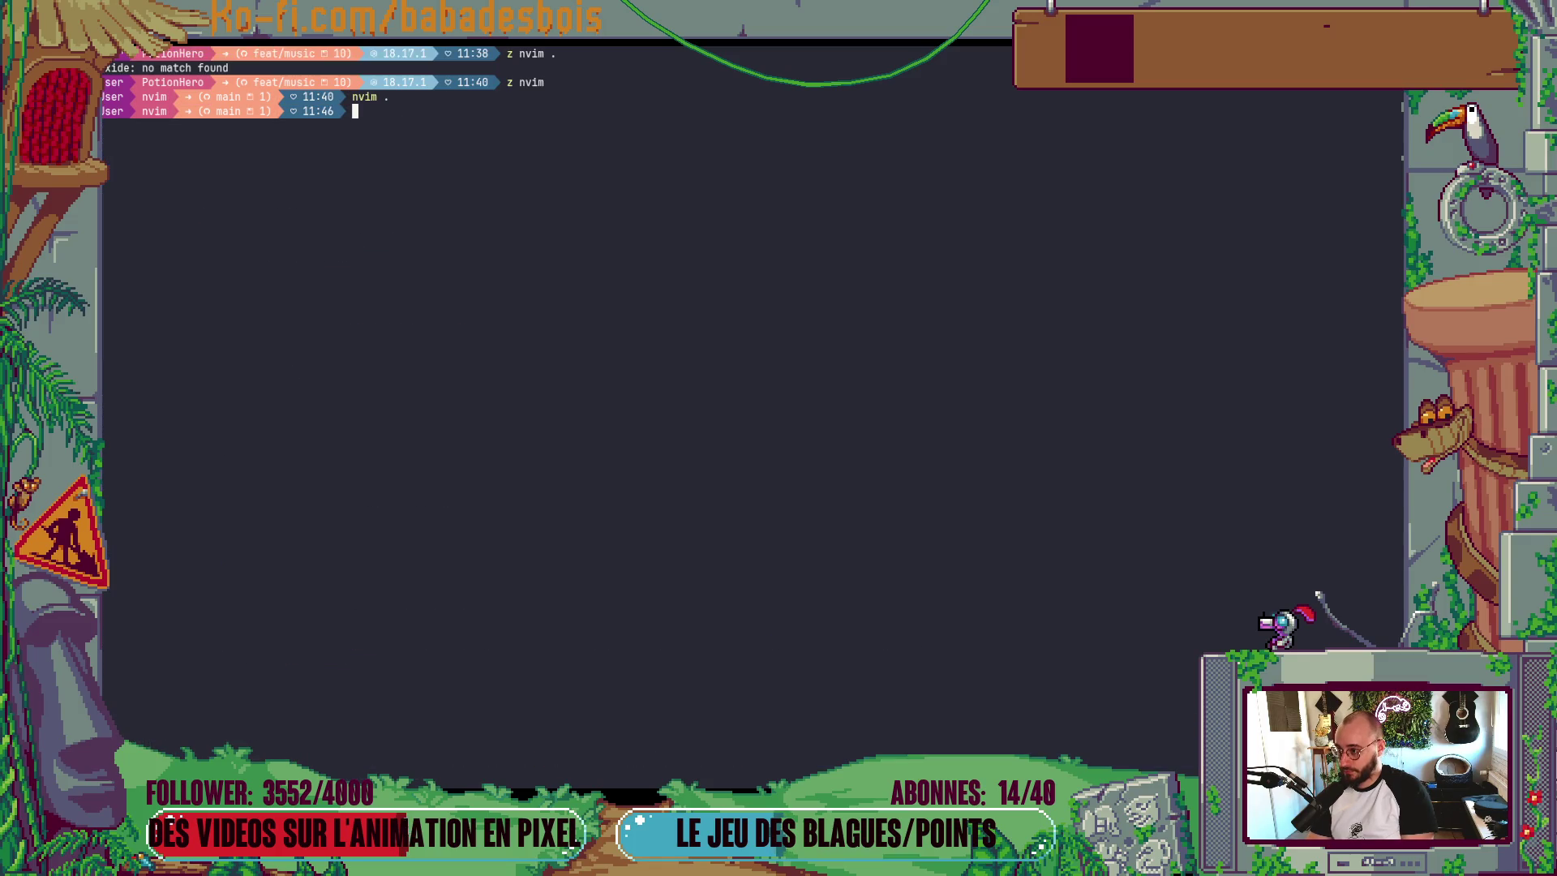
type("z PotionHero")
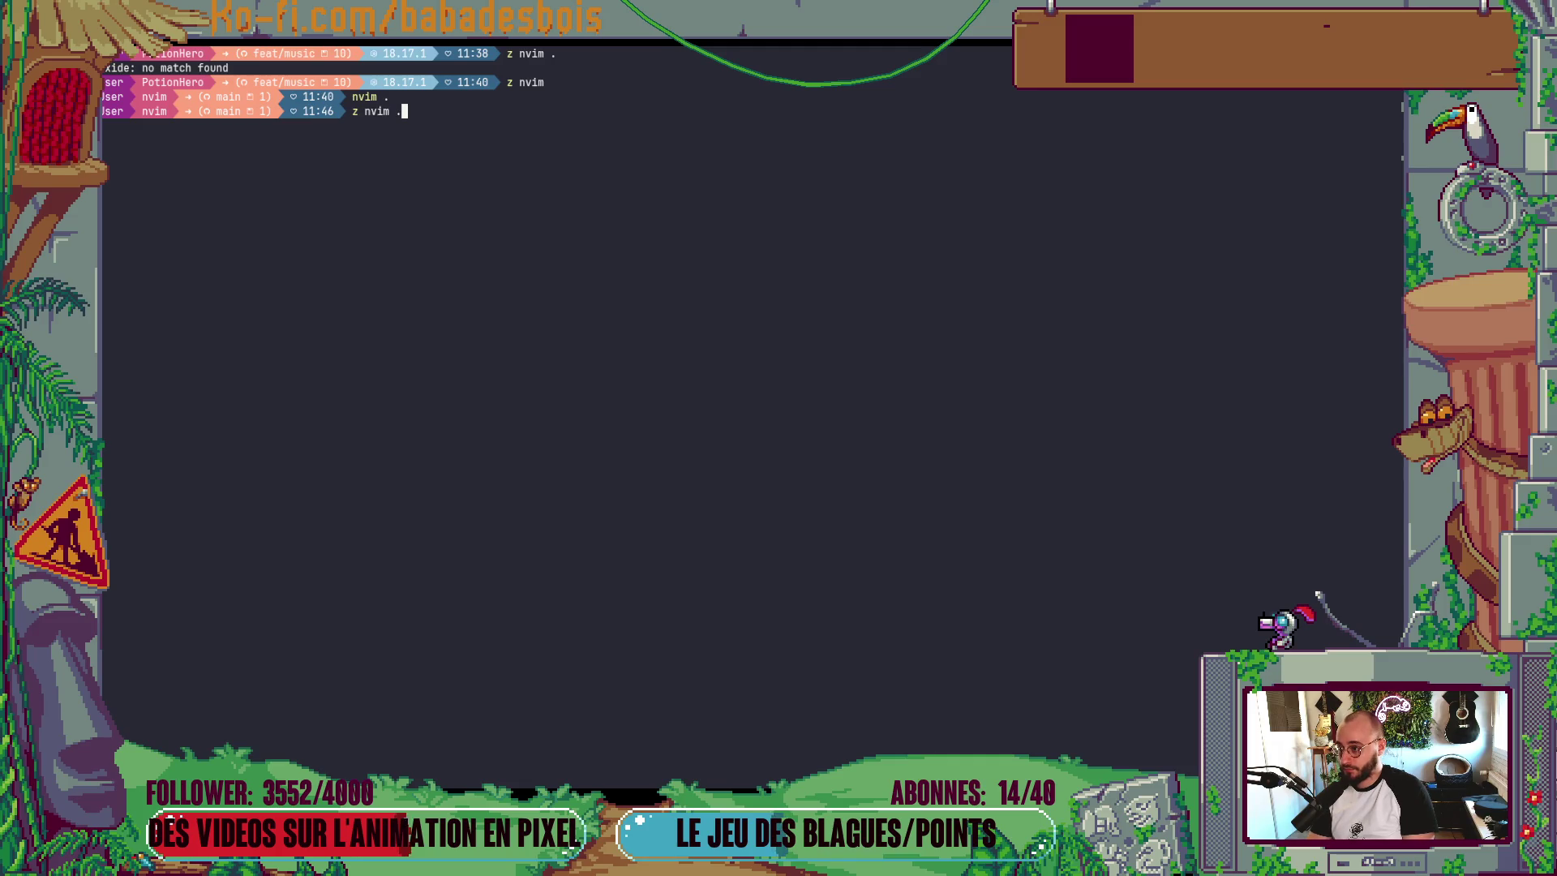
key("Return")
- Close the extra terminal pane and relaunch Neovim in the PotionHero project with nvim
key("ctrl+shift+z")
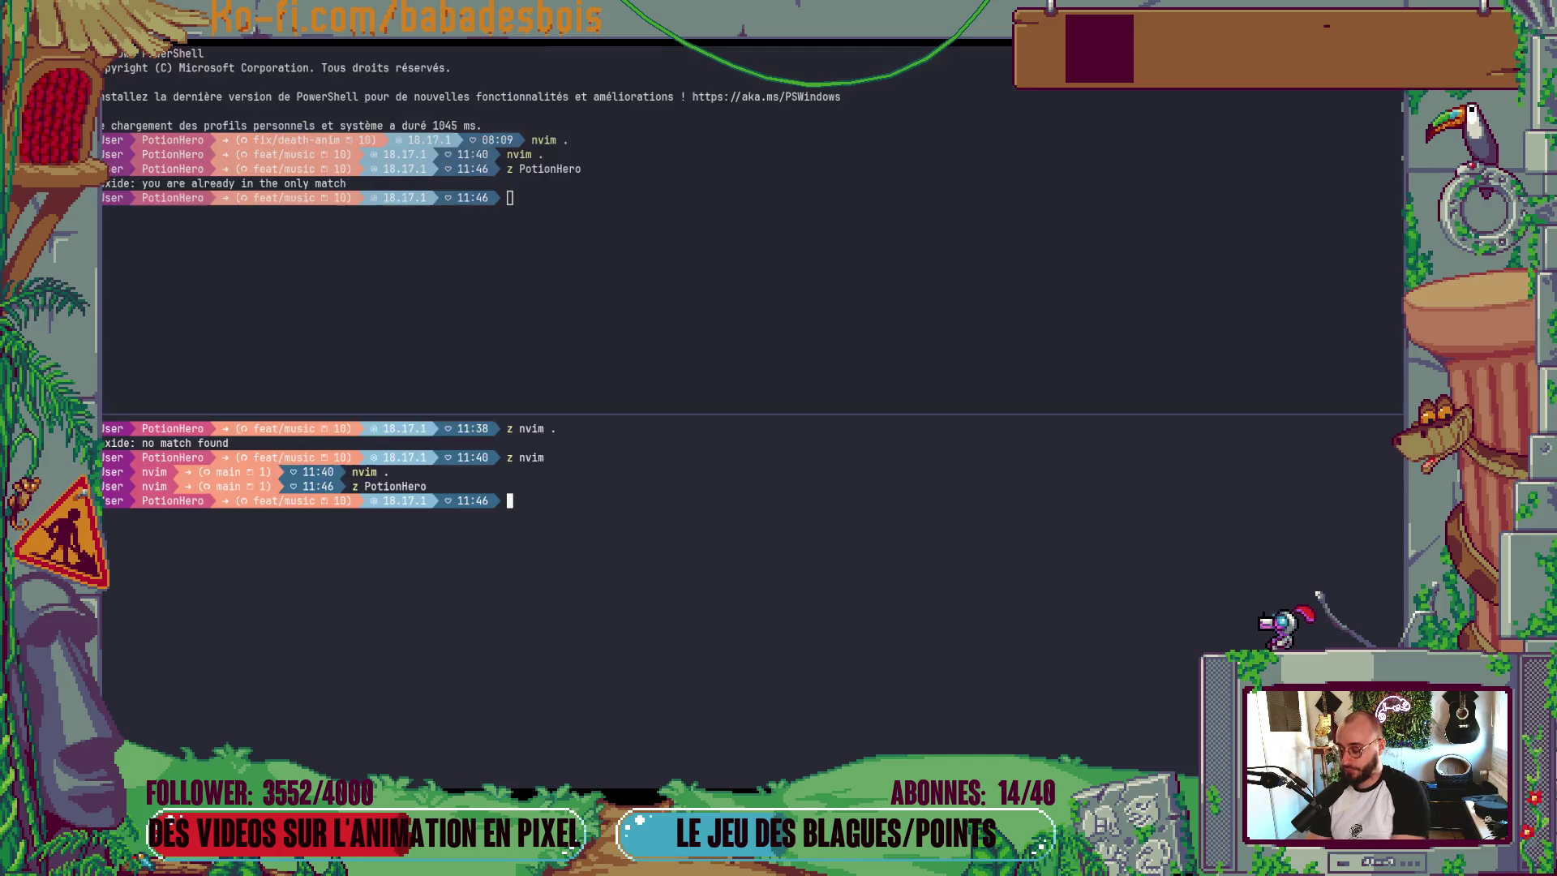
key("ctrl+shift+w")
type("nvim .")
key("Return")
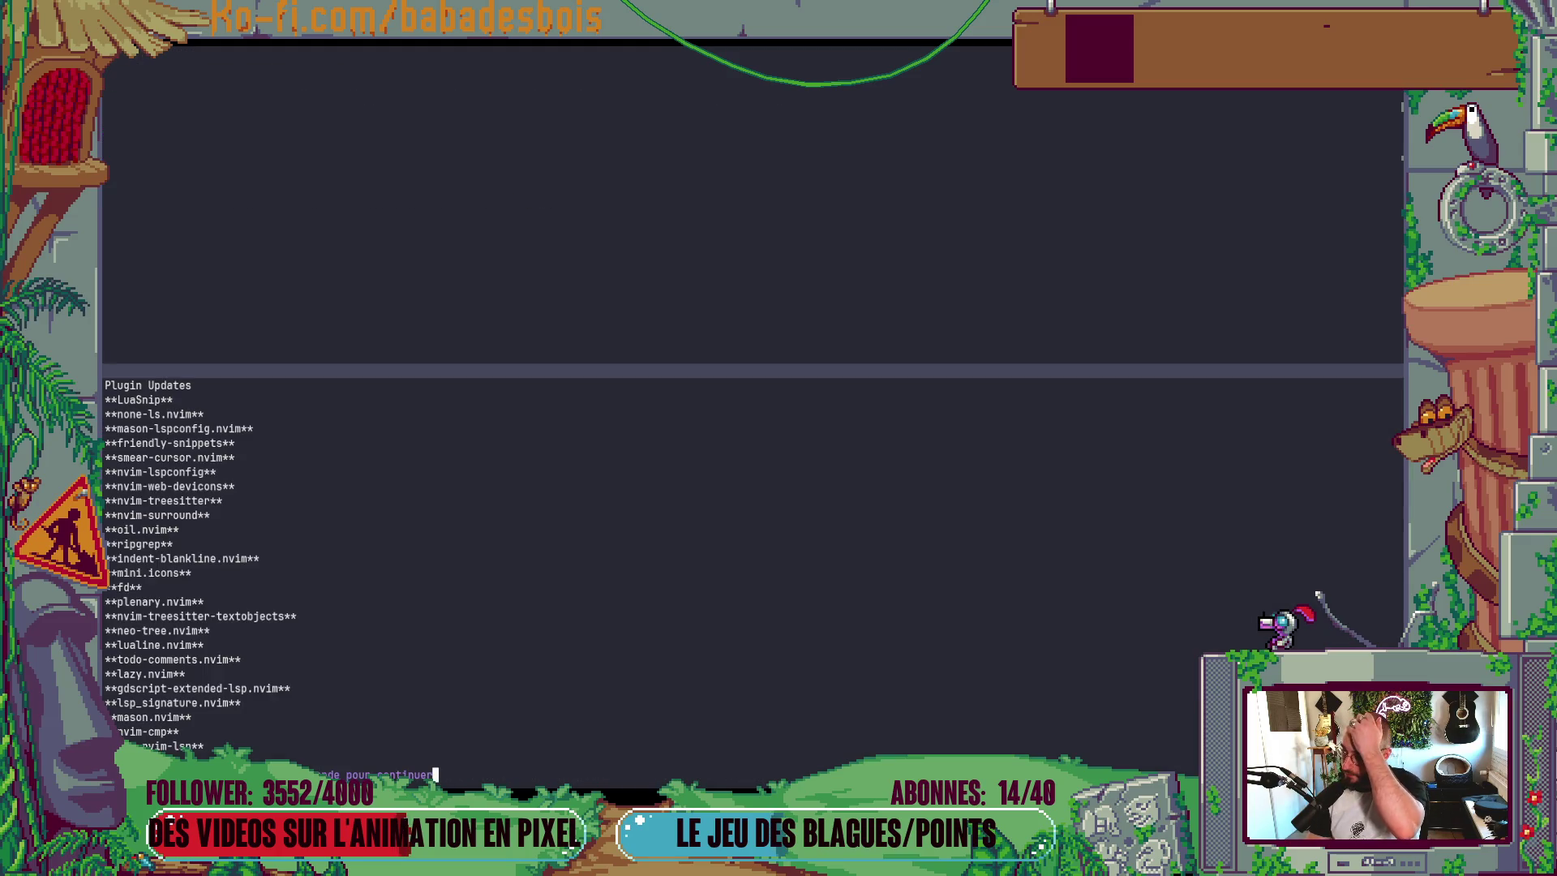
key("Return")
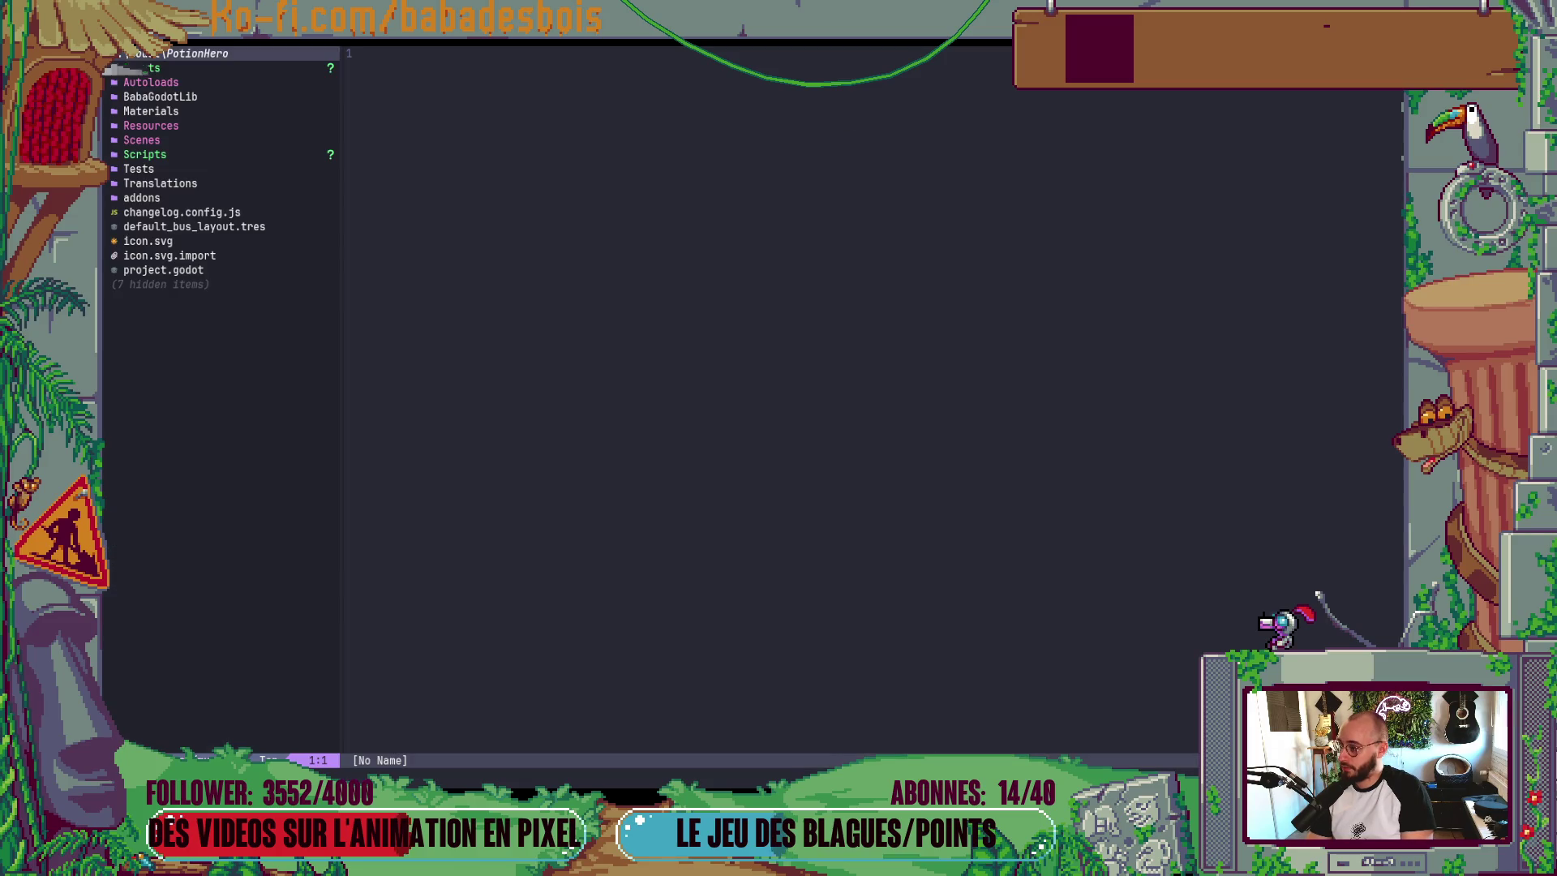
key("space")
- Search the project files for 'Leve', clear the filter, and switch to the Godot editor
key("f")
key("f")
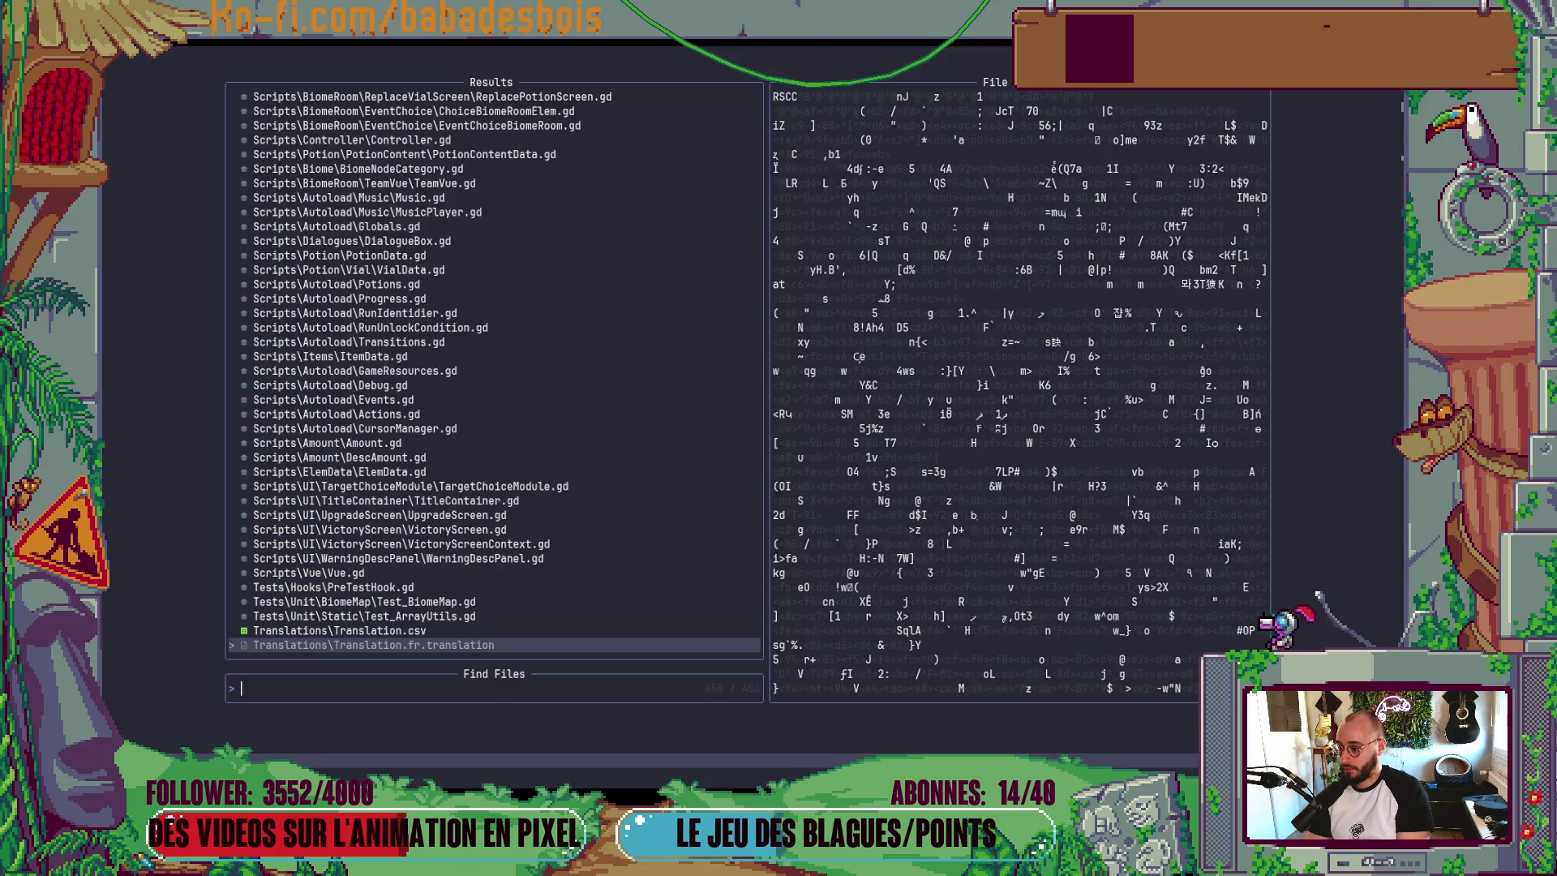
type("Leve")
key("BackSpace")
key("BackSpace")
key("BackSpace")
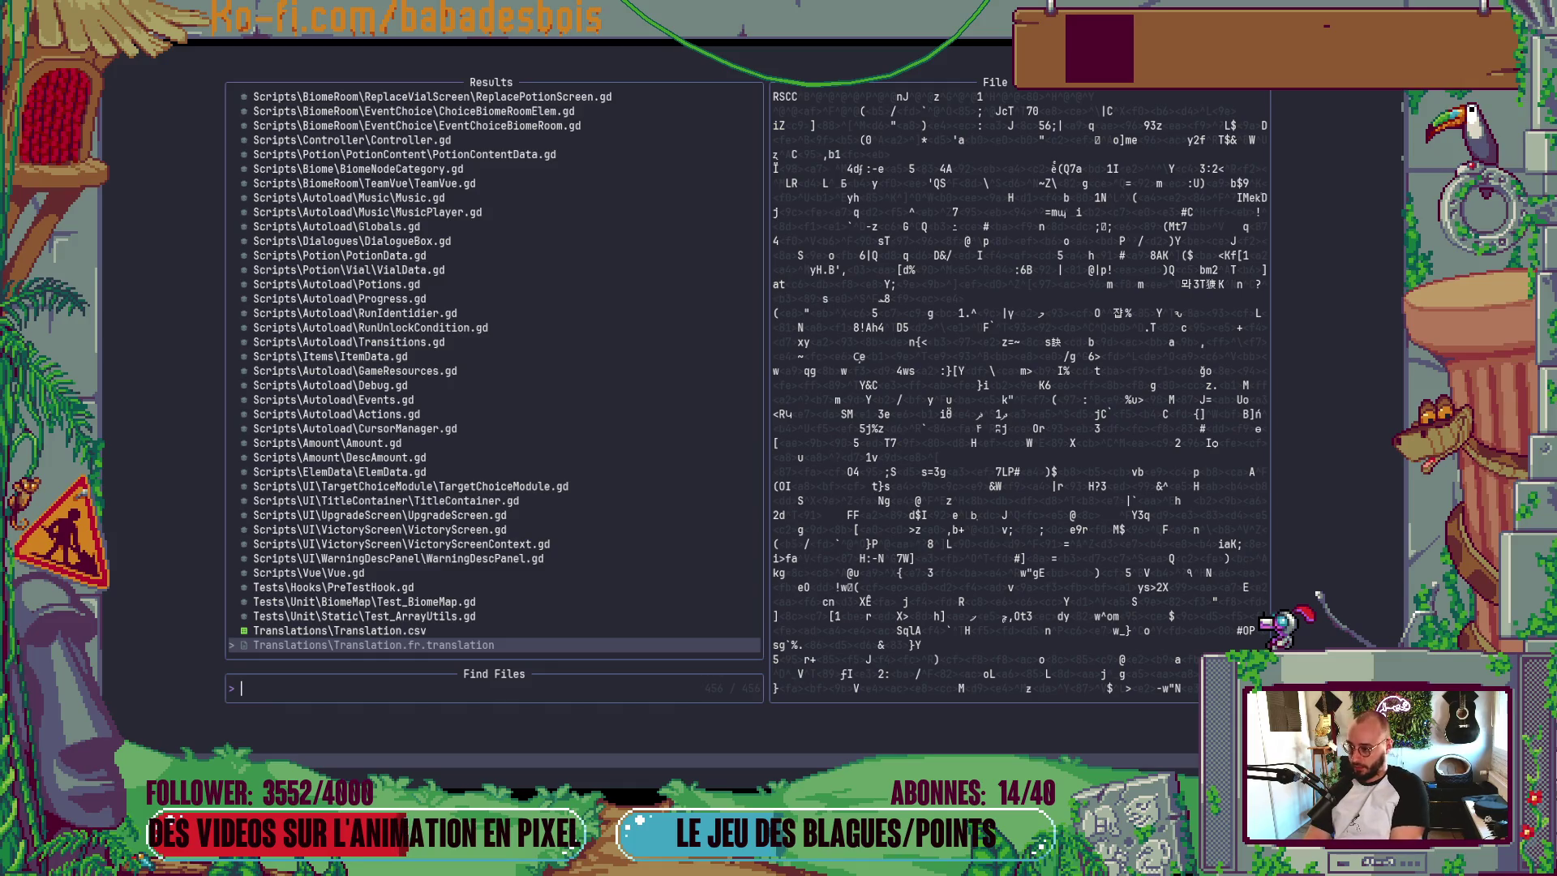
key("alt+Tab")
key("alt+Tab")
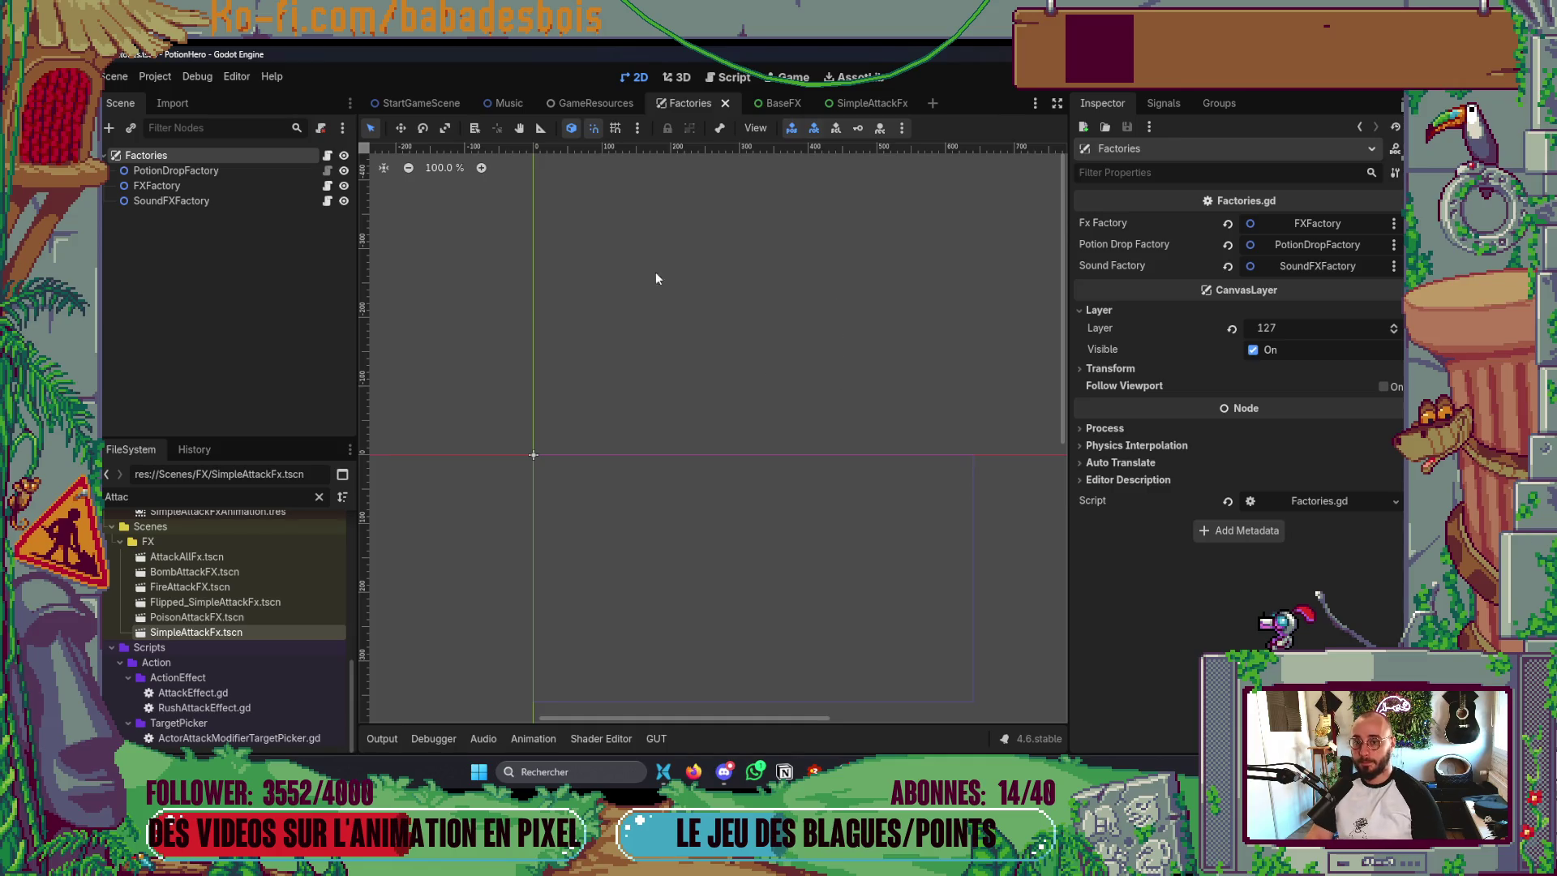
- Select the SoundFXFactory node in Godot, then open SoundFX_Factory.gd through Neovim's file finder
left_click(300, 200)
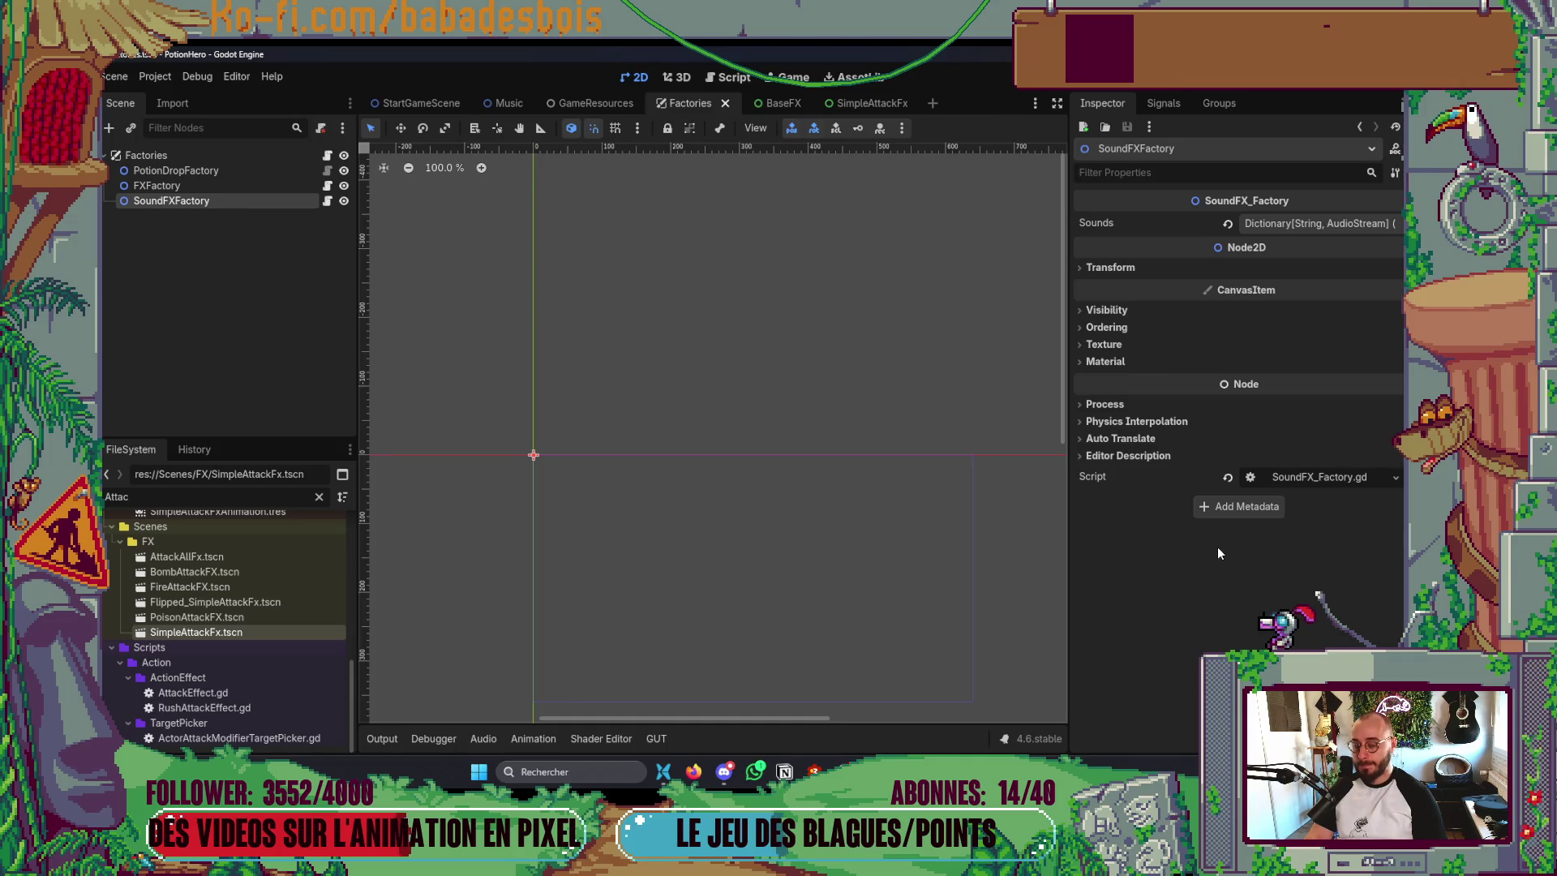
key("alt+Tab")
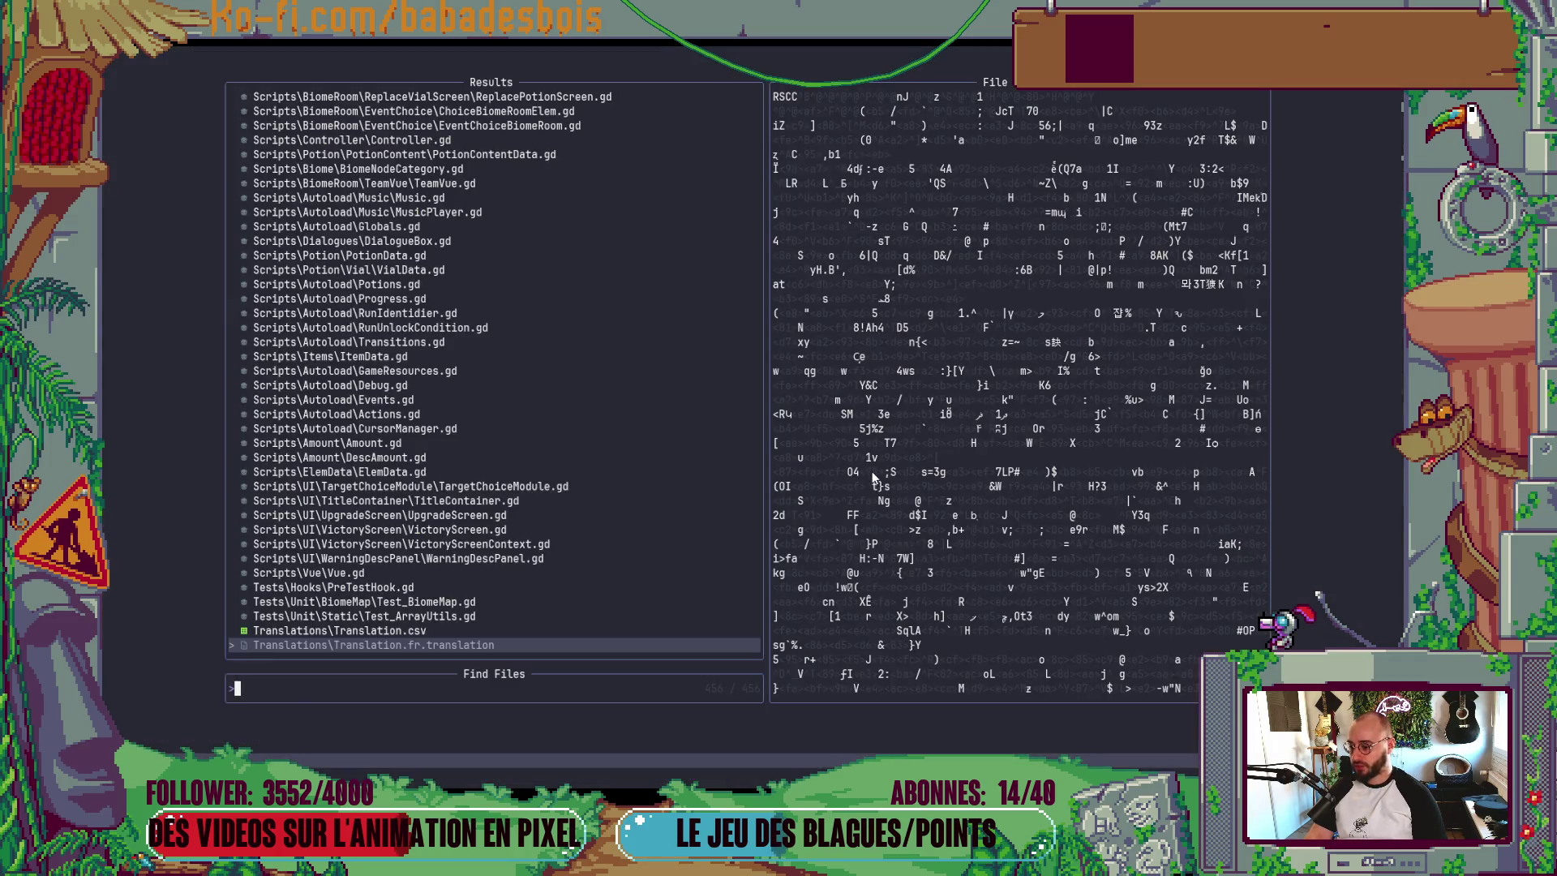
key("Escape")
key("space")
key("f")
key("f")
type("Sound")
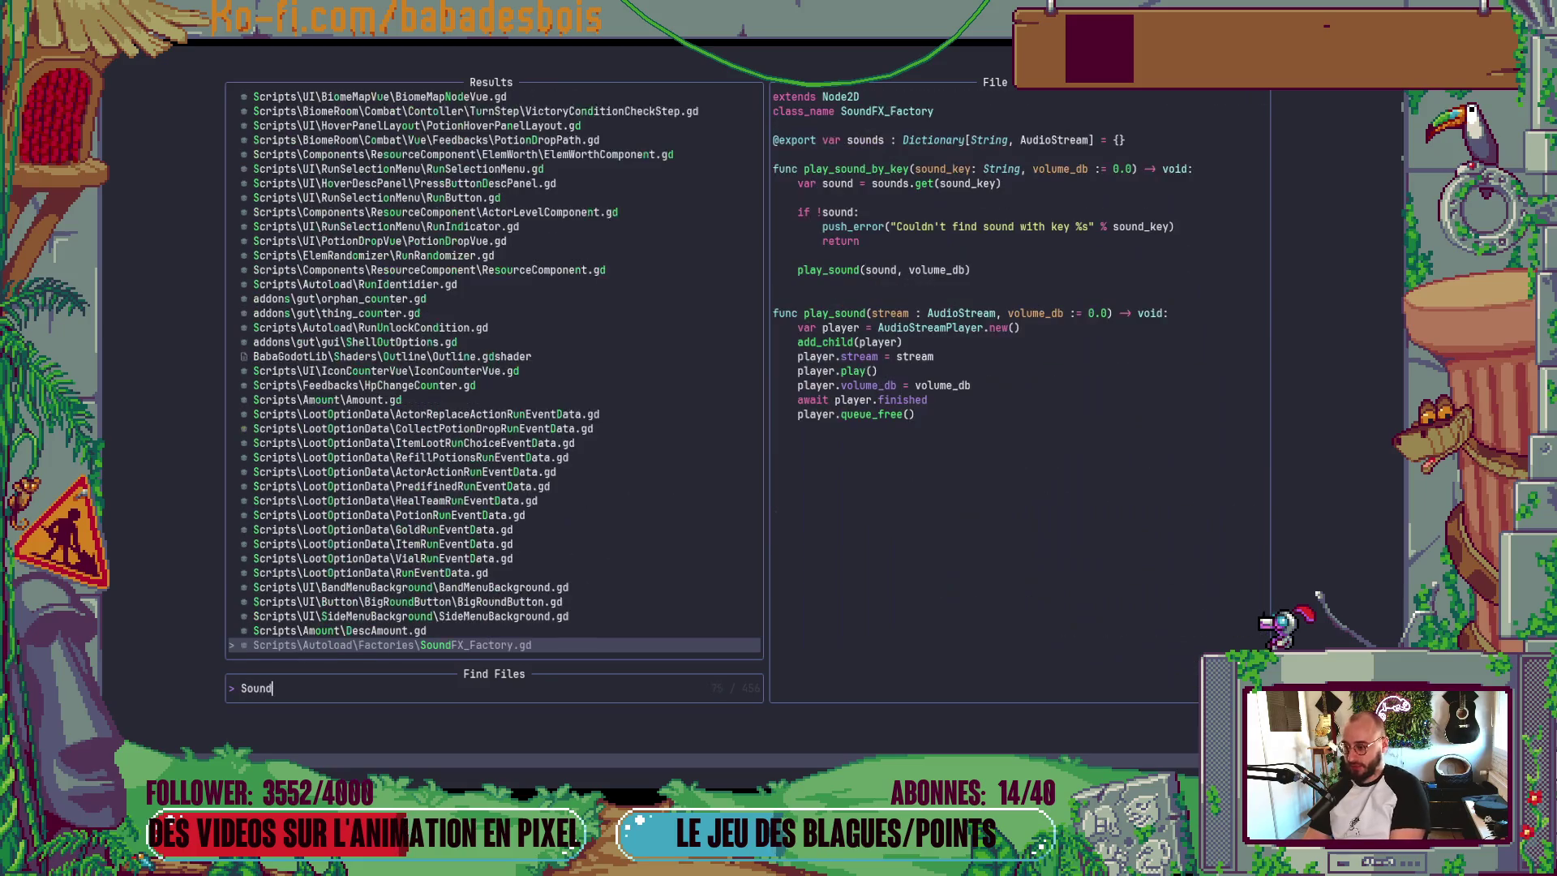
key("Return")
- Add player.bus = "Sounds" above player.play() in play_sound and save the script
key("}")
key("}")
key("}")
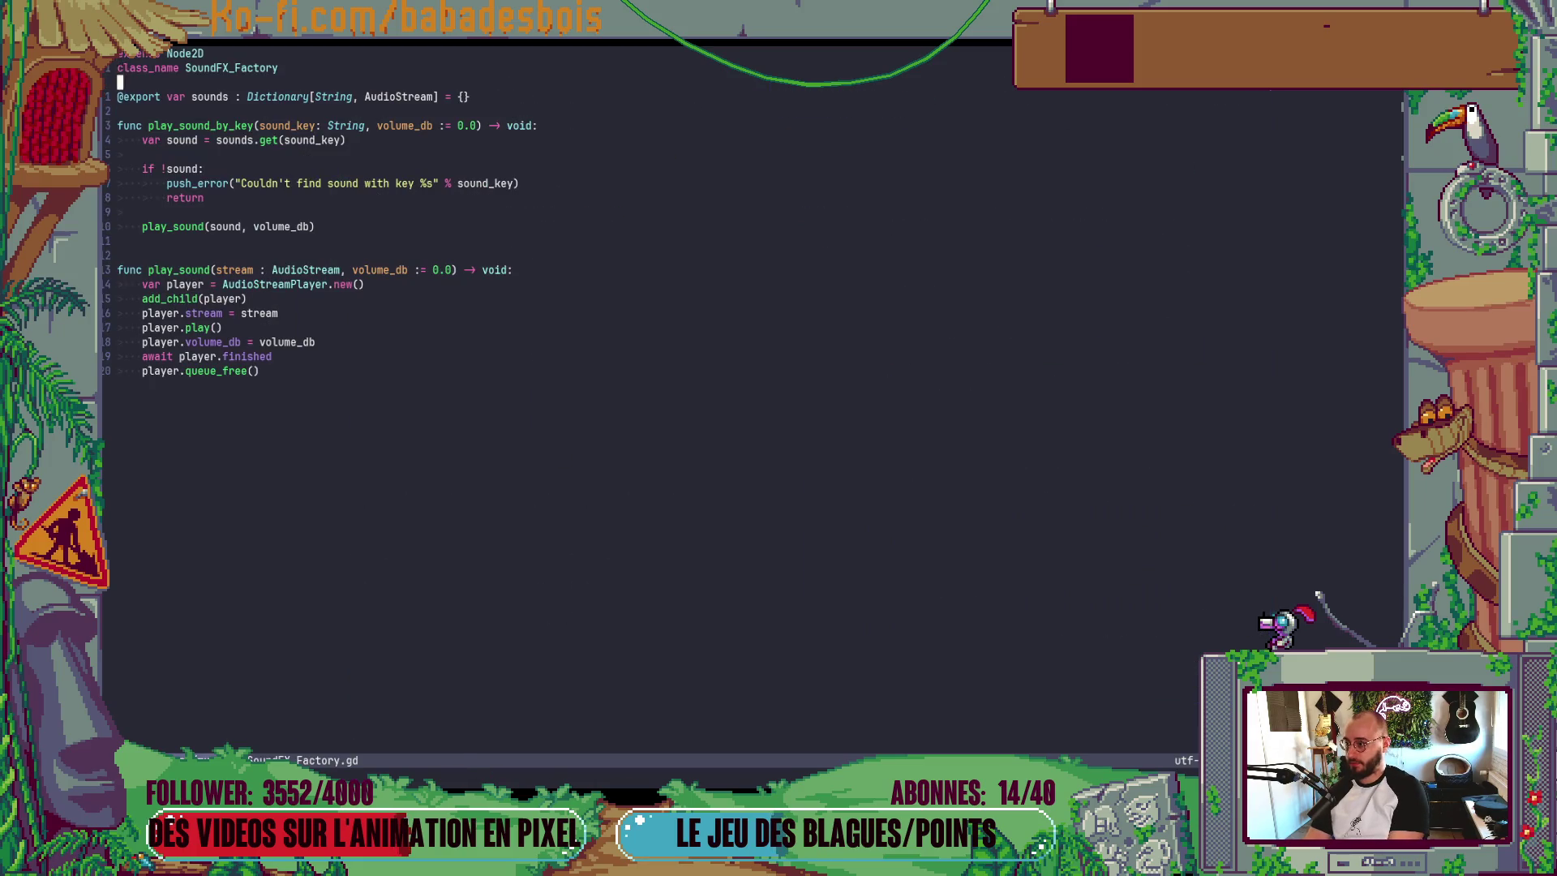
key("j")
key("j")
key("j")
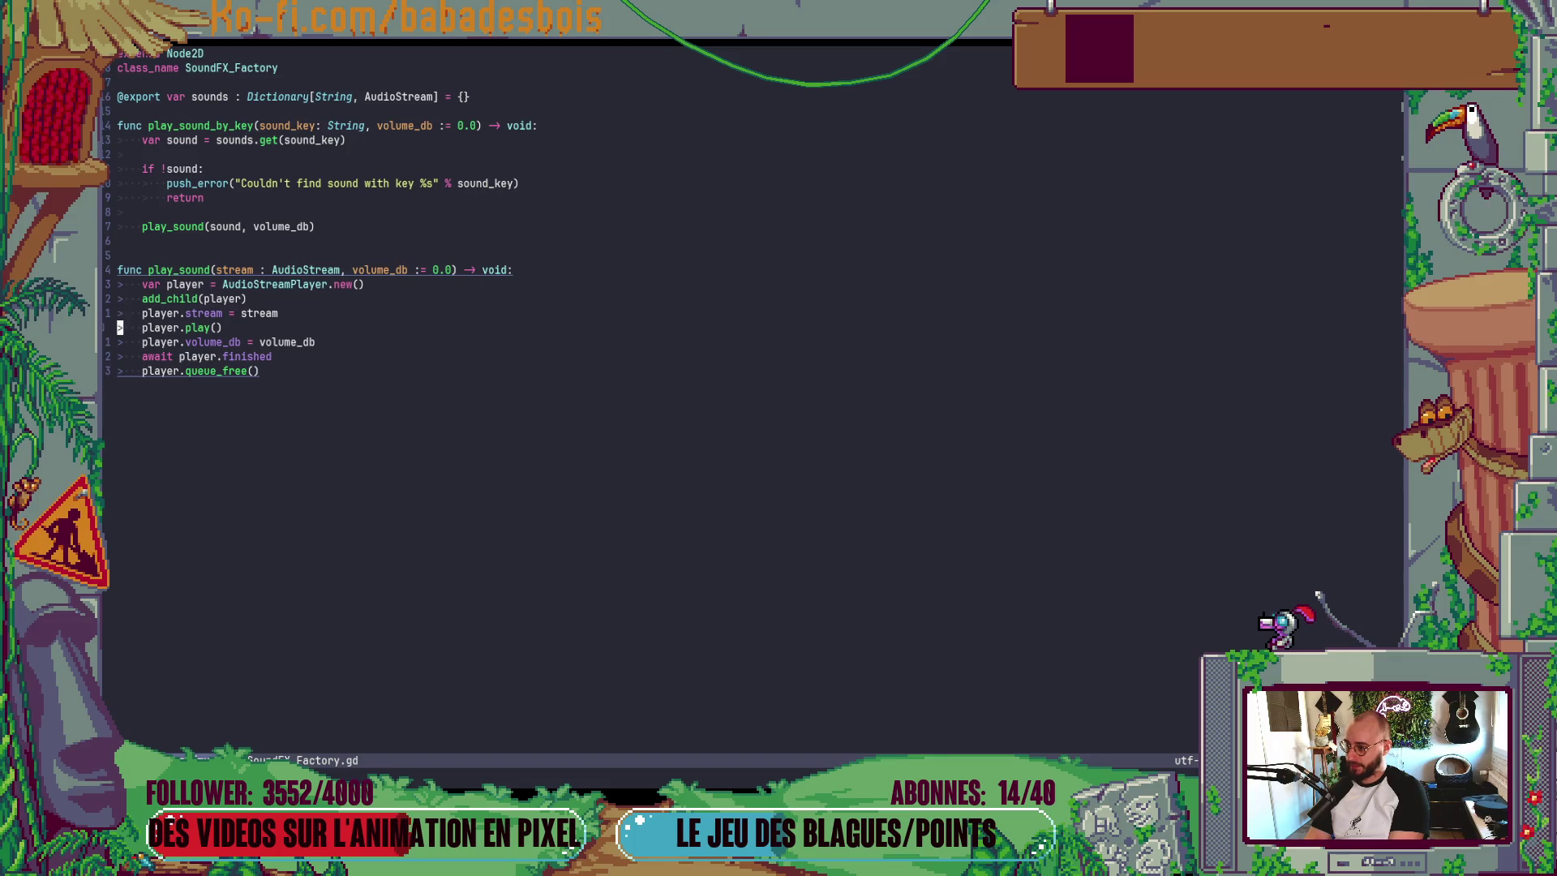
type("Opla")
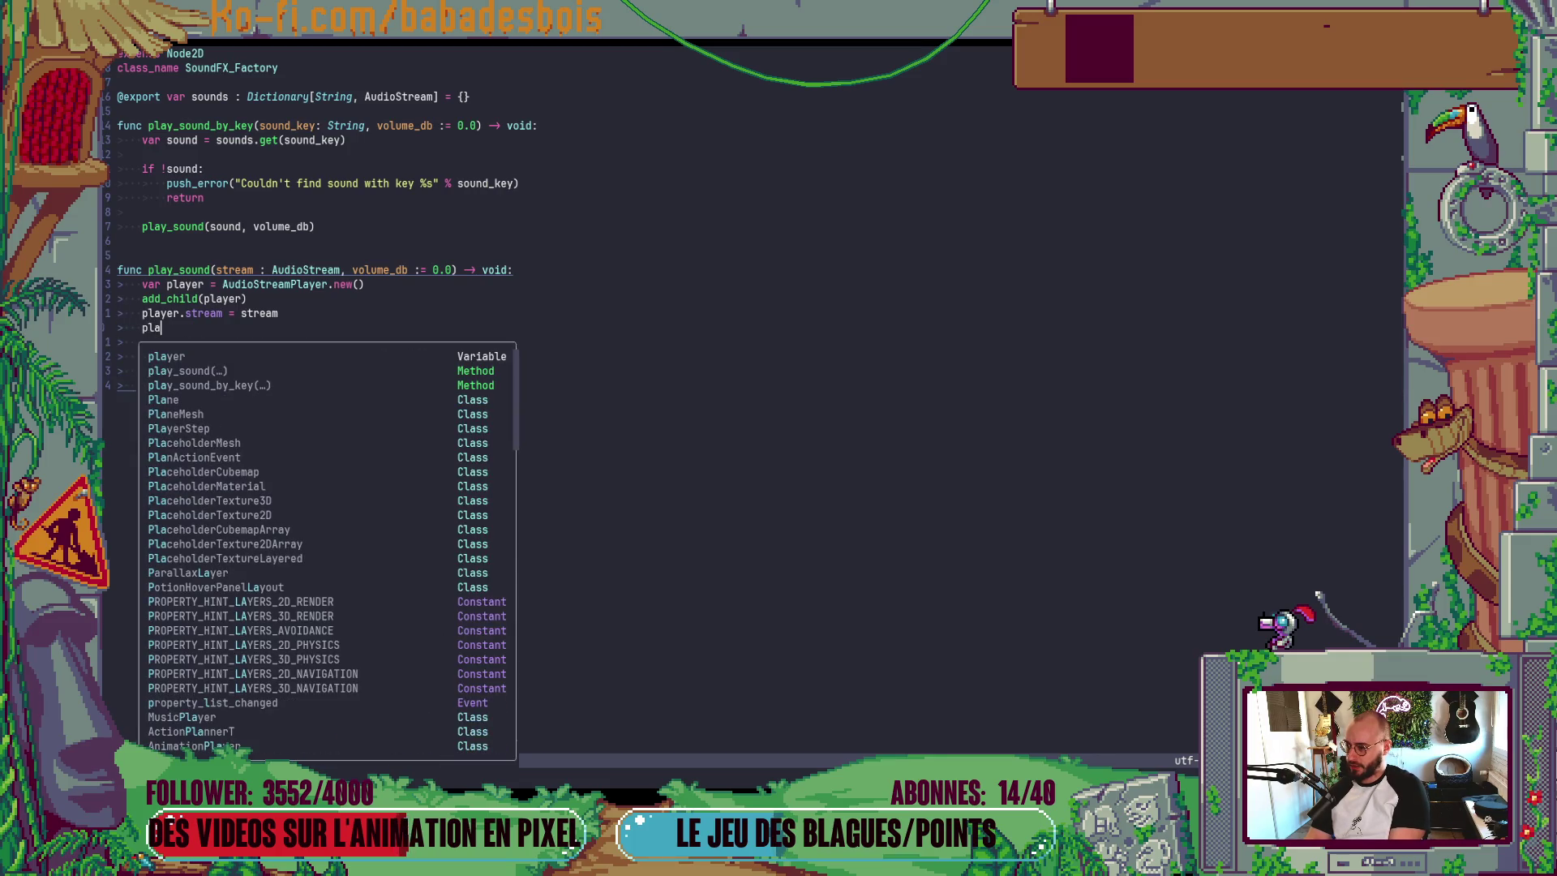
type("yer.")
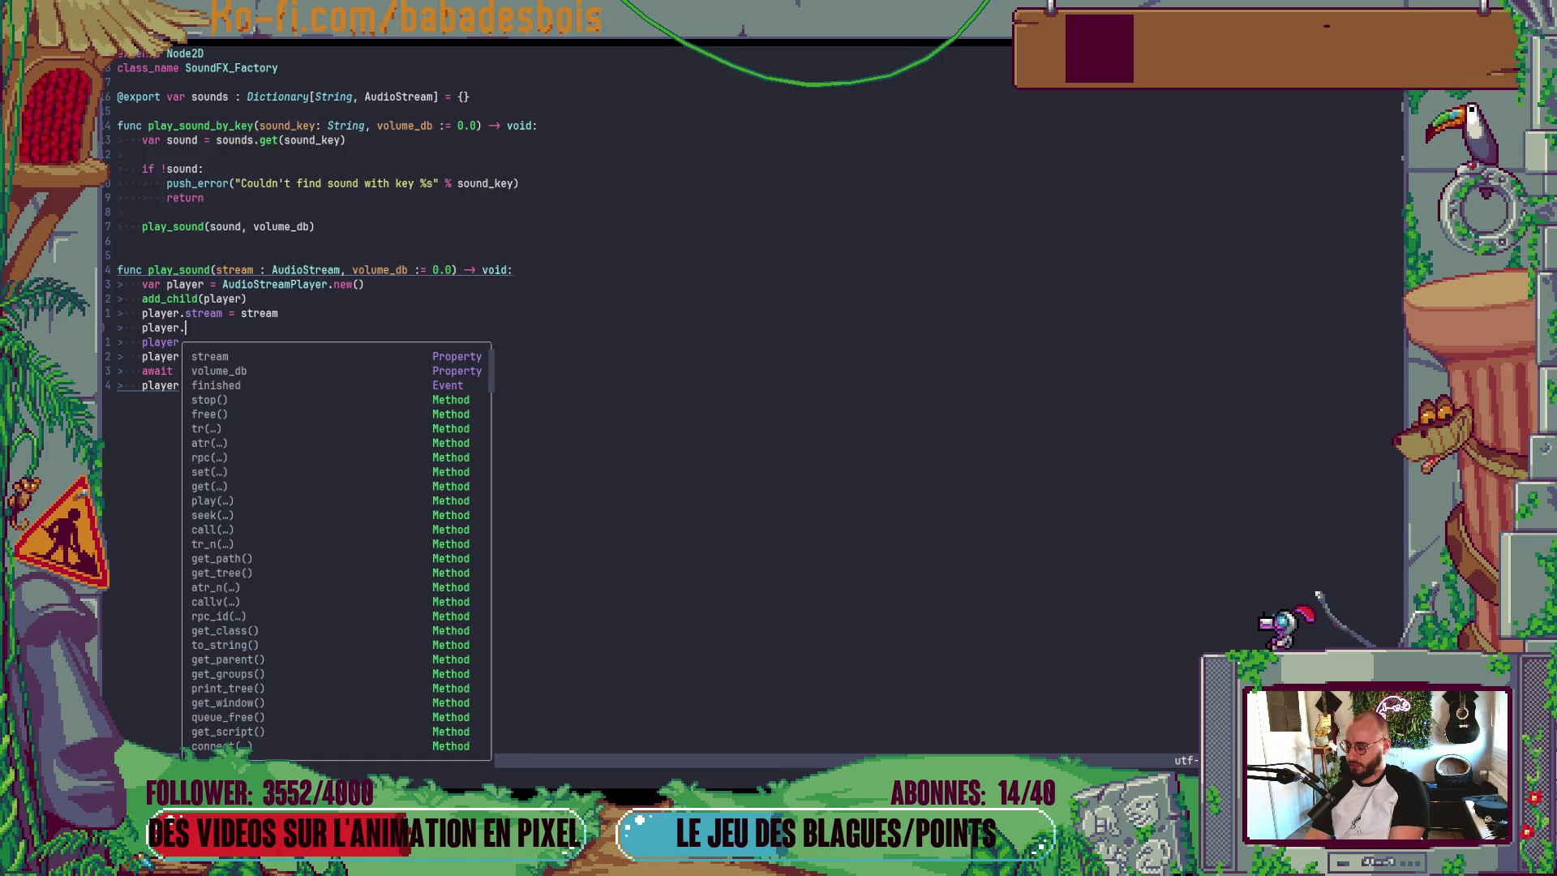
type("bu")
key("Return")
key("Escape")
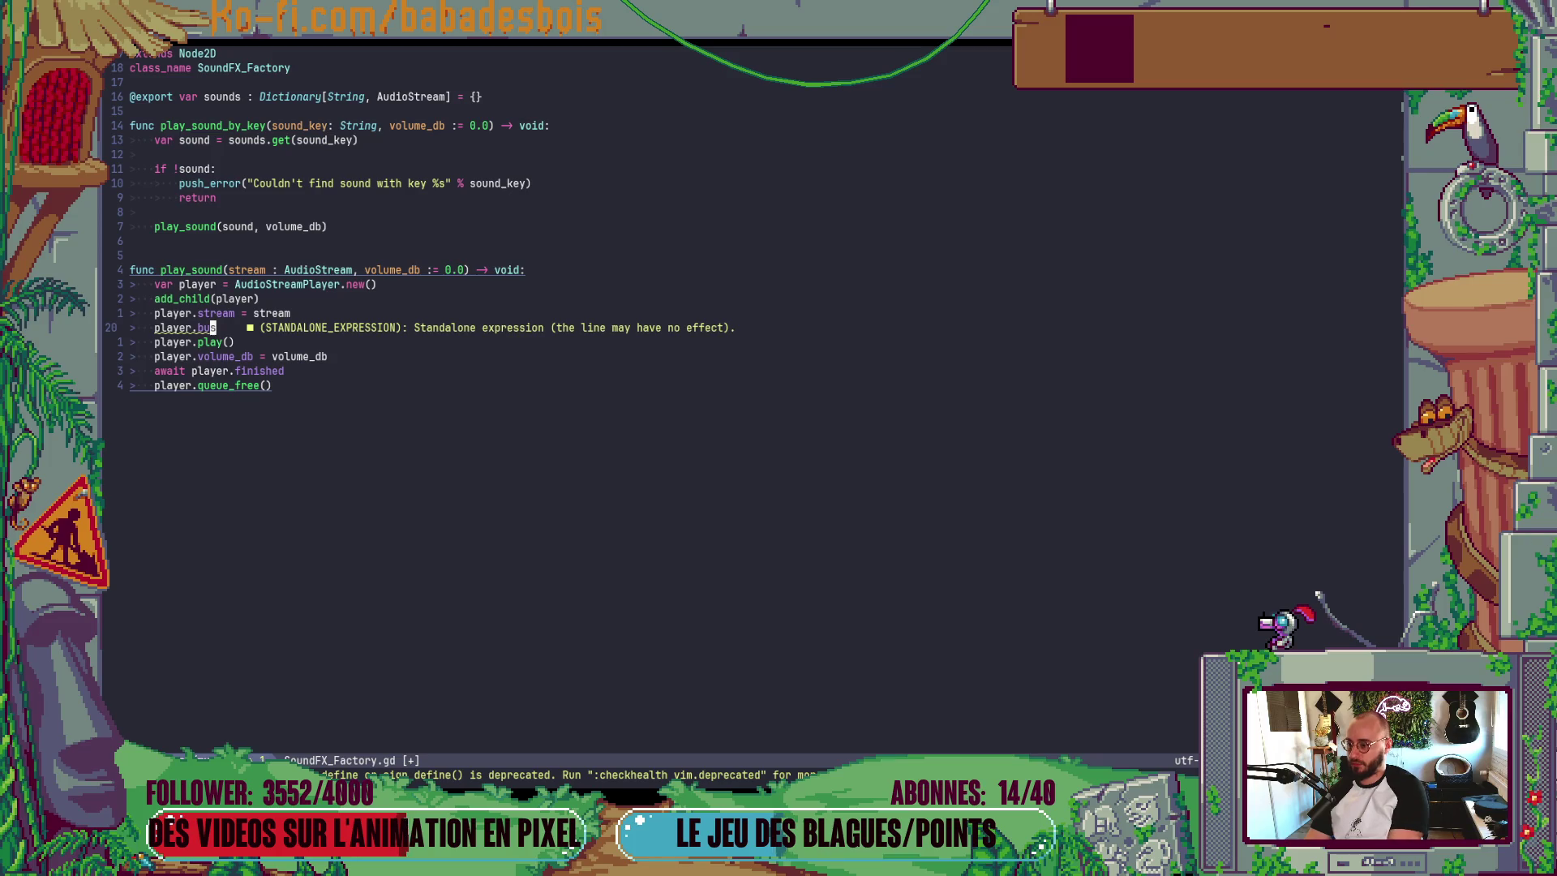
key("K")
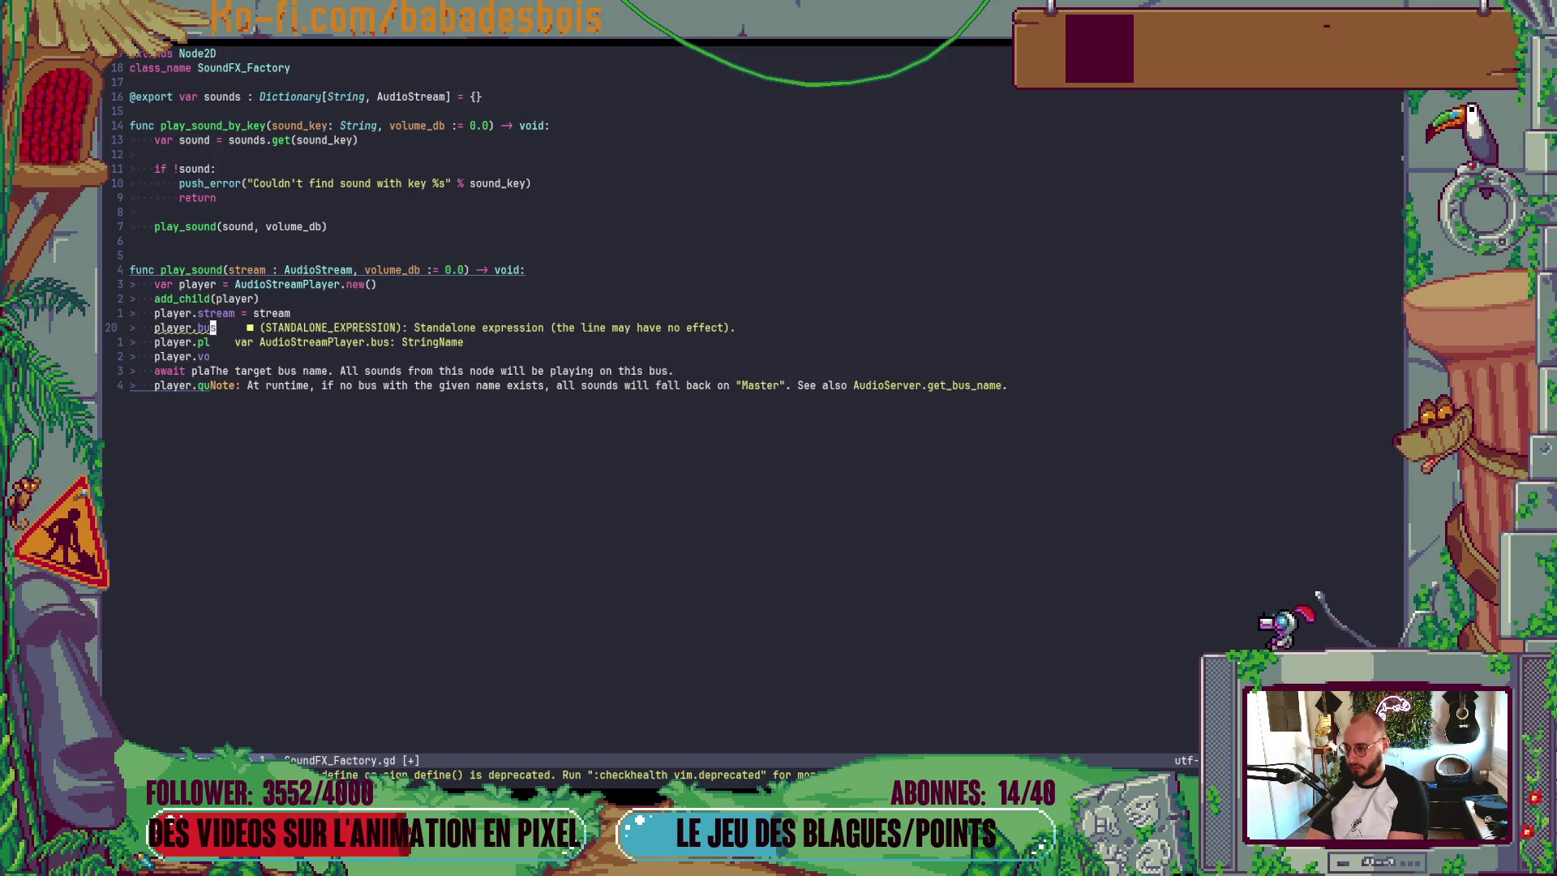
type("a = \"")
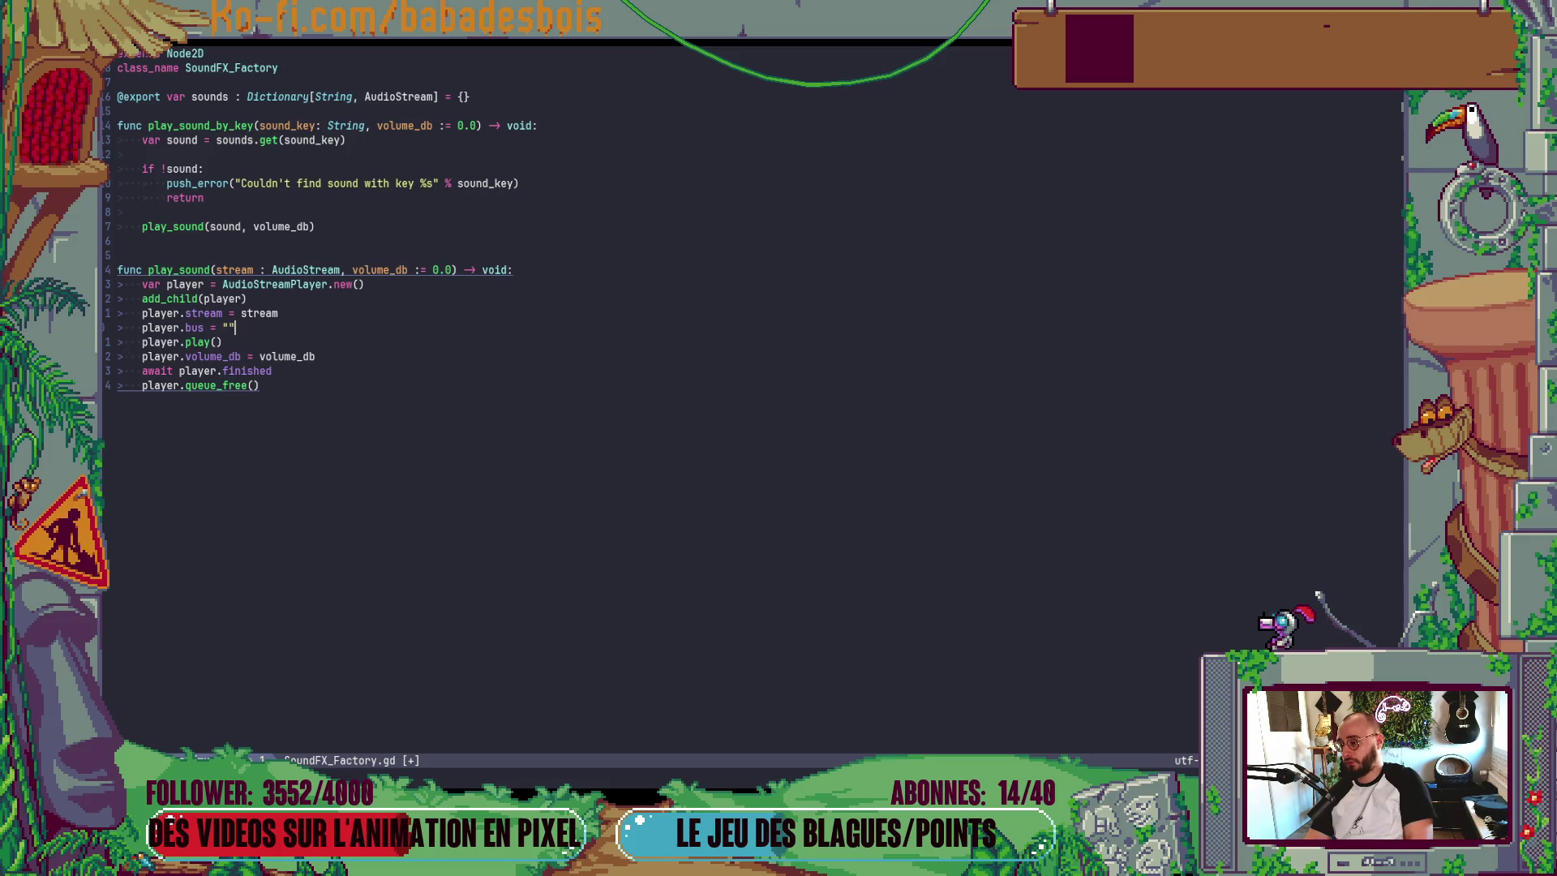
type("Sound\"")
key("Escape")
type(":w")
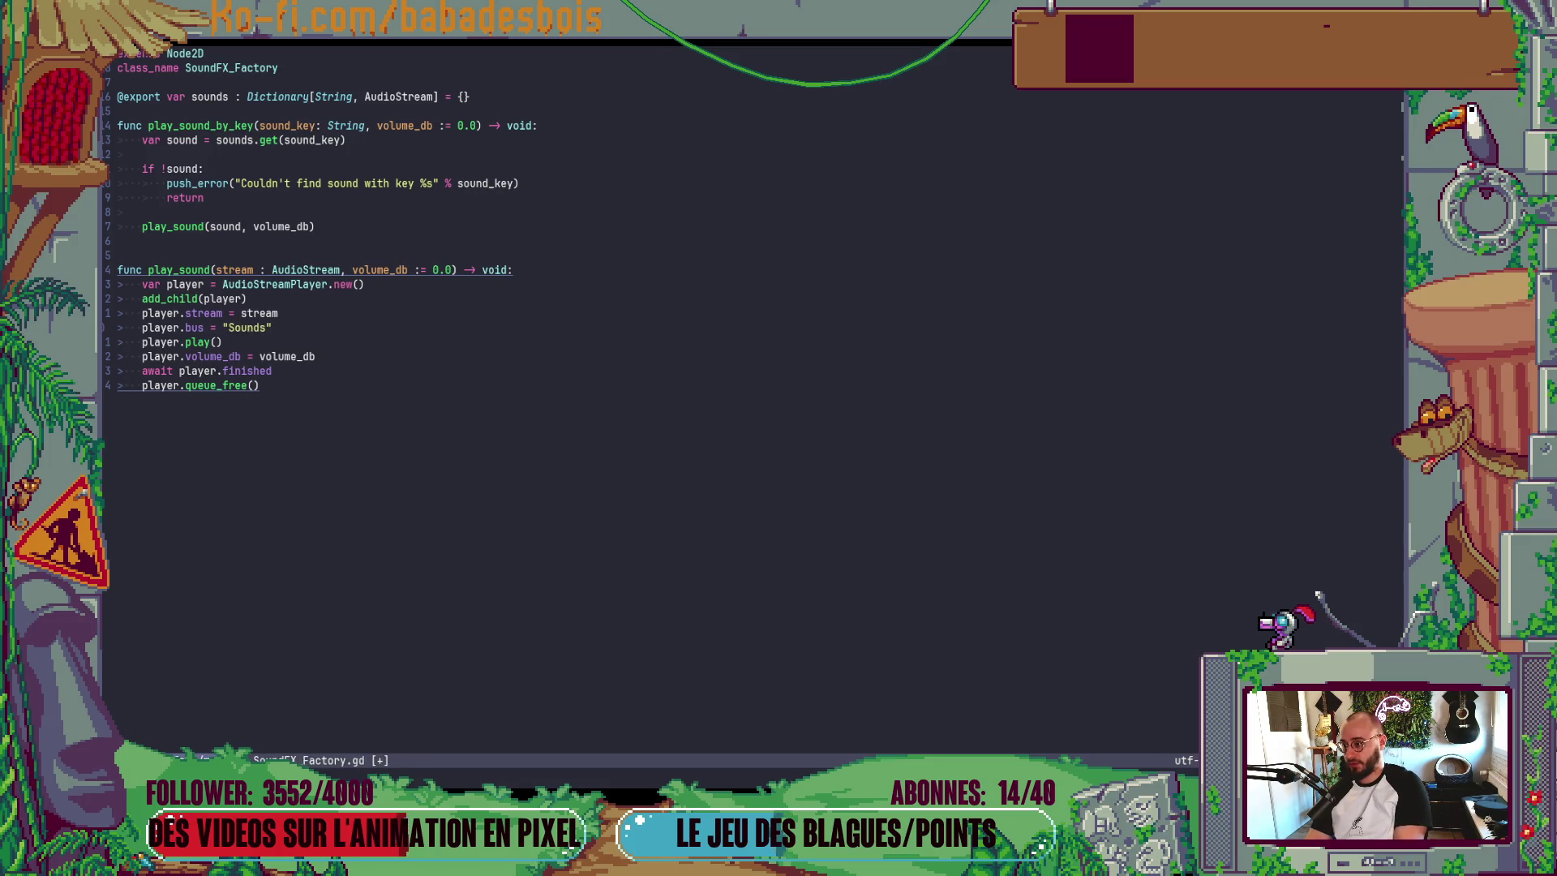
key("Return")
key("alt+Tab")
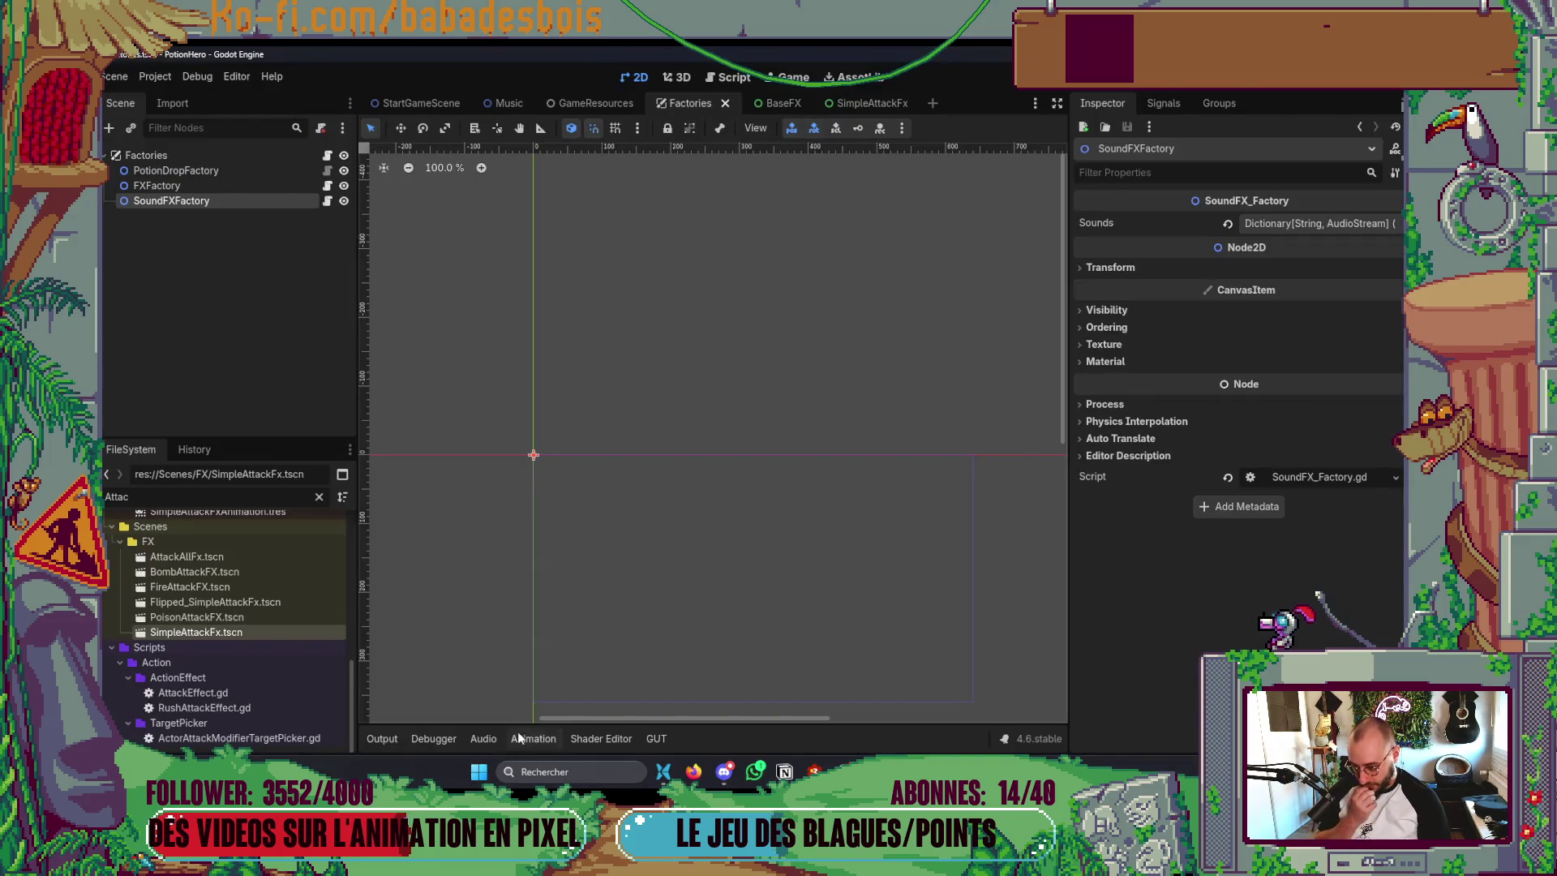
- Inspect the Audio panel to confirm the Master, Music and Sounds buses exist, then go back to SoundFX_Factory.gd in Neovim
left_click(499, 736)
left_click(498, 736)
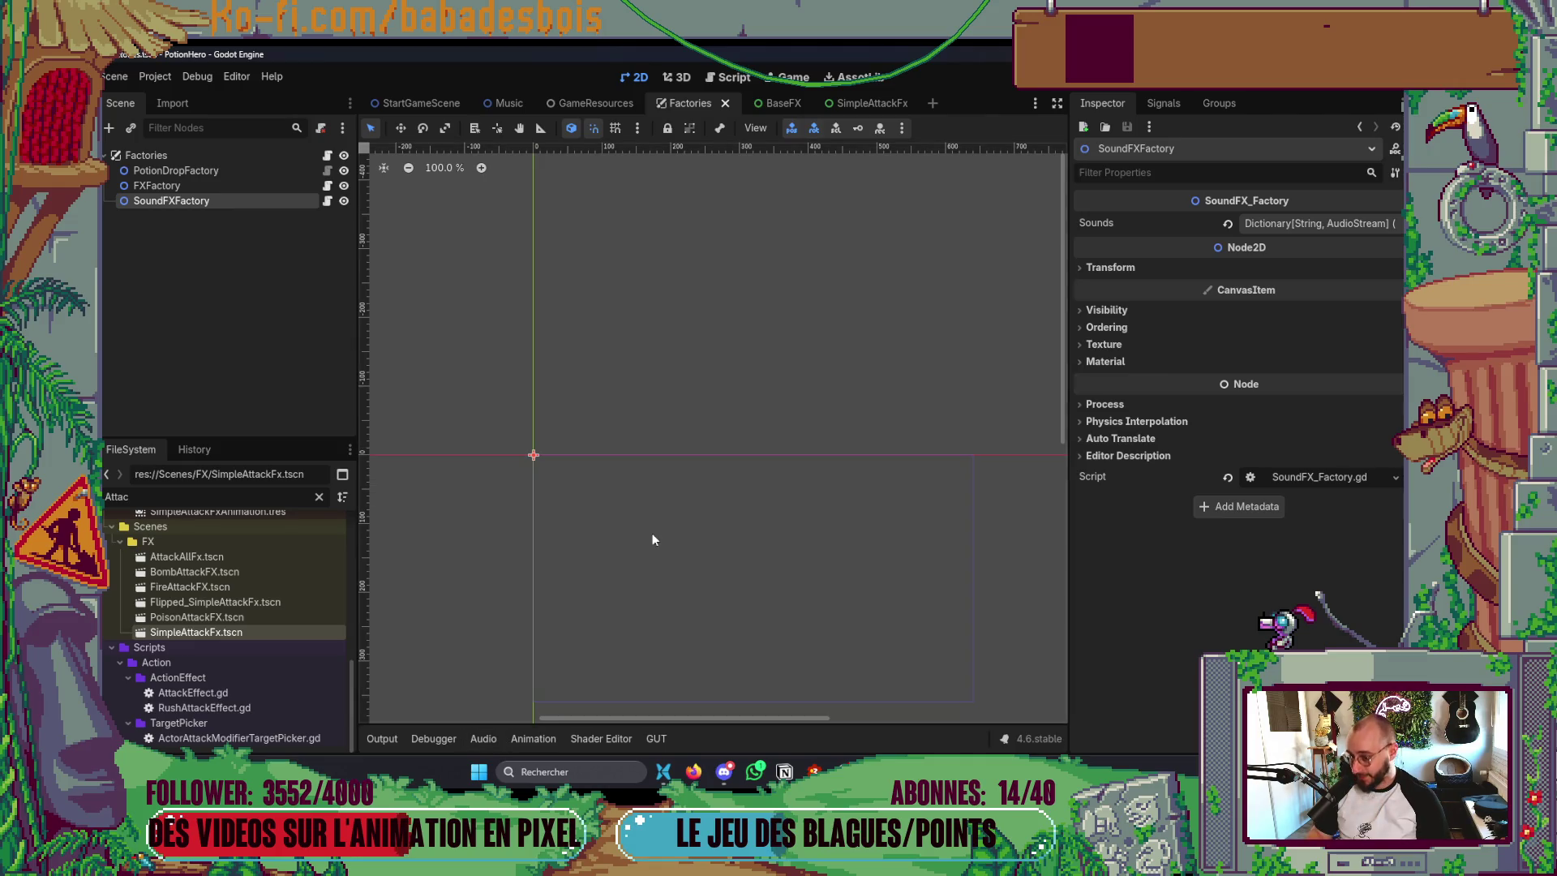
key("alt+Tab")
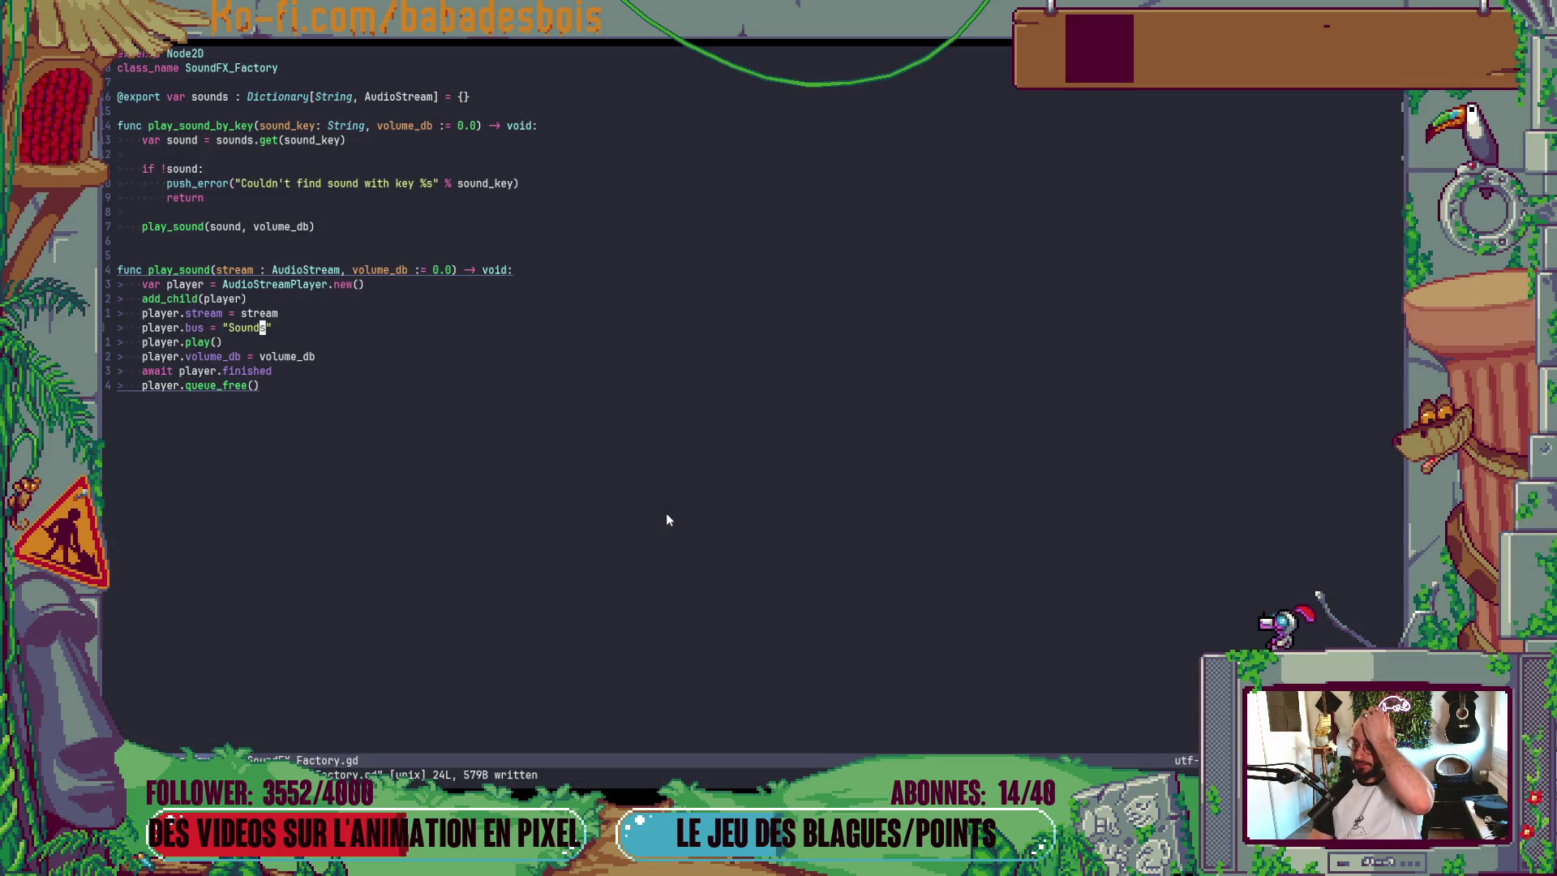
key("alt+Tab")
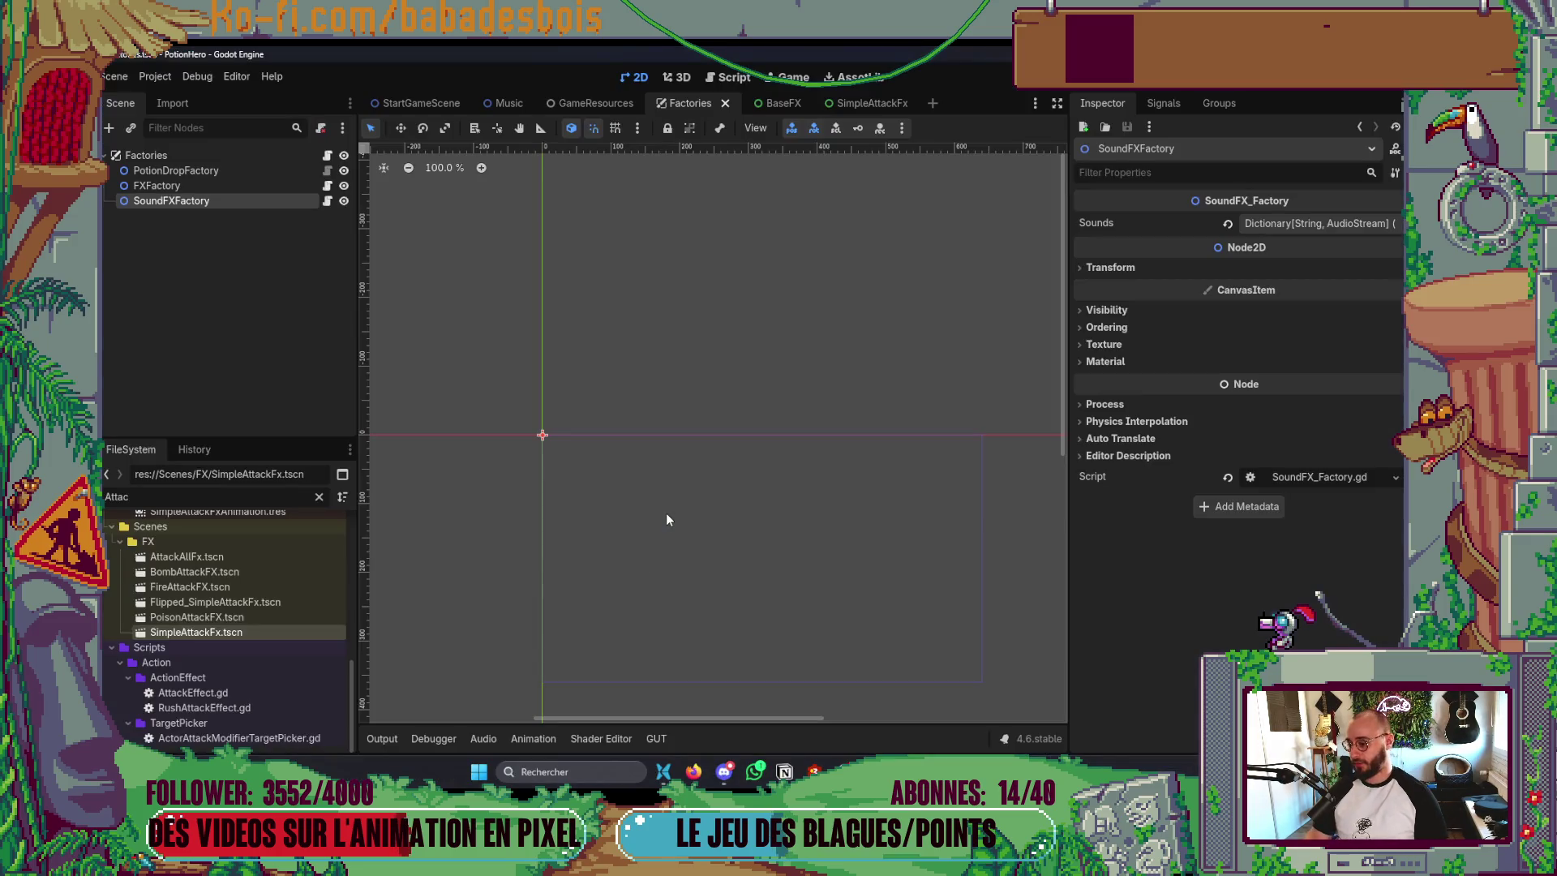
left_click(478, 739)
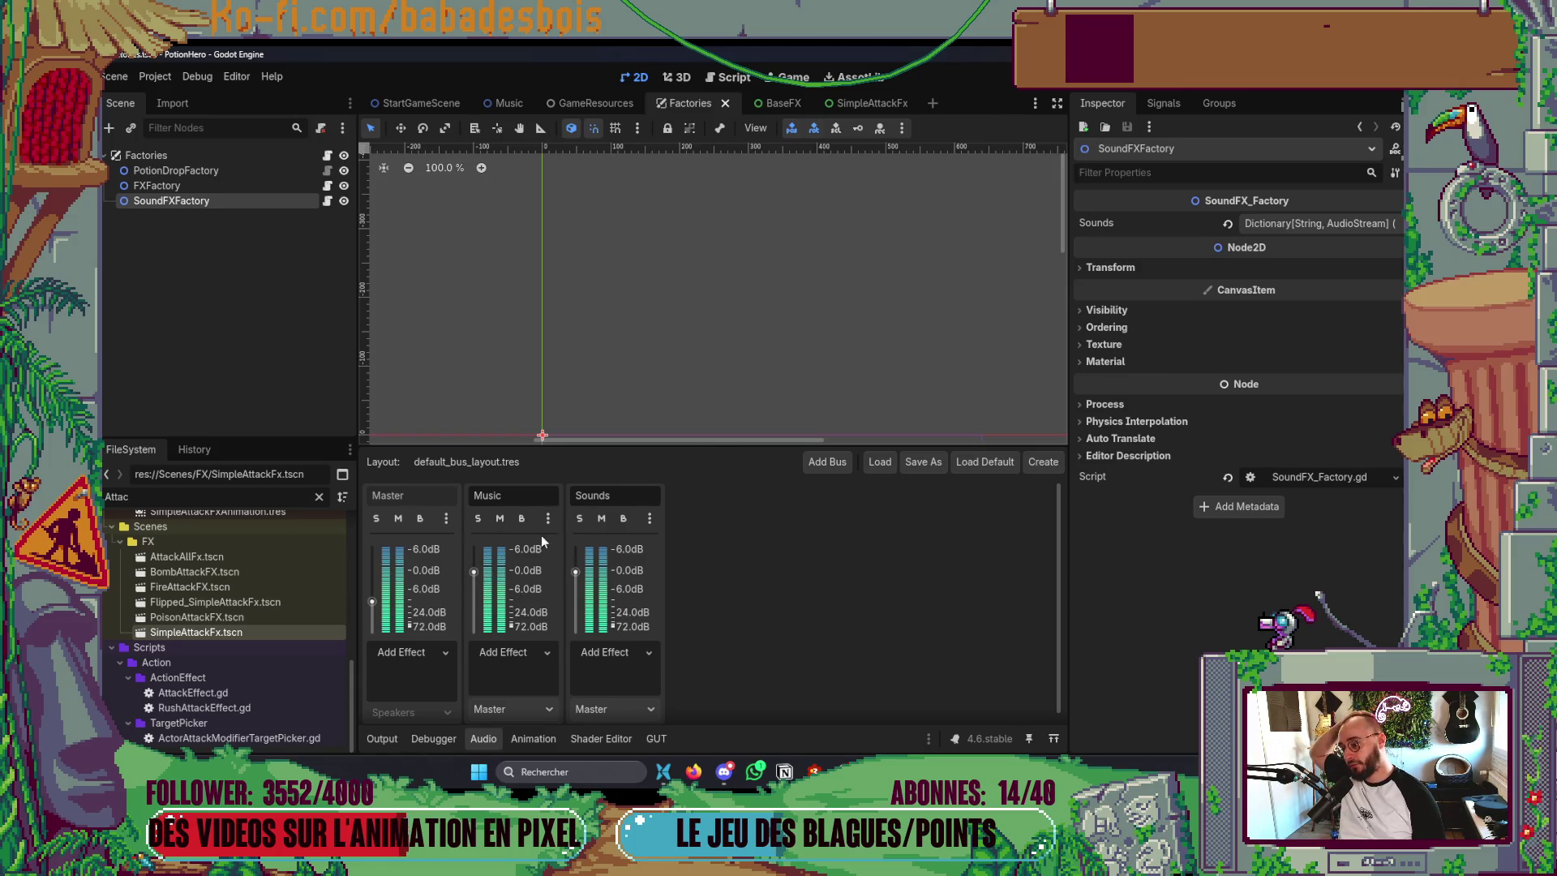
key("alt+Tab")
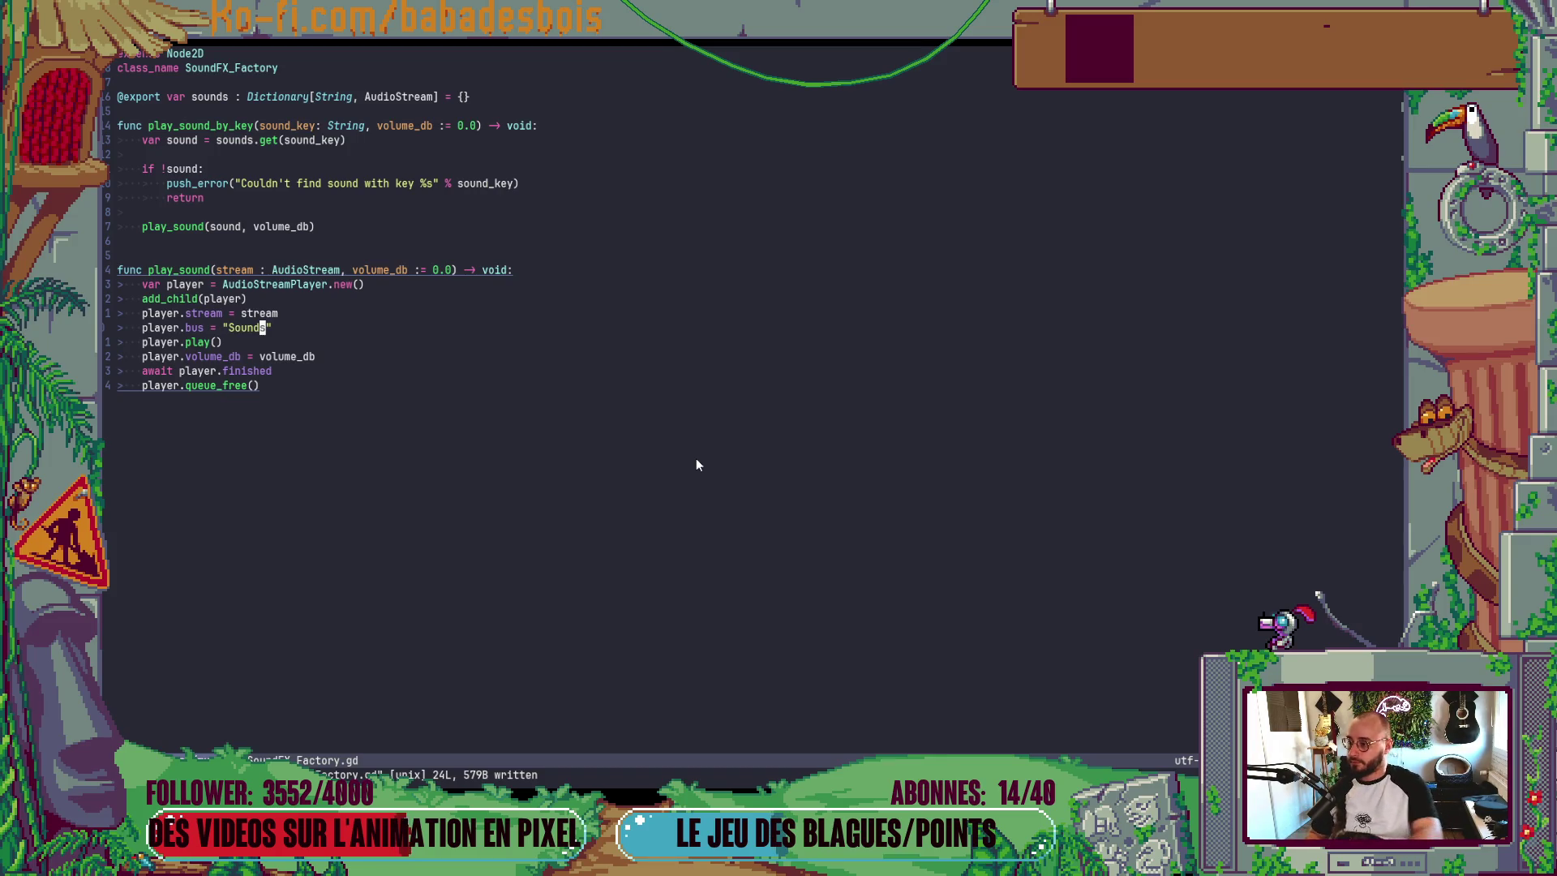
- Open MusicPlayer.gd in Neovim with the Telescope file finder
key("space")
key("f")
key("f")
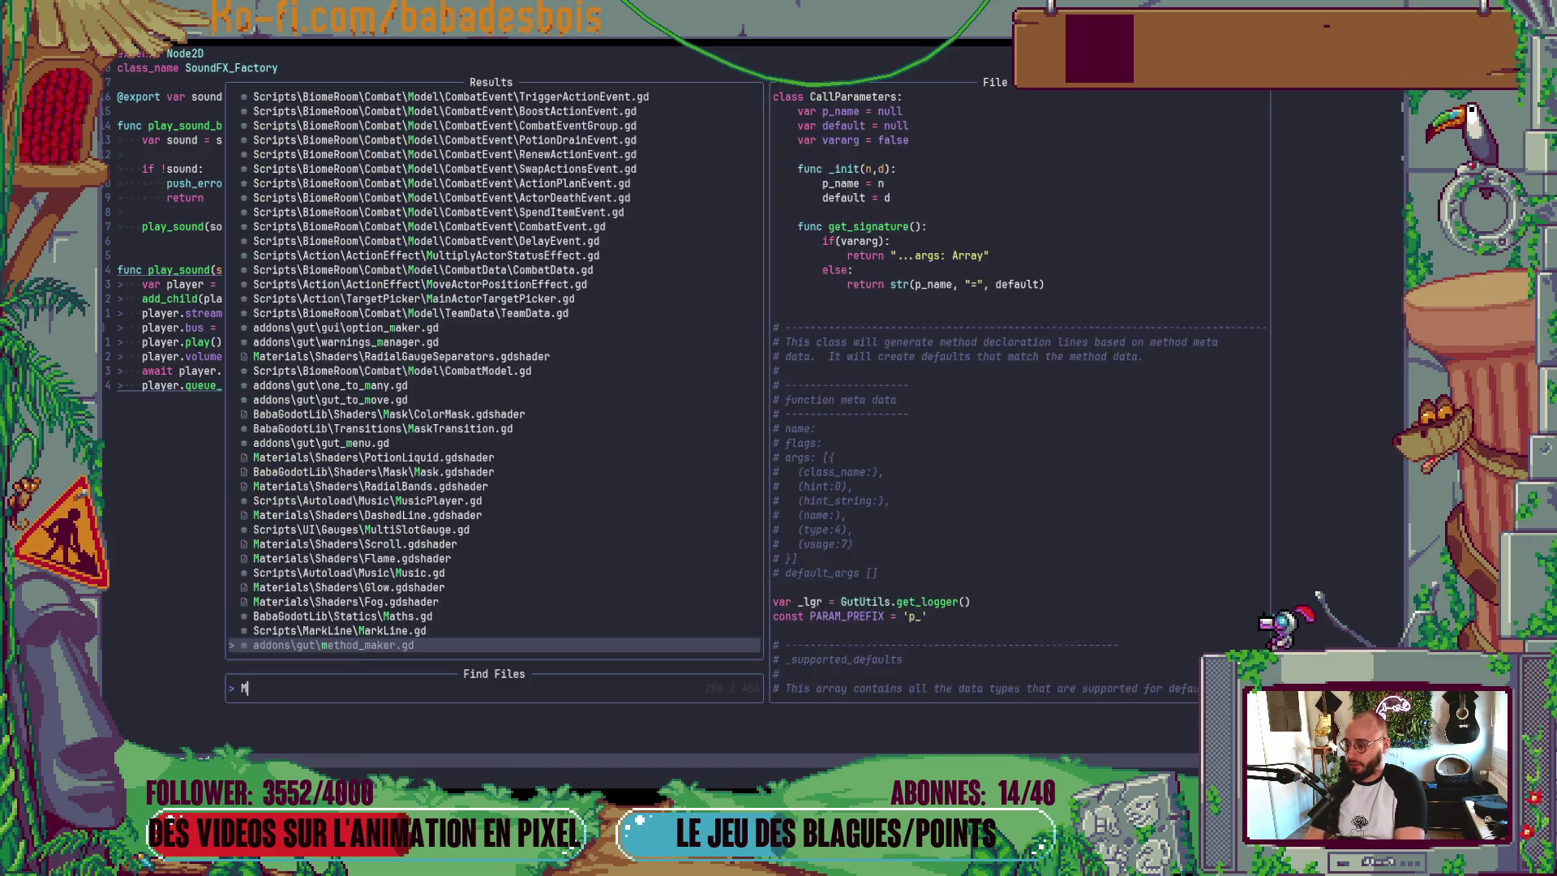
type("MusicPl")
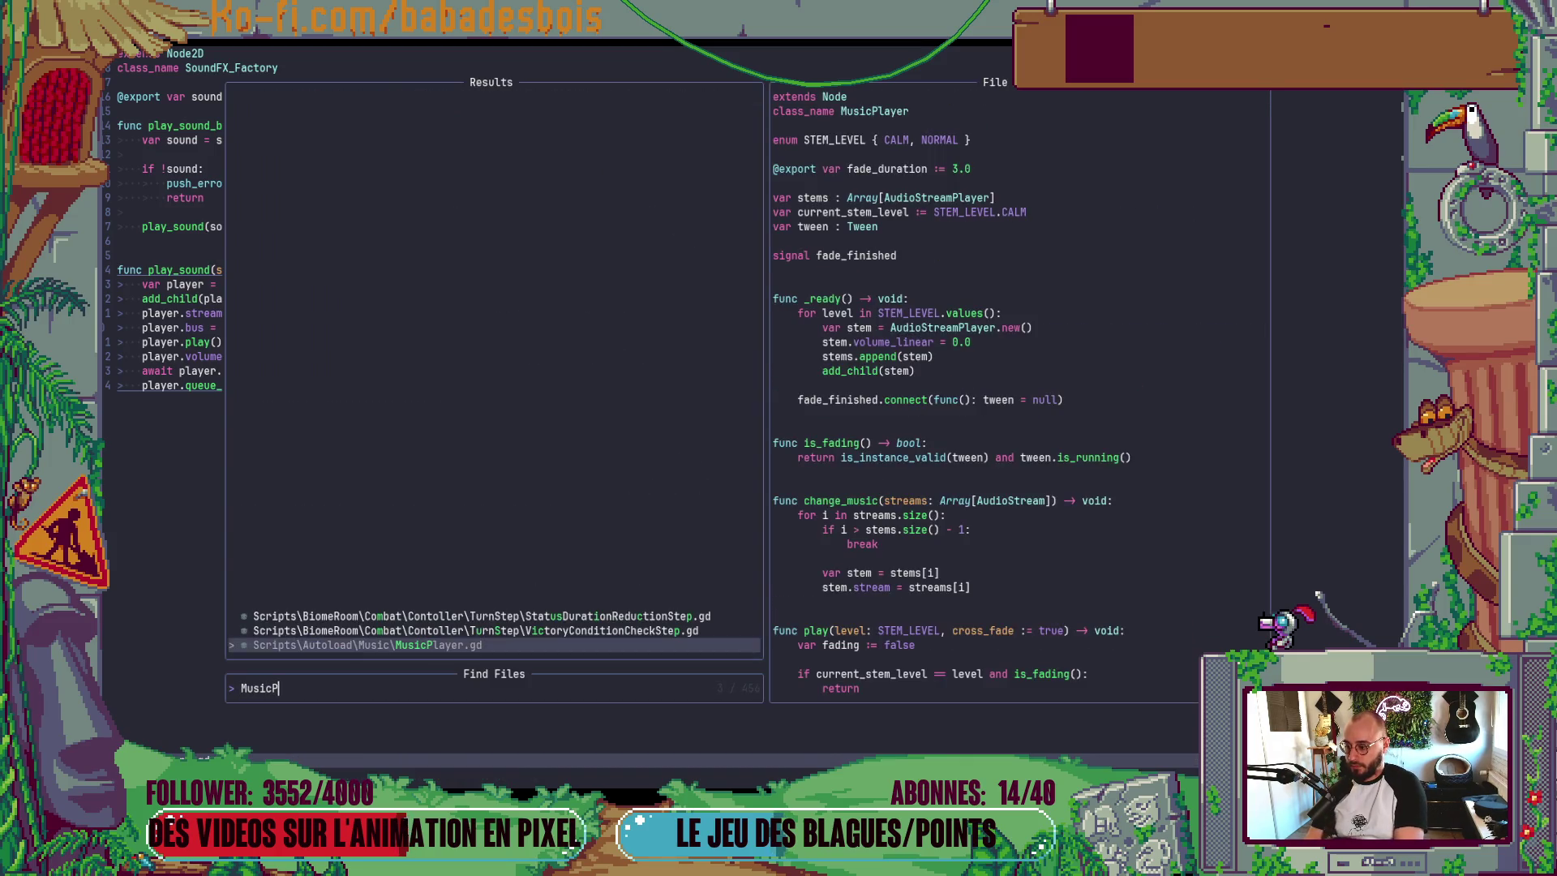
key("Return")
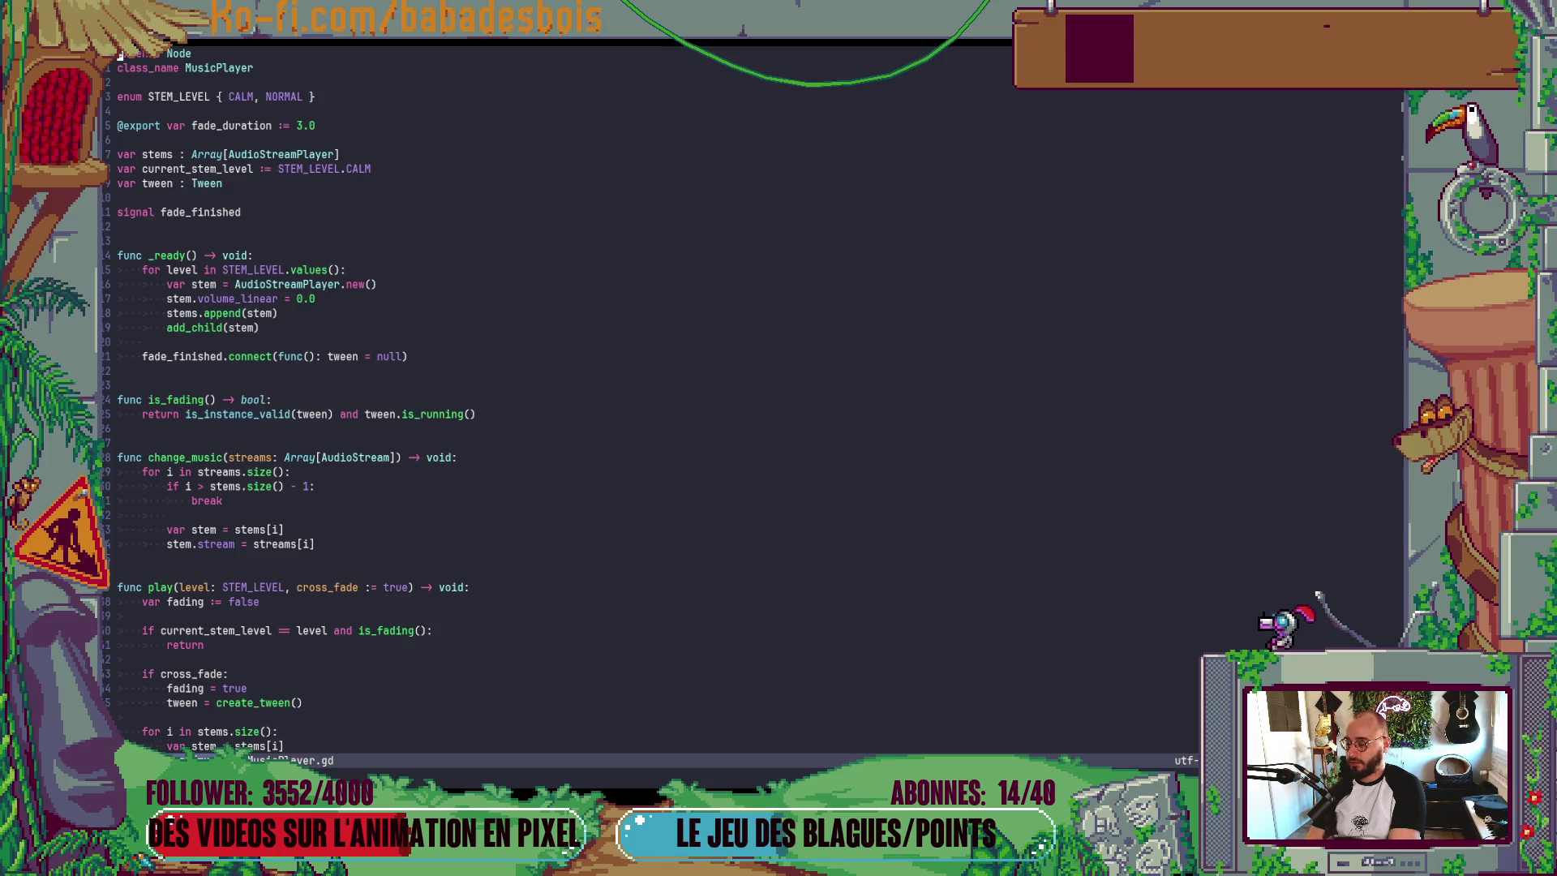
key("alt+Tab")
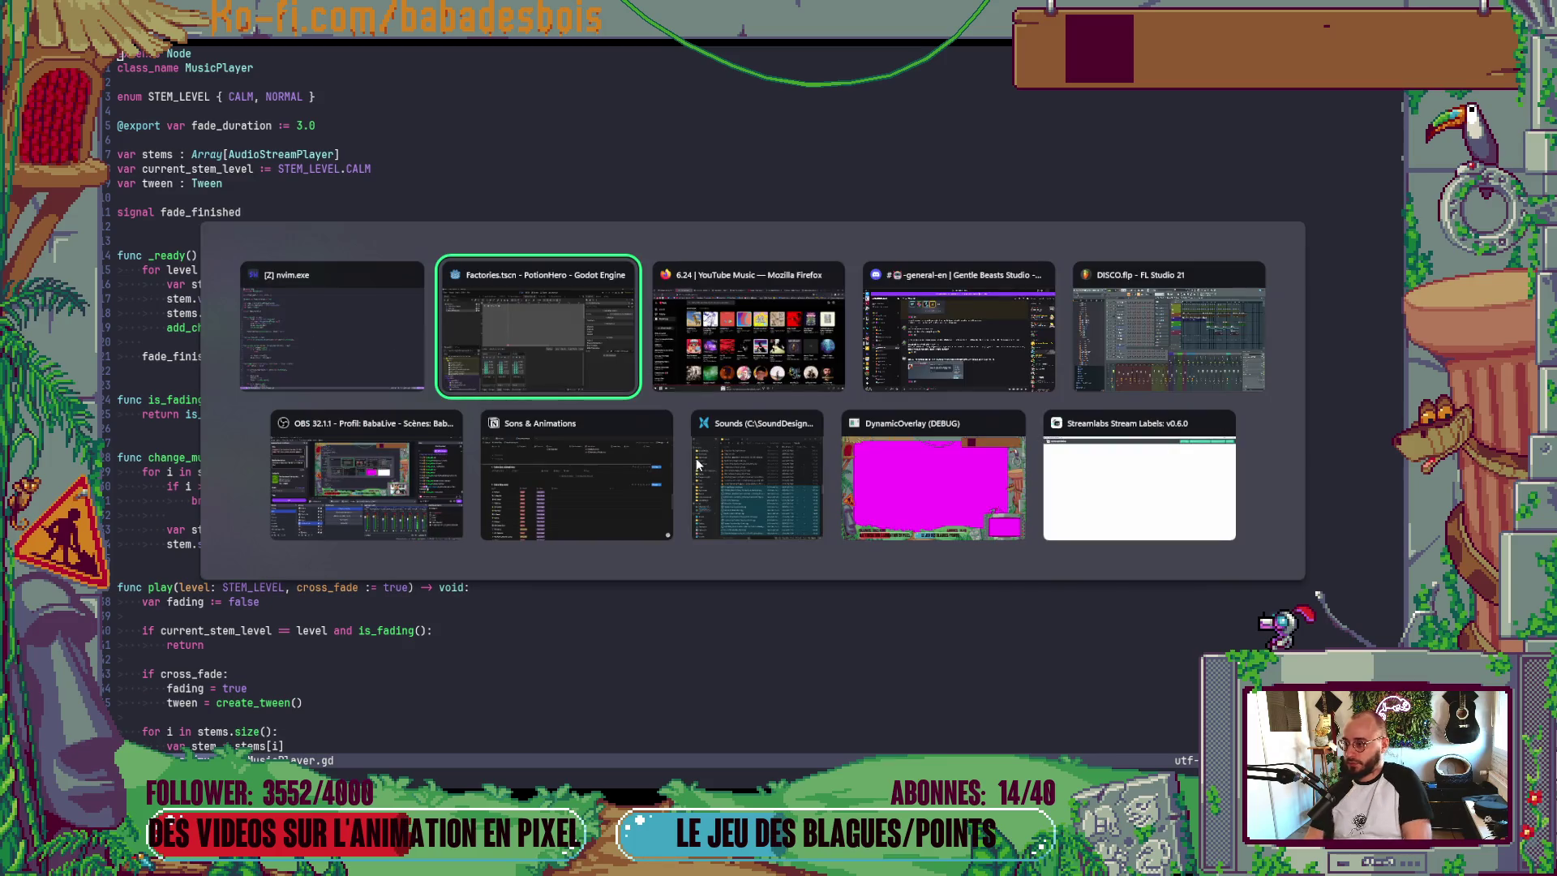
key("Escape")
- Insert stem.bus = "Music" above stems.append(stem) in _ready, save with :w, and return to Godot
key("j")
key("j")
key("j")
key("j")
key("j")
key("j")
type("Ostem.")
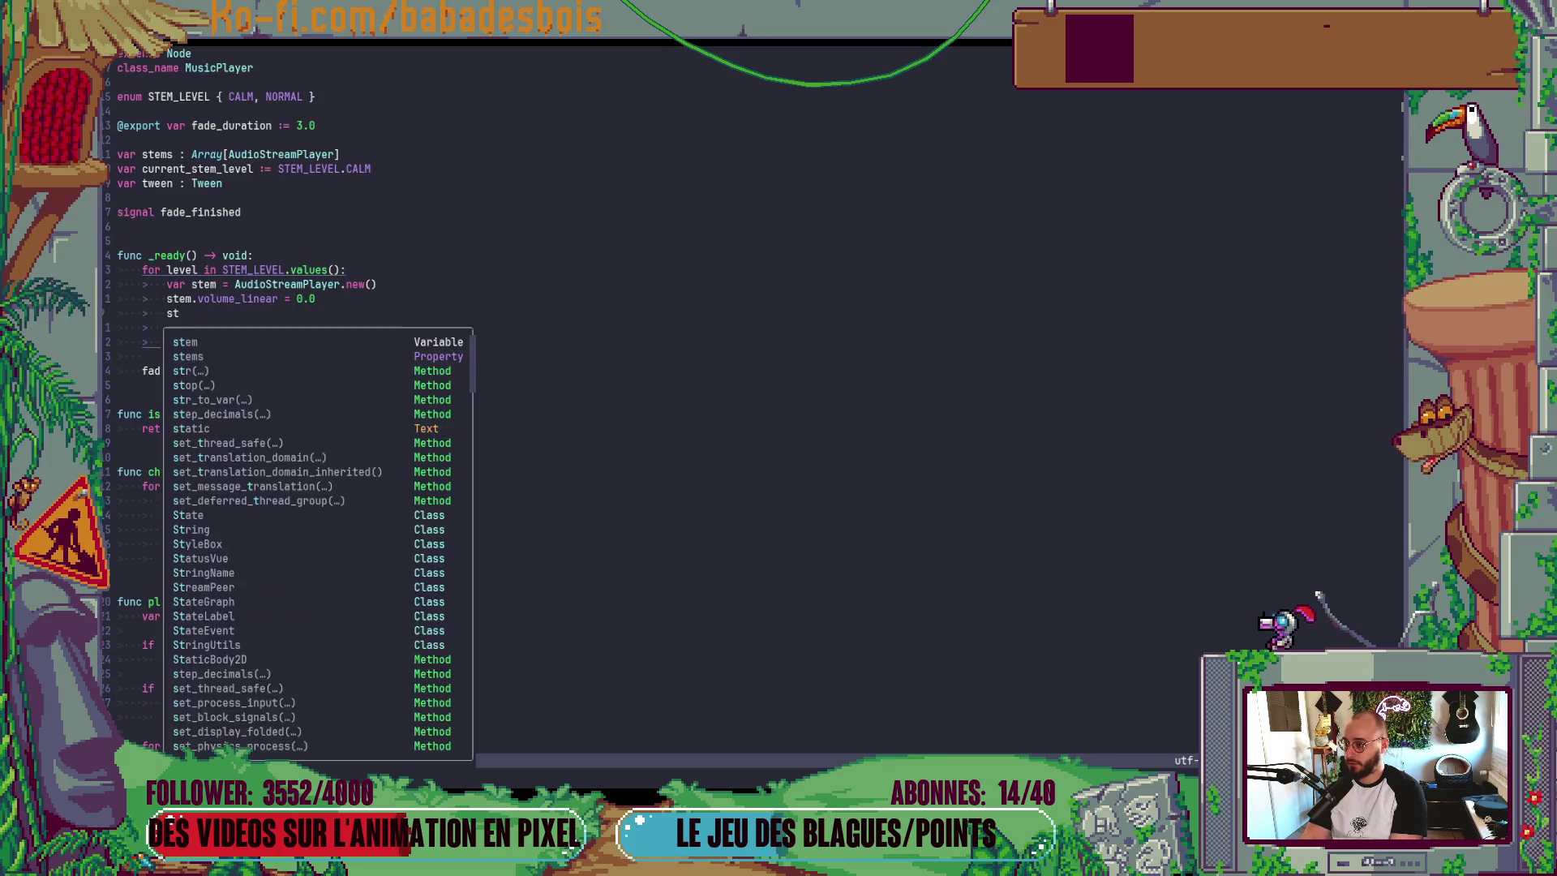
type("bus = ")
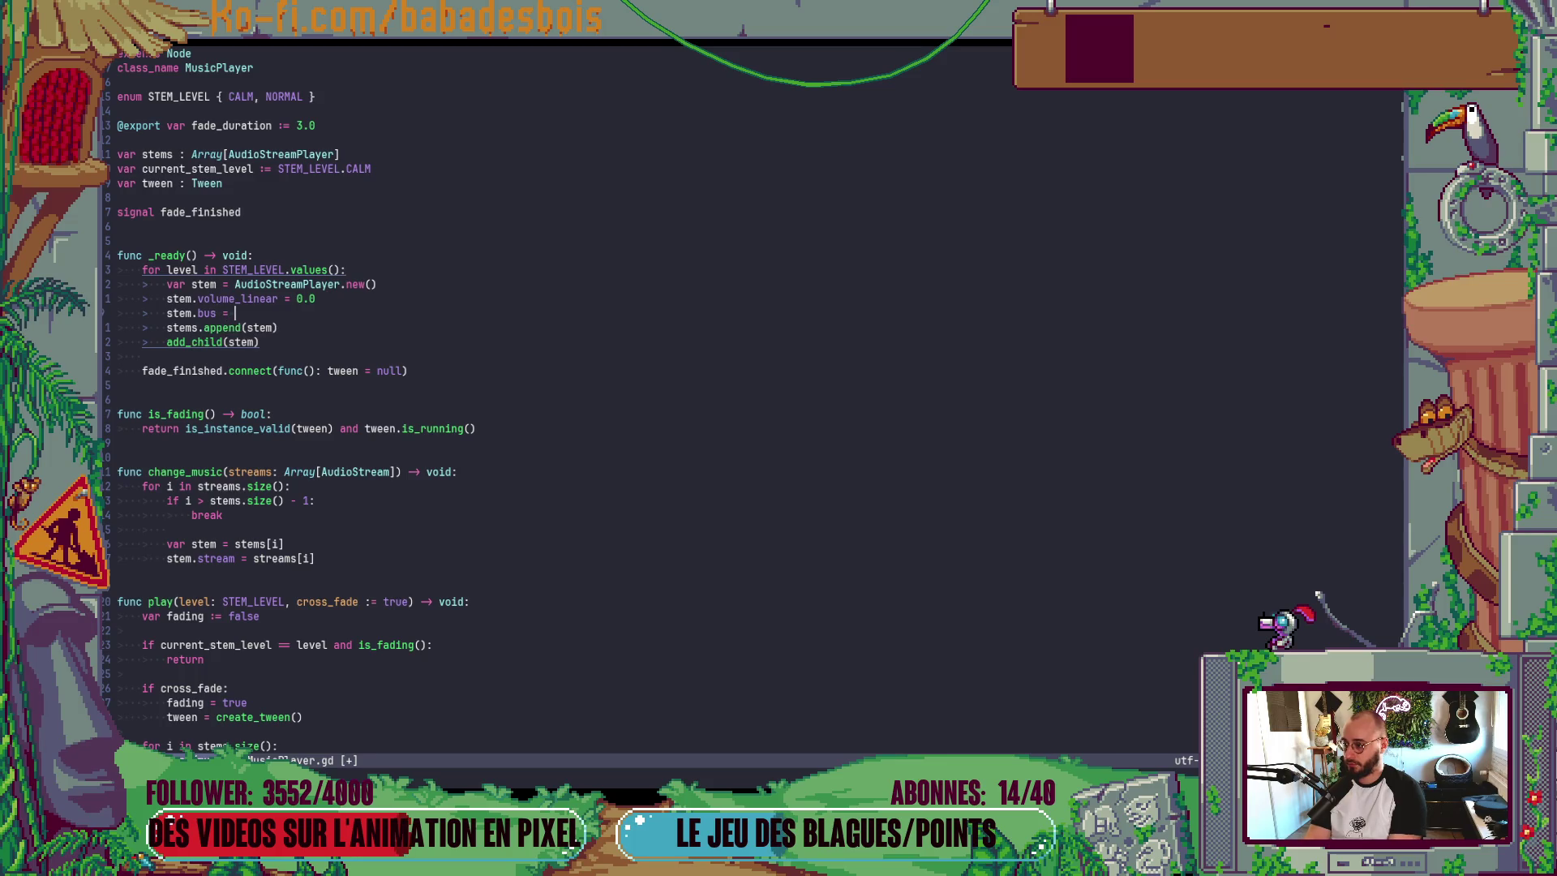
type("\"Music")
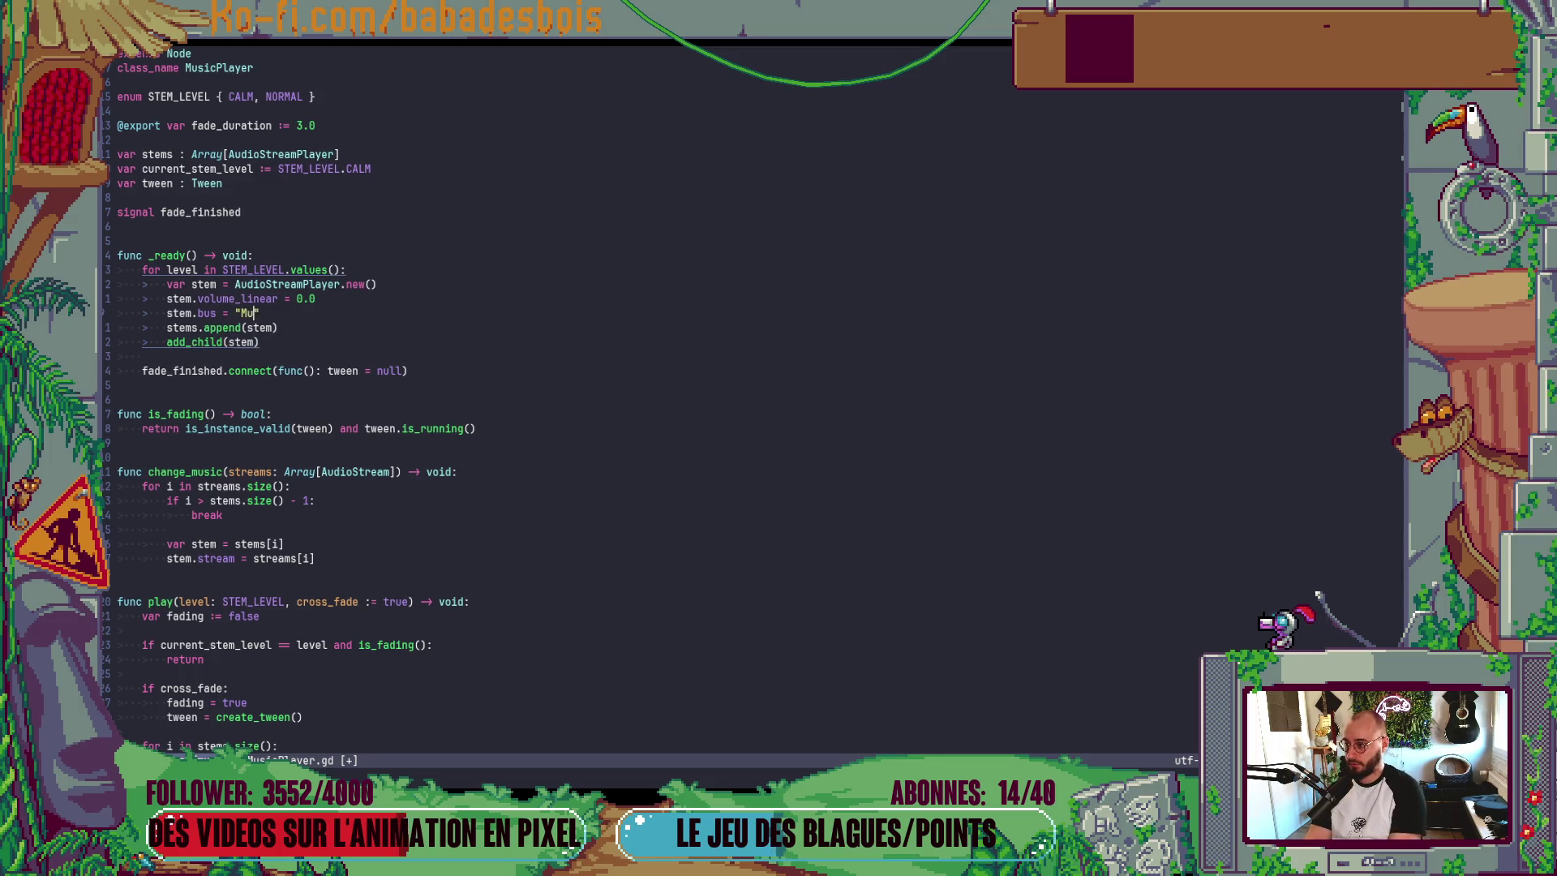
key("Escape")
type(":w")
key("Return")
key("alt+Tab")
key("alt+Tab")
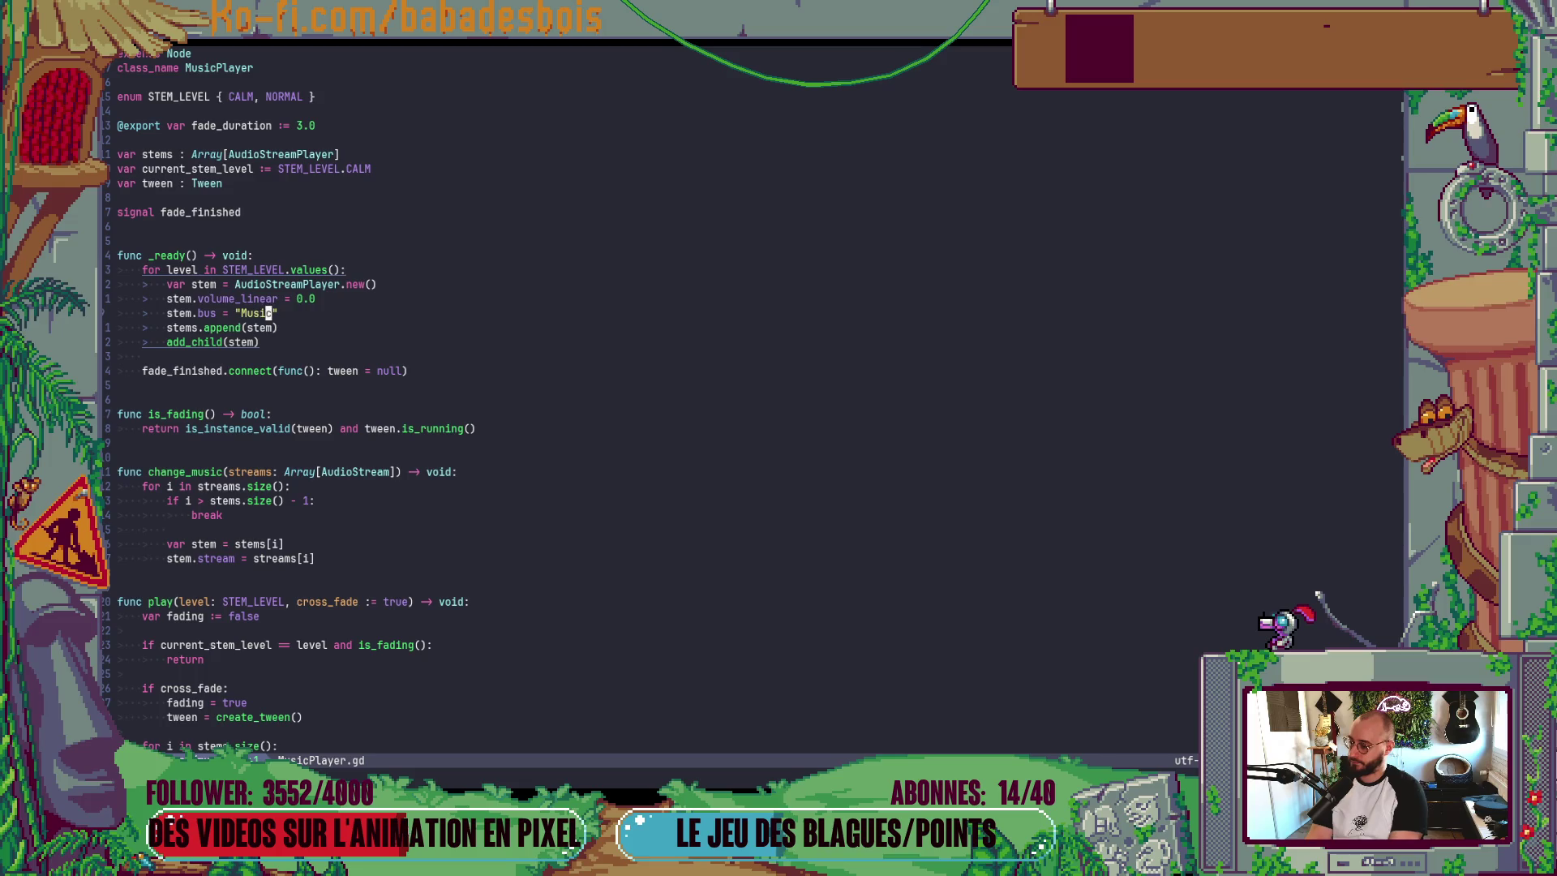
key("alt+Tab")
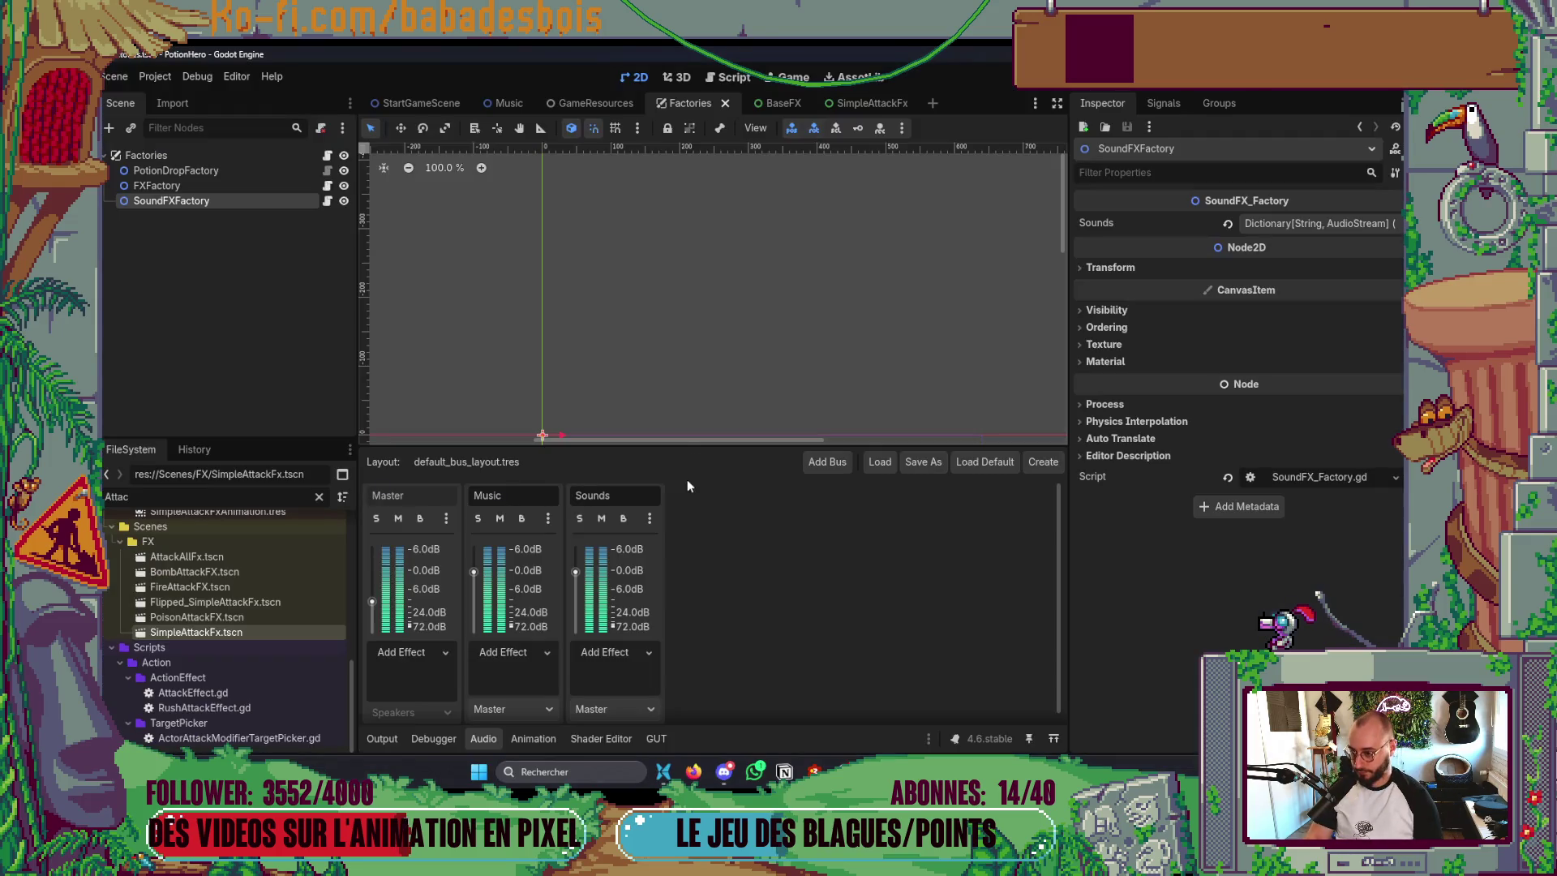
- Collapse the Audio bus panel, pan the Factories 2D view, and switch back to Neovim
left_click(484, 737)
left_click_drag(658, 601, 717, 532)
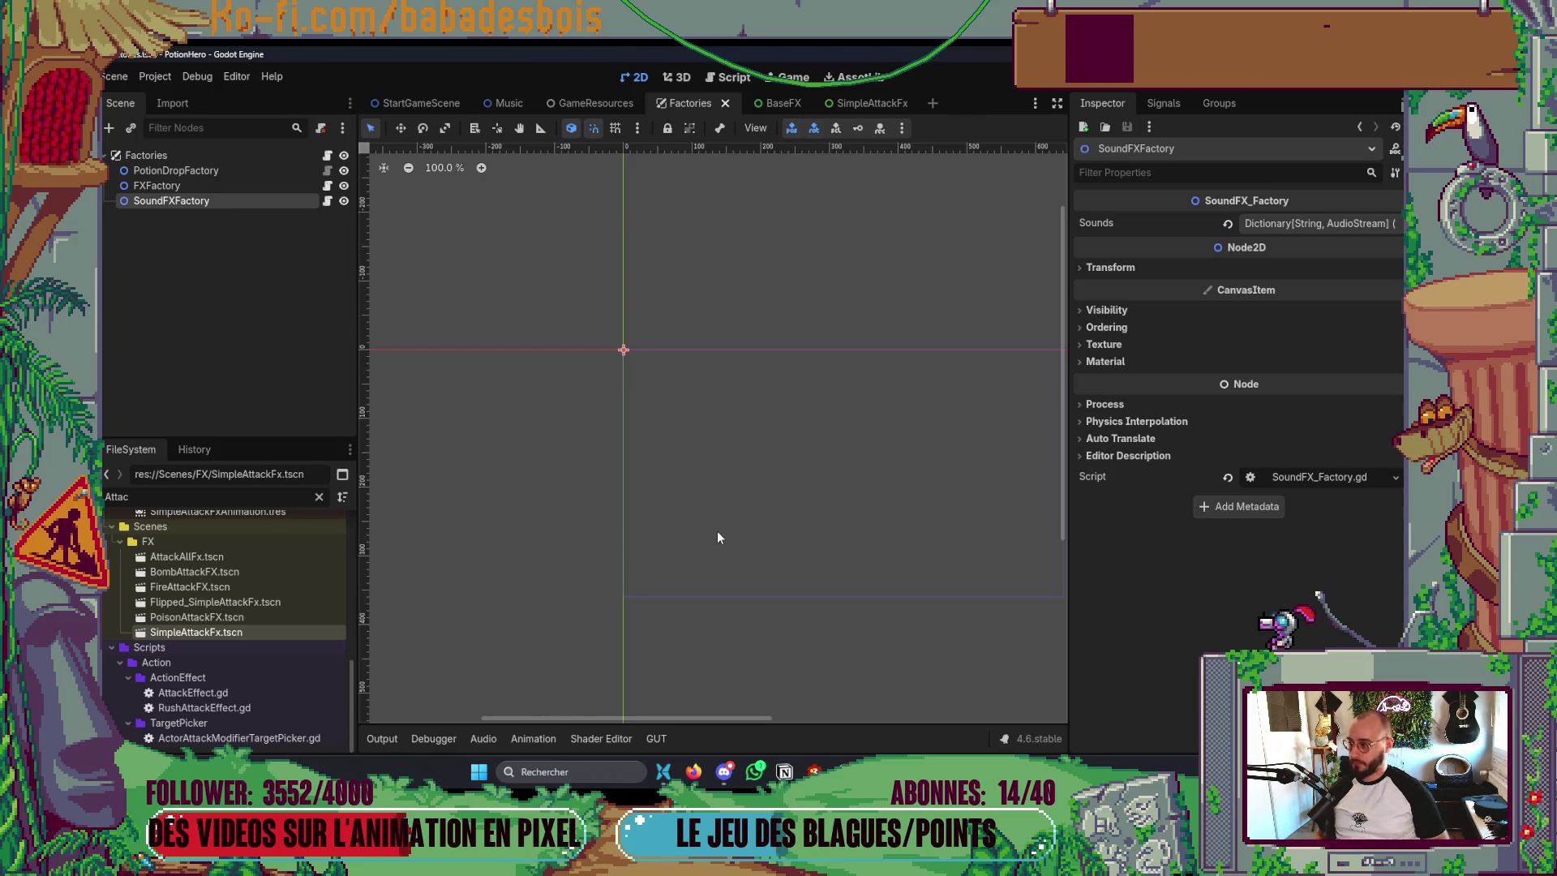
key("alt+Tab")
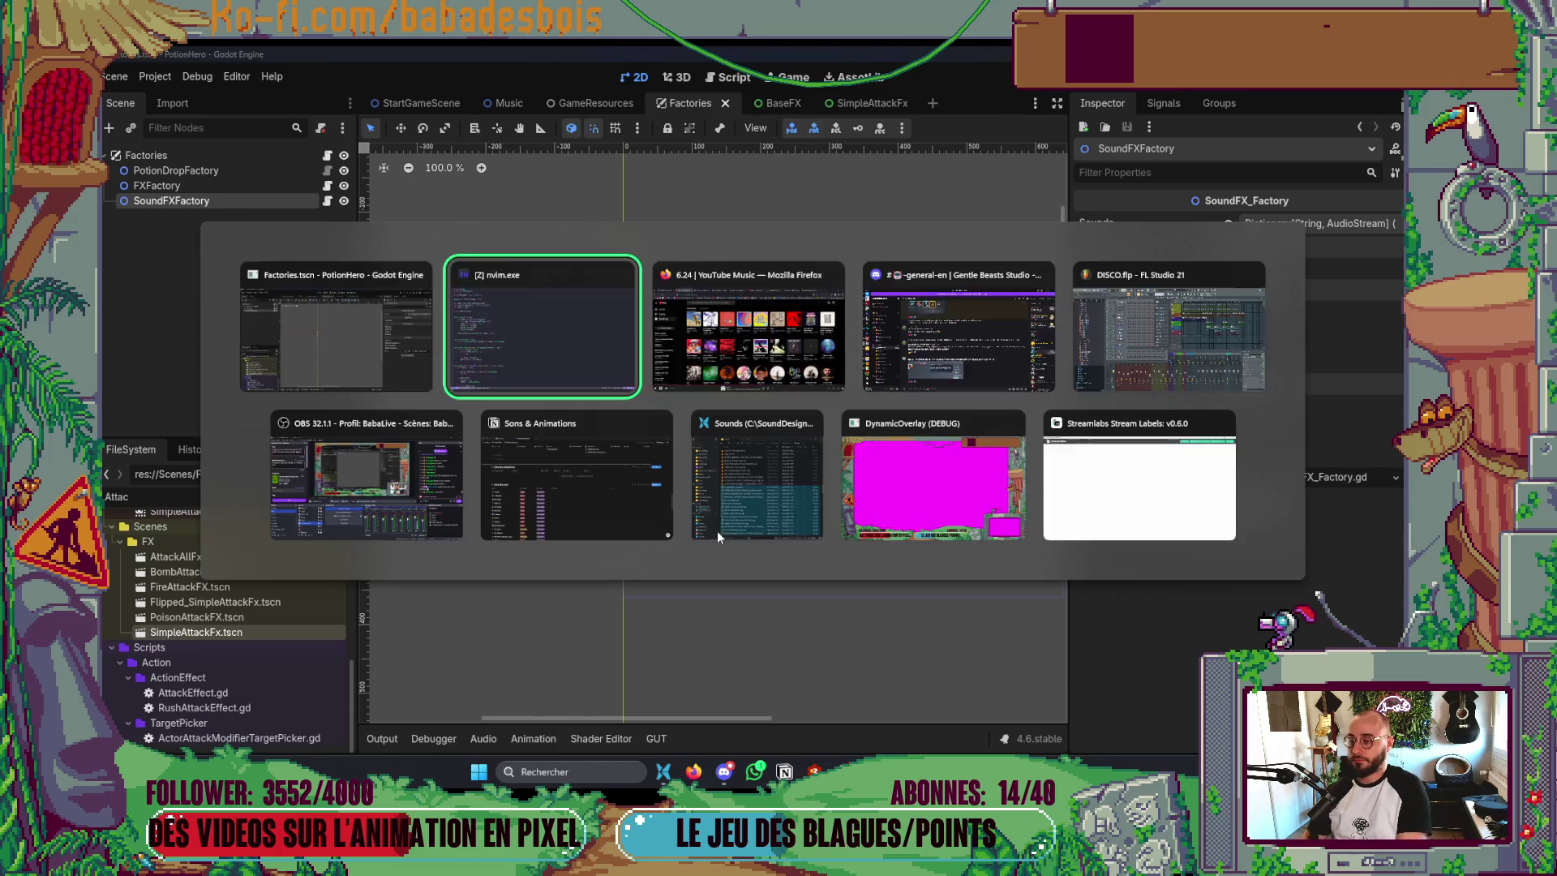
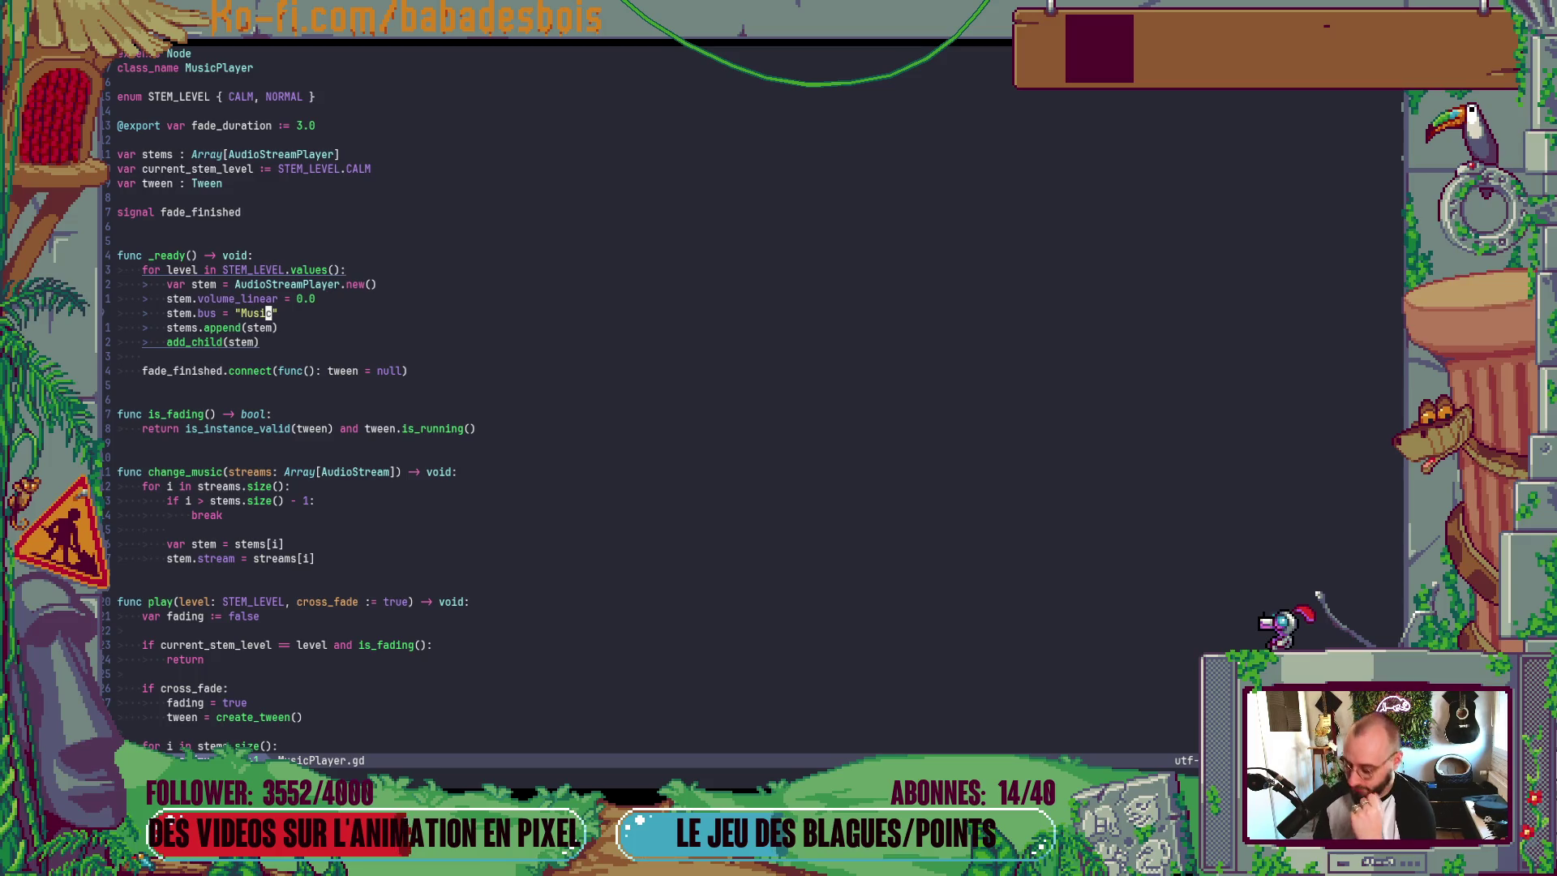
- Leave the MusicPlayer script in Neovim and return to the Godot editor
key("alt+Tab")
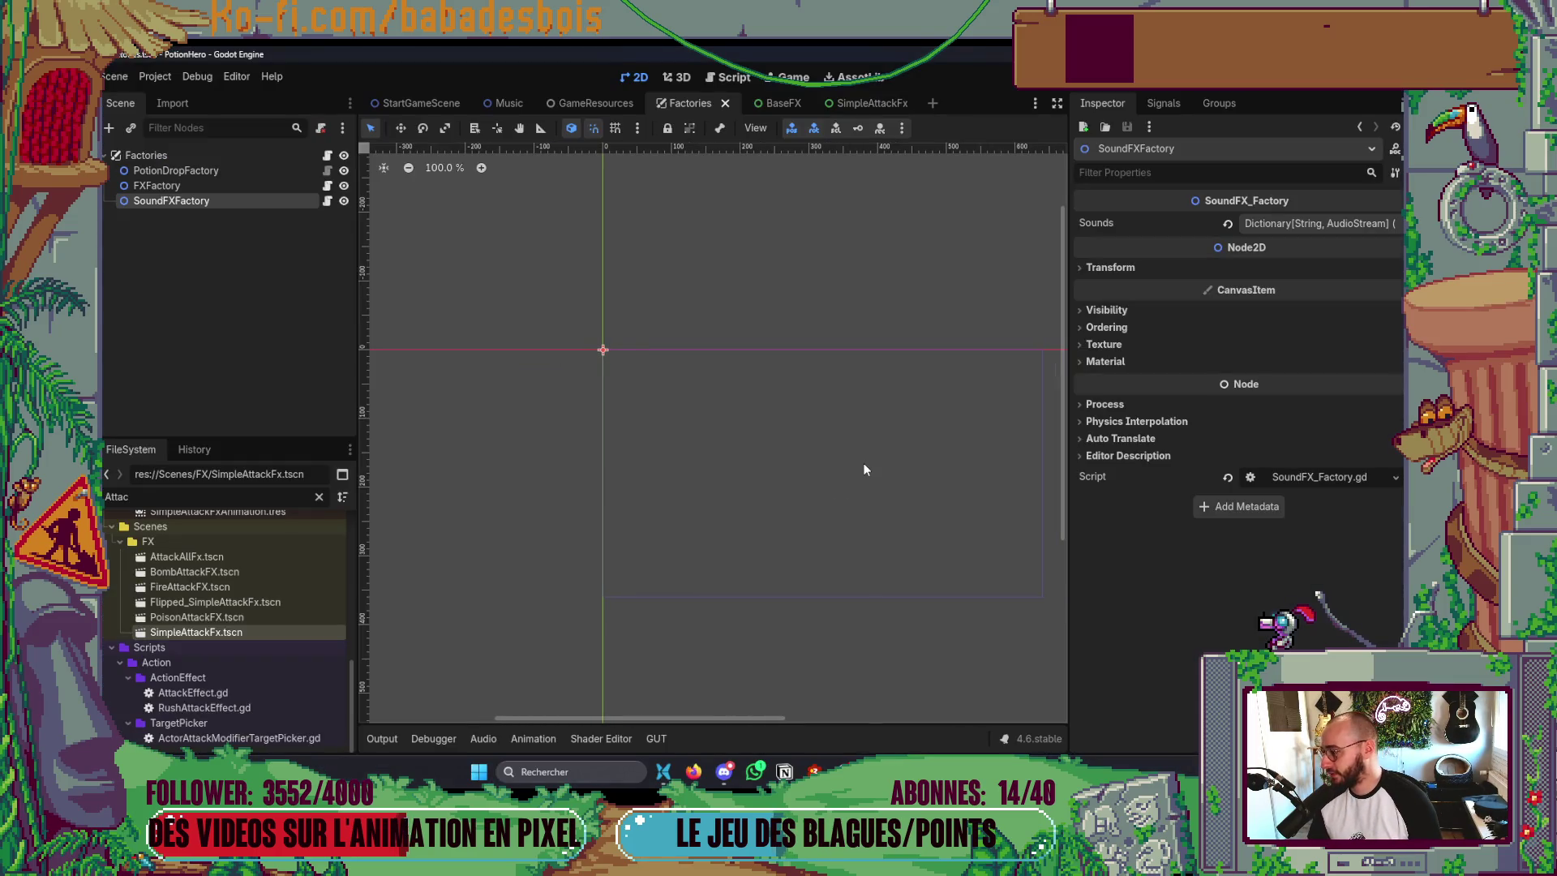
- Check the Sounds folder window, then close it
left_click(830, 264)
left_click_drag(834, 351, 762, 299)
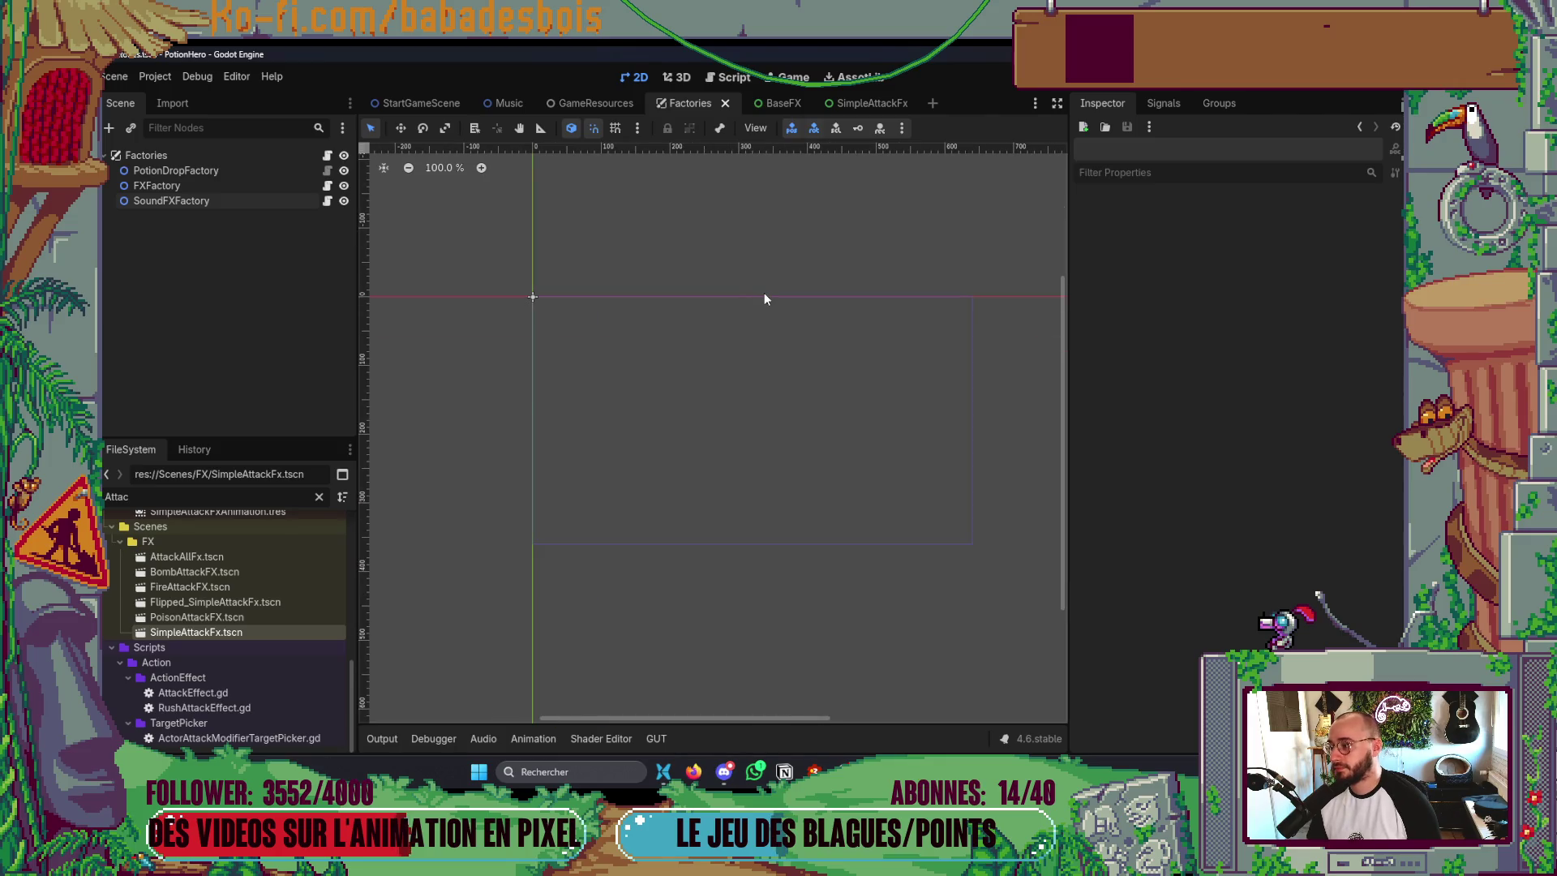
key("alt+Tab")
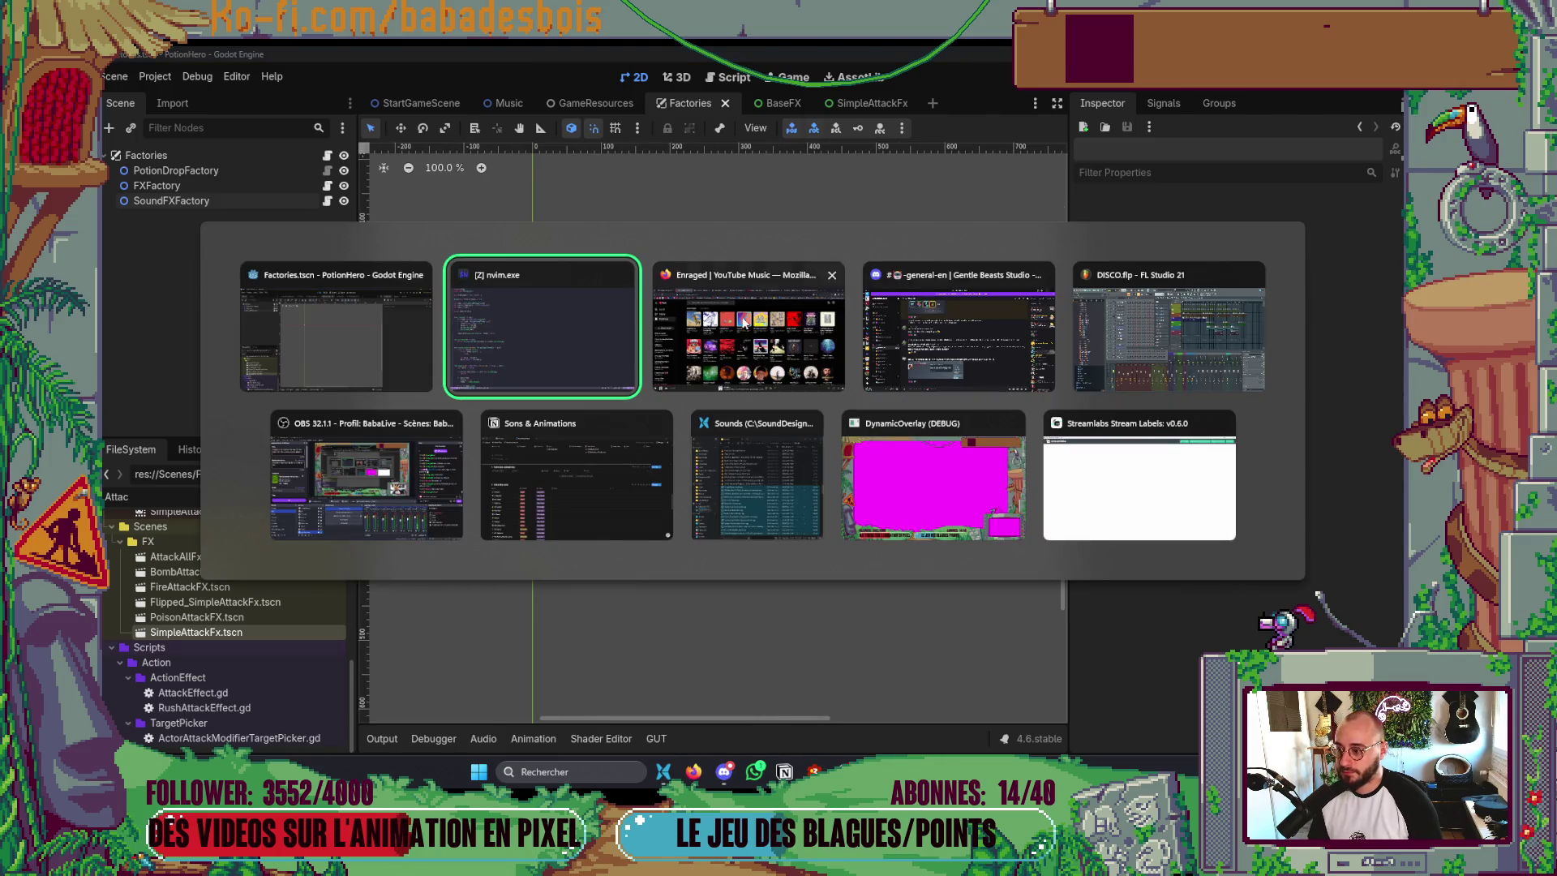
left_click(746, 436)
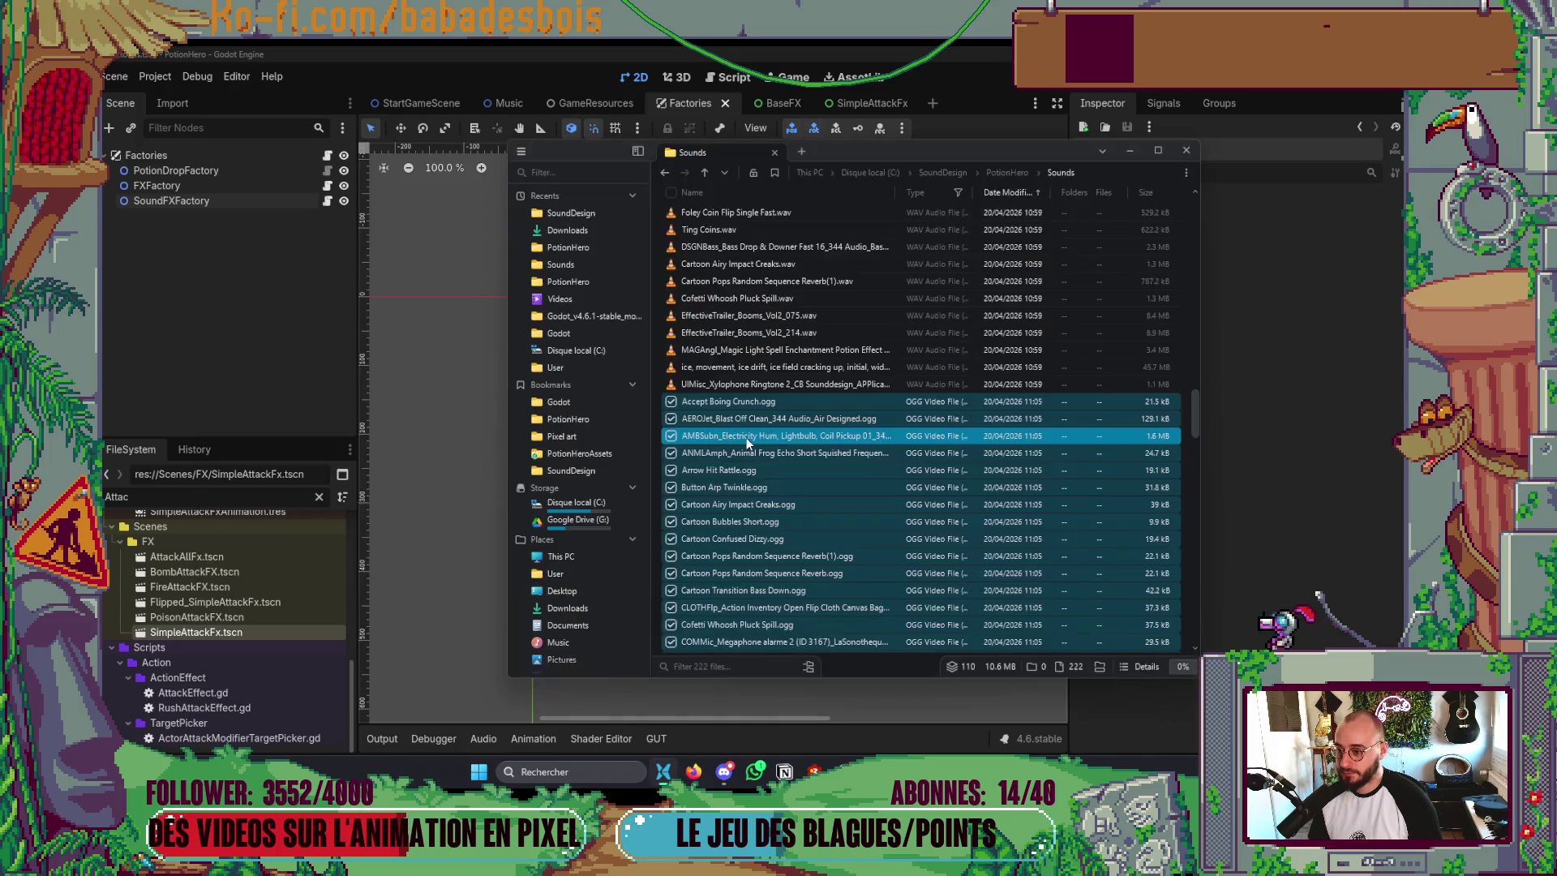
left_click(1184, 149)
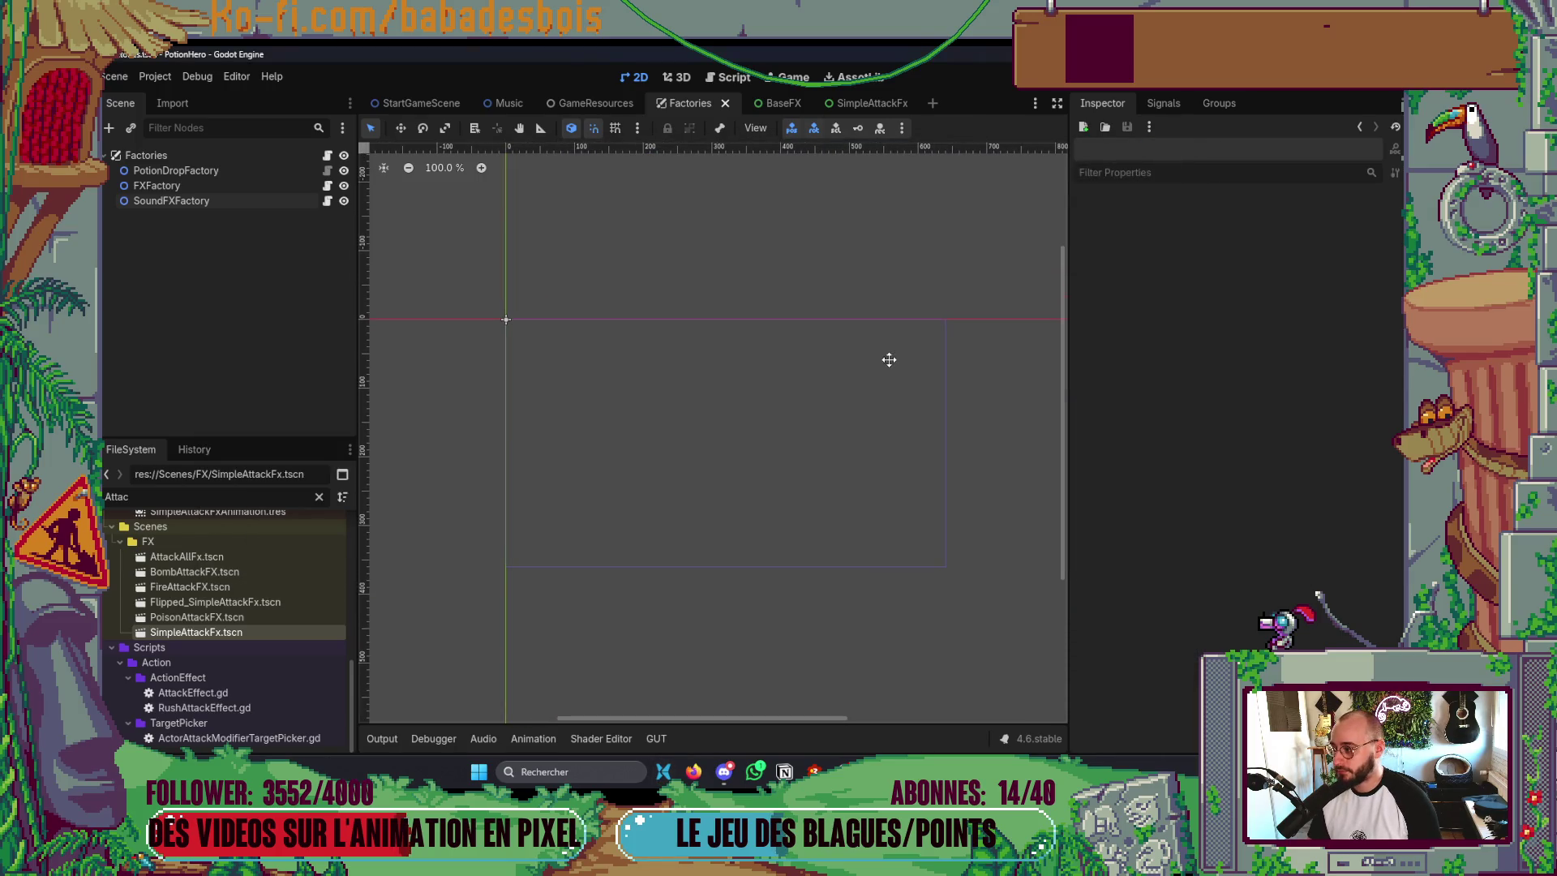
- Open the BaseFX and SimpleAttackFx scene tabs, then go to the Sons & Animations Notion page
left_click(786, 103)
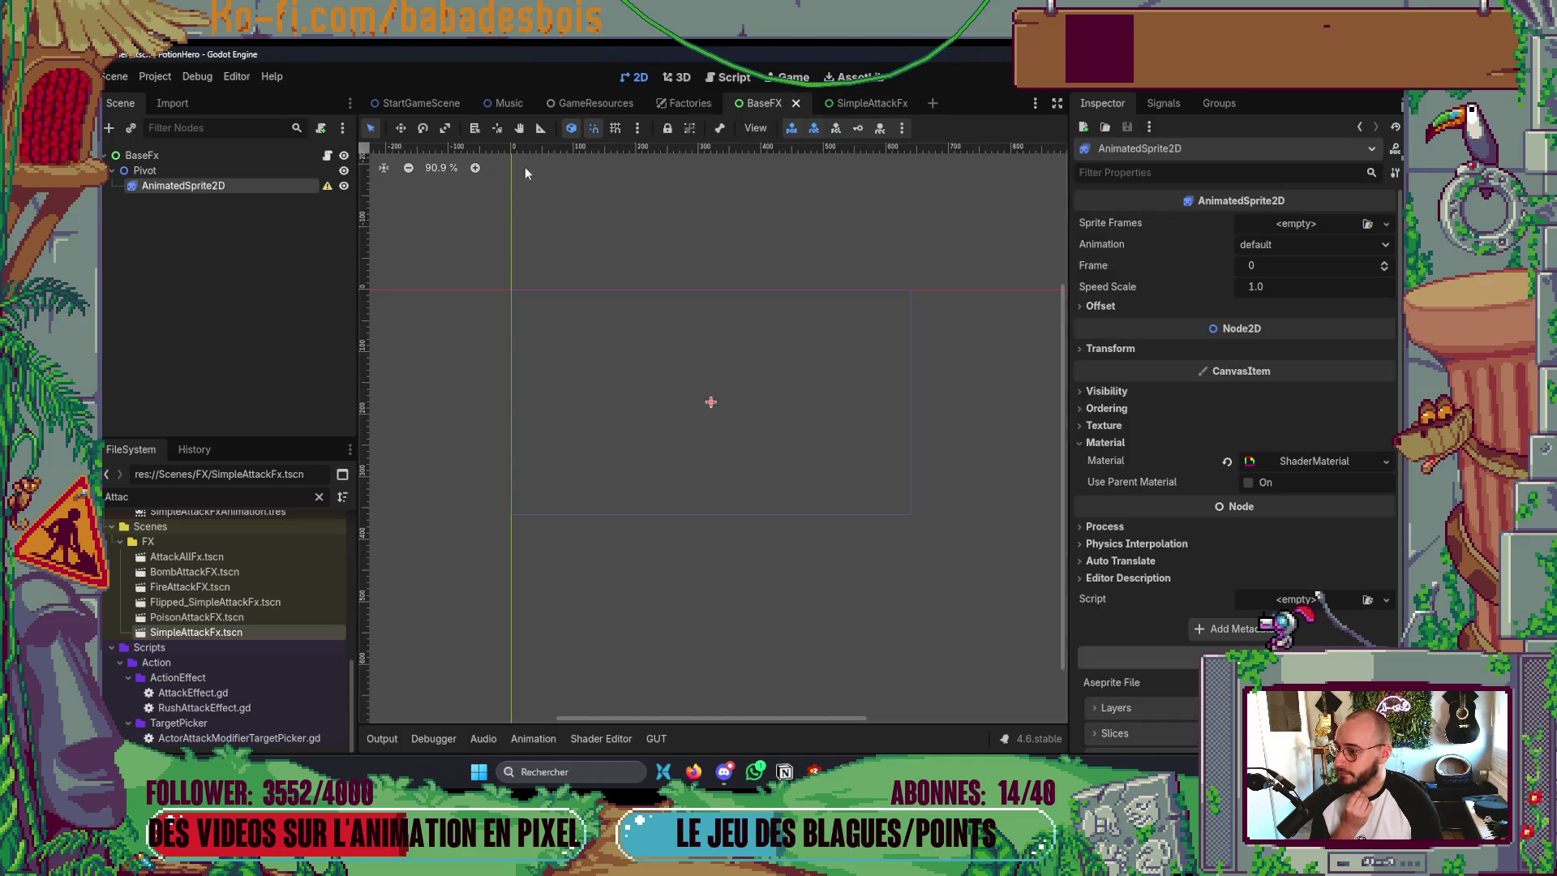
left_click(839, 107)
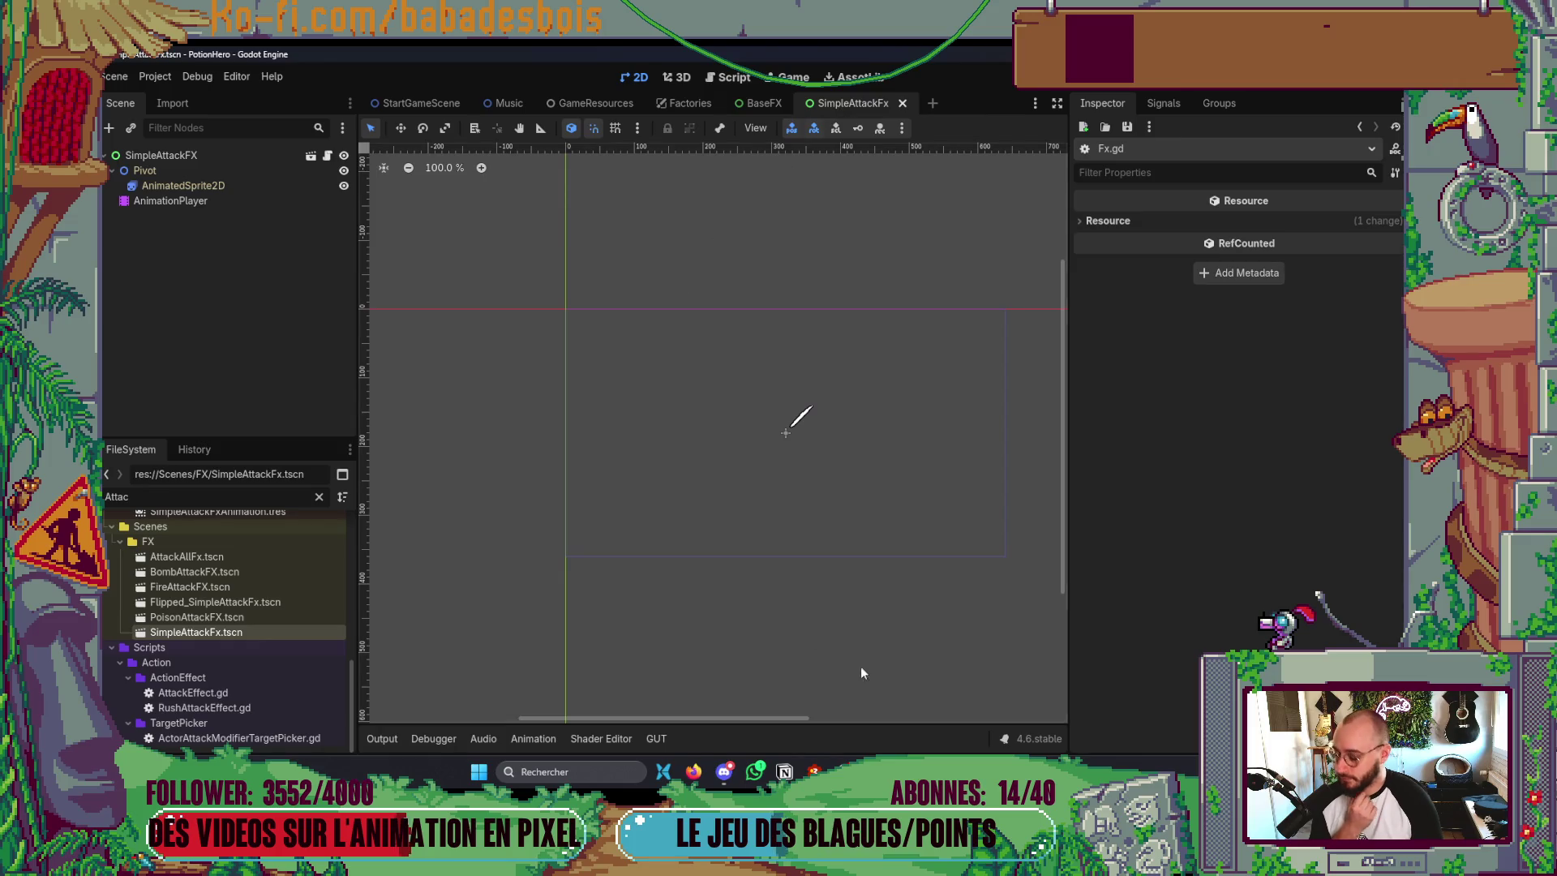
key("alt+Tab")
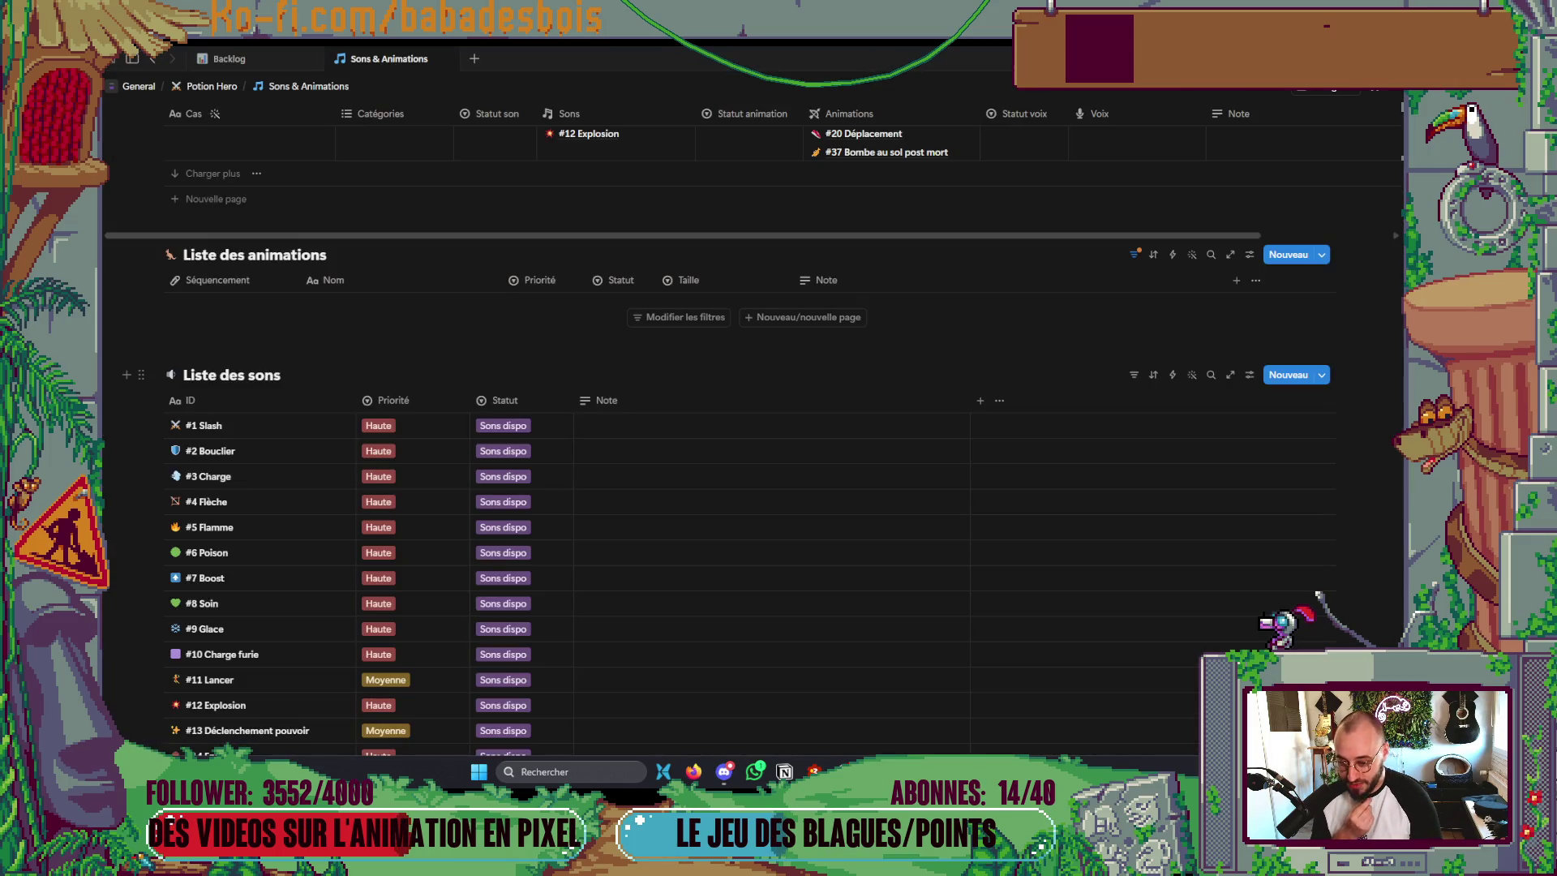
- Change the #1 Slash status from Sons dispo to Intégré, then return to Godot
left_click(515, 425)
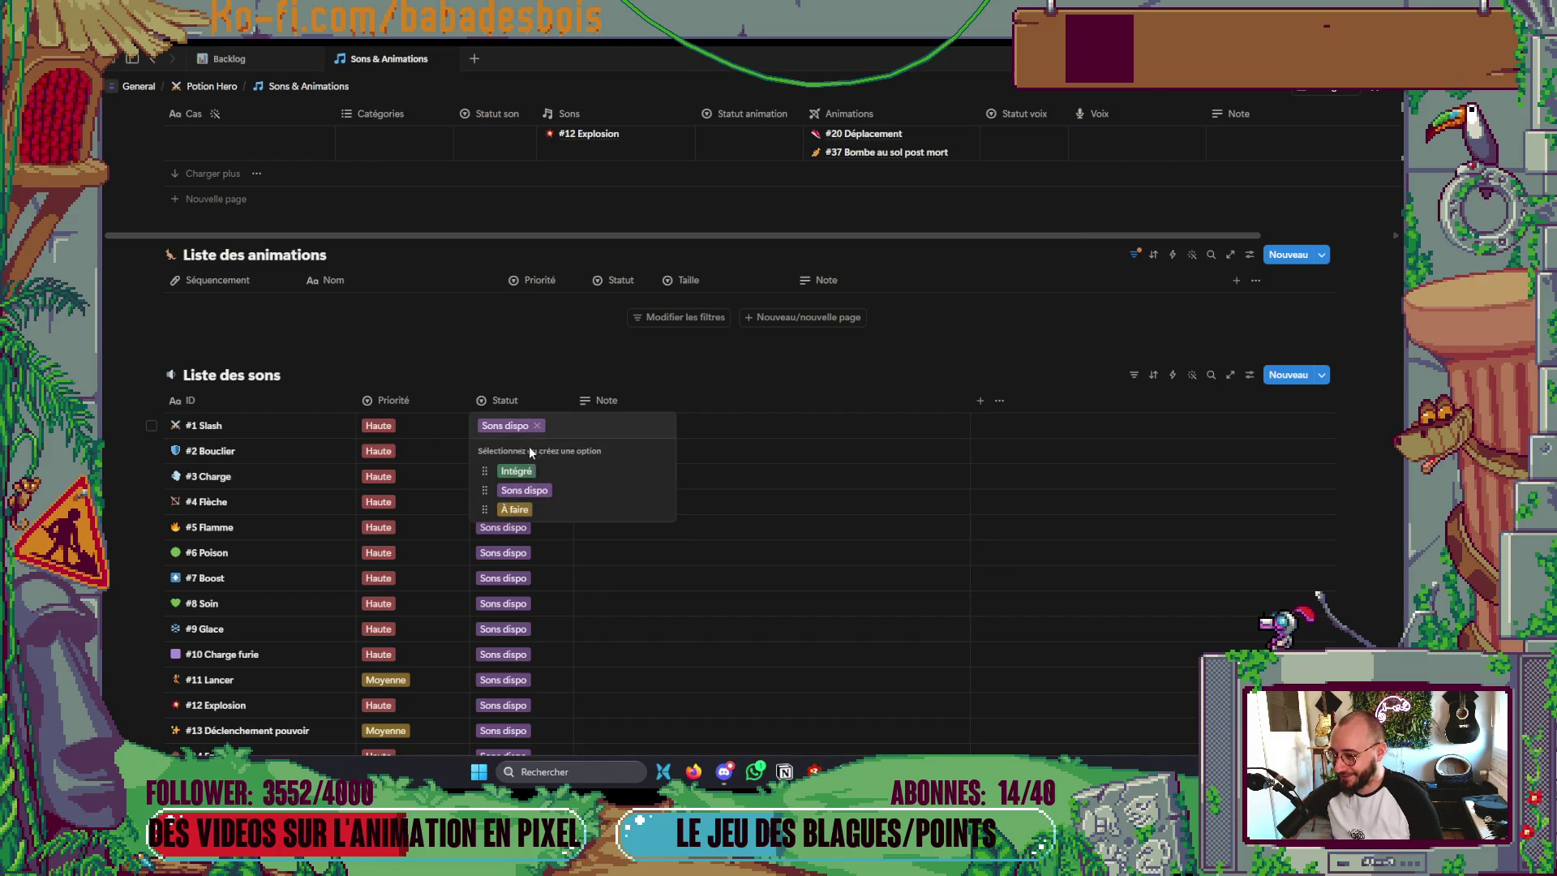
left_click(540, 474)
left_click(514, 381)
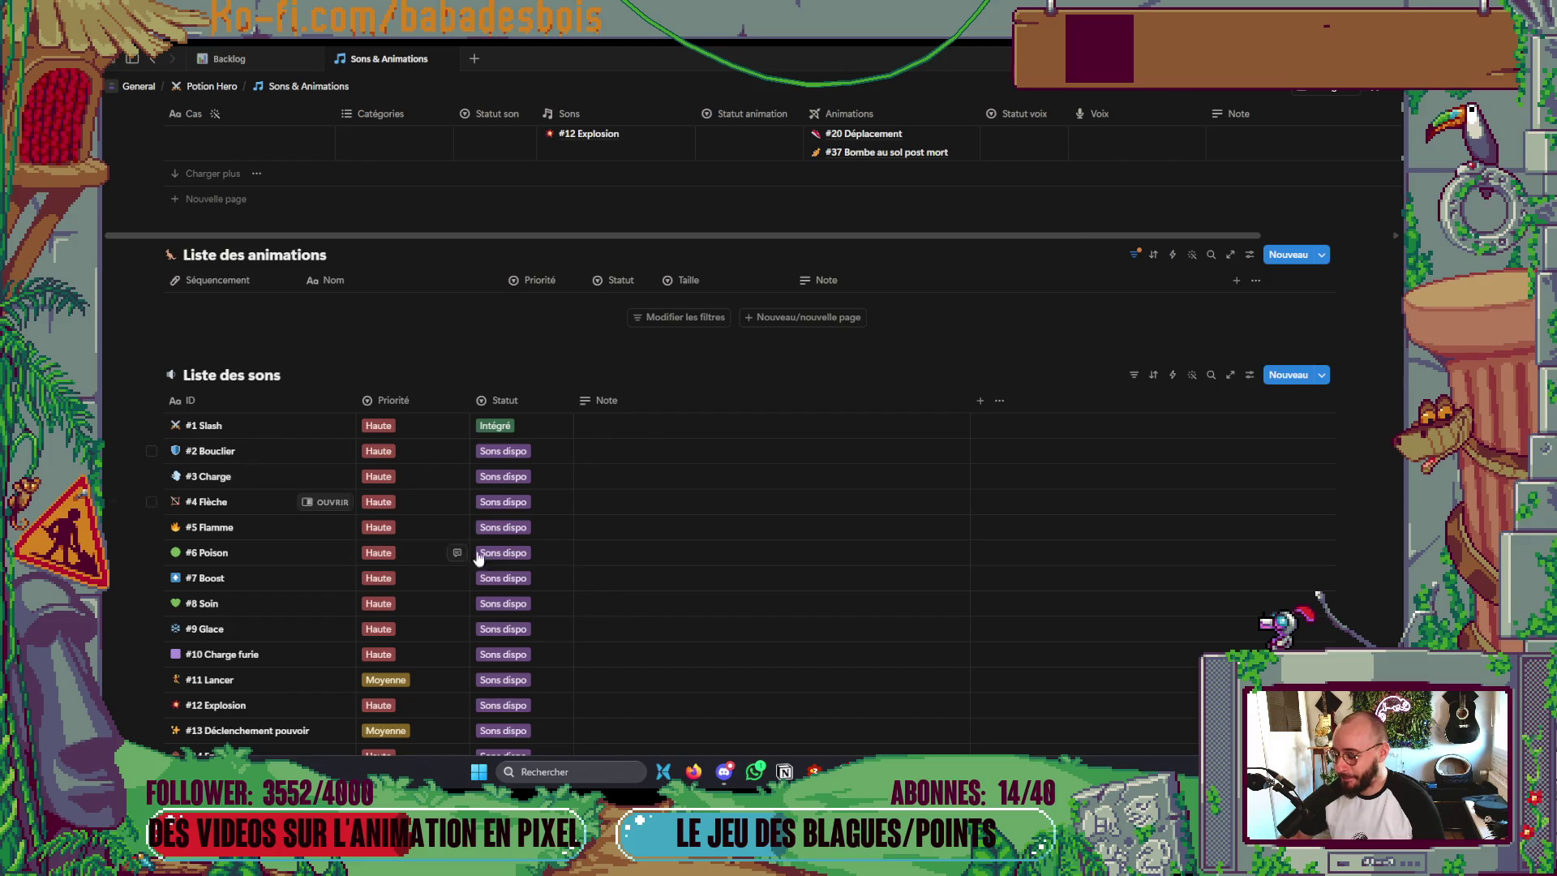
key("alt+Tab")
key("alt+Tab")
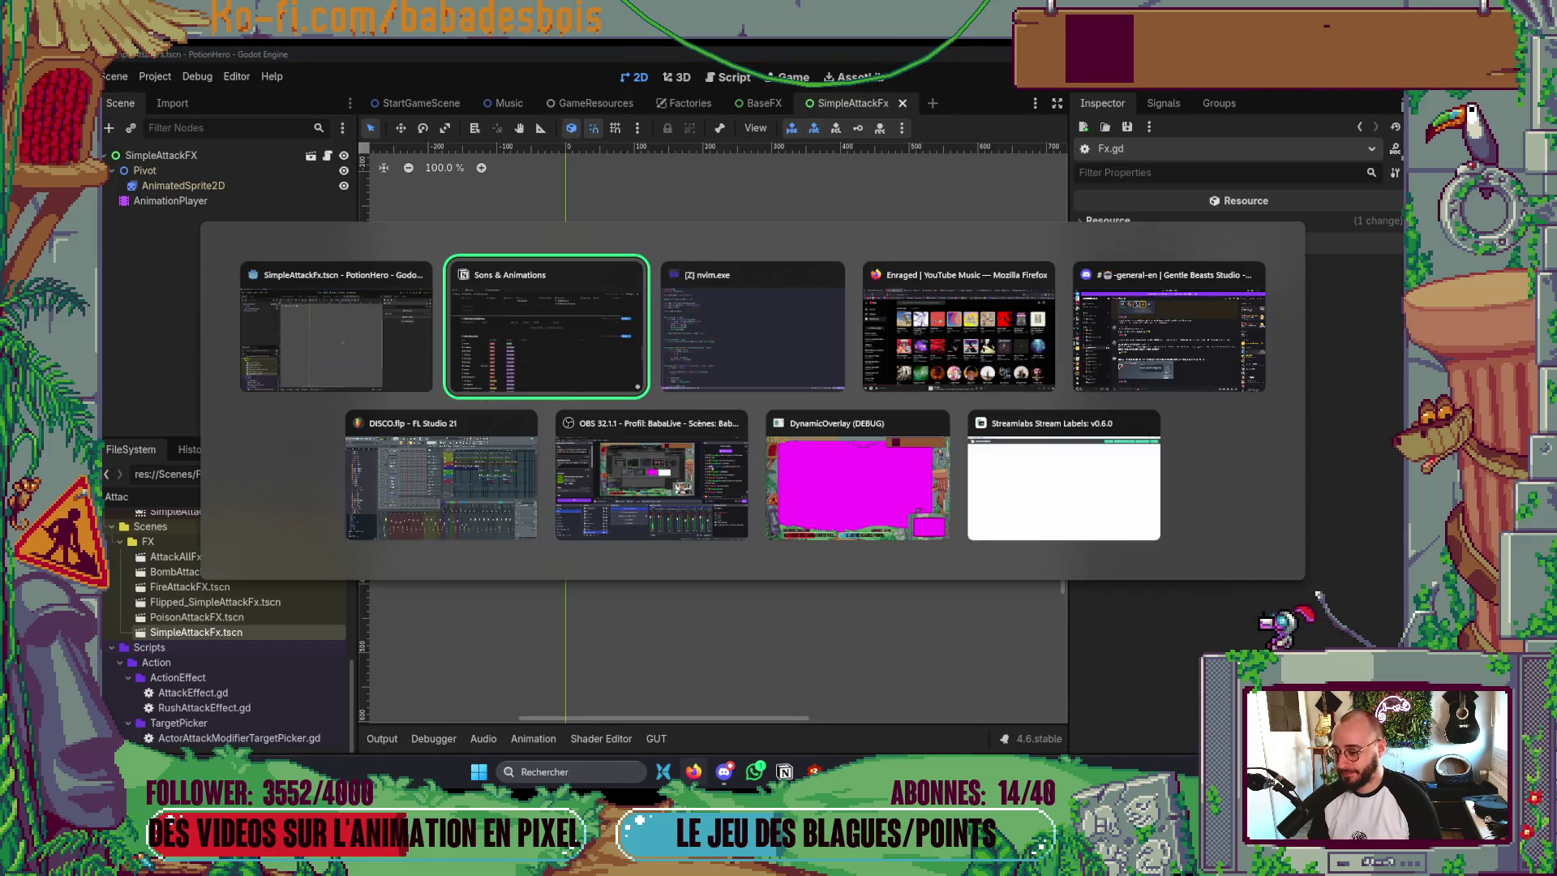
- Switch Google Drive to the other Google account
left_click(1000, 61)
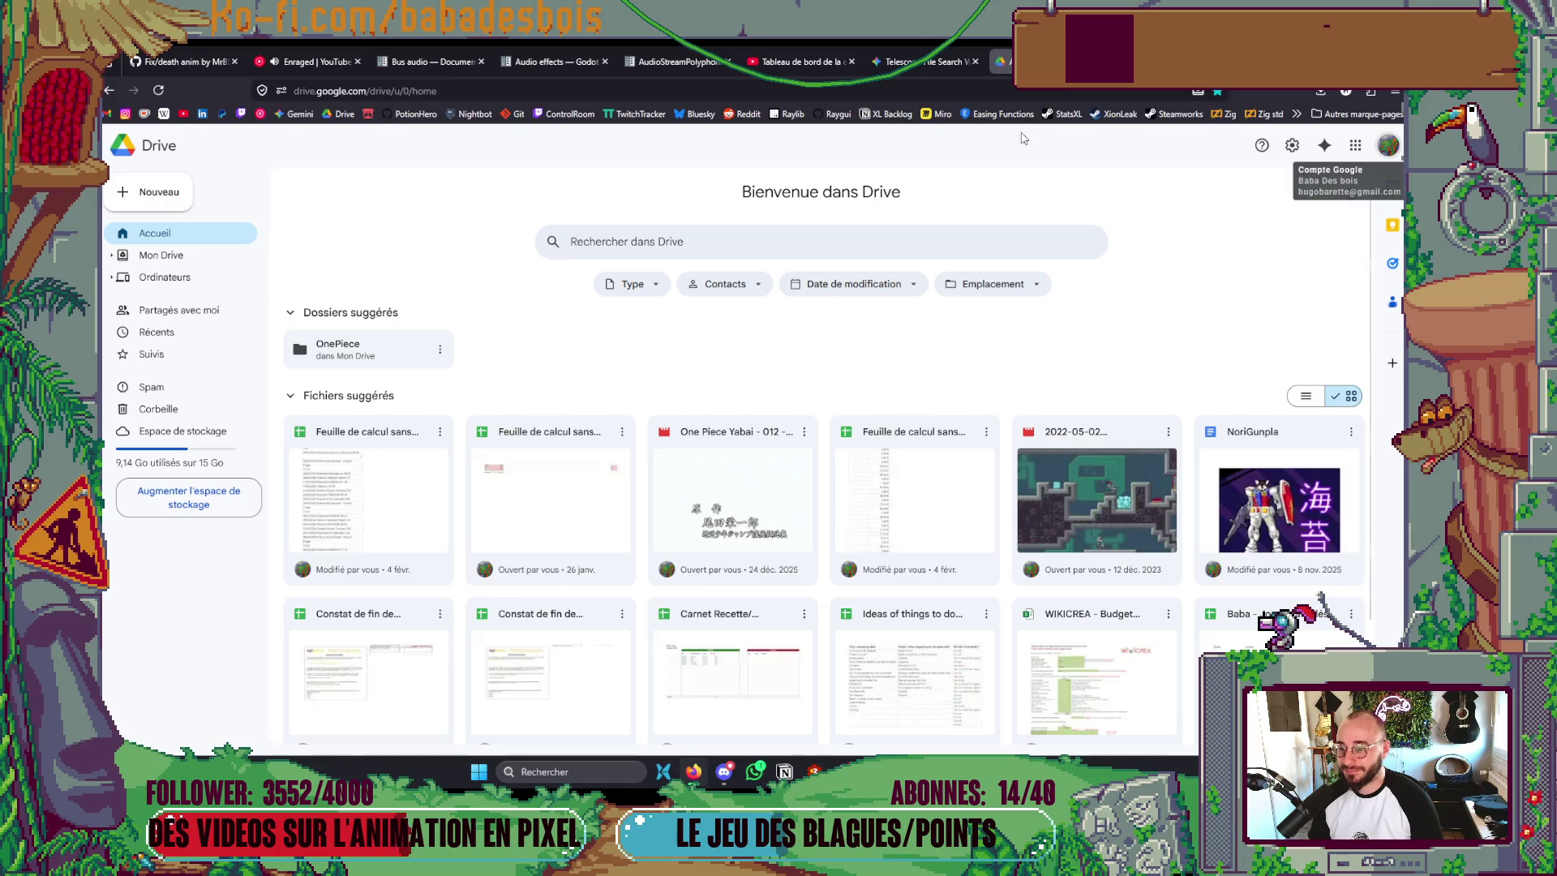
left_click(1392, 143)
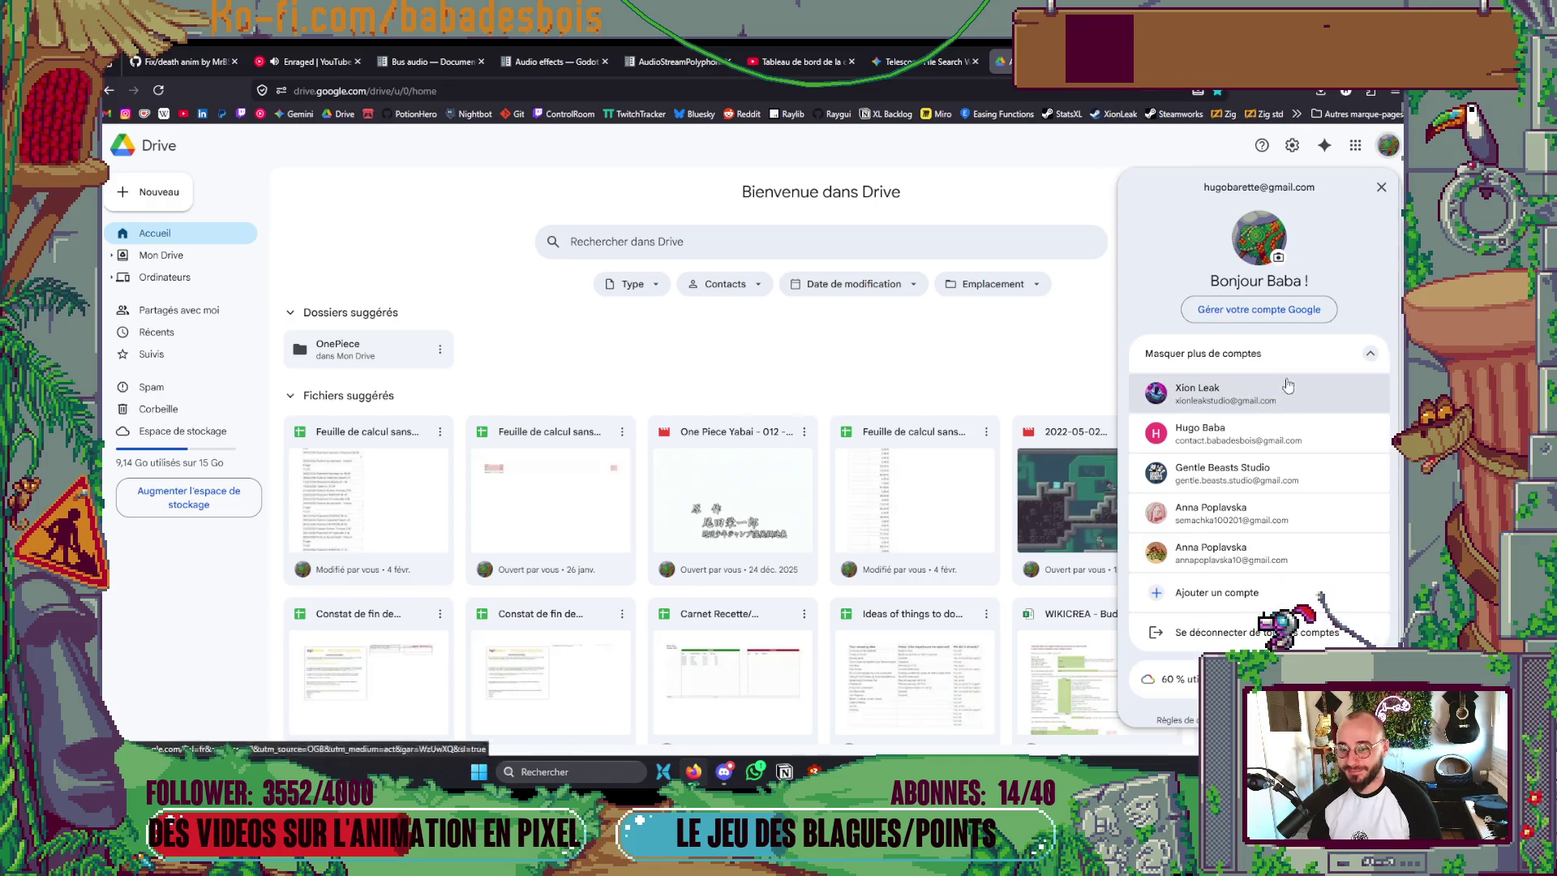
left_click(1263, 468)
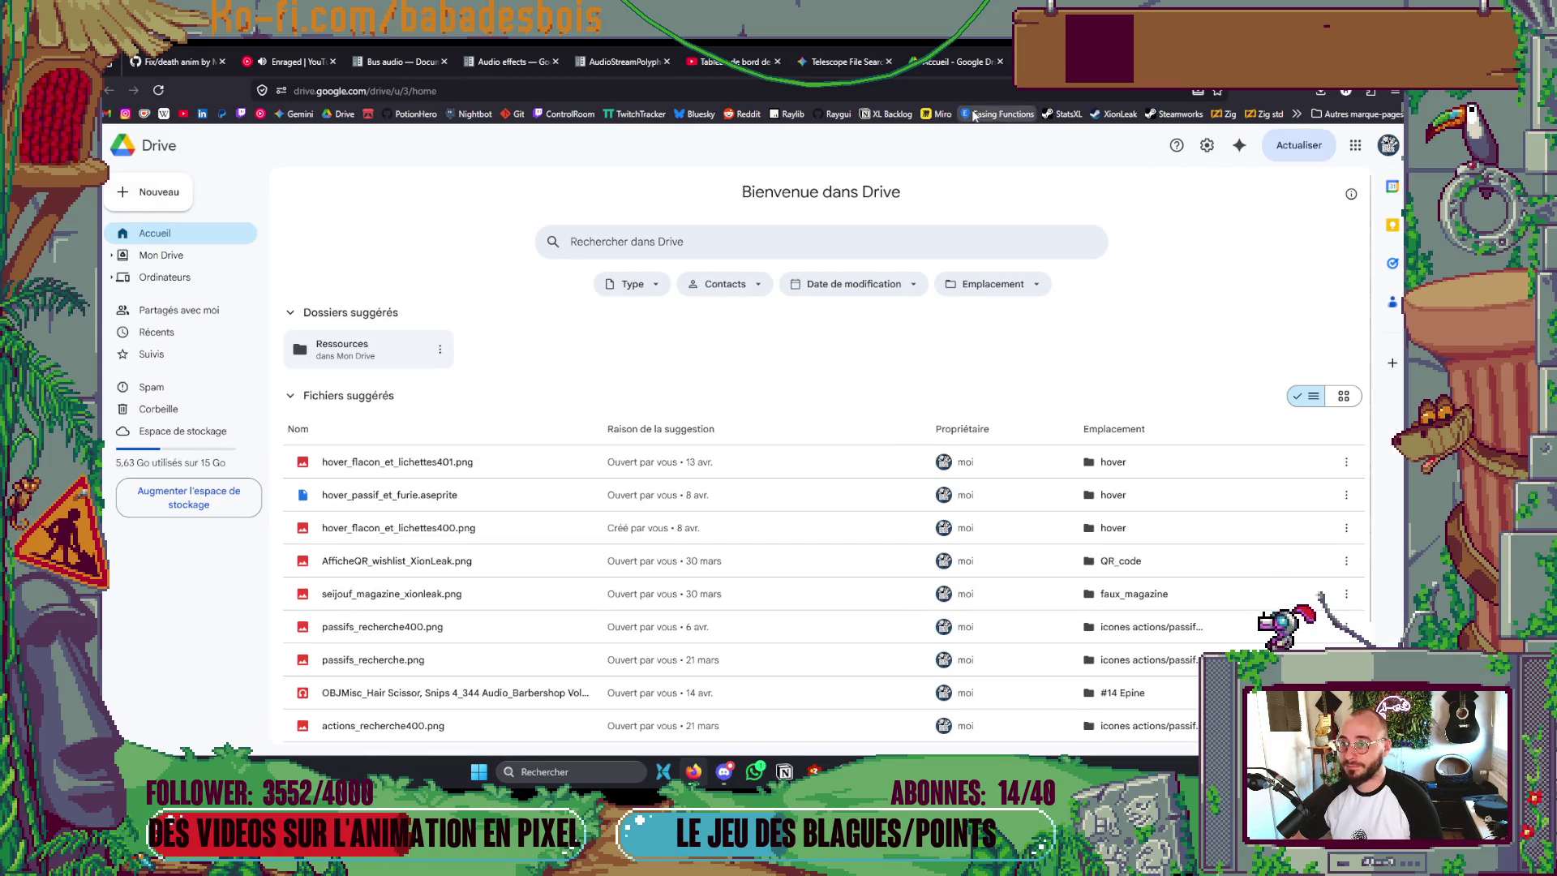
left_click(1361, 145)
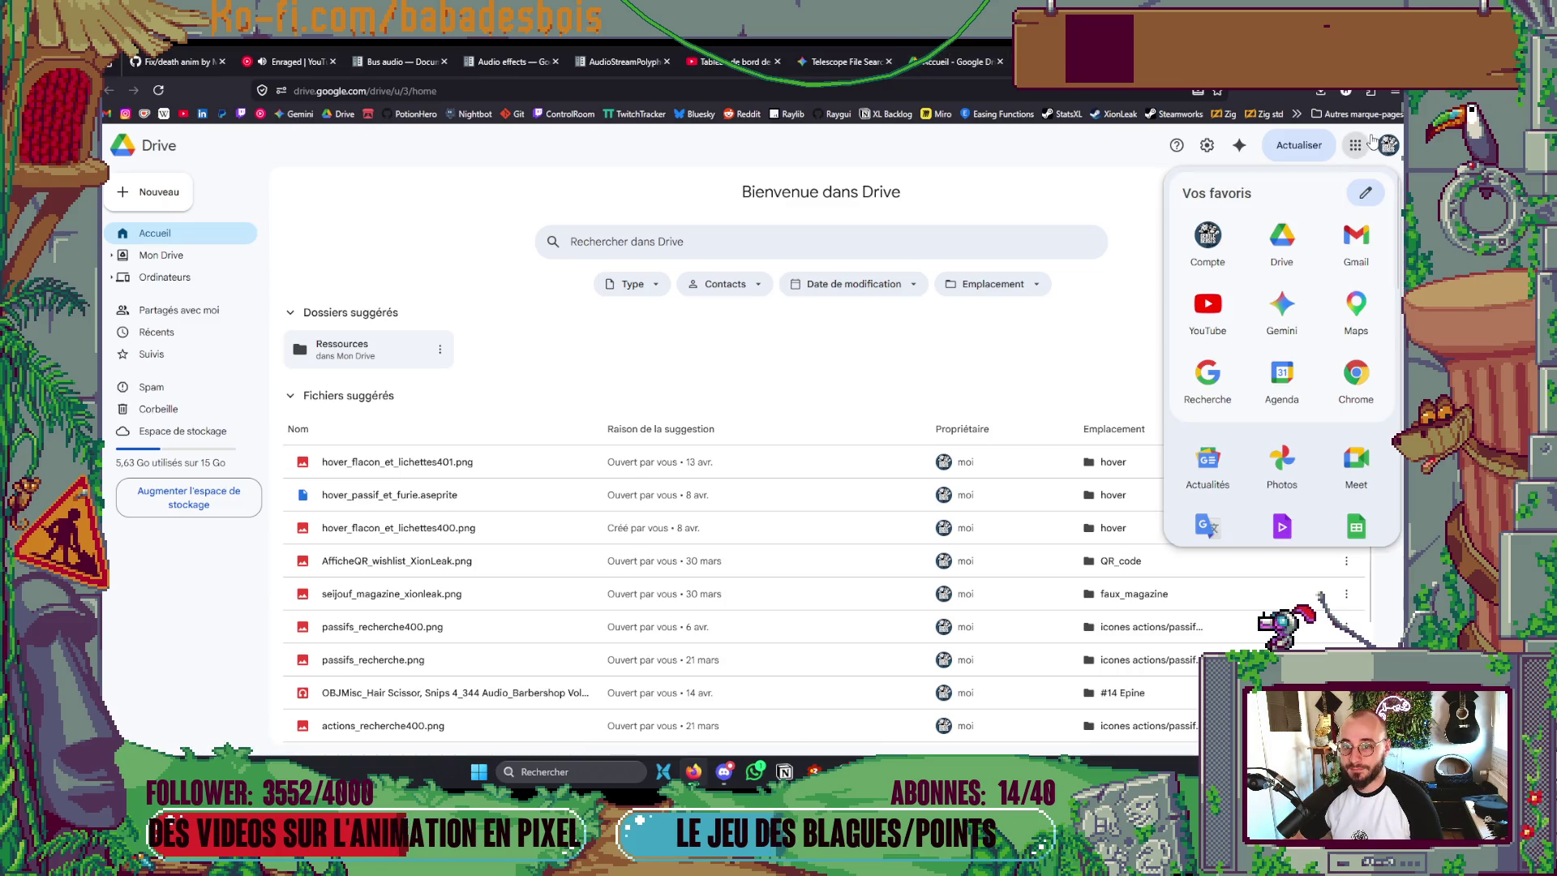
left_click(1288, 235)
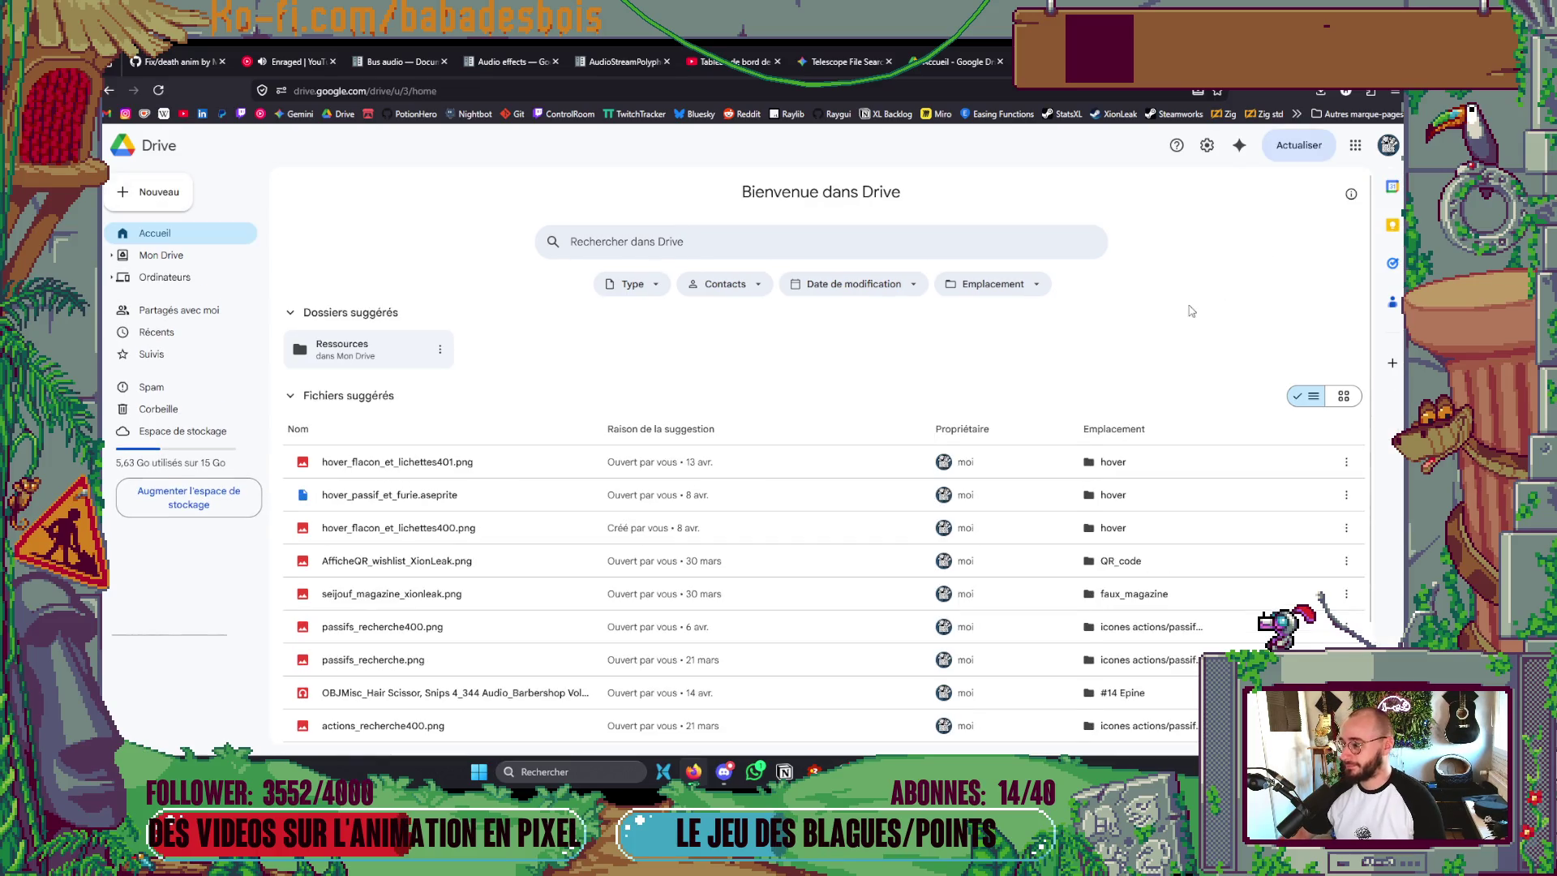
- Reach the Recherche sons folder through the #14 Epine file location and close the extra home tab
scroll(1192, 311, "down", 3)
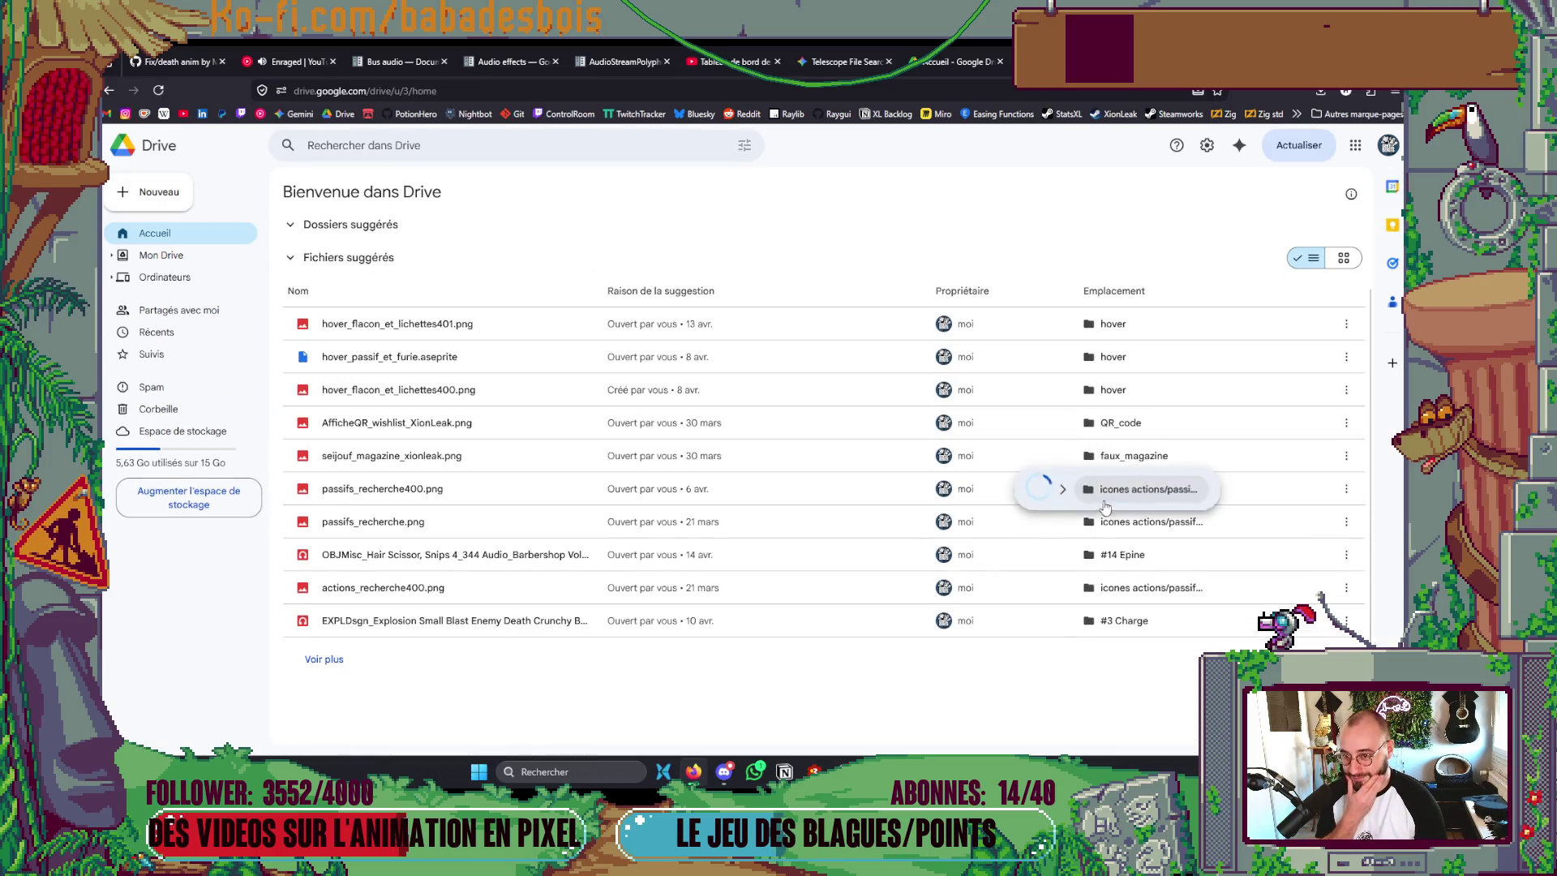
left_click(1081, 559)
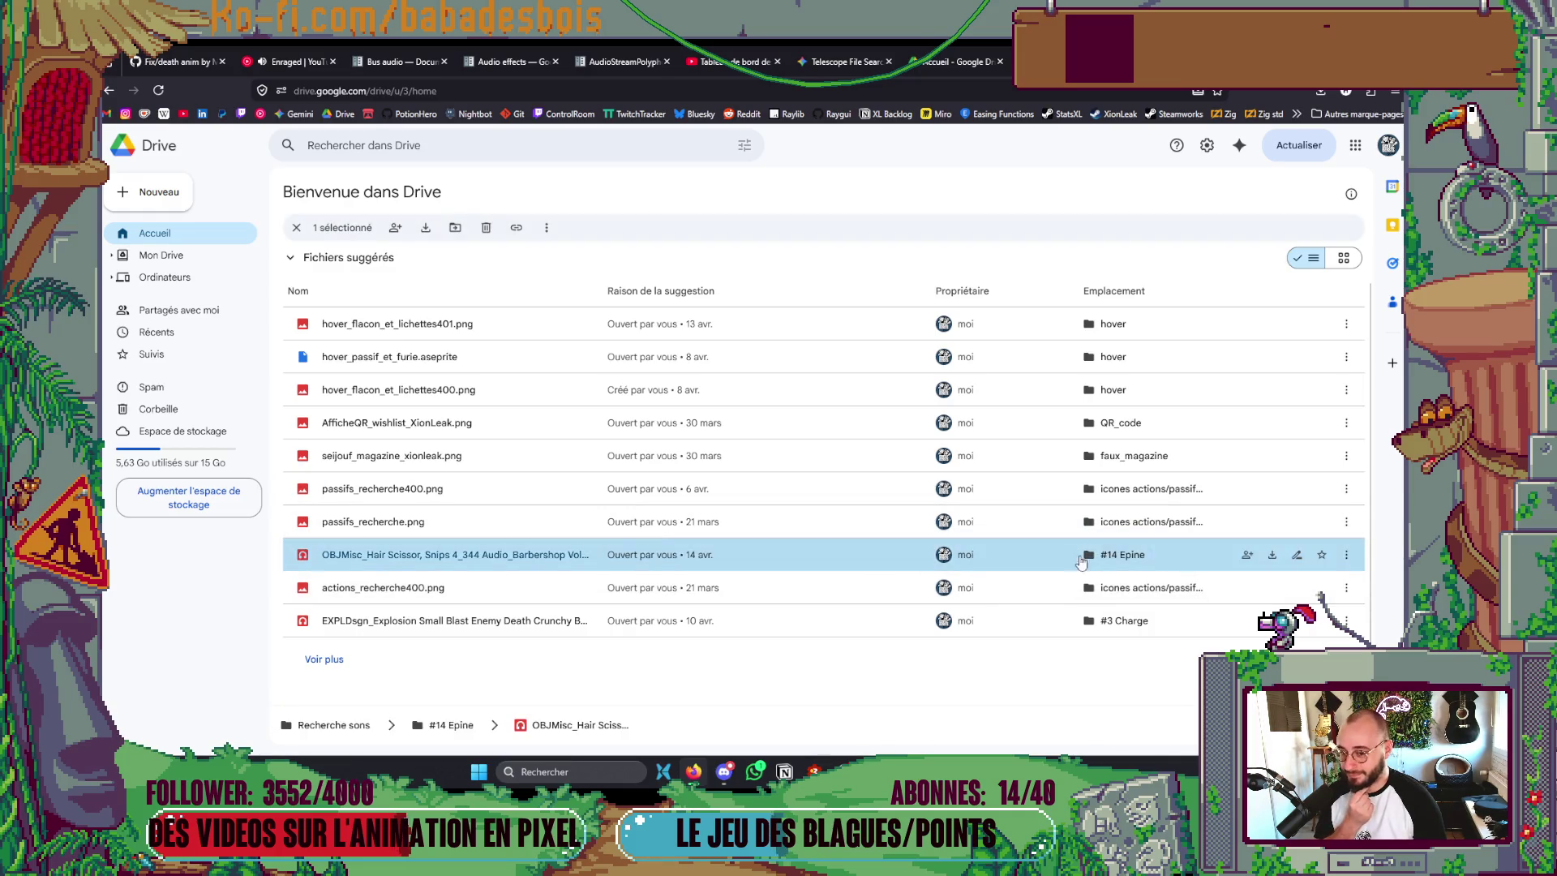
left_click(1121, 555)
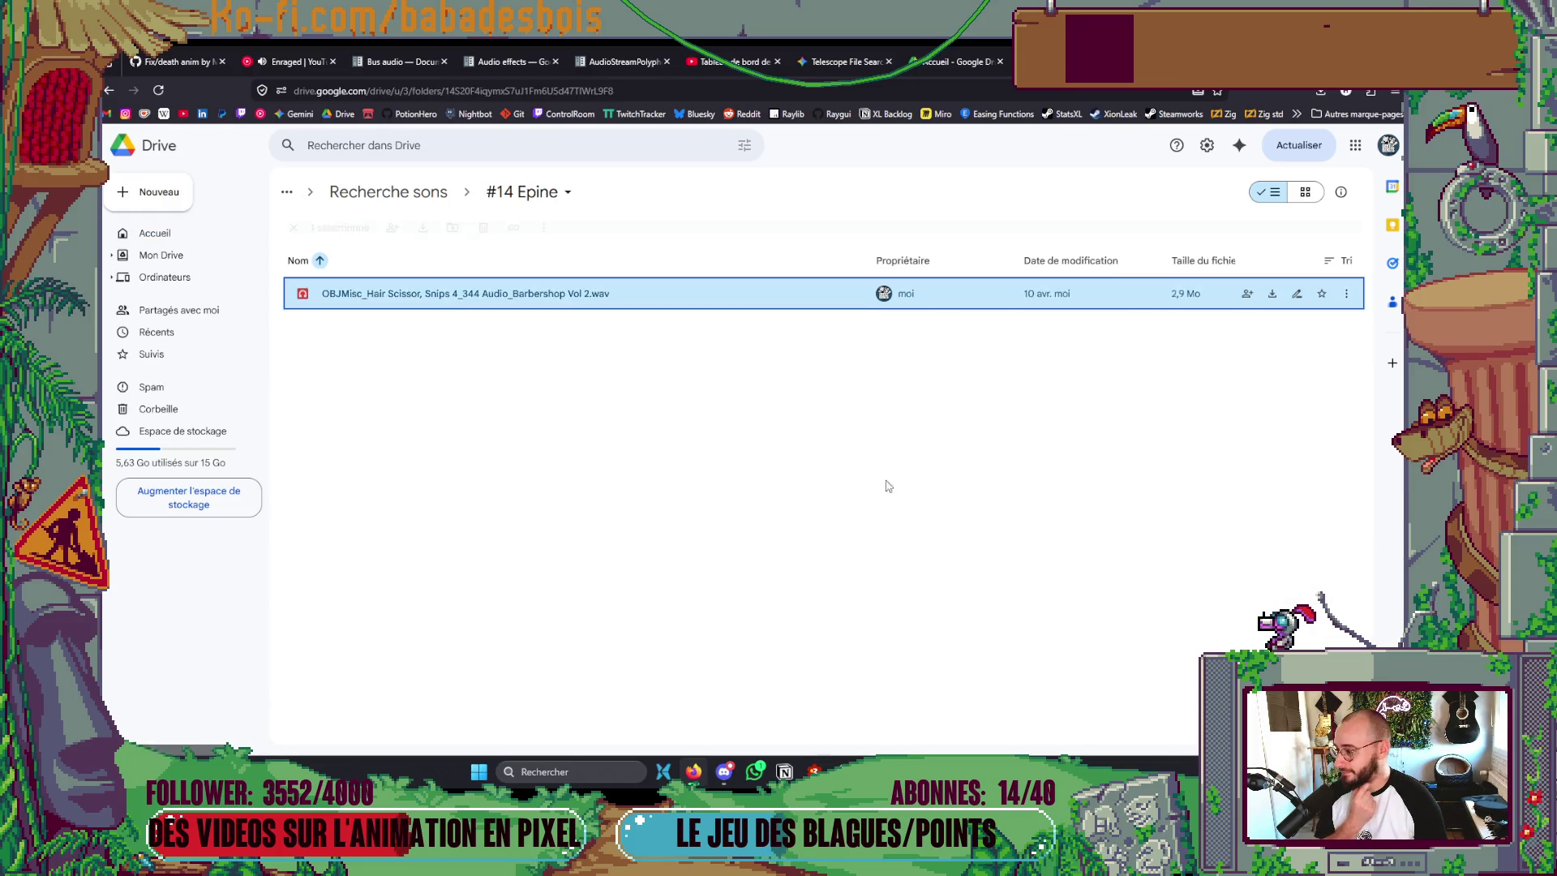
left_click(433, 192)
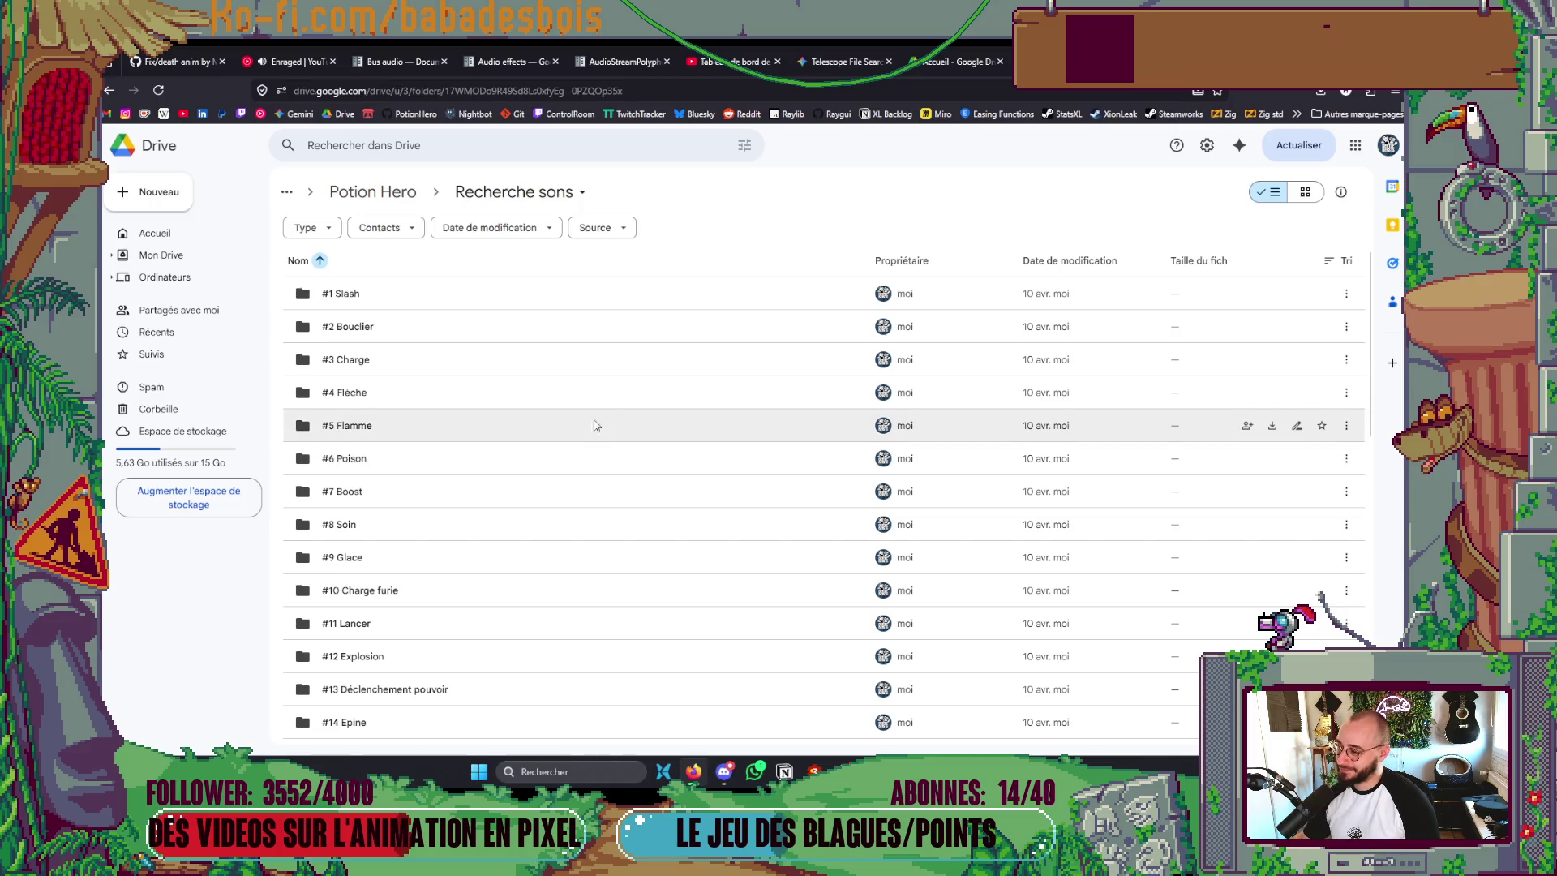
left_click(962, 49)
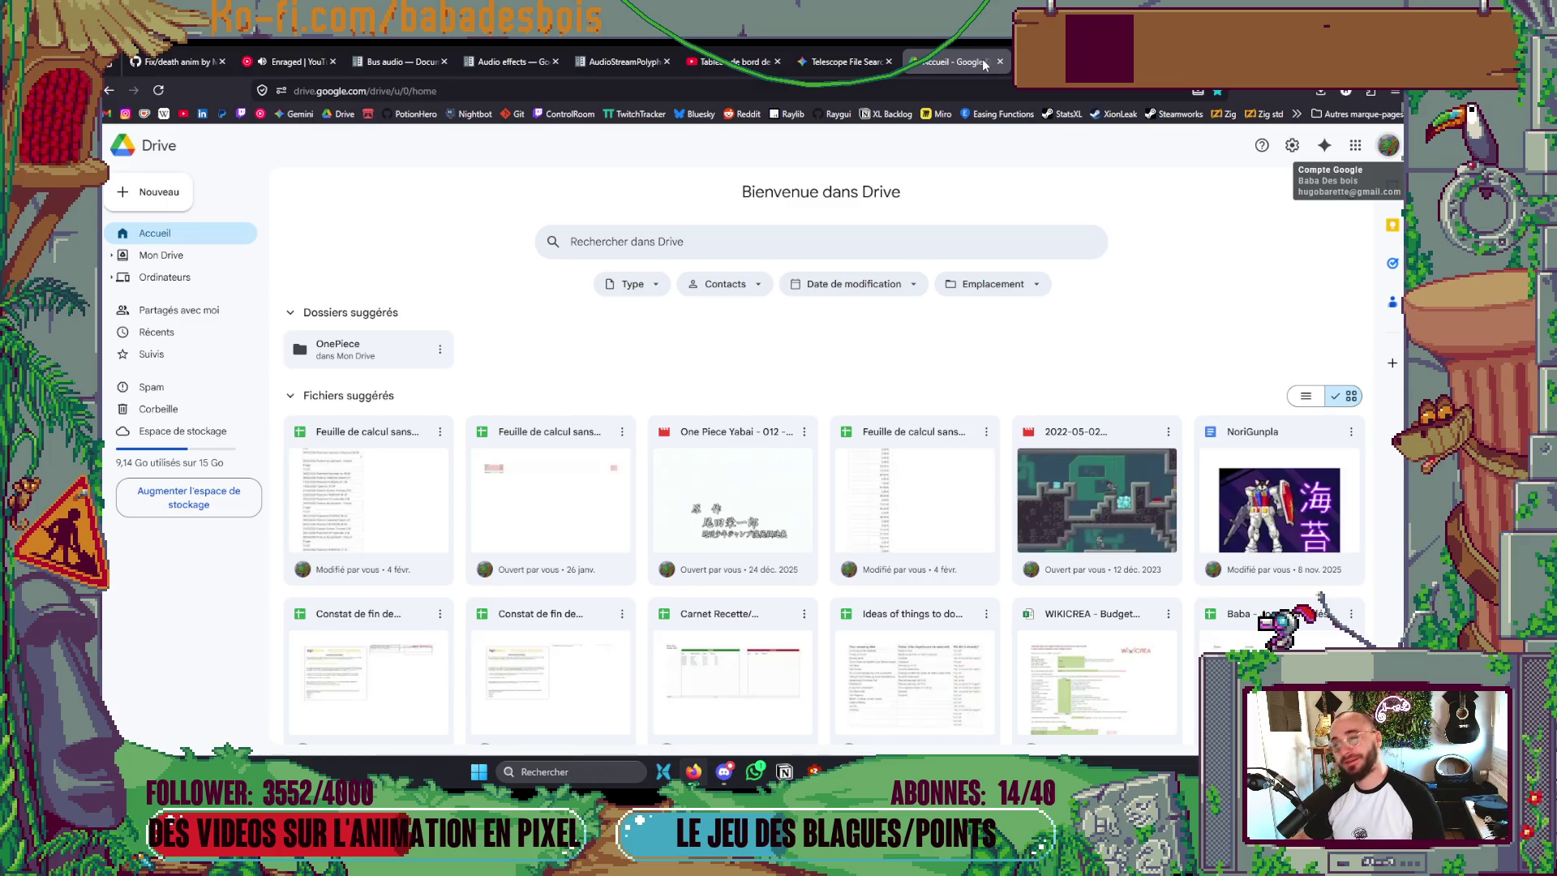
left_click(1000, 61)
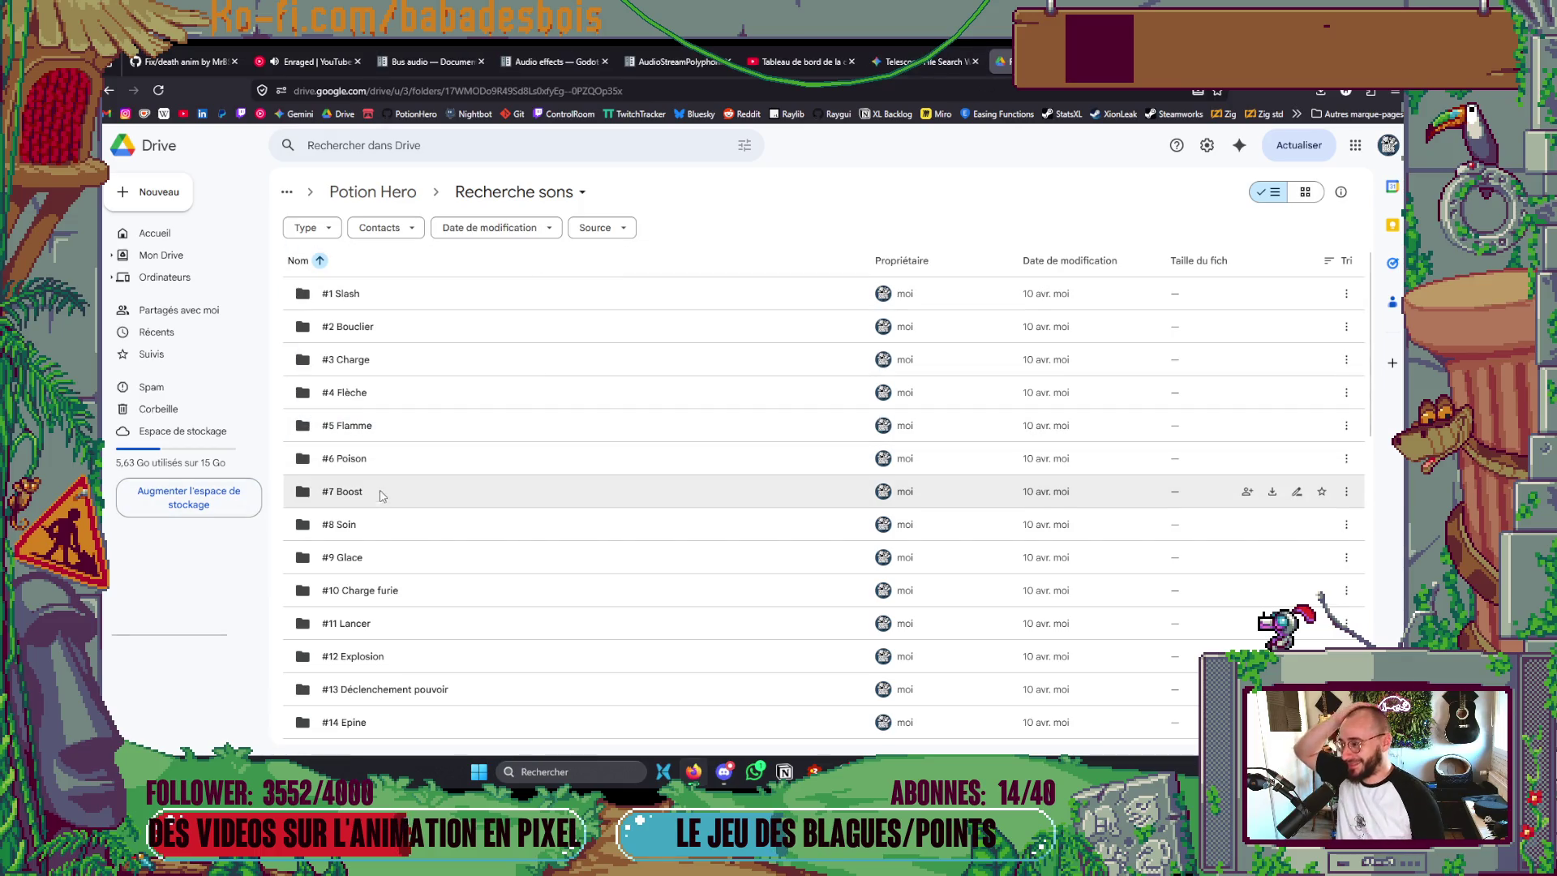
- Open #2 Bouclier and preview the first three sounds, including METLImpt_Coup pelle
double_click(362, 328)
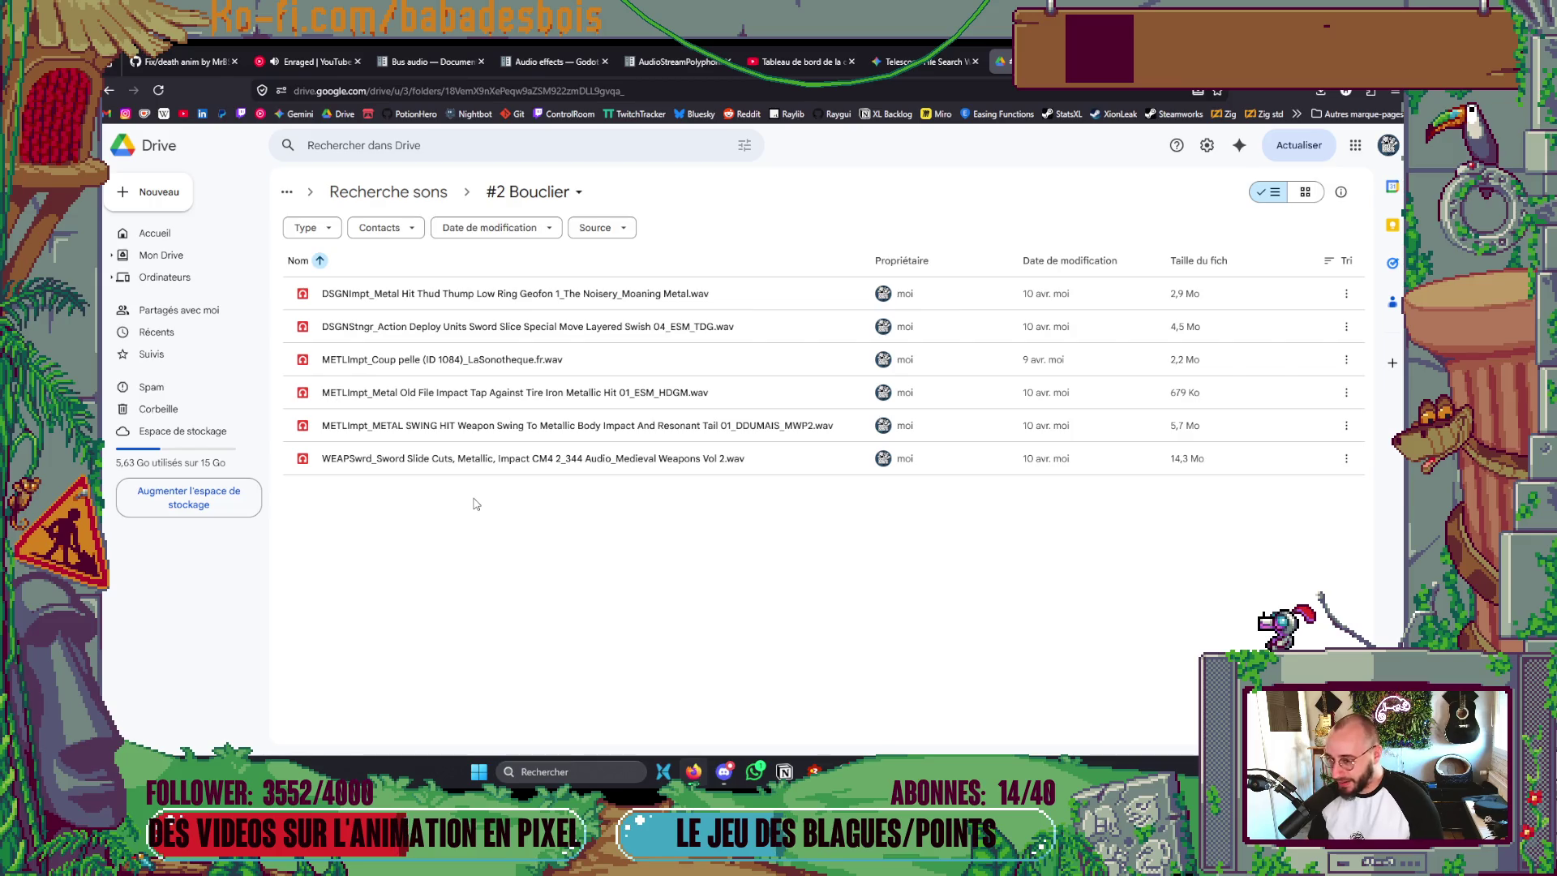
left_click(400, 297)
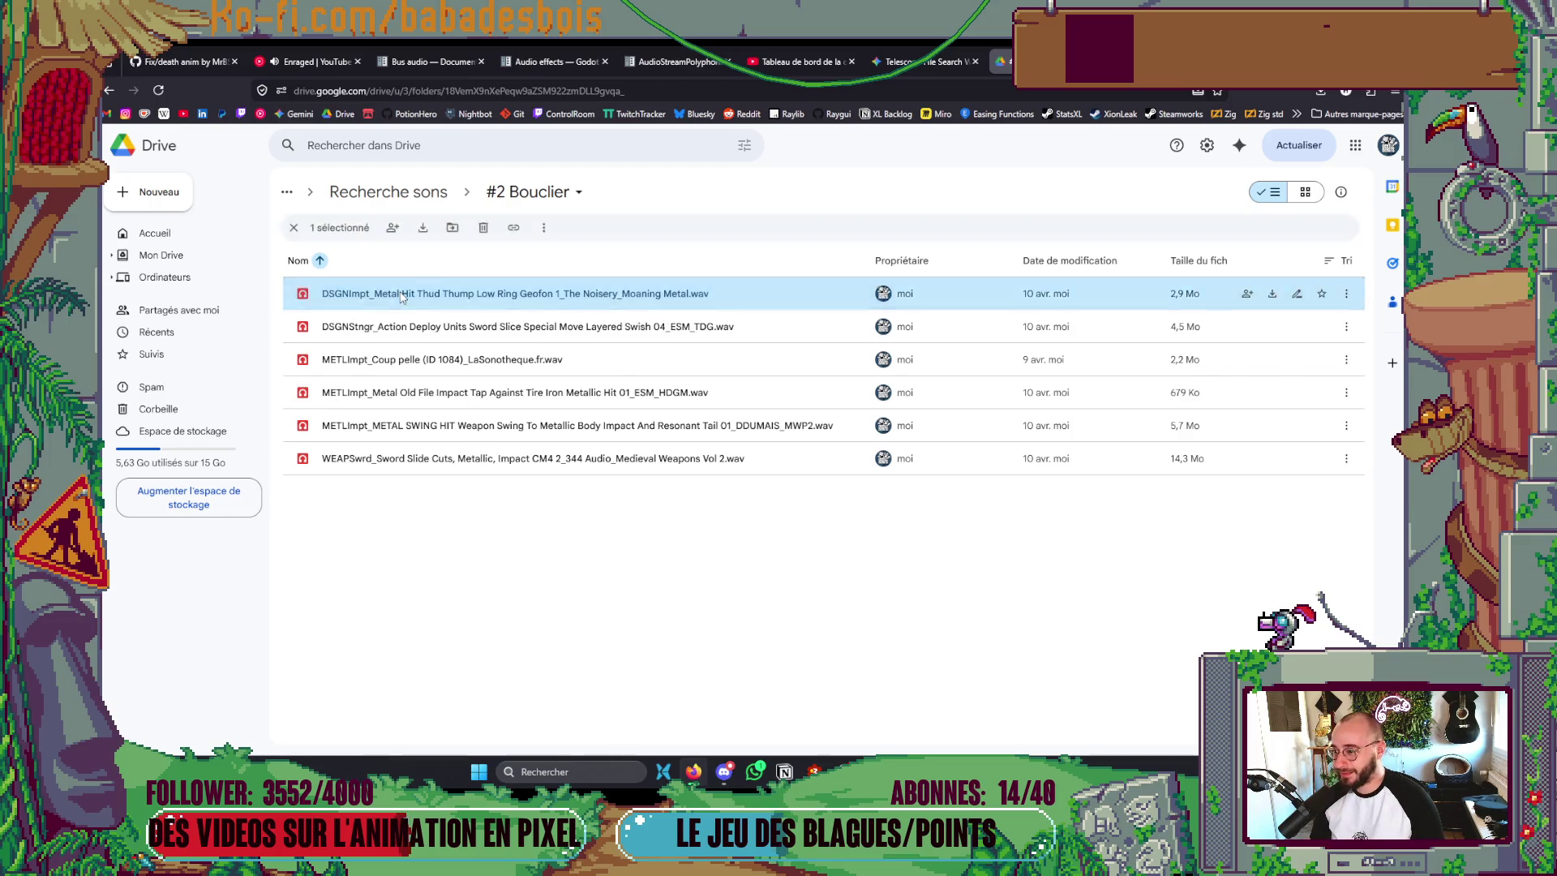
double_click(400, 297)
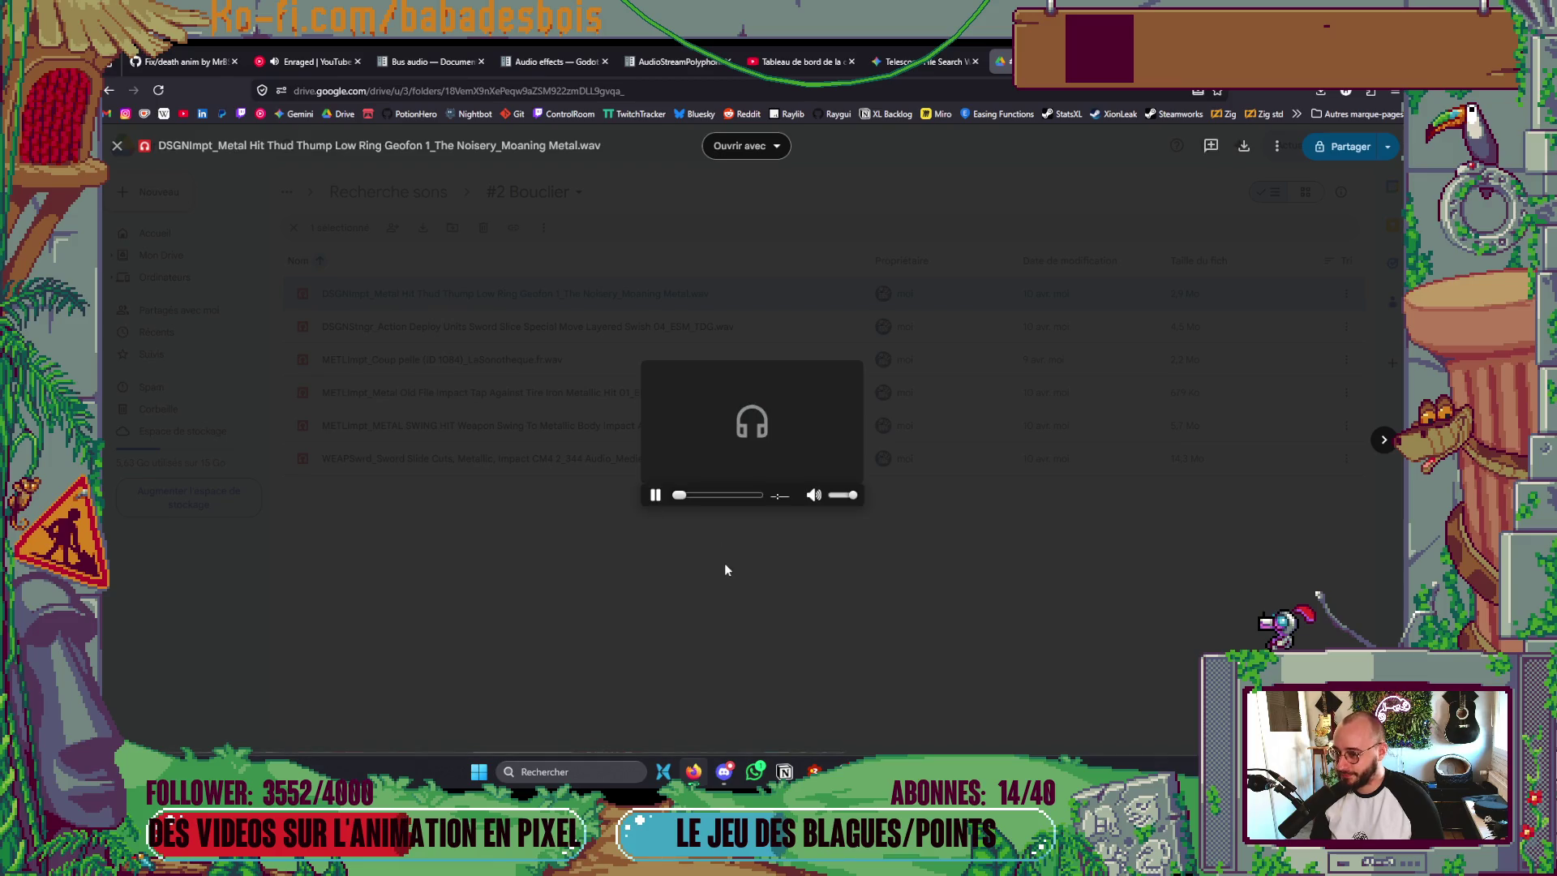
left_click(636, 549)
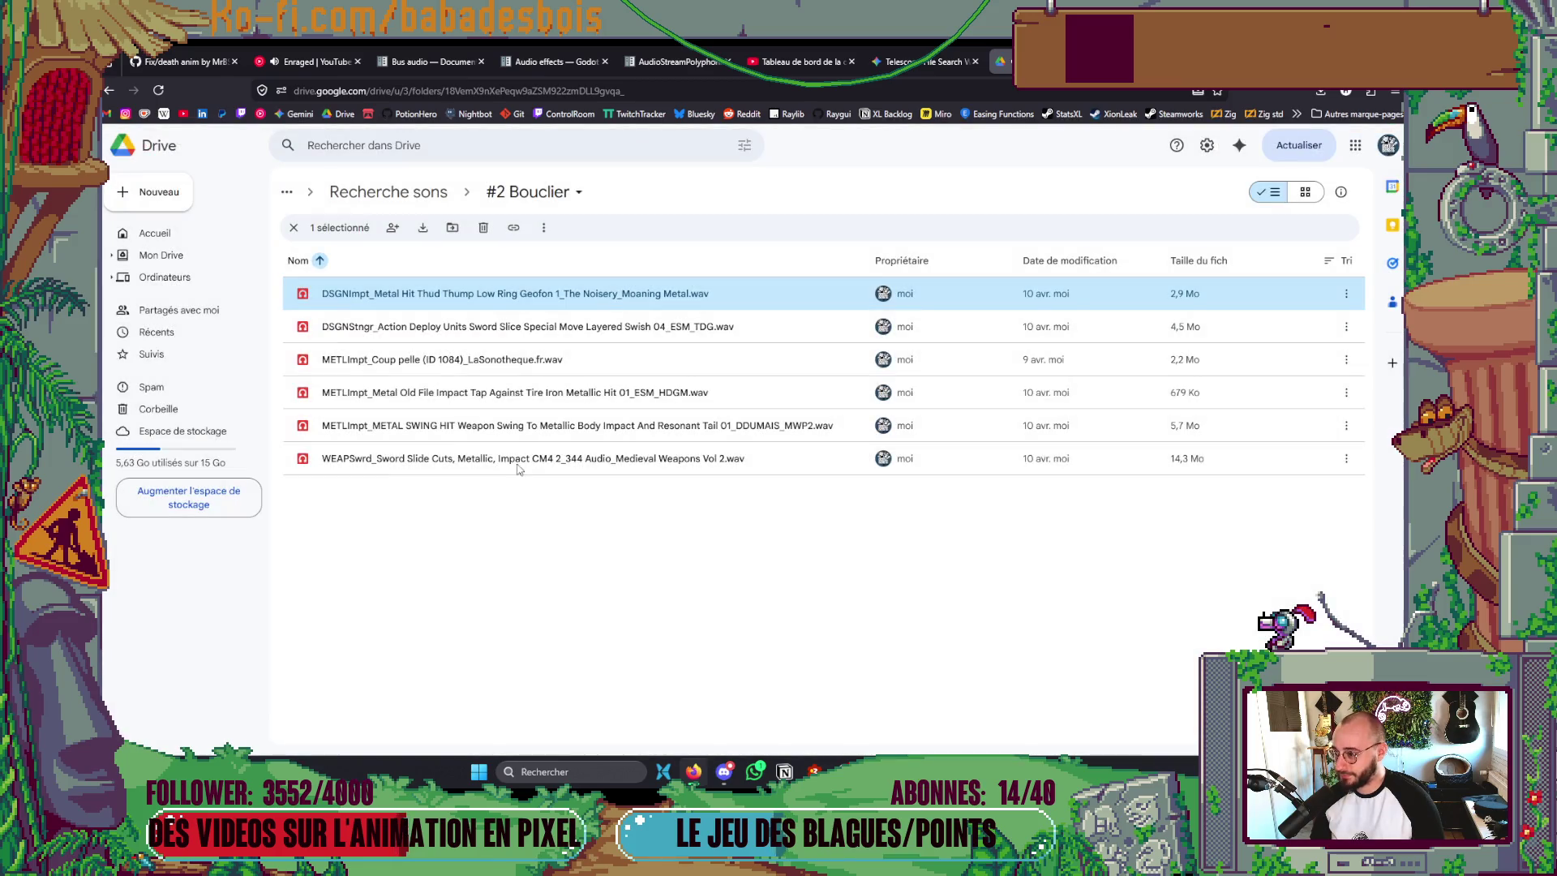
double_click(481, 324)
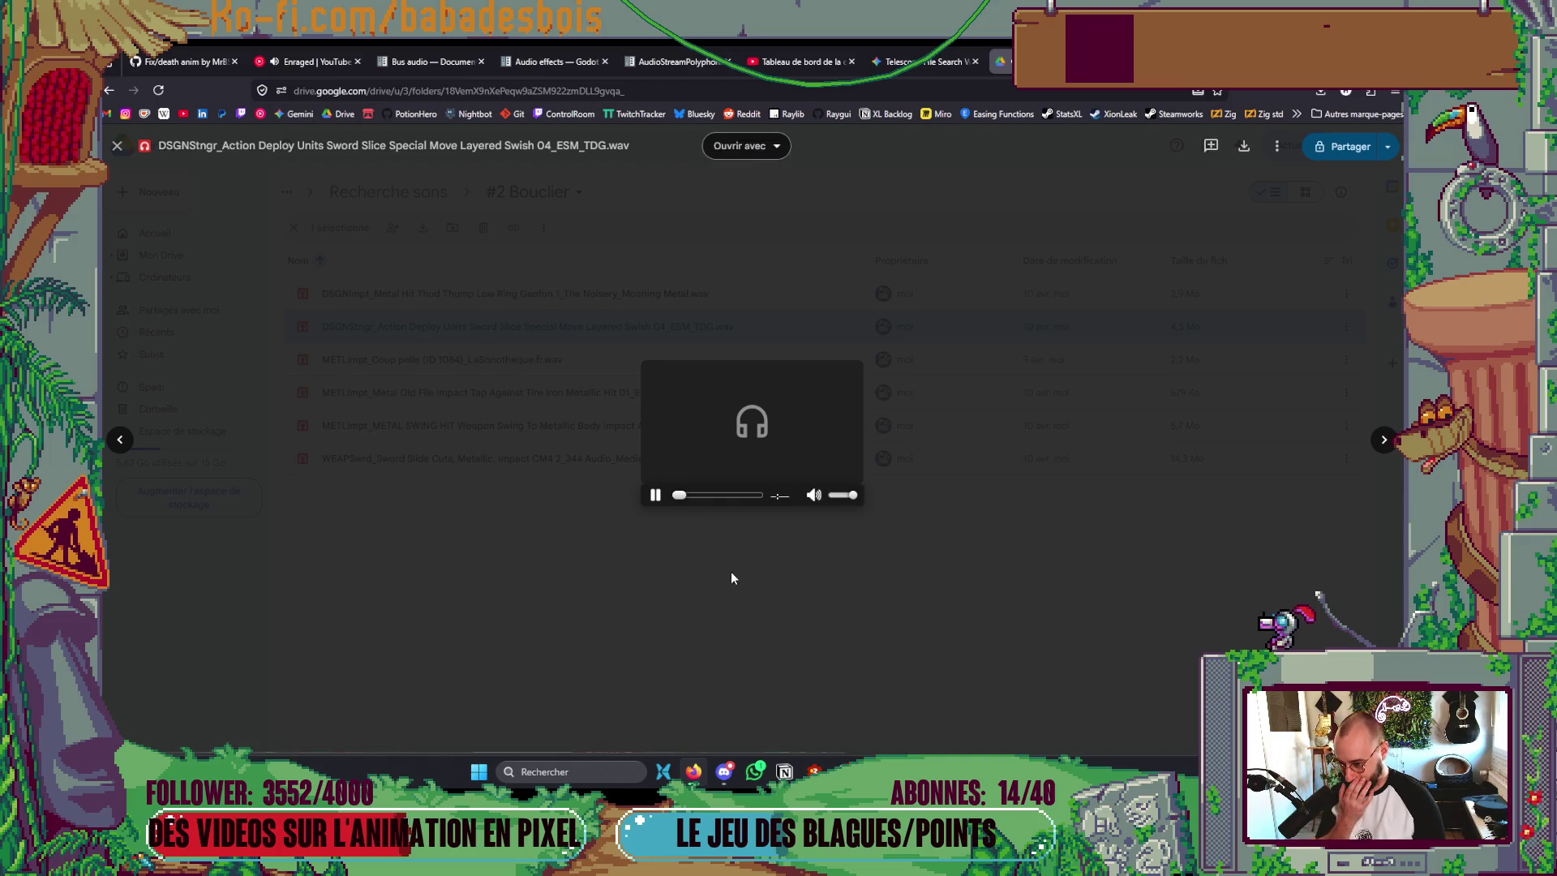
left_click(704, 609)
double_click(470, 350)
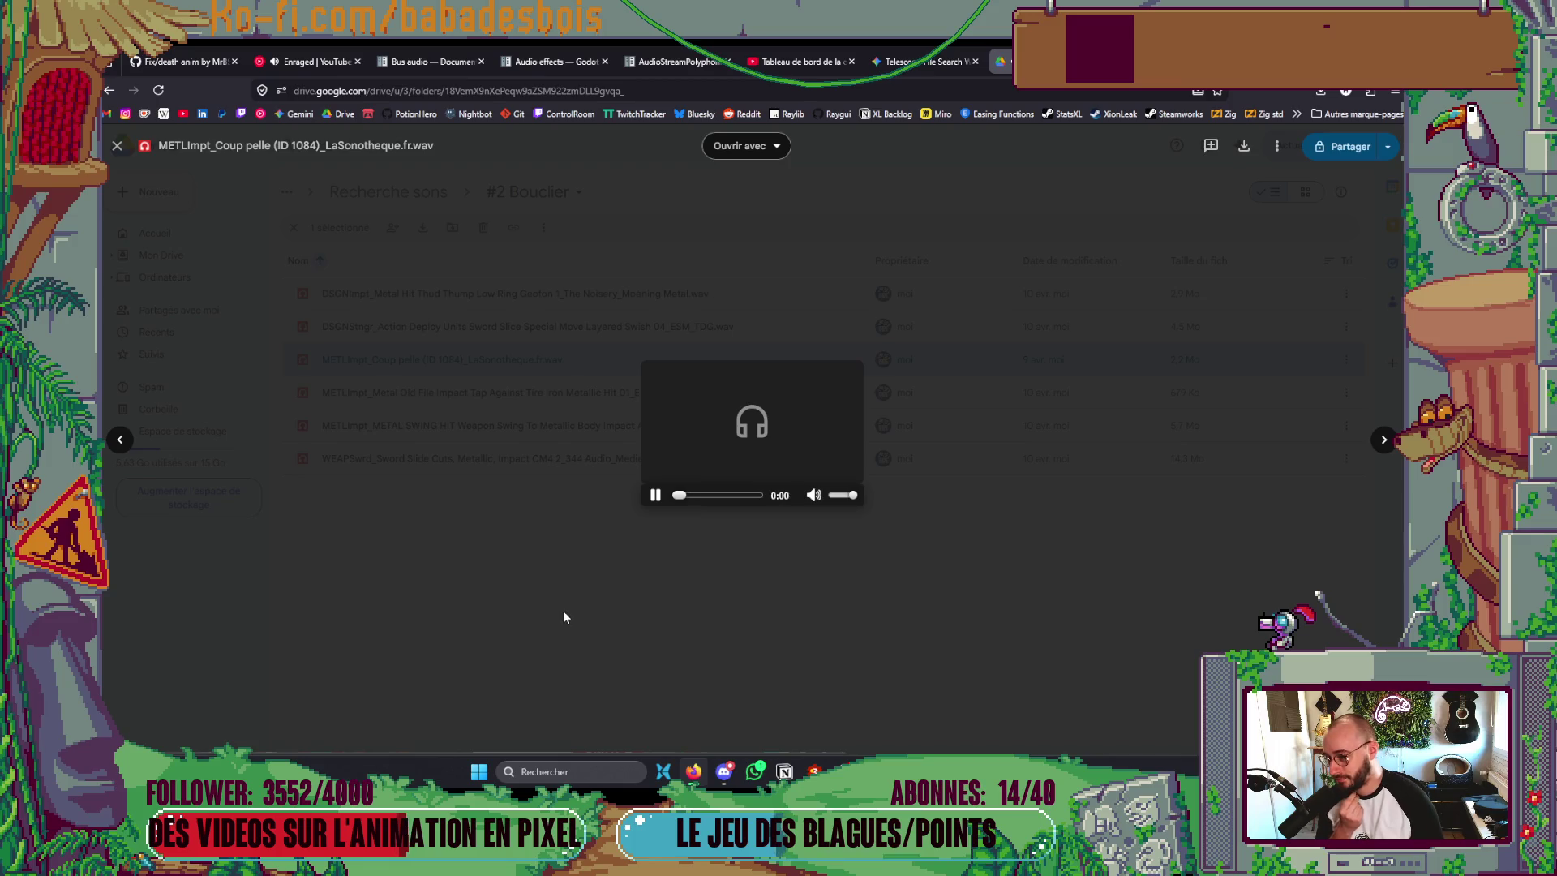
left_click(563, 611)
- Preview the Metal Old File Impact, METAL SWING HIT and sword slide cuts sounds
double_click(522, 392)
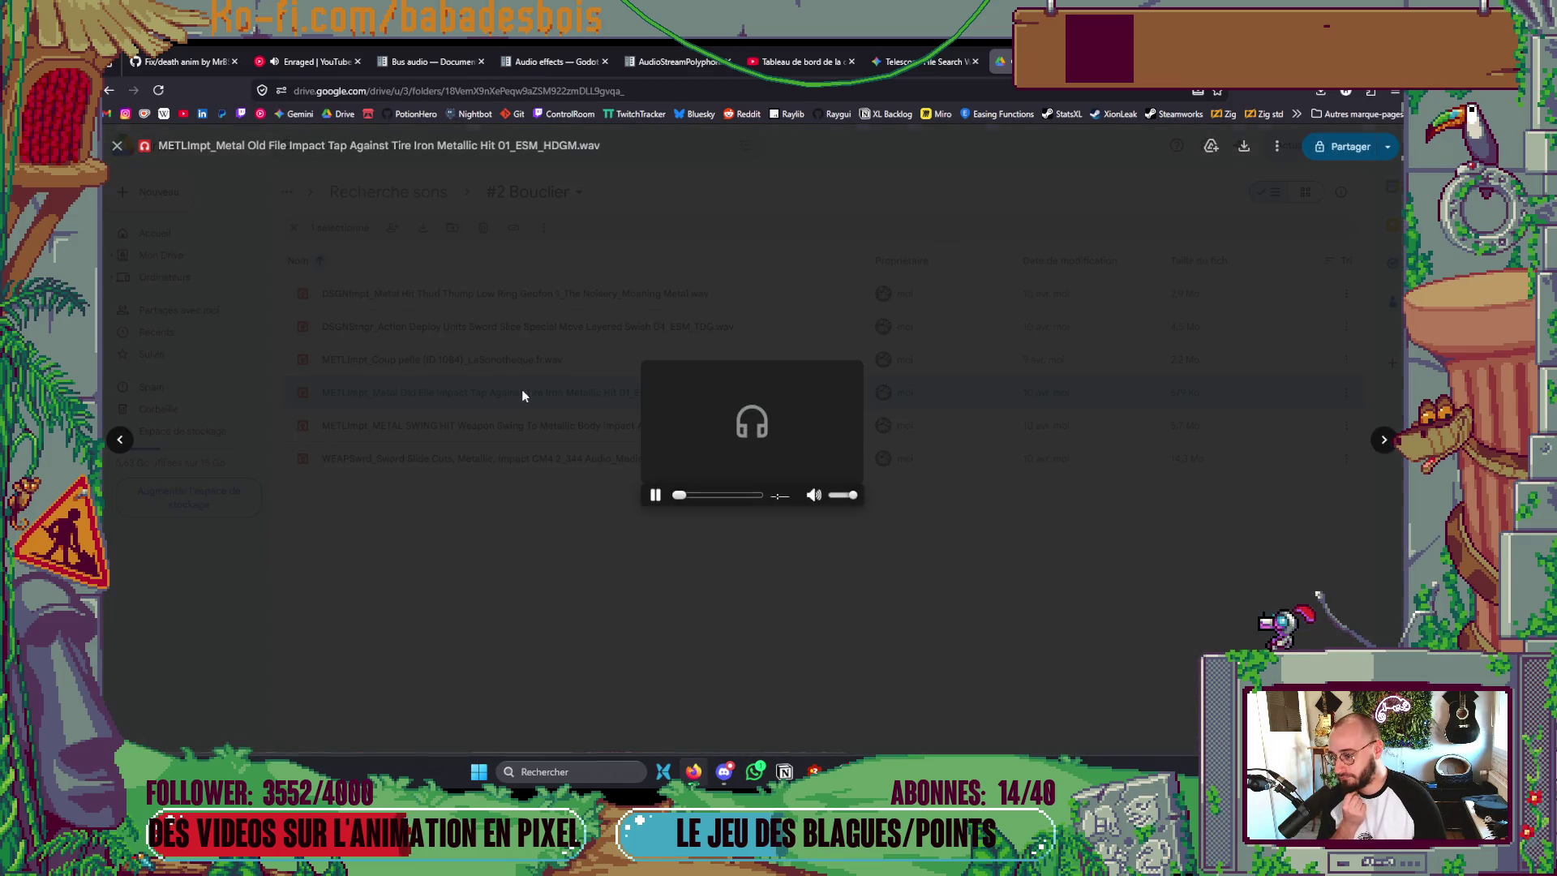
left_click(523, 570)
double_click(454, 427)
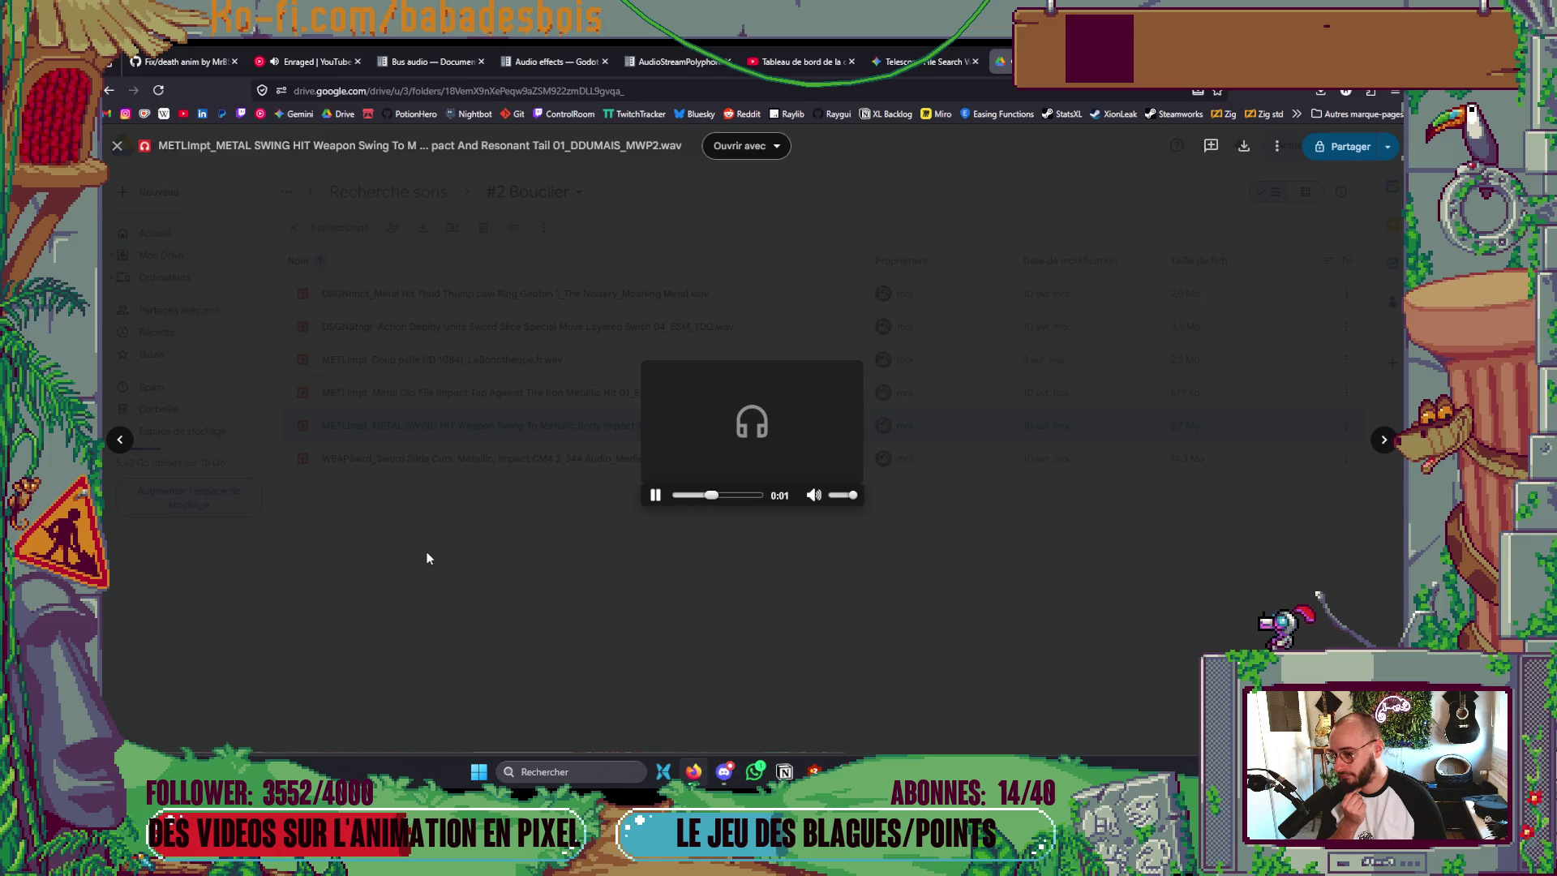
left_click(427, 555)
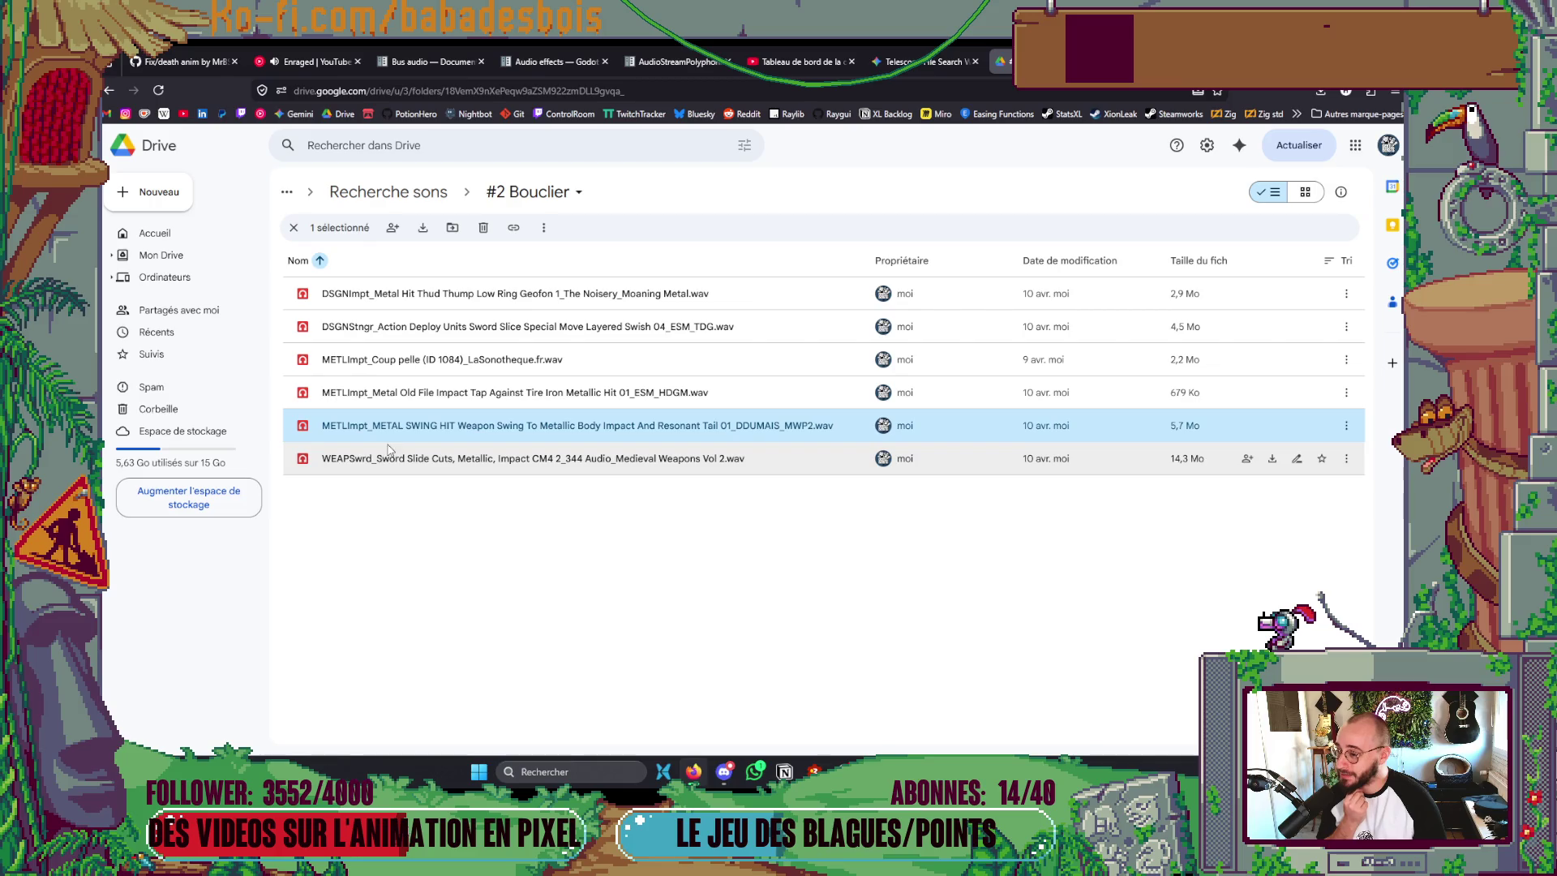
double_click(497, 458)
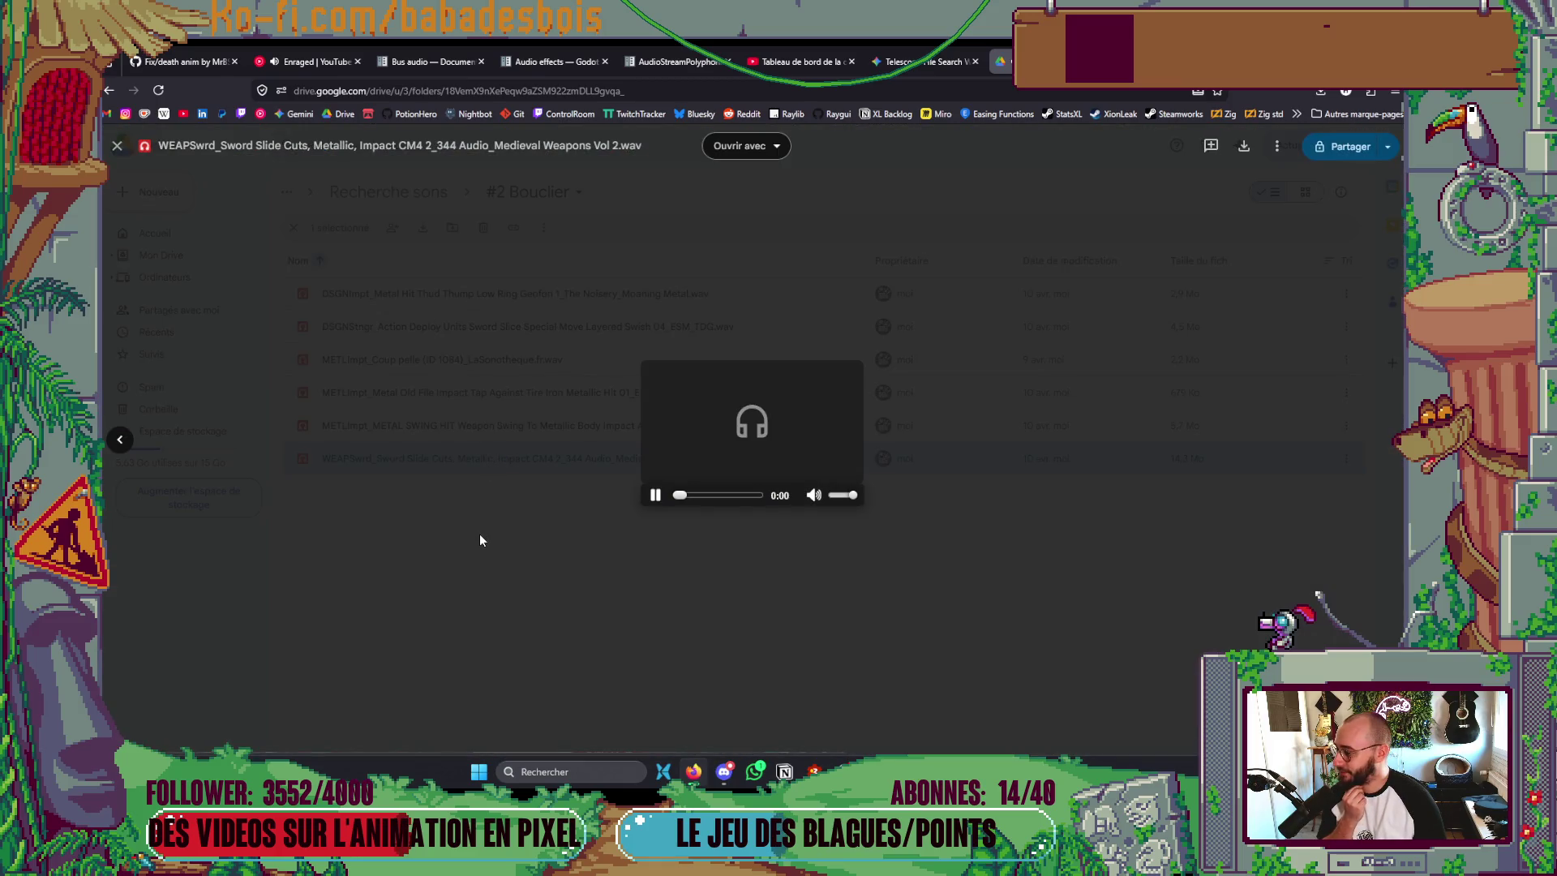
left_click(485, 561)
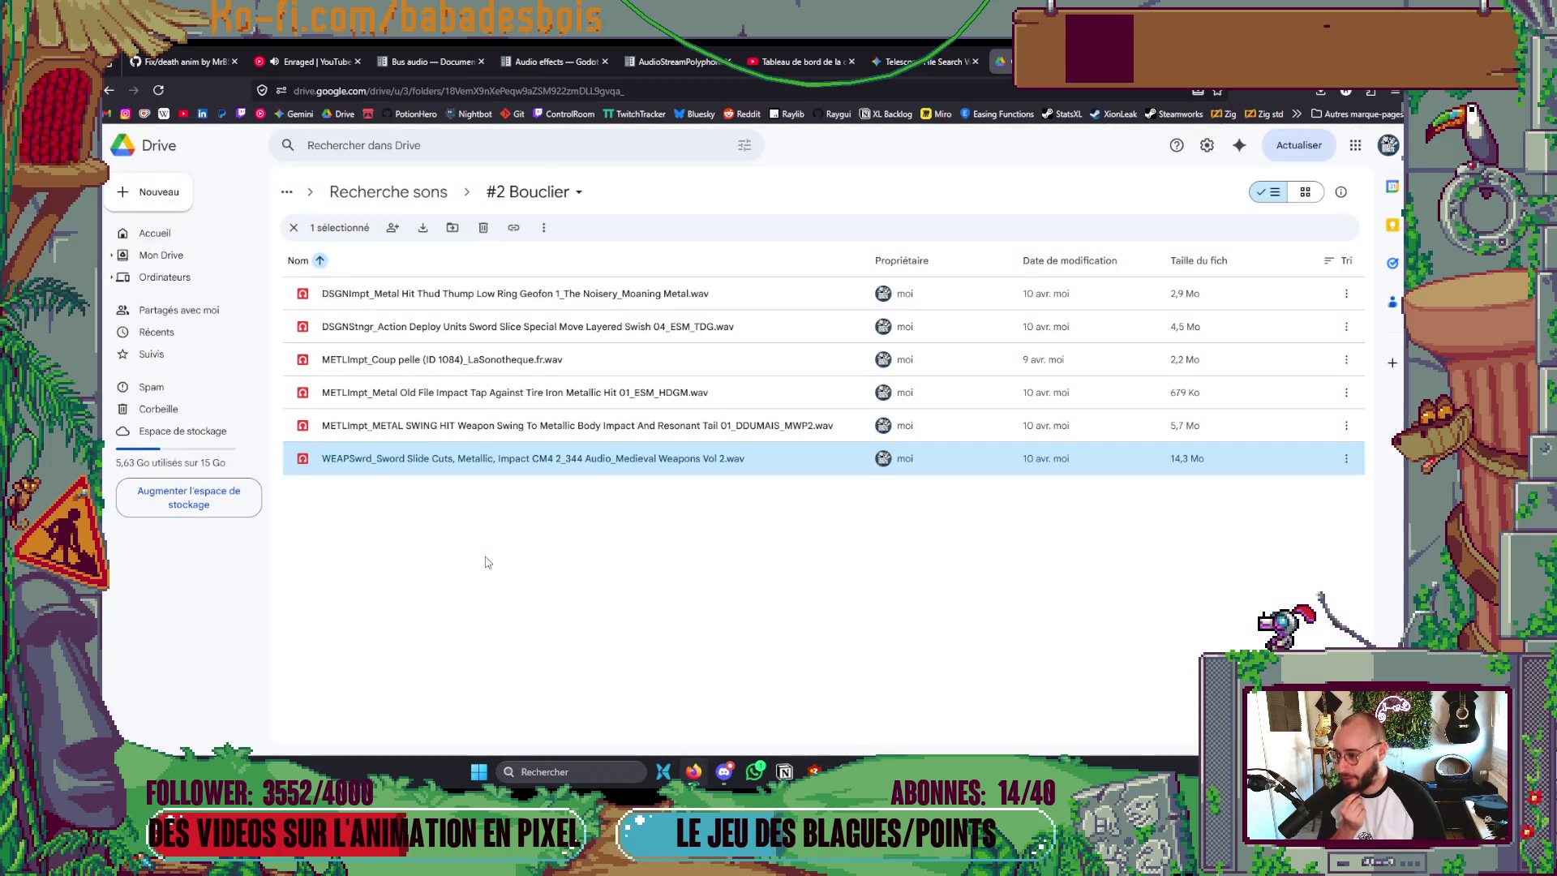
- Briefly check the Godot editor's file filter, then switch back out to another window
key("alt+Tab")
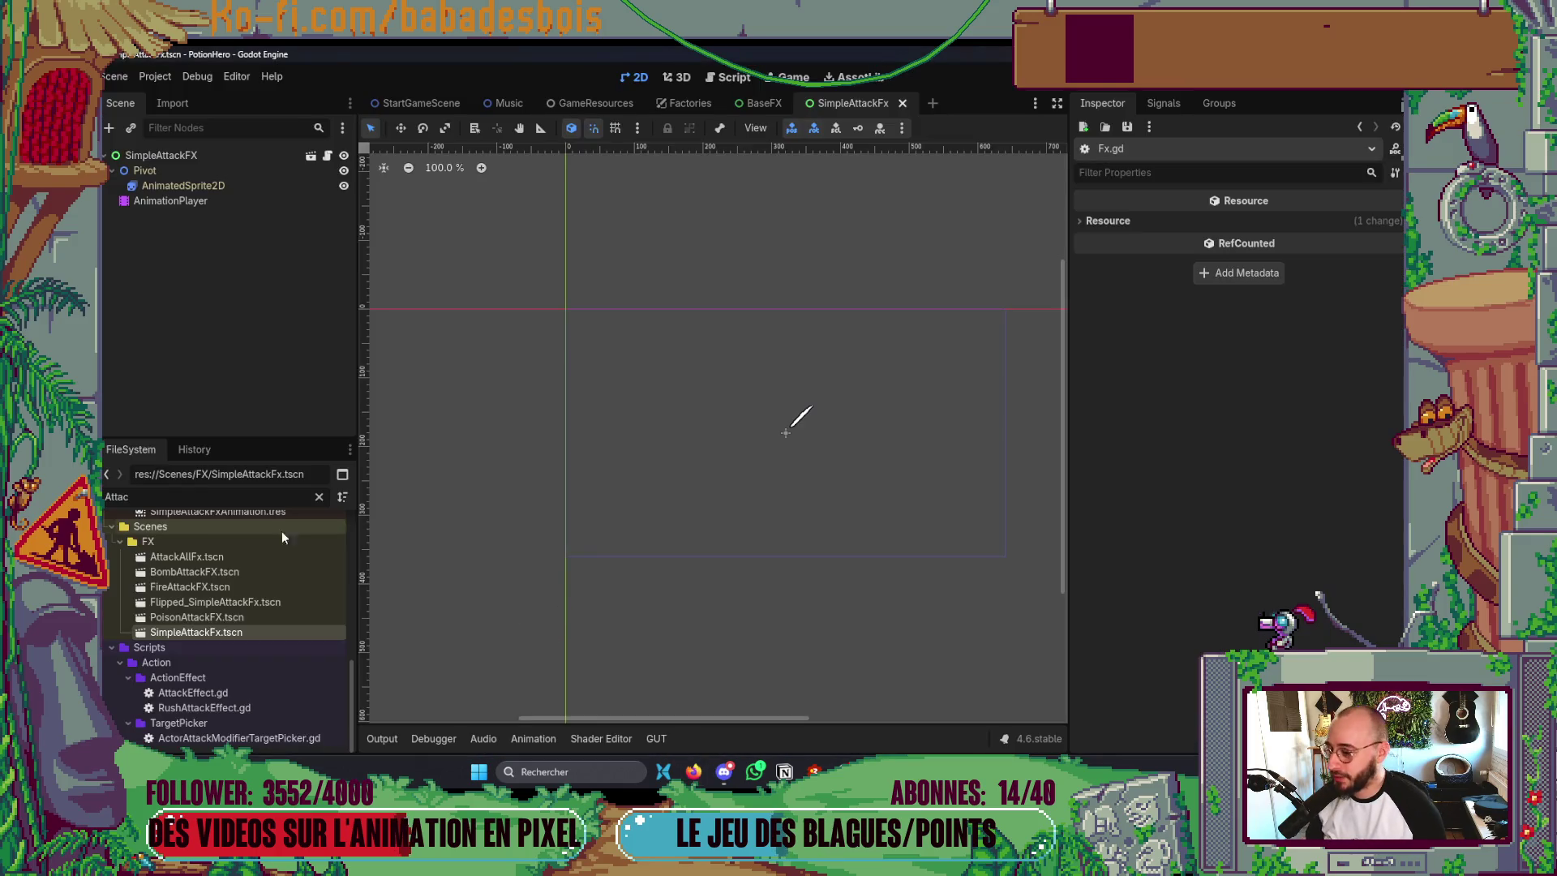
double_click(116, 496)
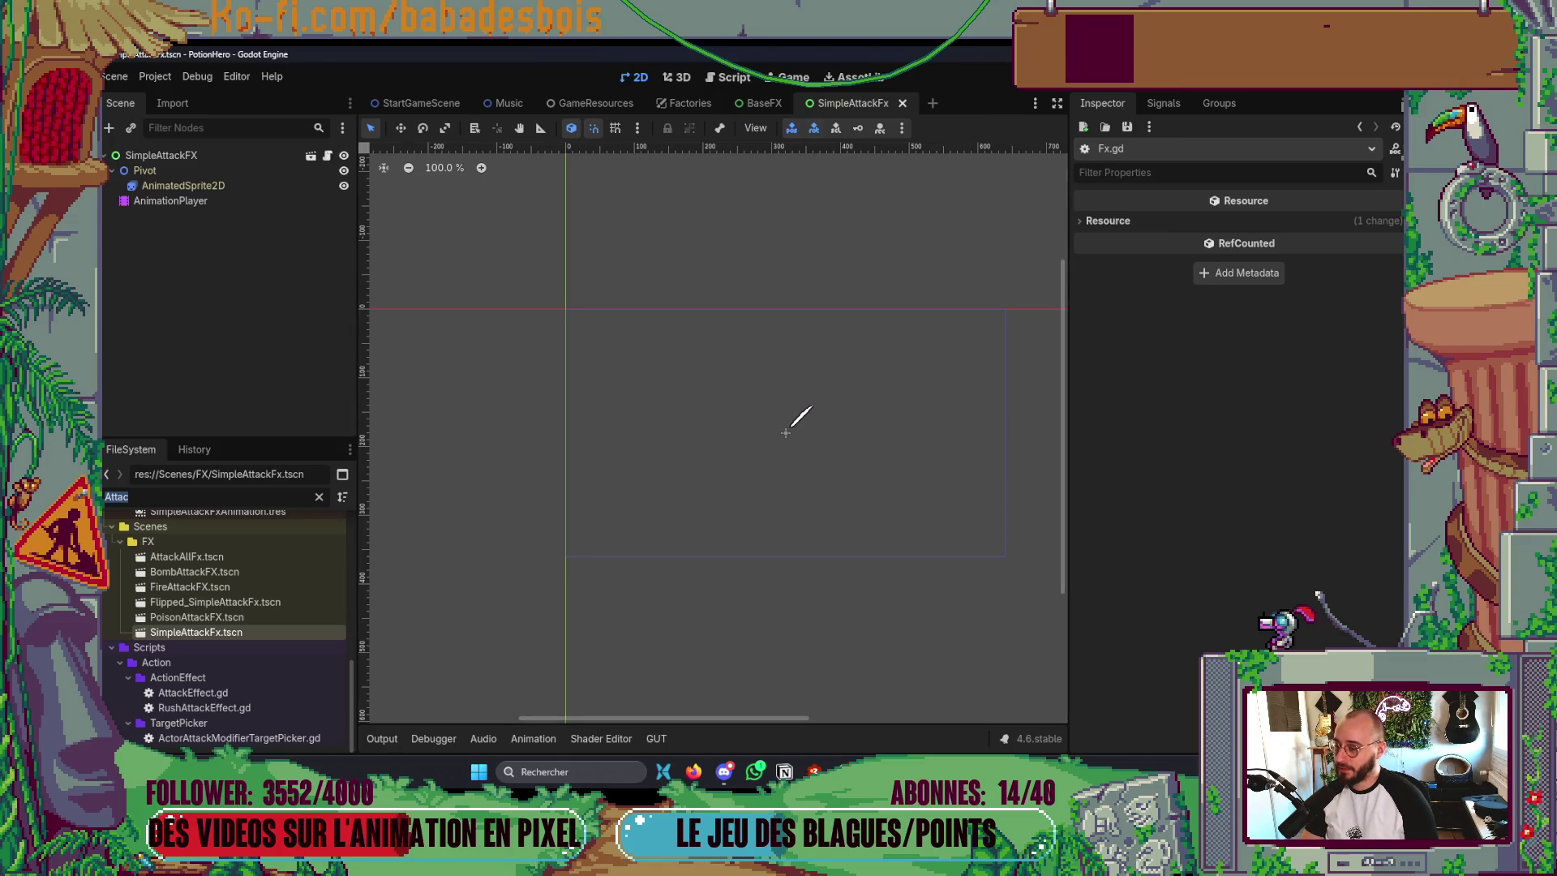
left_click_drag(584, 297, 561, 330)
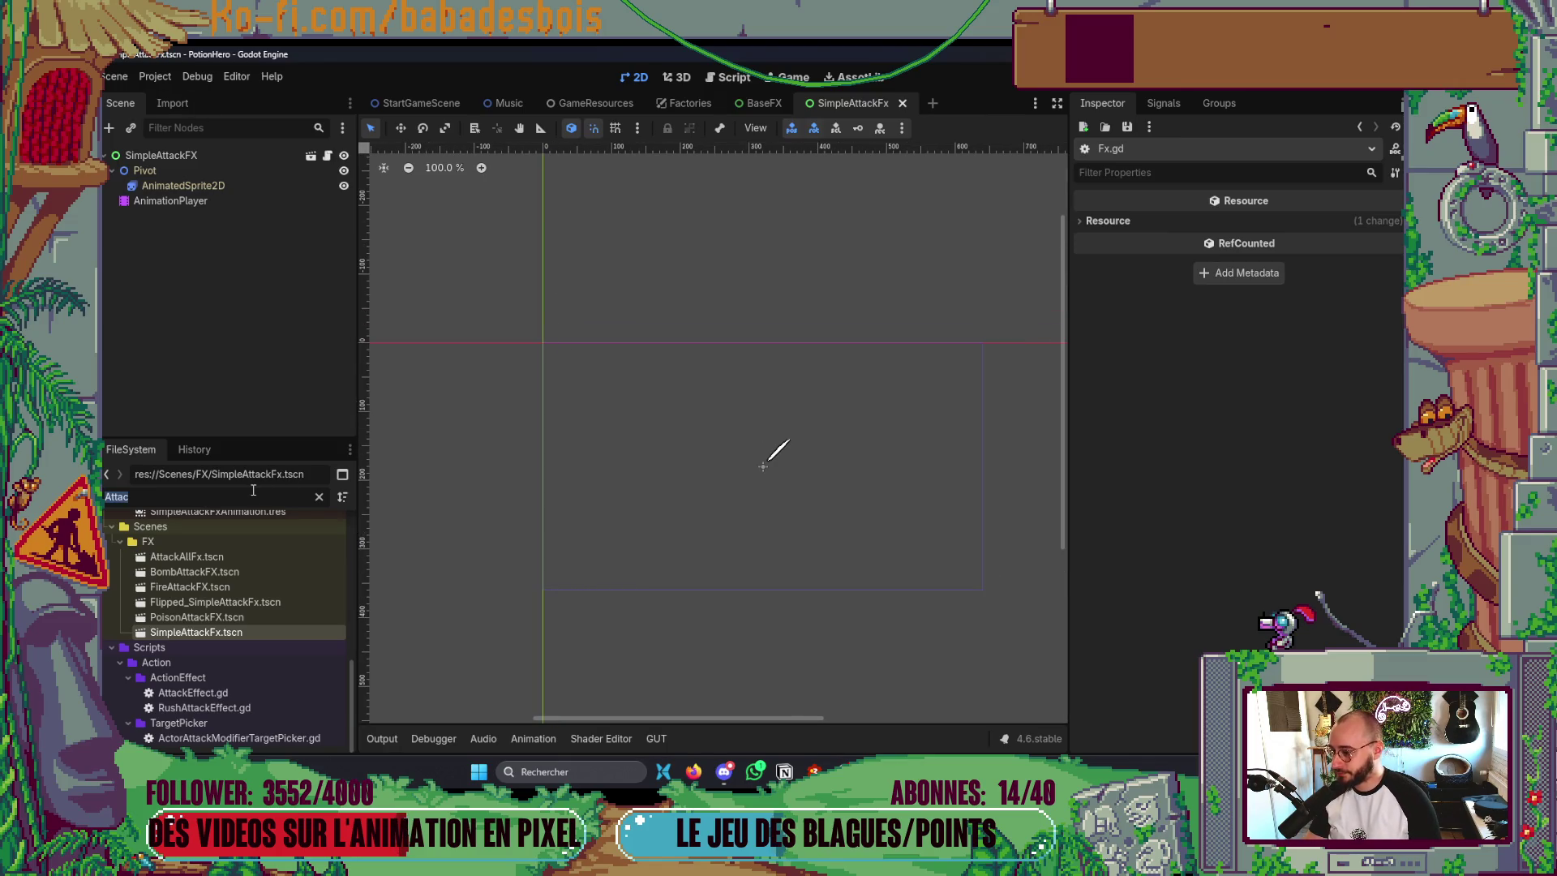
key("alt+Tab")
key("alt+Tab")
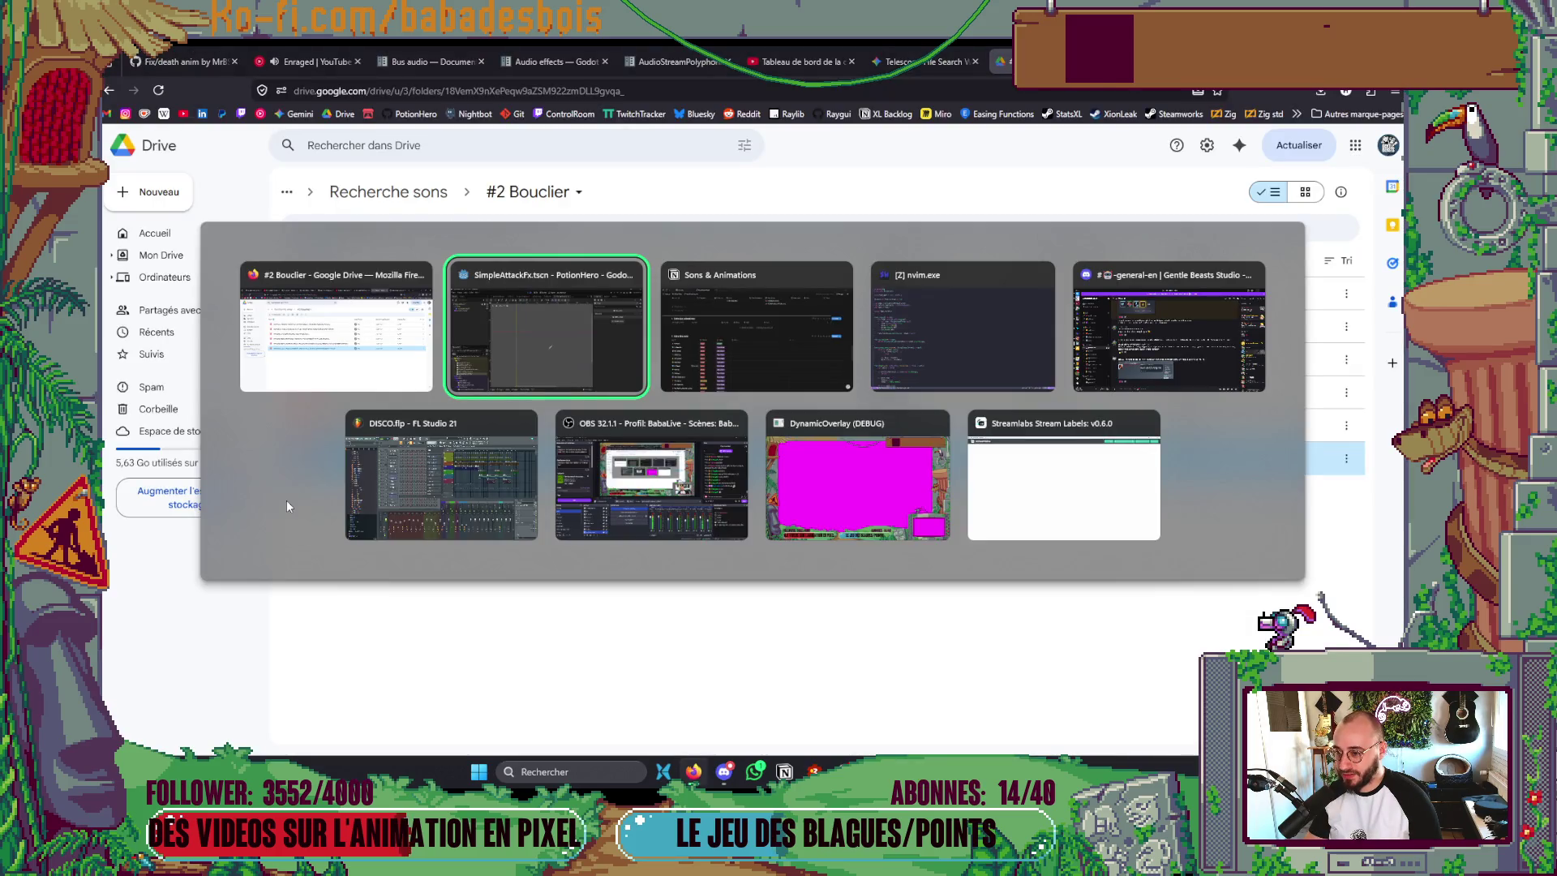
key("alt+Tab")
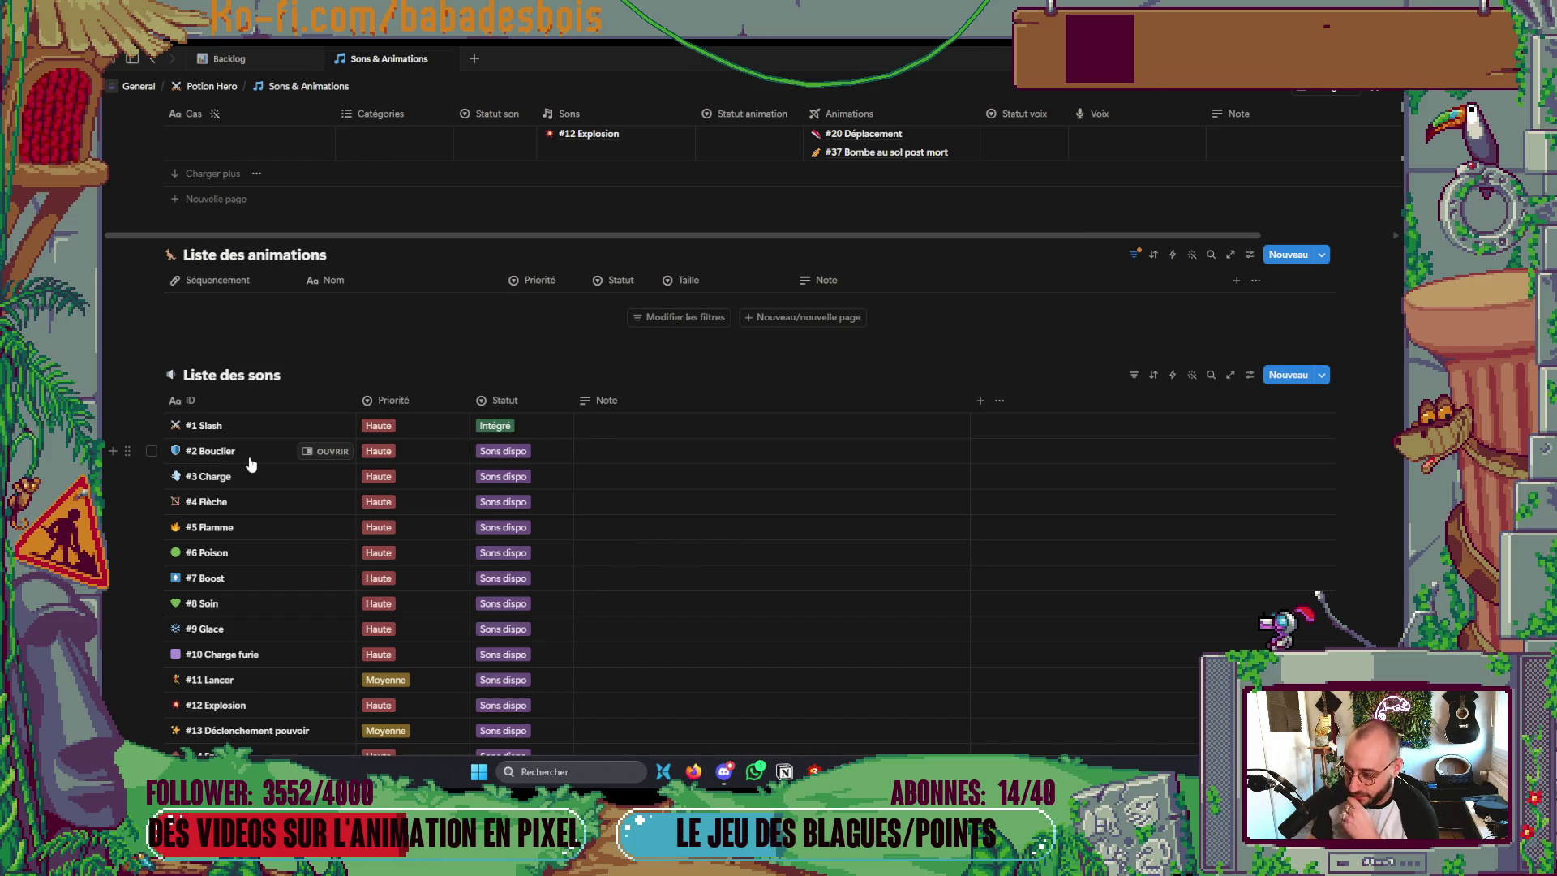
- Scroll through the sound statuses in the Liste des sons table, then return to Godot
scroll(296, 426, "down", 5)
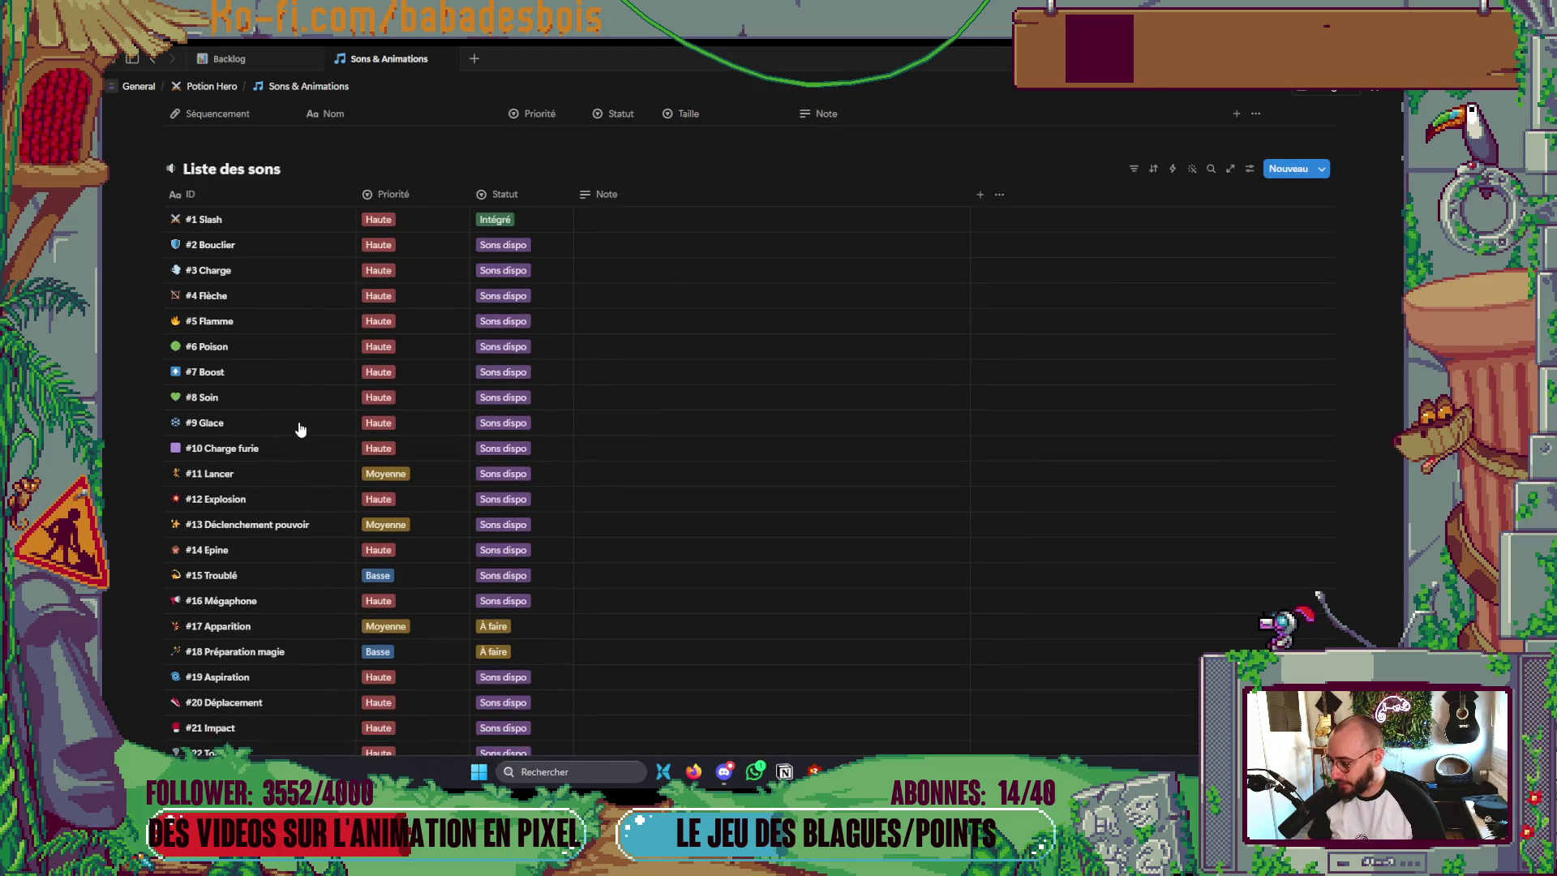
scroll(300, 430, "down", 4)
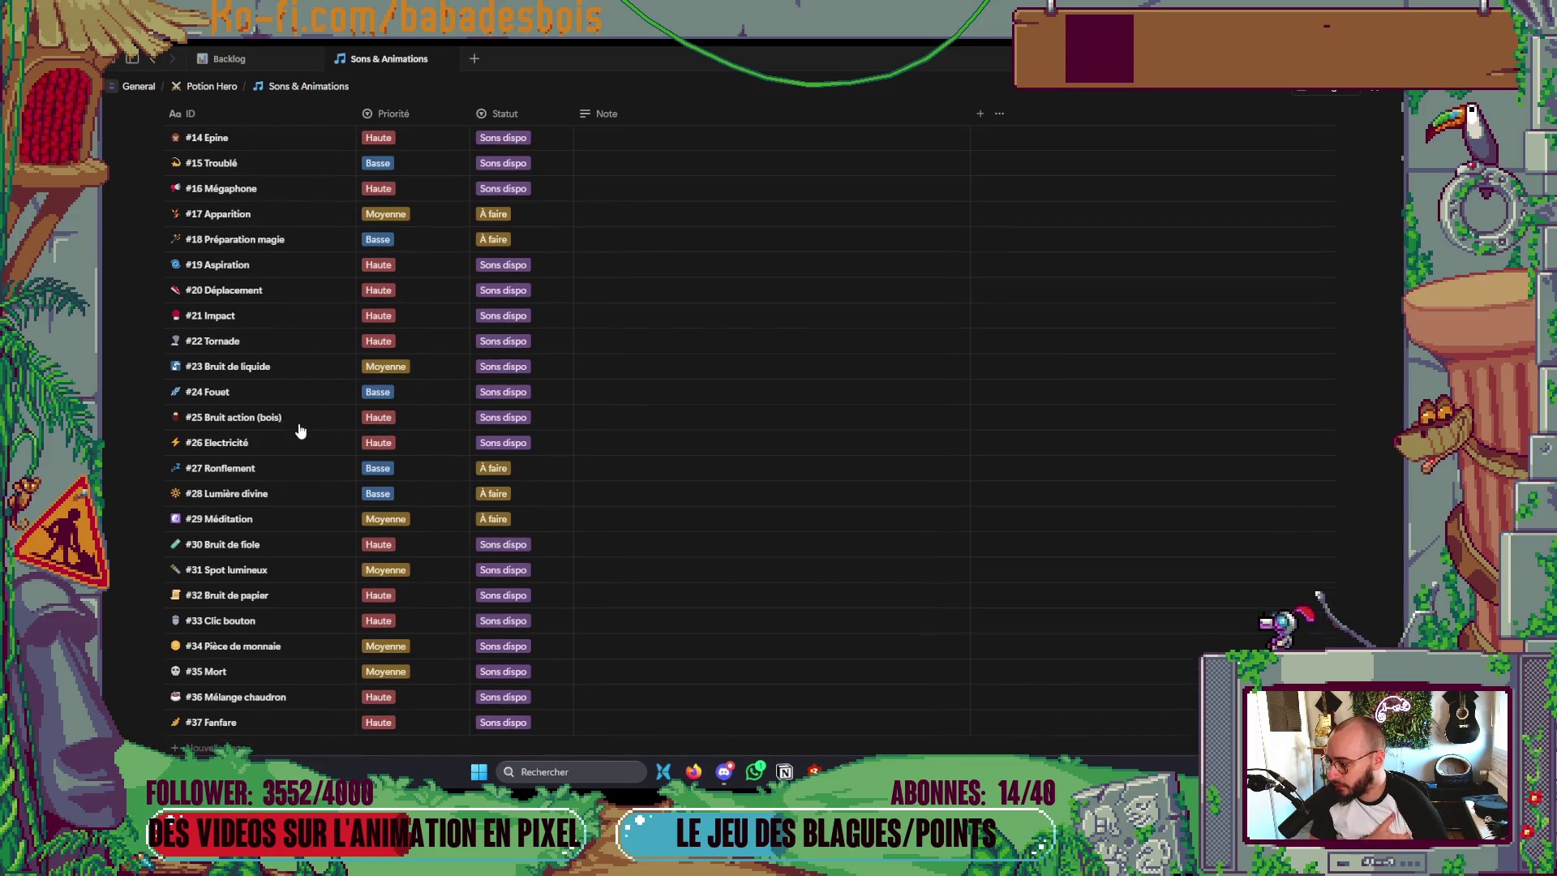
scroll(300, 430, "down", 3)
scroll(296, 438, "up", 10)
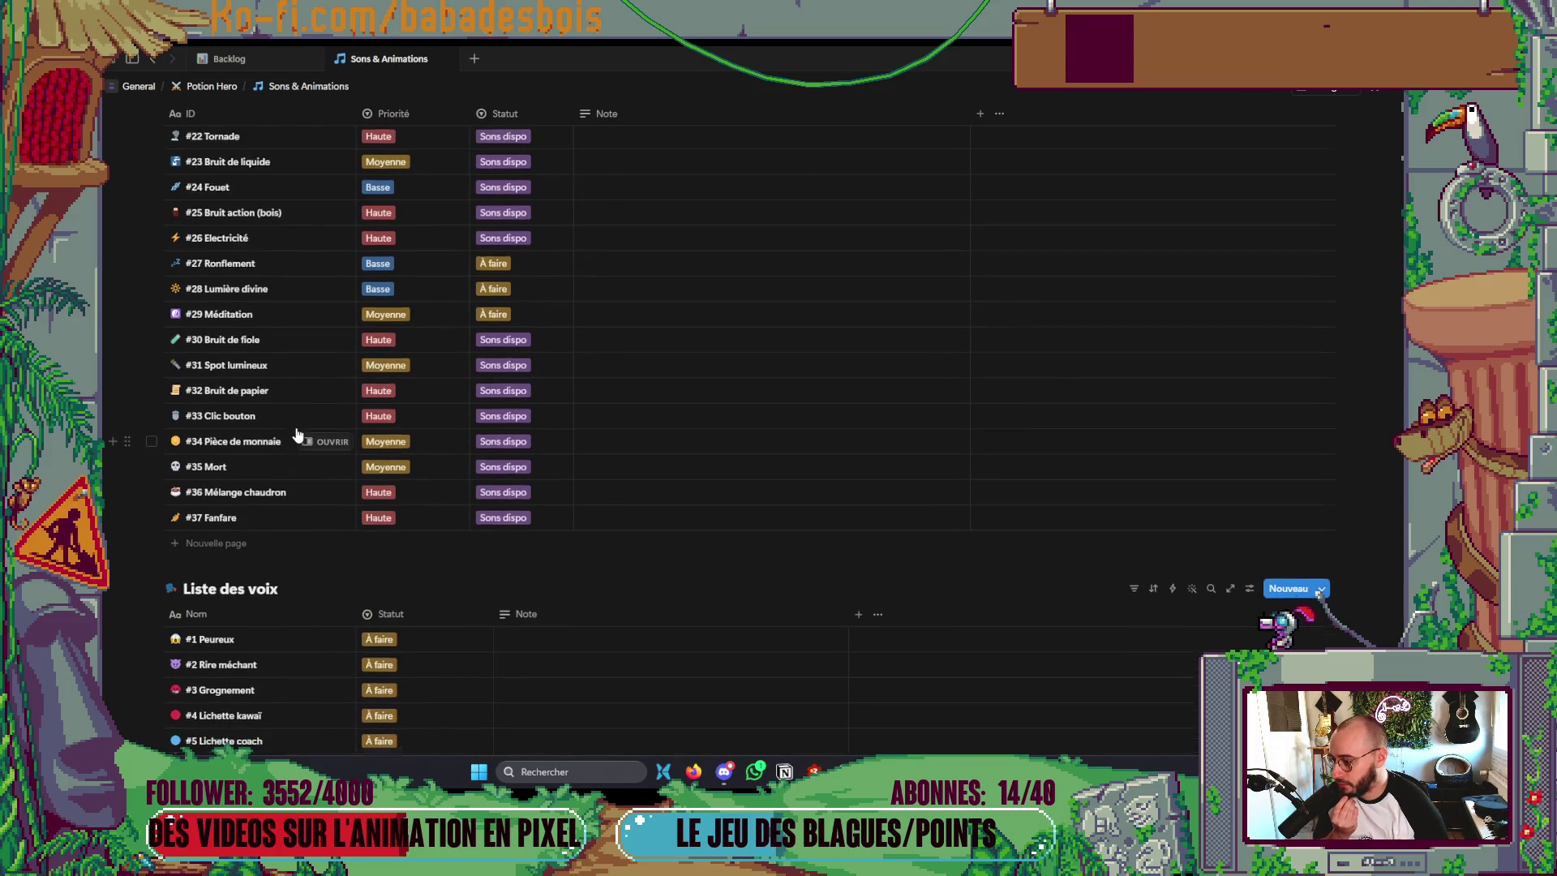
scroll(293, 441, "up", 4)
key("alt+Tab")
key("alt+Tab")
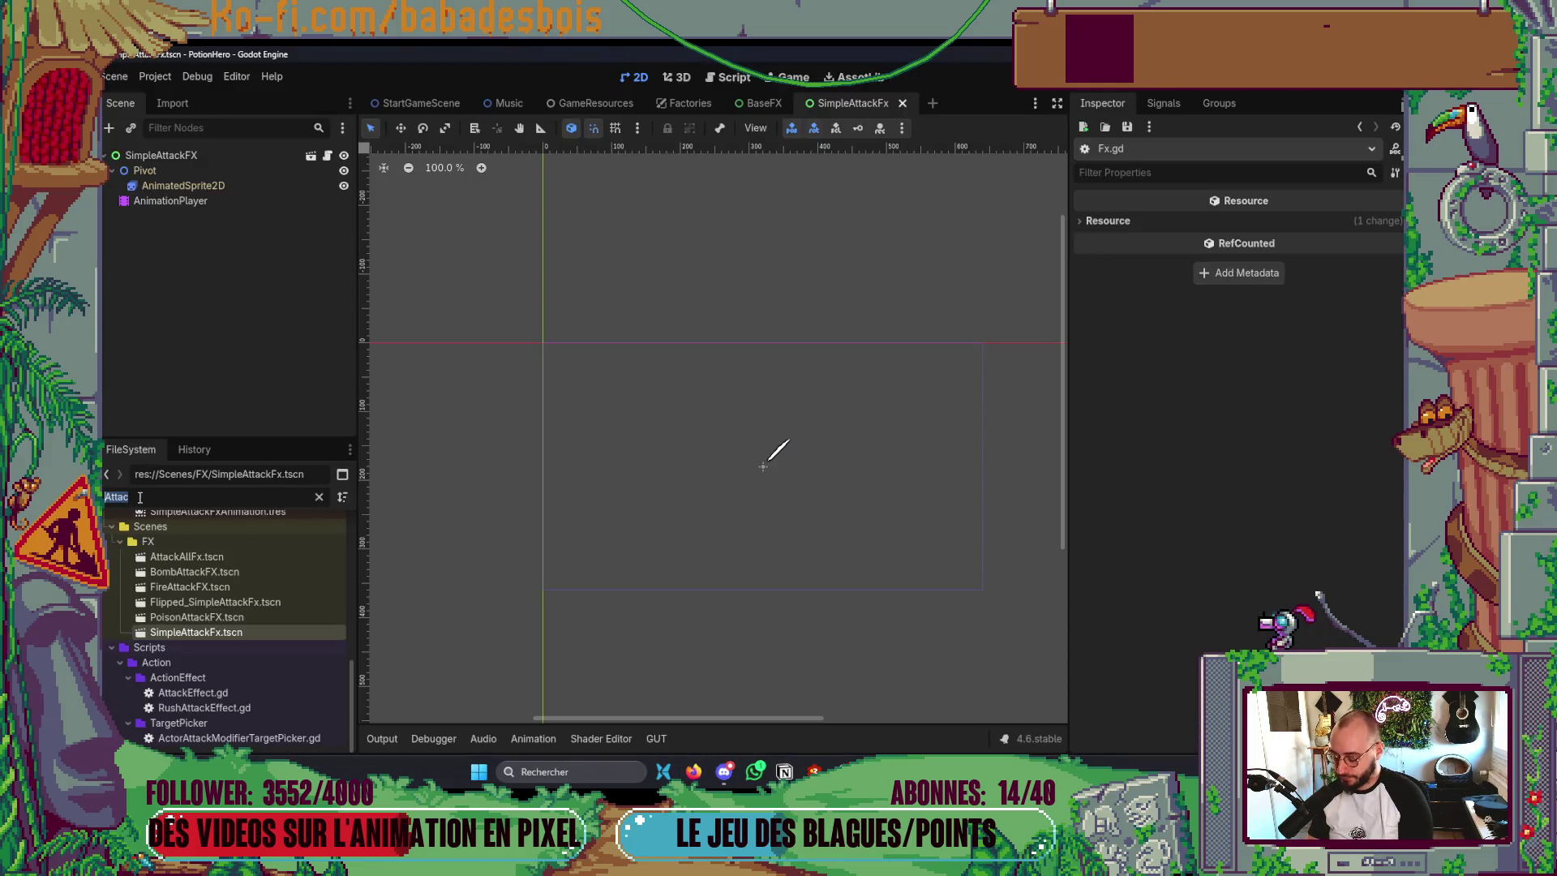
- Filter the FileSystem for 'ShieldSl' and open ShieldSlamFx.tscn
type("Shiel")
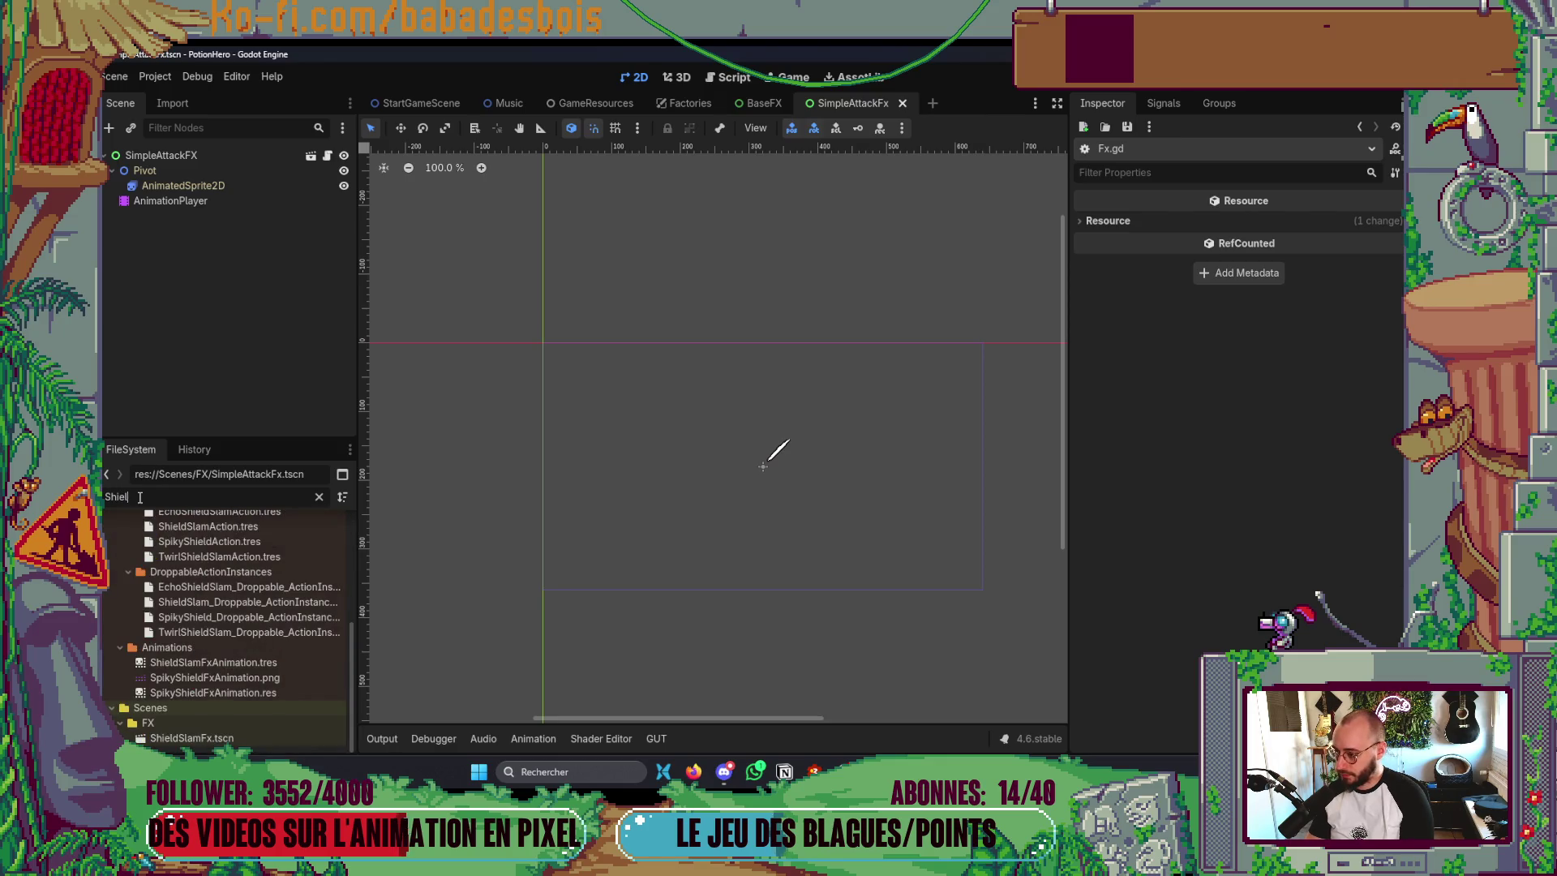
type("dSl")
left_click(208, 586)
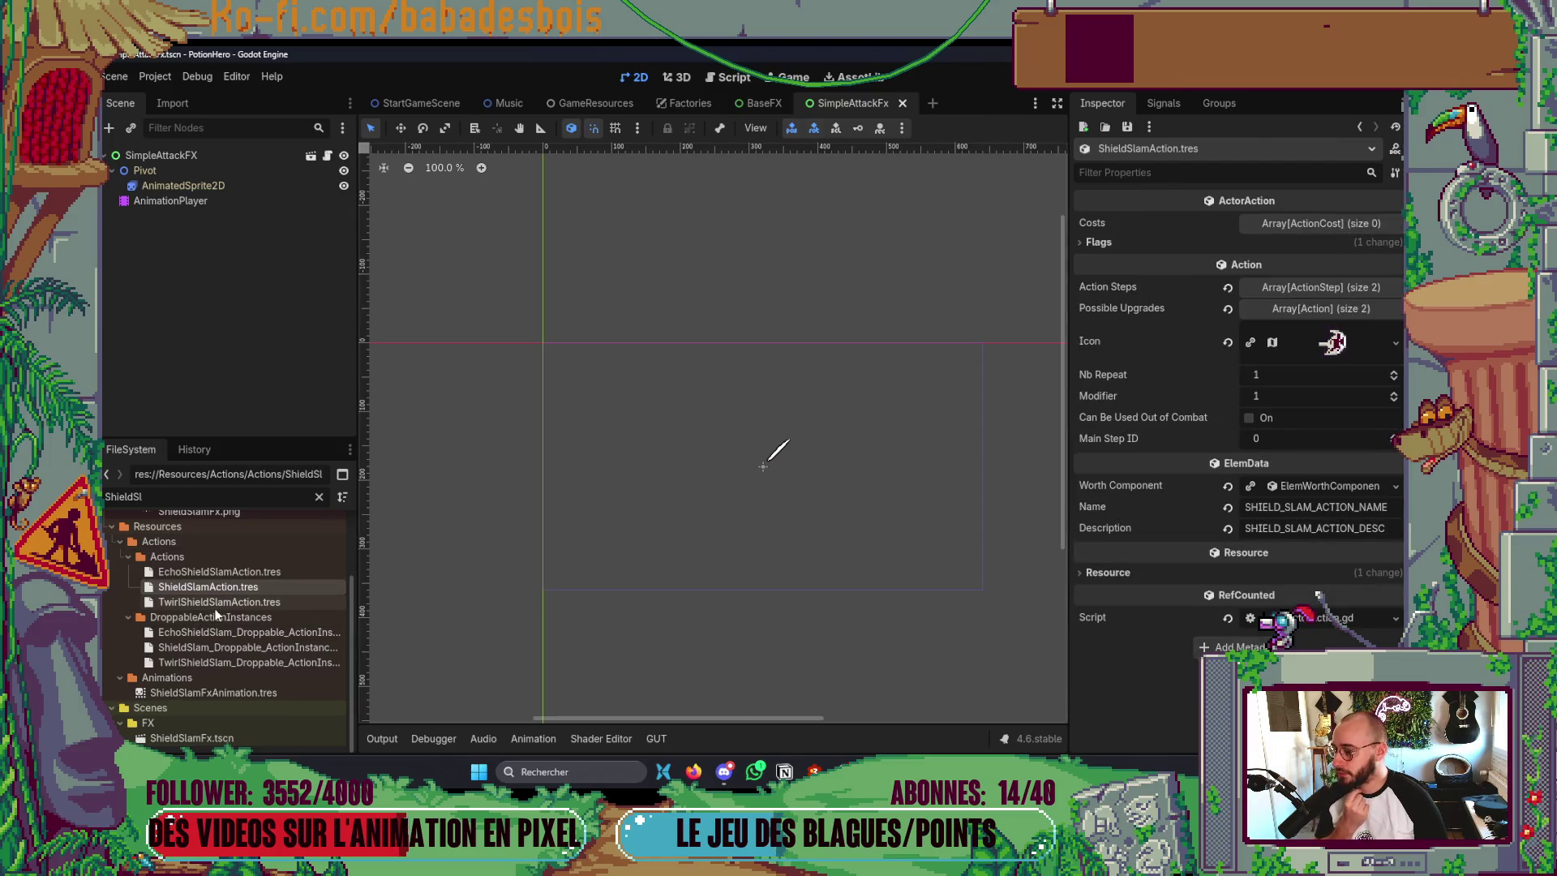
double_click(217, 736)
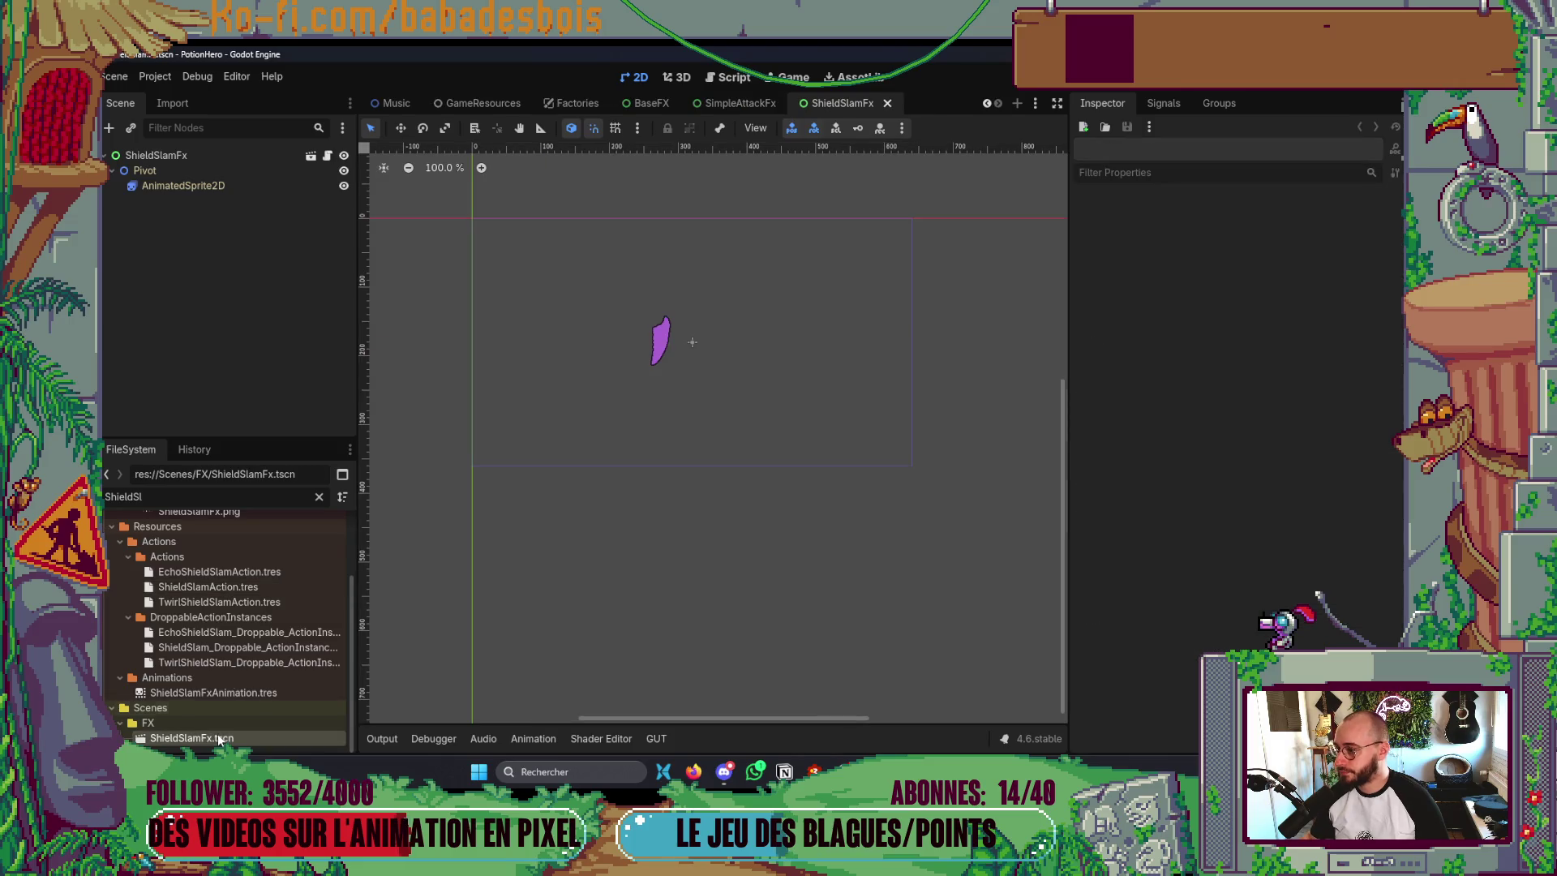
- Add an AnimationPlayer child node under the ShieldSlamFx root
right_click(231, 155)
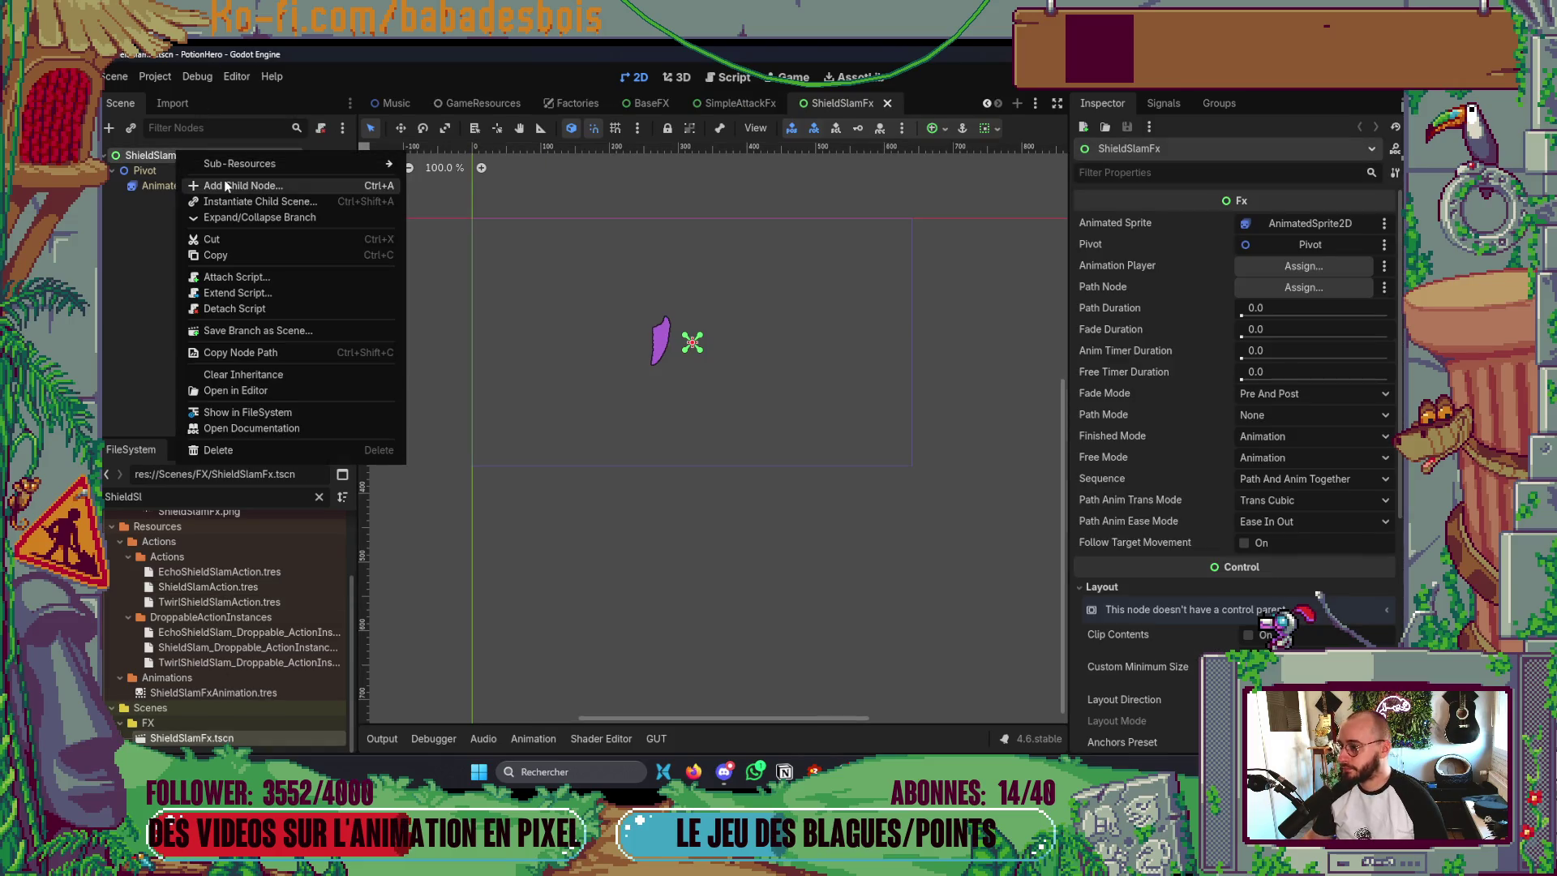
left_click(235, 185)
left_click(622, 641)
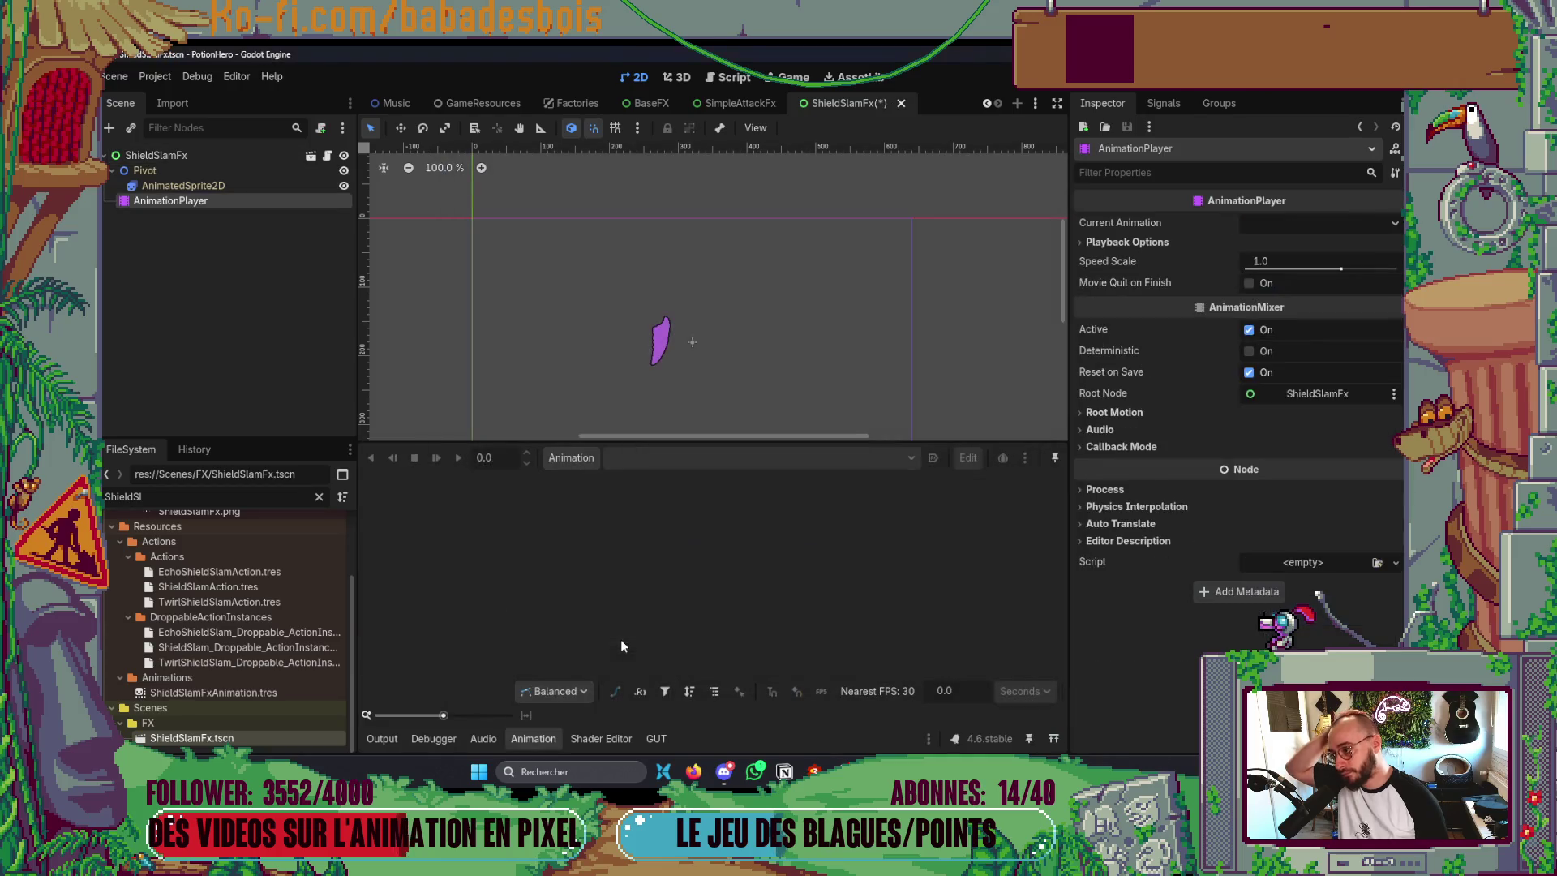
left_click(547, 738)
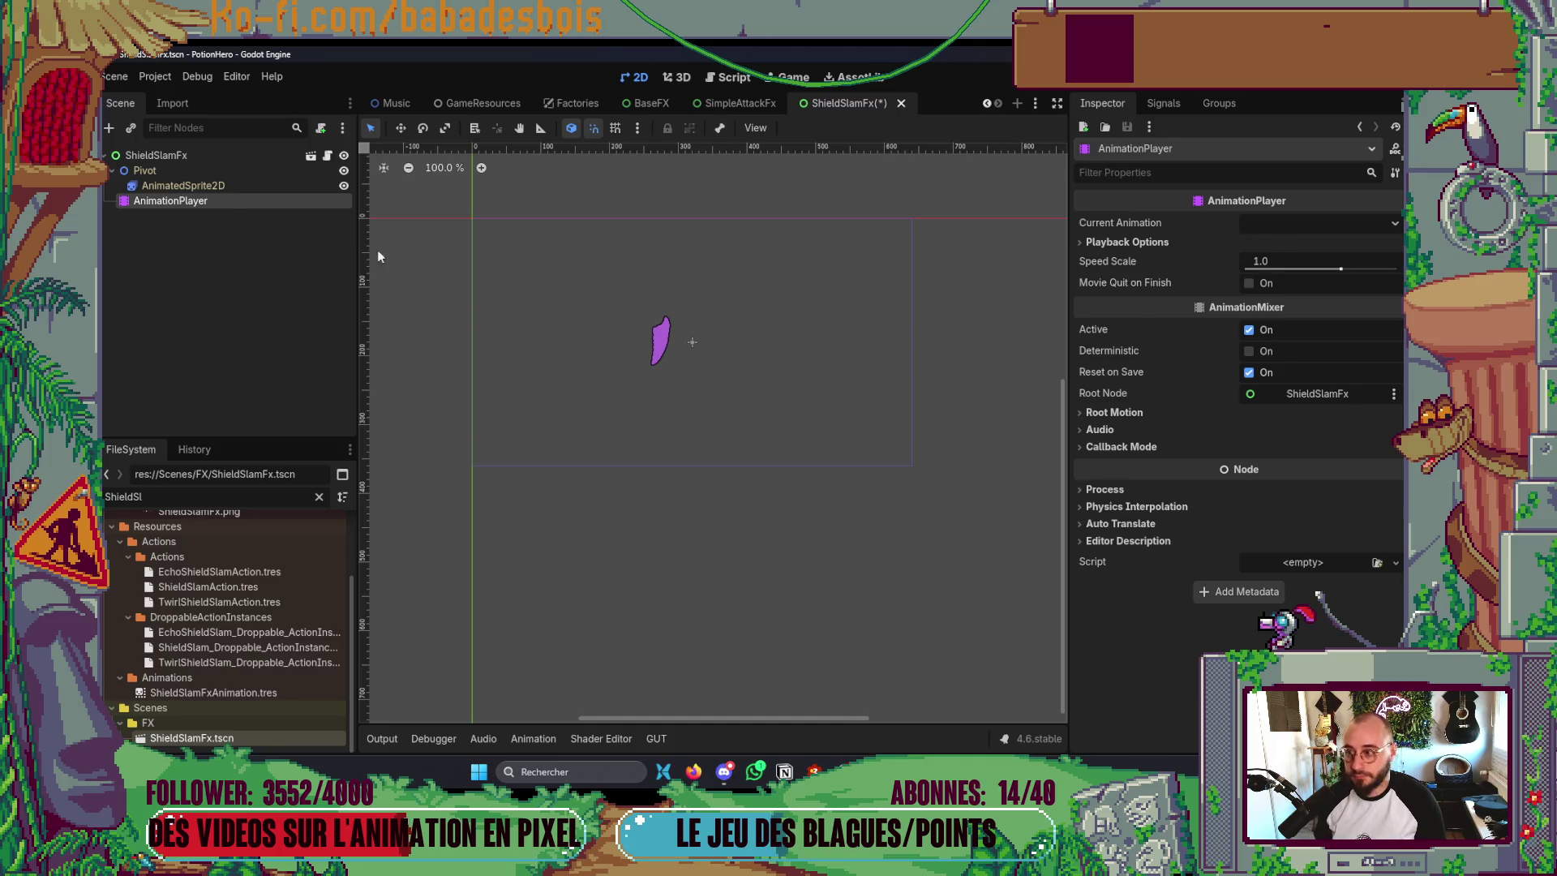
left_click(243, 186)
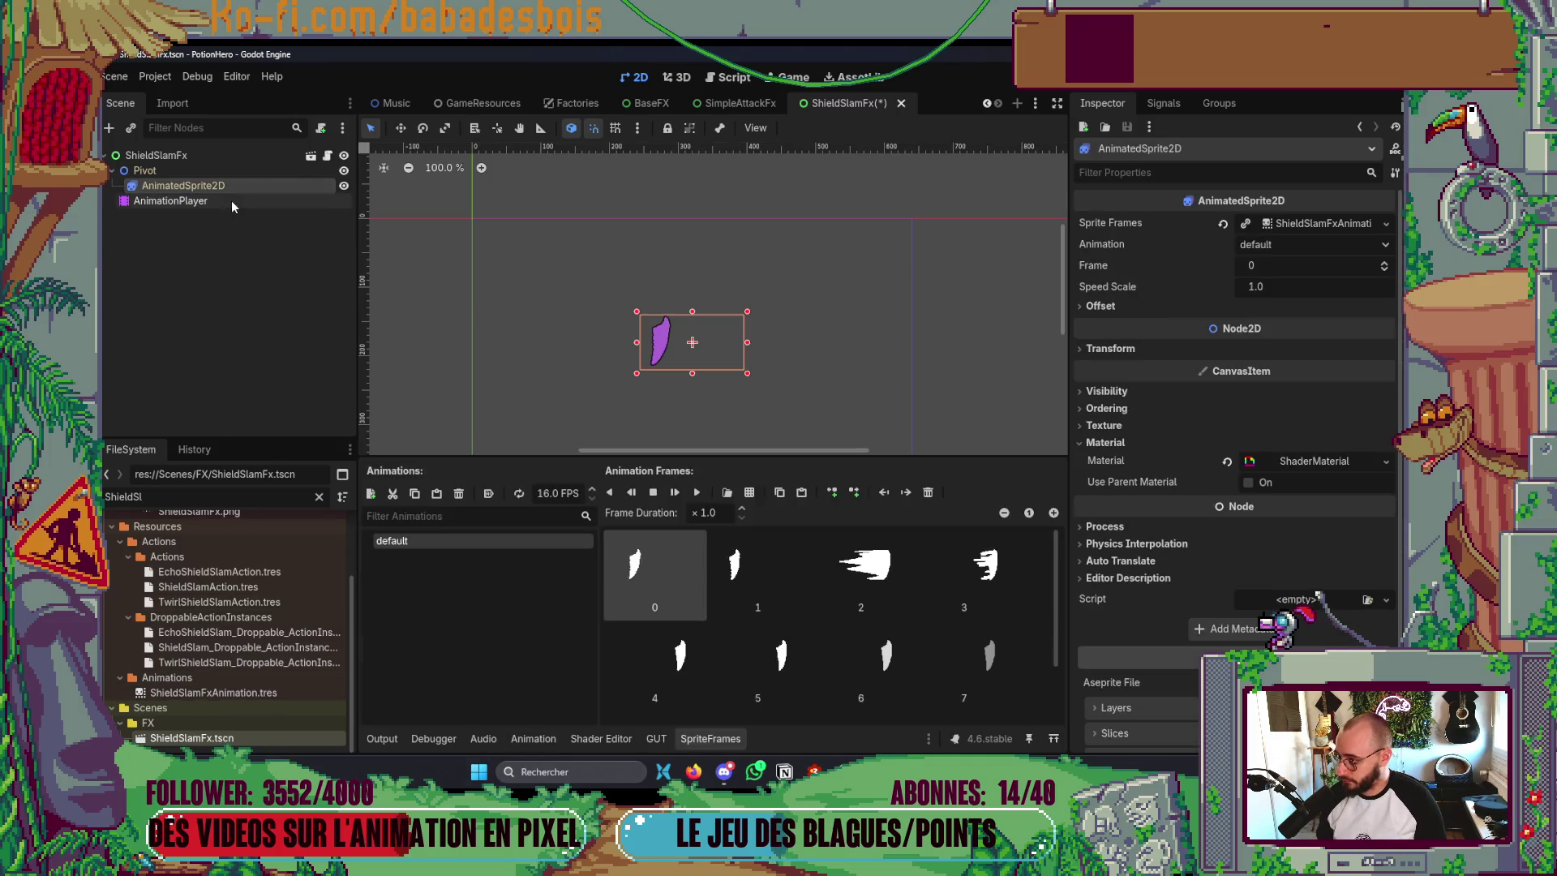
left_click(231, 200)
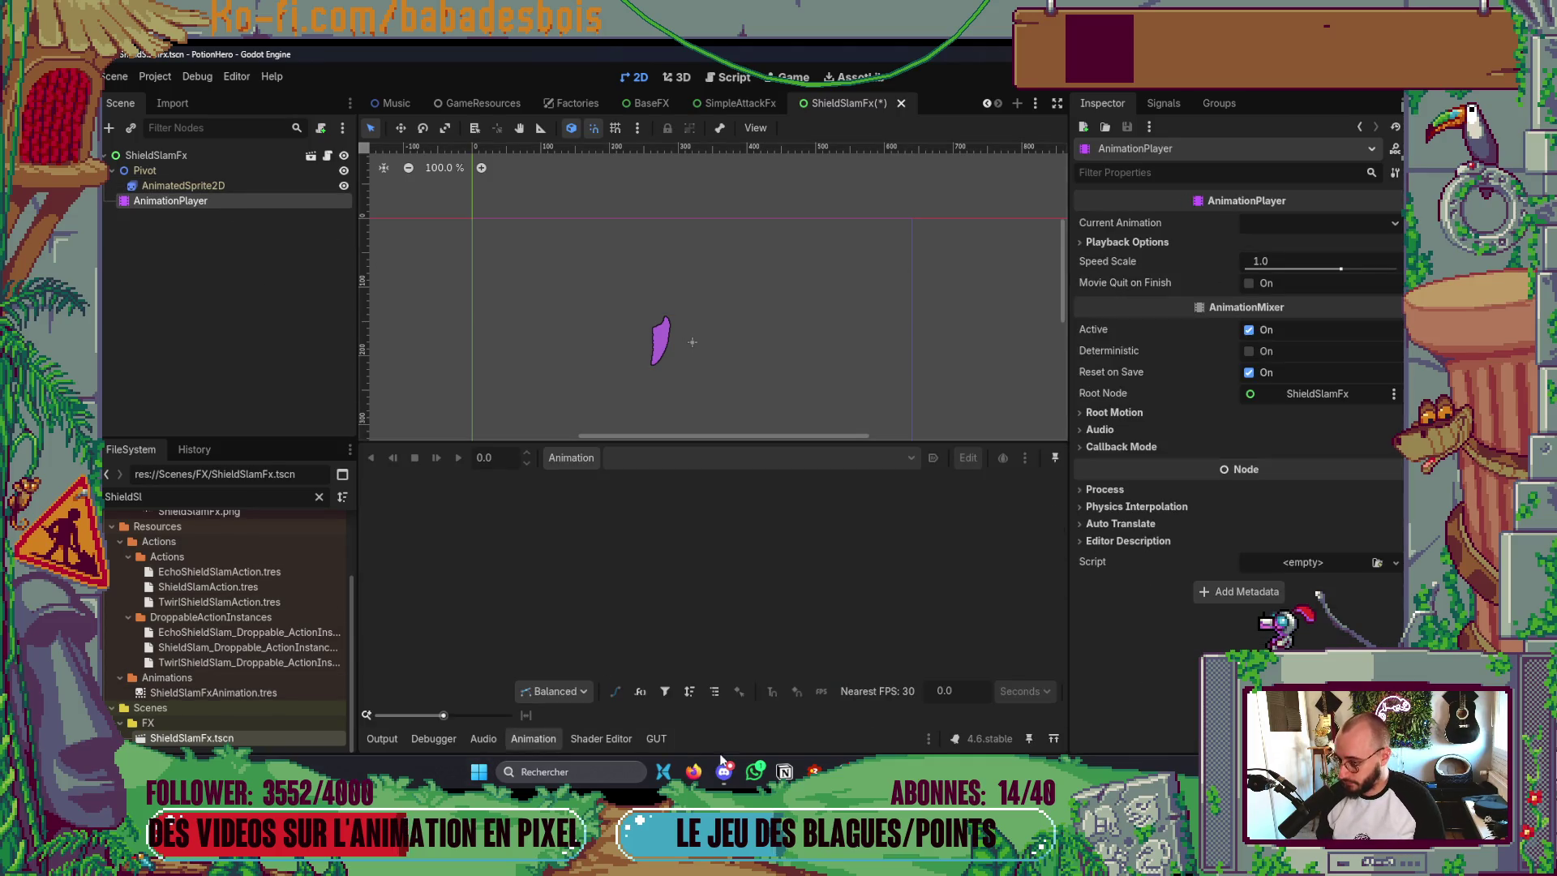
- Create an animation named 'default' and set it to autoplay on load
left_click(575, 452)
left_click(602, 482)
type("df")
key("BackSpace")
type("defual")
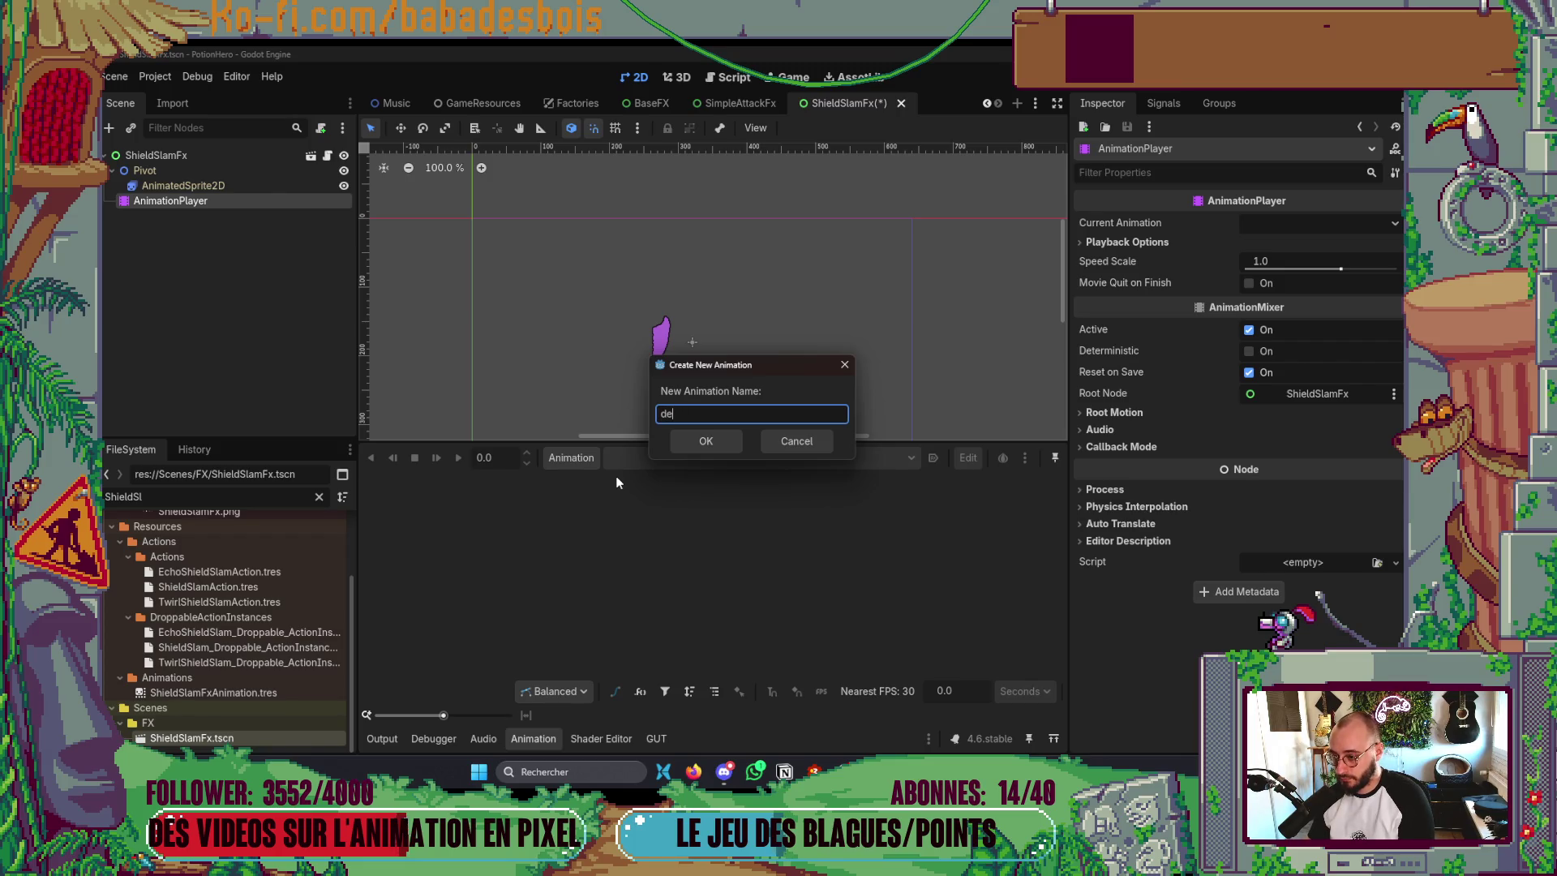
key("BackSpace")
key("BackSpace")
key("Escape")
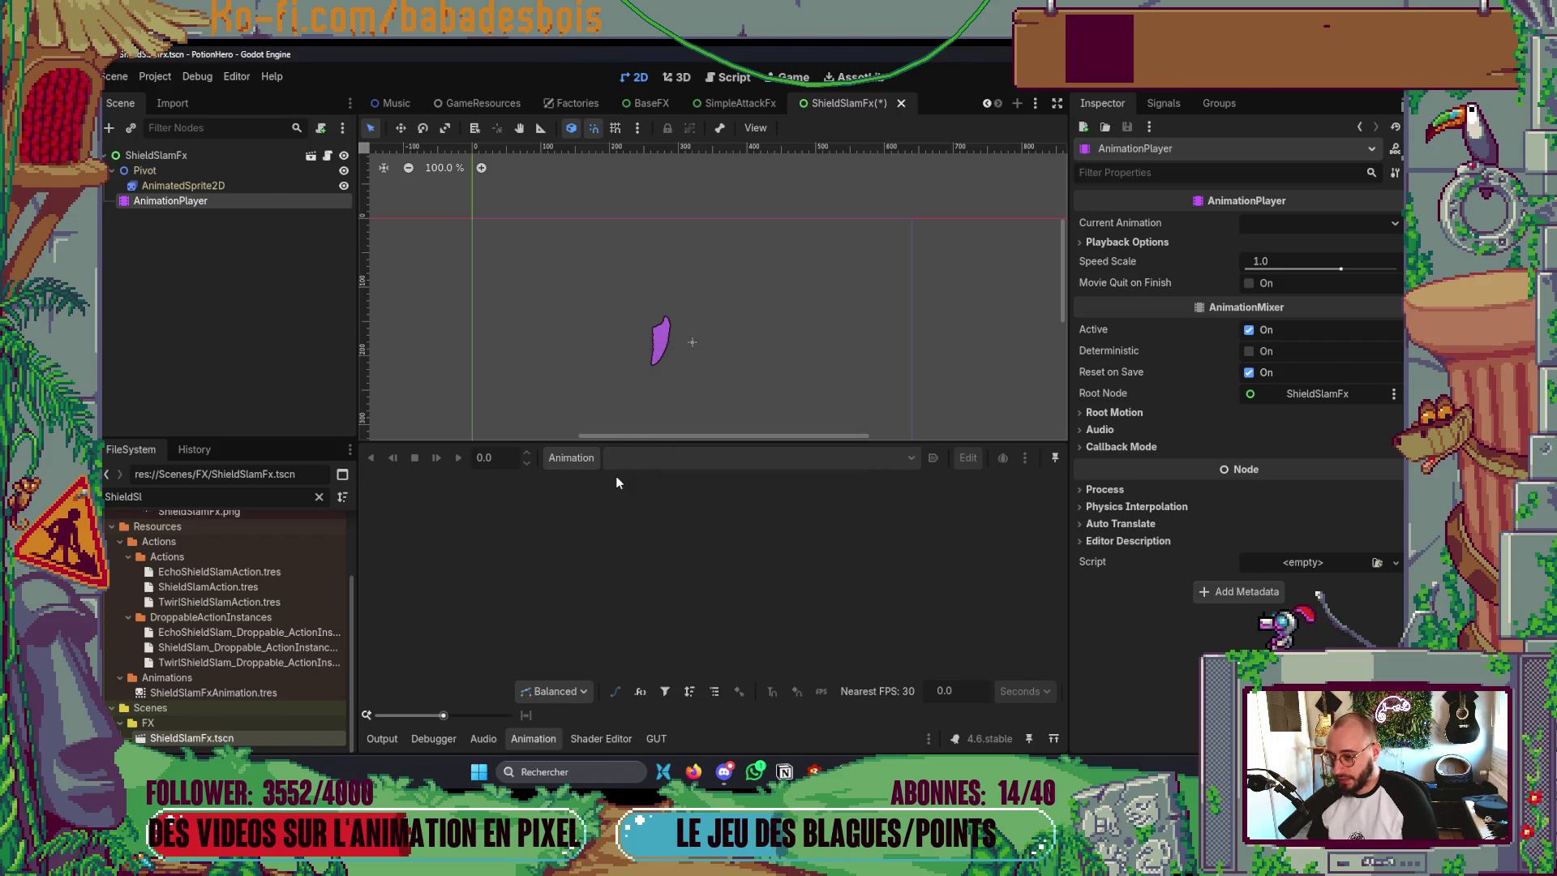
left_click(585, 458)
left_click(592, 483)
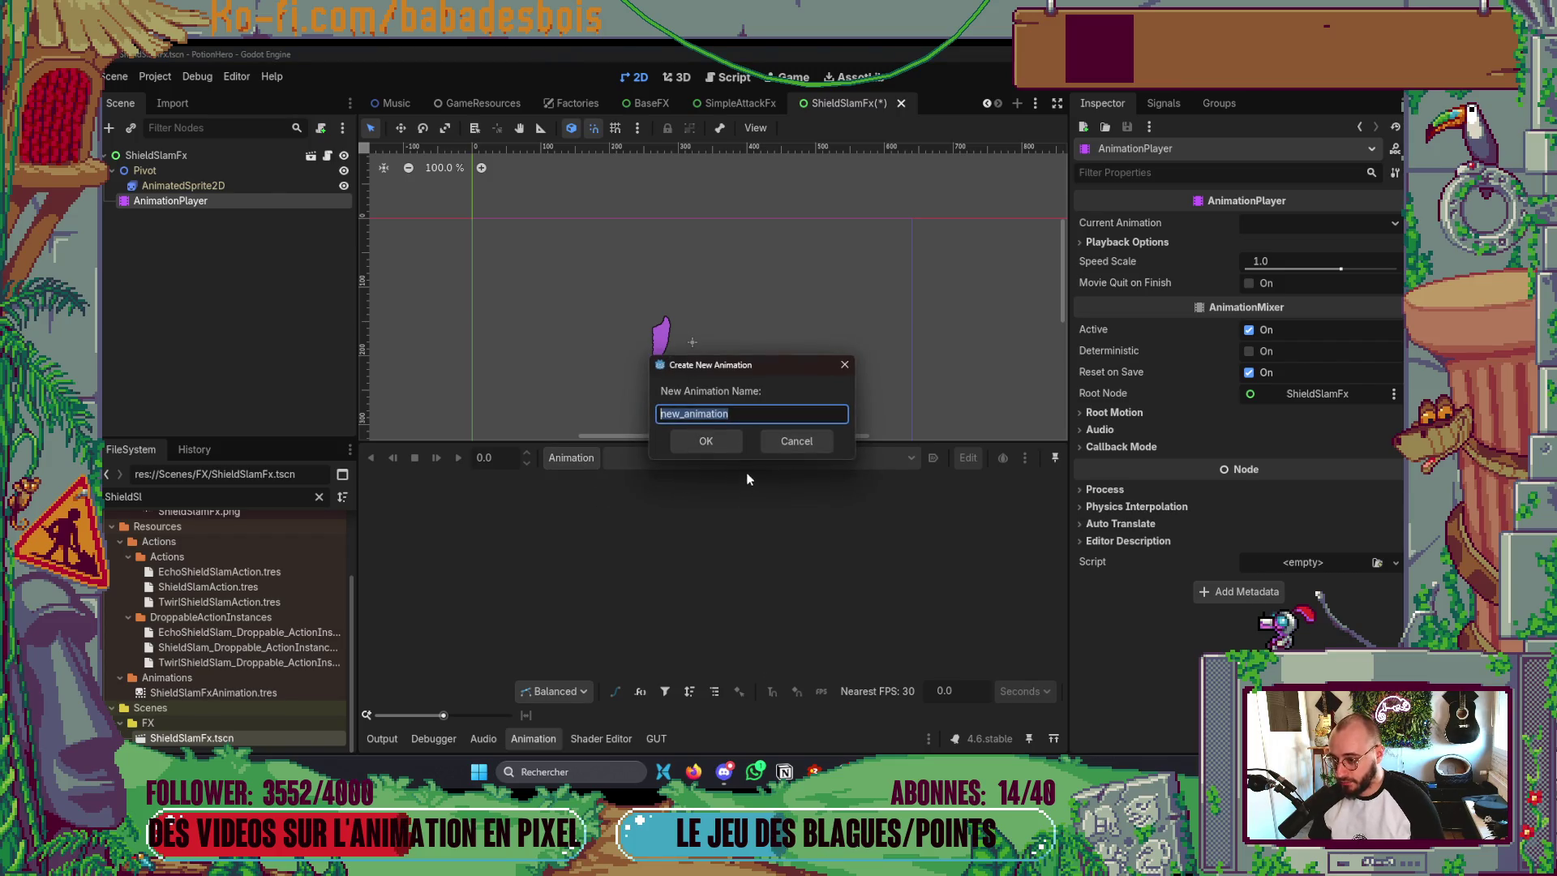
type("default")
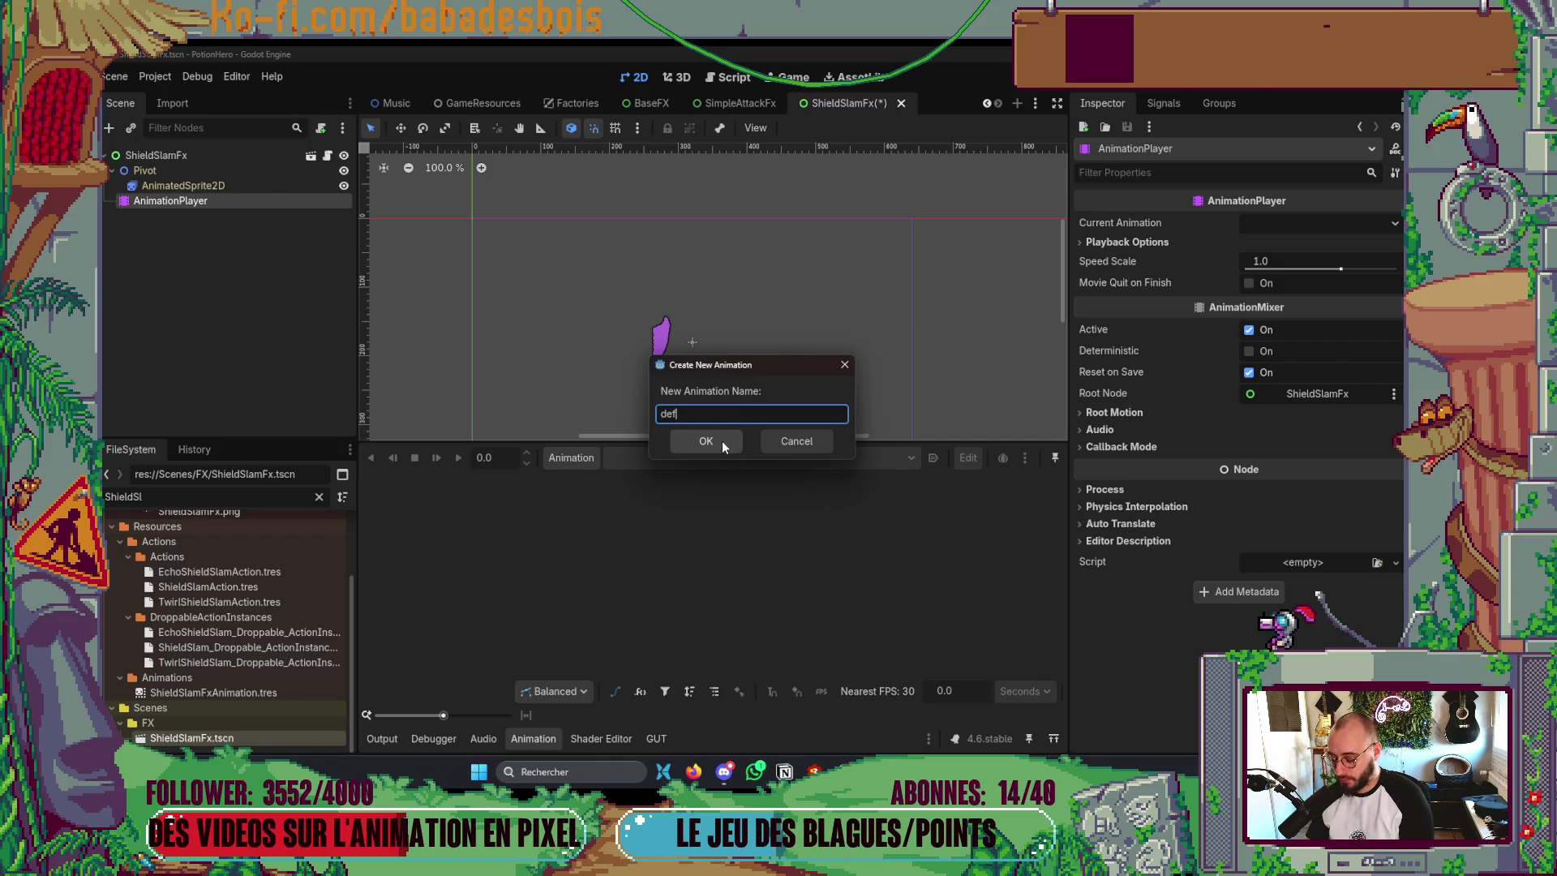
left_click(722, 440)
left_click(932, 458)
- Add a Call Method track on the ShieldSlamFx root with a play_sound key at the start
left_click(373, 484)
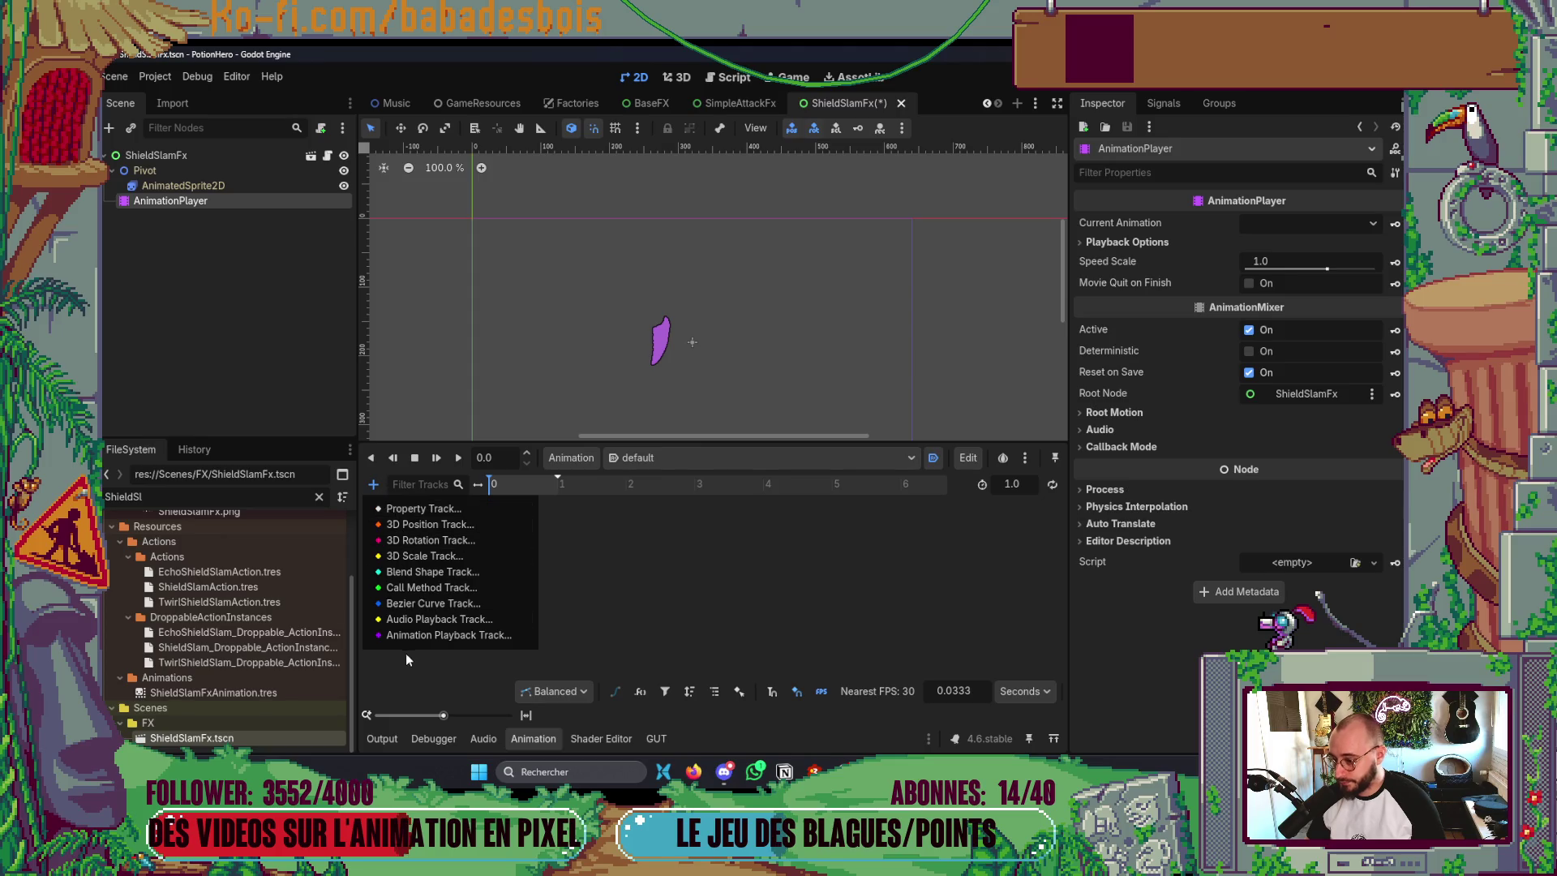
left_click(445, 596)
double_click(732, 225)
scroll(731, 231, "down", 1)
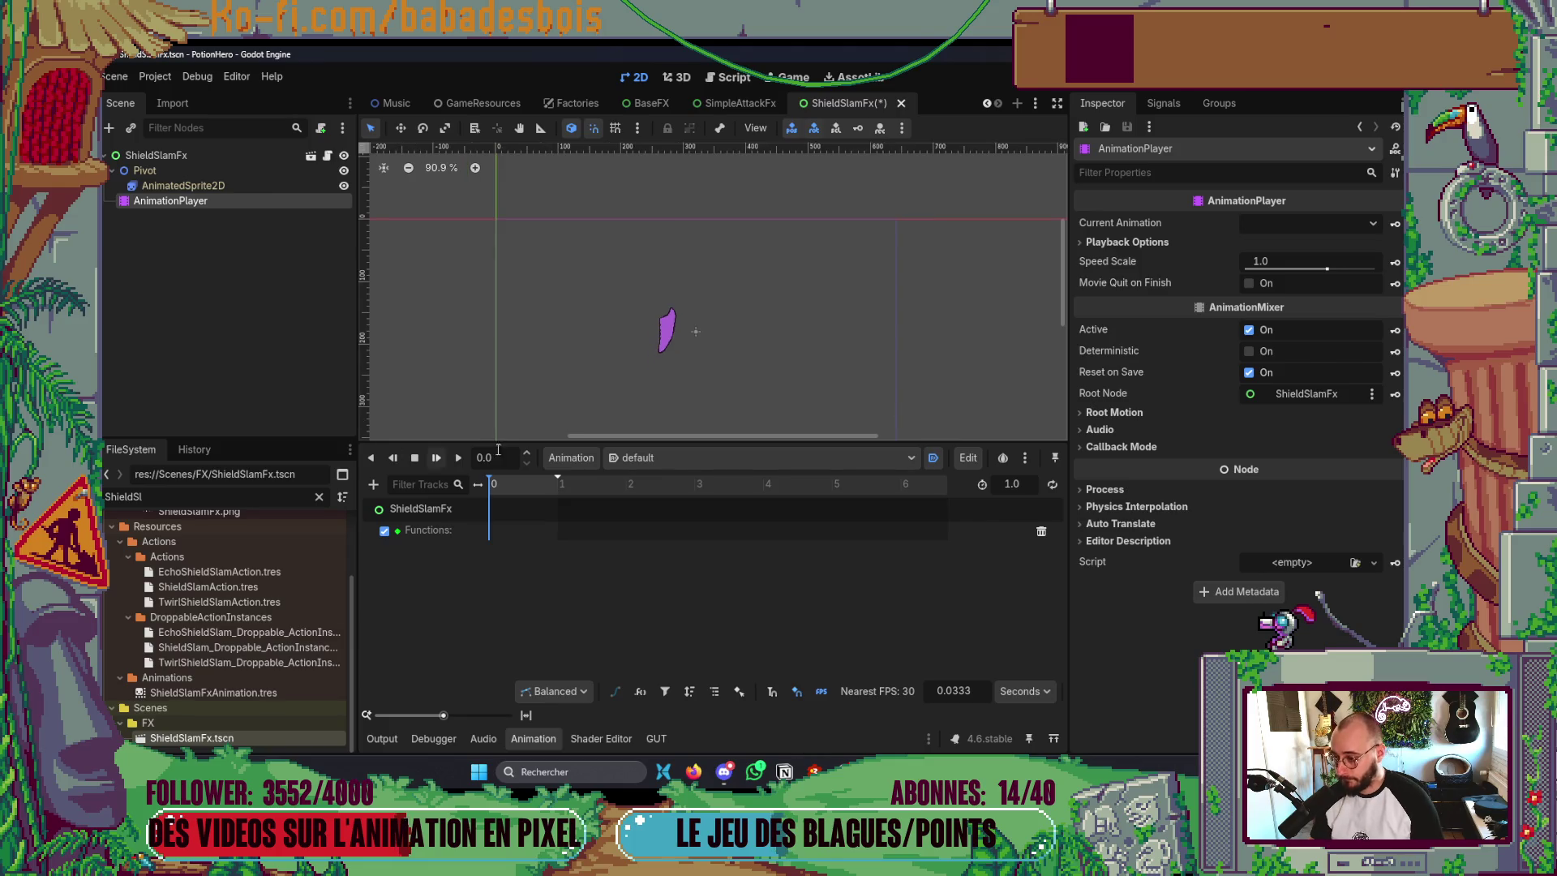
right_click(495, 532)
left_click(499, 536)
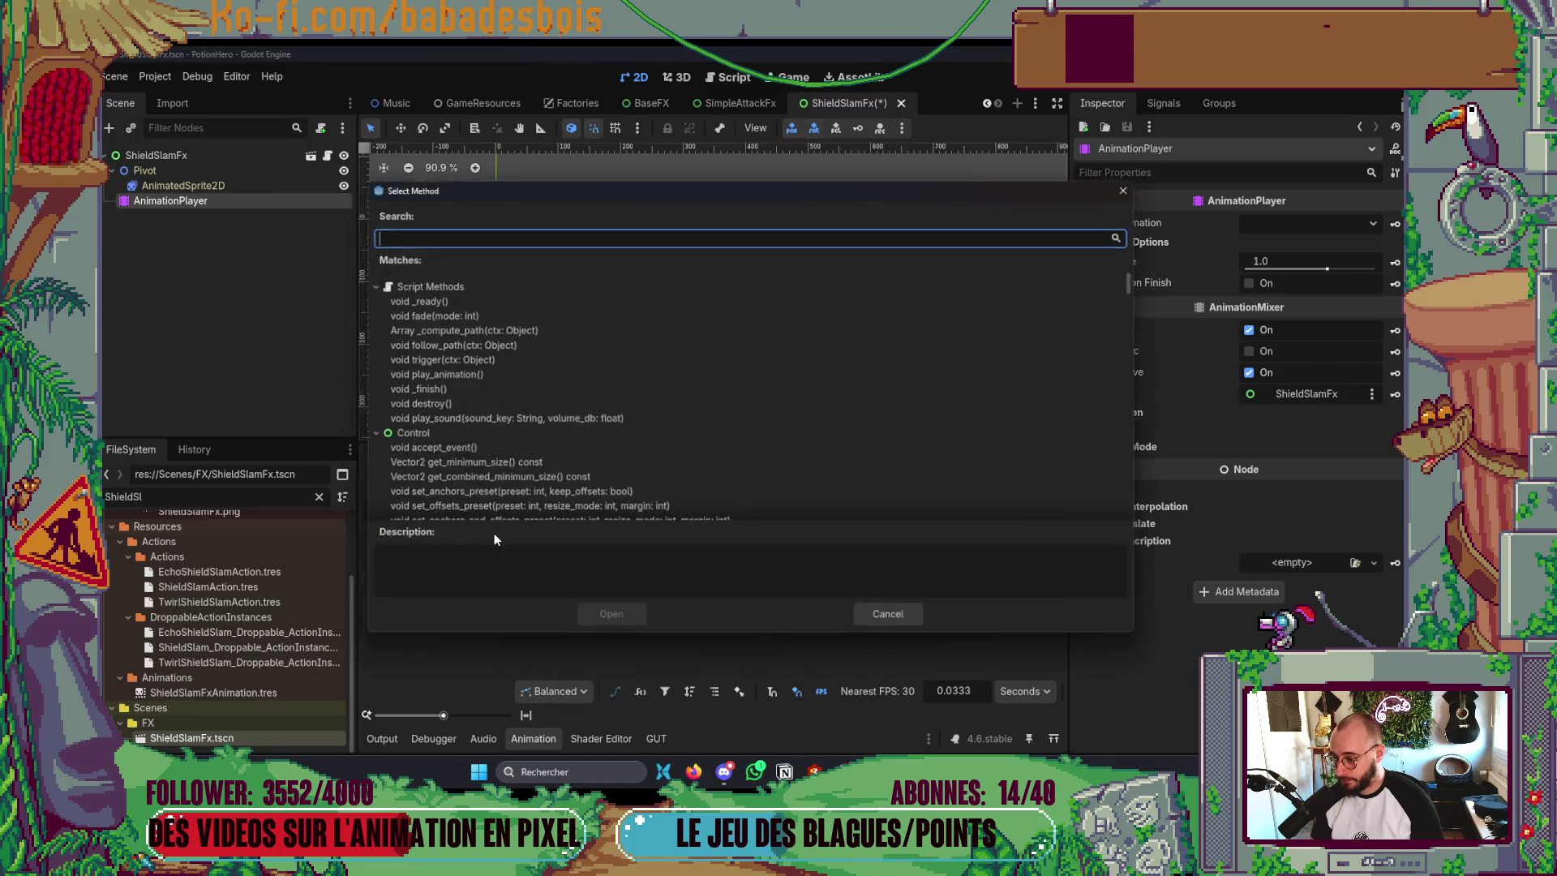
type("pla")
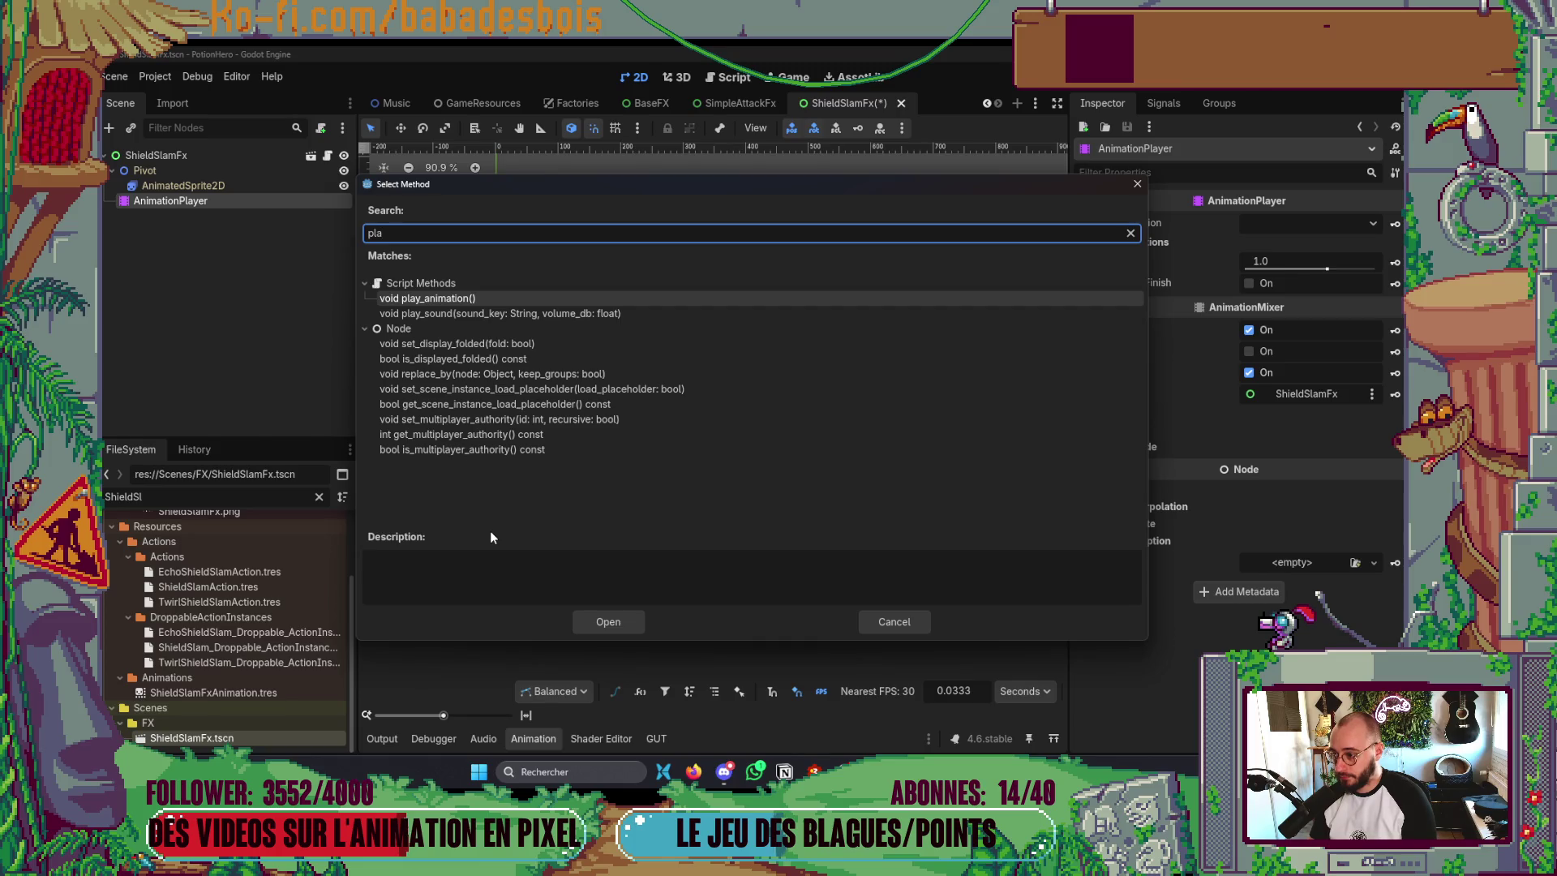
key("Down")
key("Return")
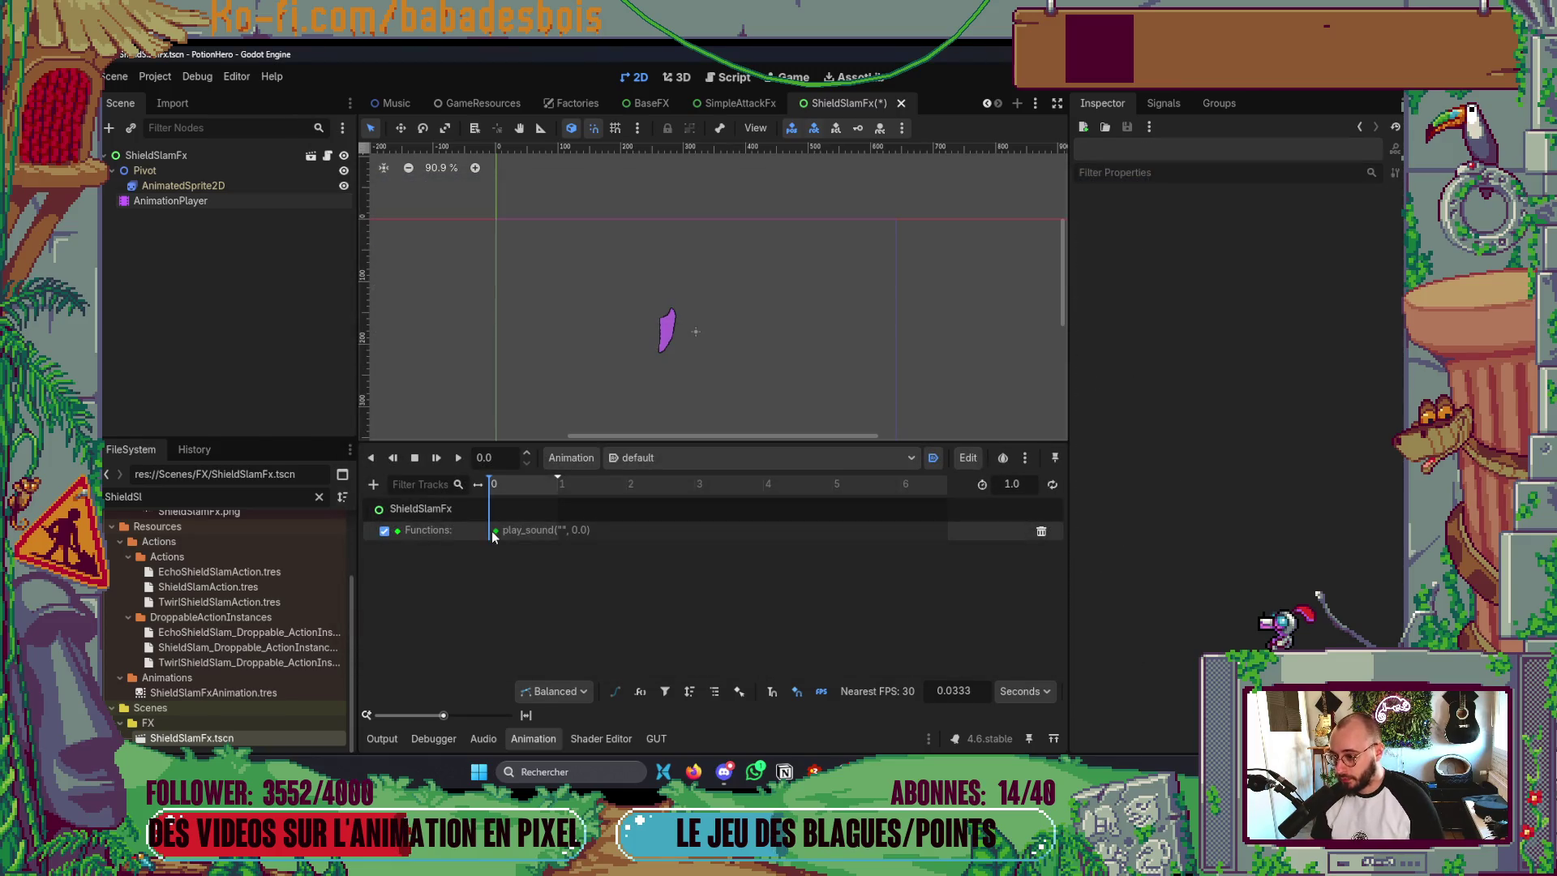
left_click_drag(493, 533, 489, 533)
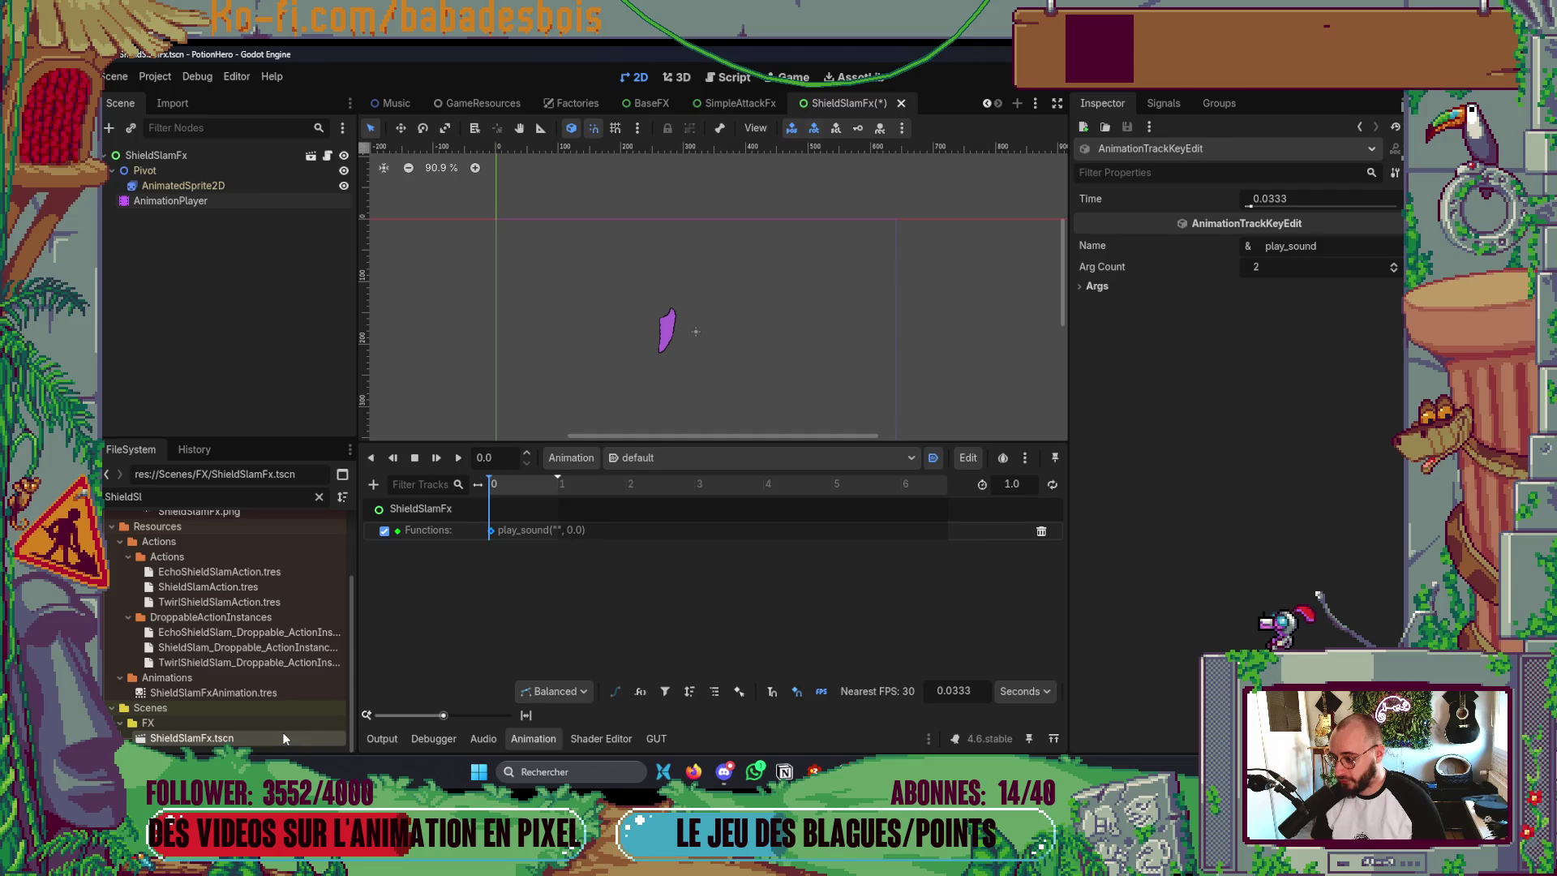
- Expand the play_sound key's arguments and save the ShieldSlamFx scene
left_click(1162, 289)
key("ctrl+s")
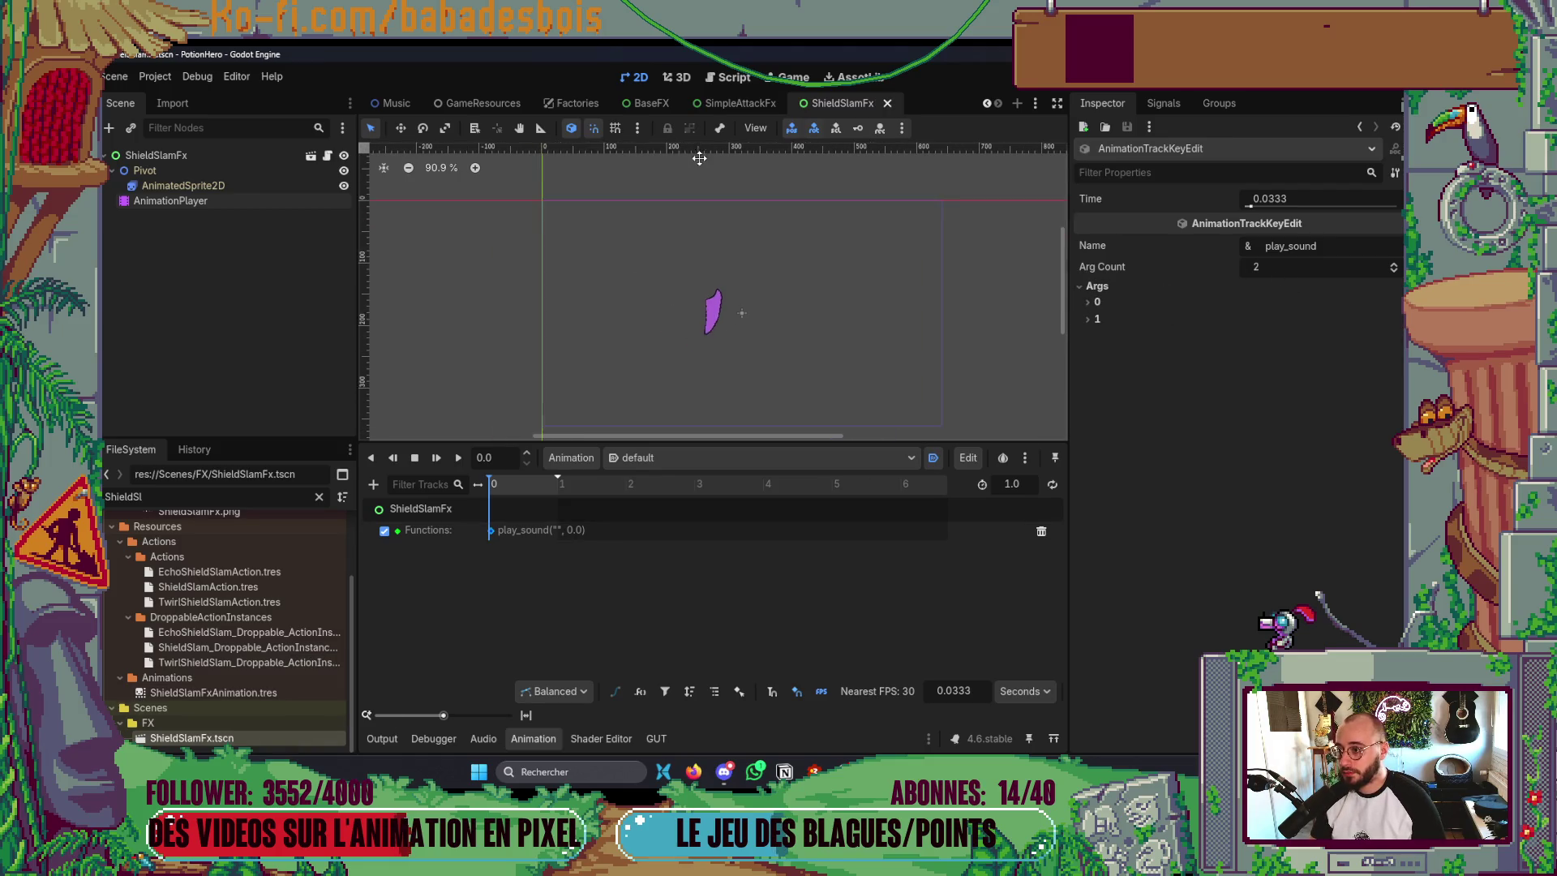
left_click(572, 103)
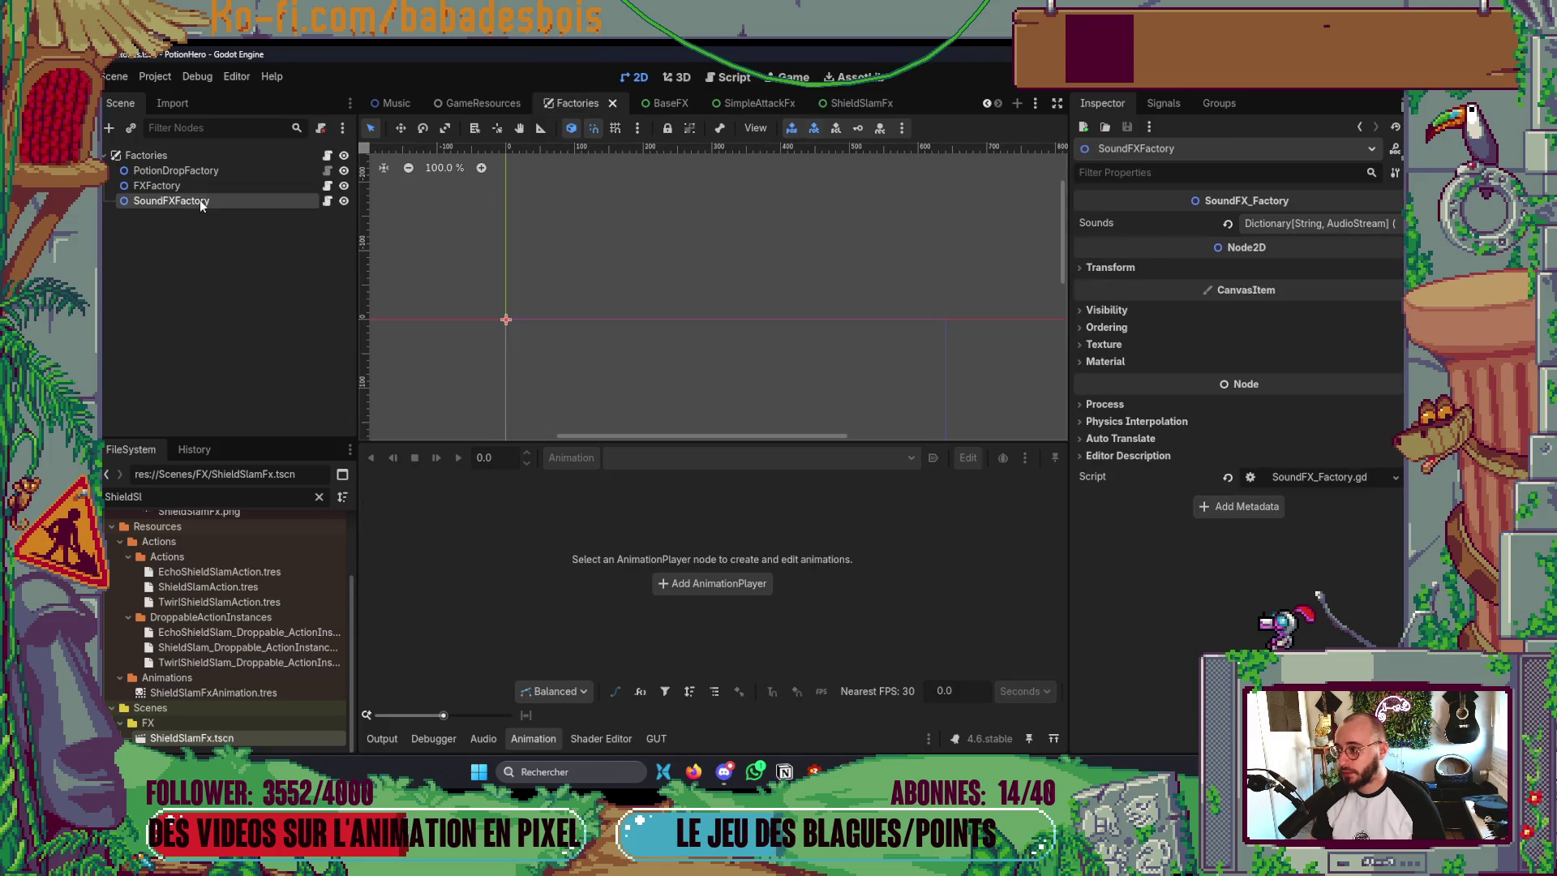
- Expand the SoundFXFactory Sounds dictionary and add an empty entry beside SwordSwing
left_click(1299, 230)
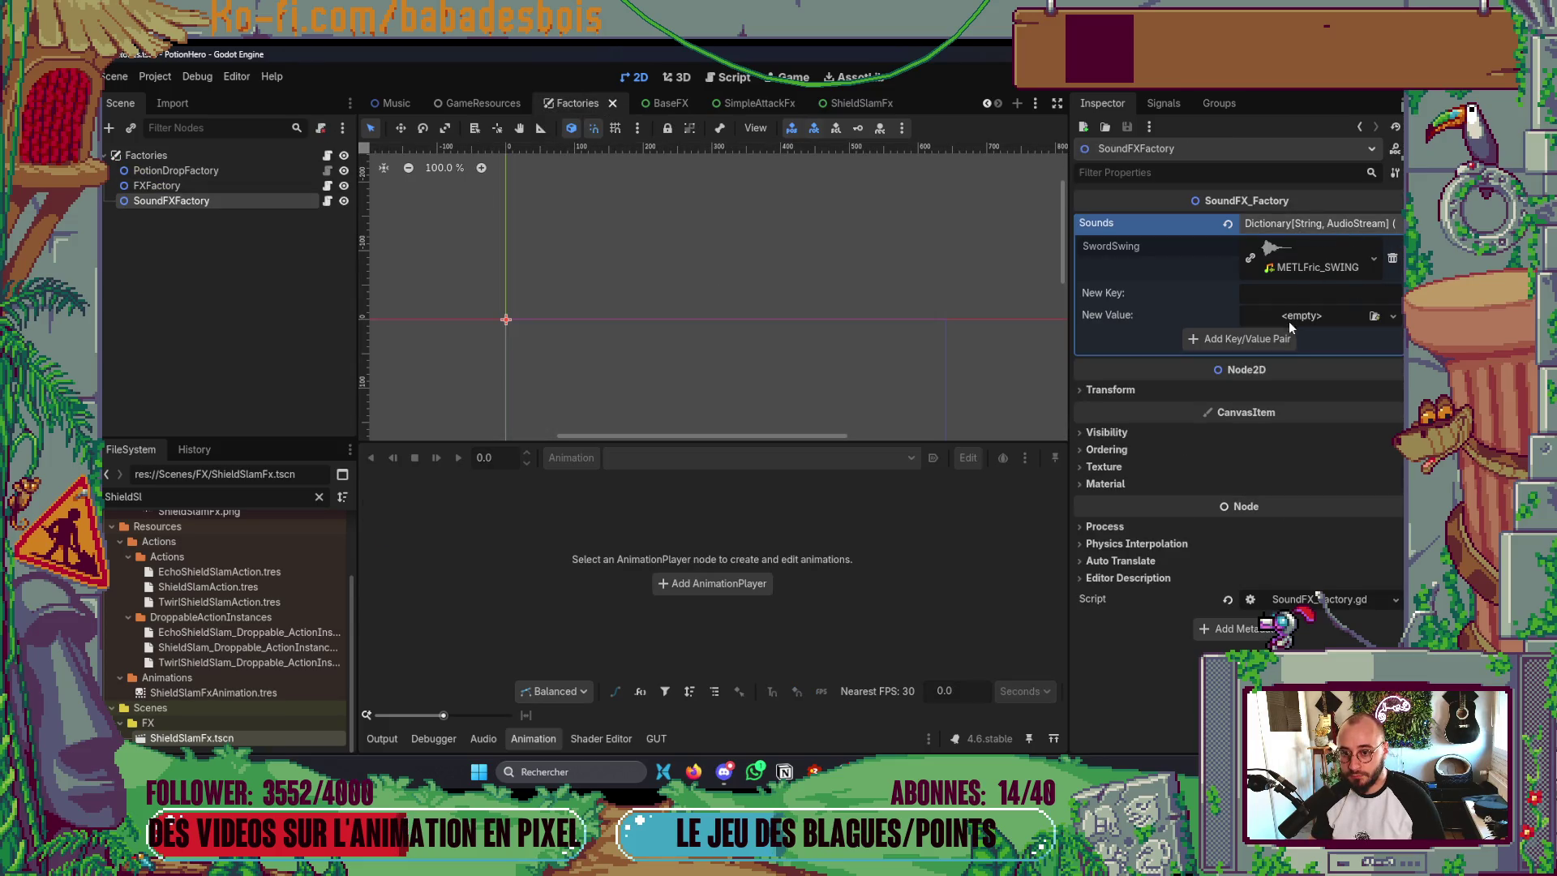
left_click(1265, 345)
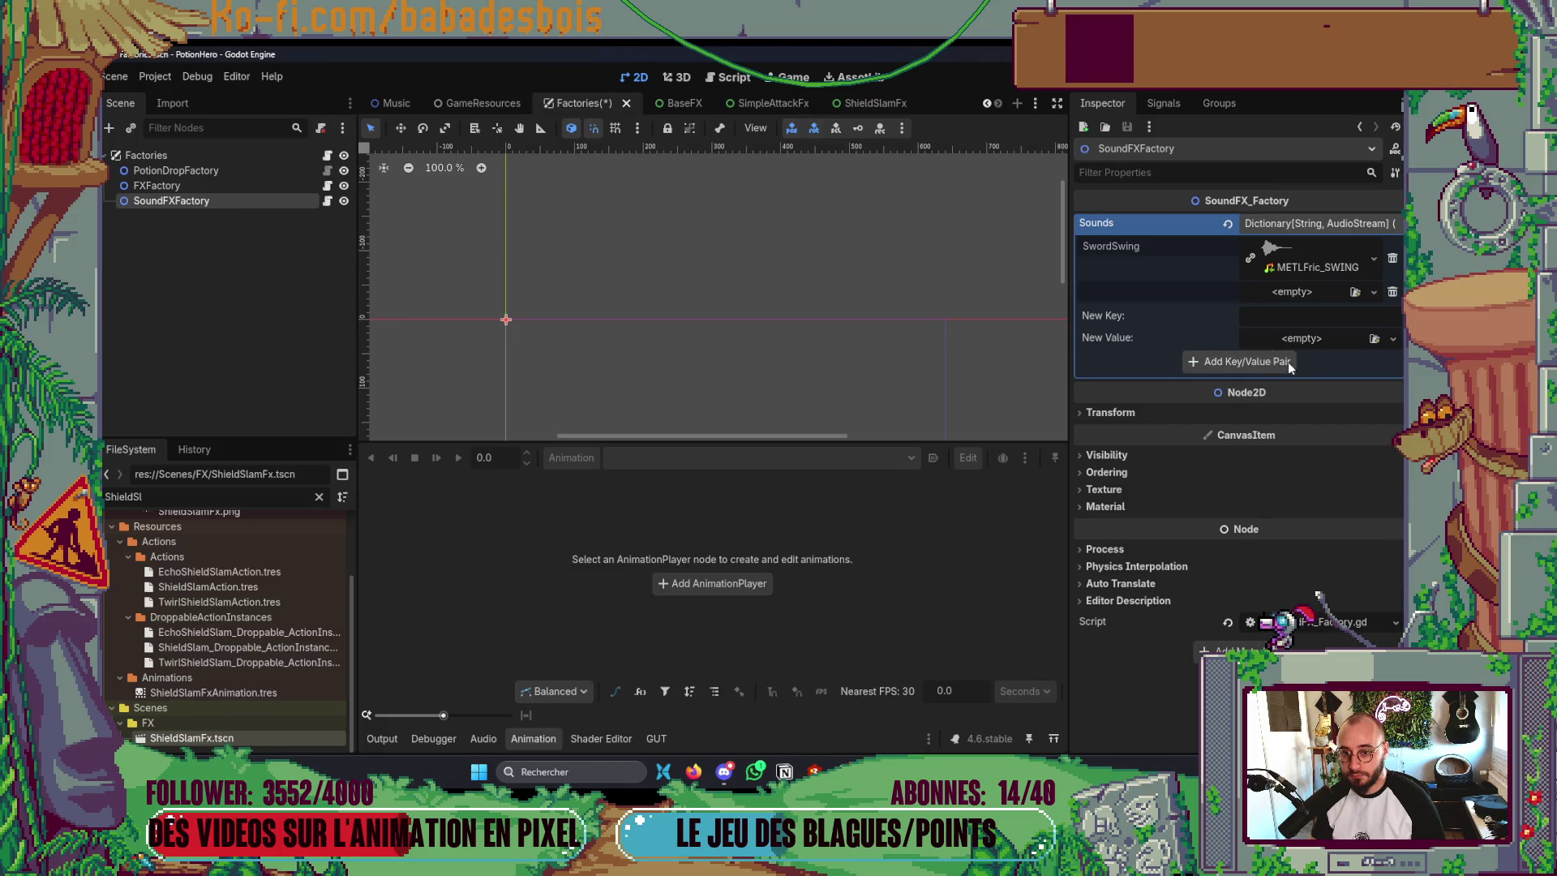
left_click(1292, 251)
left_click(1292, 252)
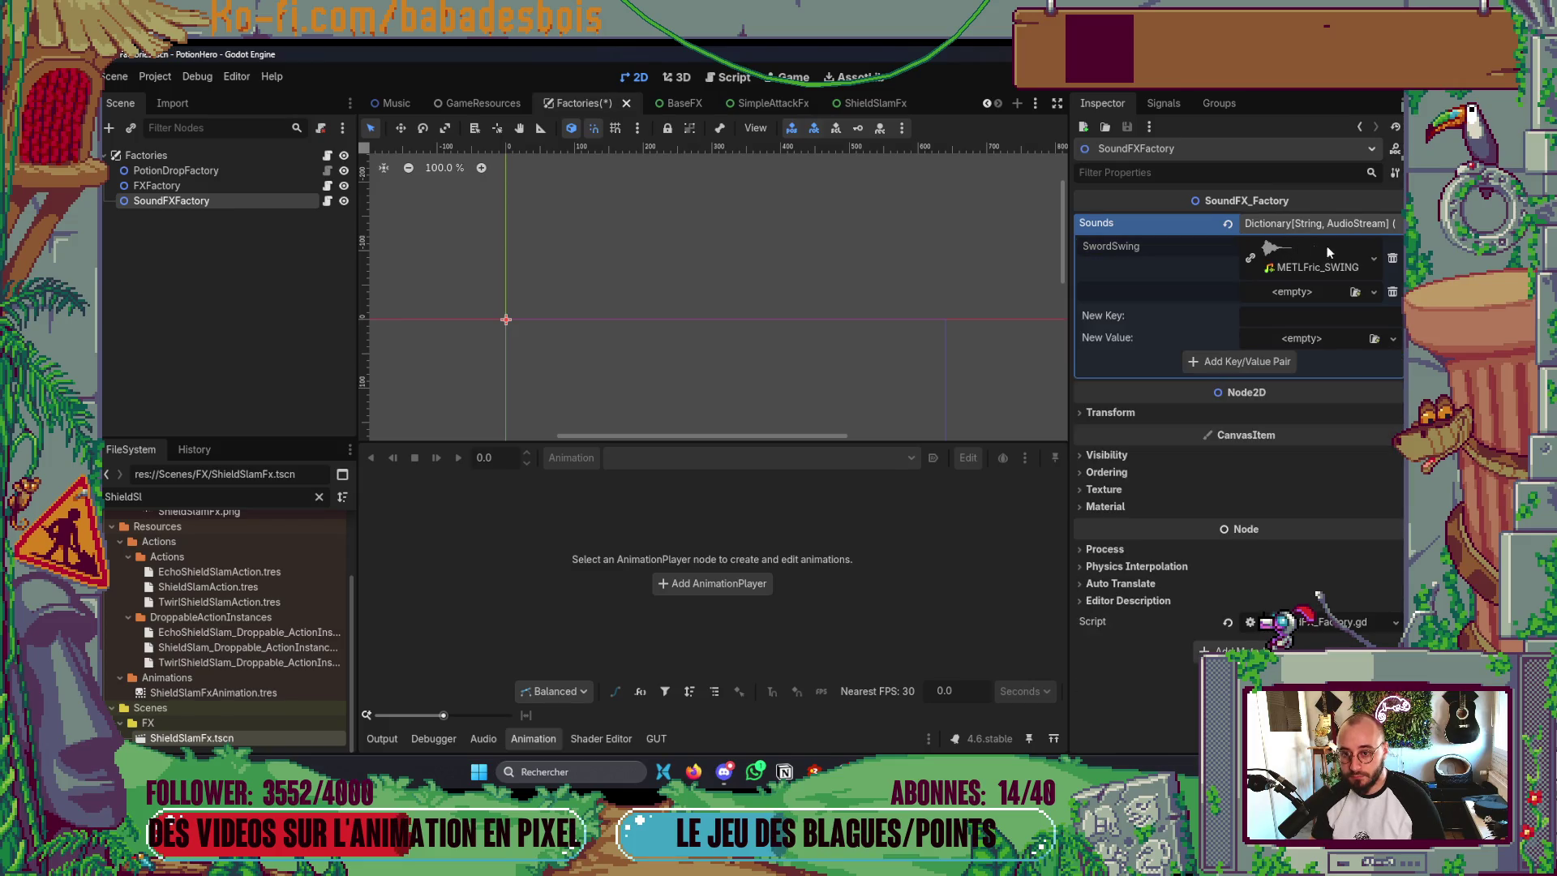
left_click(1312, 292)
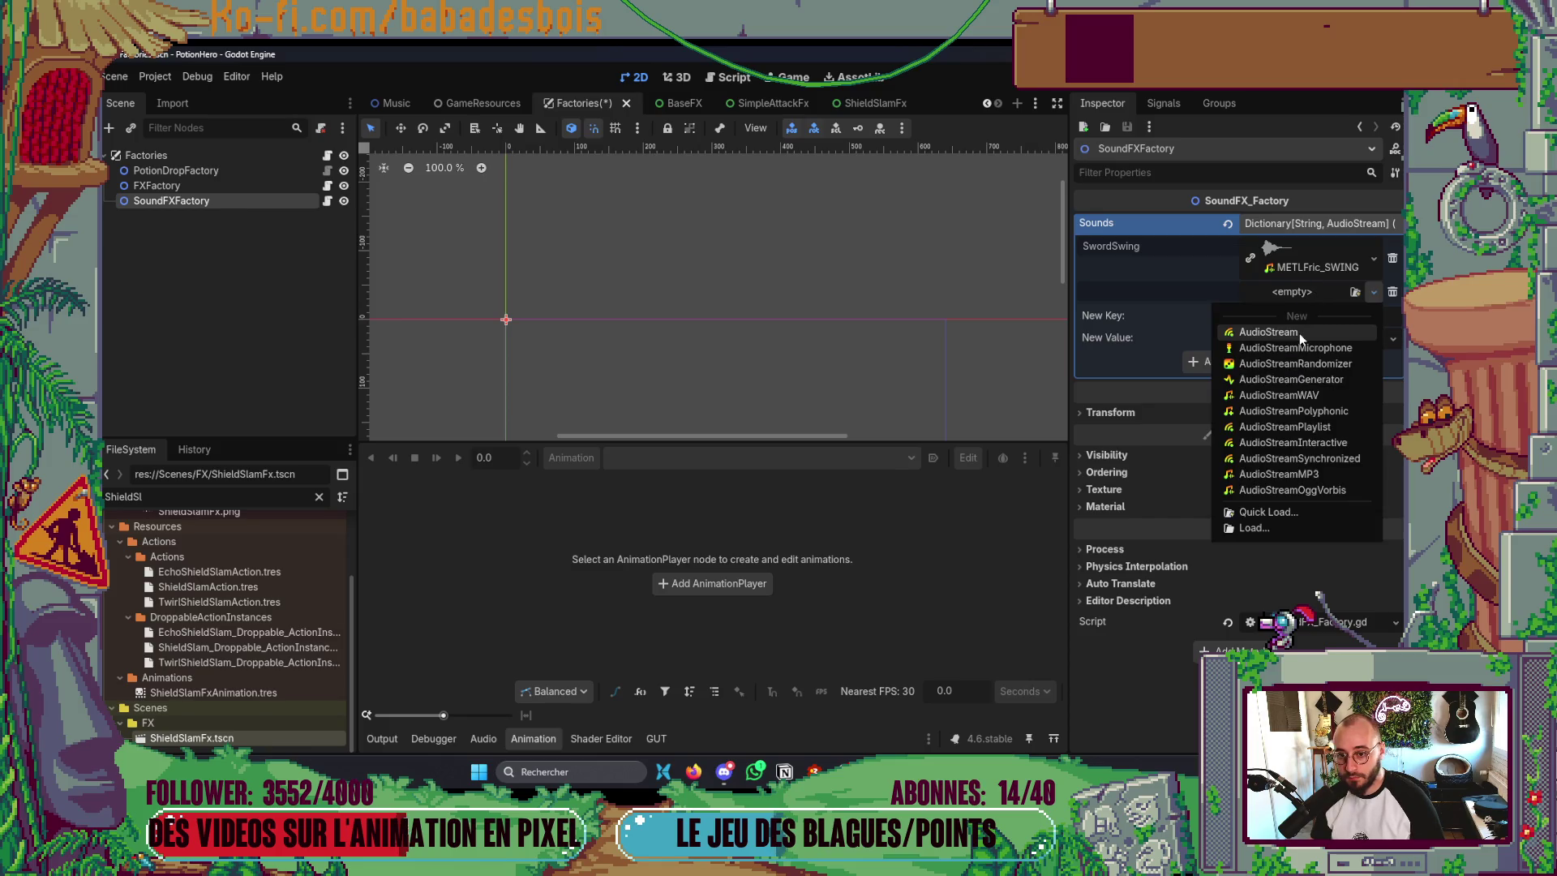
left_click(1168, 321)
left_click(1285, 321)
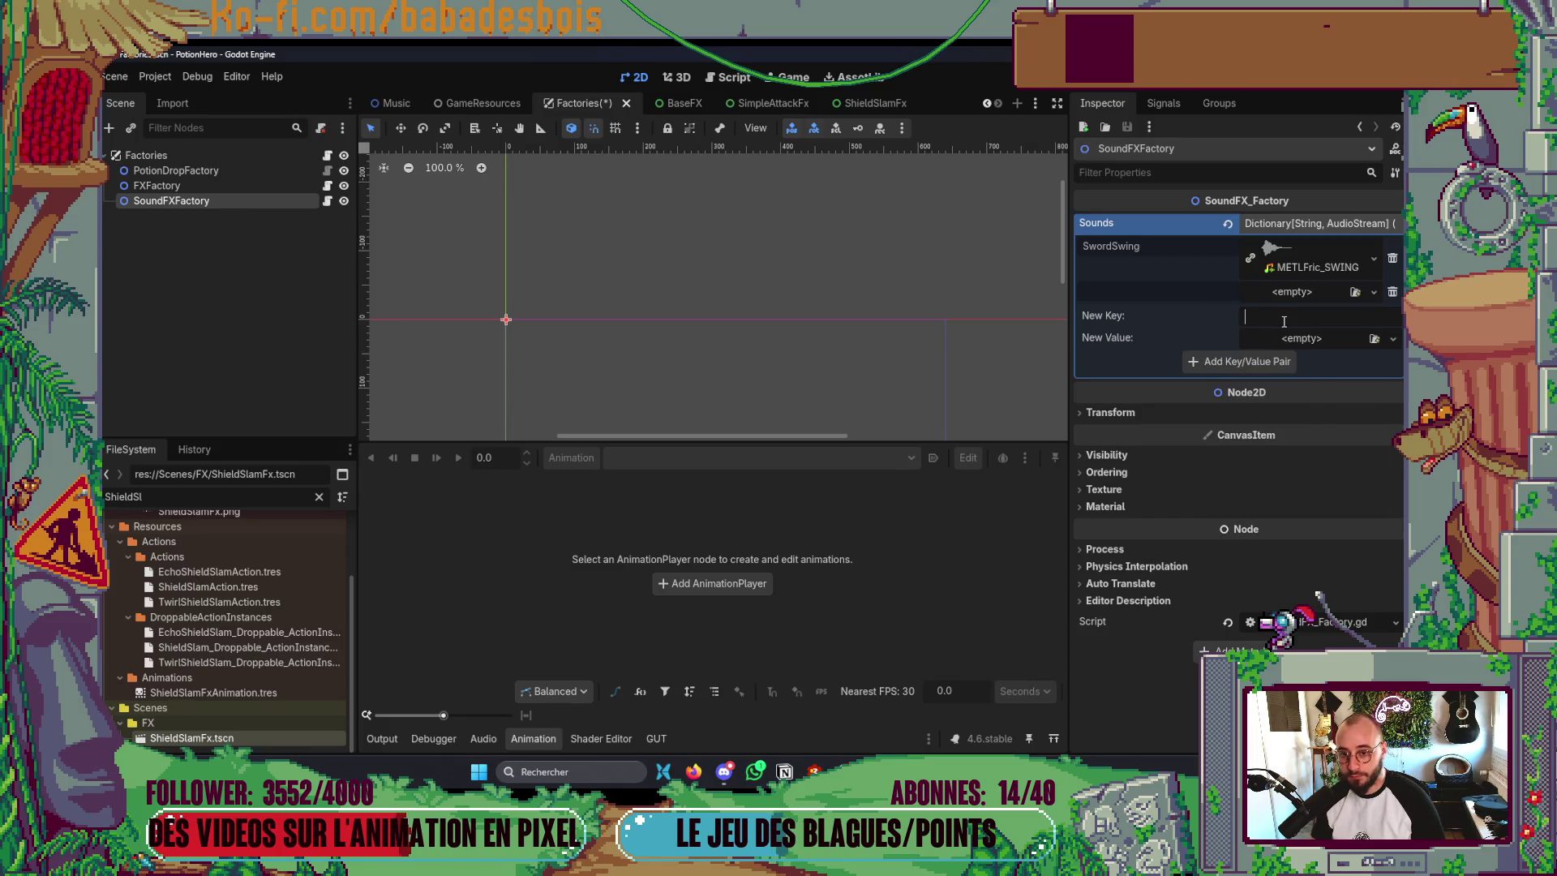
left_click(1296, 250)
left_click(1296, 252)
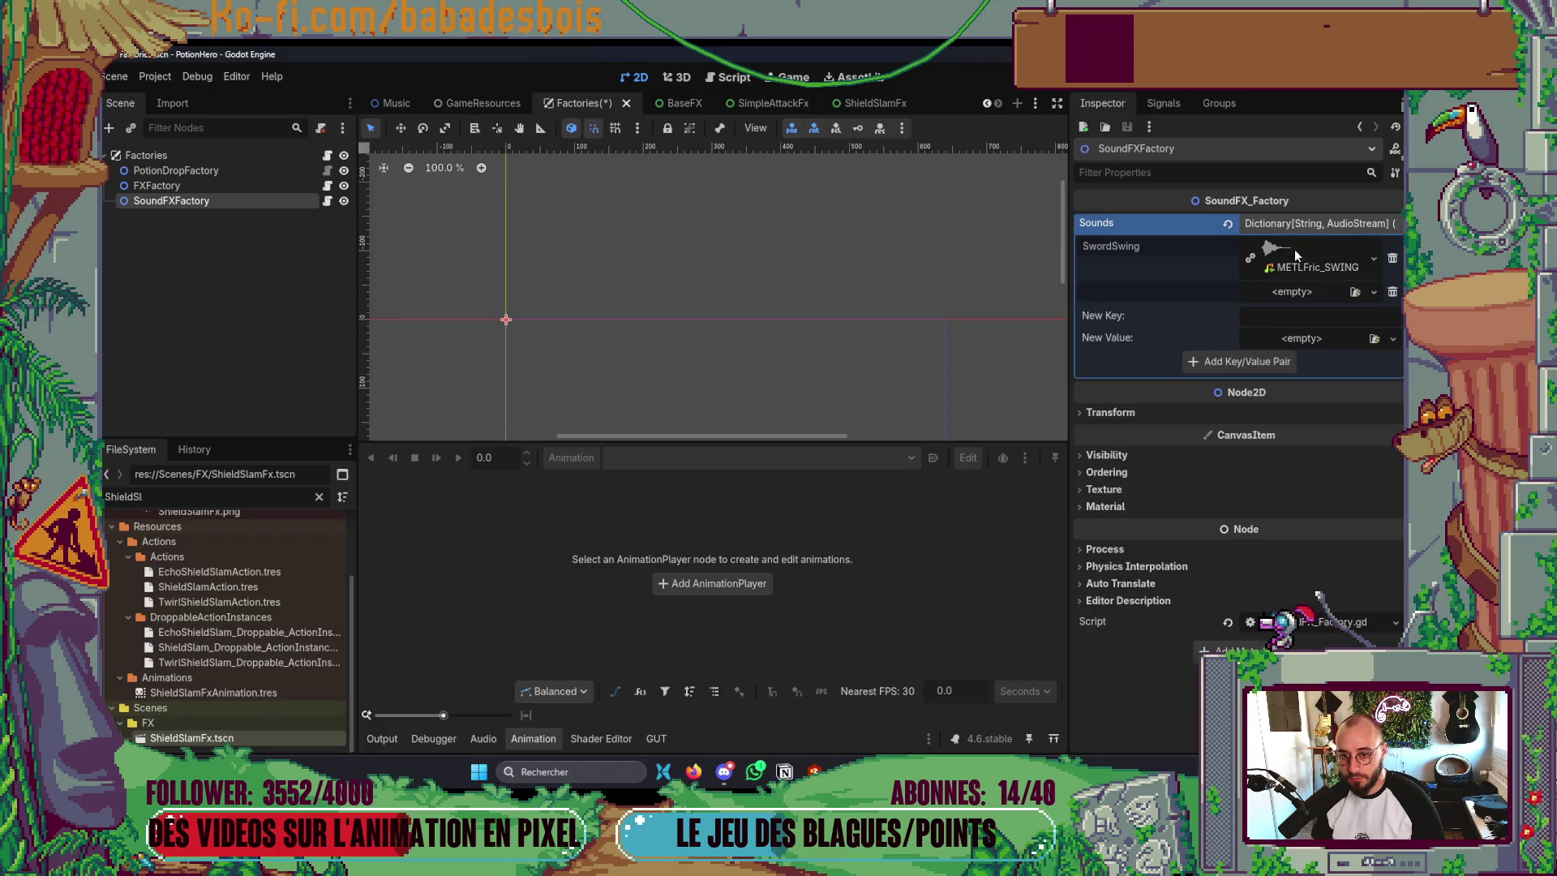
left_click(1291, 293)
left_click(1291, 294)
- Widen the Inspector and delete the empty entry, leaving only SwordSwing
left_click_drag(1069, 288, 862, 286)
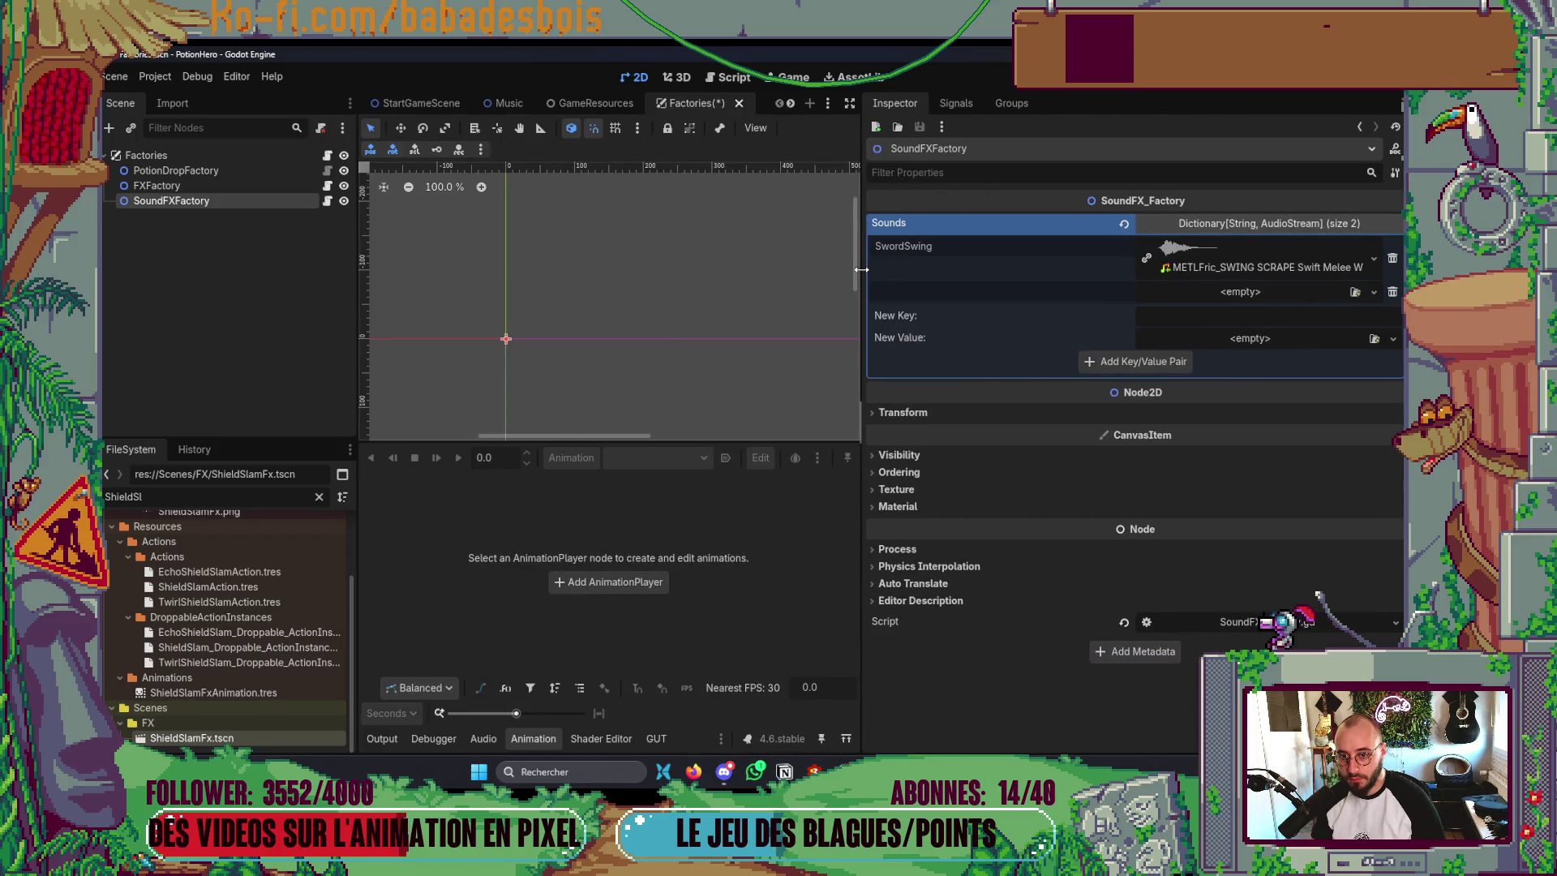
left_click(1393, 293)
left_click(1296, 290)
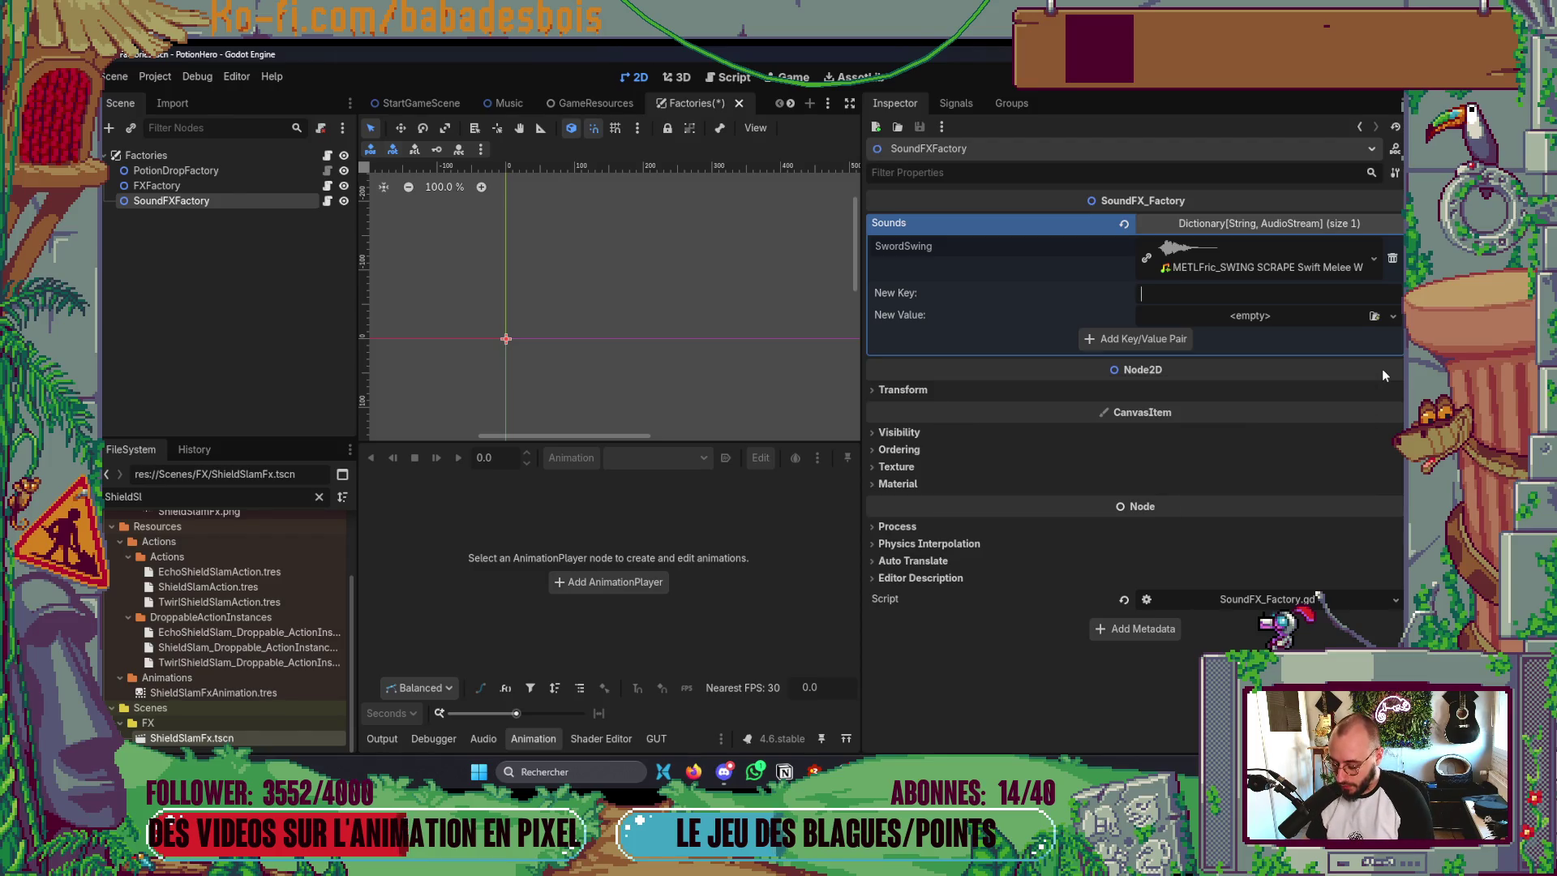
- Enter 'ShieldSlam' as the new key and filter the FileSystem for METAL sounds
type("Shie")
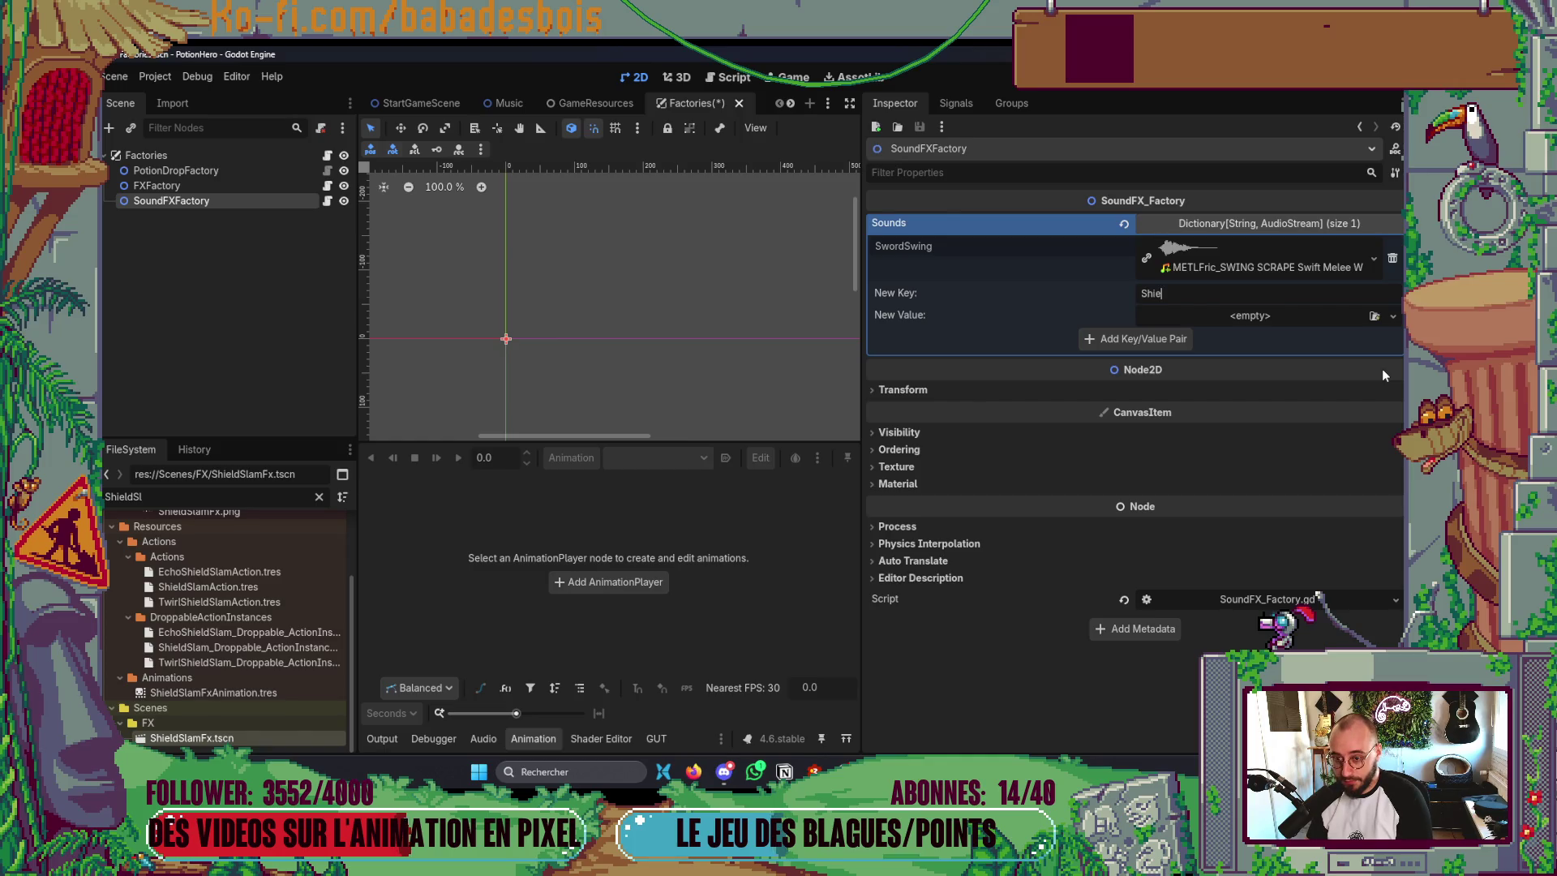
type("ldSlam")
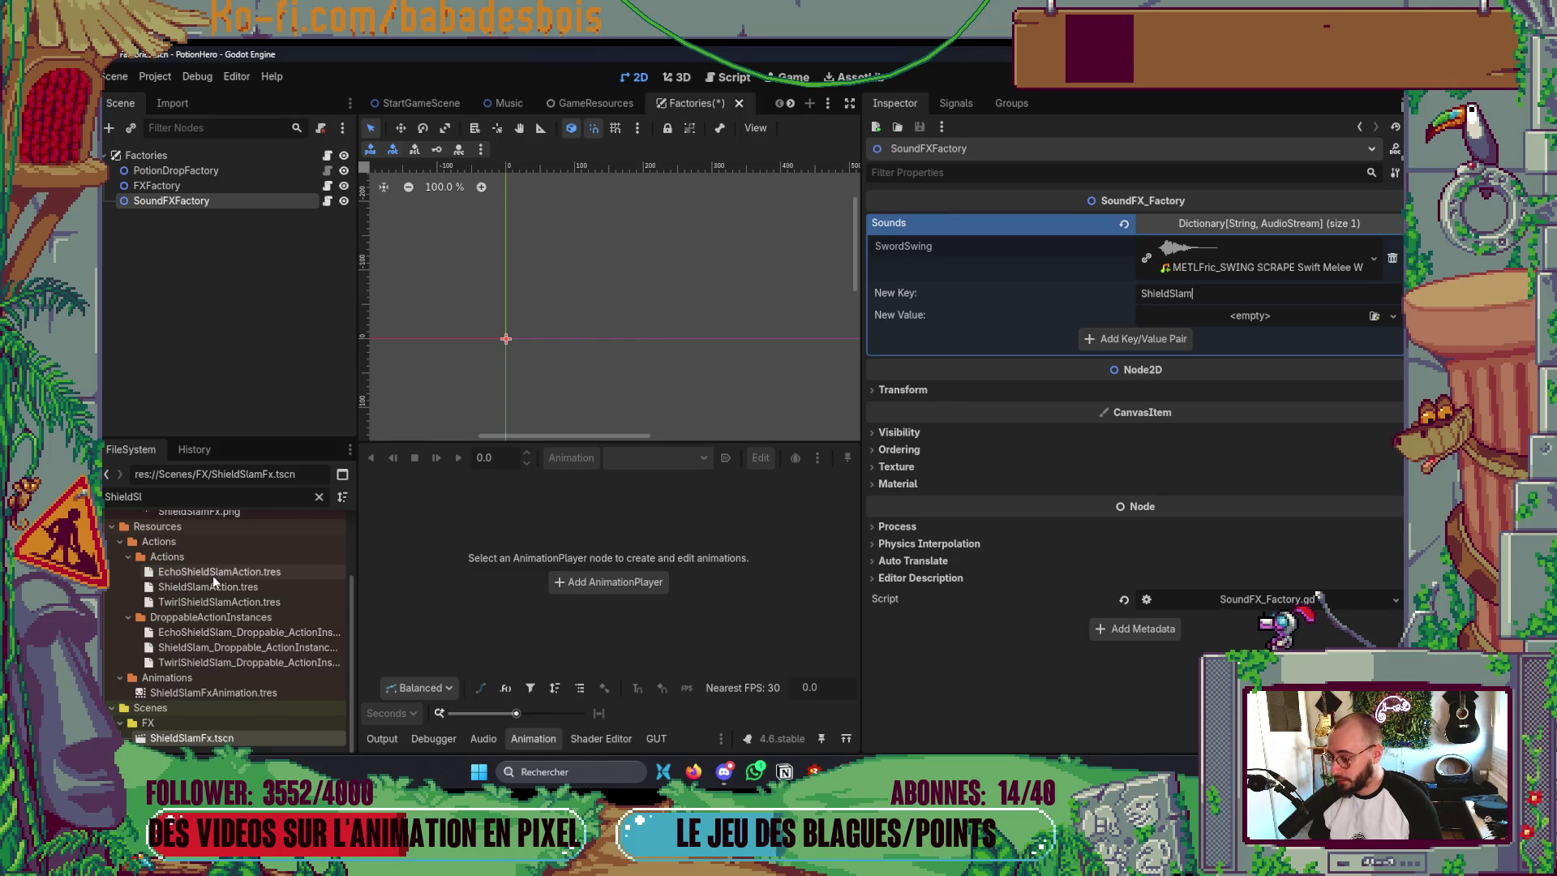
key("alt+Tab")
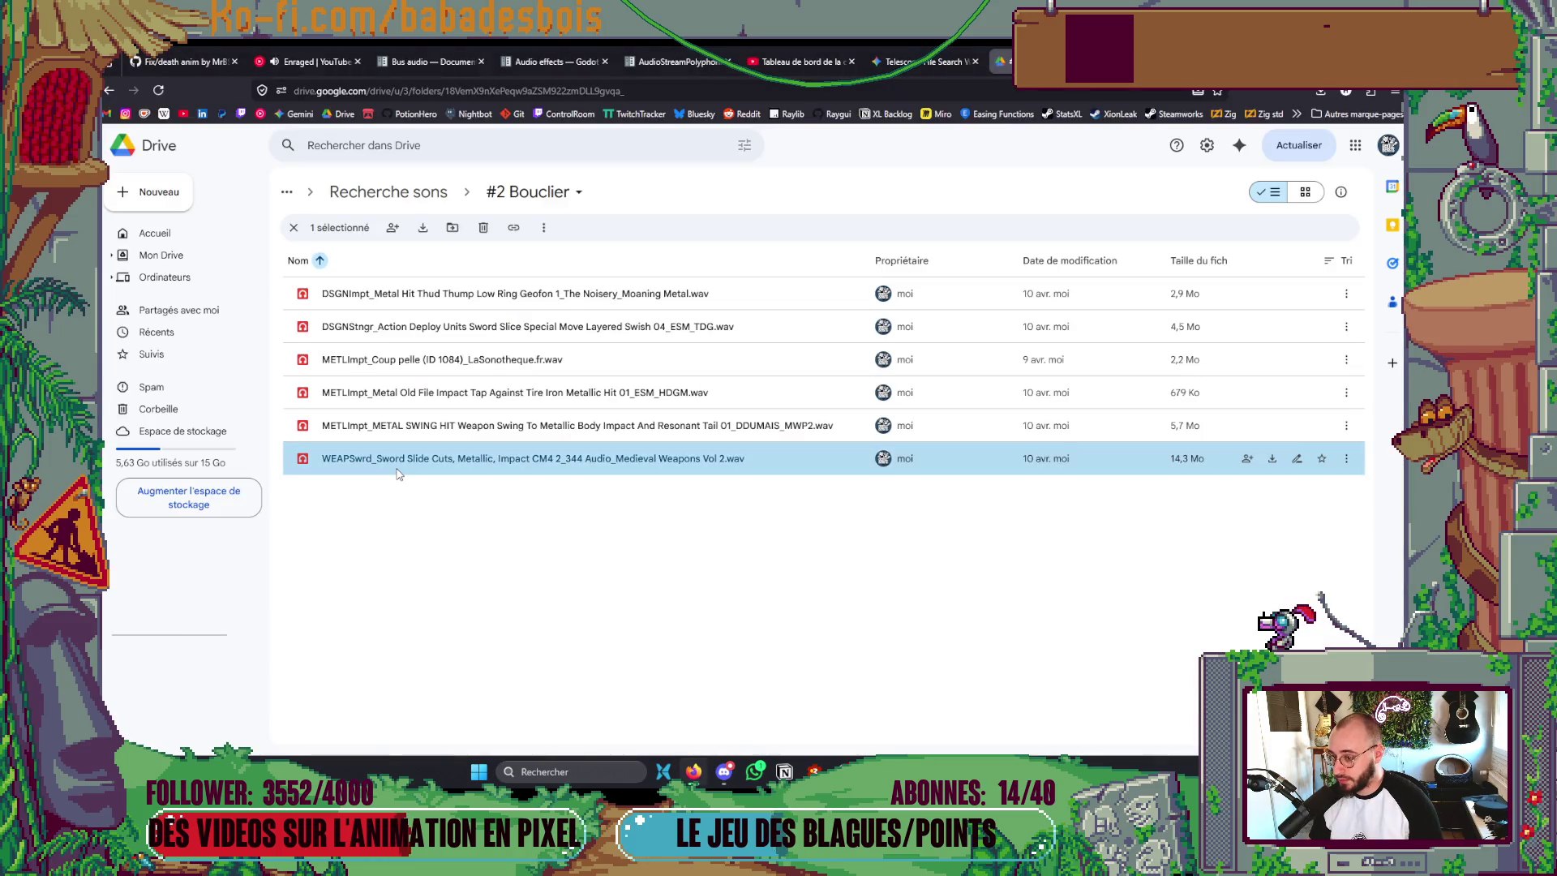
key("alt+Tab")
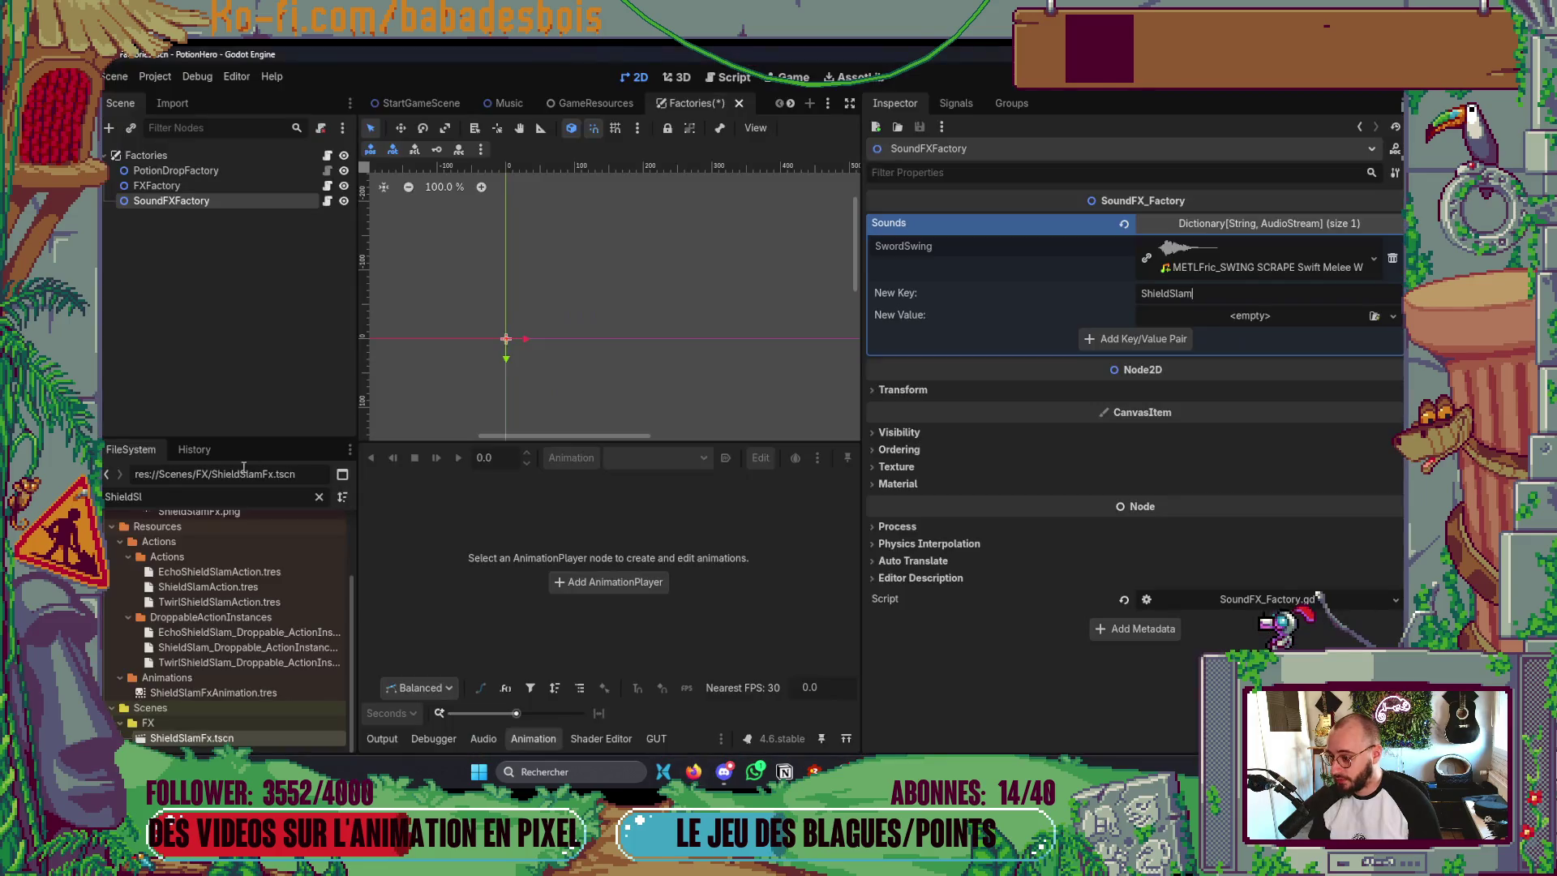
double_click(178, 494)
type("Me")
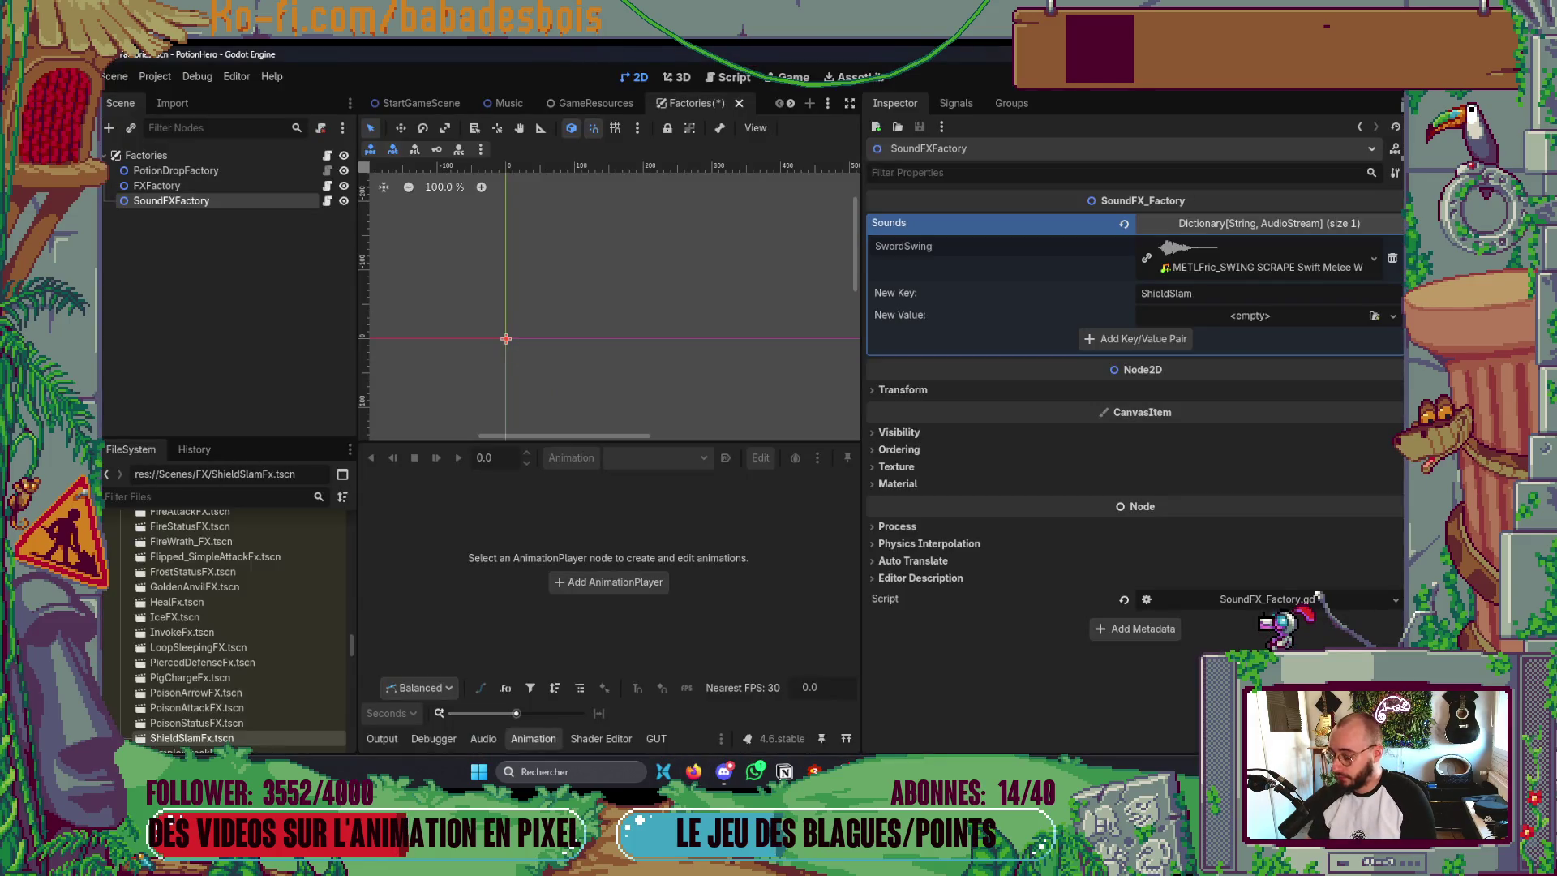
type("talS")
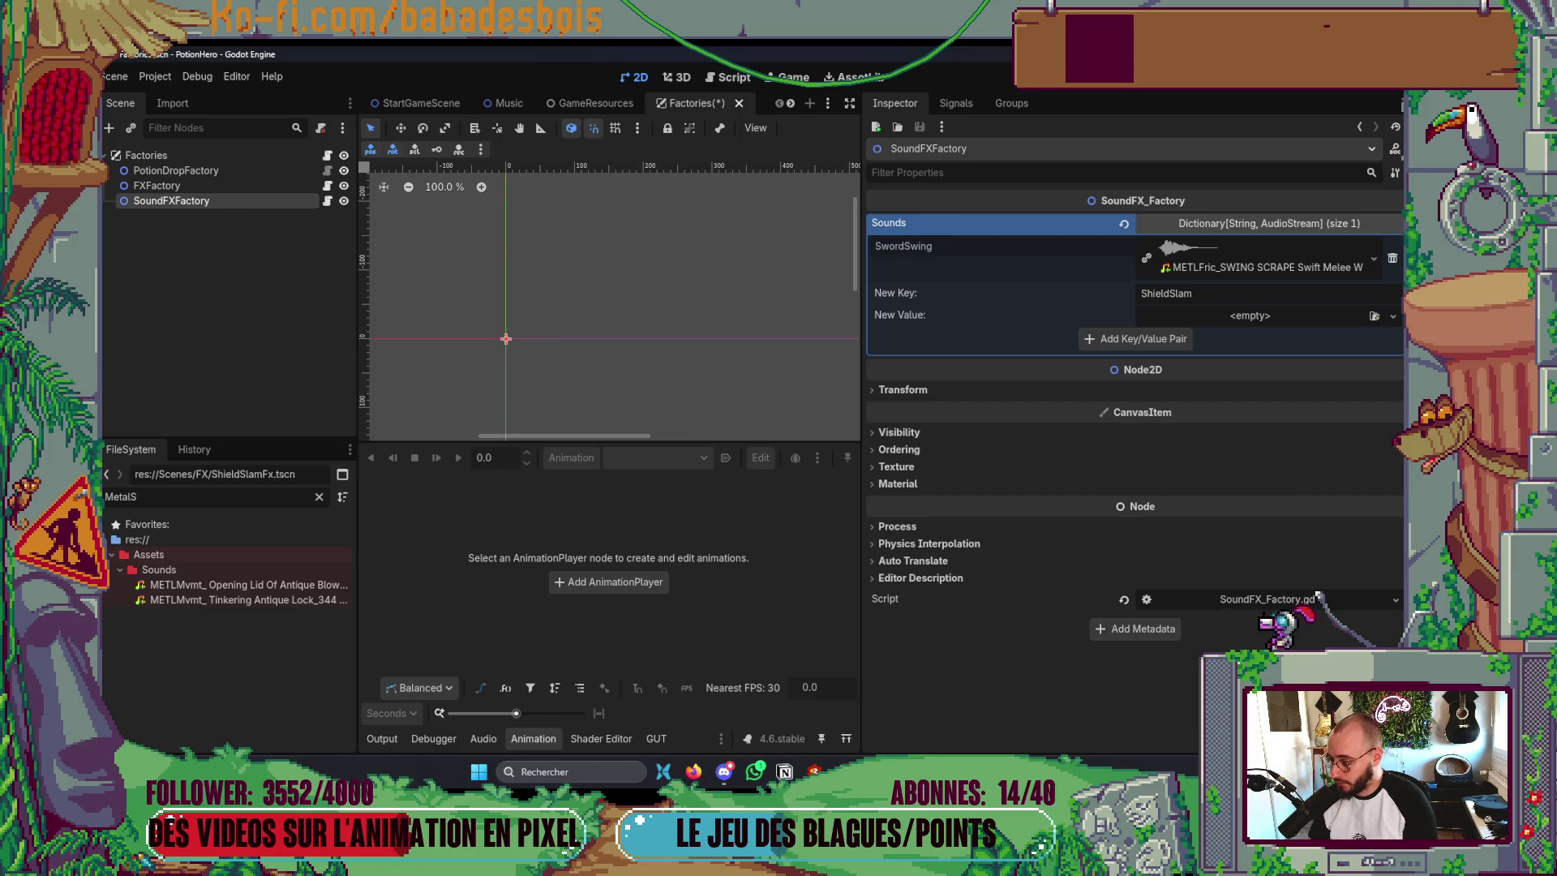
key("alt+Tab")
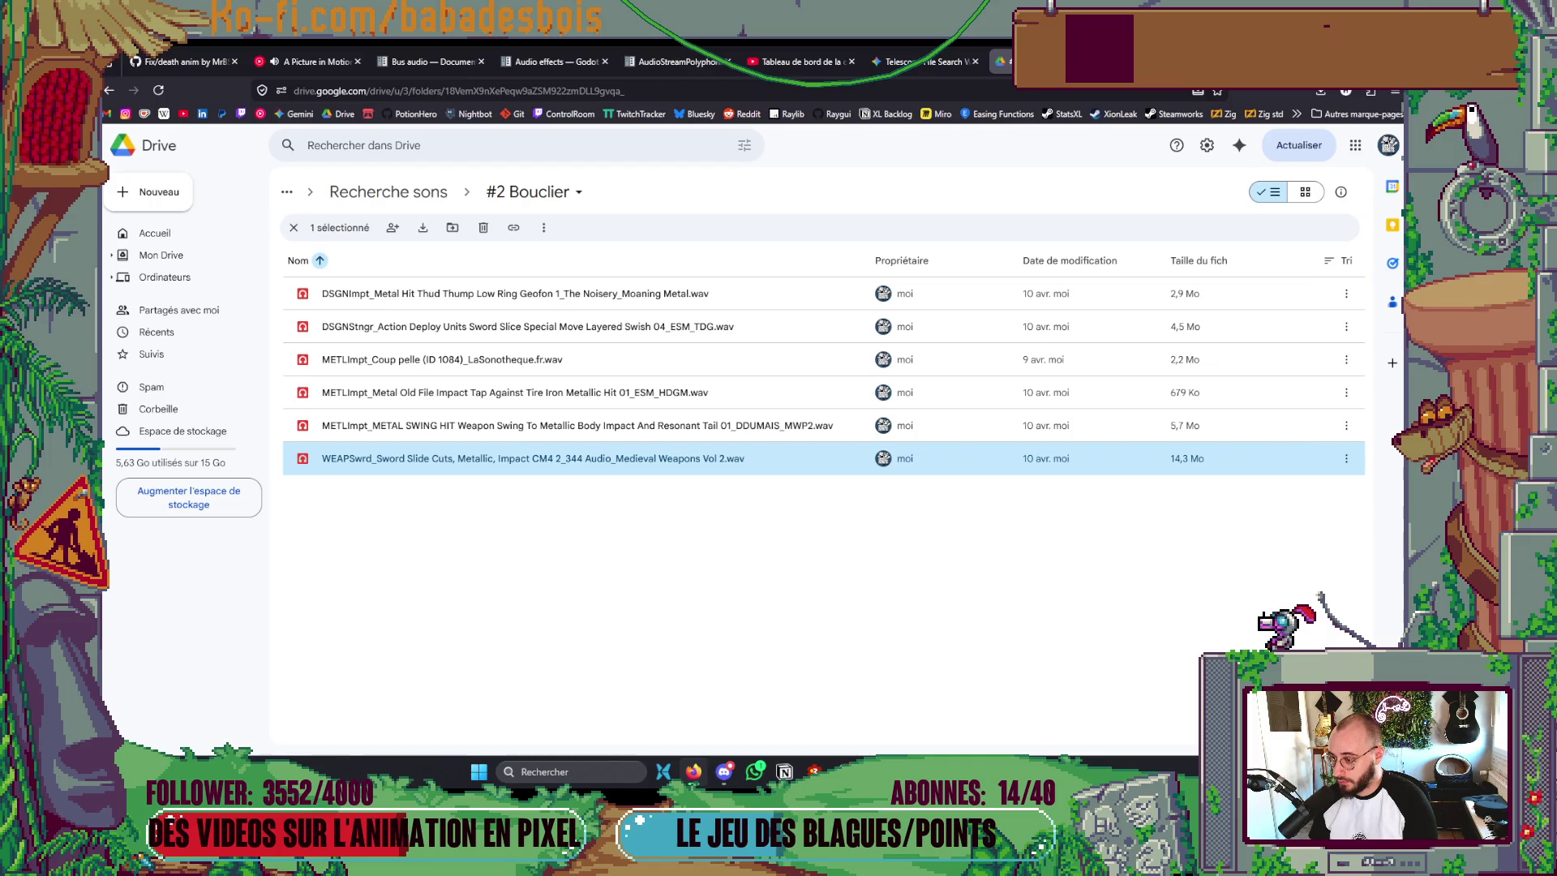
key("alt+Tab")
key("BackSpace")
key("BackSpace")
key("BackSpace")
type("METR")
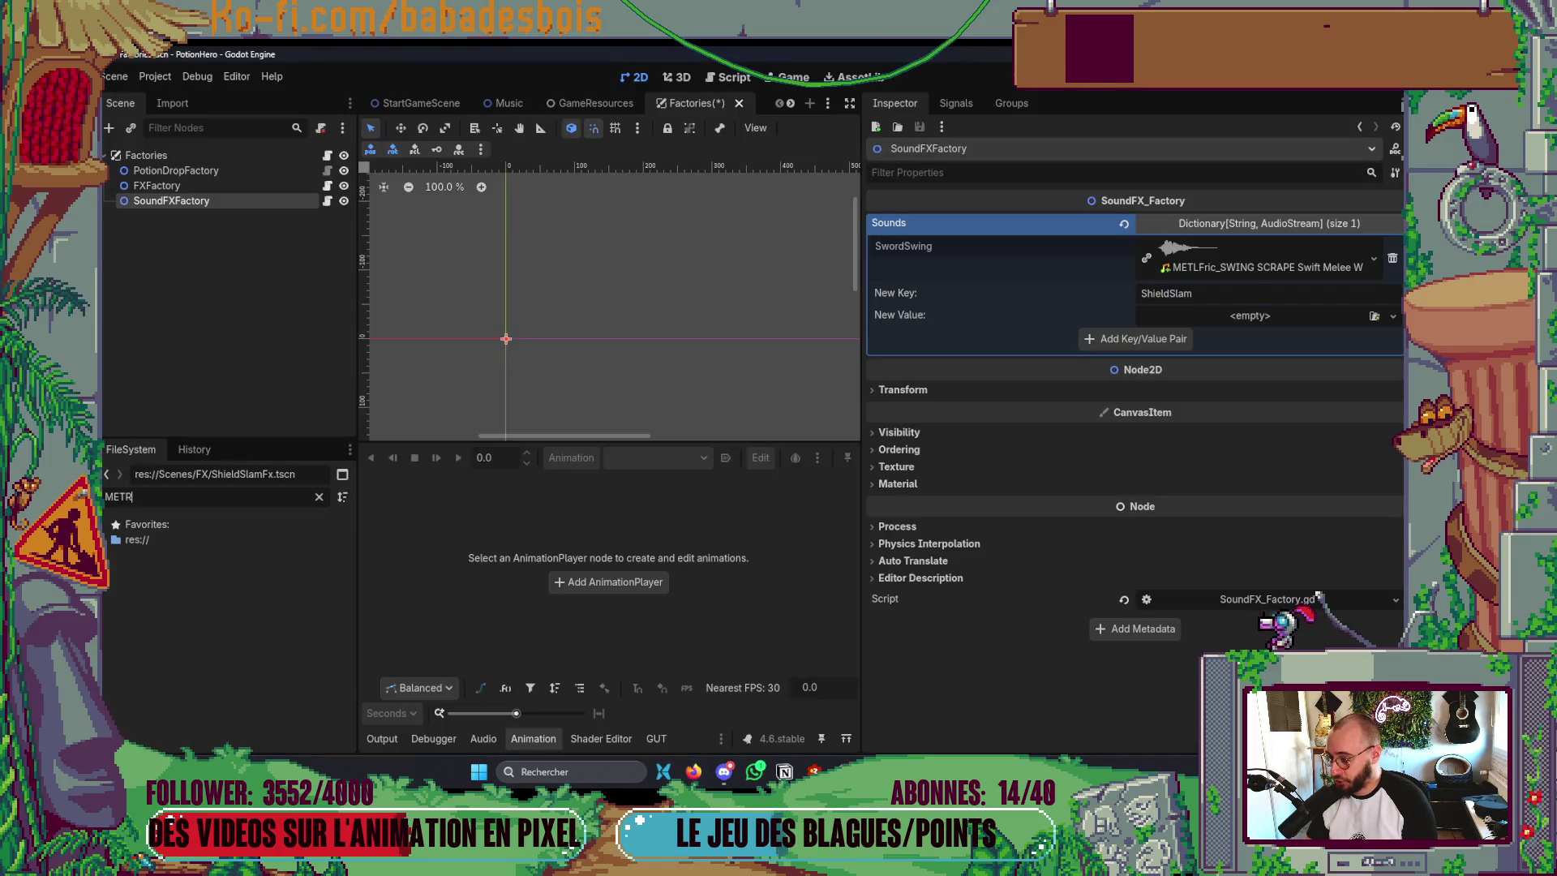
key("BackSpace")
type("AL")
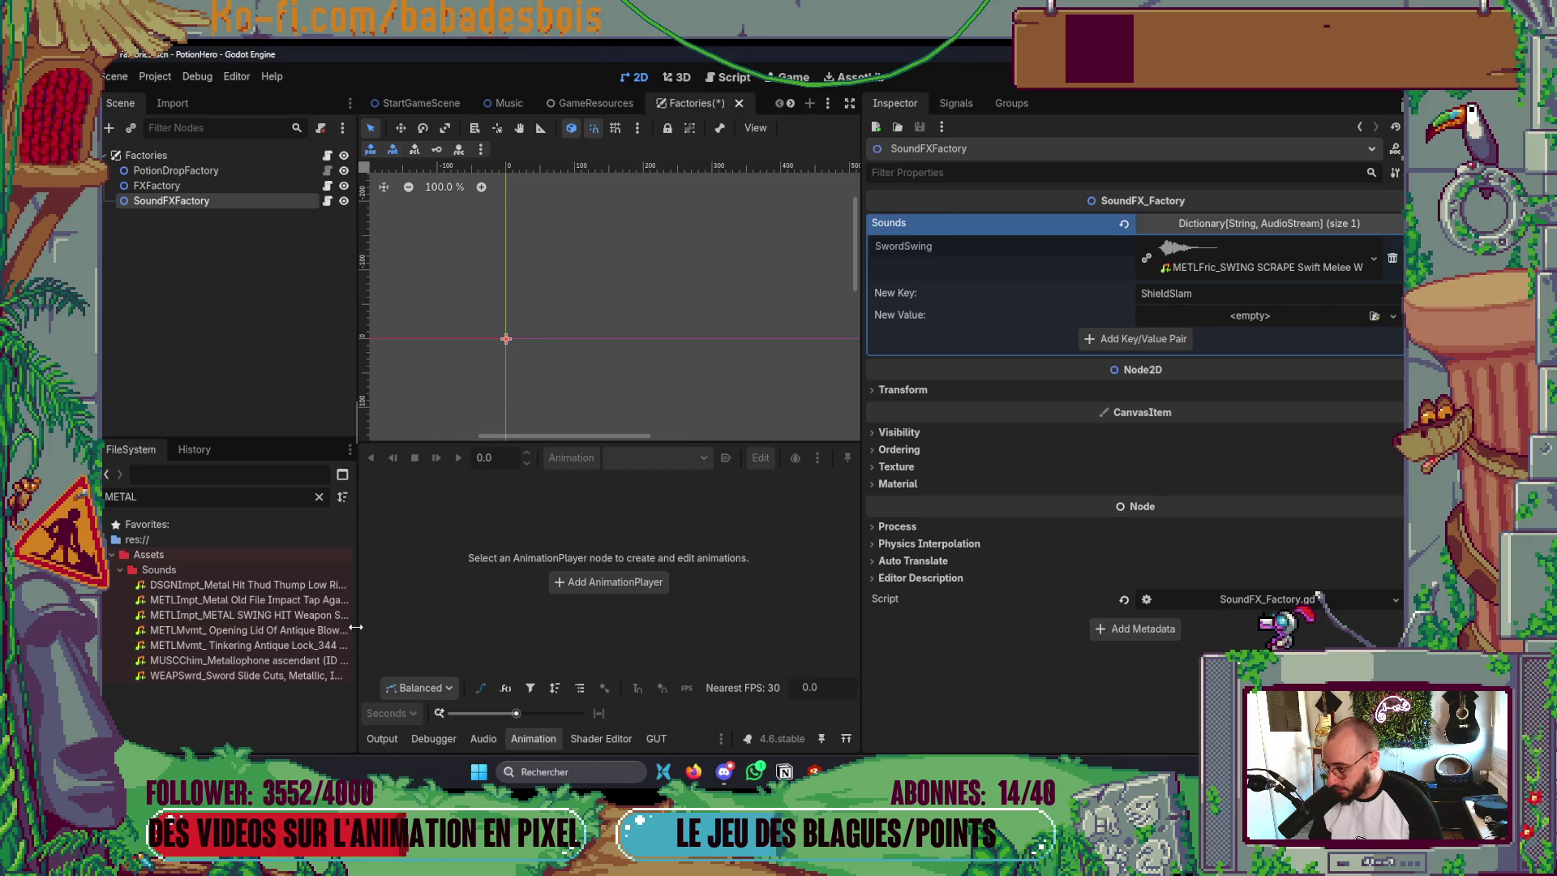
- Set METLImpt_METAL SWING HIT as the value, add the pair, and save Factories
mouse_move(308, 615)
left_mouse_down()
mouse_move(567, 612)
mouse_move(1208, 375)
mouse_move(1249, 318)
mouse_move(1258, 330)
left_mouse_up()
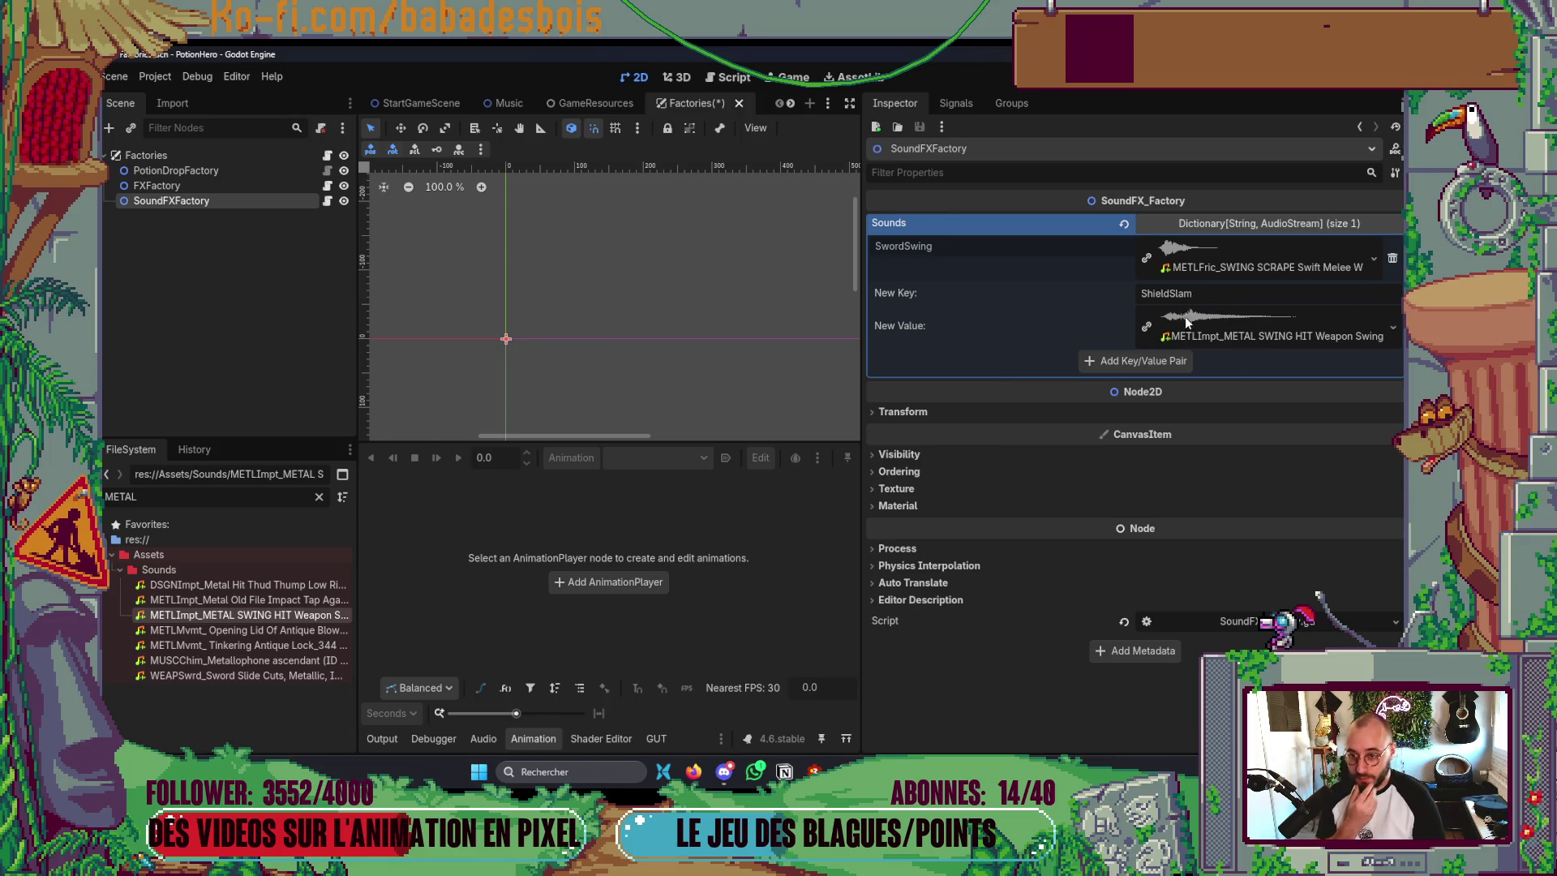
left_click(1136, 361)
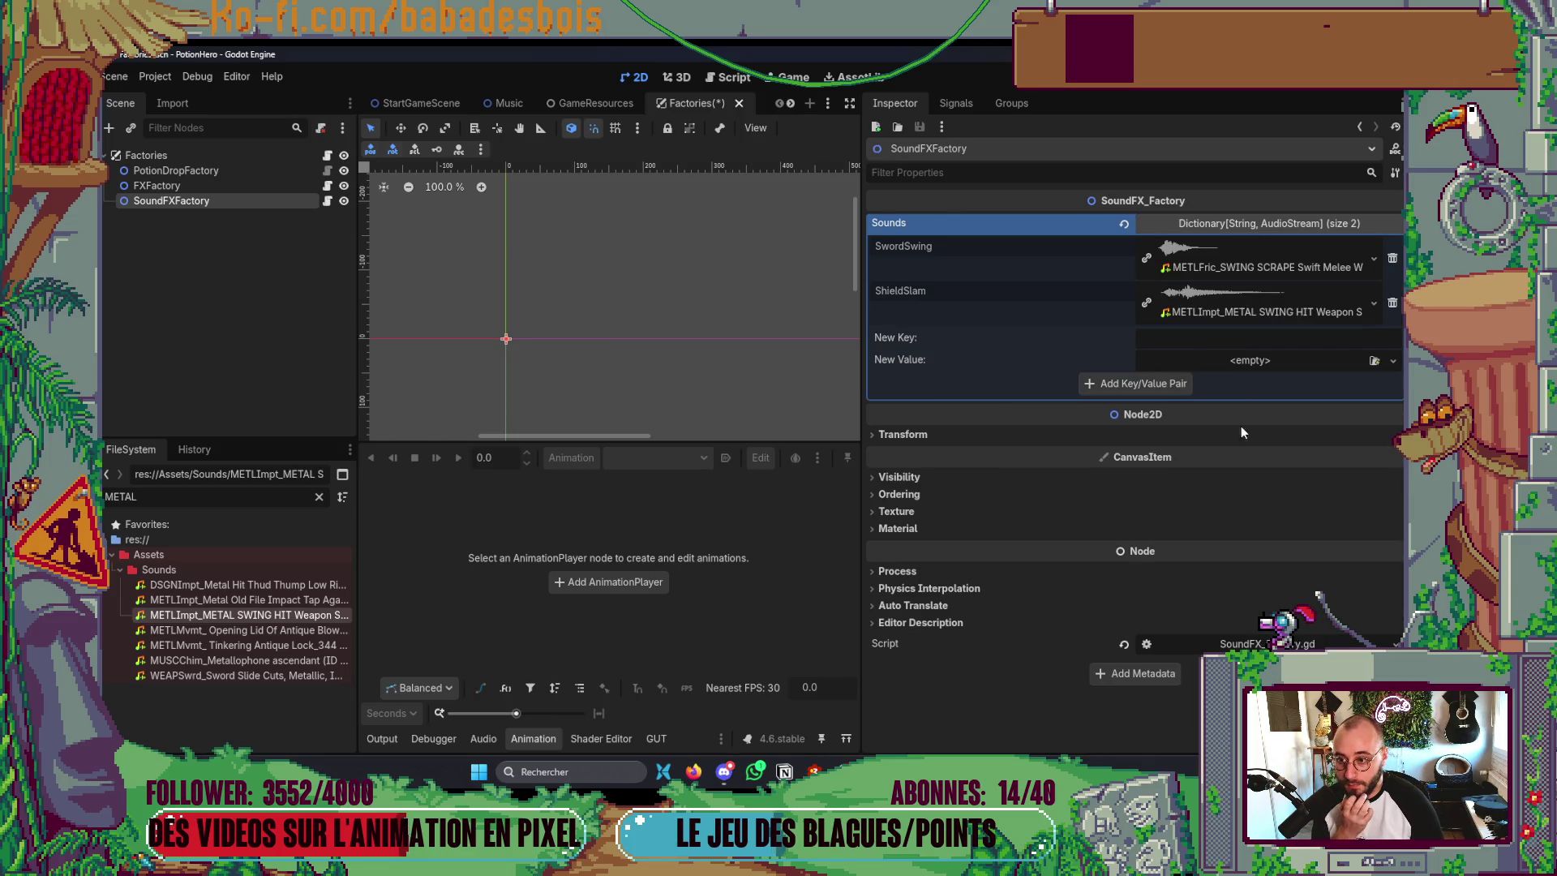
key("alt+Tab")
key("alt+Tab")
key("ctrl+s")
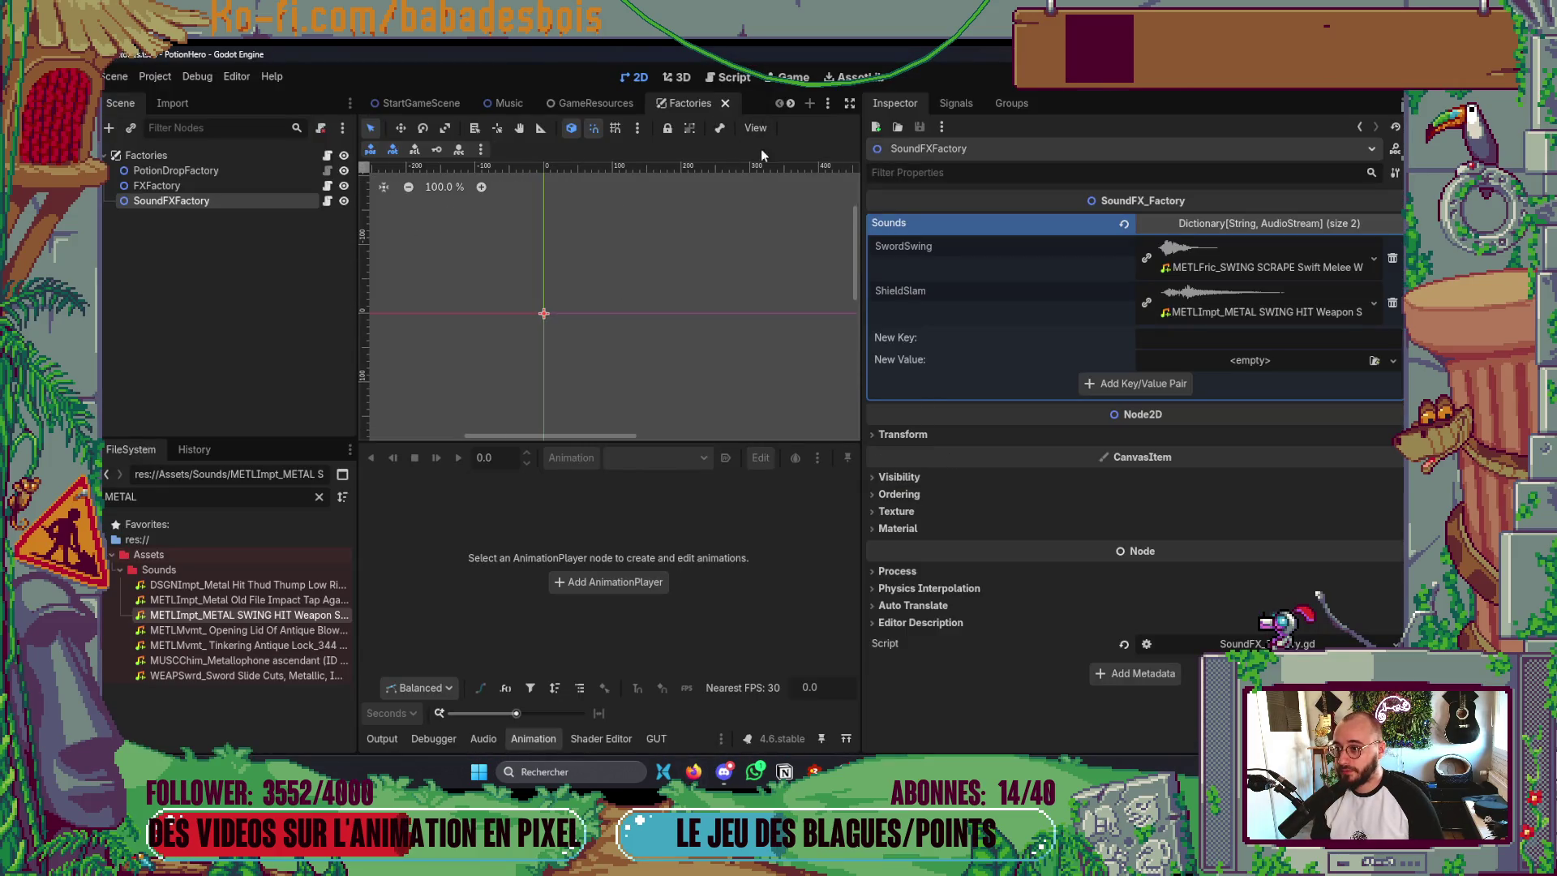
- Close the SimpleAttackFX and BaseFX scene tabs and switch to the ShieldSlamFx scene
left_click_drag(863, 236, 1057, 238)
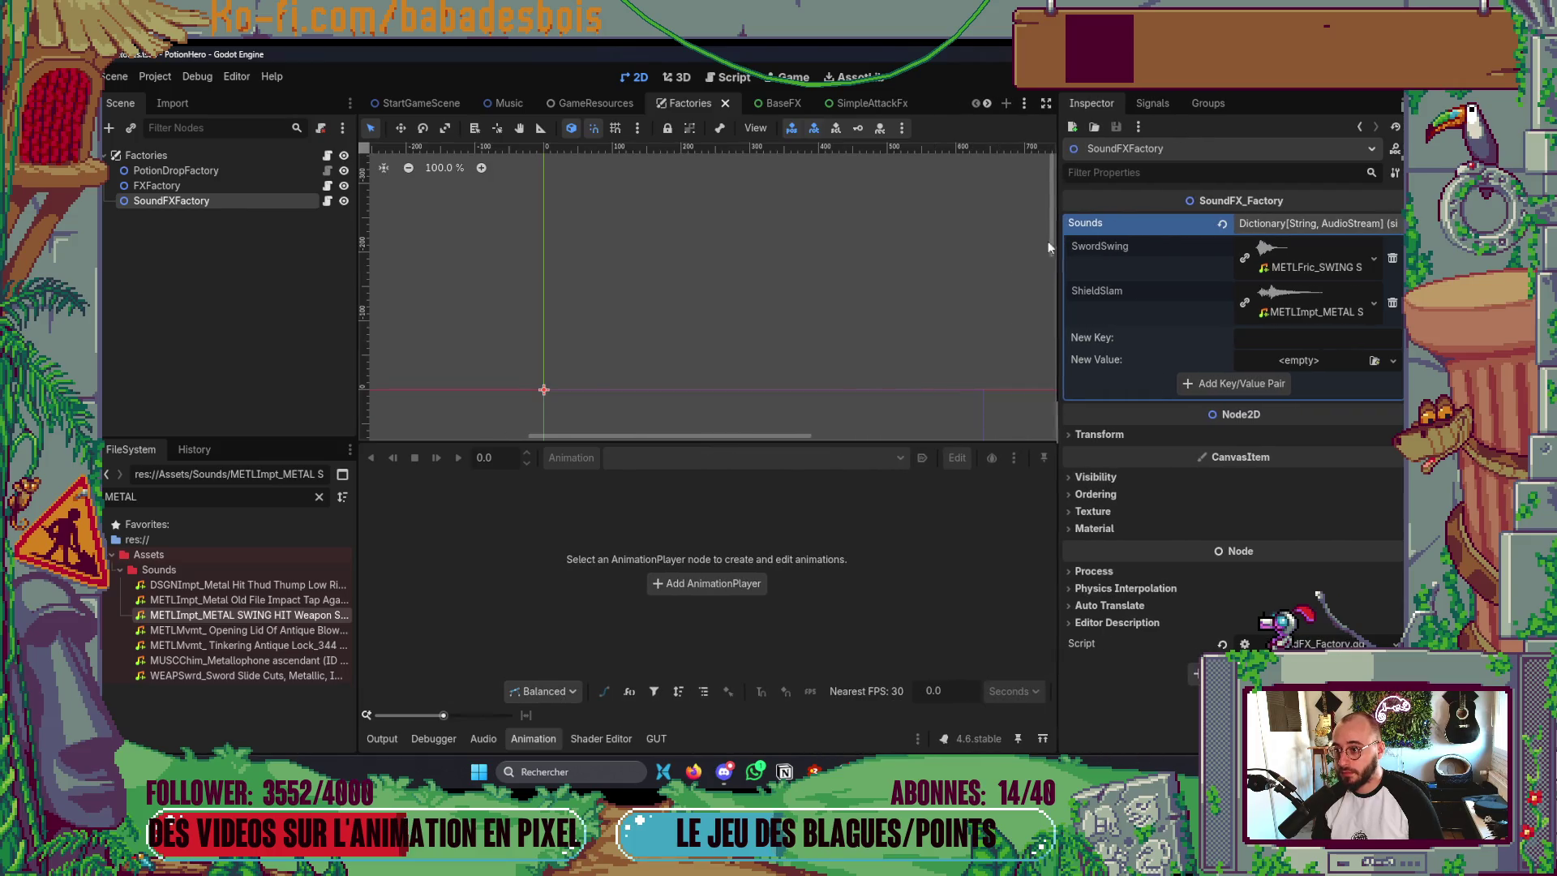
scroll(706, 292, "down", 2)
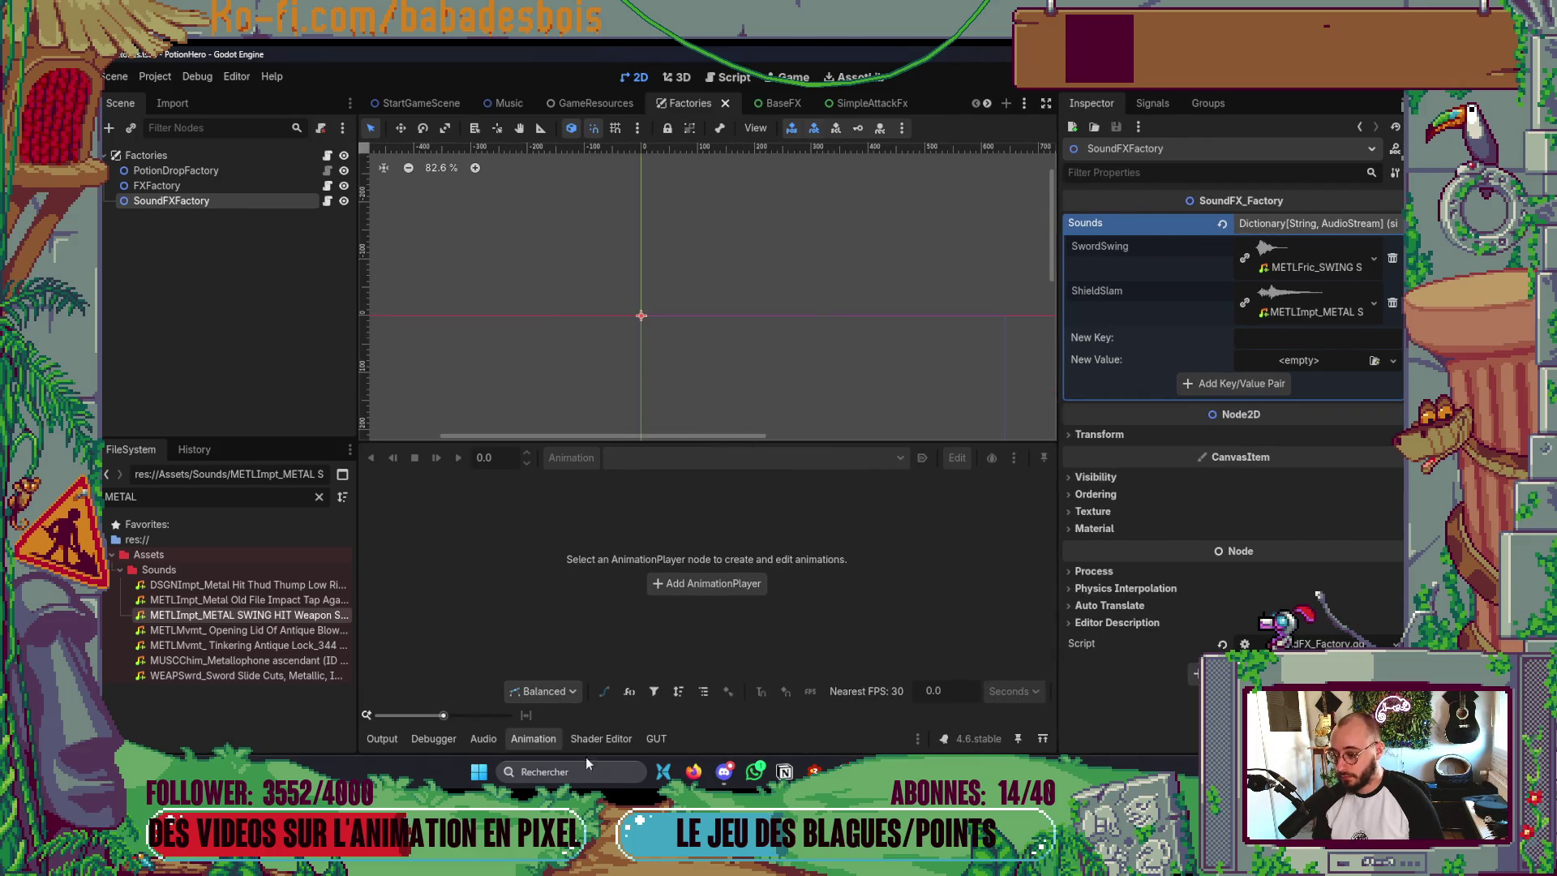
left_click(534, 738)
left_click(850, 103)
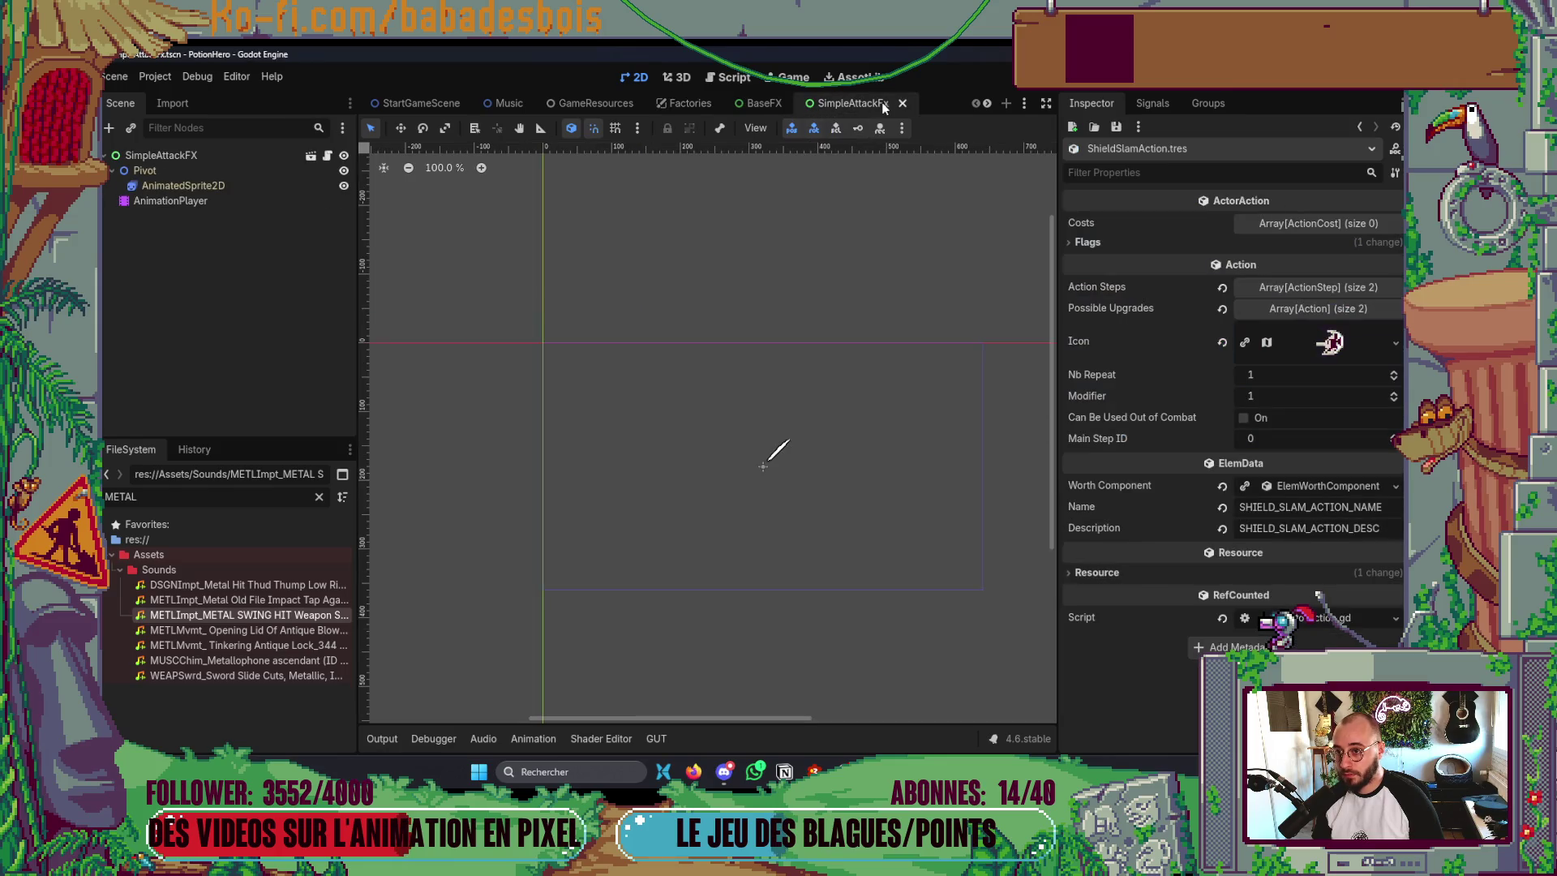
left_click(902, 103)
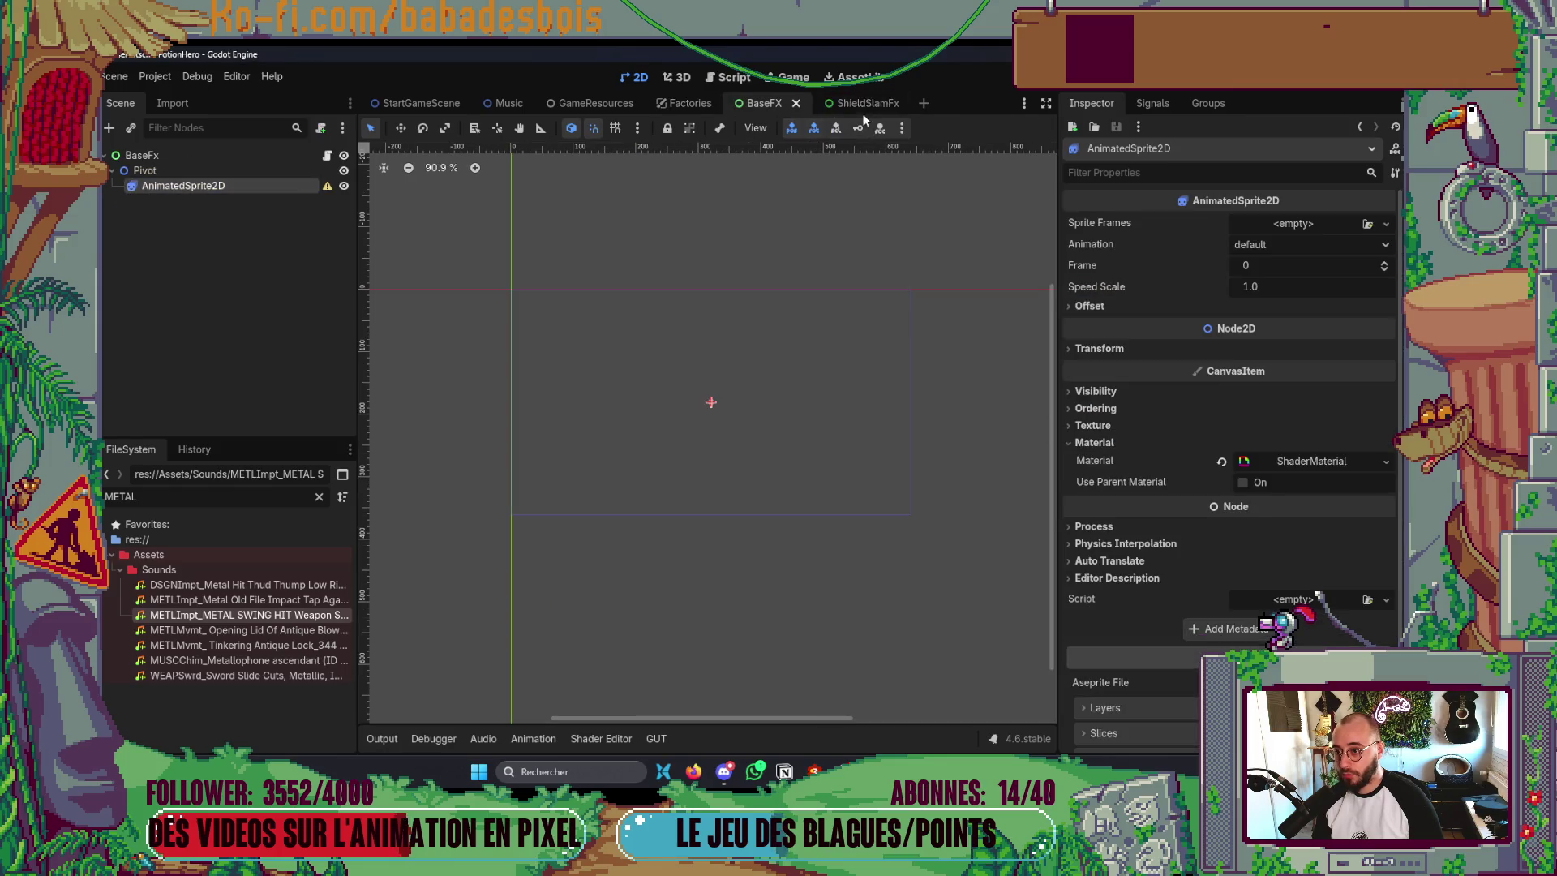
left_click(797, 103)
left_click(777, 102)
- In the ShieldSlamFx animation, select the play_sound key and expand its first argument
left_click(146, 154)
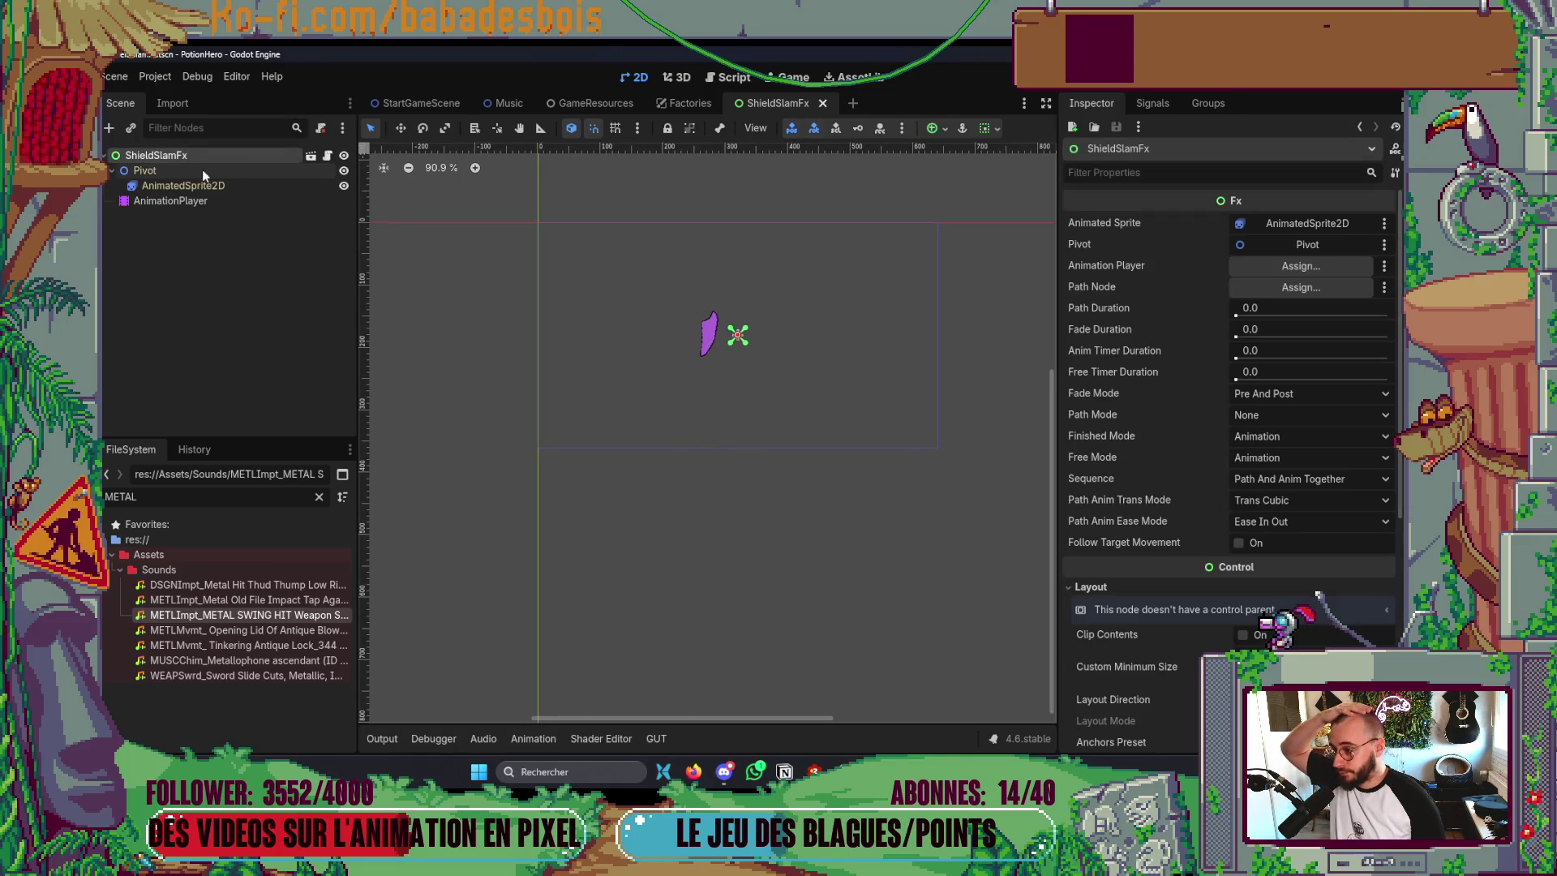
left_click(186, 201)
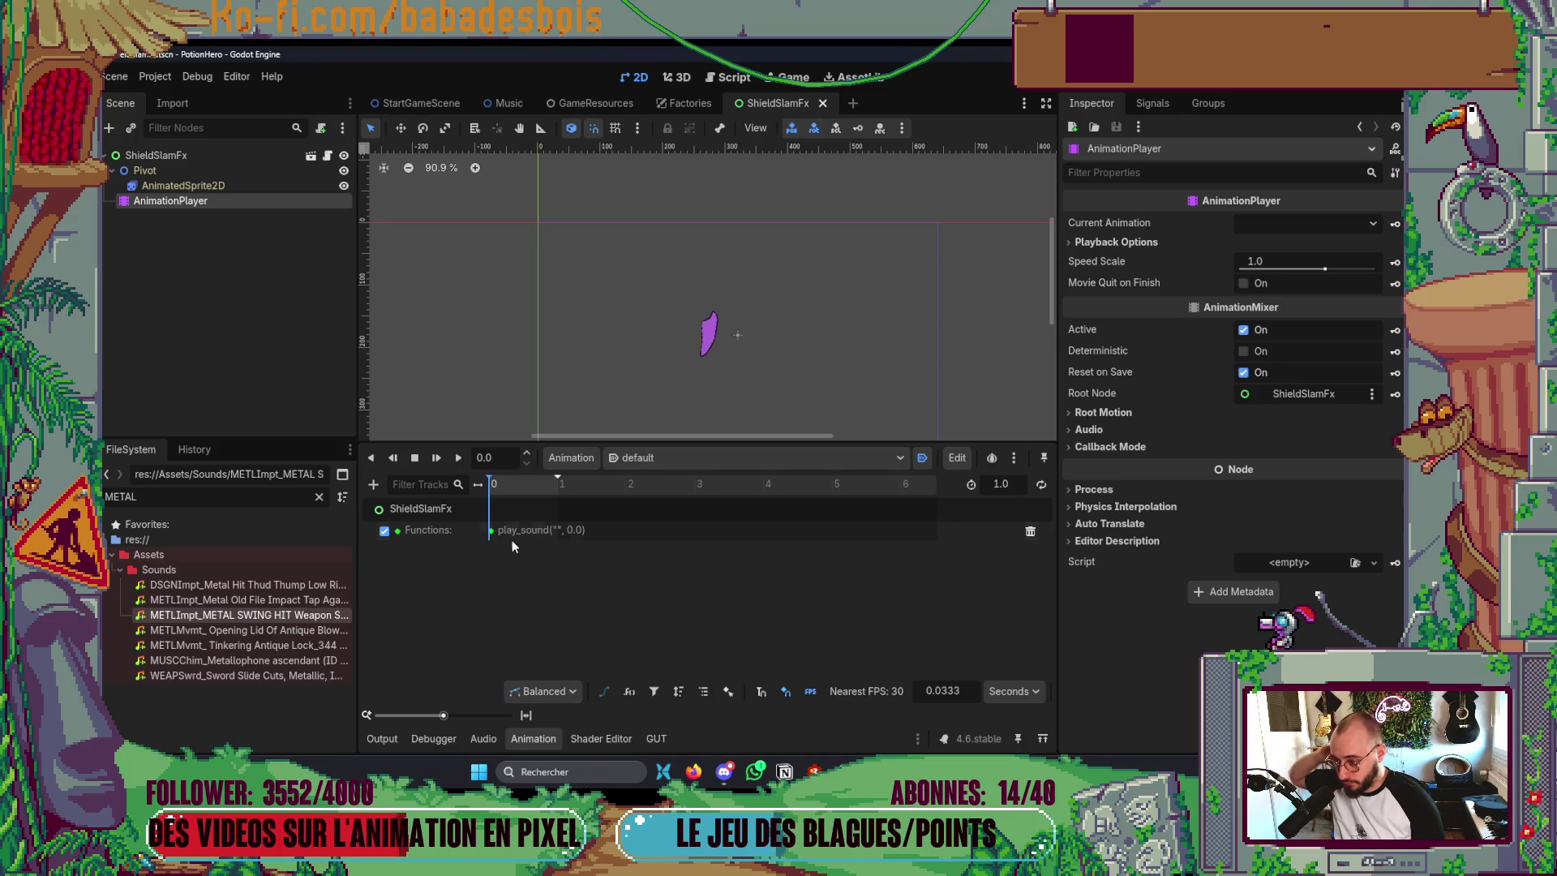
left_click(491, 531)
left_click(1171, 286)
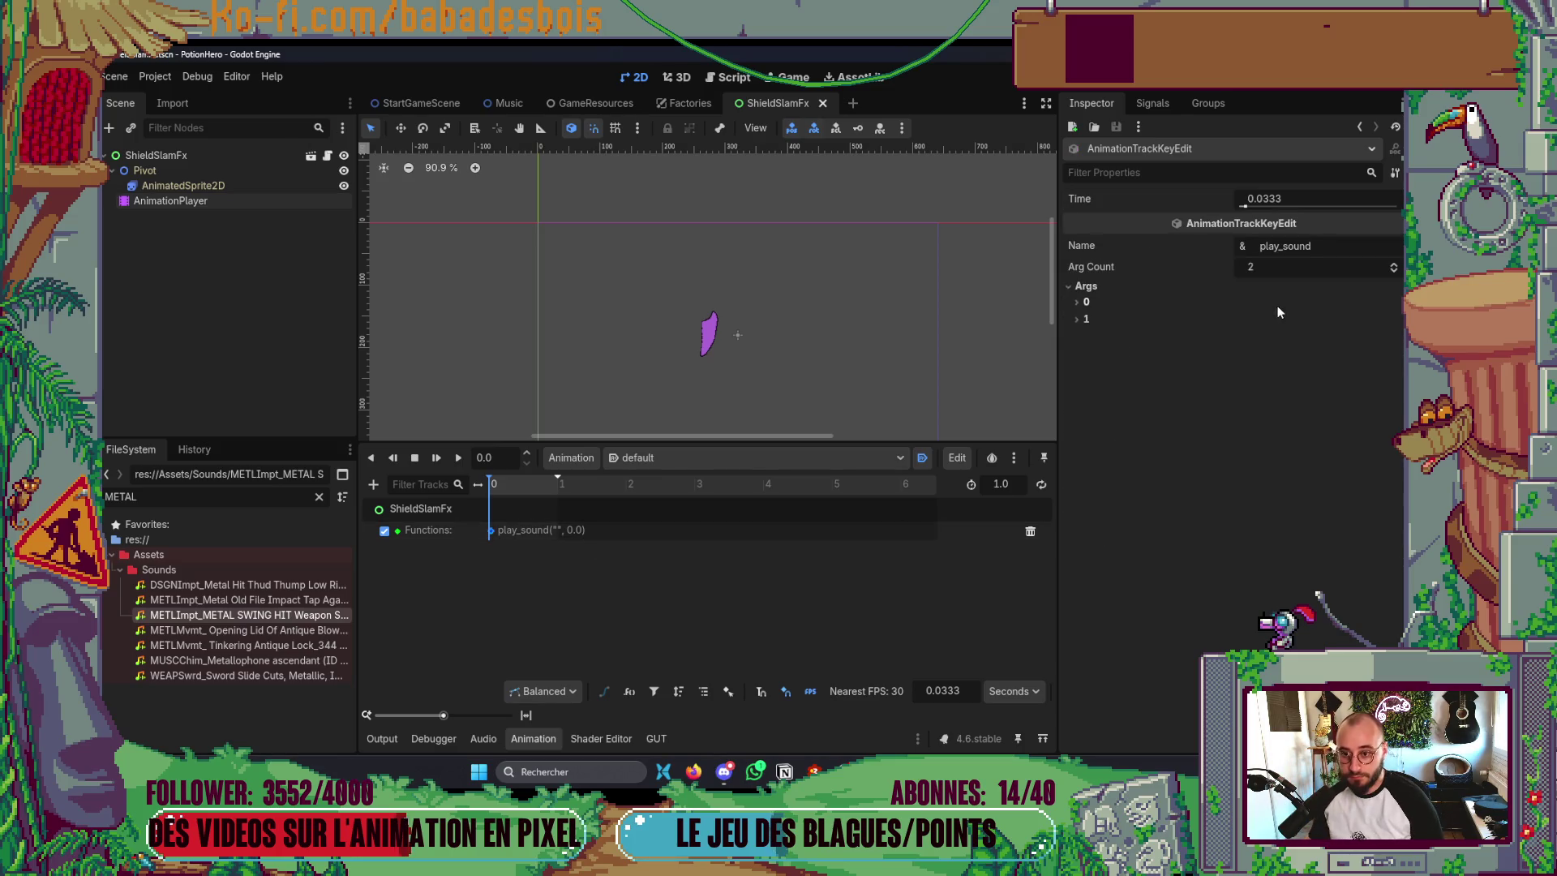
left_click(1156, 302)
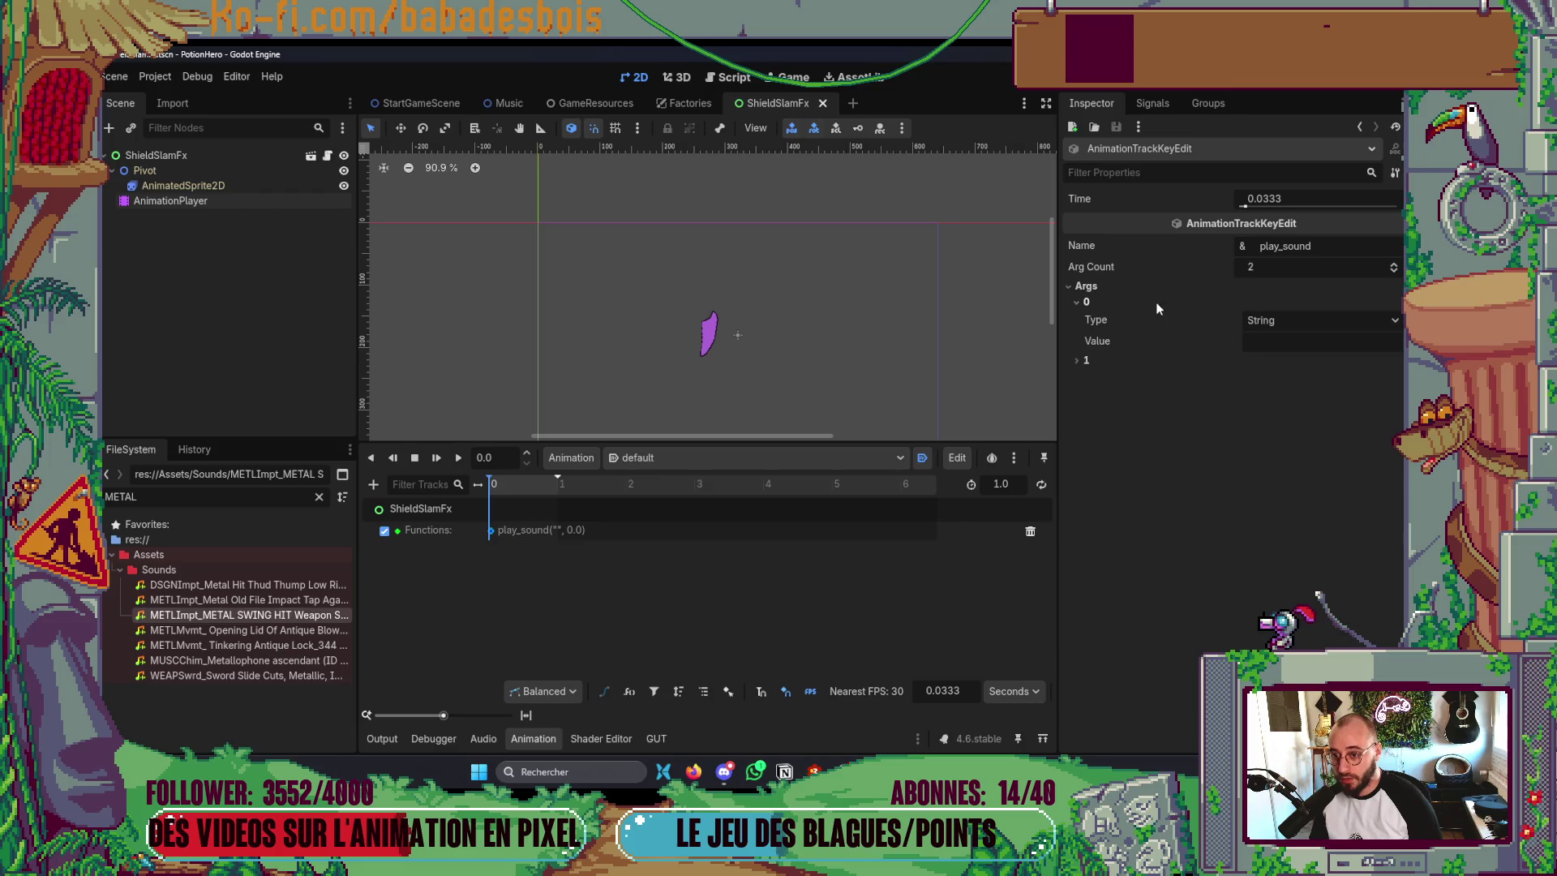
left_click(1279, 341)
- Set the first argument's value to ShieldSlam, collapse Args, and save the scene
key("alt+Tab")
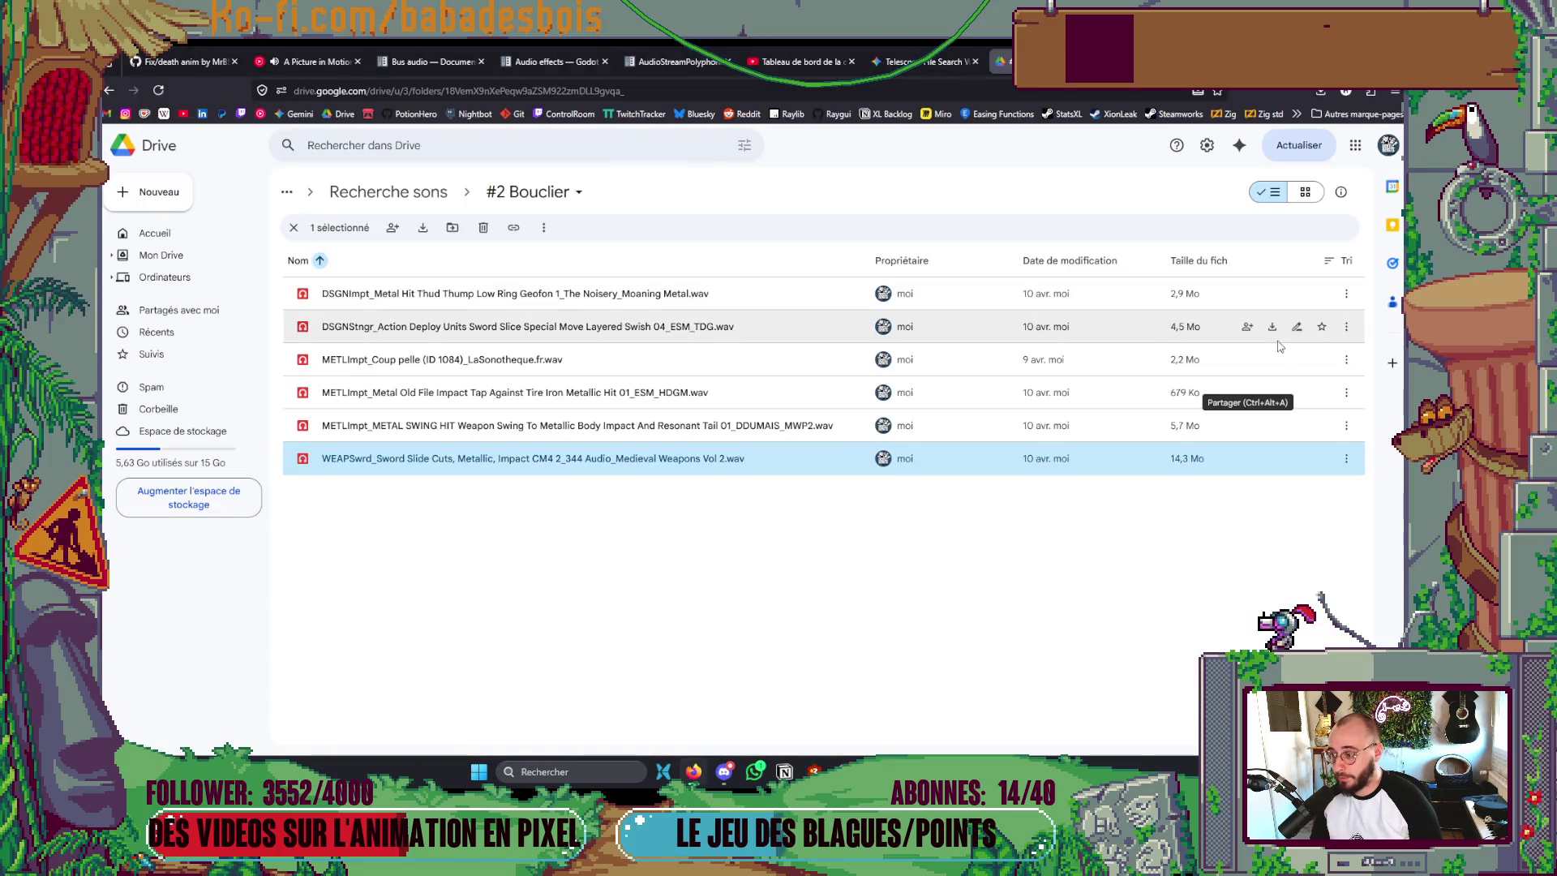
key("alt+Tab")
type("ShieldSlam")
left_click(1084, 360)
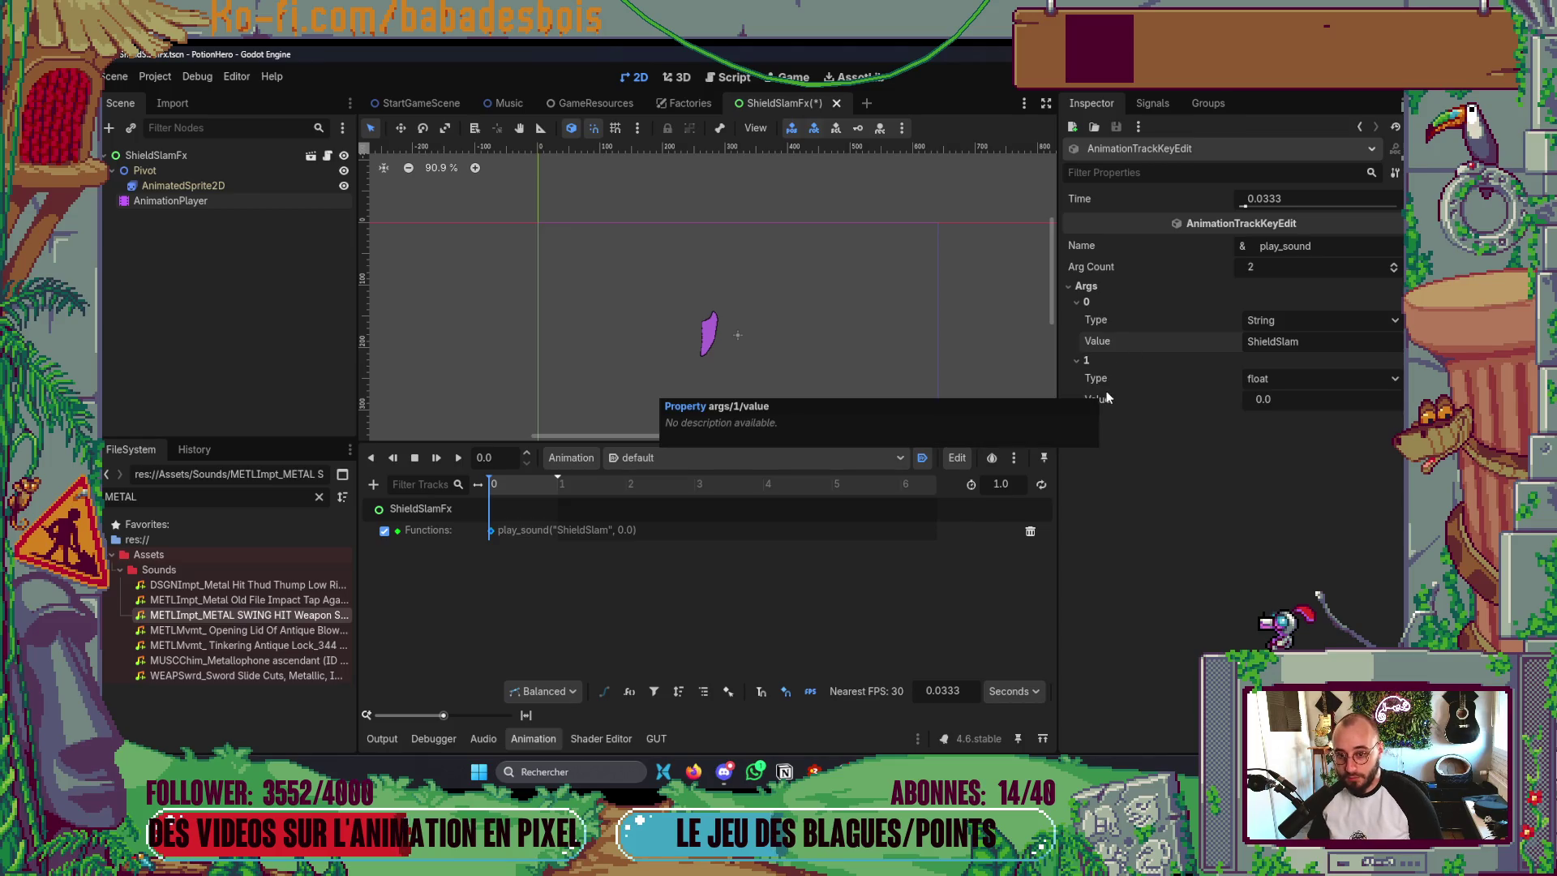
left_click(1106, 360)
left_click(1107, 302)
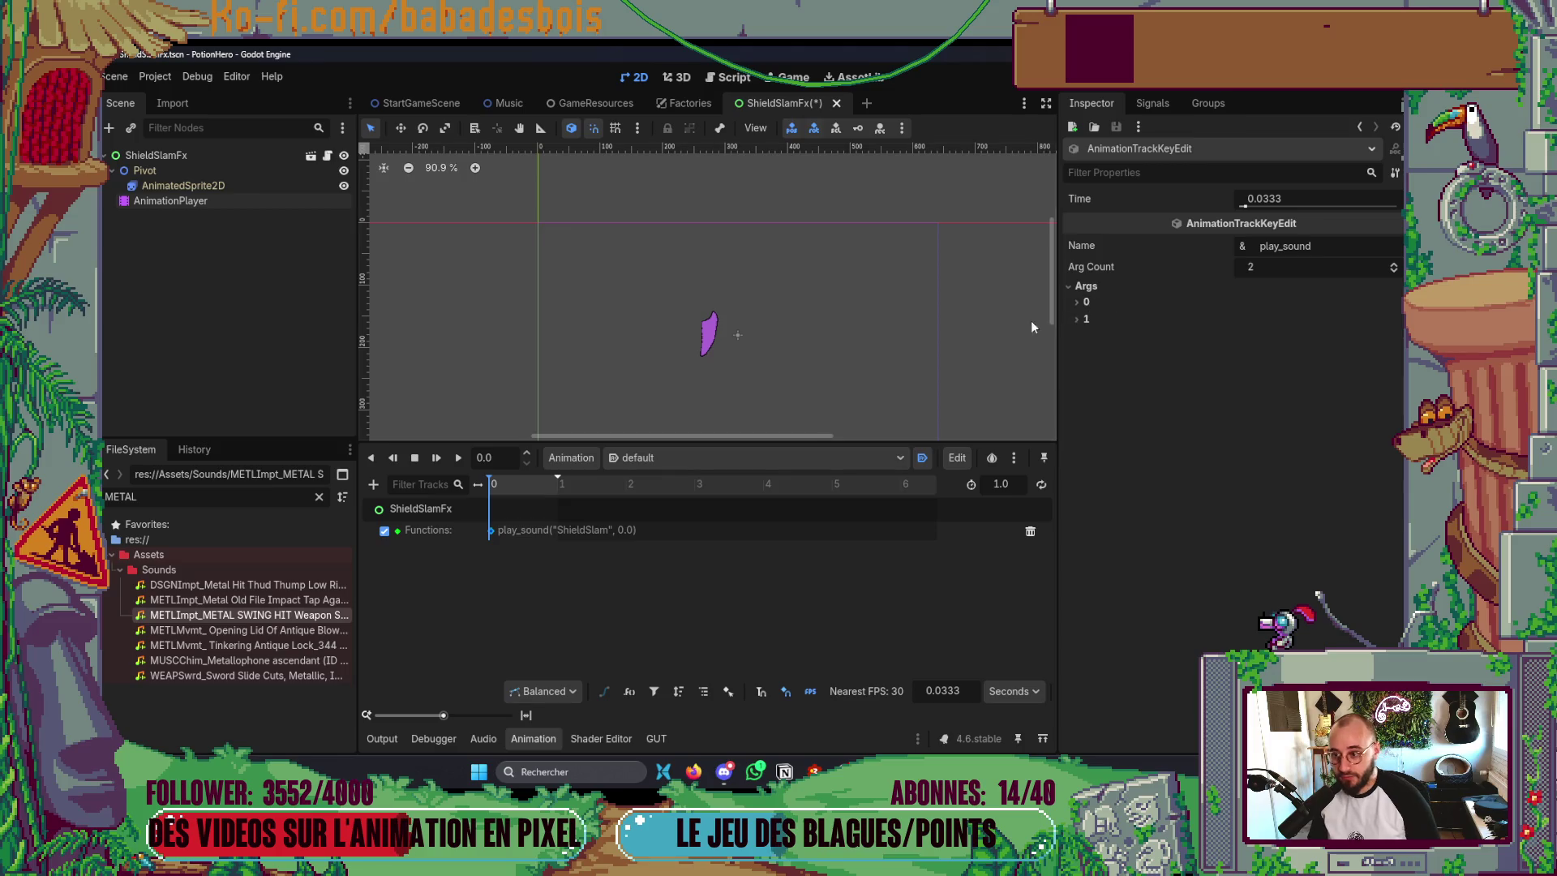
key("ctrl+s")
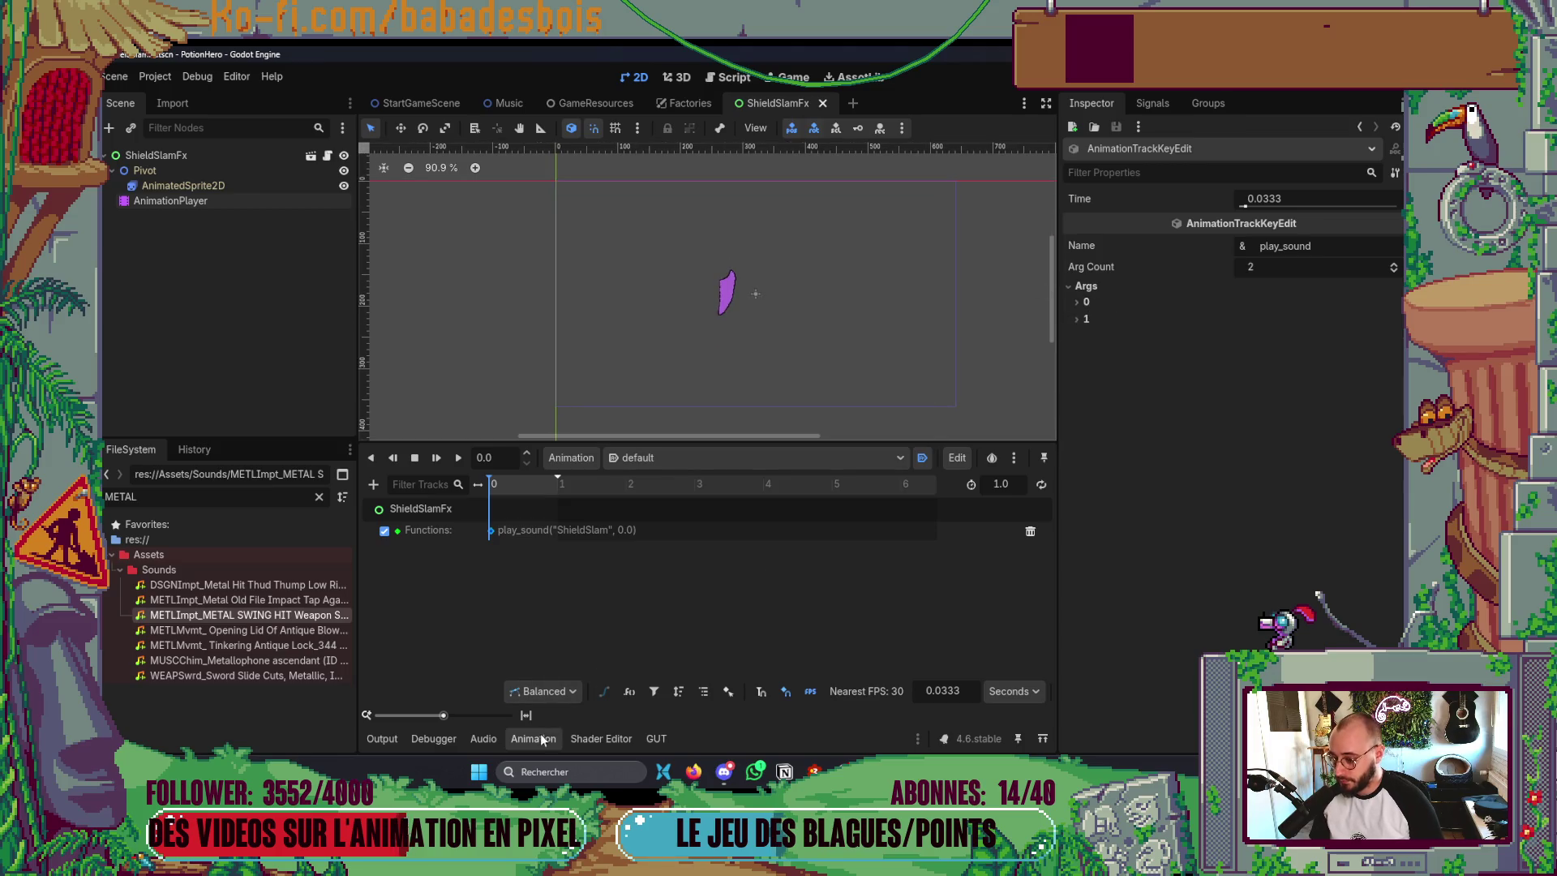
- Hide the animation timeline and clear the METAL FileSystem filter so all sounds are listed
left_click(533, 738)
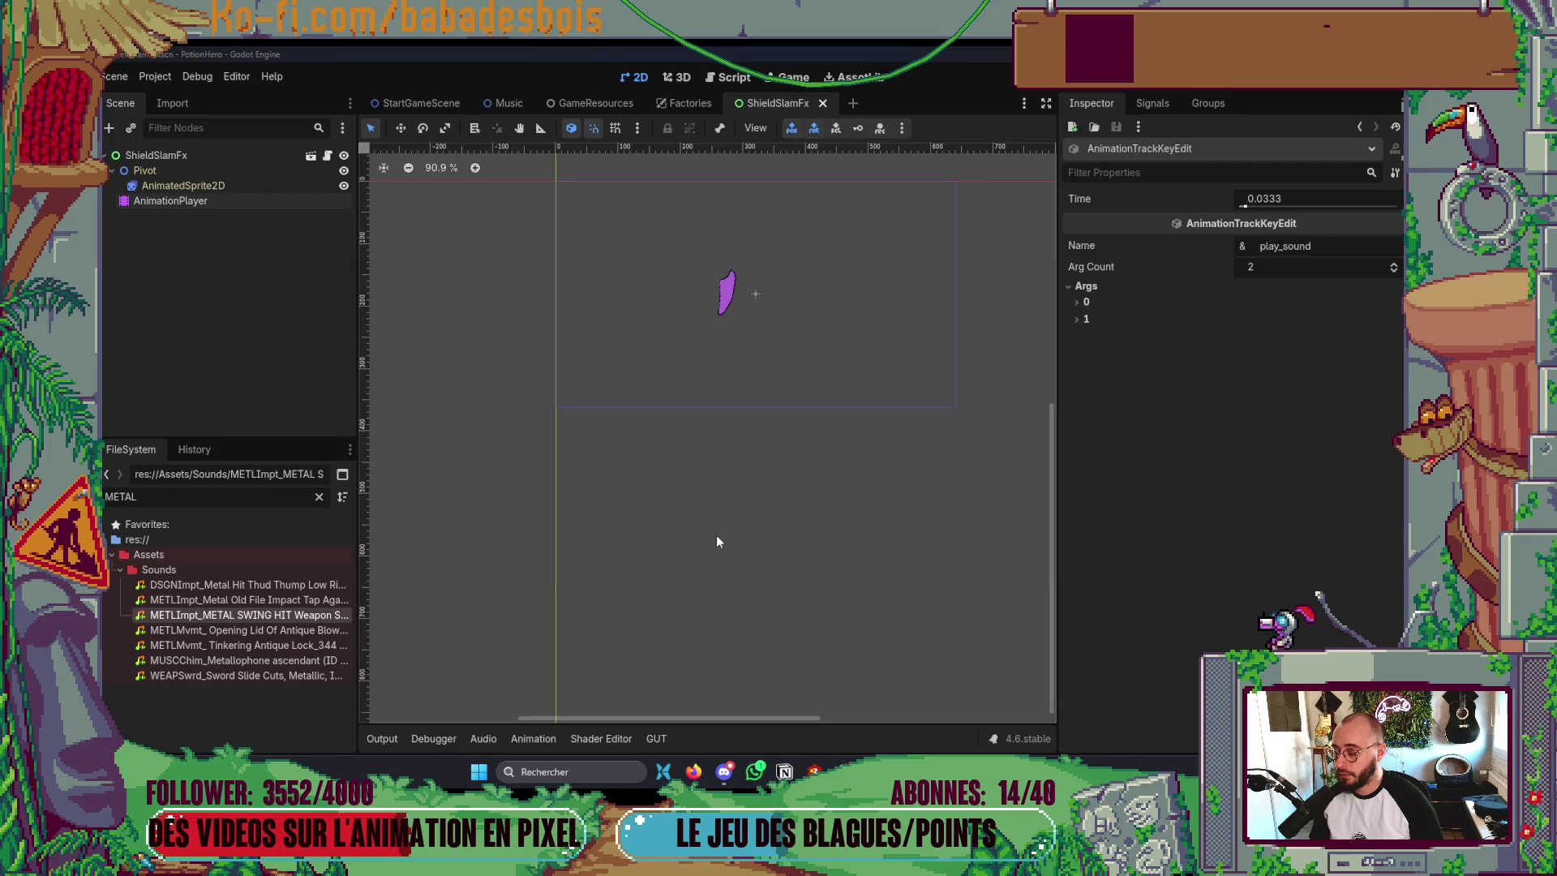
key("alt+Tab")
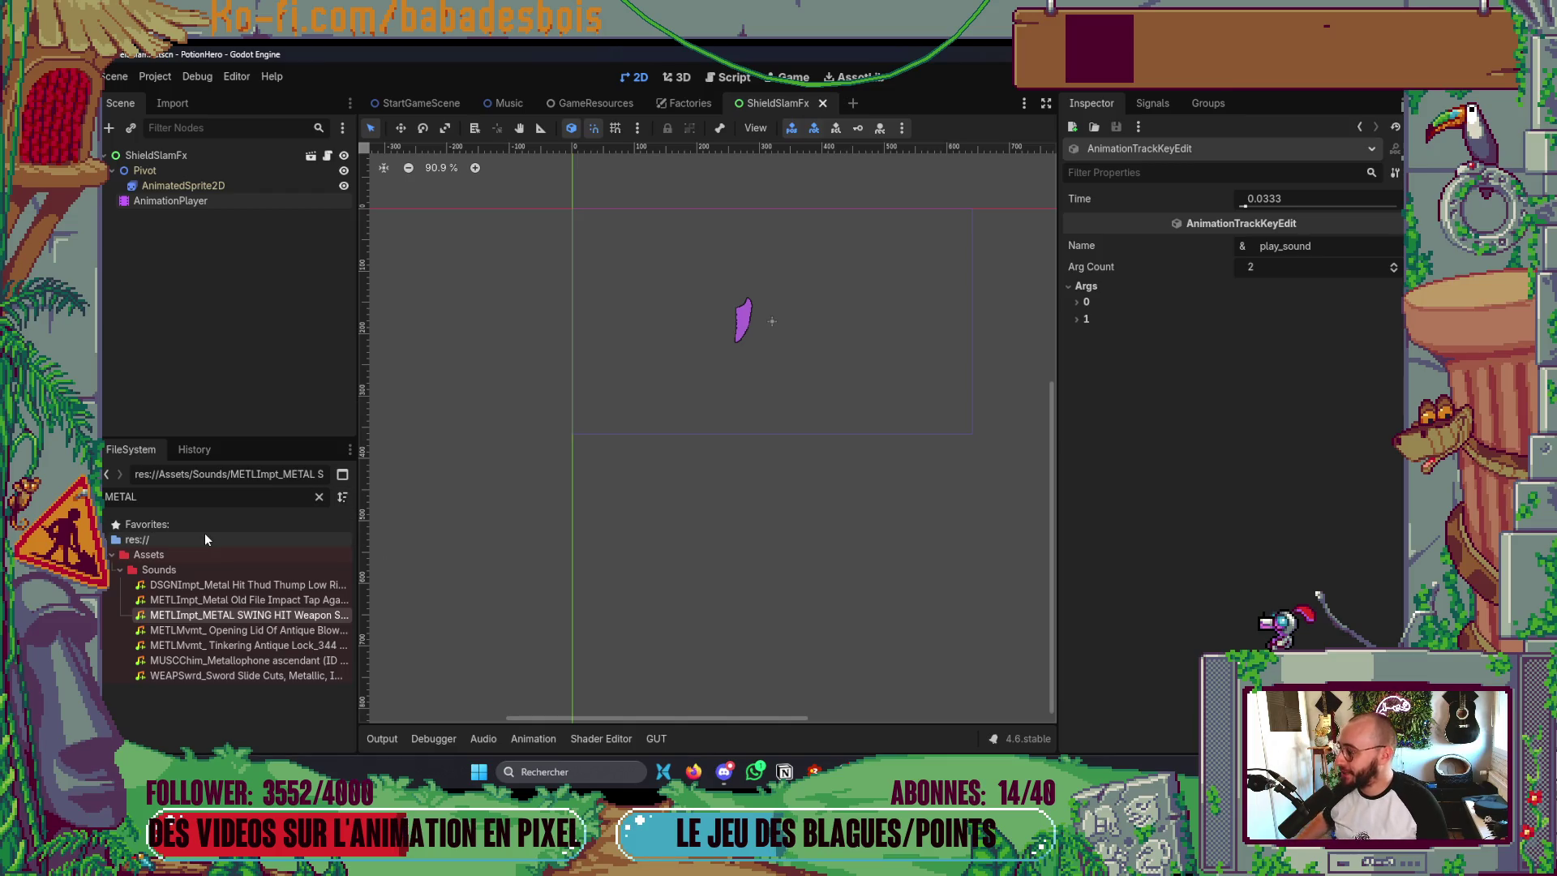
left_click(319, 497)
scroll(617, 502, "up", 3)
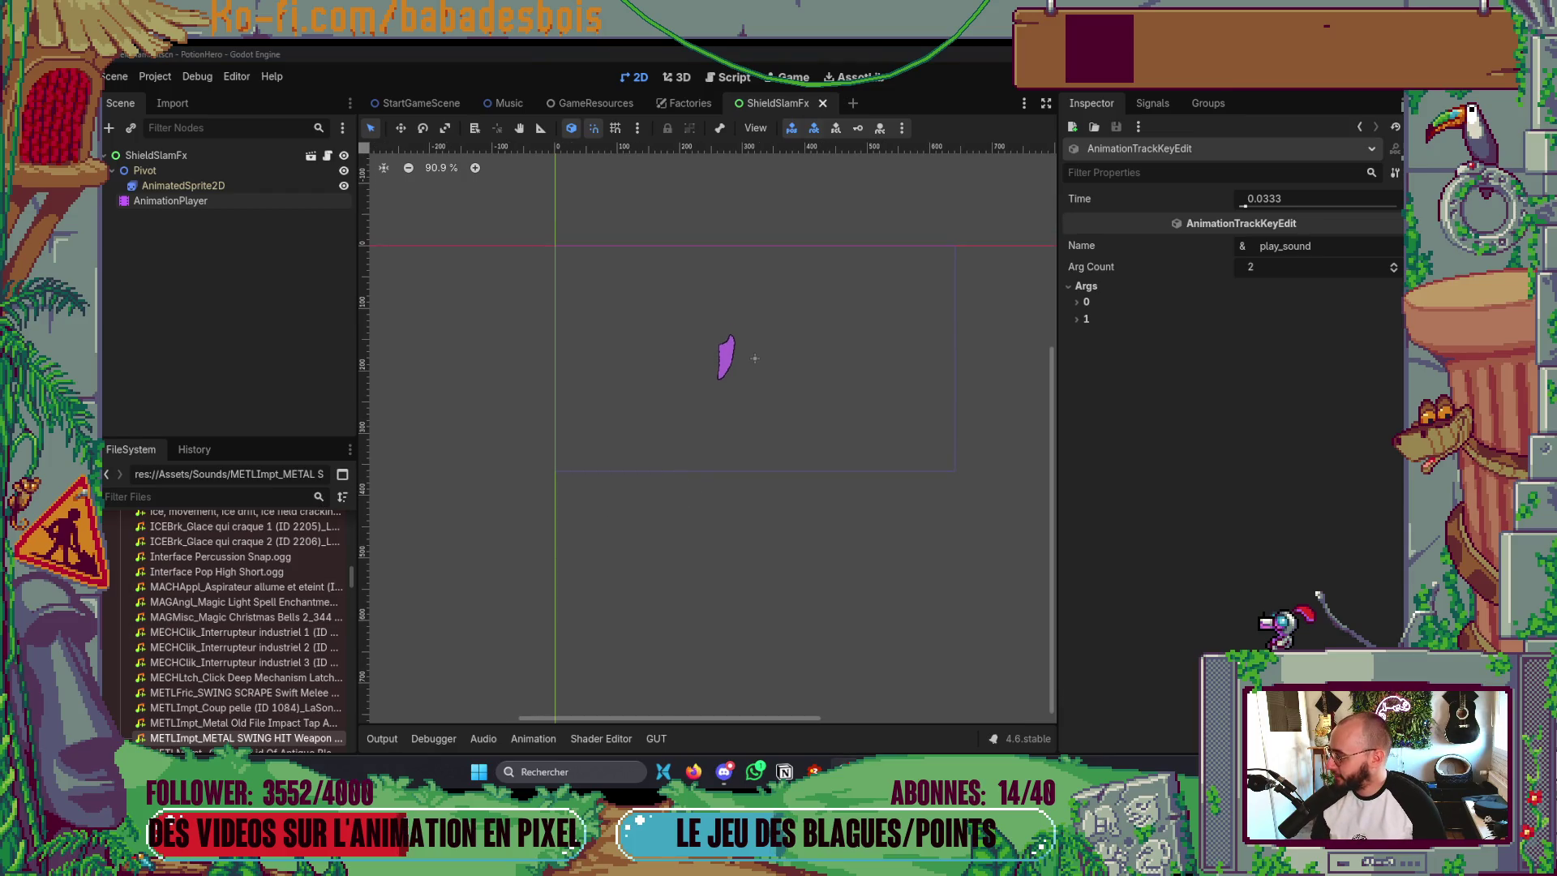
- Search Google for 'films godard' in a new tab and expand the film poster grid
key("alt+Tab")
key("ctrl+t")
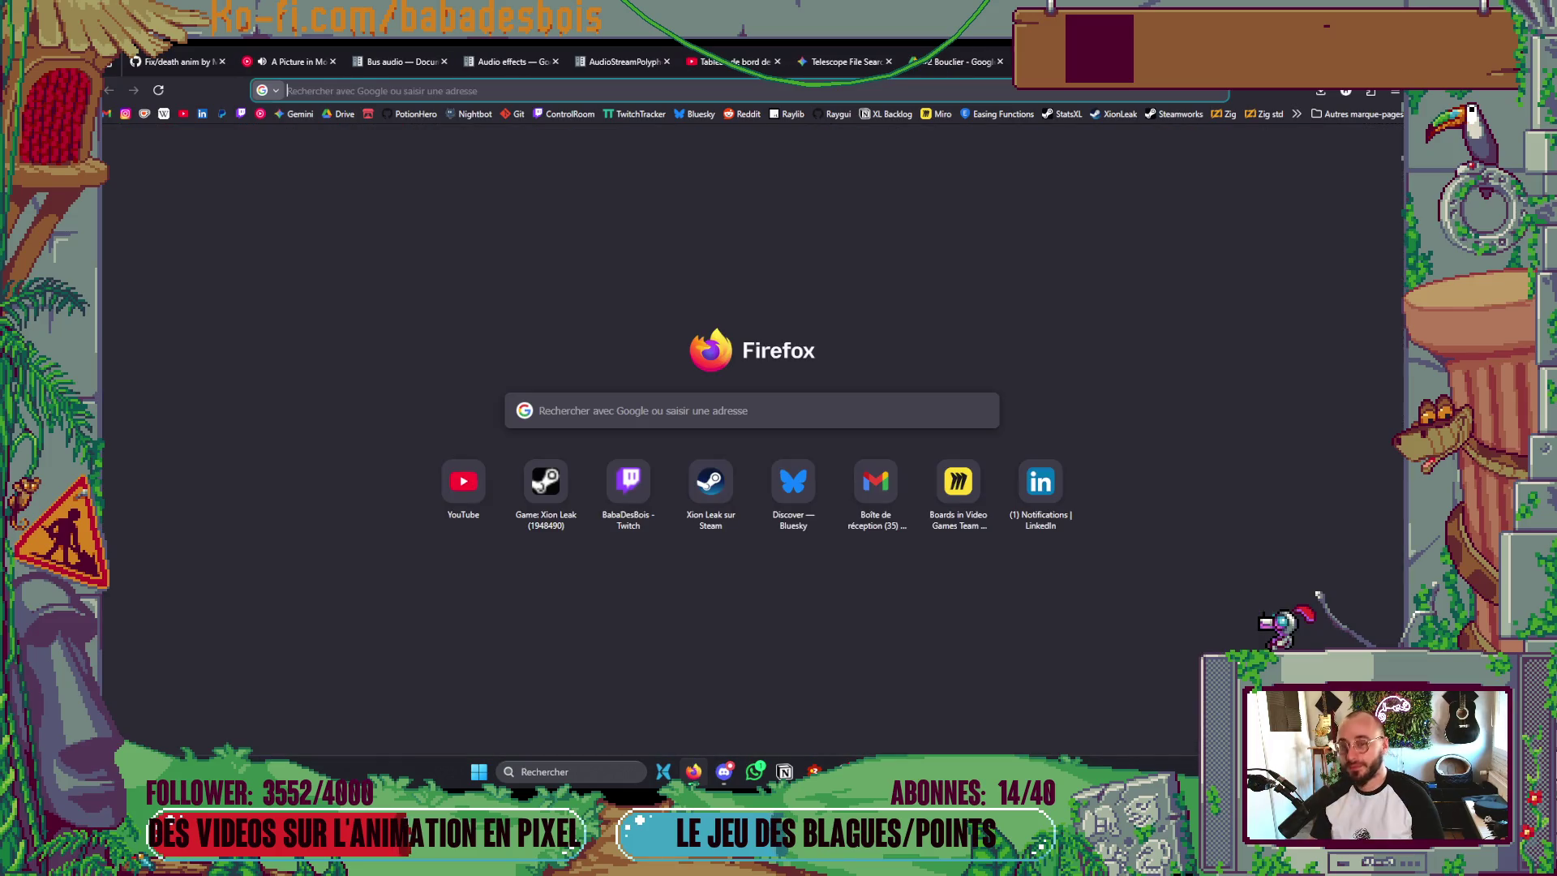
type("film")
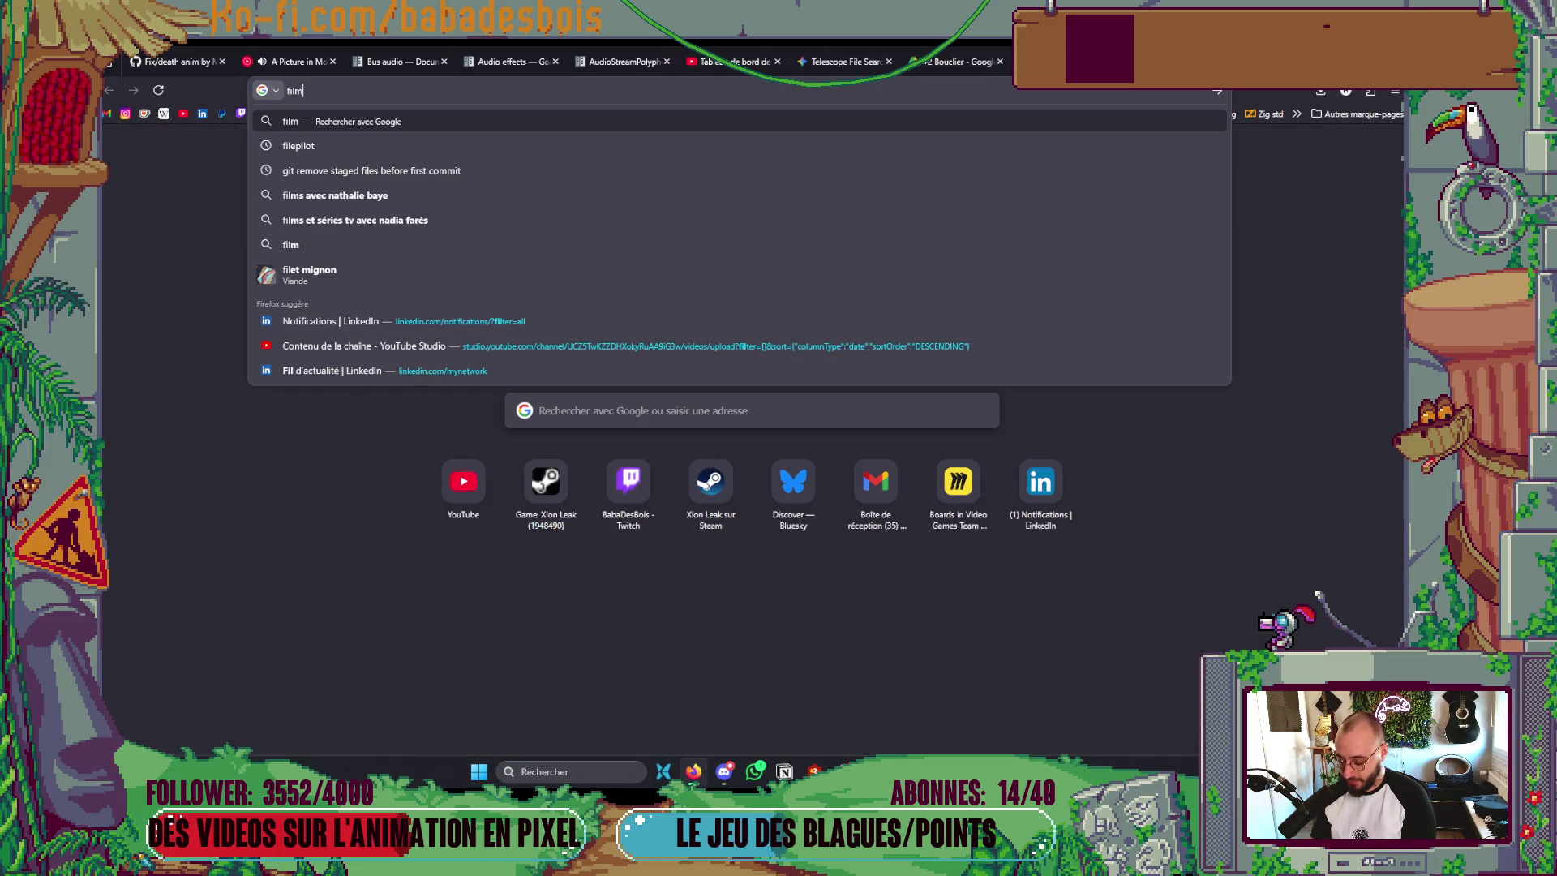
type("s gorad")
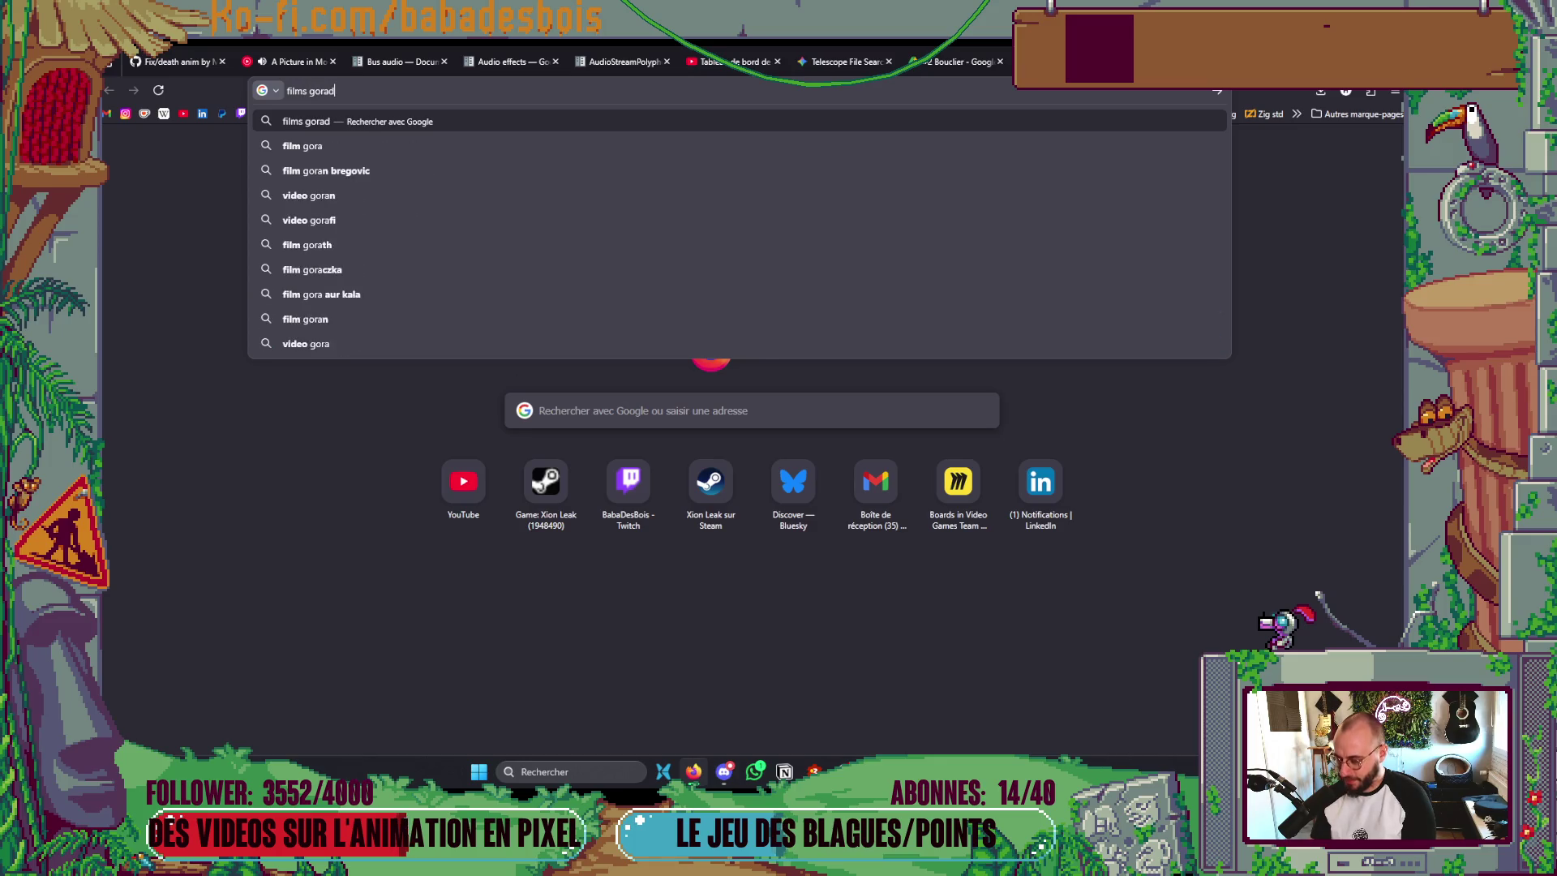
key("BackSpace")
key("BackSpace")
type("dar")
key("Return")
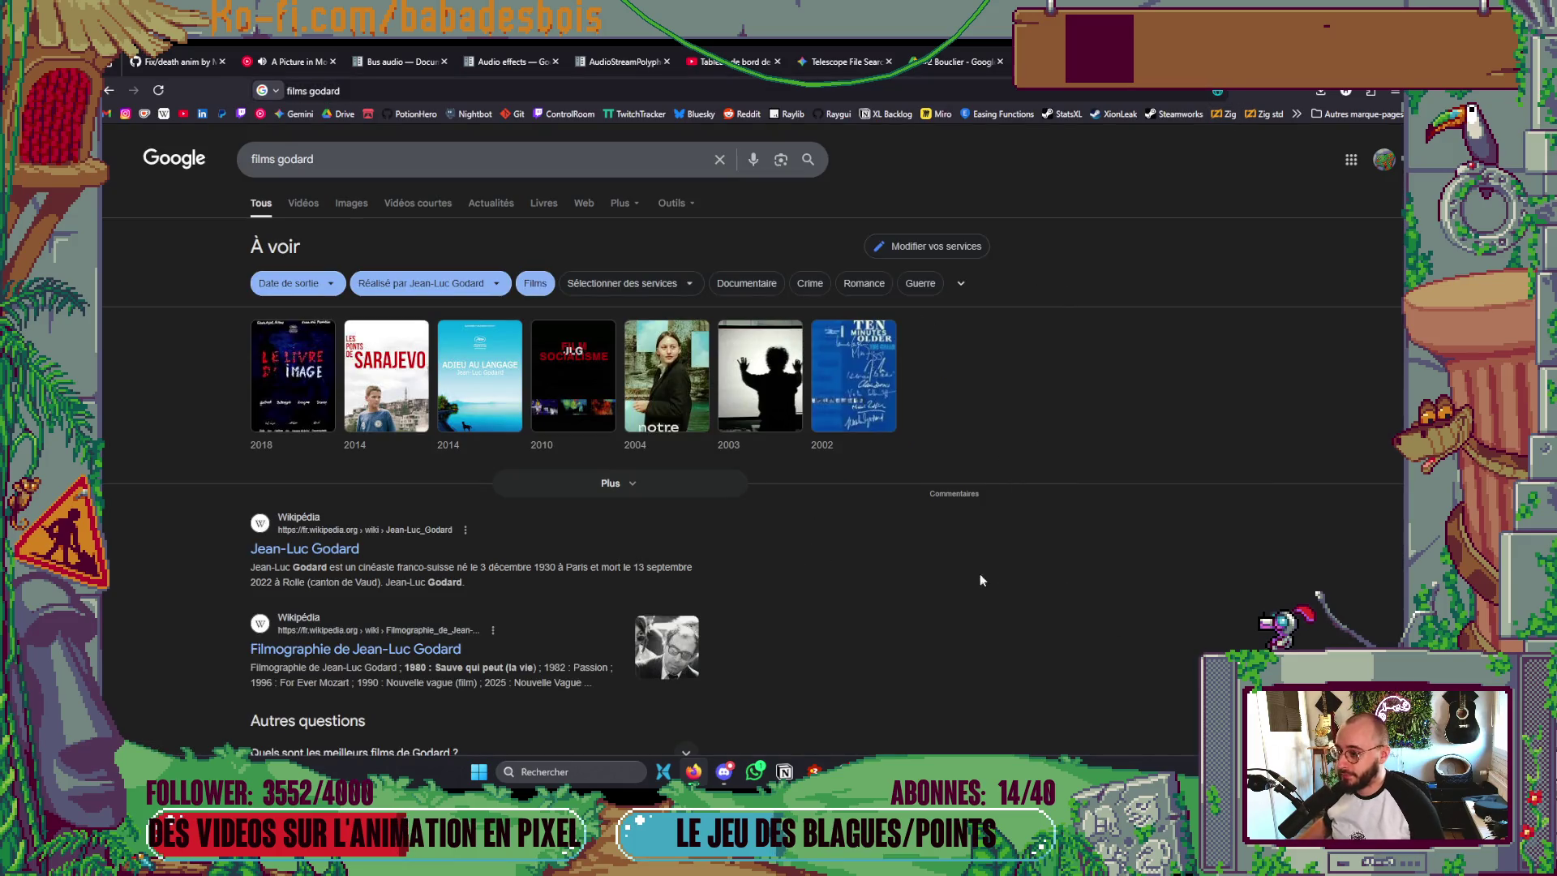
left_click(678, 476)
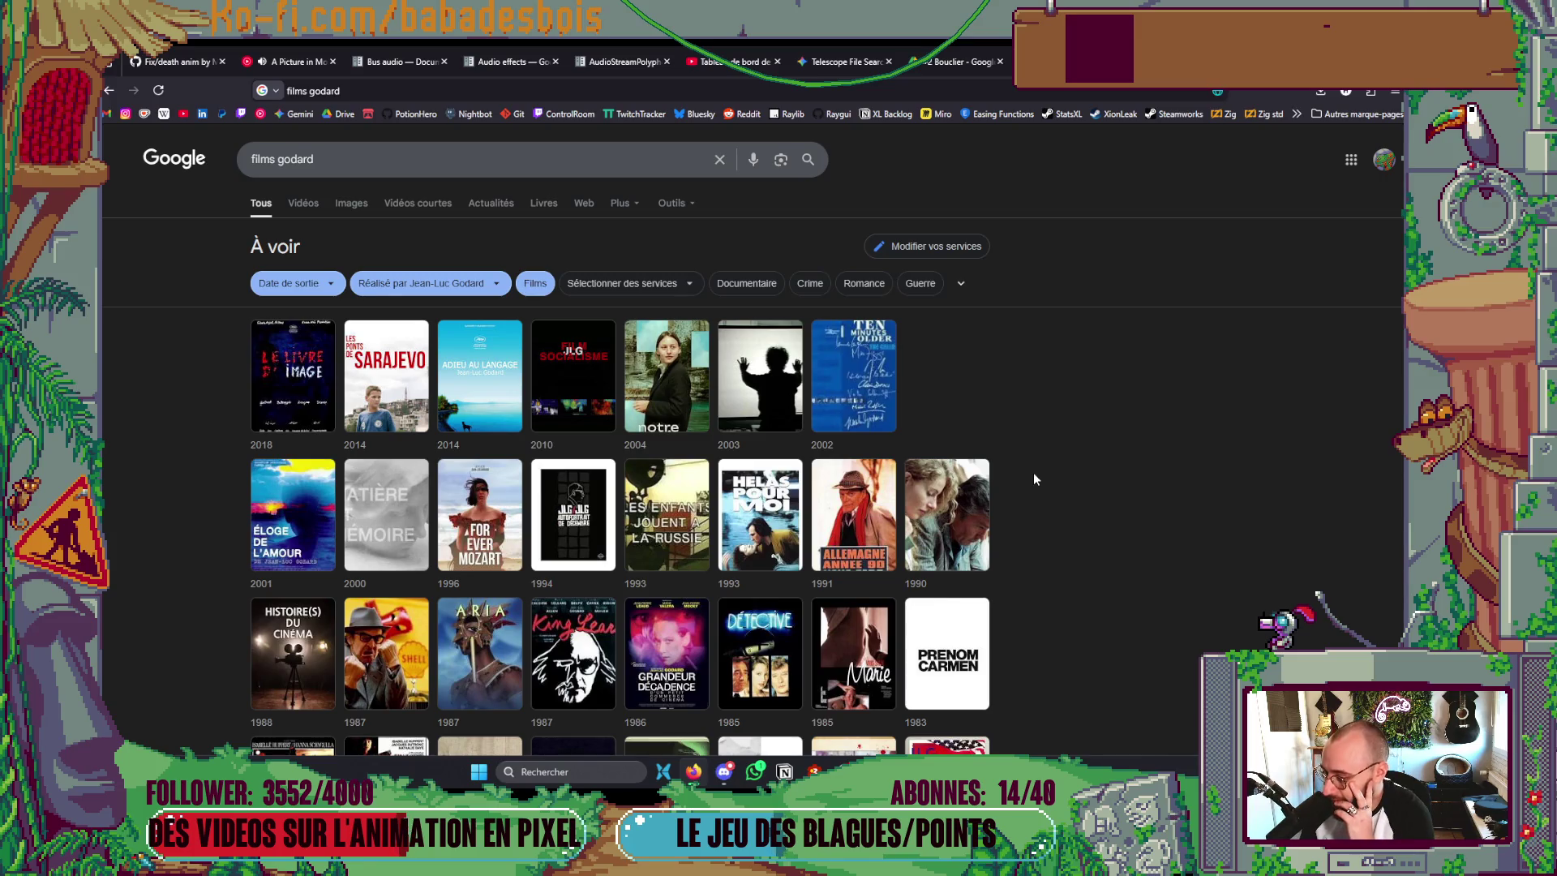
- Scroll through the Godard film posters, then return to the Godot editor
scroll(1038, 469, "down", 1)
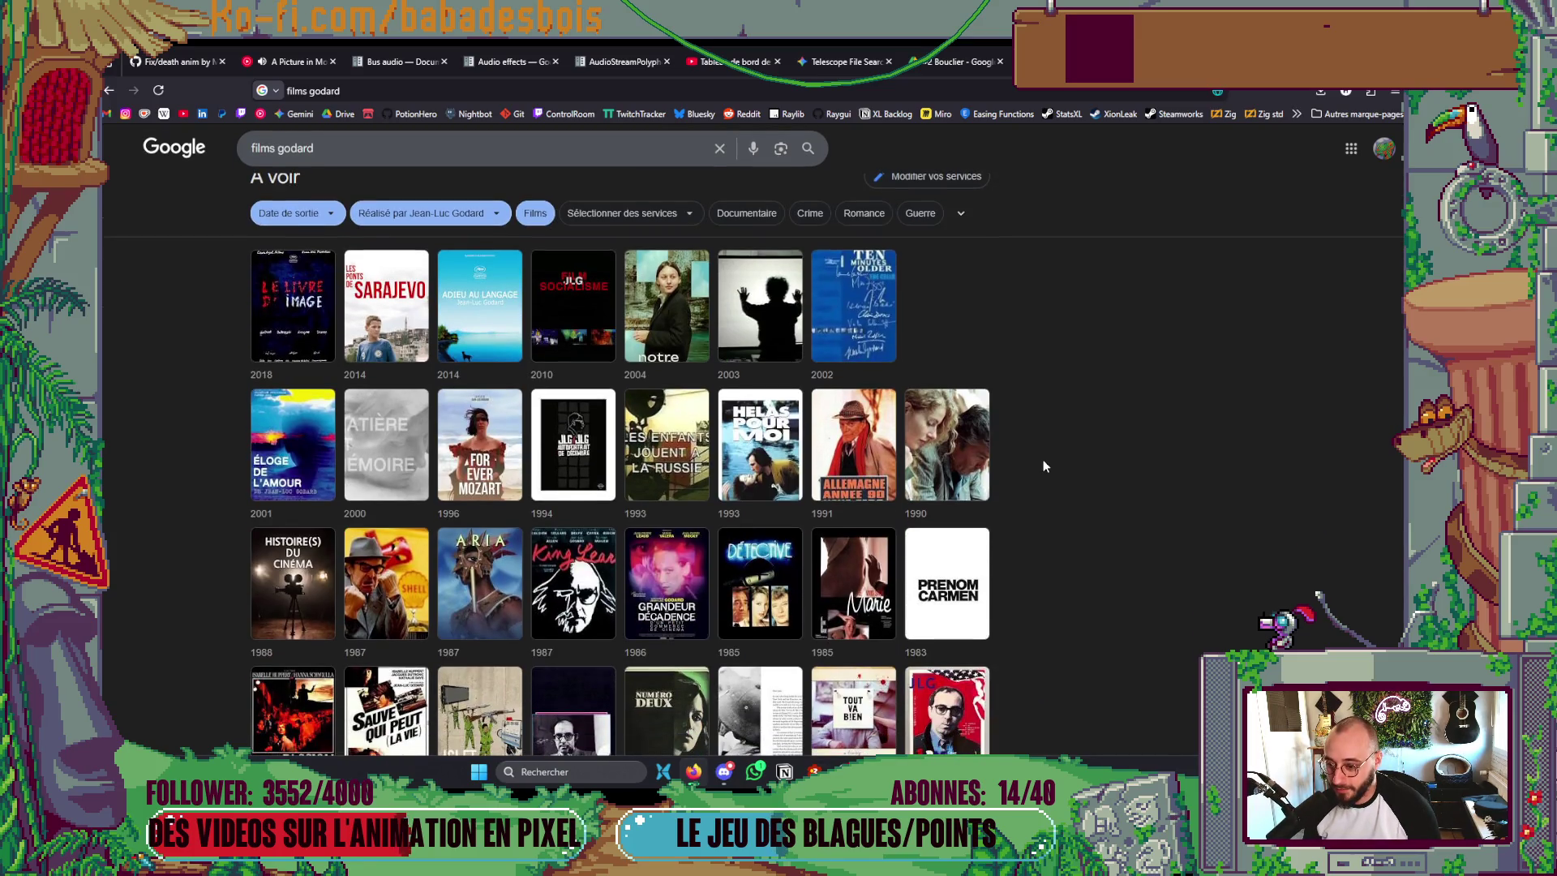
scroll(1043, 467, "down", 1)
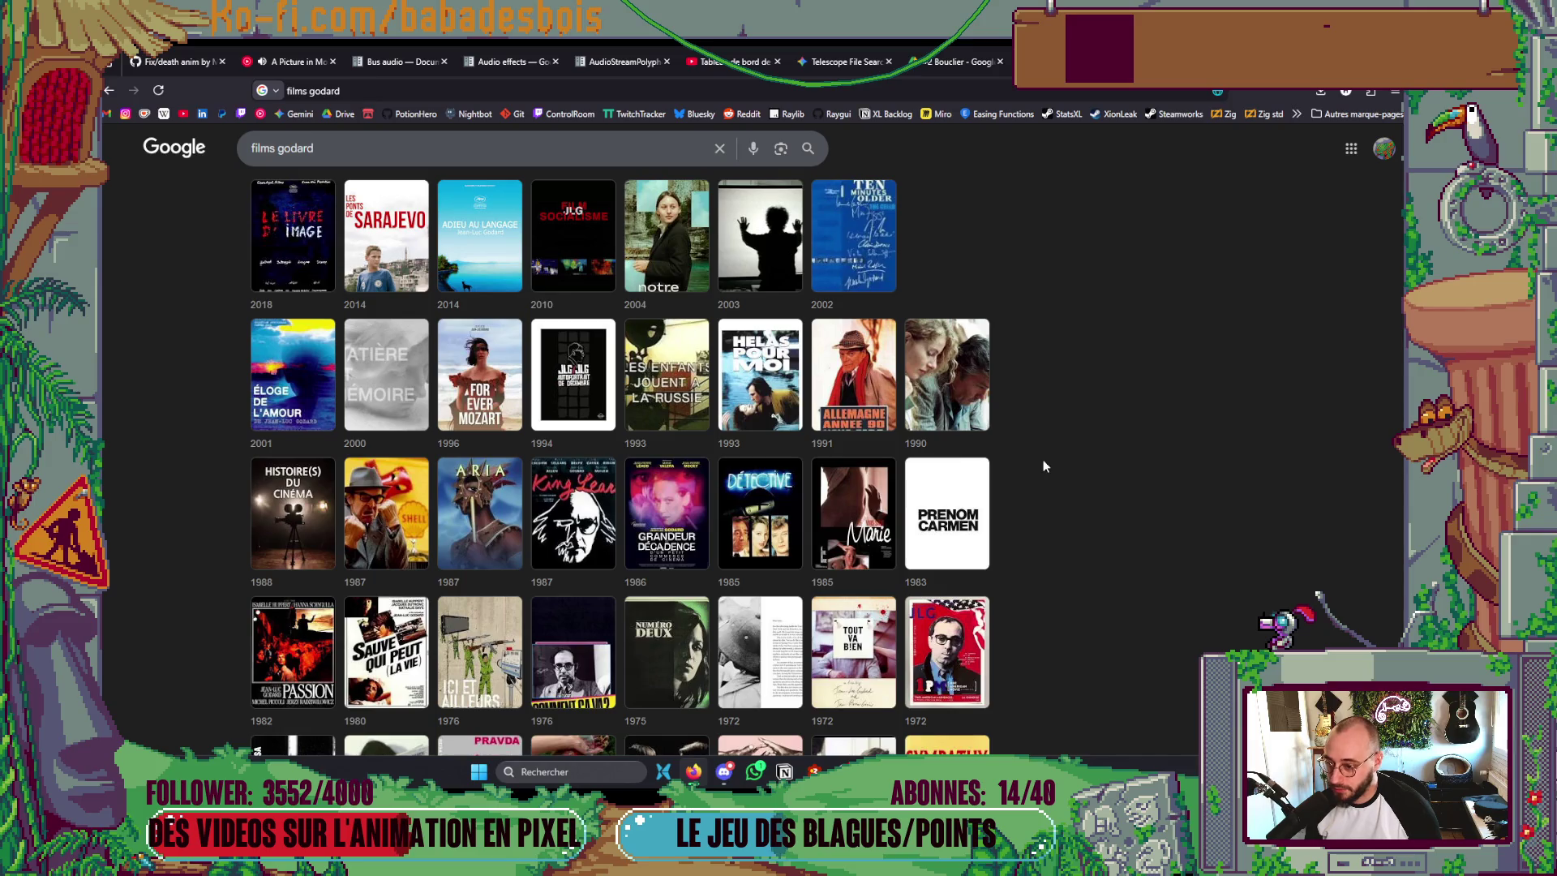
scroll(1043, 459, "down", 2)
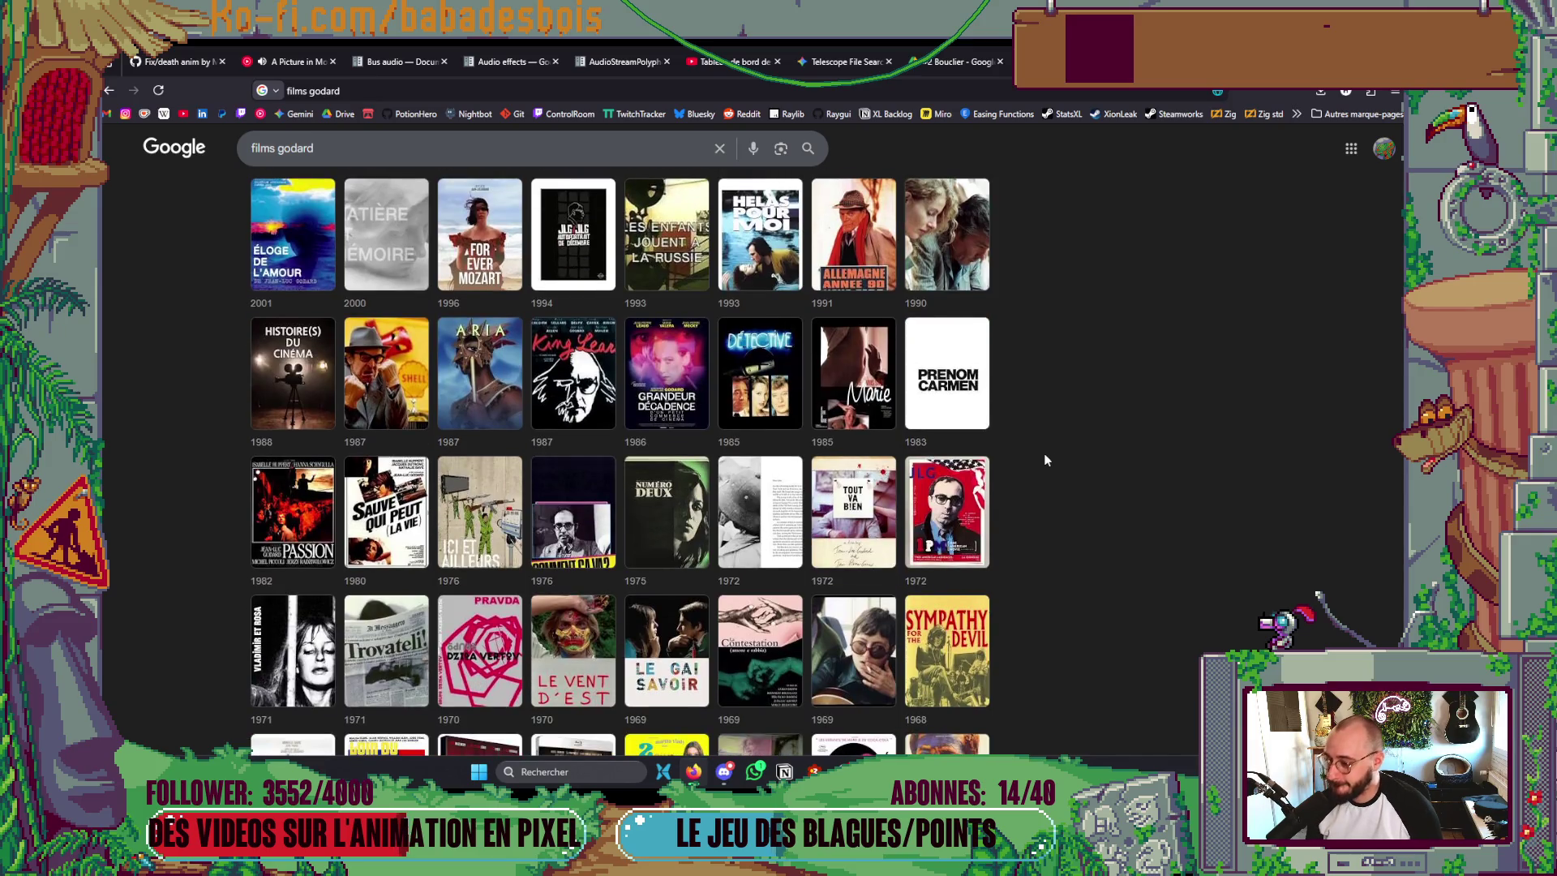
scroll(1045, 454, "down", 1)
scroll(1044, 454, "down", 2)
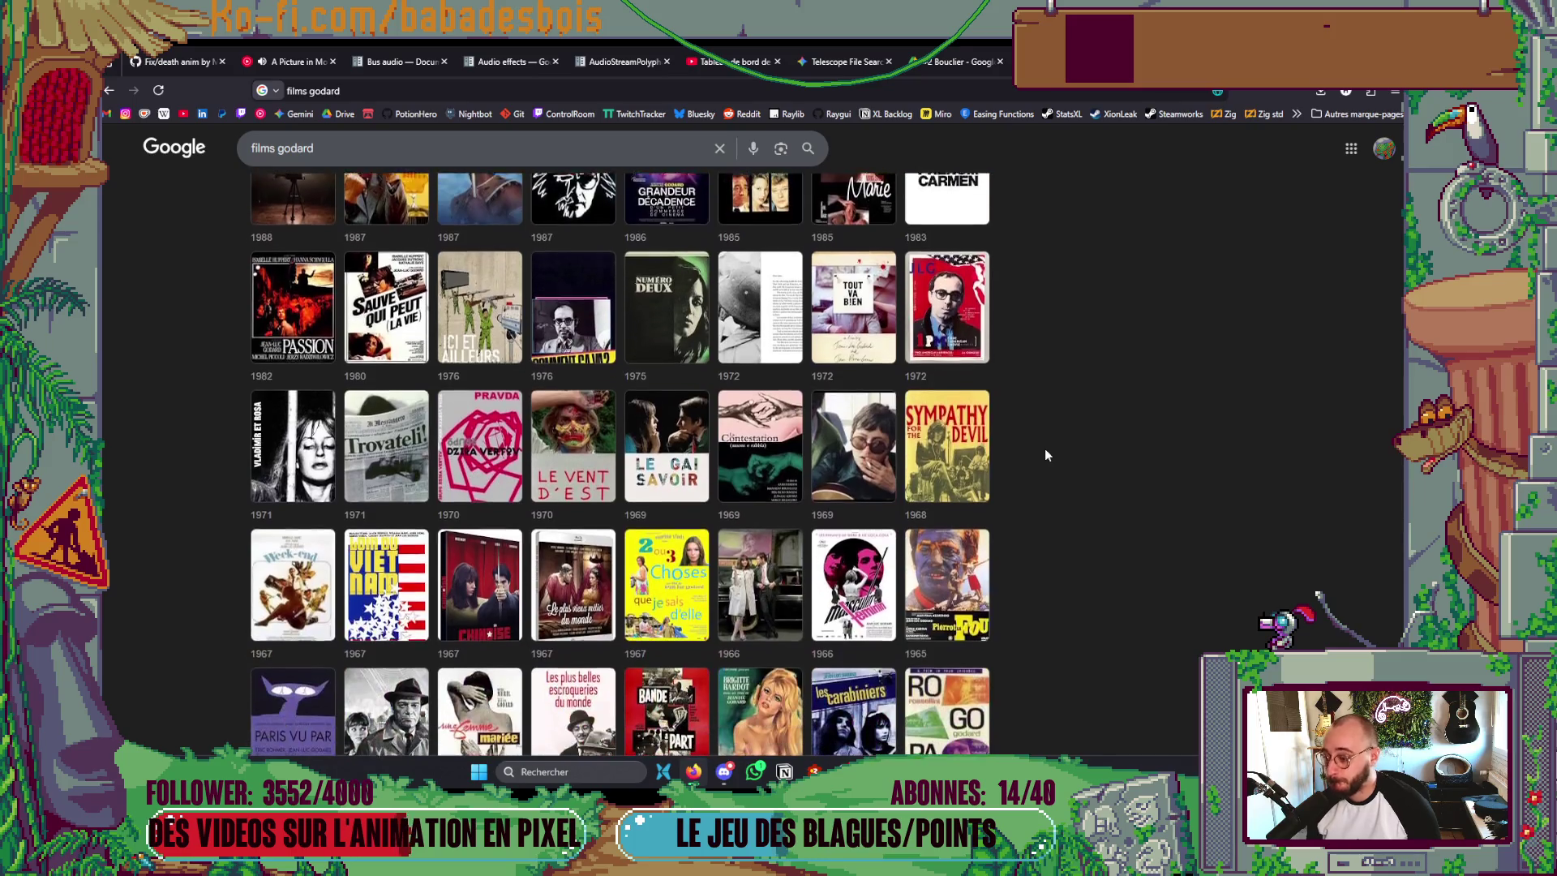
scroll(1044, 455, "down", 1)
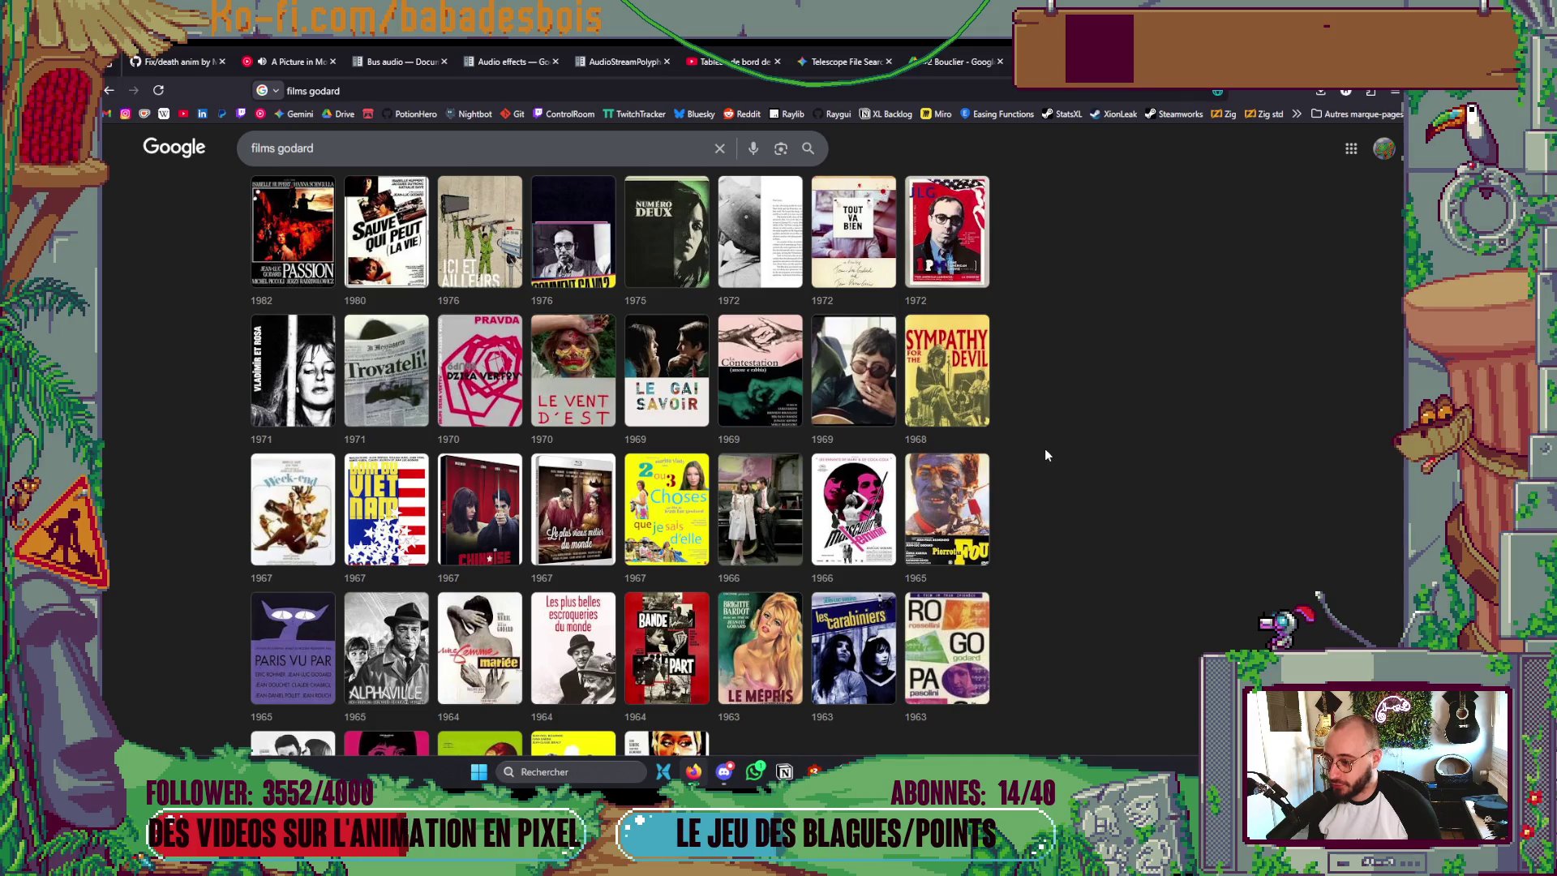
scroll(1044, 449, "down", 1)
mouse_move(874, 594)
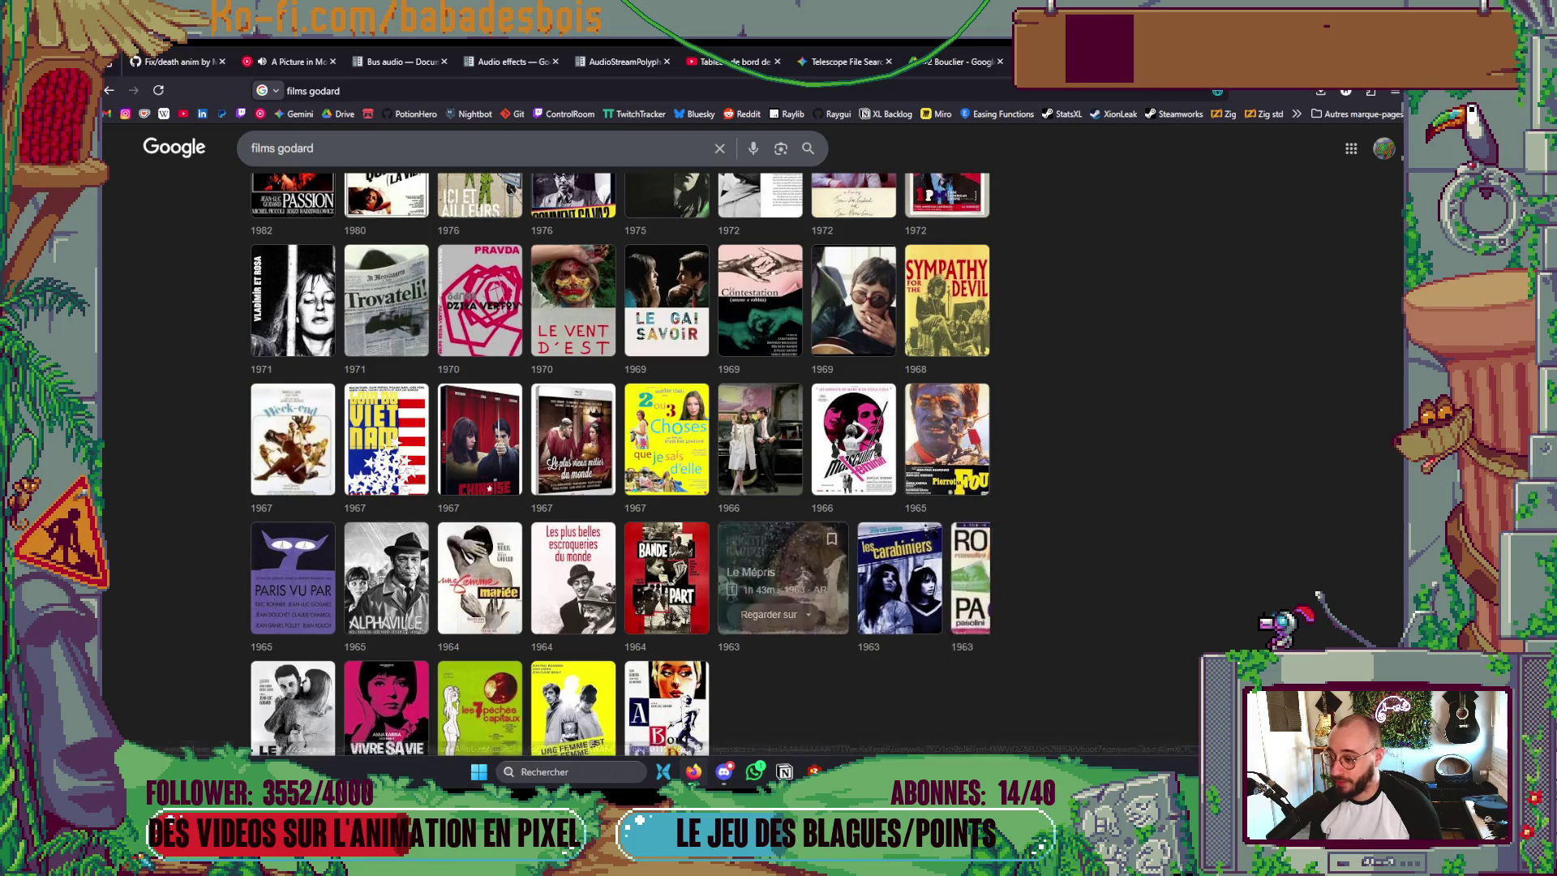
scroll(1044, 454, "down", 1)
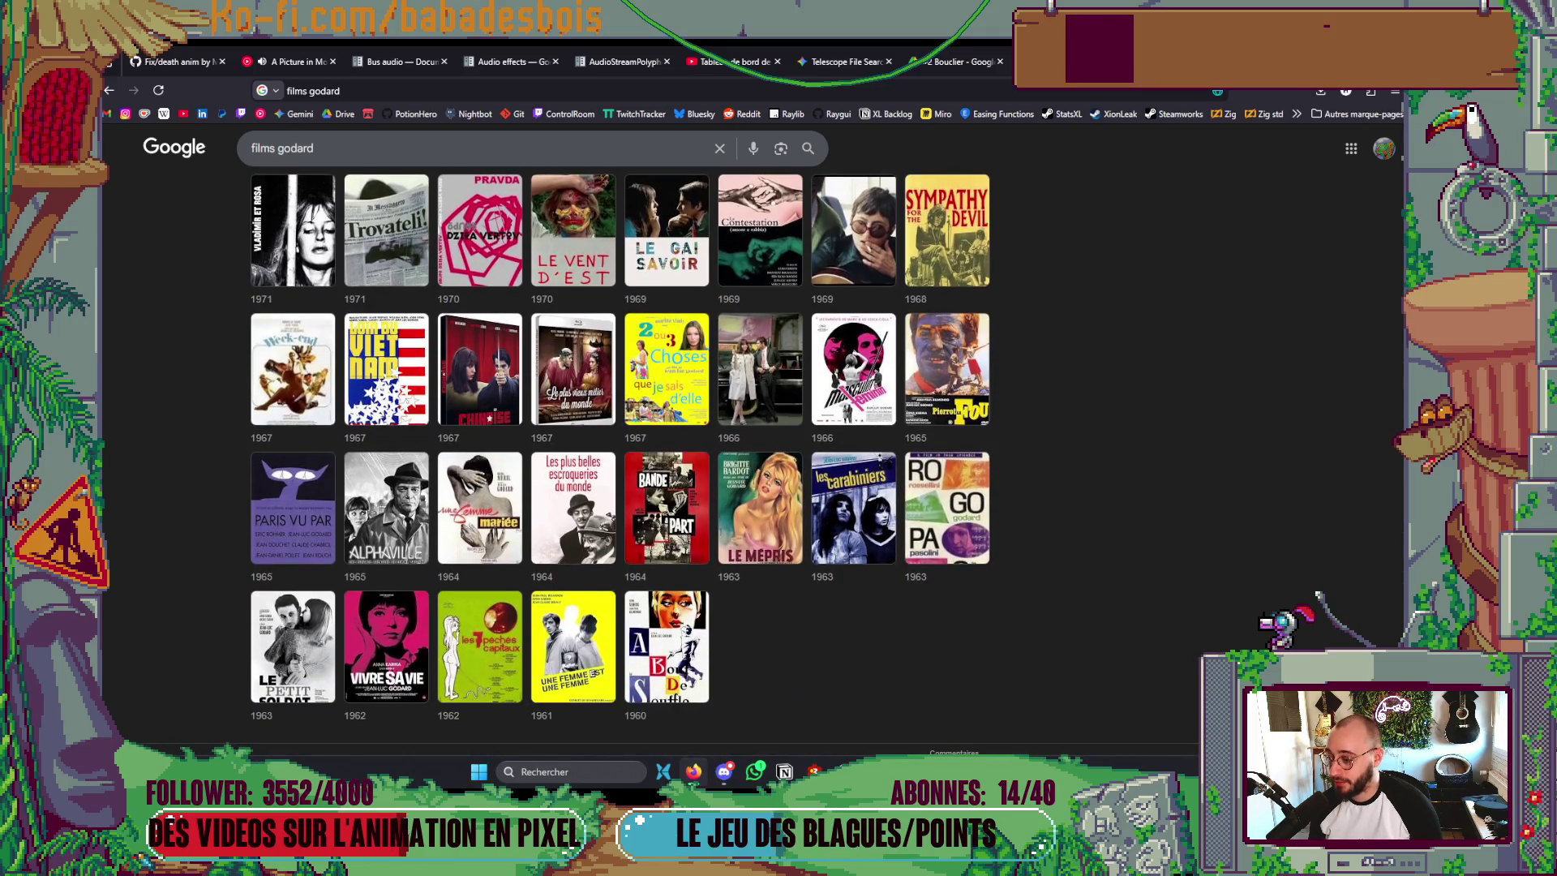
scroll(1044, 454, "down", 1)
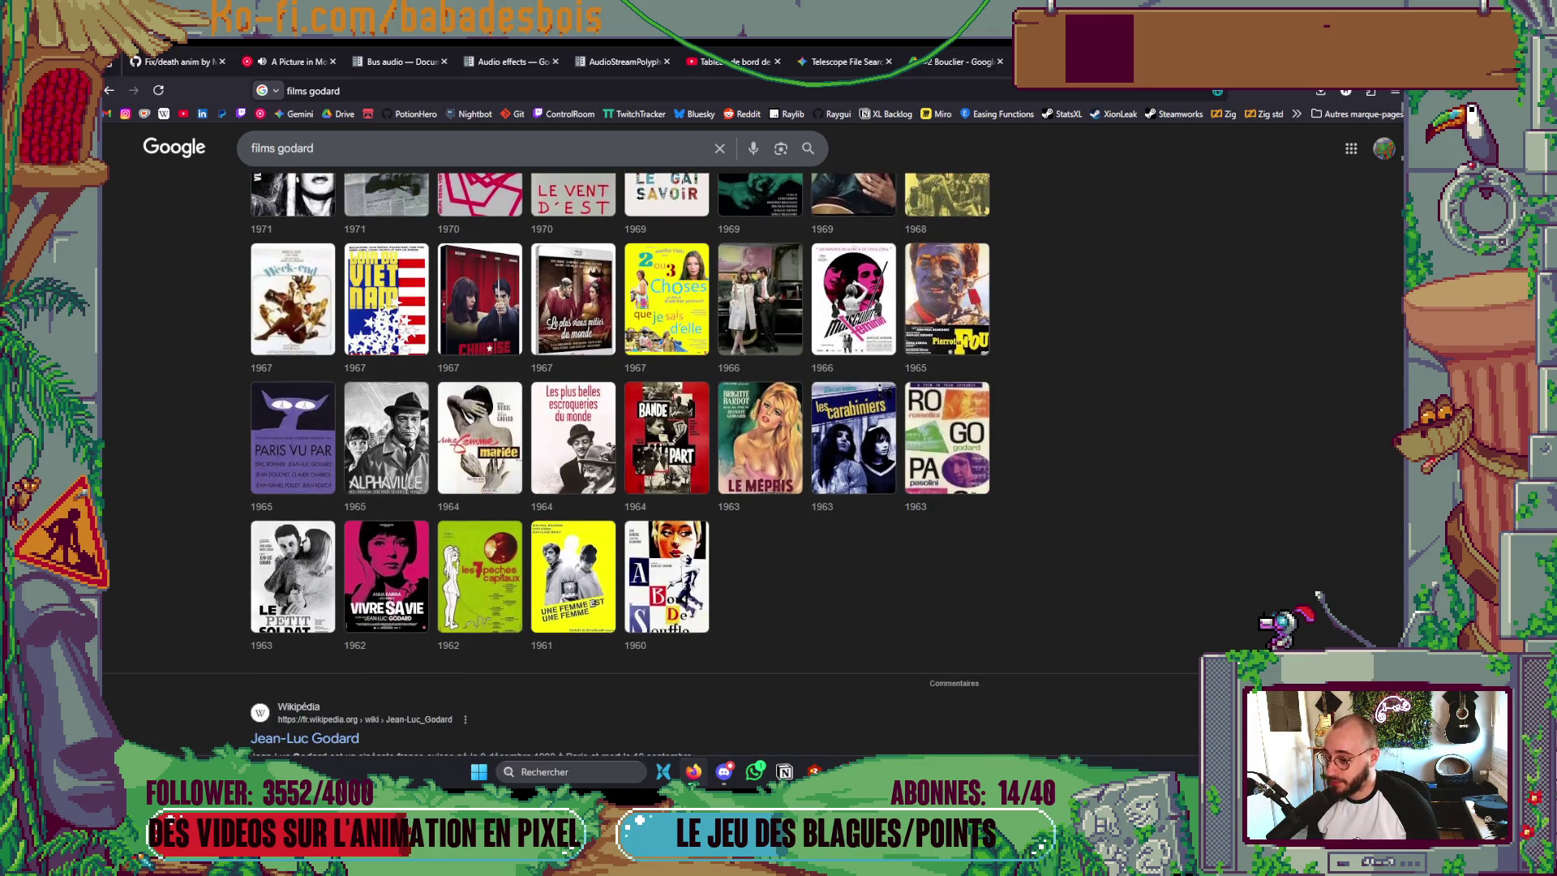
scroll(1044, 454, "up", 2)
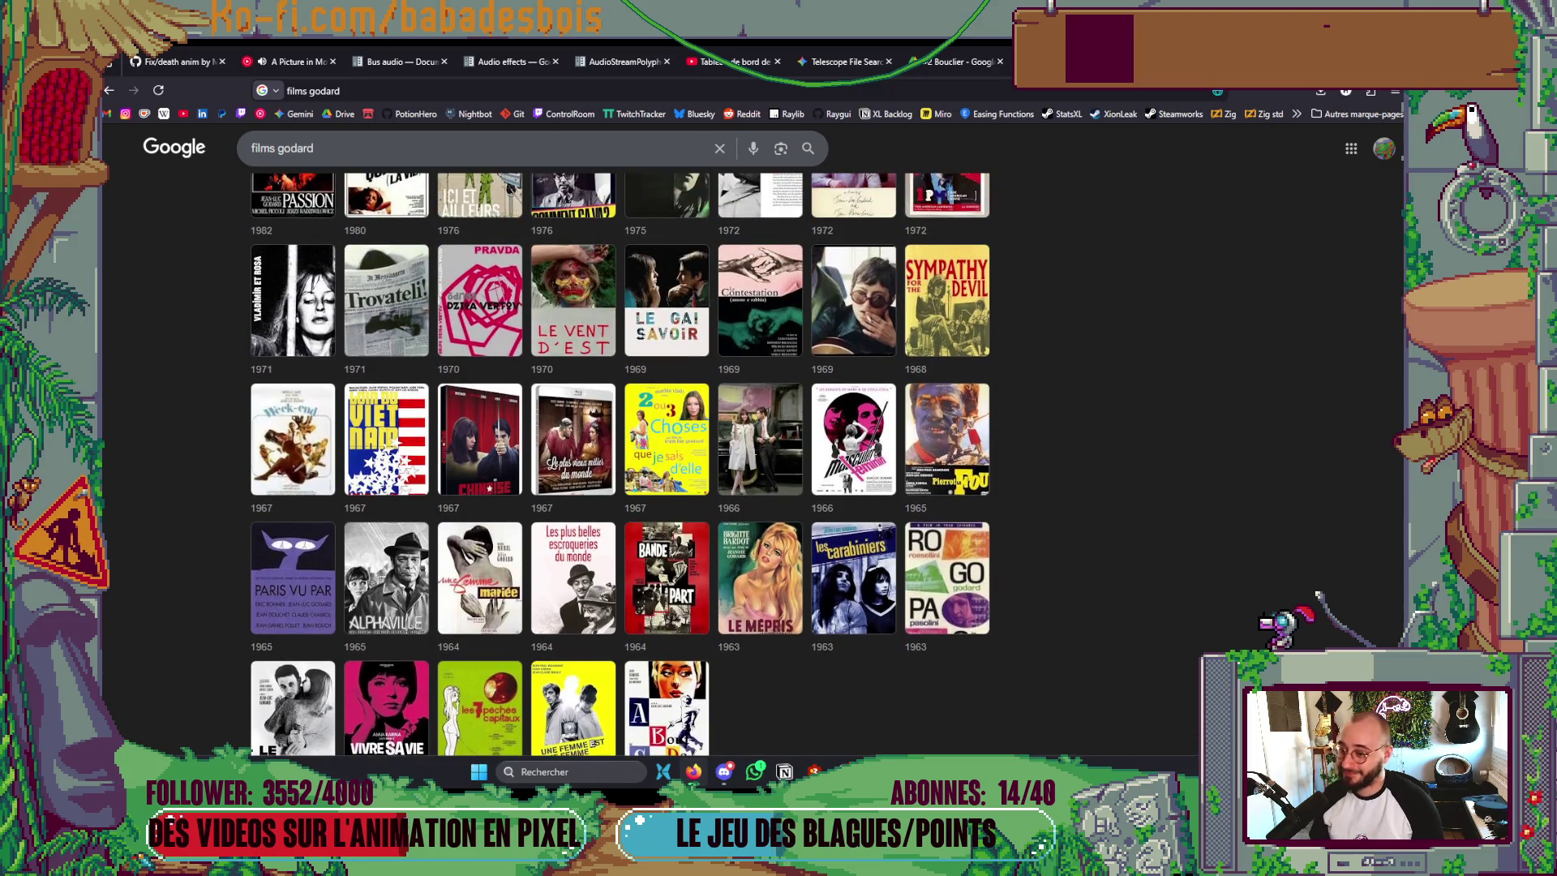
scroll(621, 464, "up", 1)
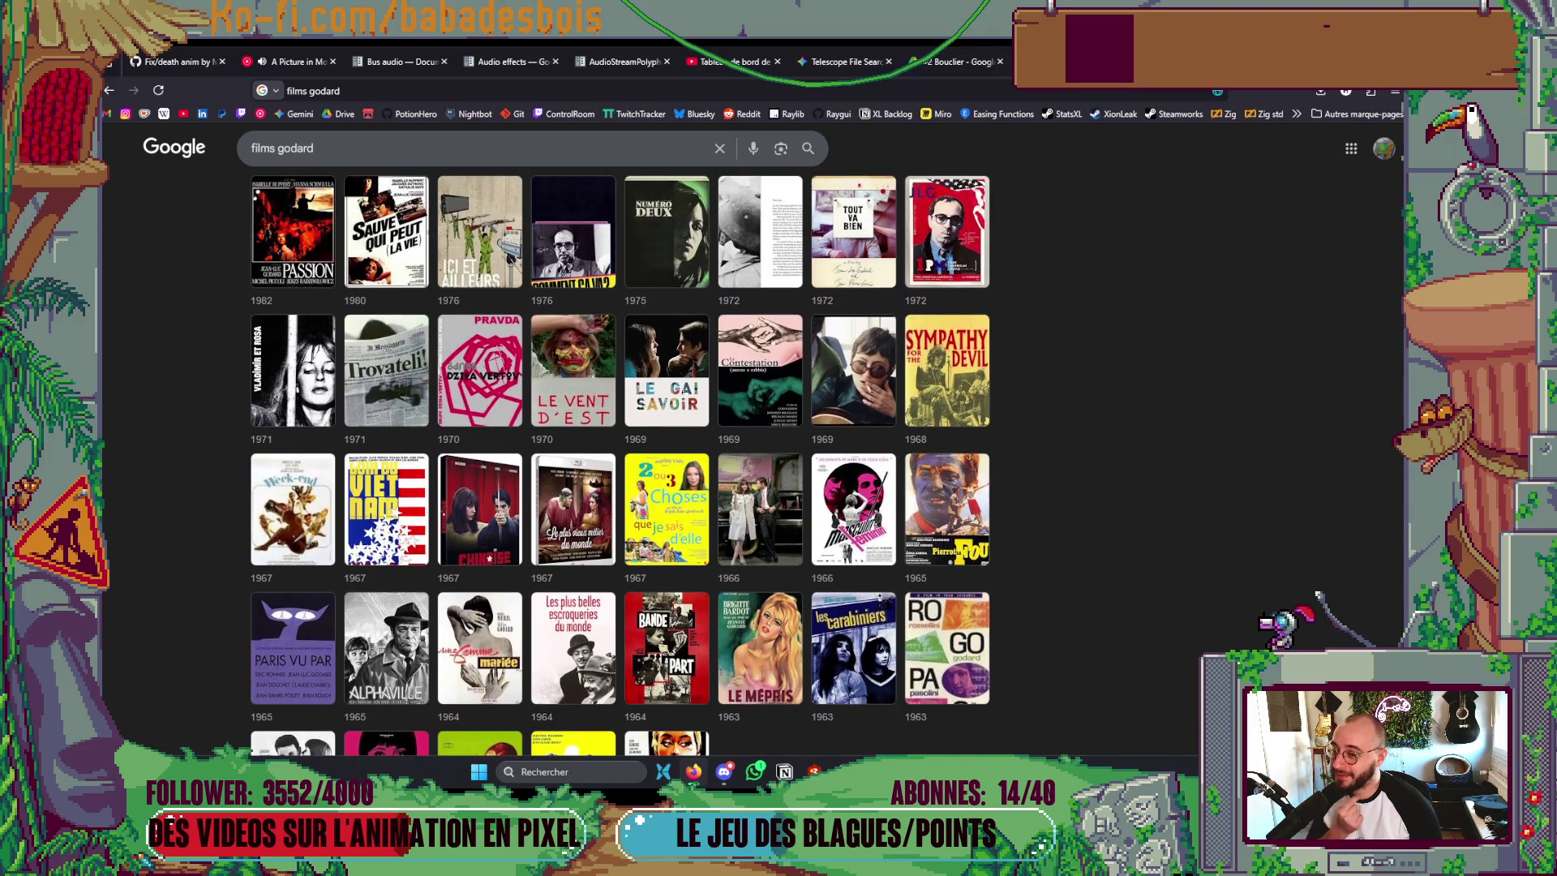
scroll(620, 465, "up", 1)
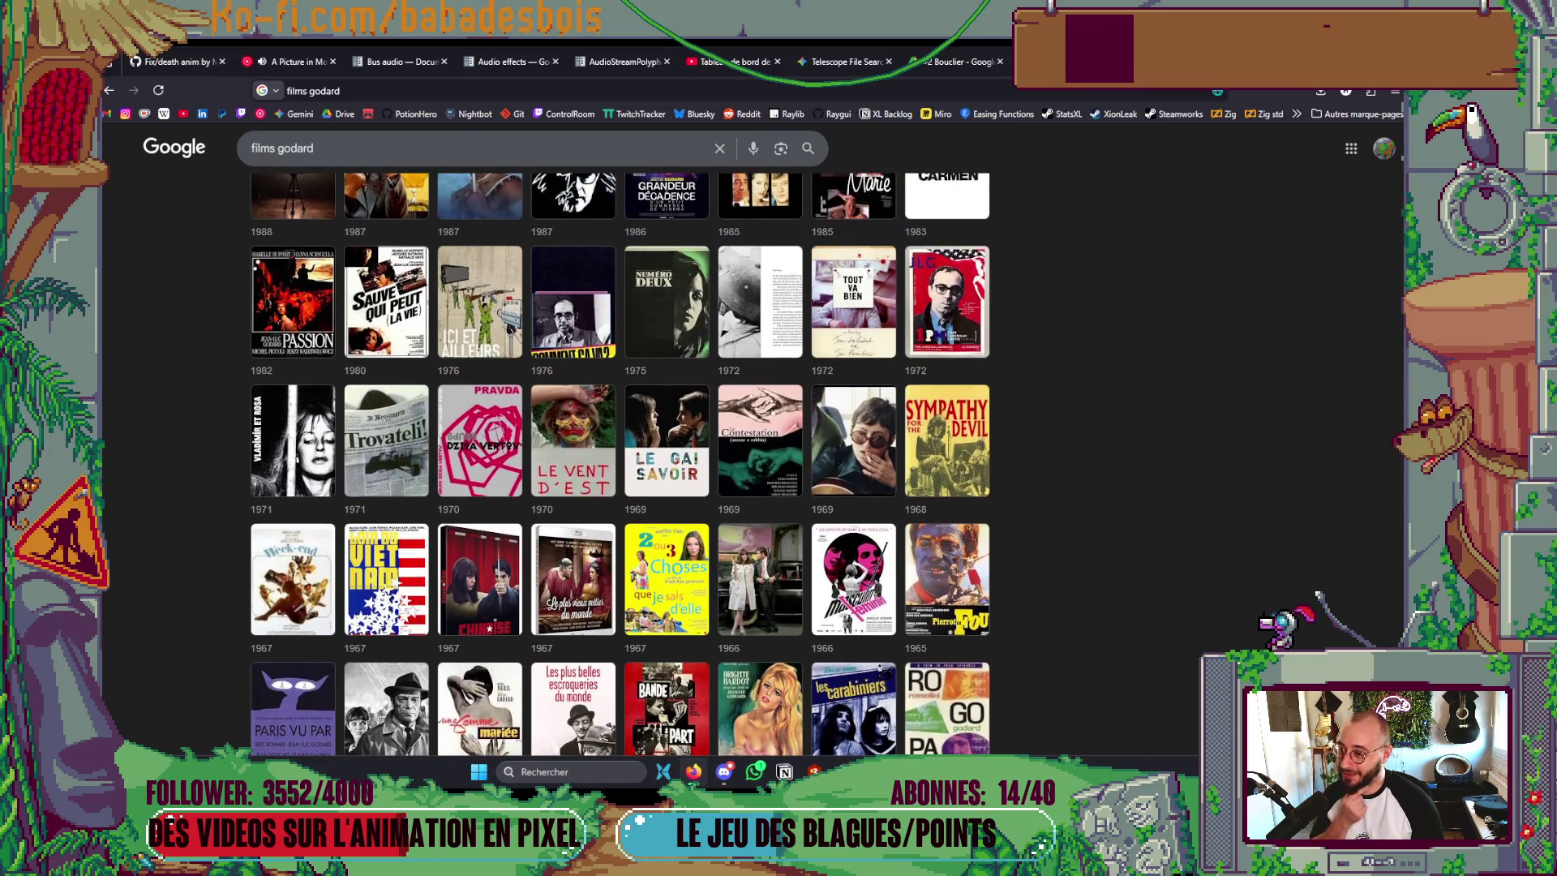
scroll(620, 465, "up", 1)
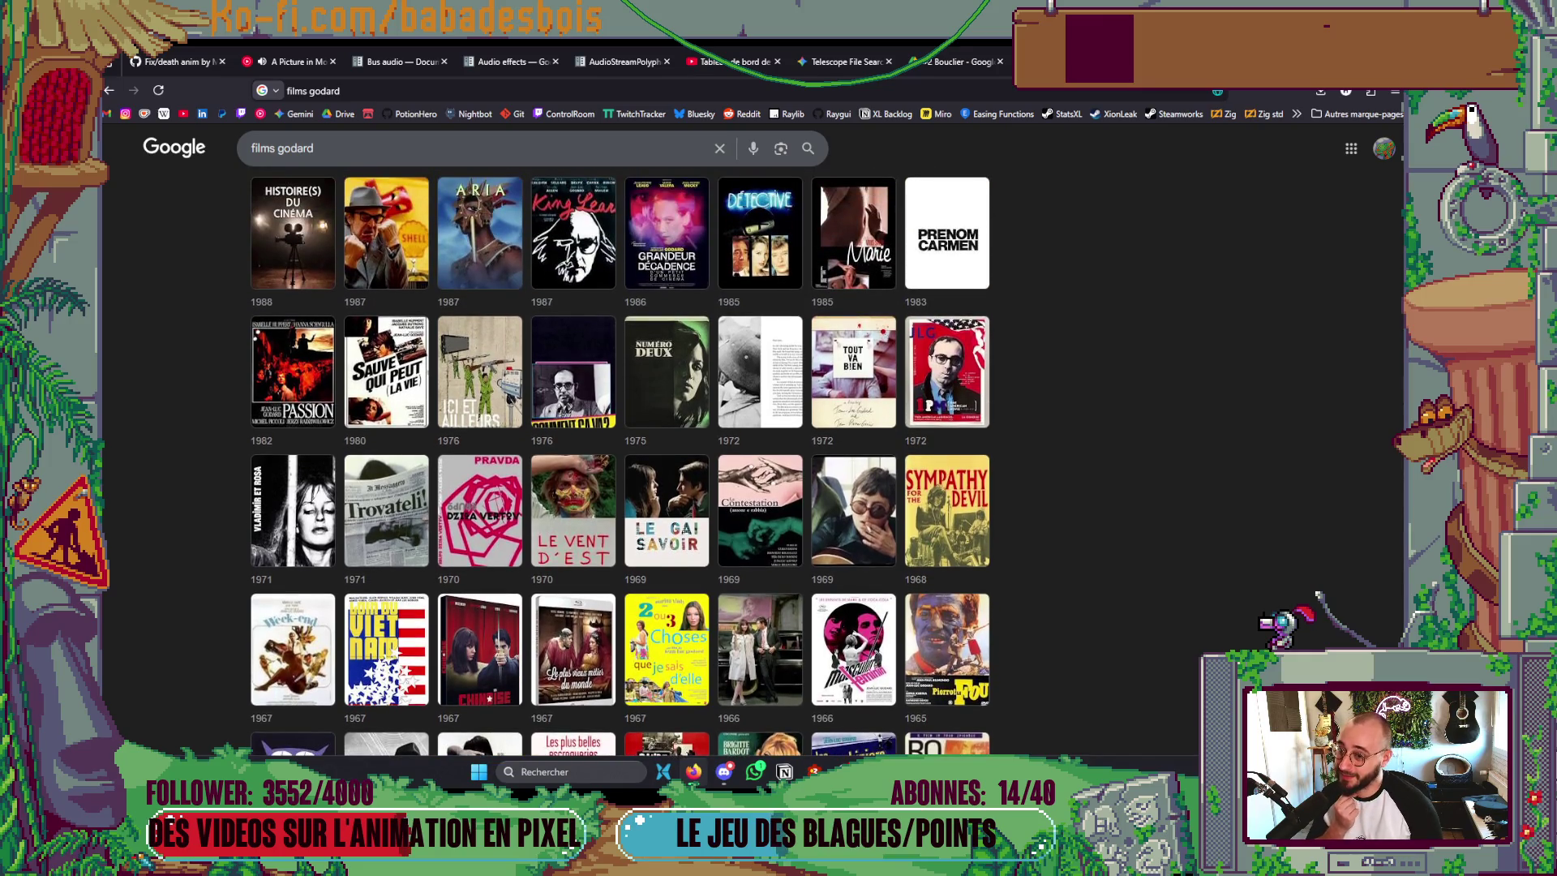
scroll(620, 467, "up", 3)
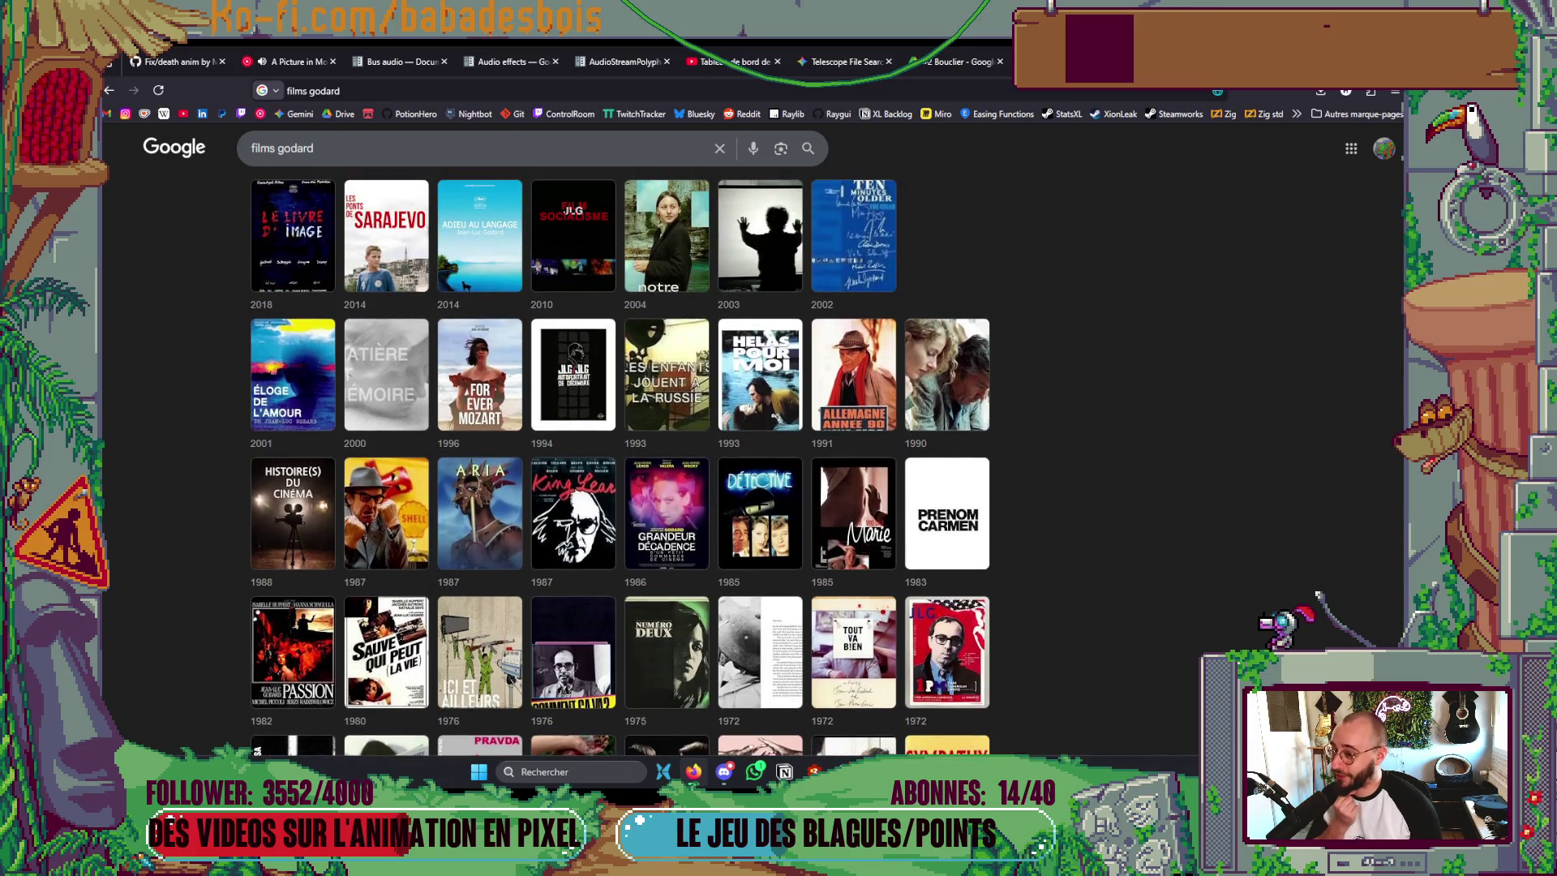
scroll(620, 466, "up", 2)
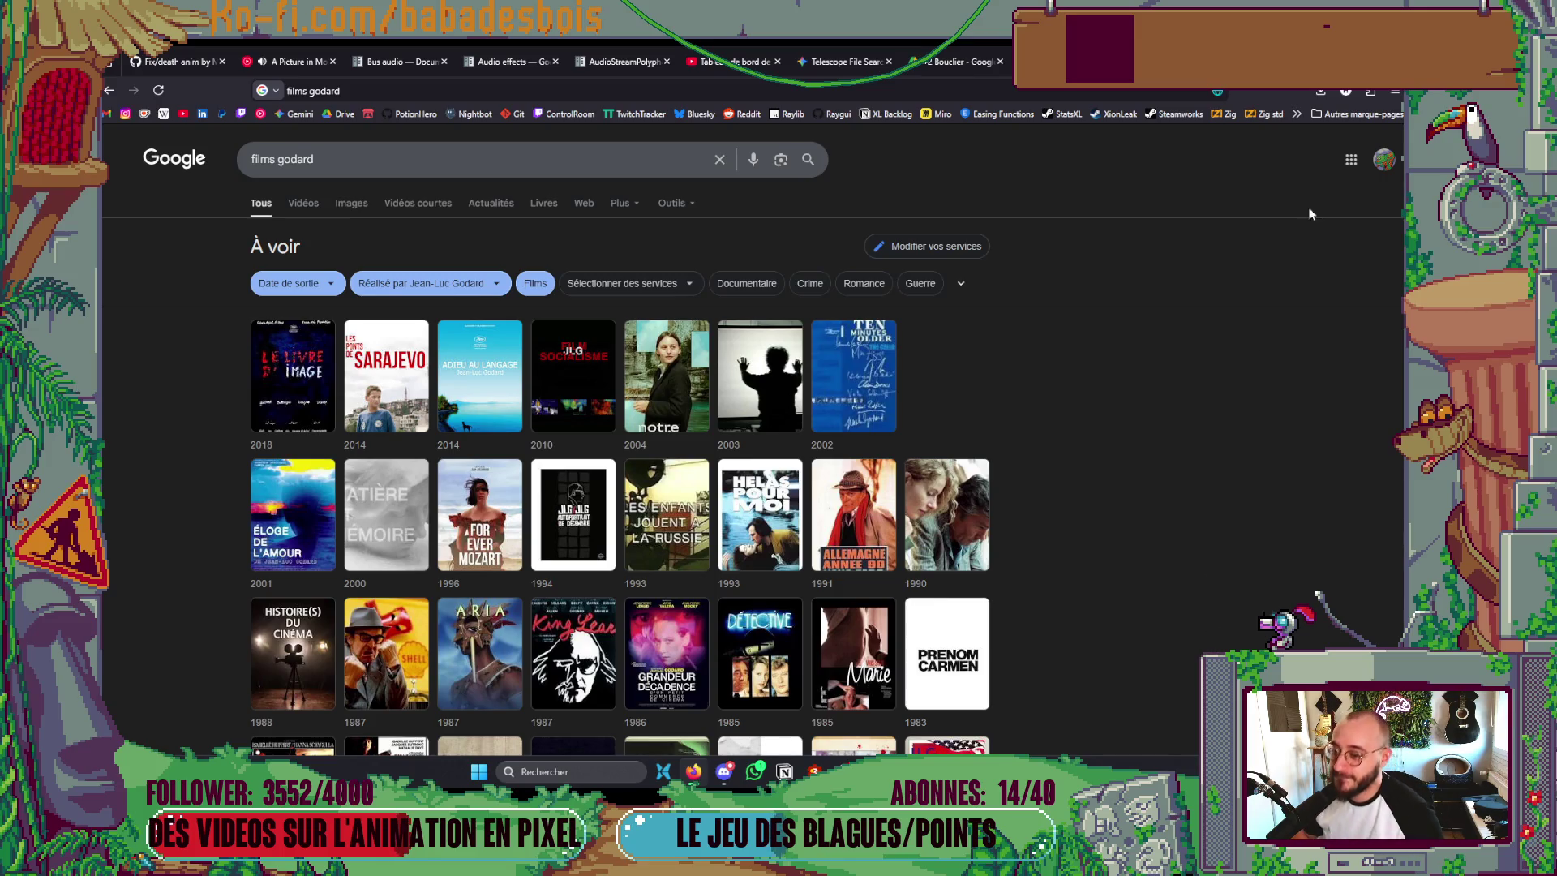
key("alt+Tab")
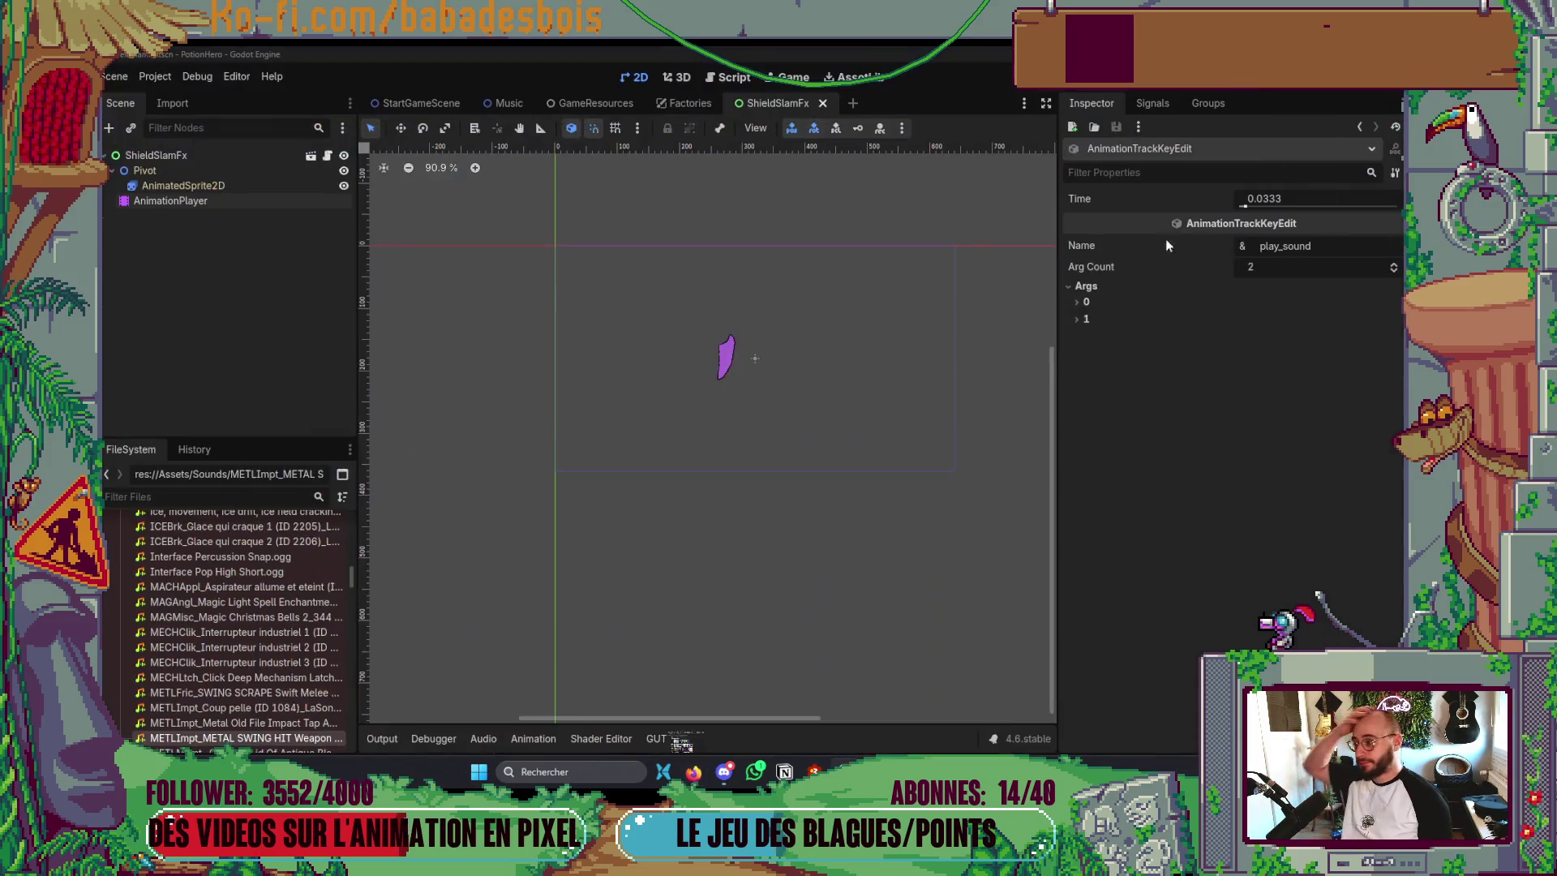
- Check the AnimationPlayer, hide the timeline, save ShieldSlamFx, and switch to the Factories scene
left_click_drag(931, 417, 934, 377)
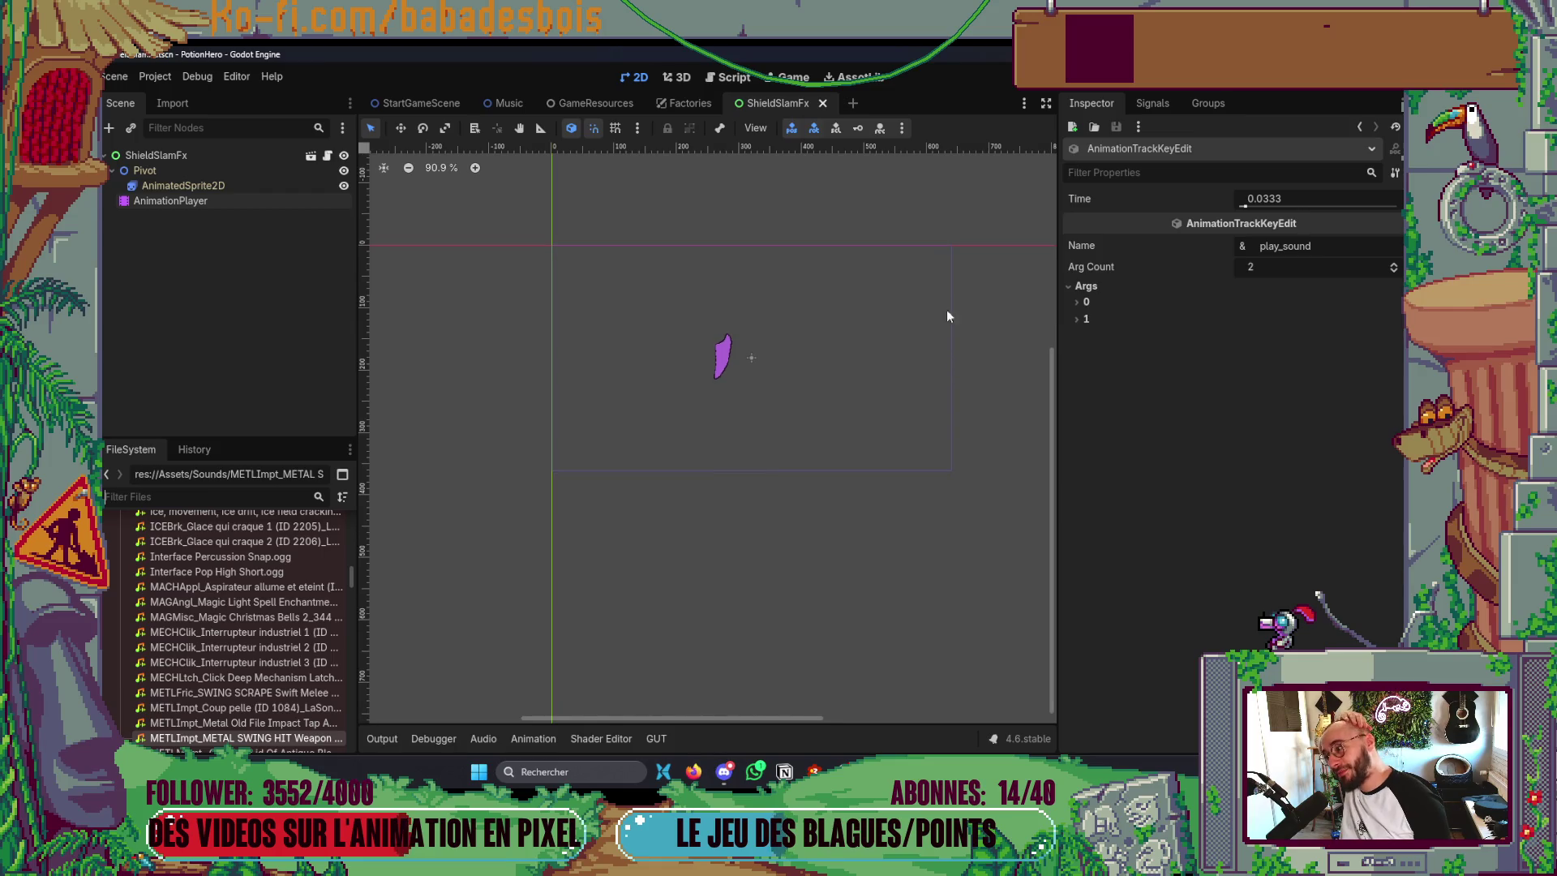
left_click(235, 186)
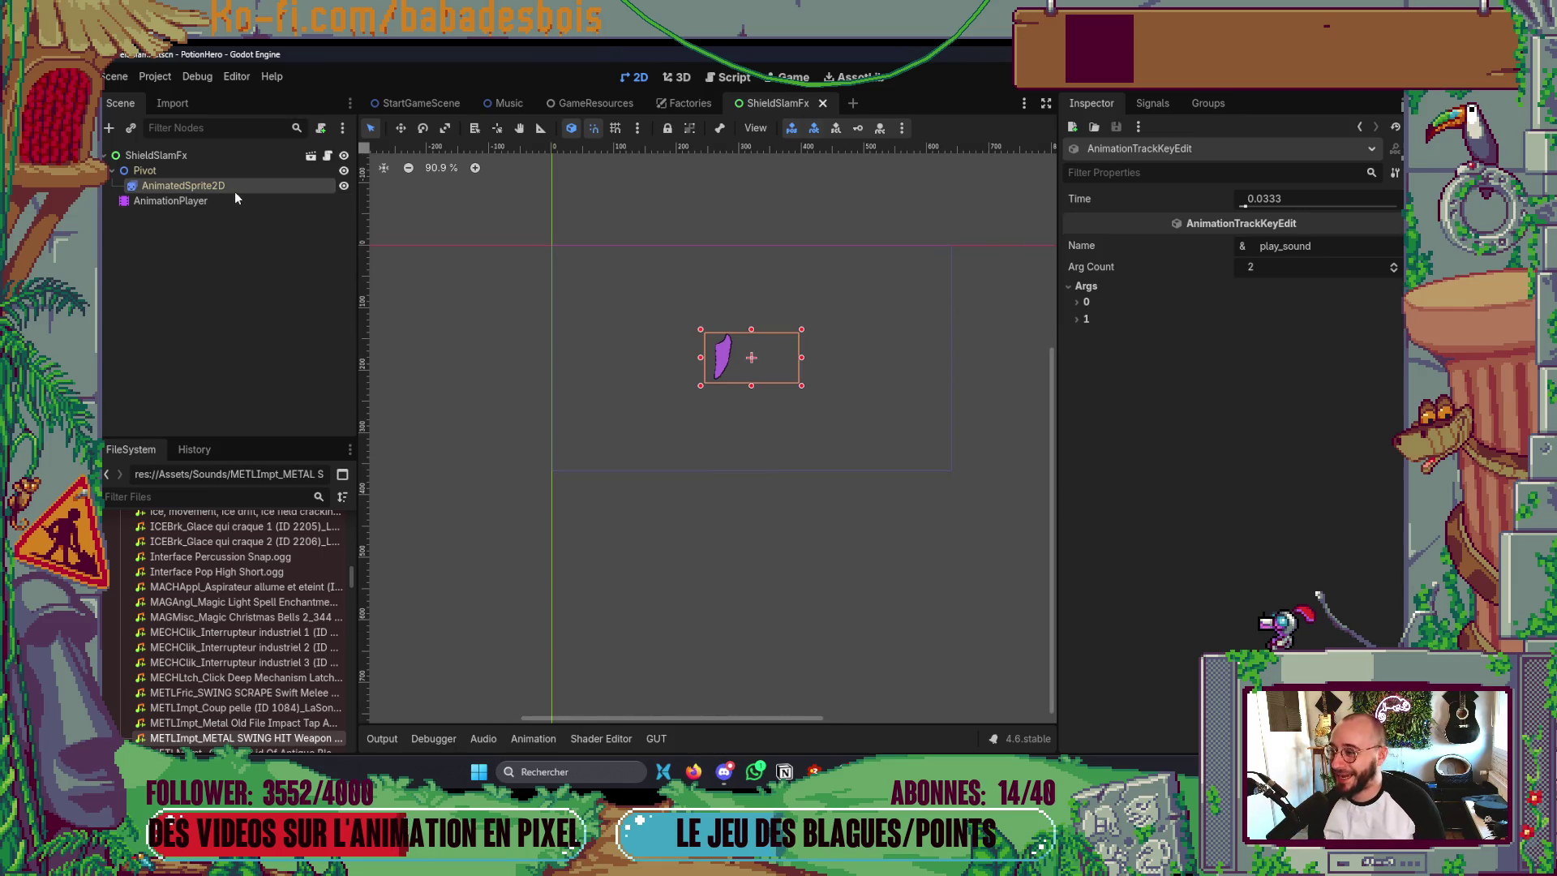
left_click(221, 202)
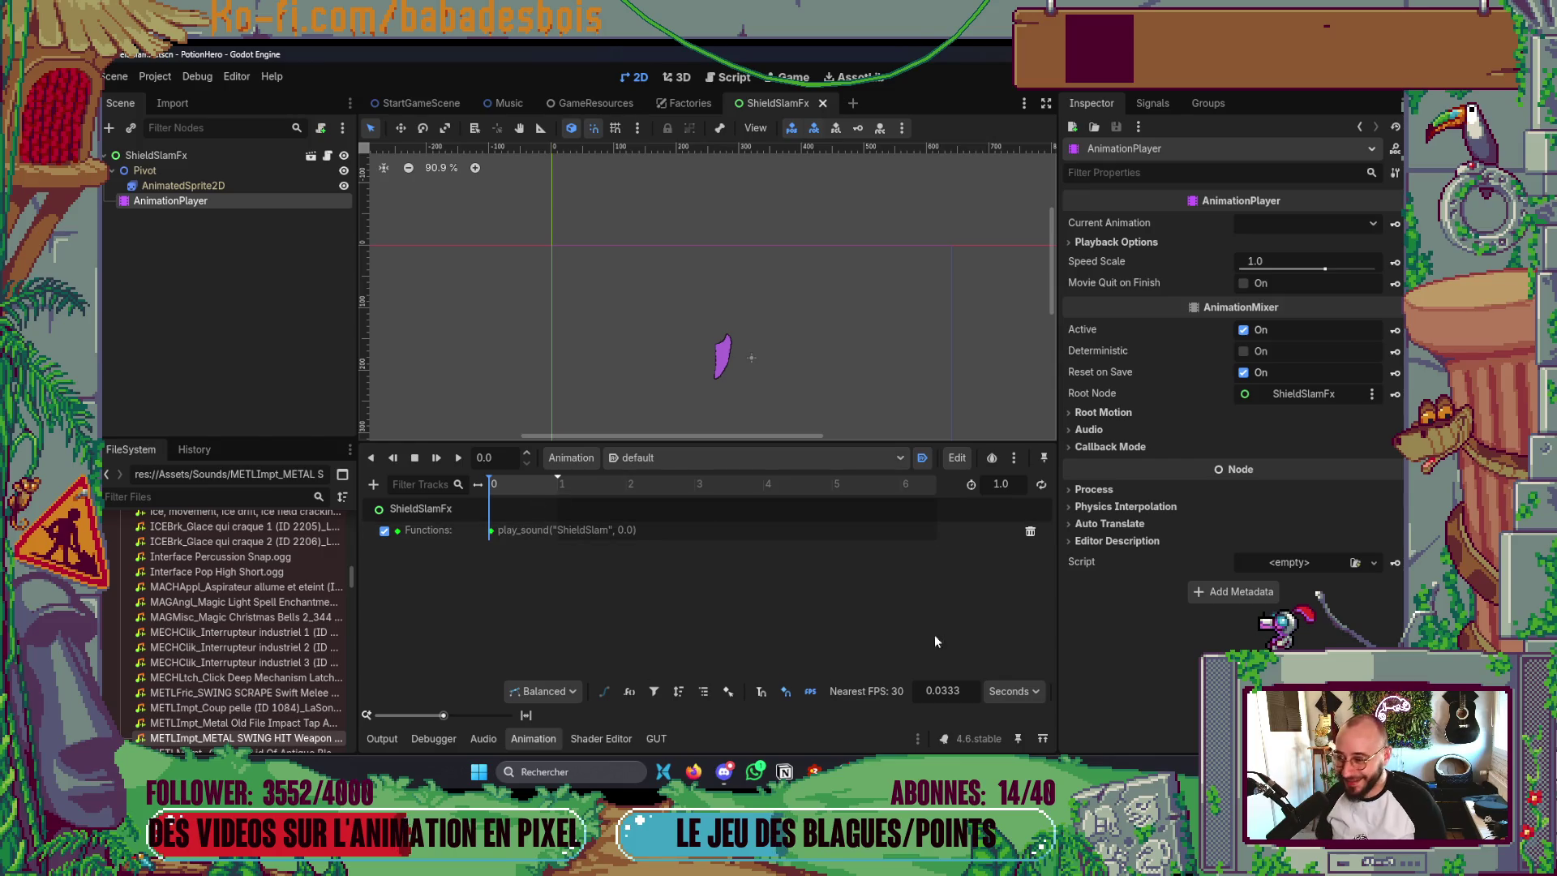
left_click(532, 738)
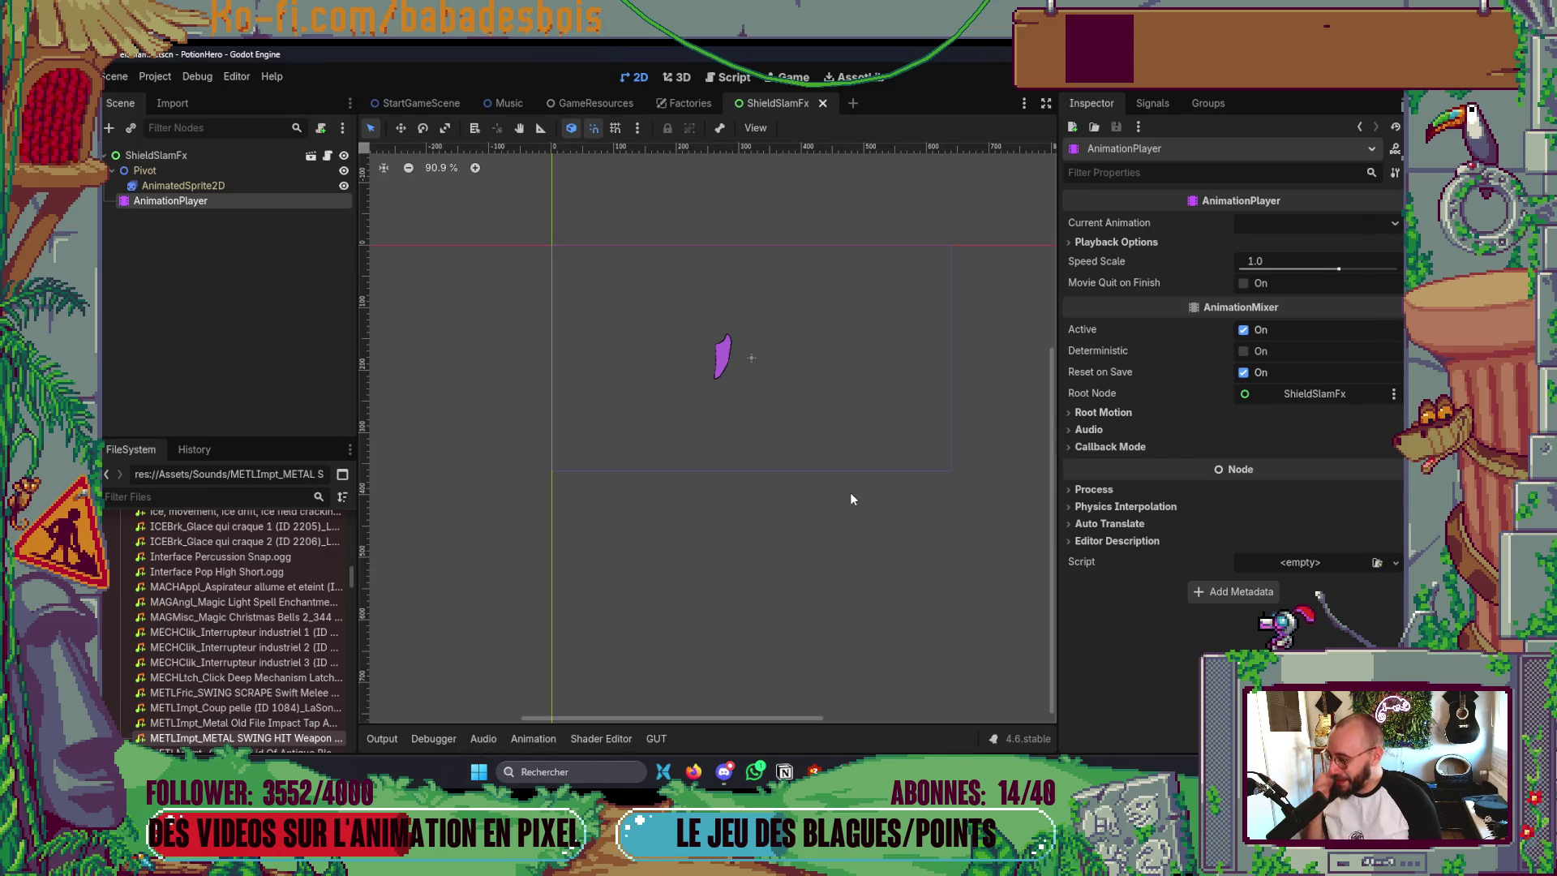
key("ctrl+s")
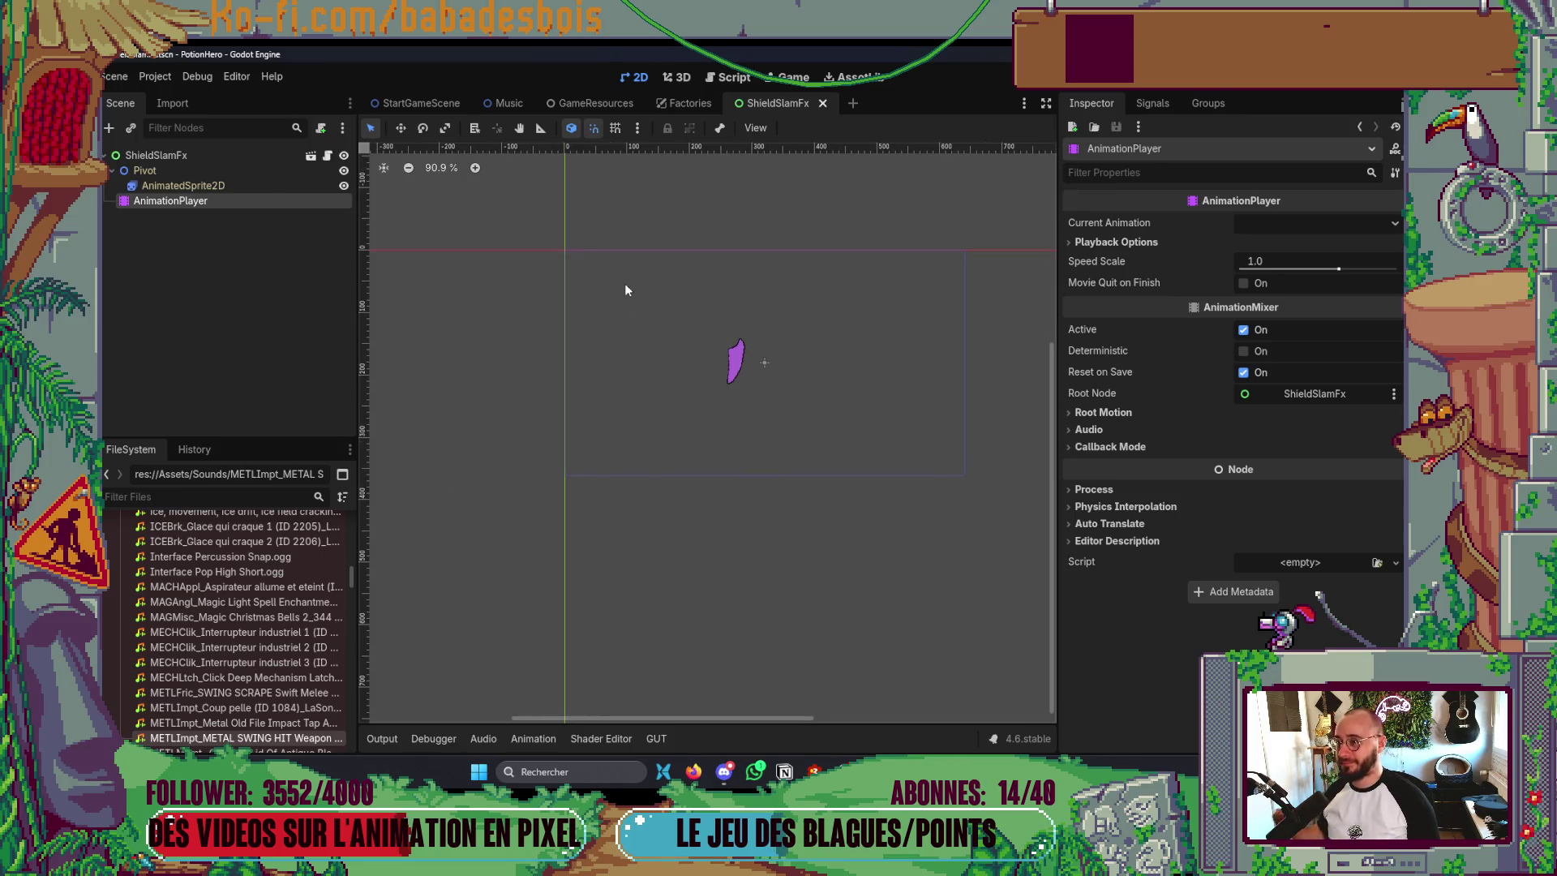
left_click(697, 110)
left_click(810, 109)
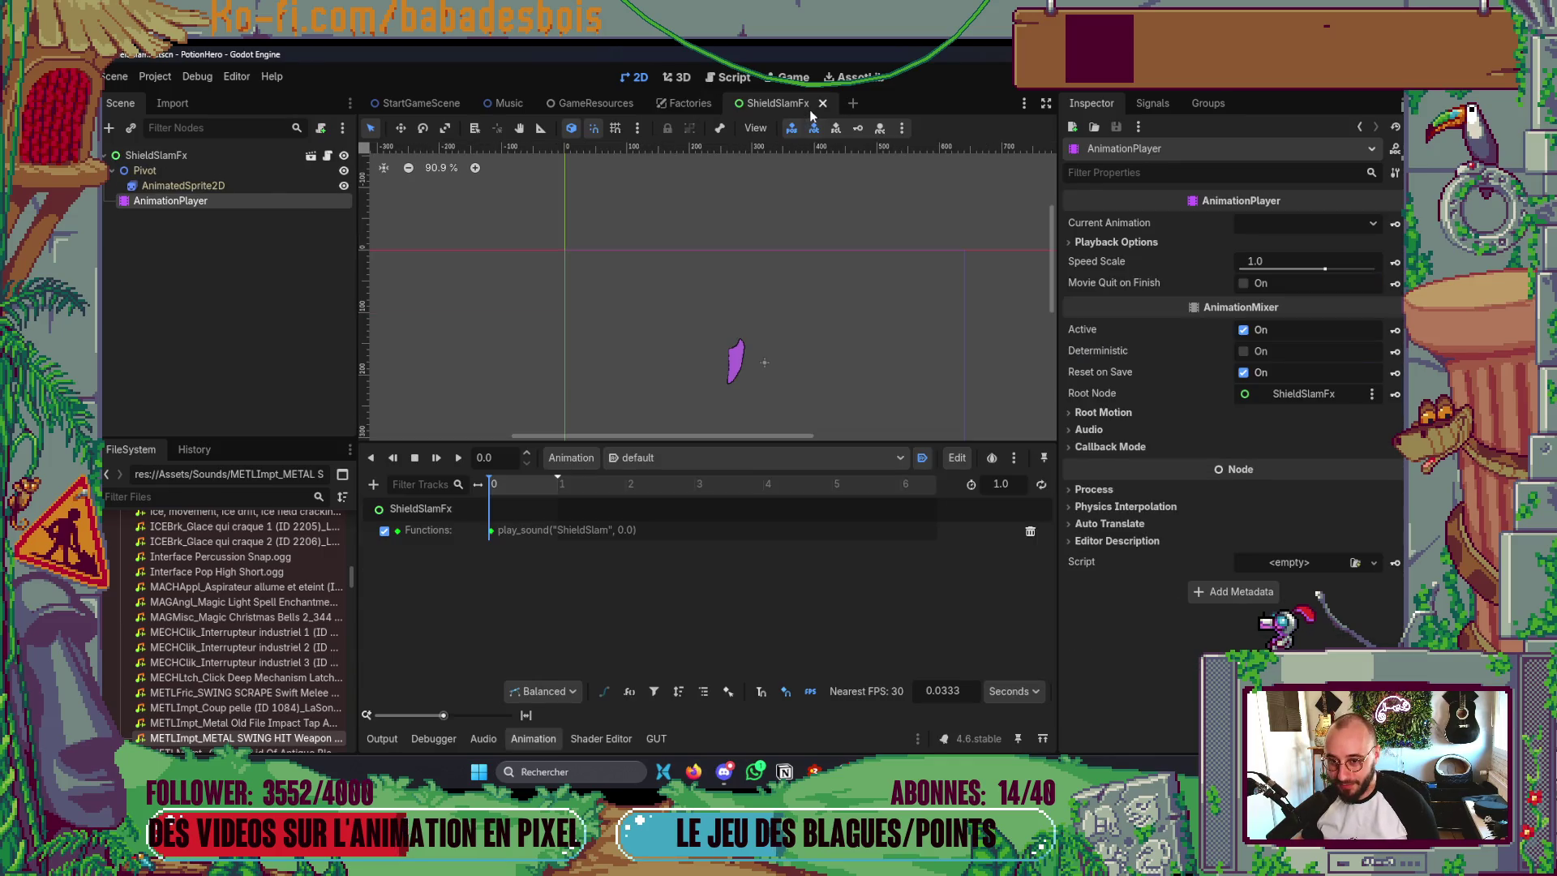
left_click(667, 112)
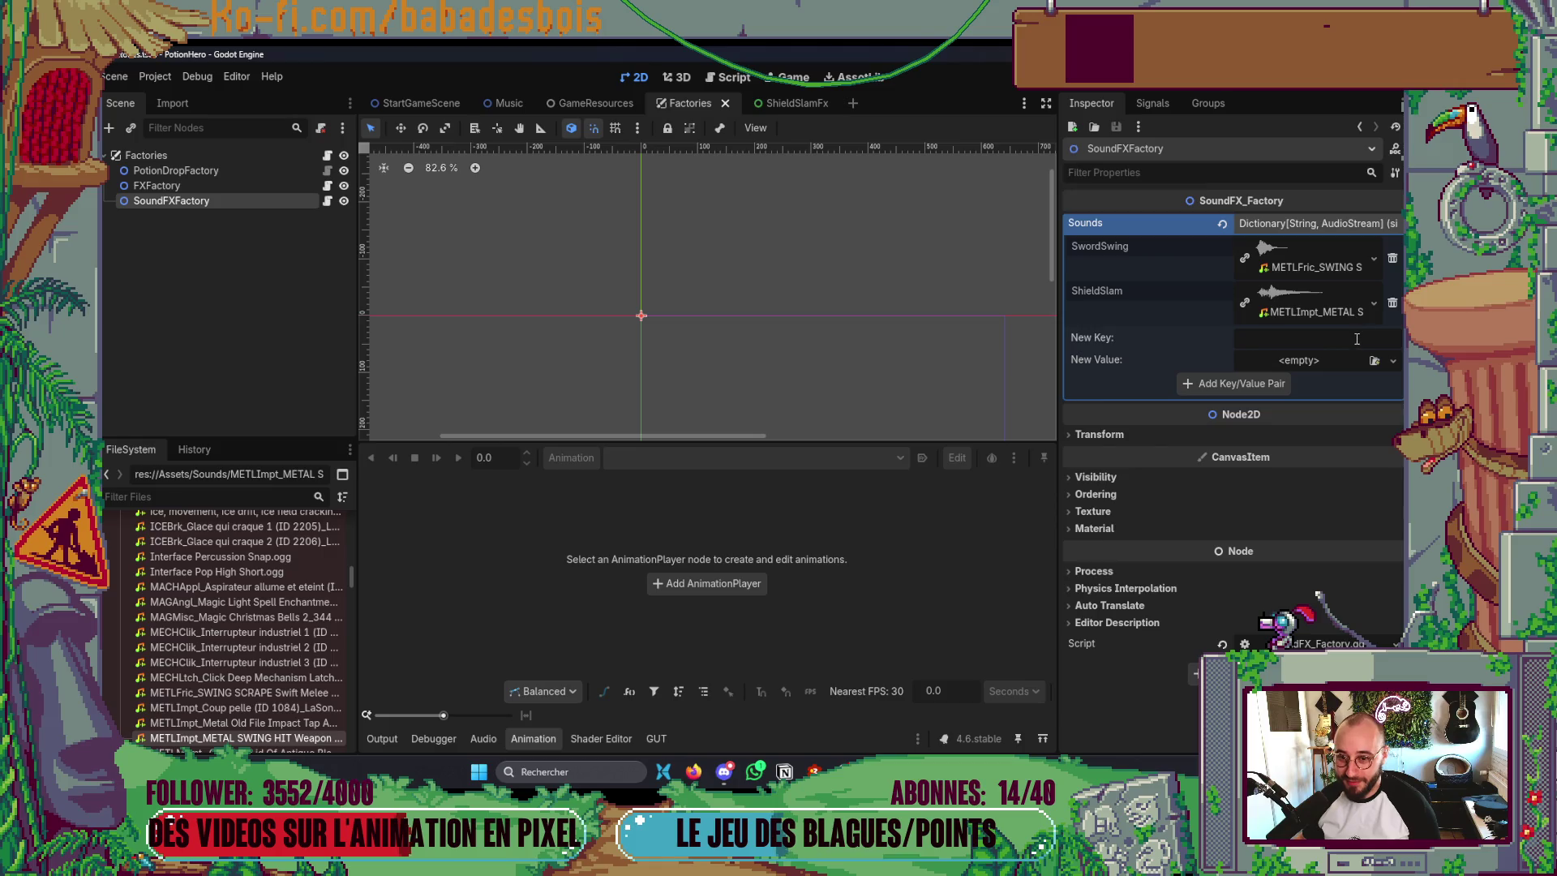
- Peek at the ShieldSlam audio resource in the Sounds dictionary and hide the empty animation timeline
left_click(1303, 296)
left_click(1303, 297)
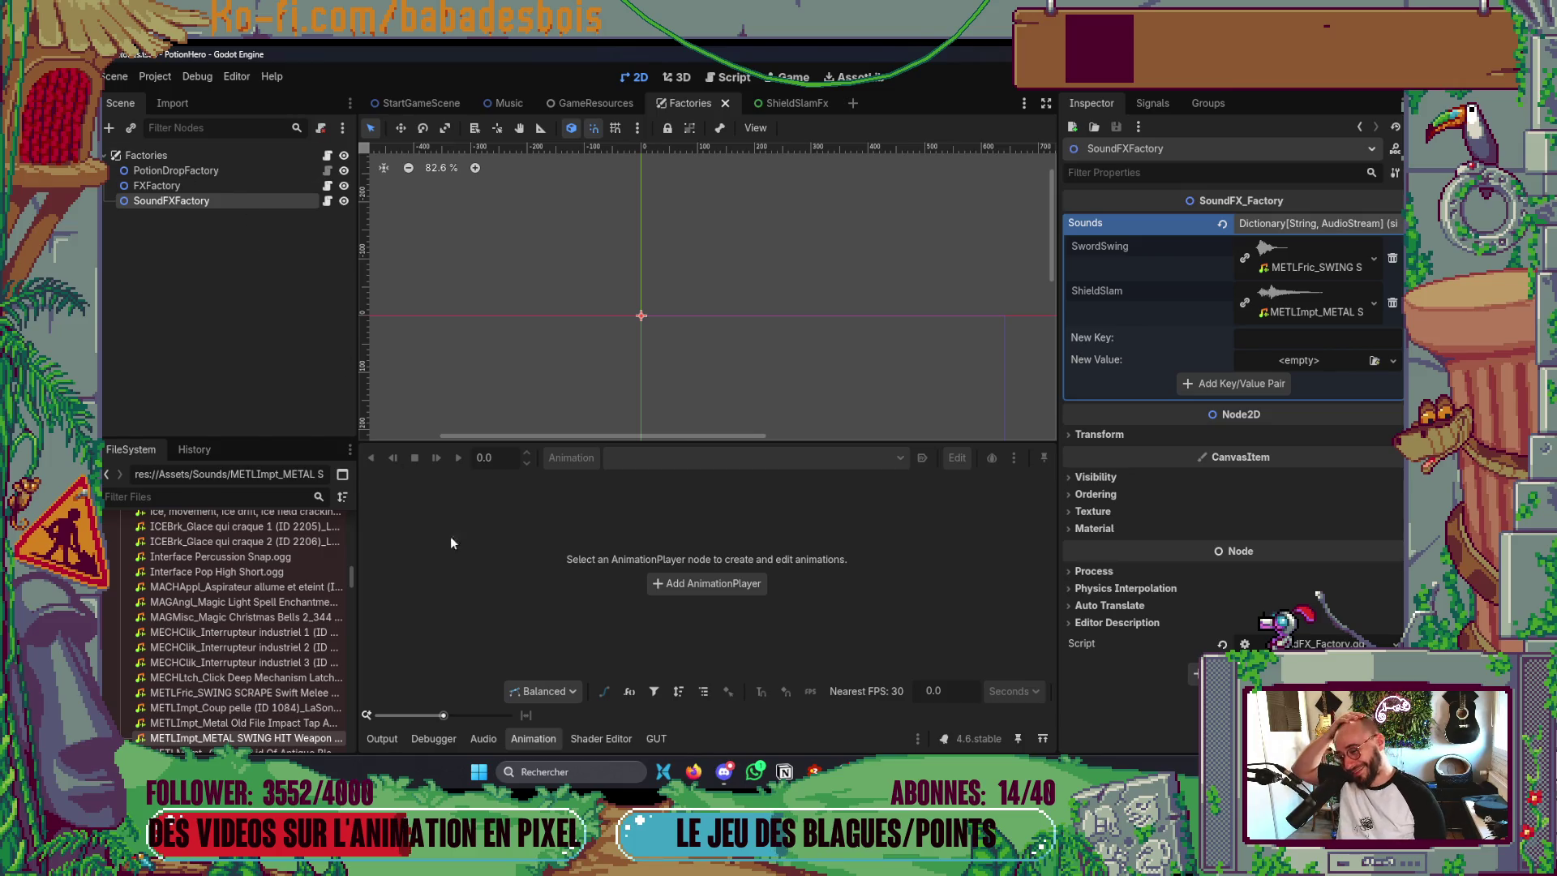
left_click(531, 738)
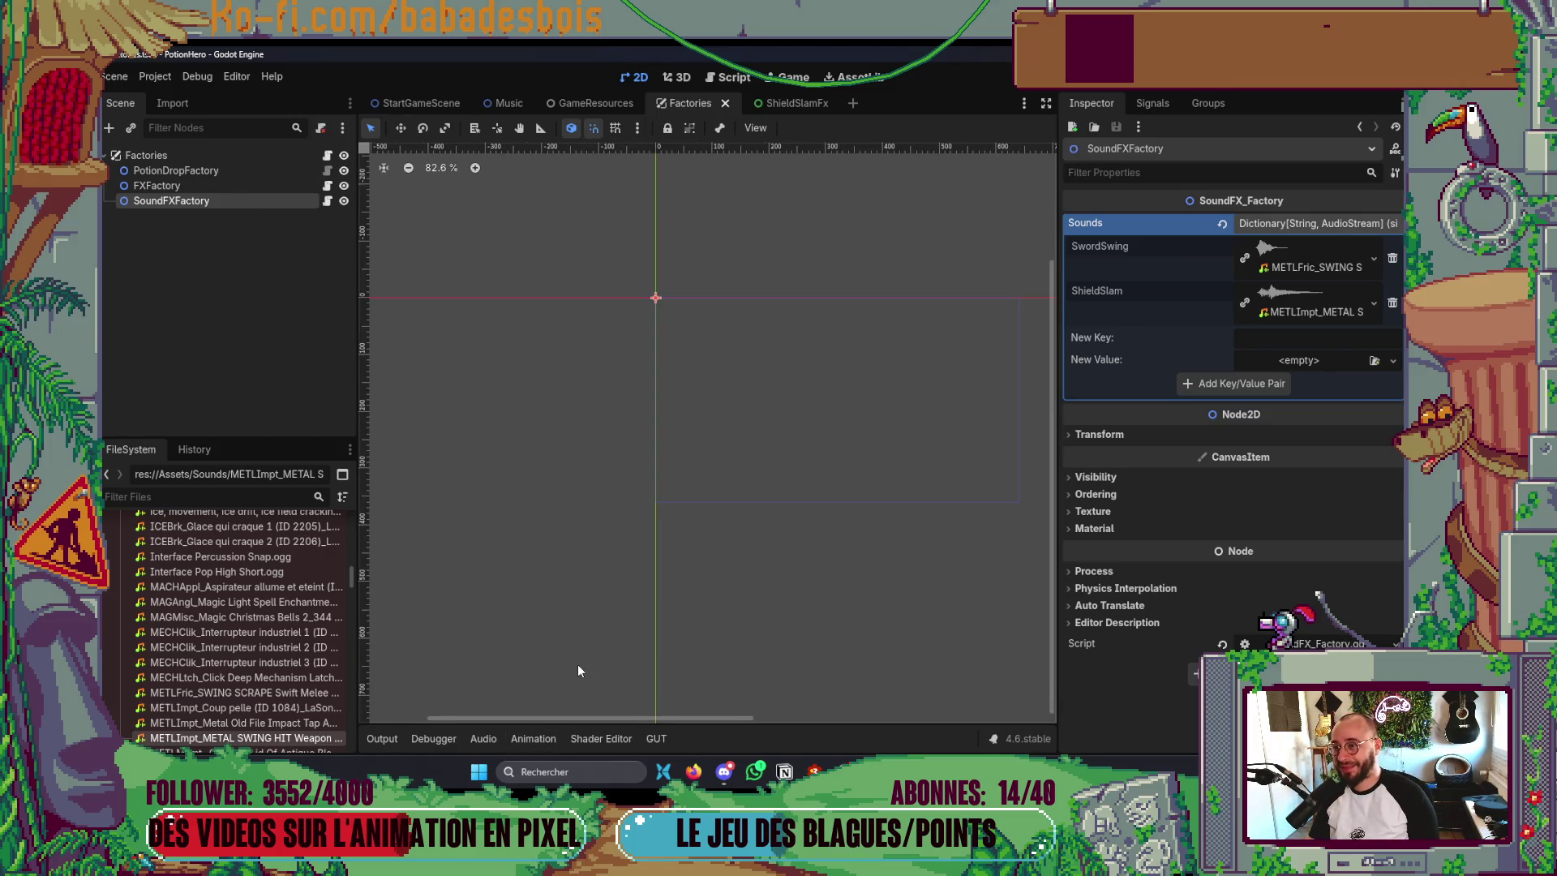
key("alt+Tab")
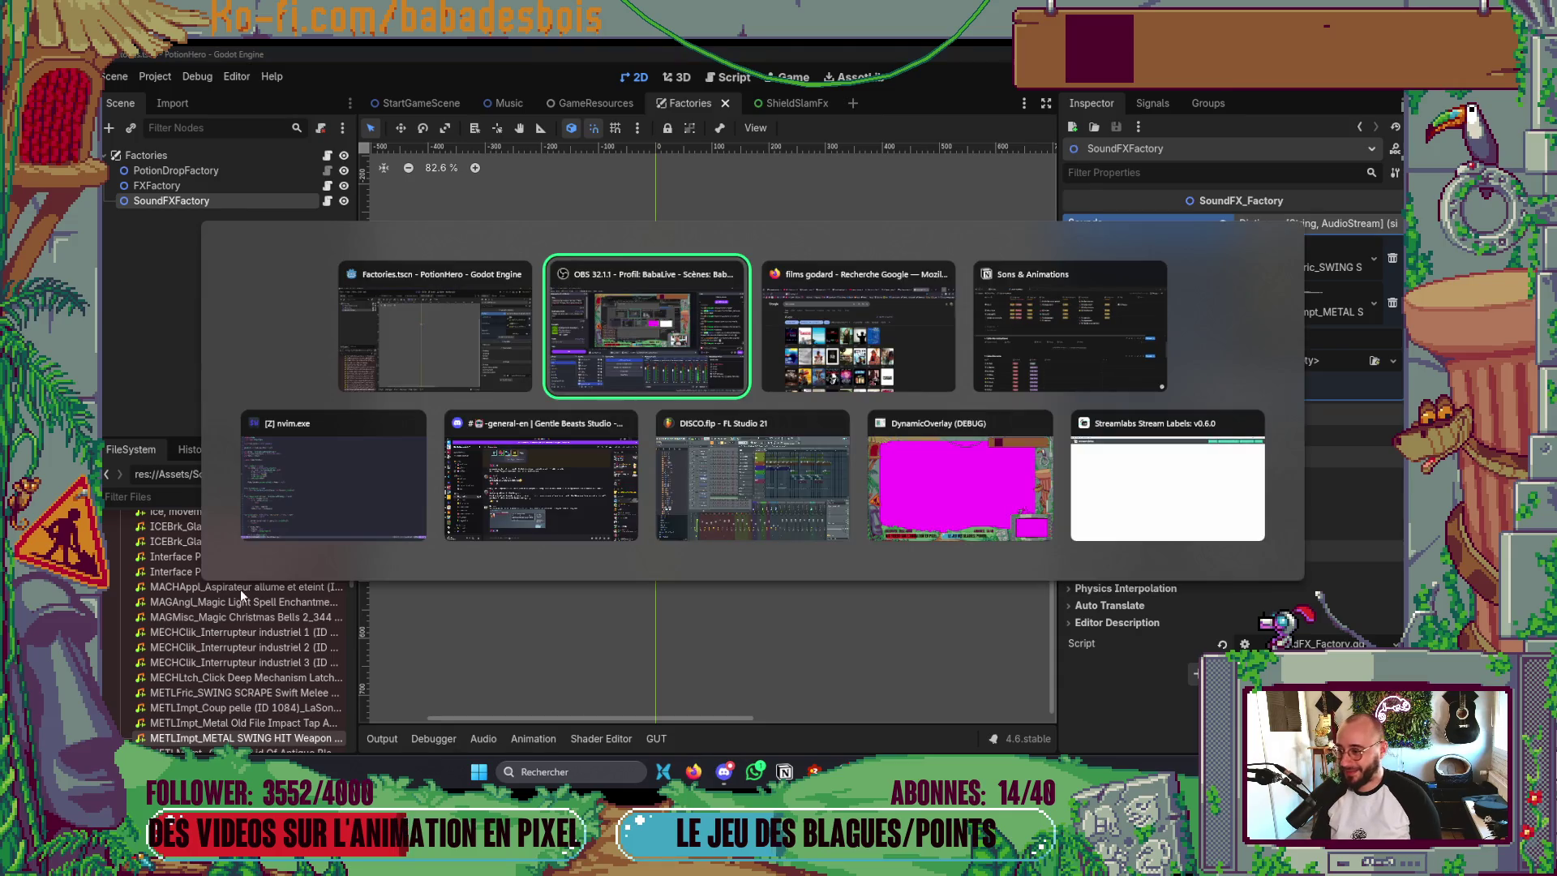
left_click(478, 386)
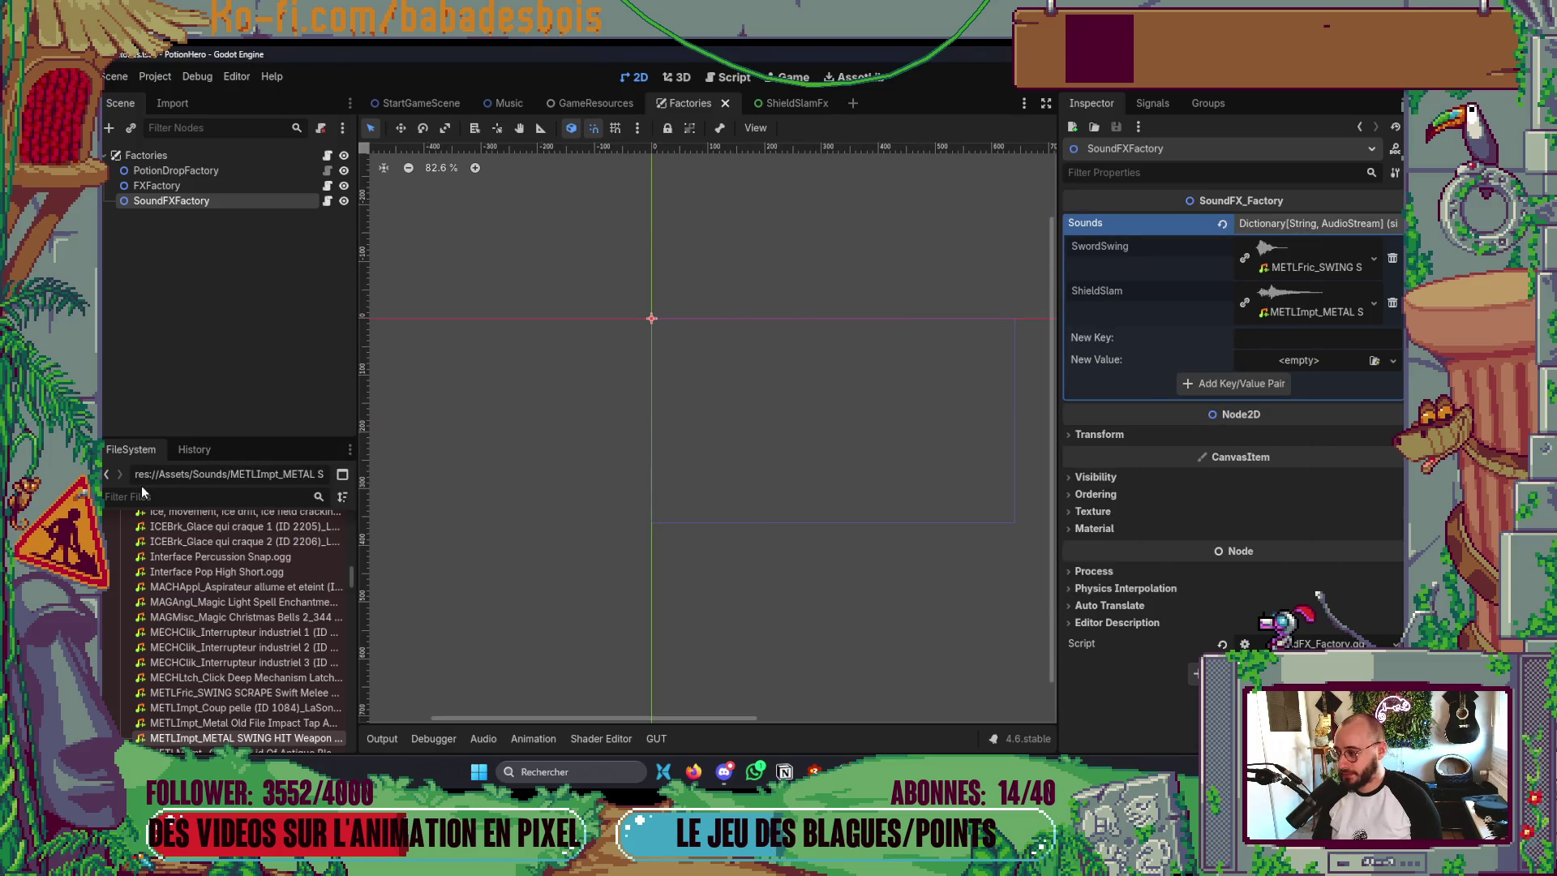
key("alt+Tab")
left_click(397, 345)
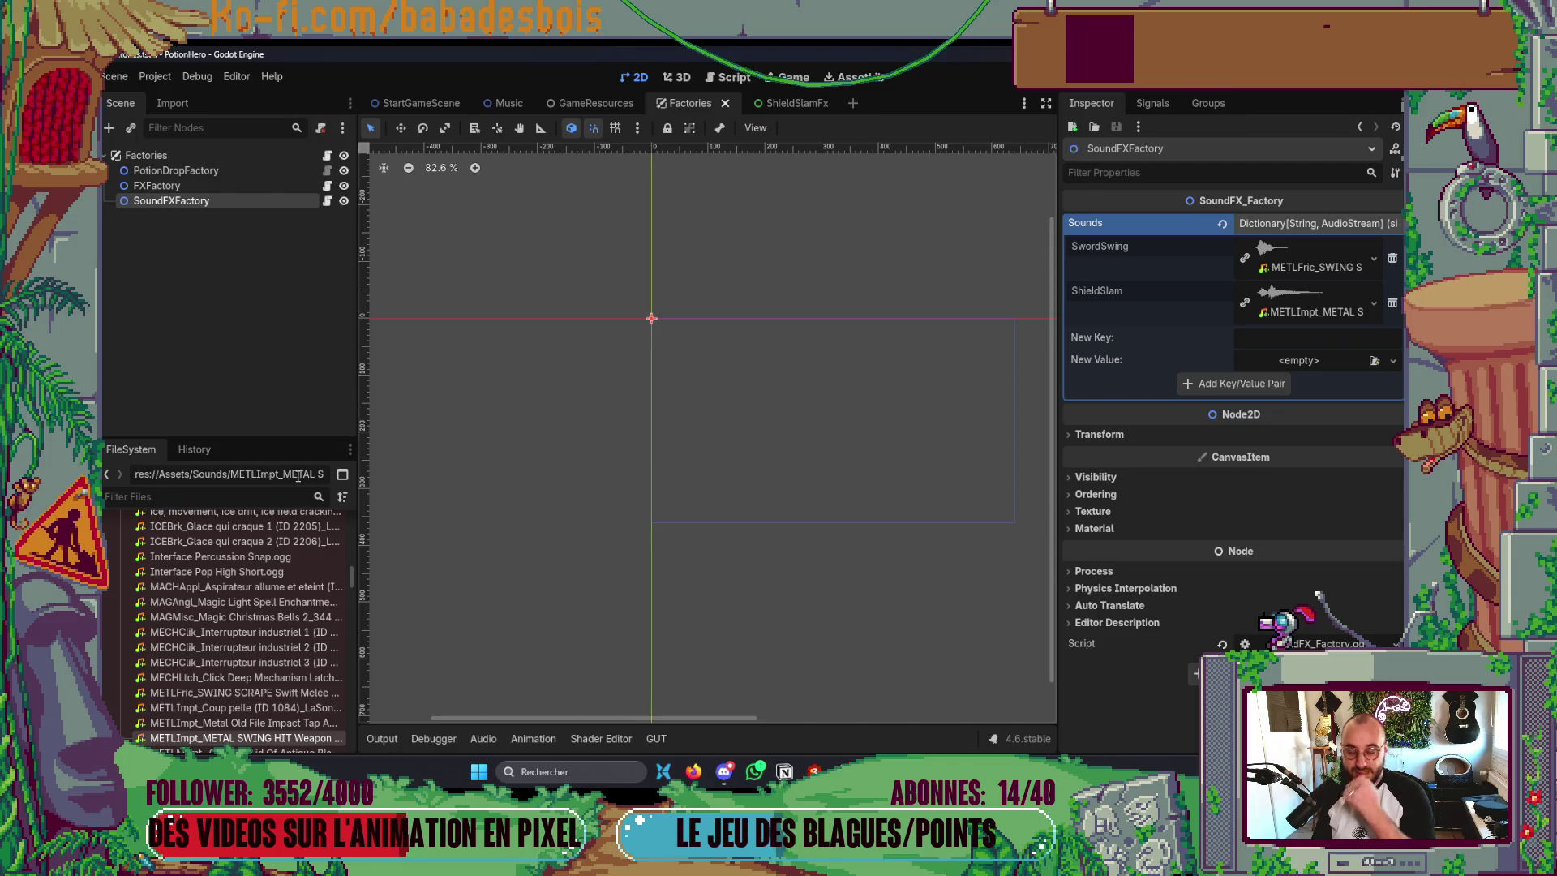
- Review the Notion Sons & Animations sound list, then open the #2 Bouclier folder in the browser
key("alt+Tab")
key("alt+Tab")
key("alt+Tab")
scroll(689, 580, "down", 5)
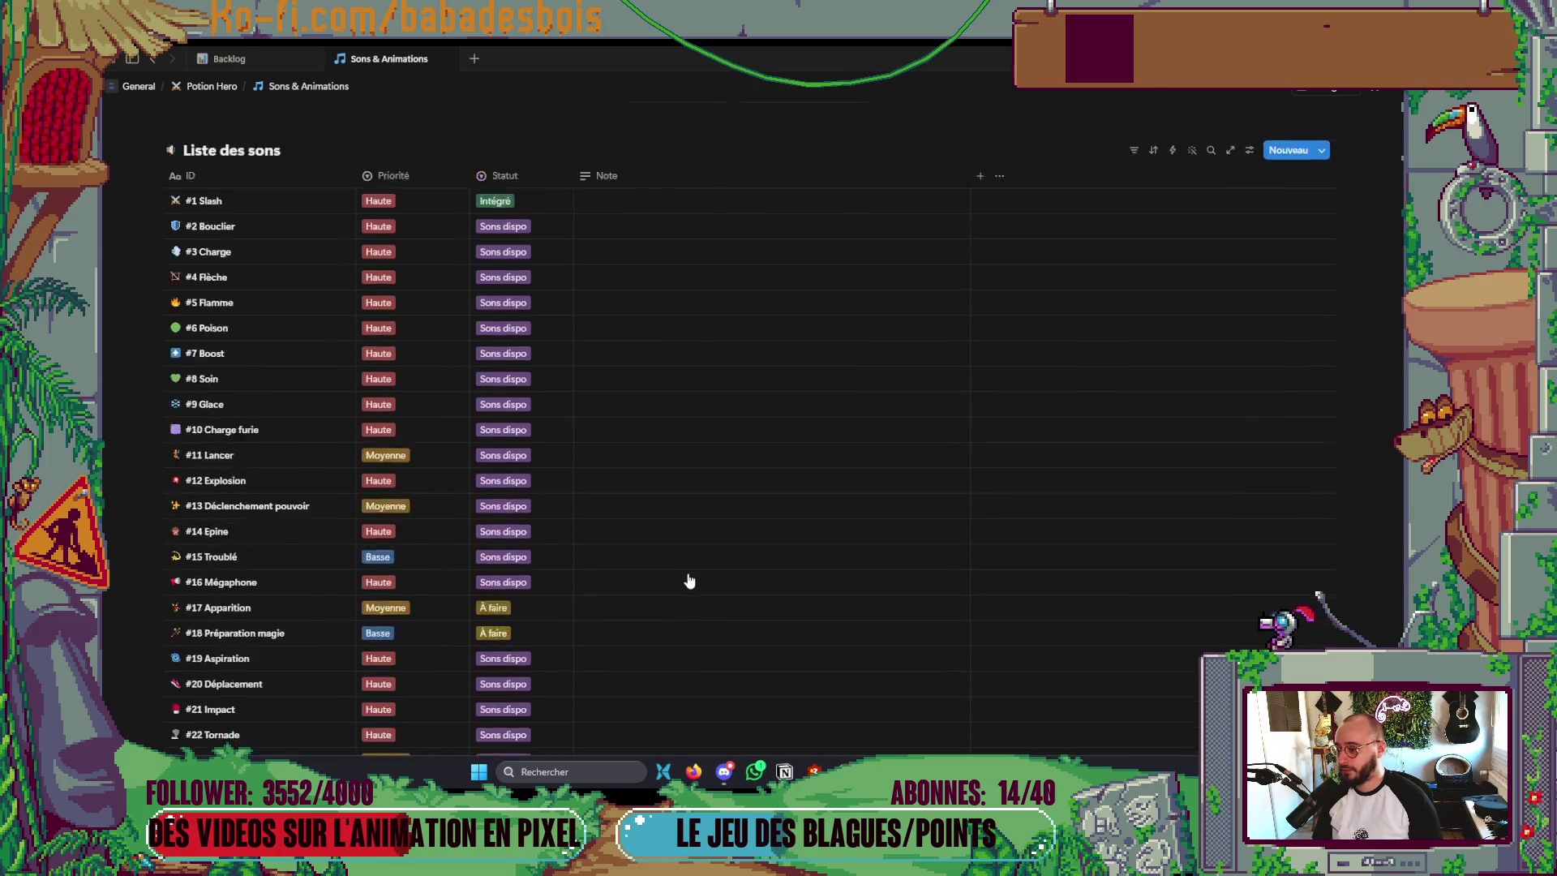
scroll(688, 581, "up", 3)
key("alt+Tab")
key("alt+Tab")
key("alt+Tab")
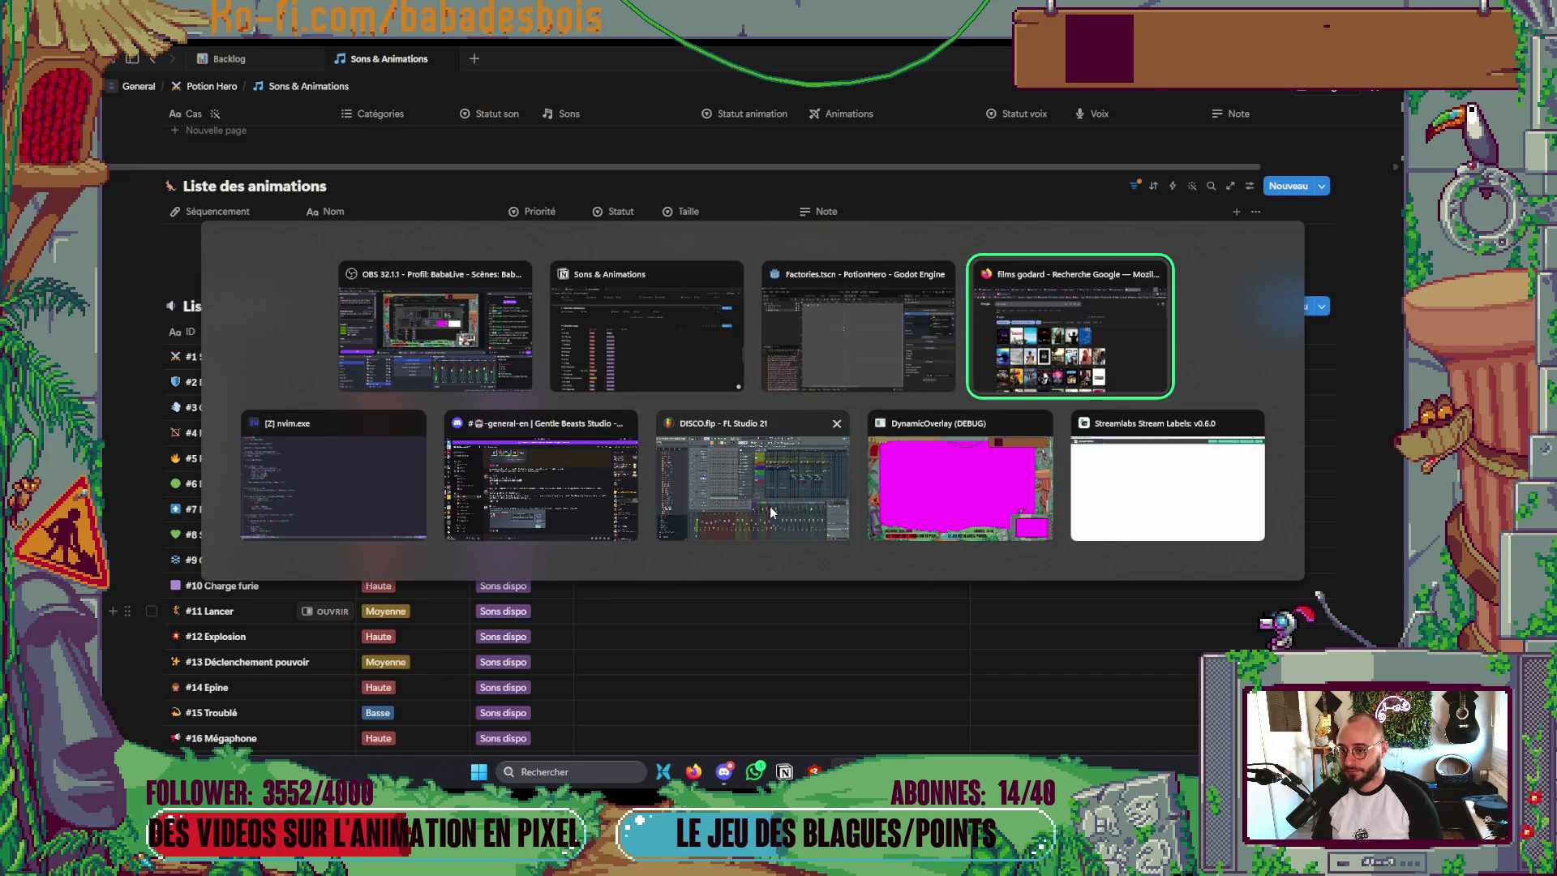
key("alt+Tab")
left_click(957, 62)
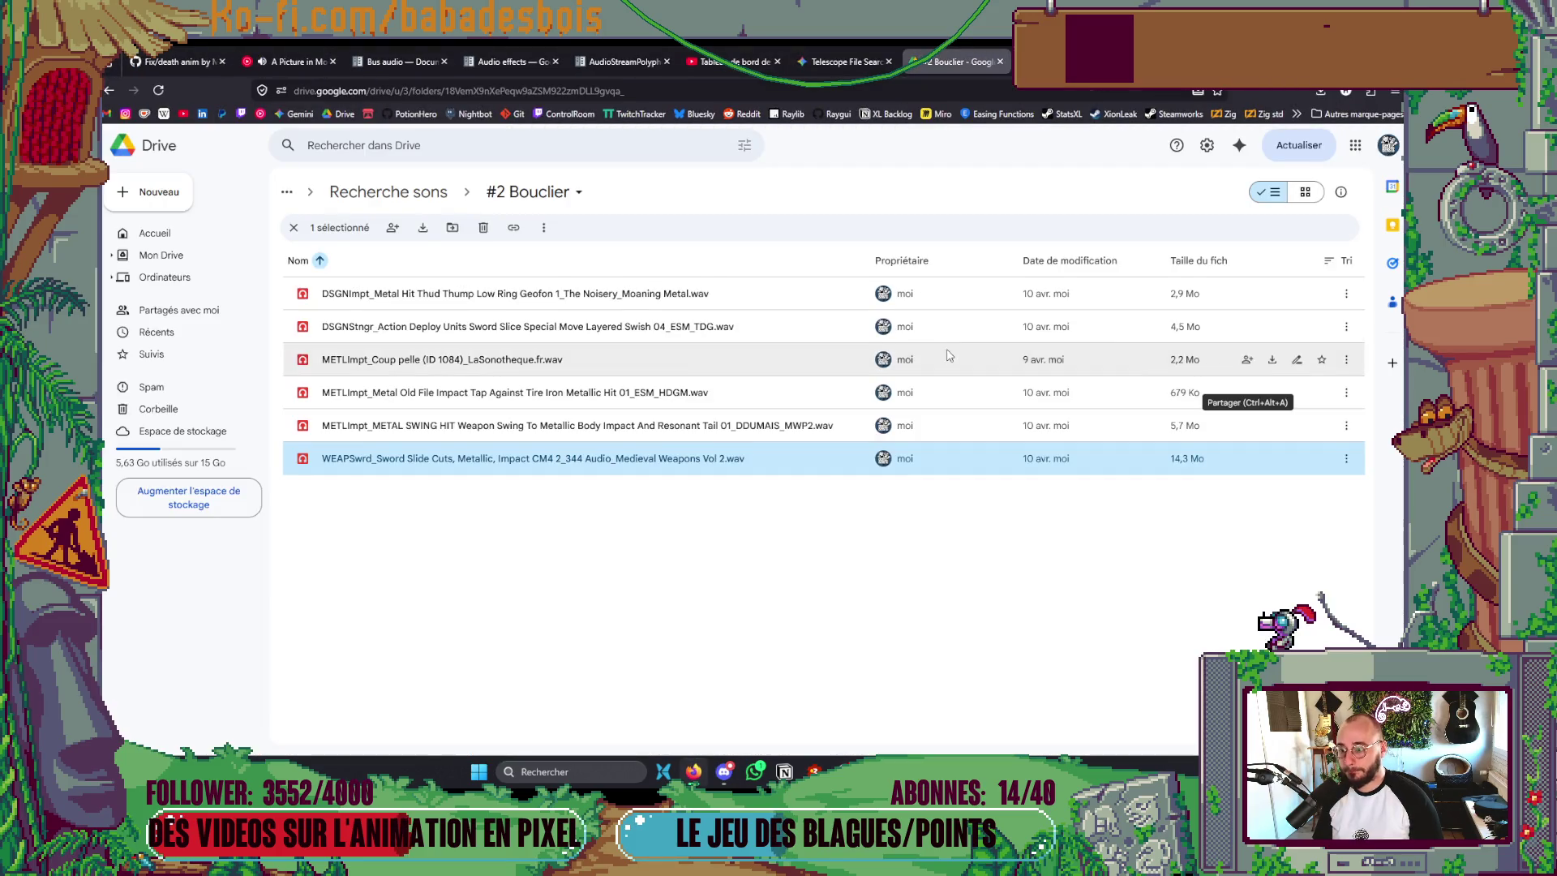
- Preview Action Deploy, Coup pelle, Metal Old File, METAL SWING HIT, Sword Slide Cuts and Metal Hit Thud
left_click(580, 589)
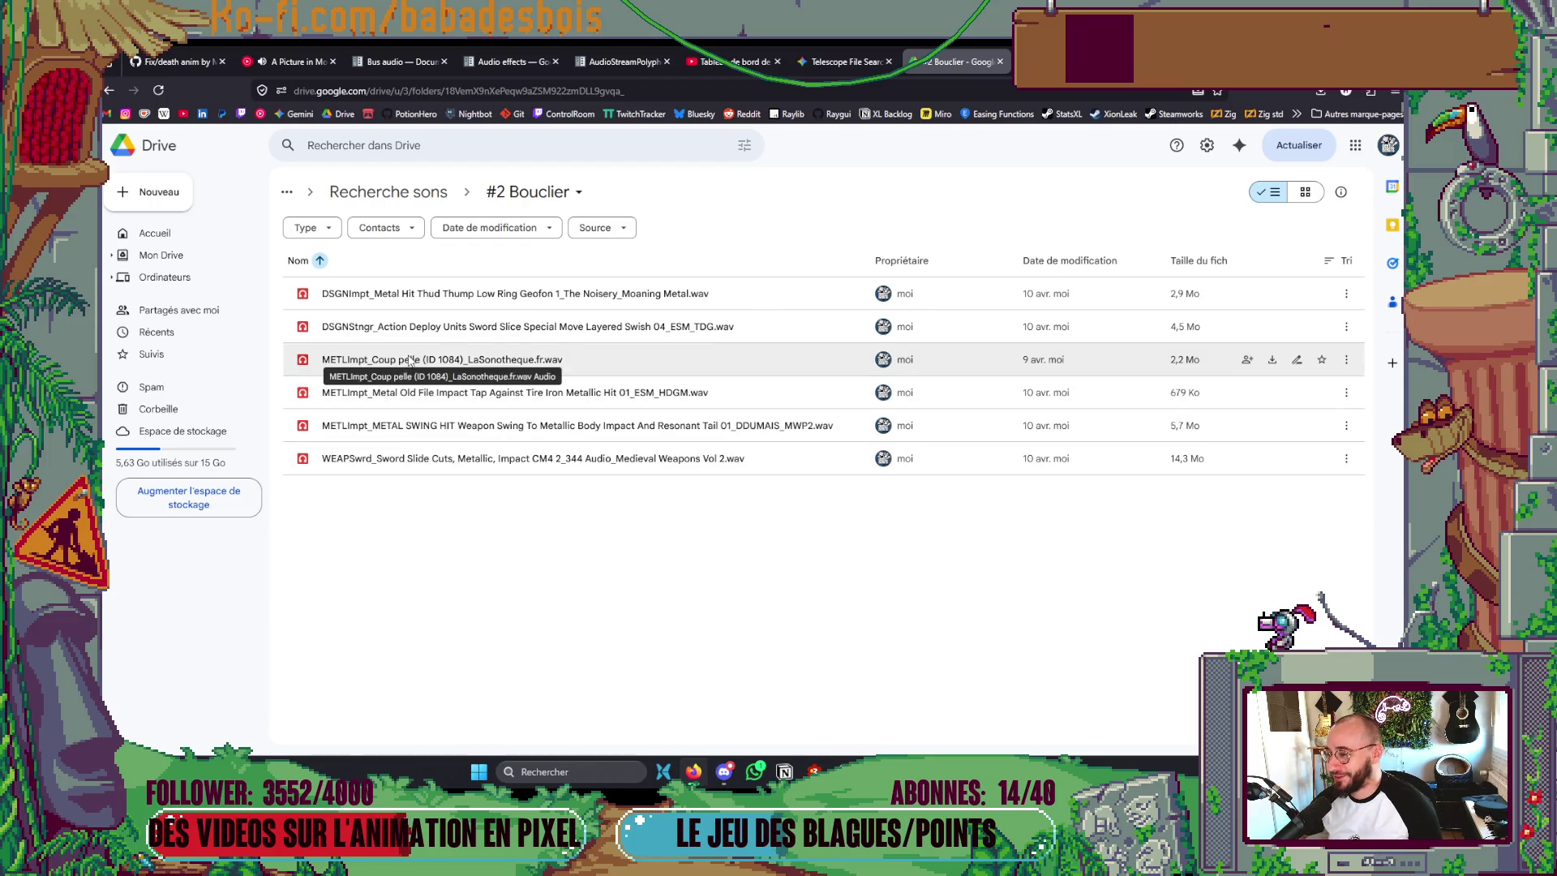
double_click(427, 325)
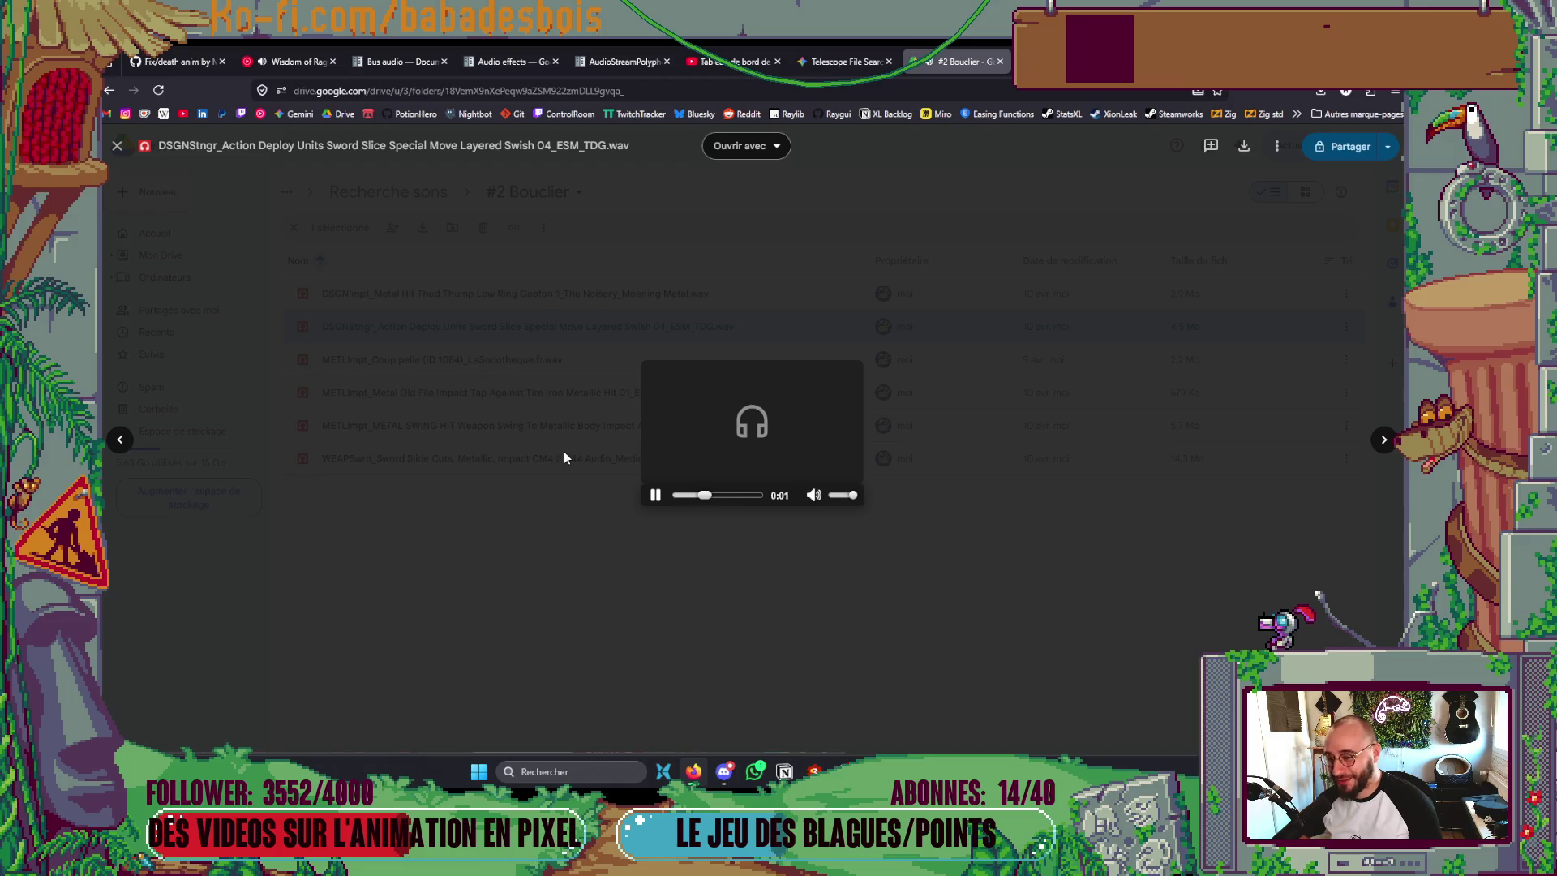
left_click(589, 517)
double_click(479, 359)
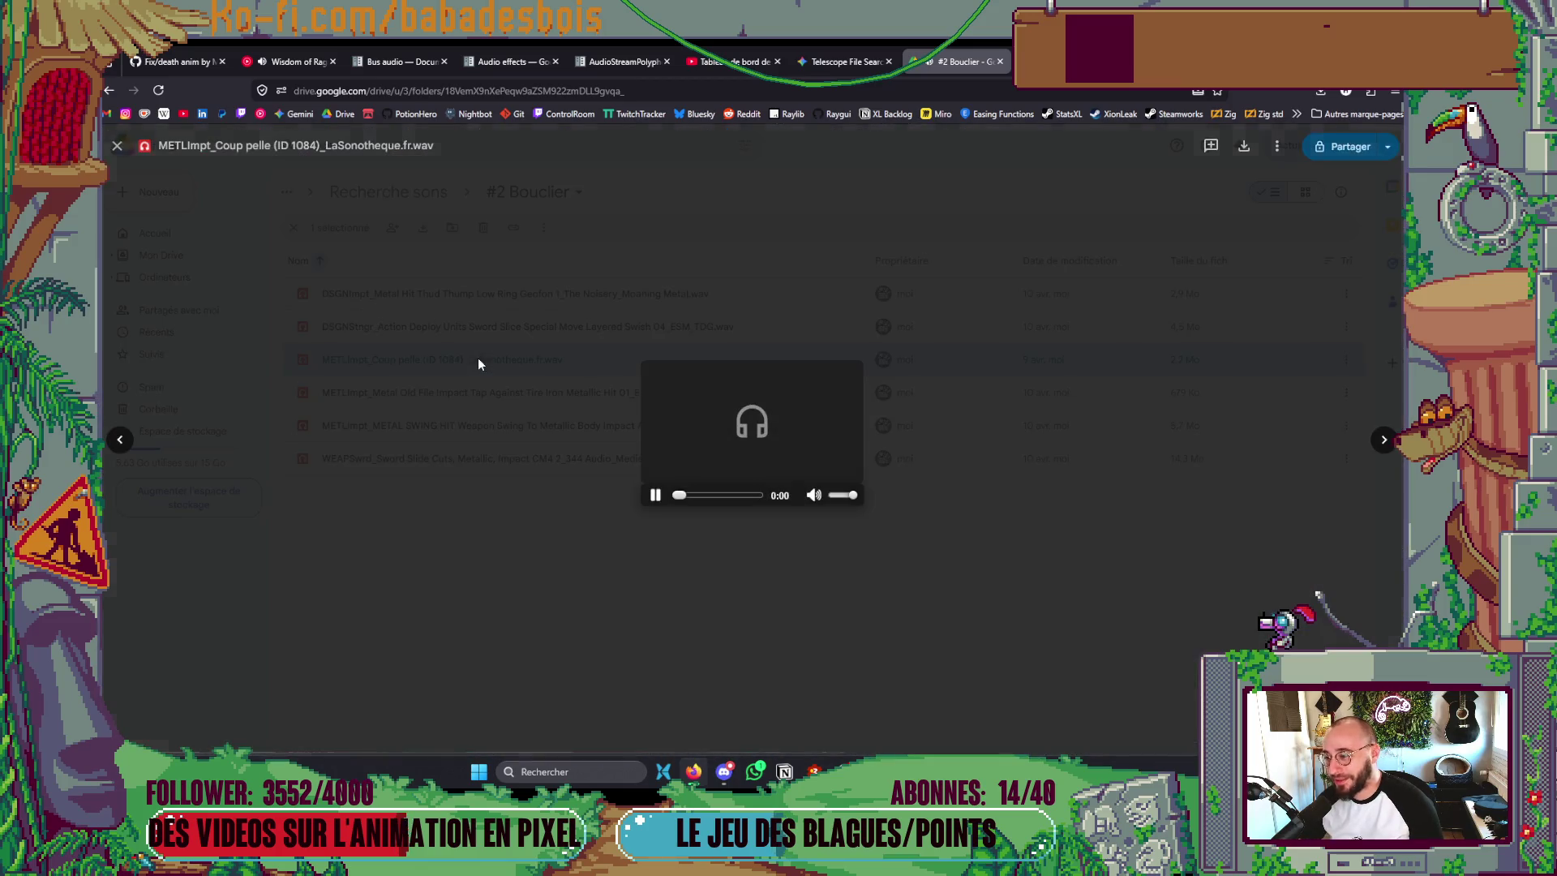
left_click(474, 510)
double_click(503, 392)
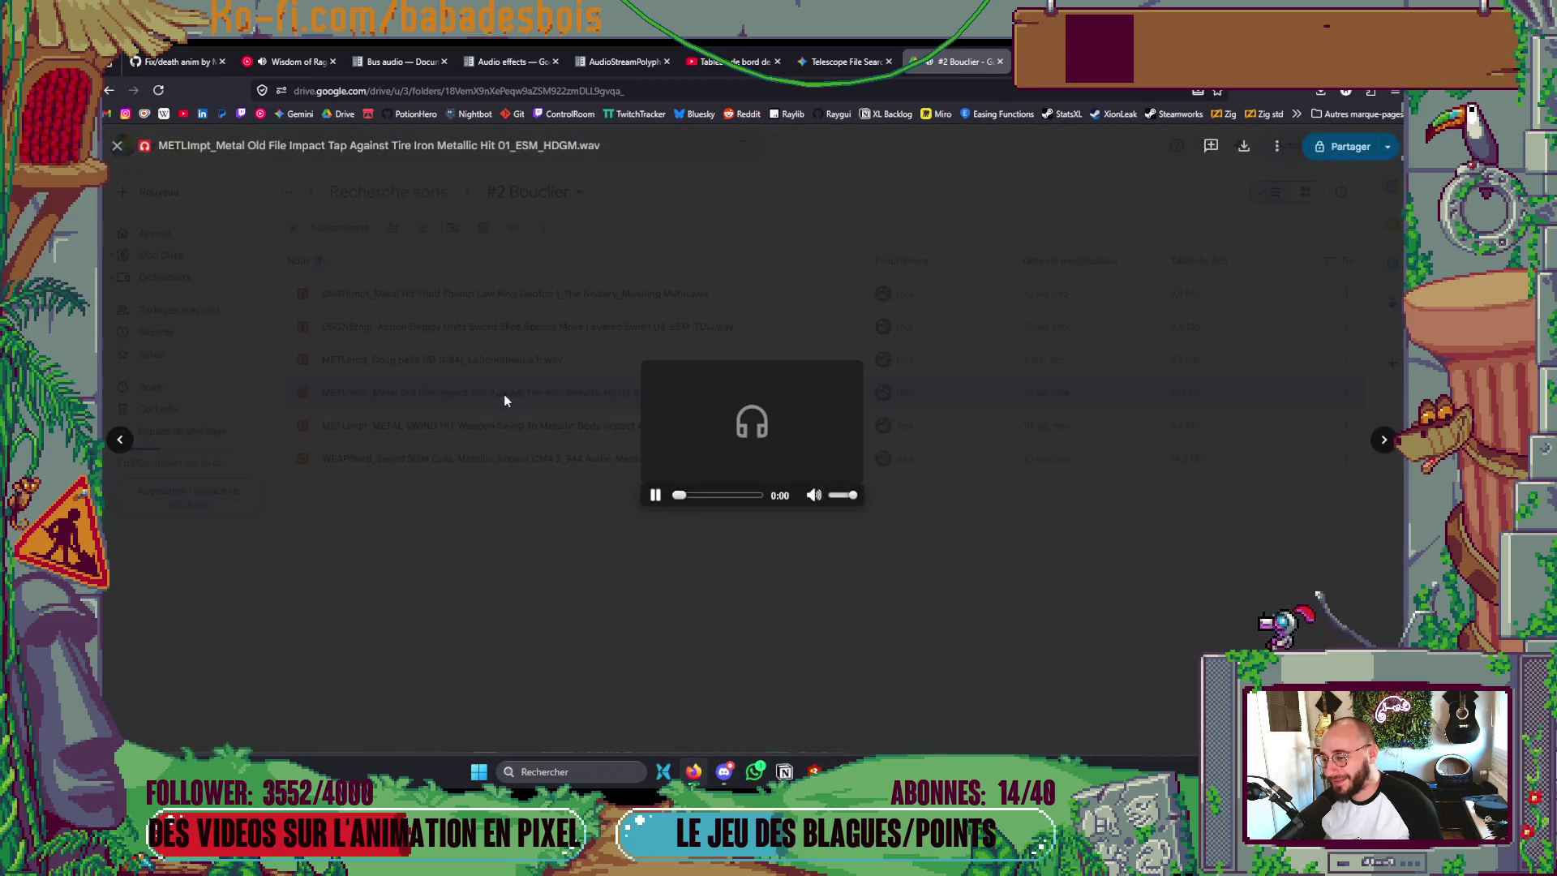
left_click(522, 523)
double_click(560, 423)
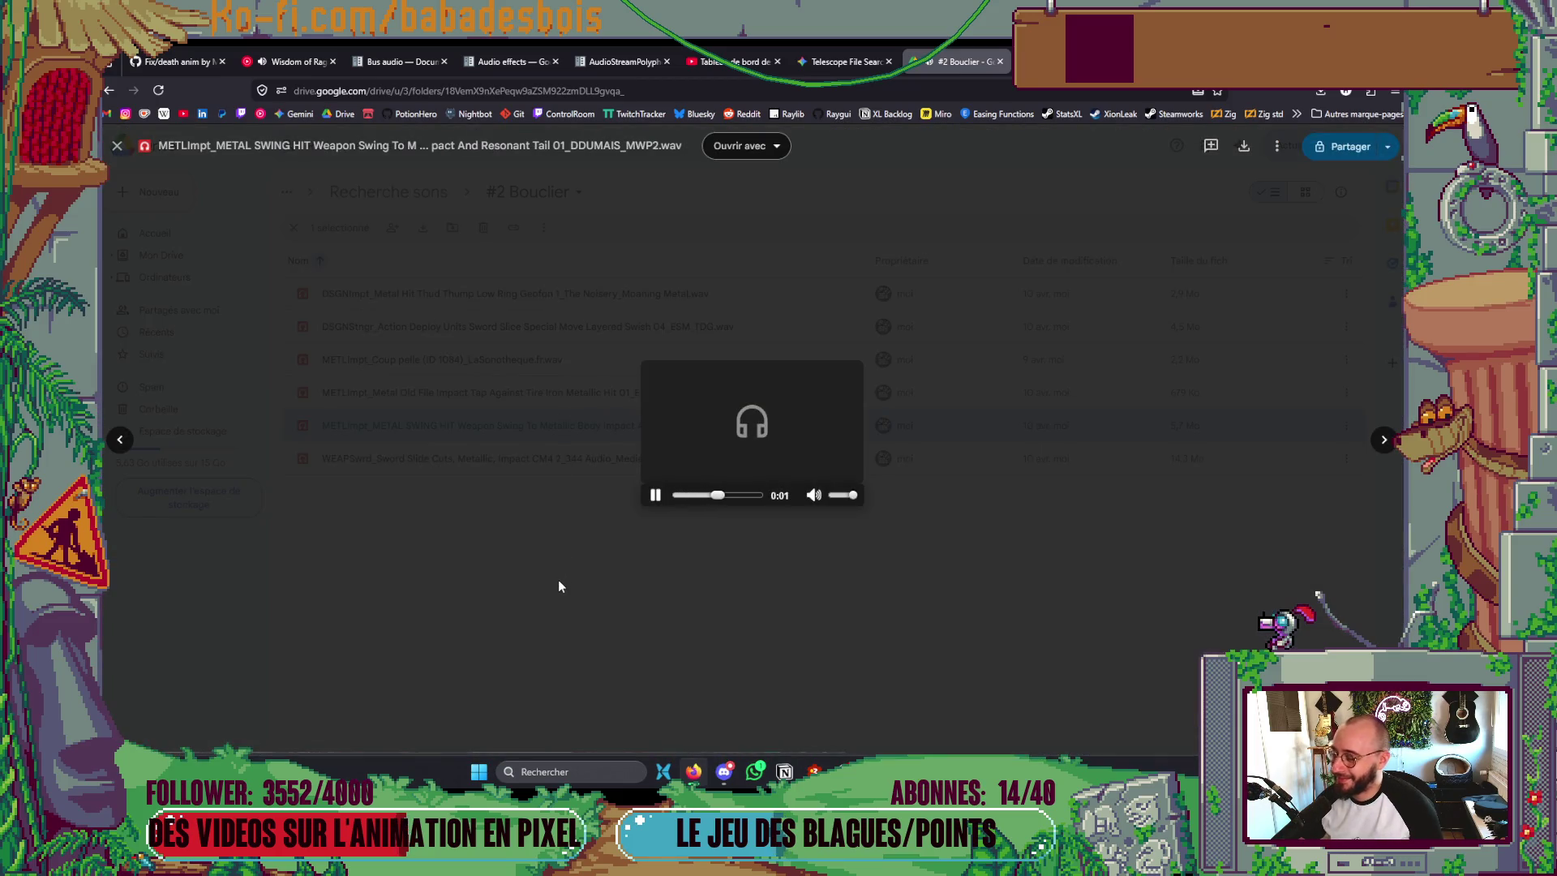
left_click(558, 579)
double_click(511, 459)
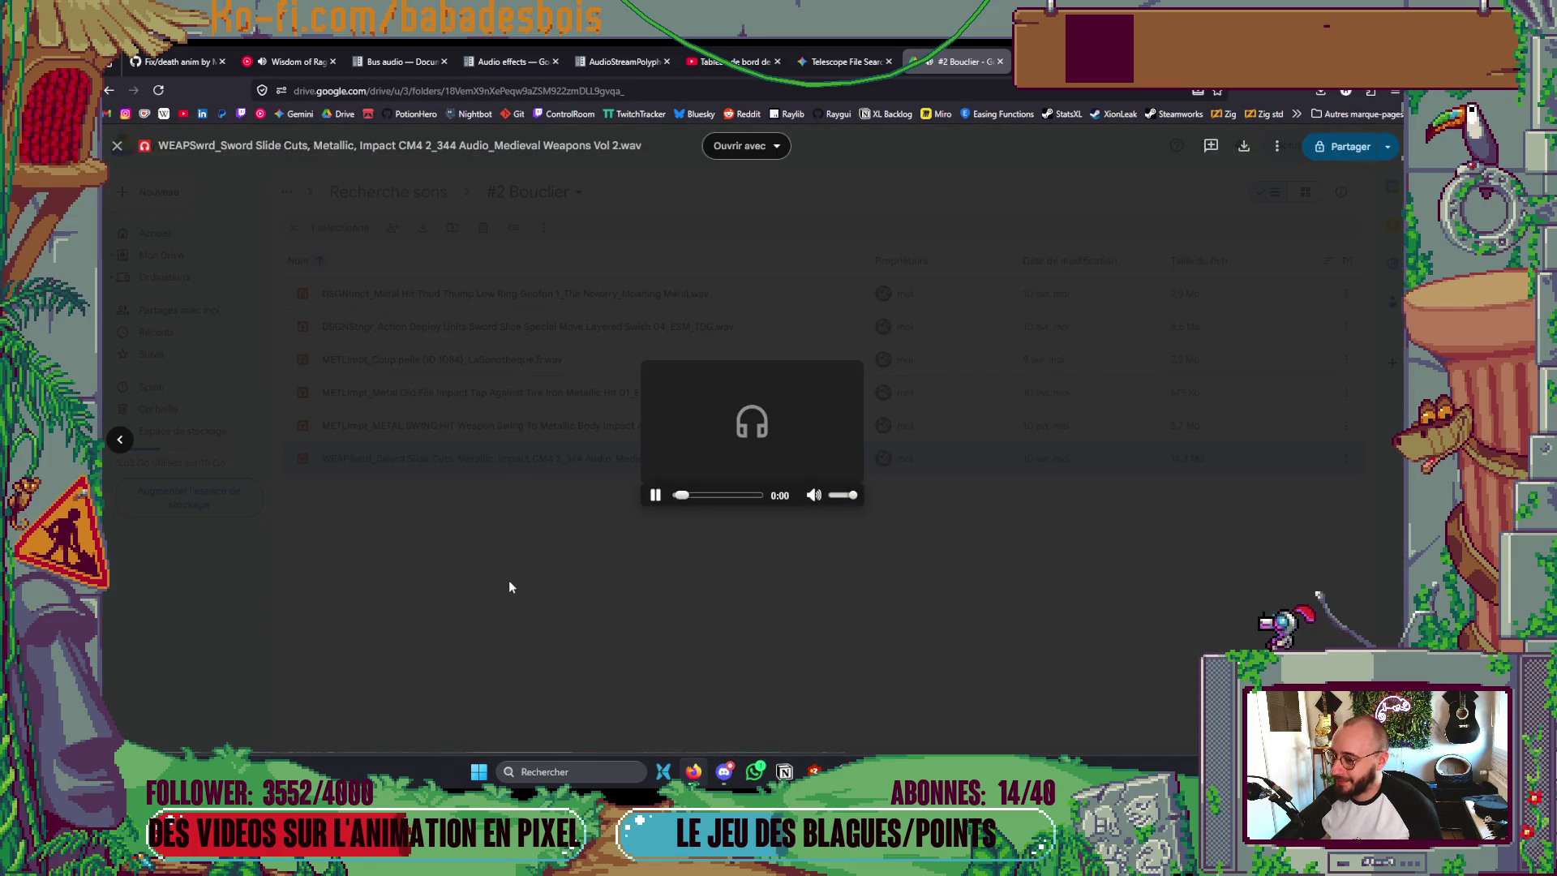
left_click(509, 579)
double_click(532, 294)
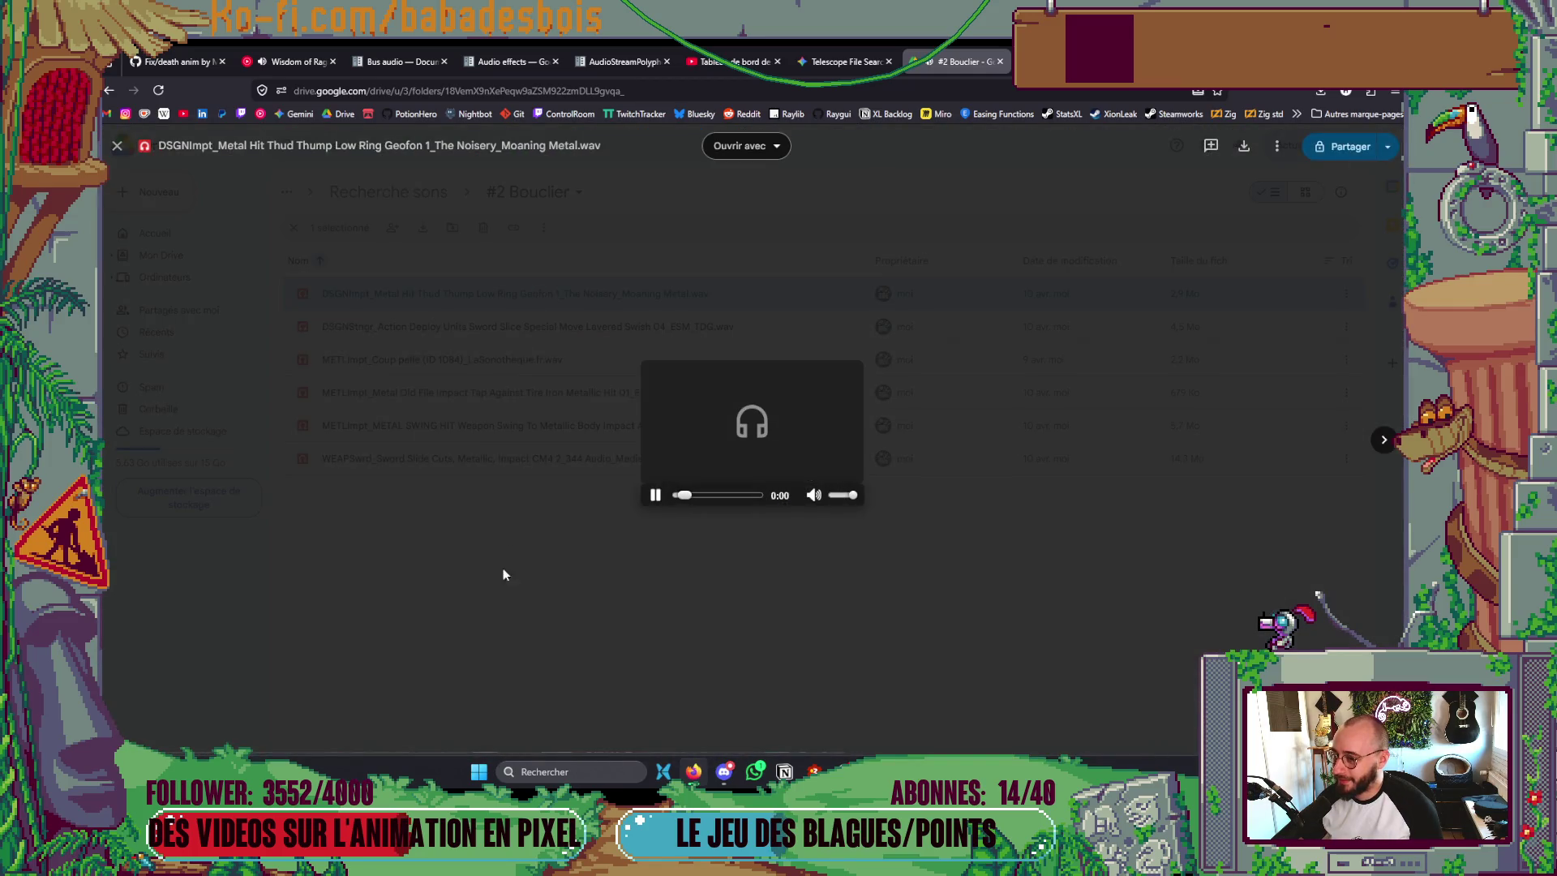
left_click(502, 567)
- Replay Action Deploy, Metal Old File, METAL SWING HIT, Sword Slide Cuts and Metal Hit Thud, then return to Godot
double_click(503, 333)
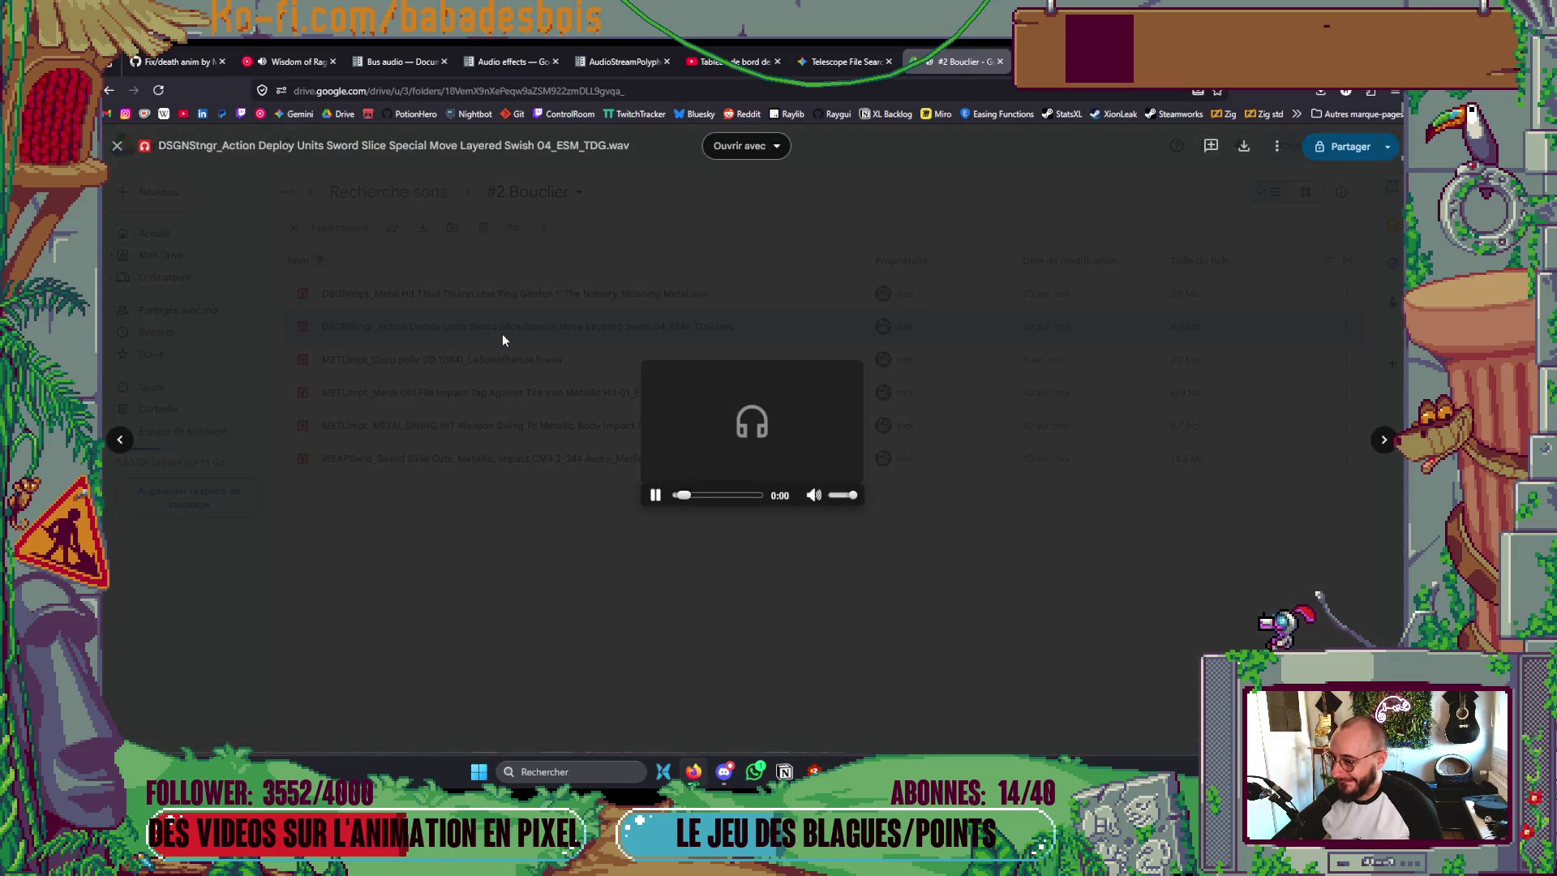
left_click(450, 539)
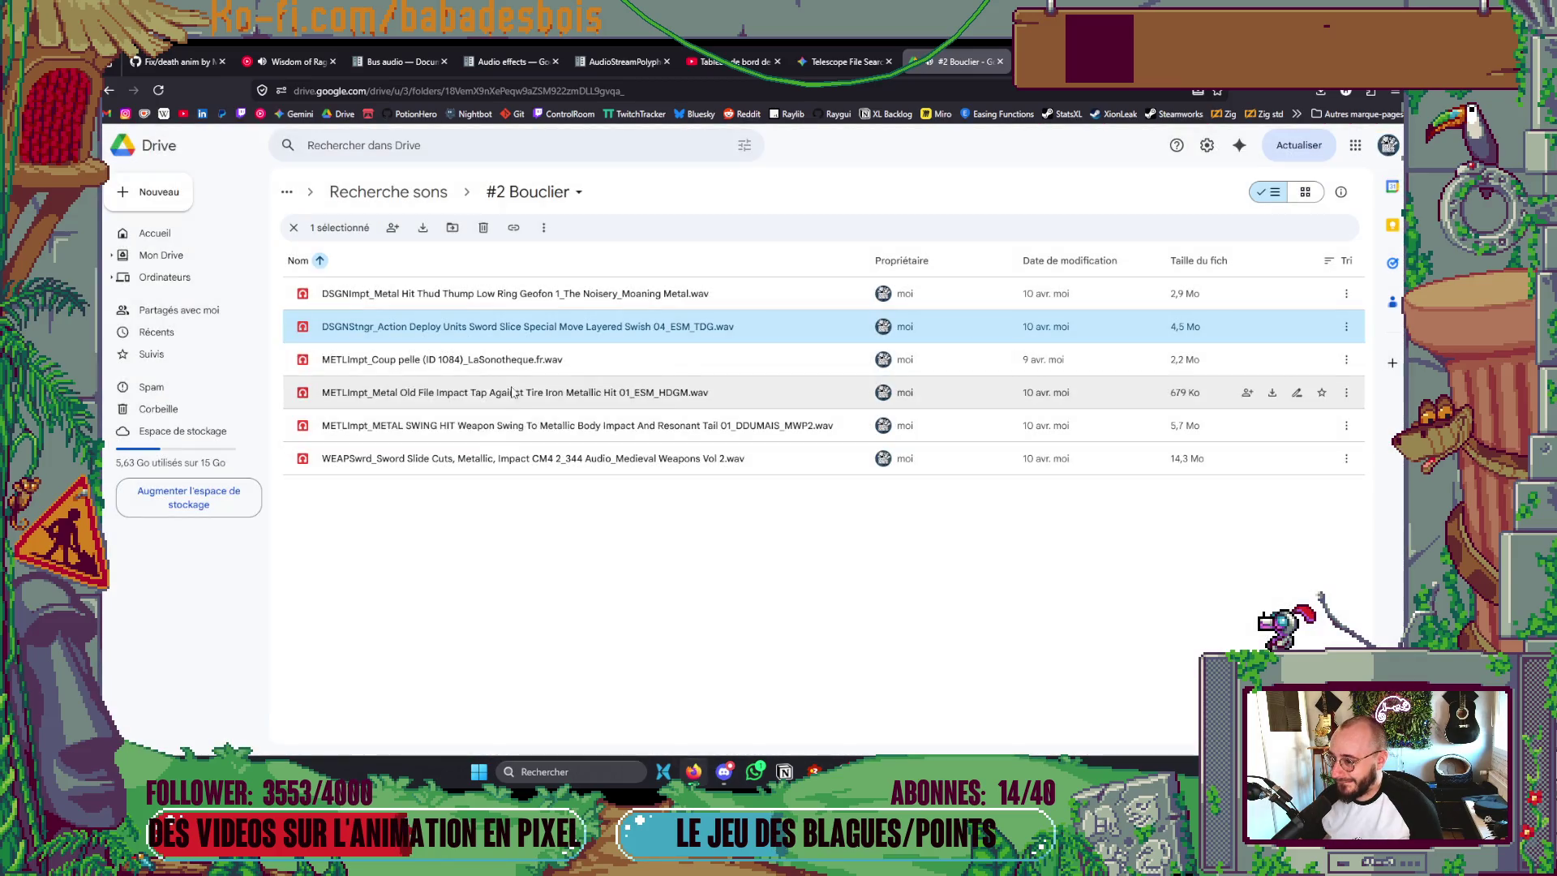
double_click(540, 341)
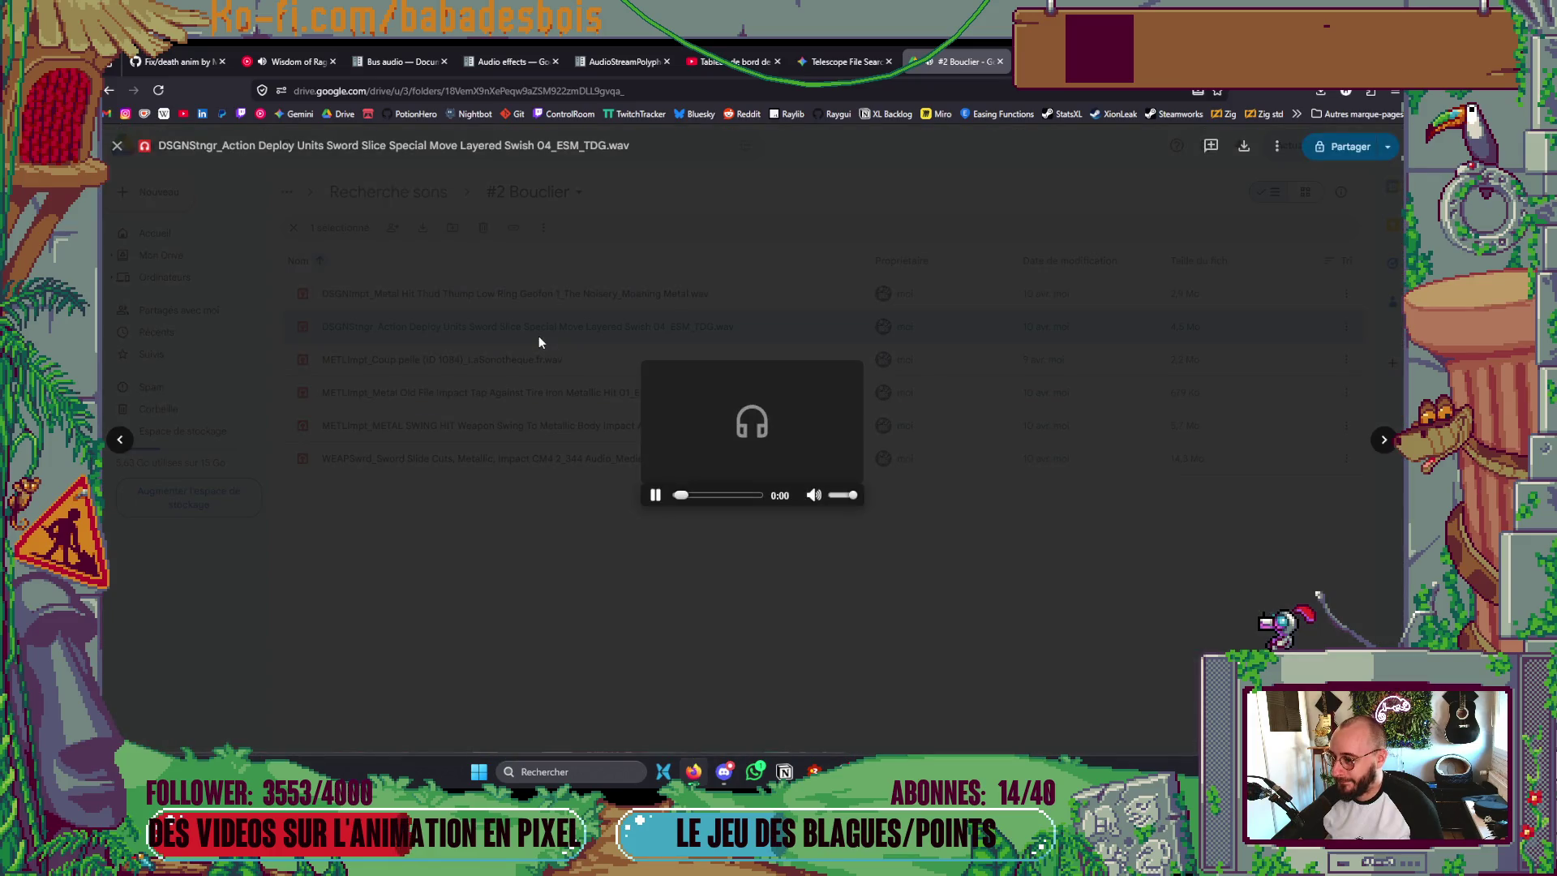
left_click(489, 574)
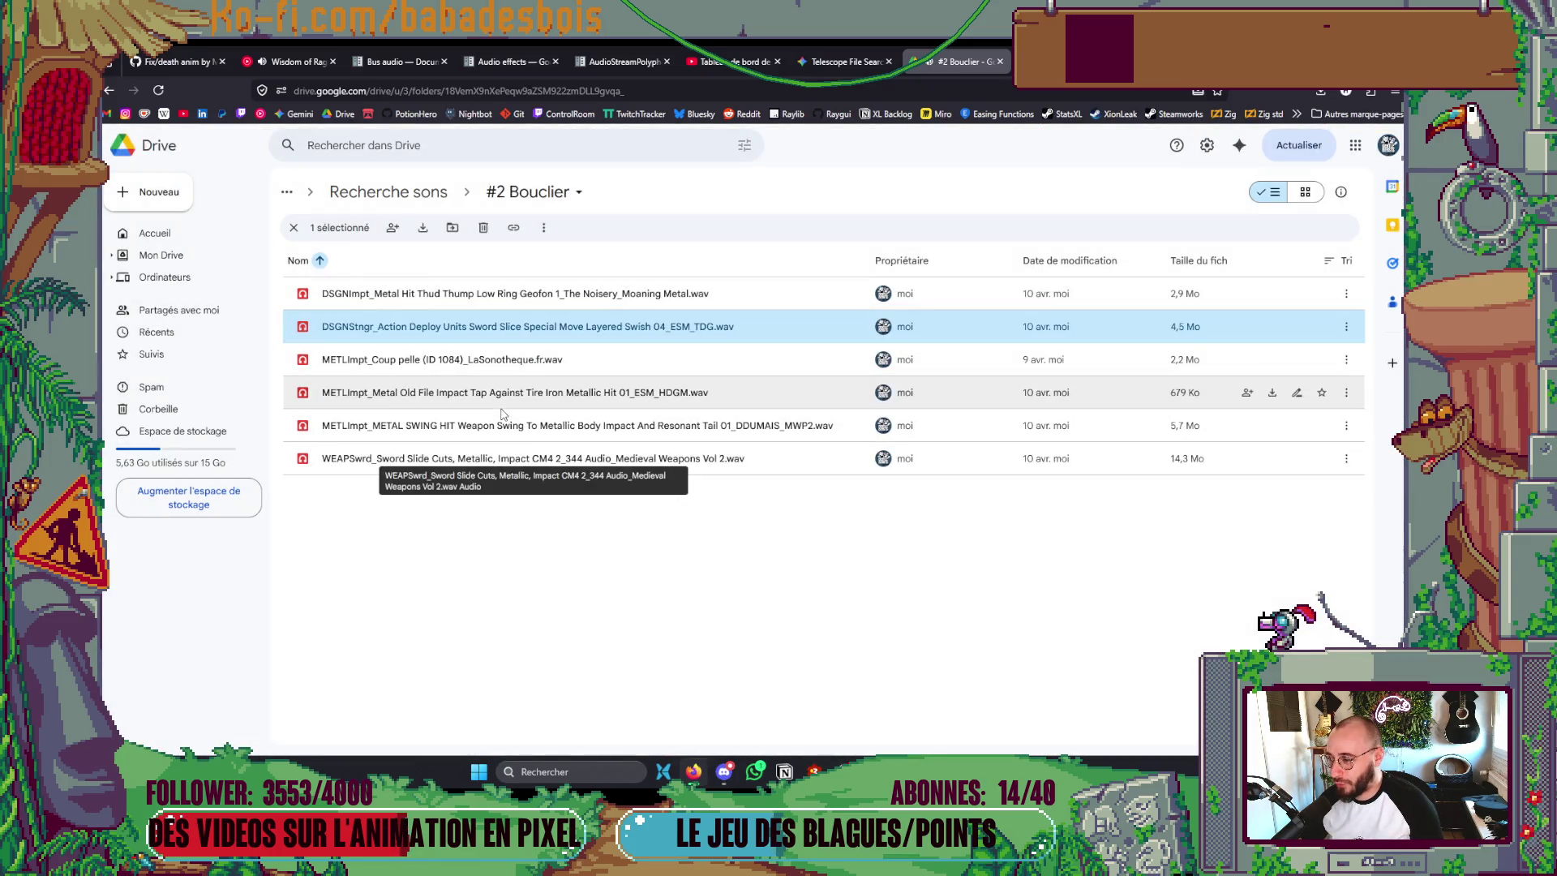
double_click(492, 393)
left_click(491, 439)
double_click(473, 428)
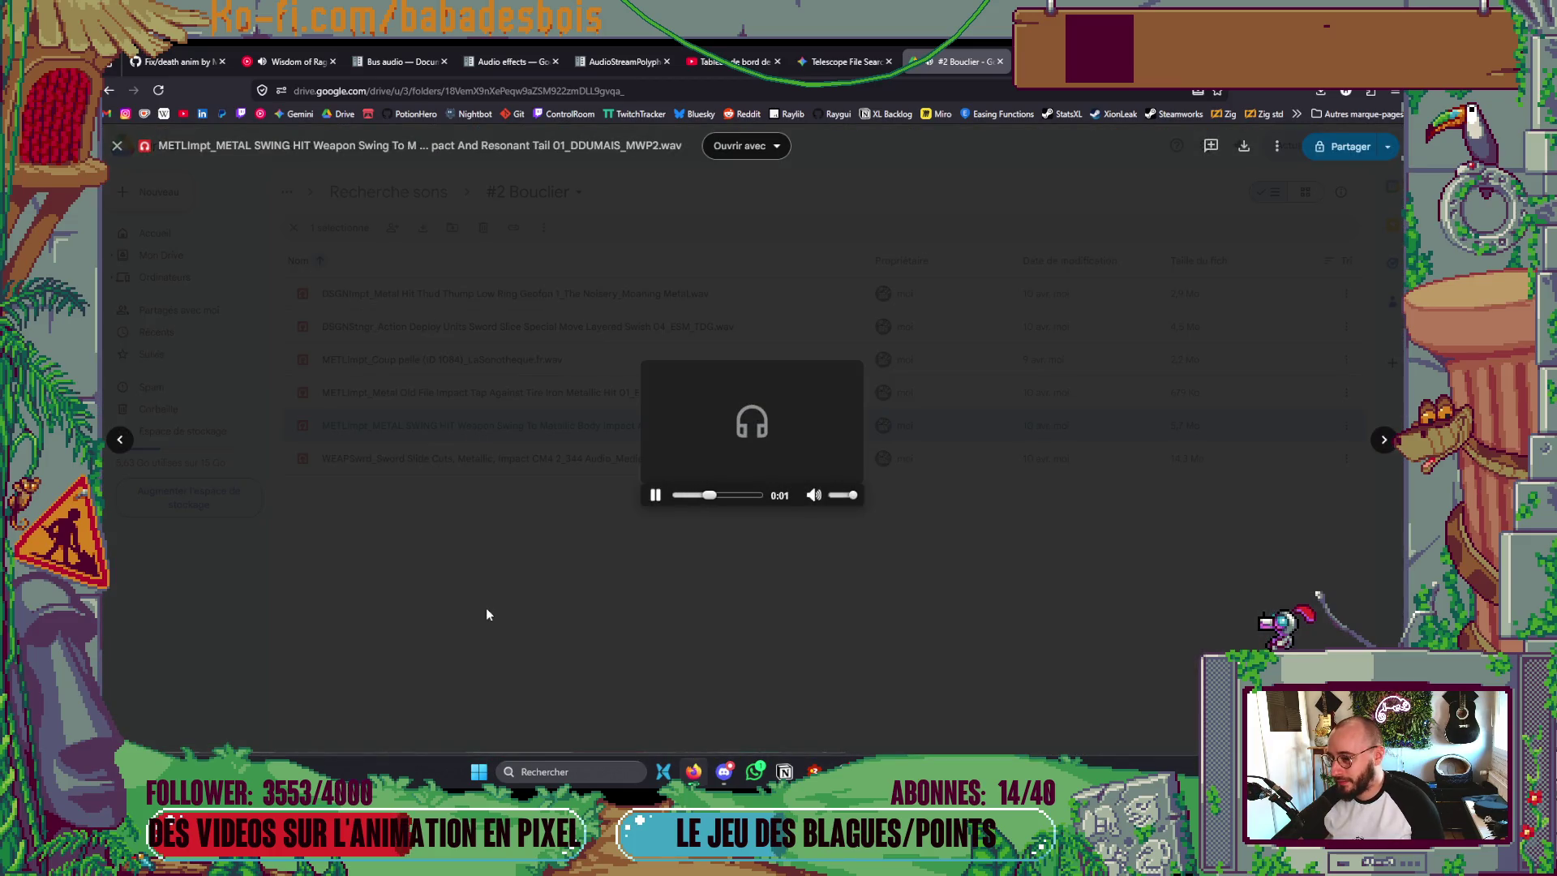
left_click(489, 606)
double_click(494, 457)
left_click(468, 542)
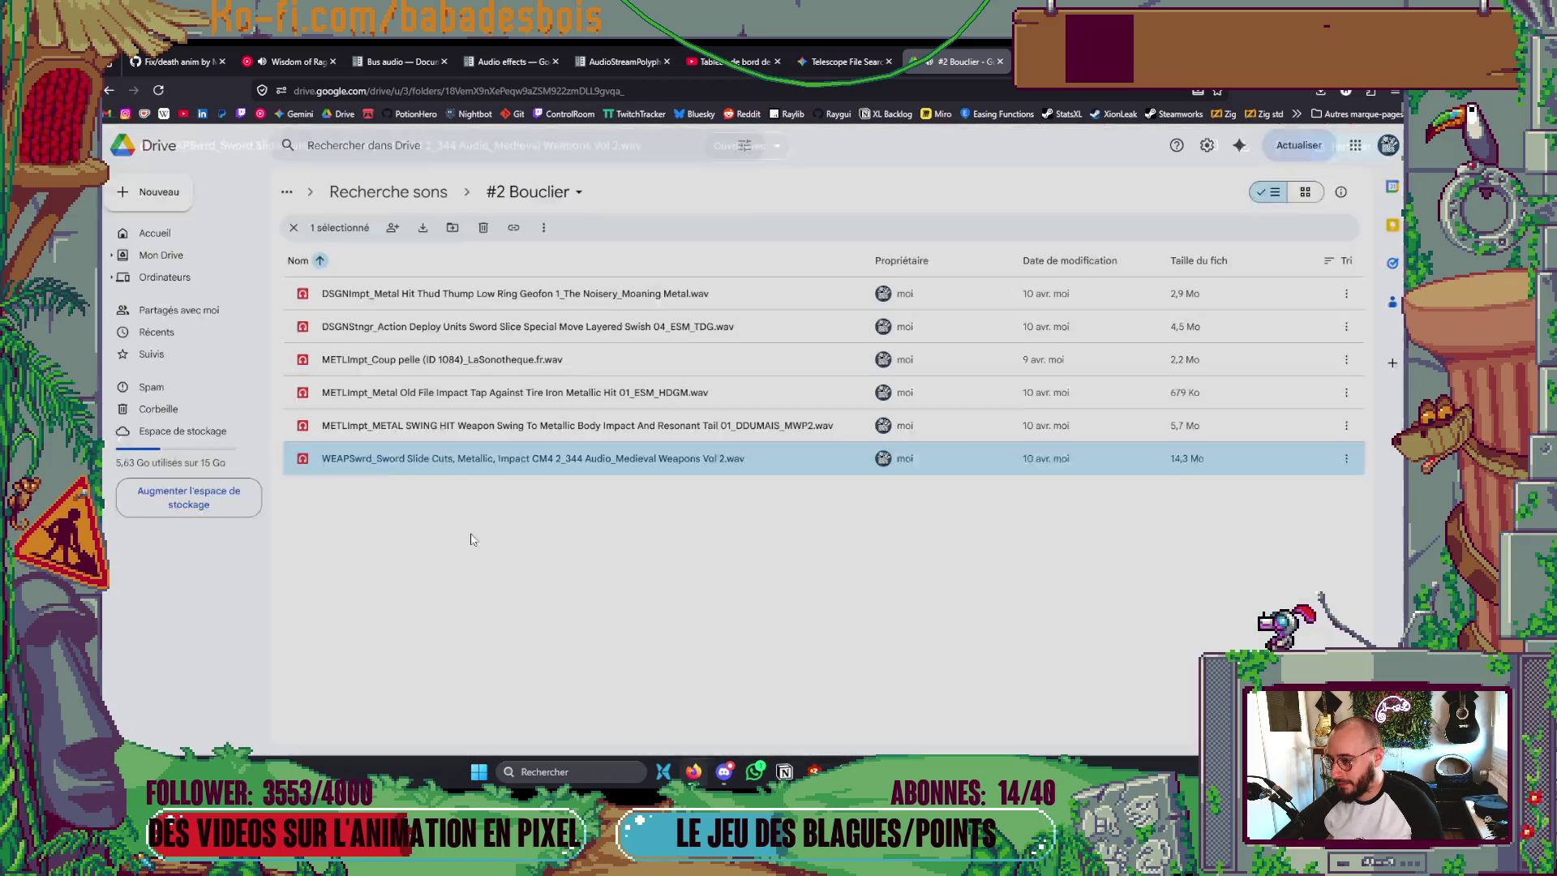
double_click(488, 294)
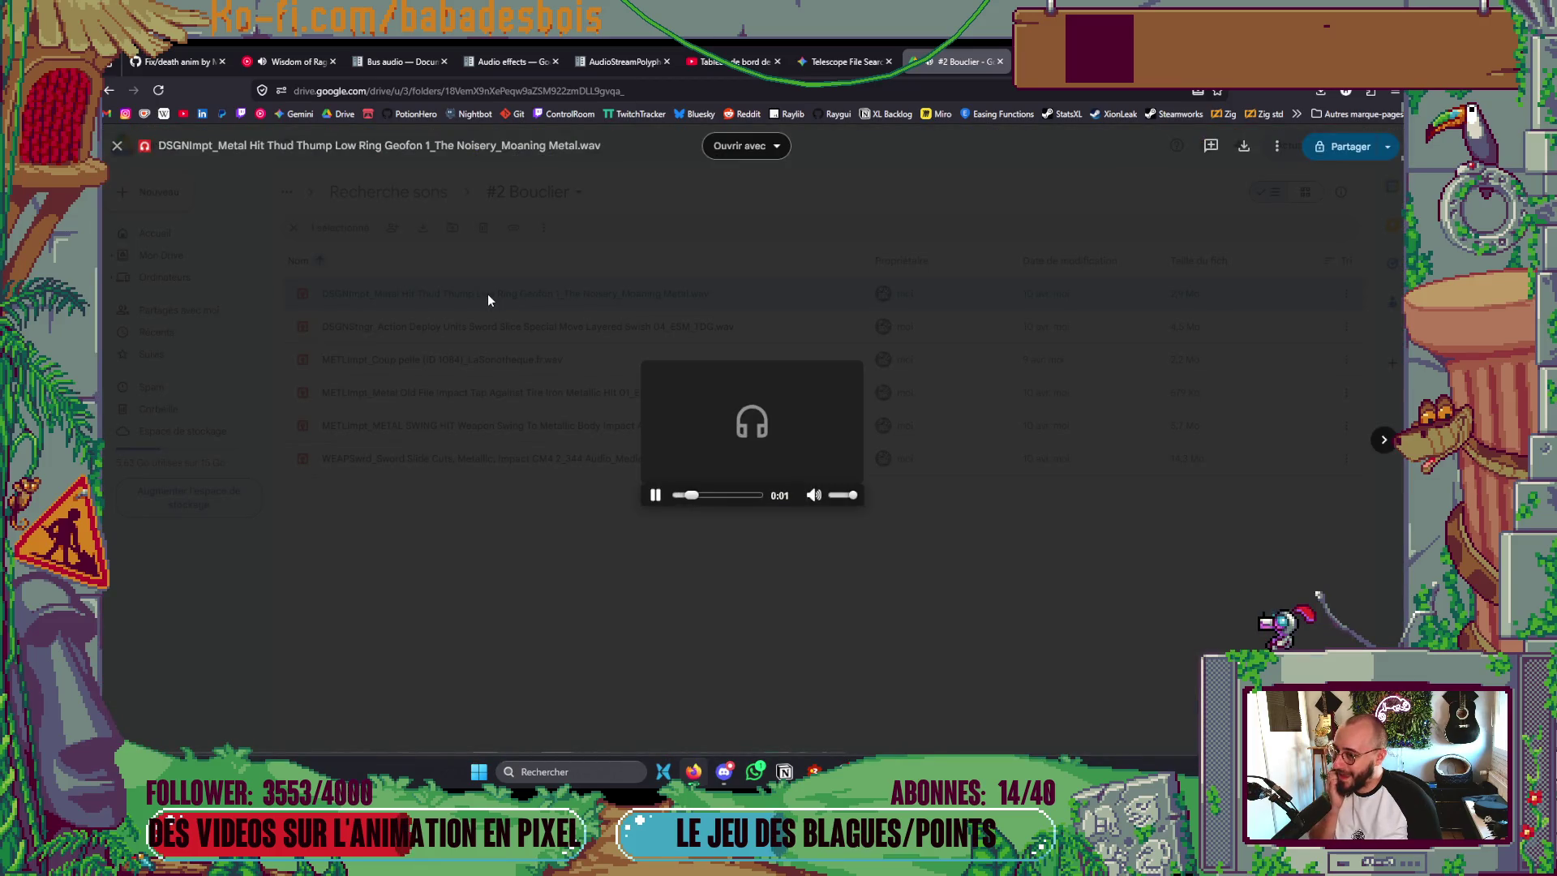
left_click(427, 626)
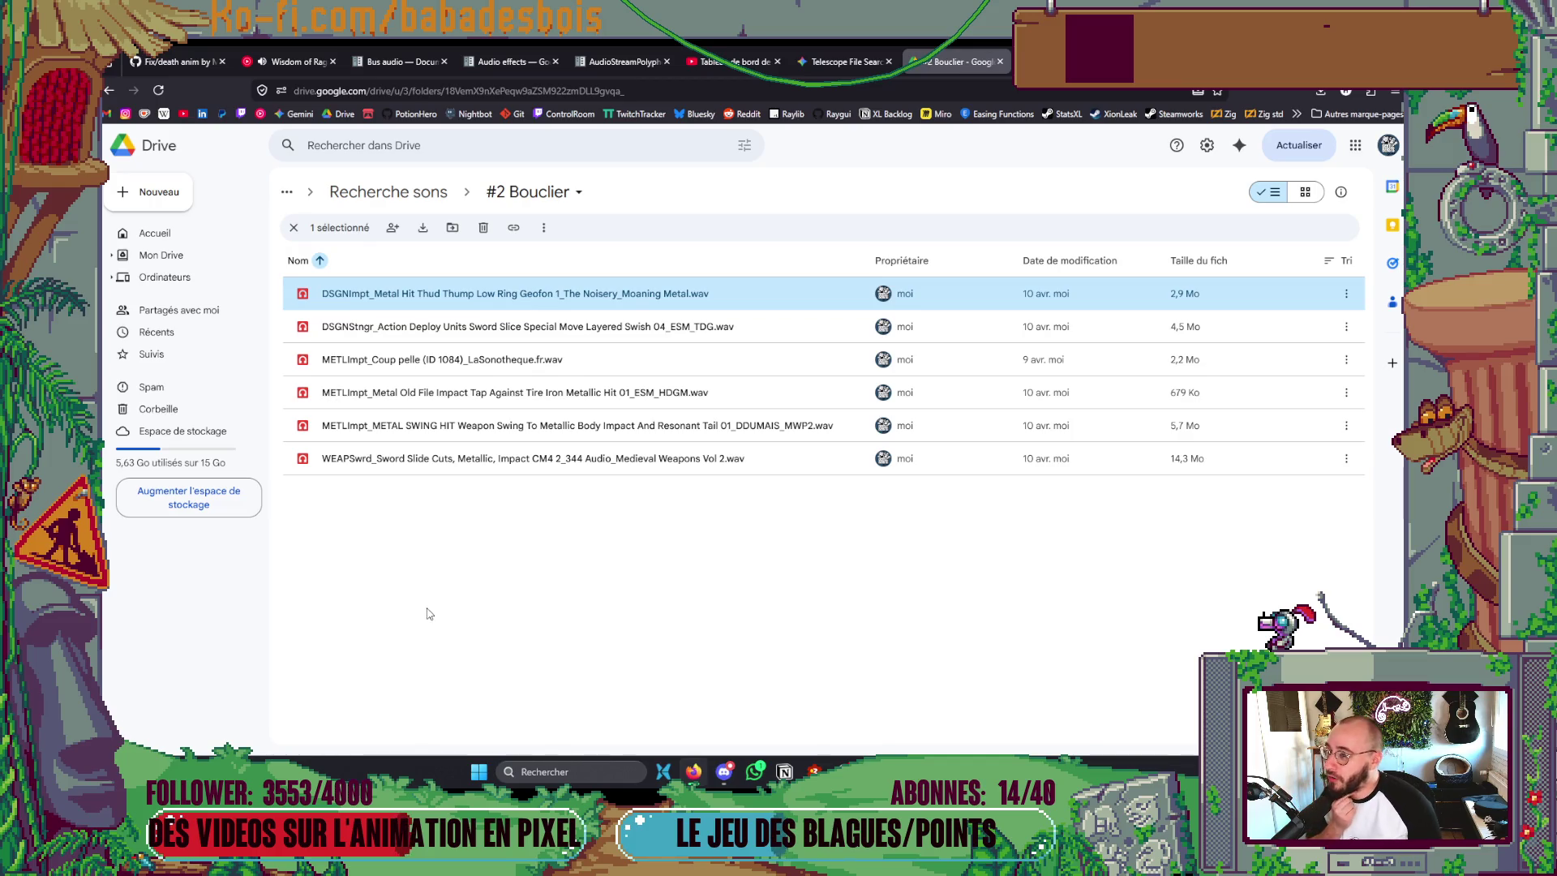
key("alt+Tab")
key("alt+Tab")
mouse_move(329, 593)
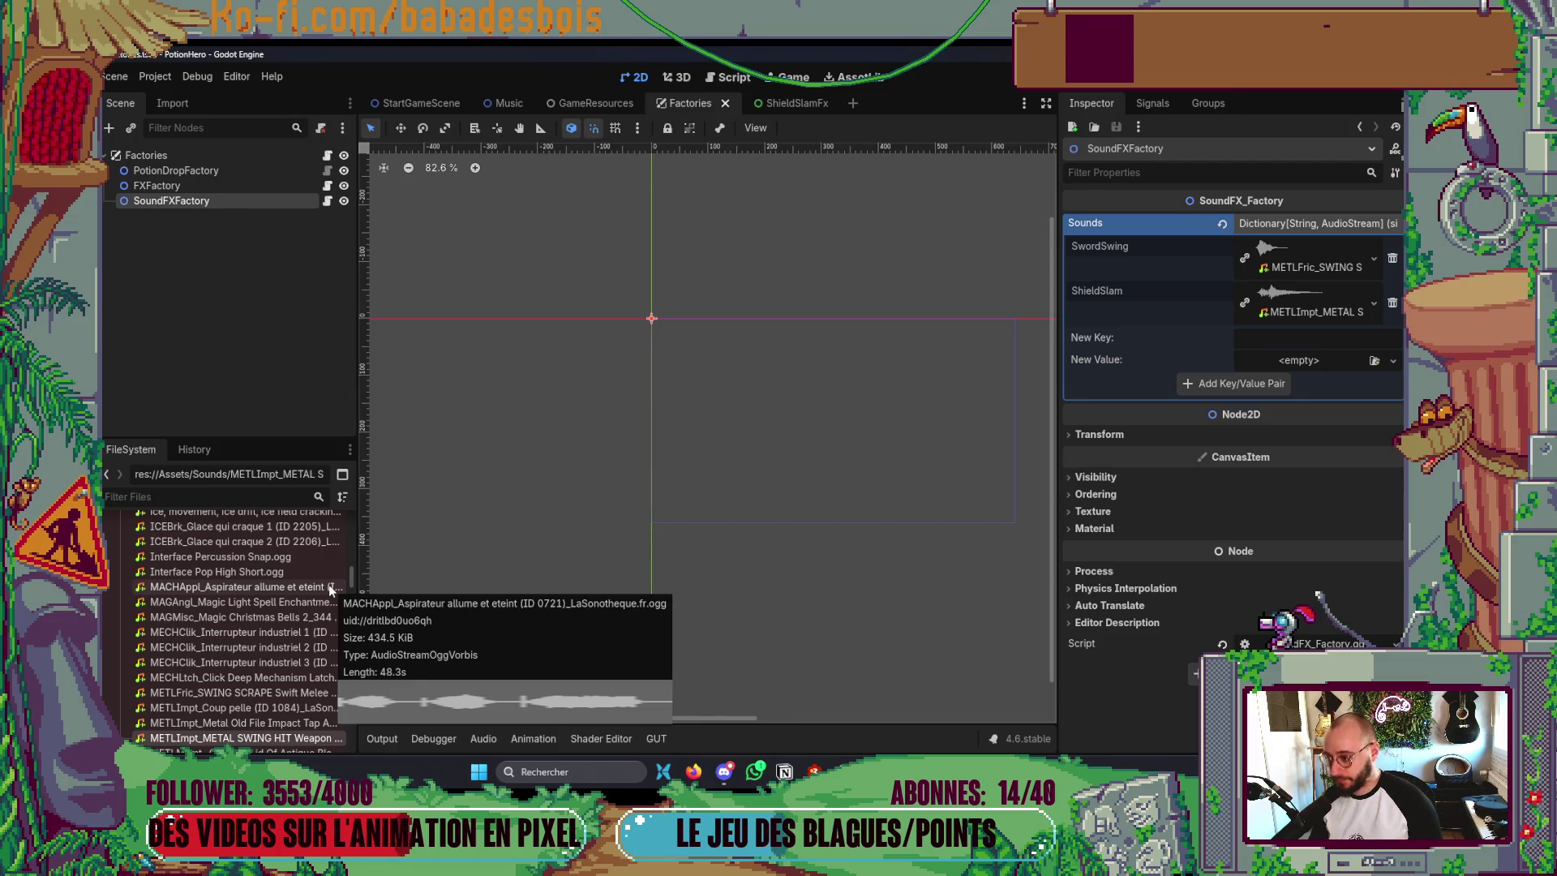
- Switch from Godot to the Neovim window showing MusicPlayer.gd
scroll(233, 713, "up", 10)
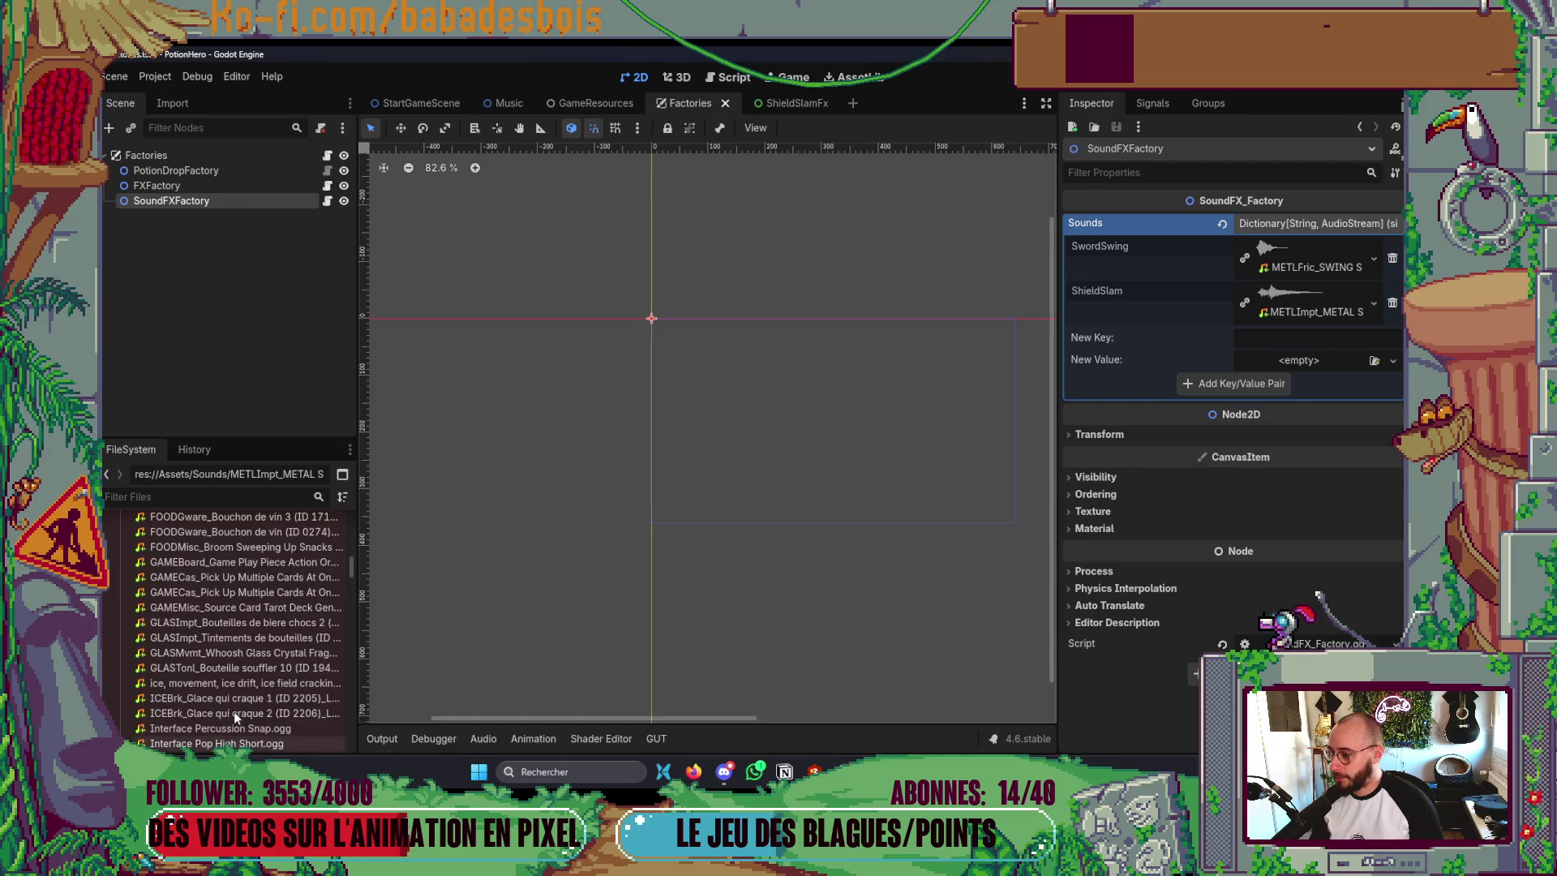
scroll(233, 712, "down", 10)
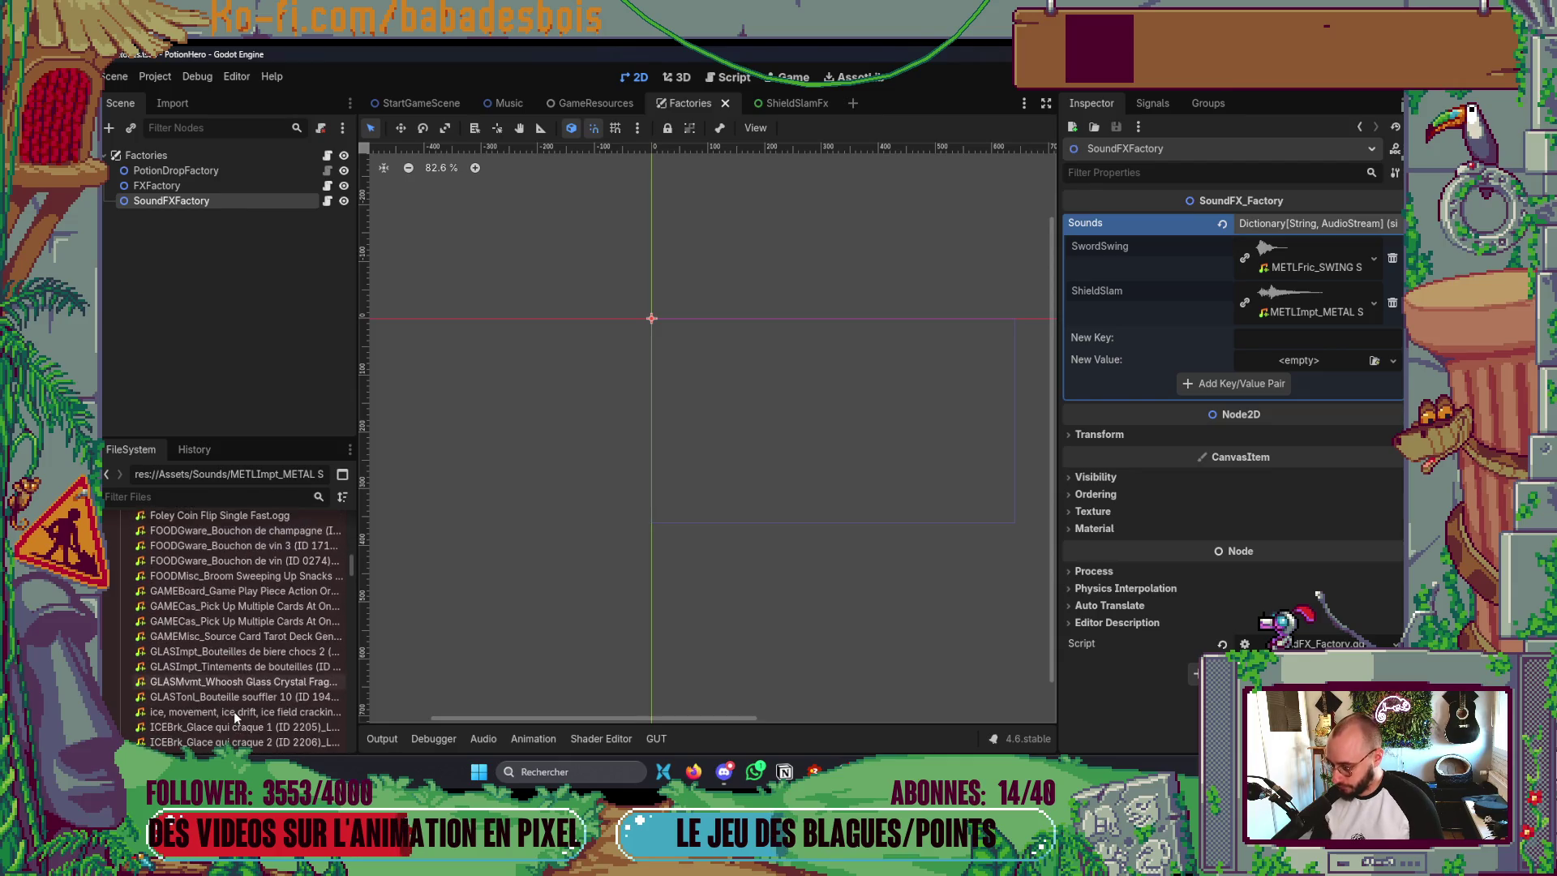
scroll(234, 712, "down", 3)
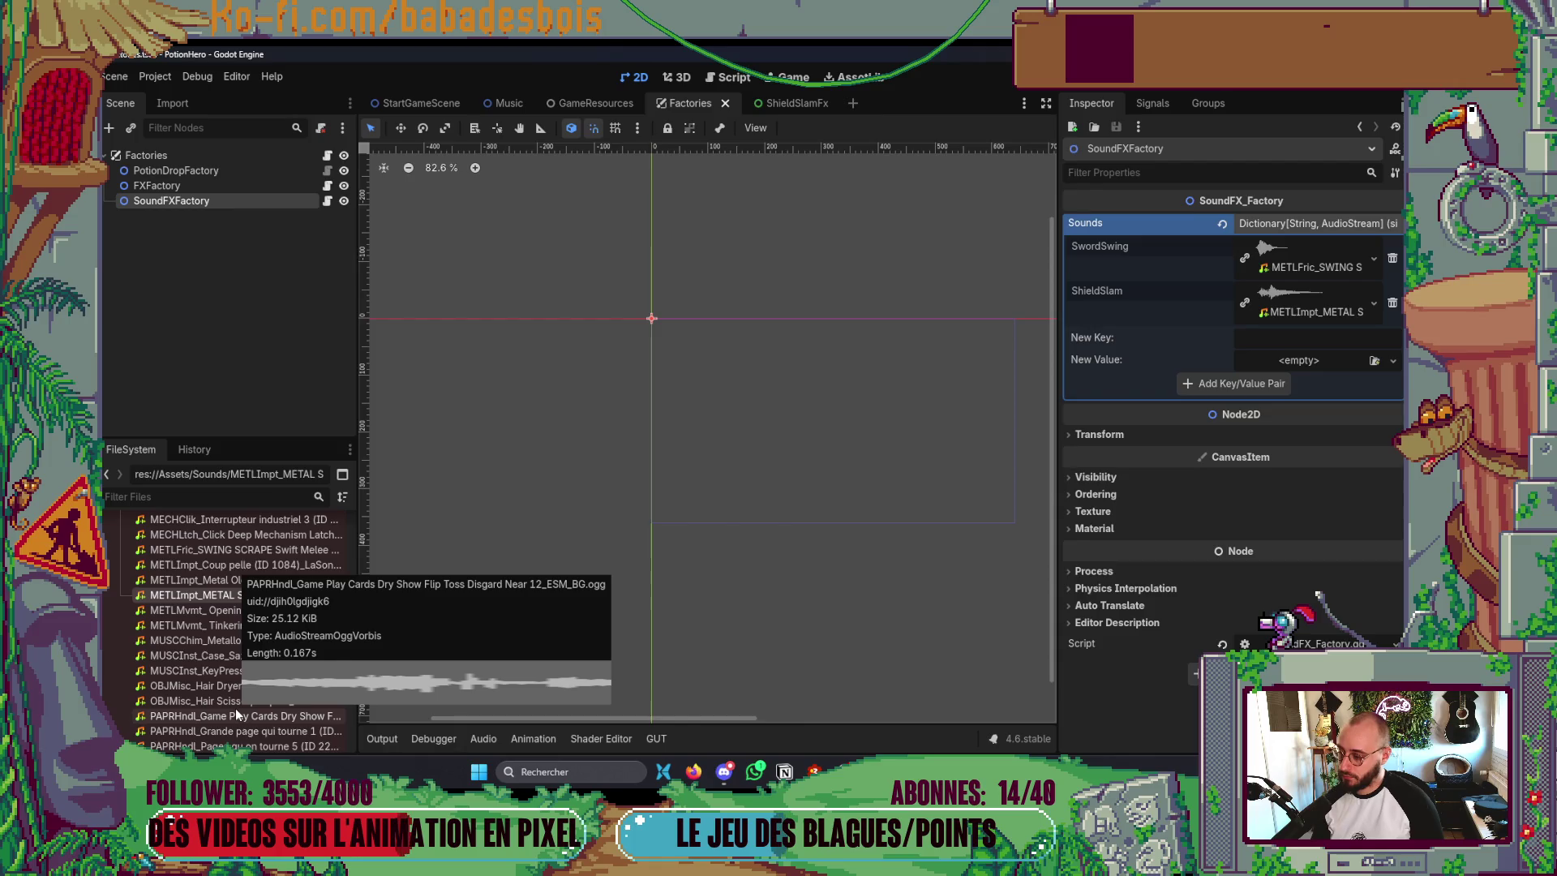
key("alt+Tab")
left_click(373, 484)
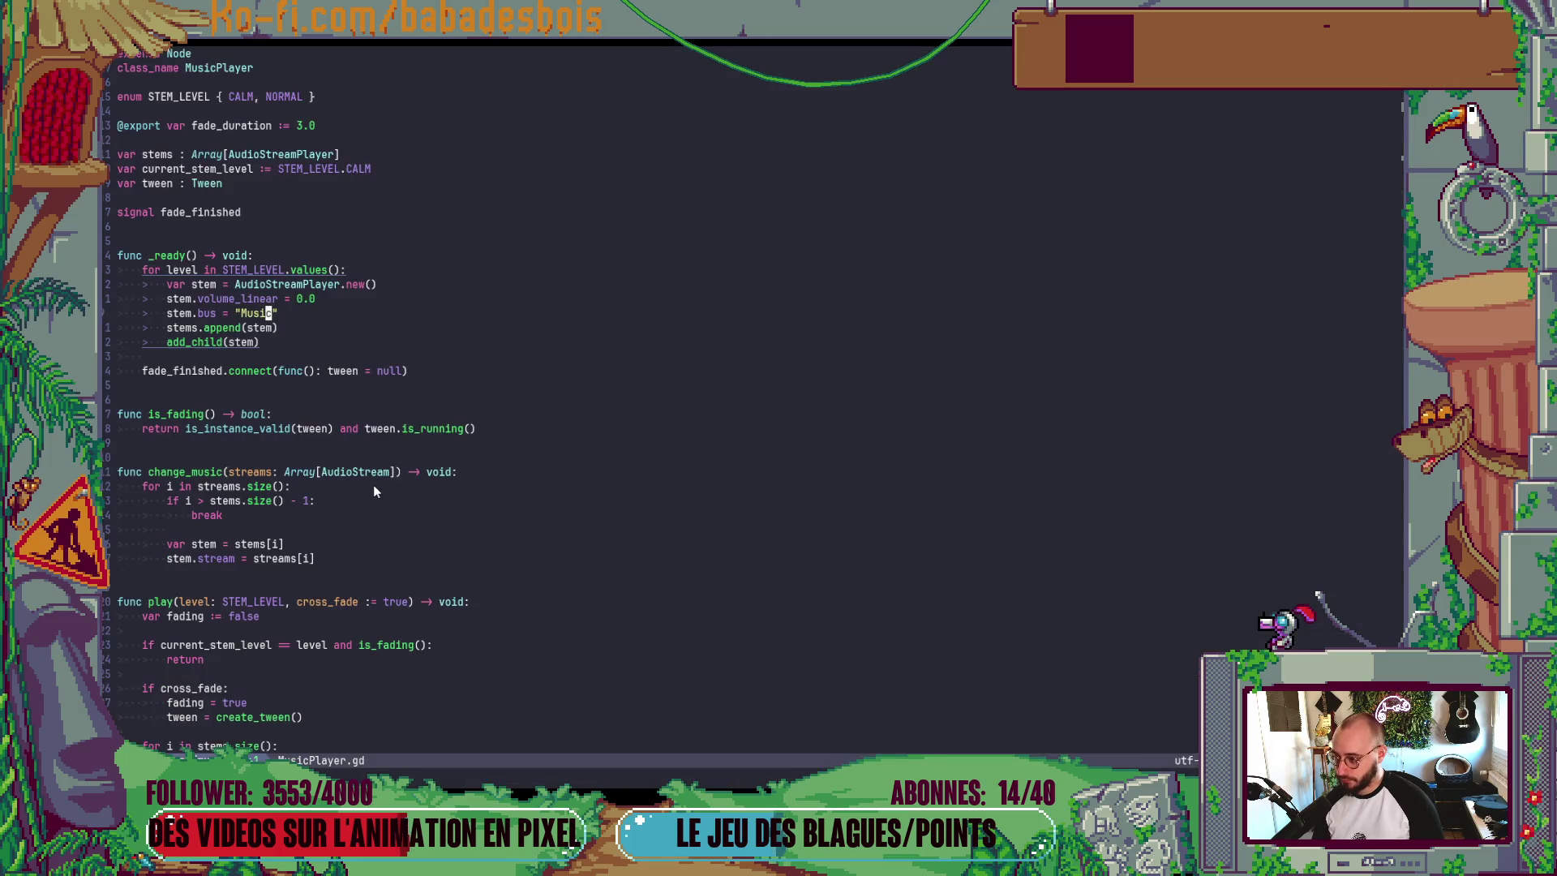
- Open SoundFX_Factory.gd through the file finder's 'Sounds' search
scroll(399, 446, "down", 4)
left_click(399, 443)
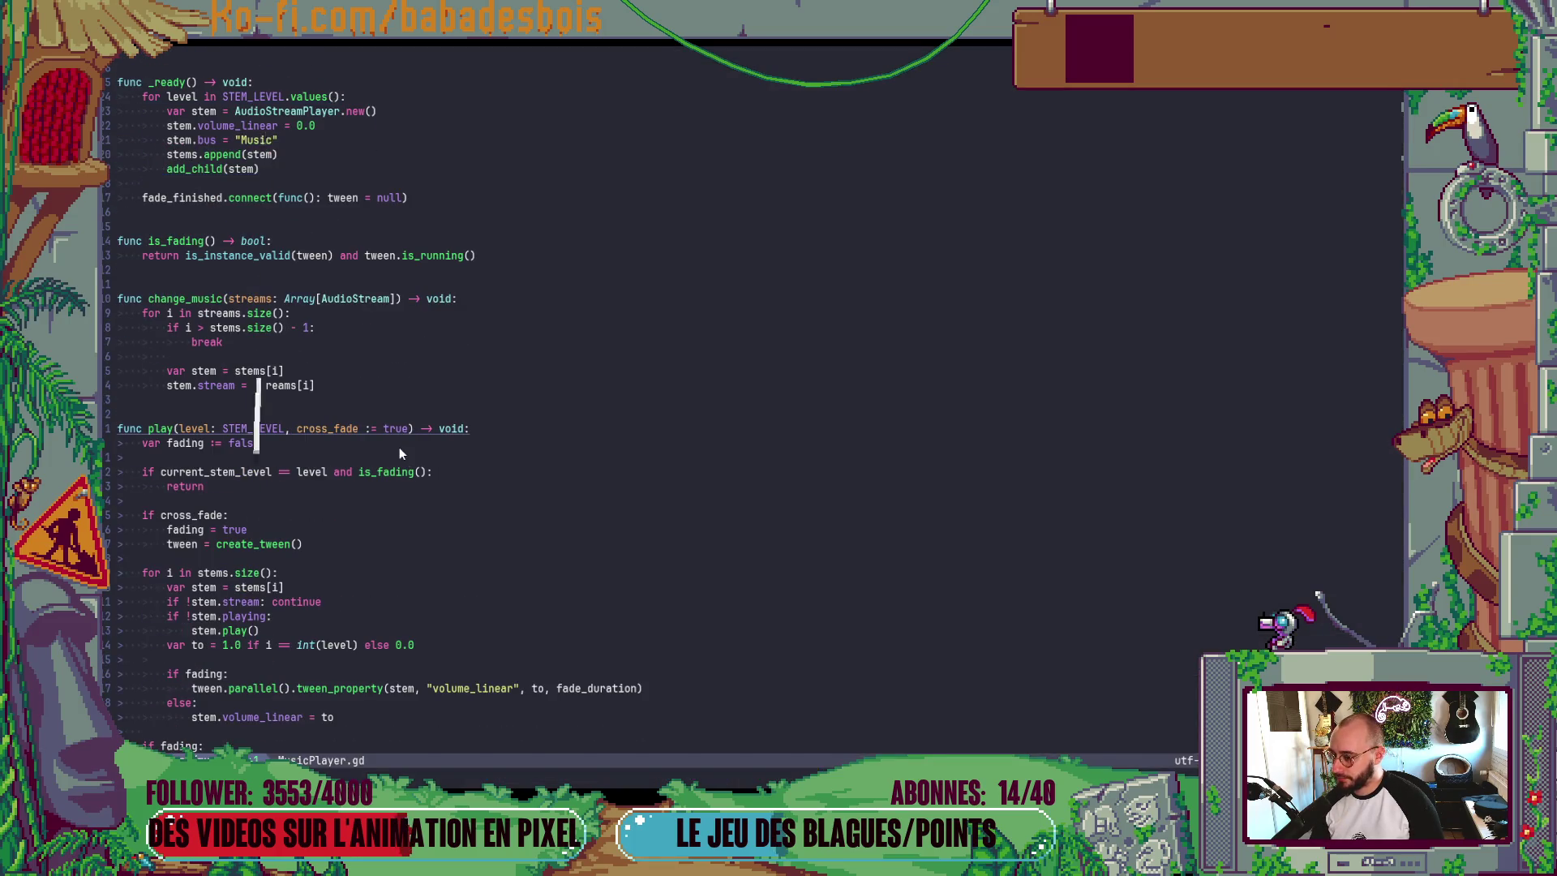
key("space")
key("f")
key("f")
type("So")
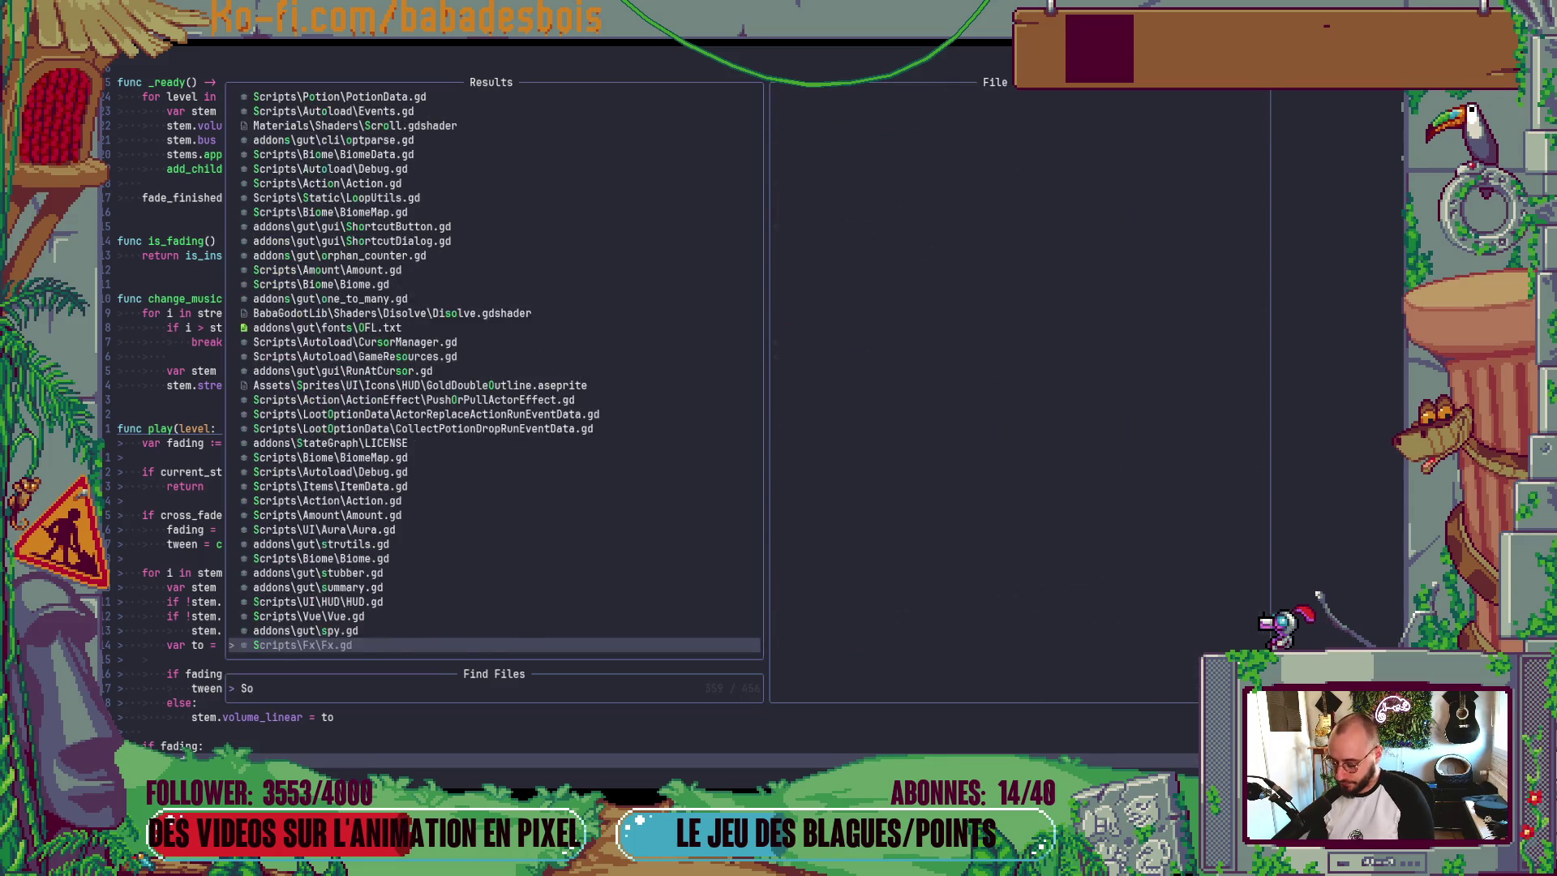
type("unds")
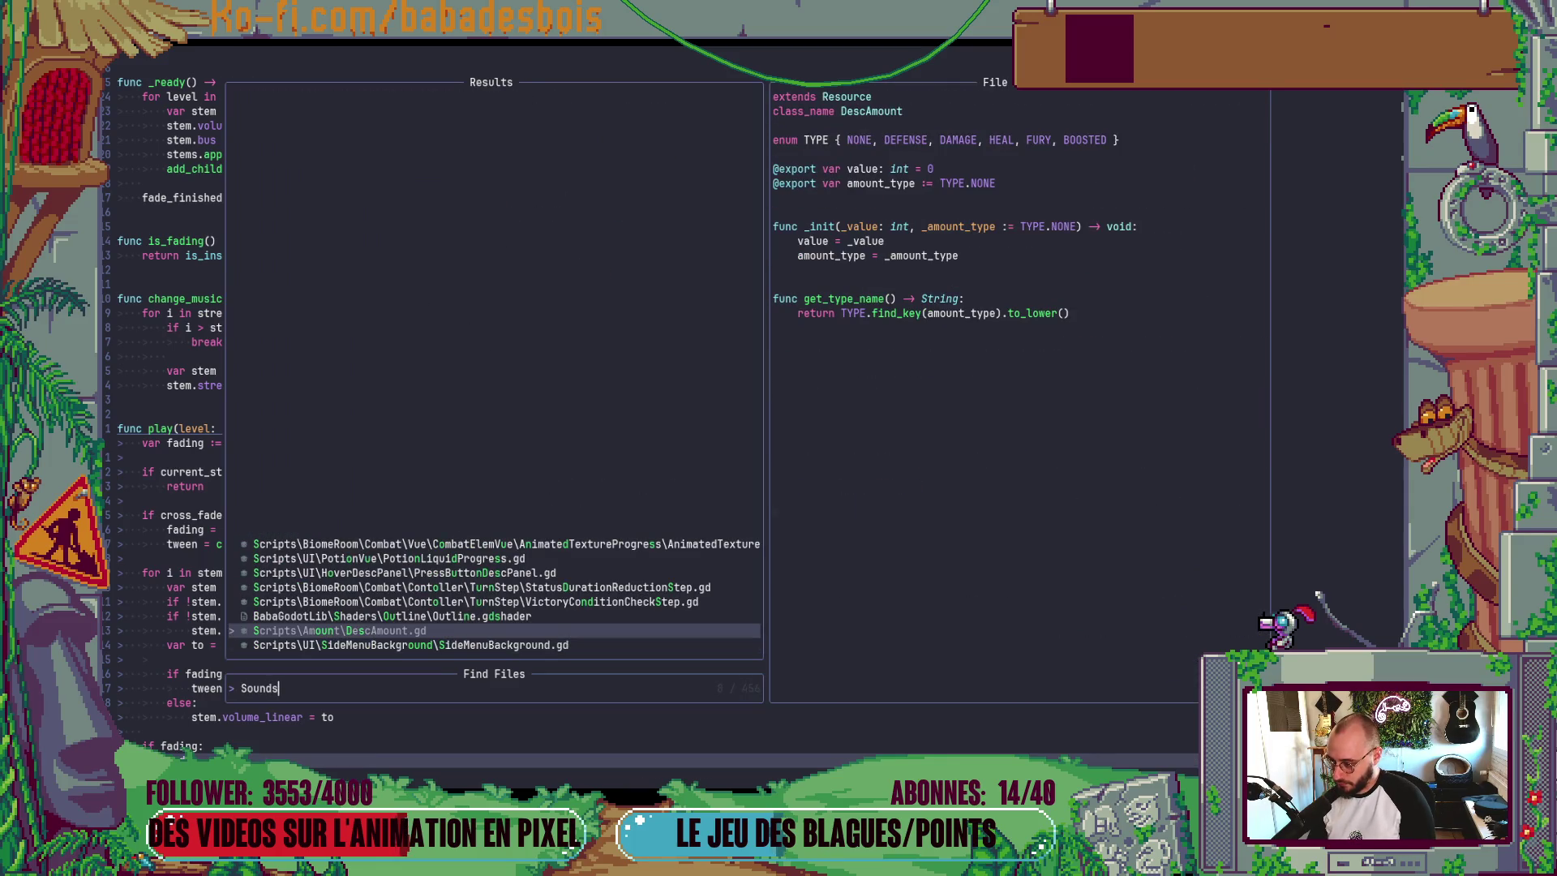
key("BackSpace")
key("Return")
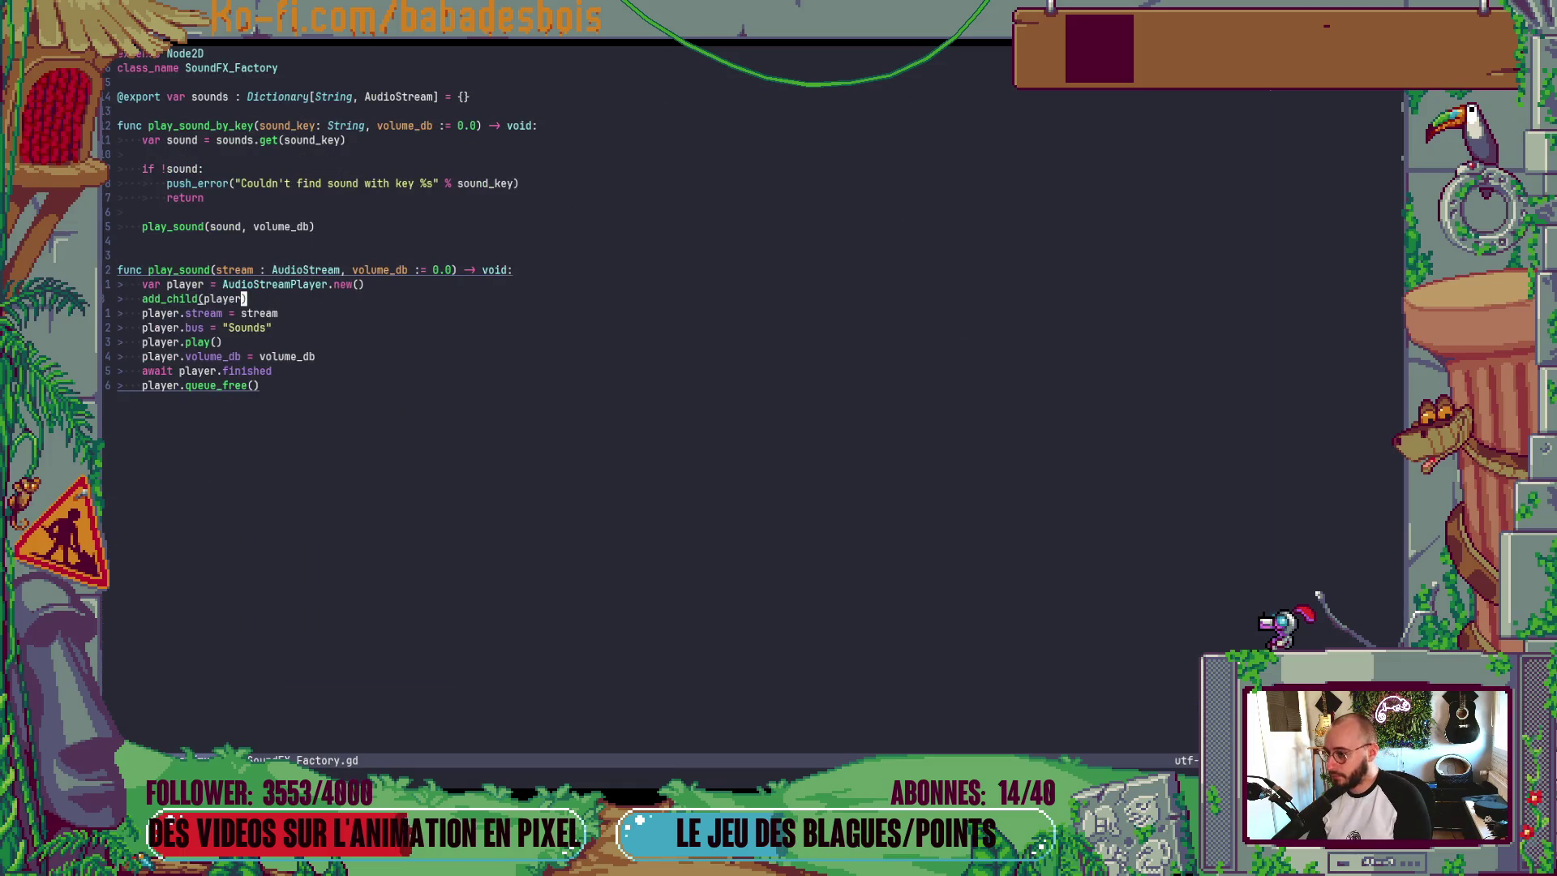
- Add a 'pitch := 1.0' parameter to the play_sound function and save
left_click(261, 271)
key("End")
key("Left")
key("Left")
key("Left")
type("a, pi")
type("tch ")
type(":")
type("= 1.0")
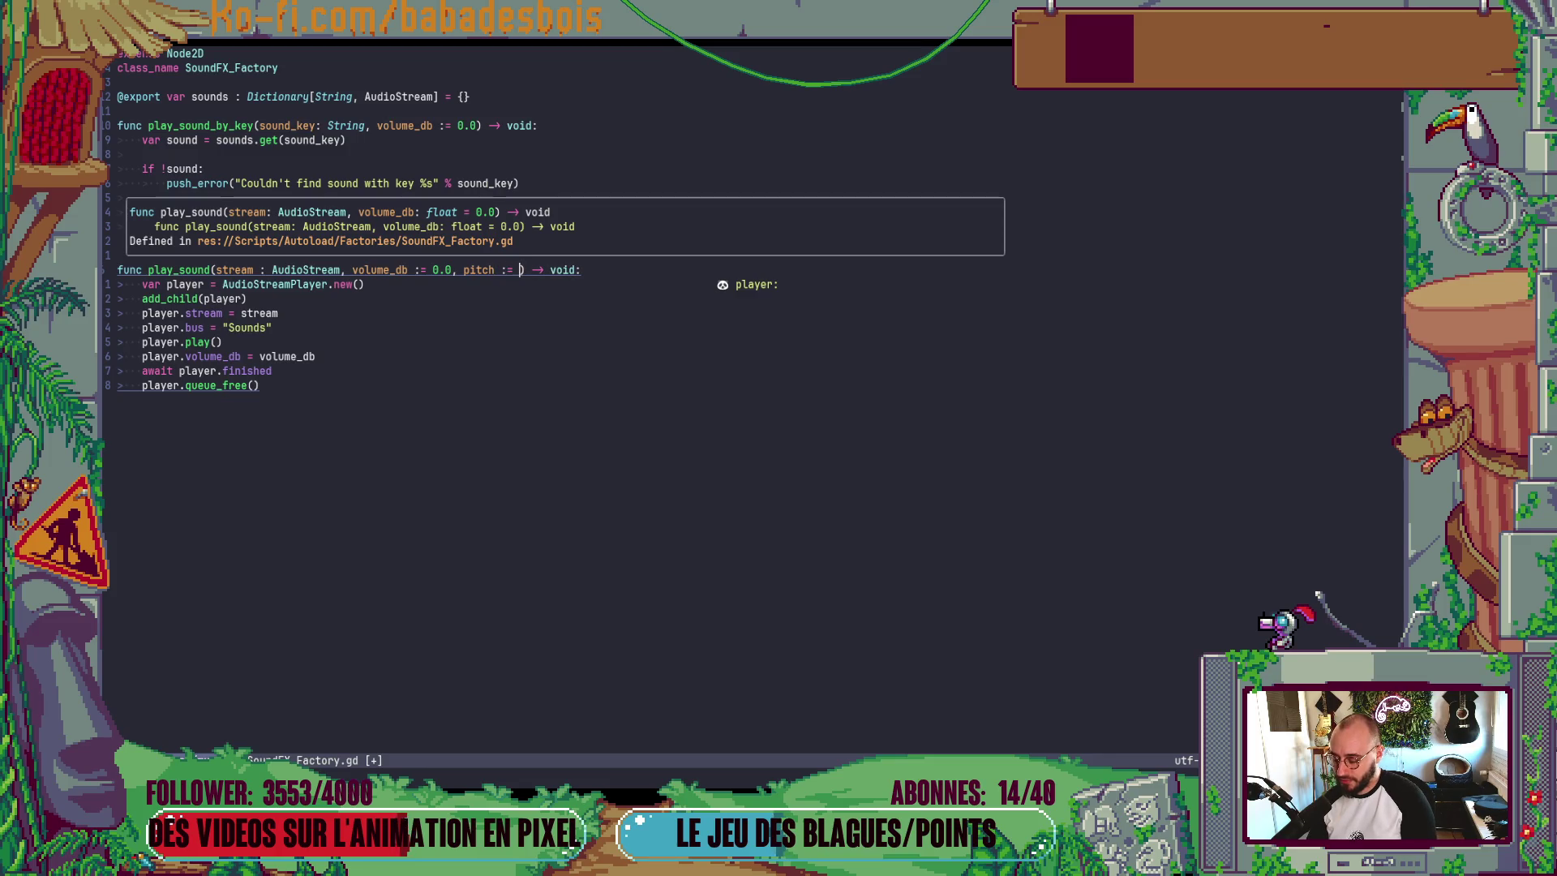
key("Escape")
type(":w")
key("Return")
- Add a 'player.pitch_scale = pitch' line below the bus assignment
key("j")
key("j")
key("j")
type("o")
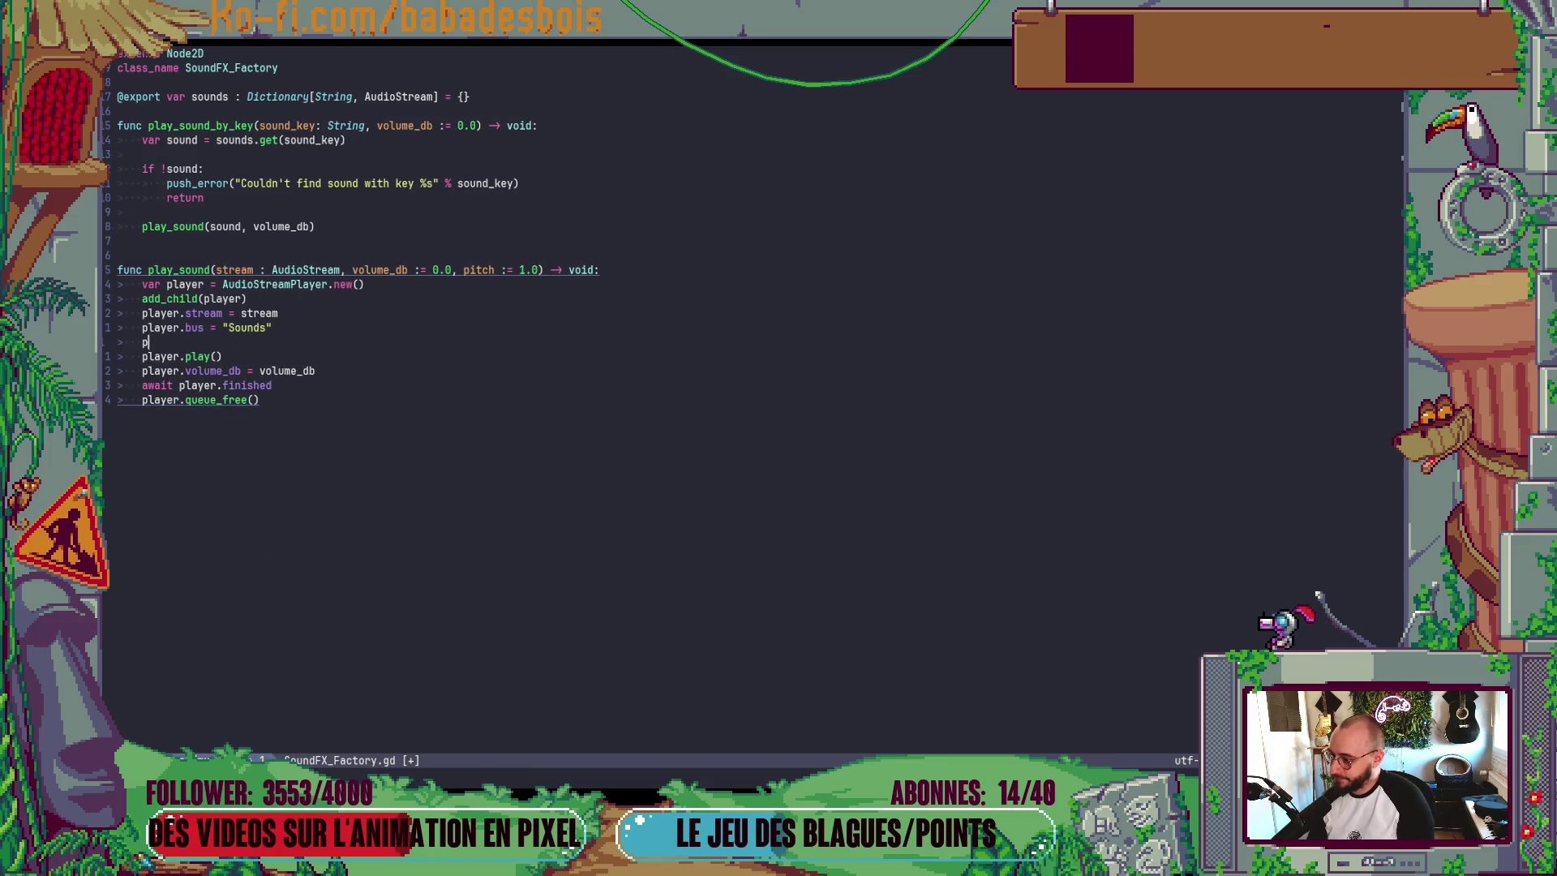
type("player.p")
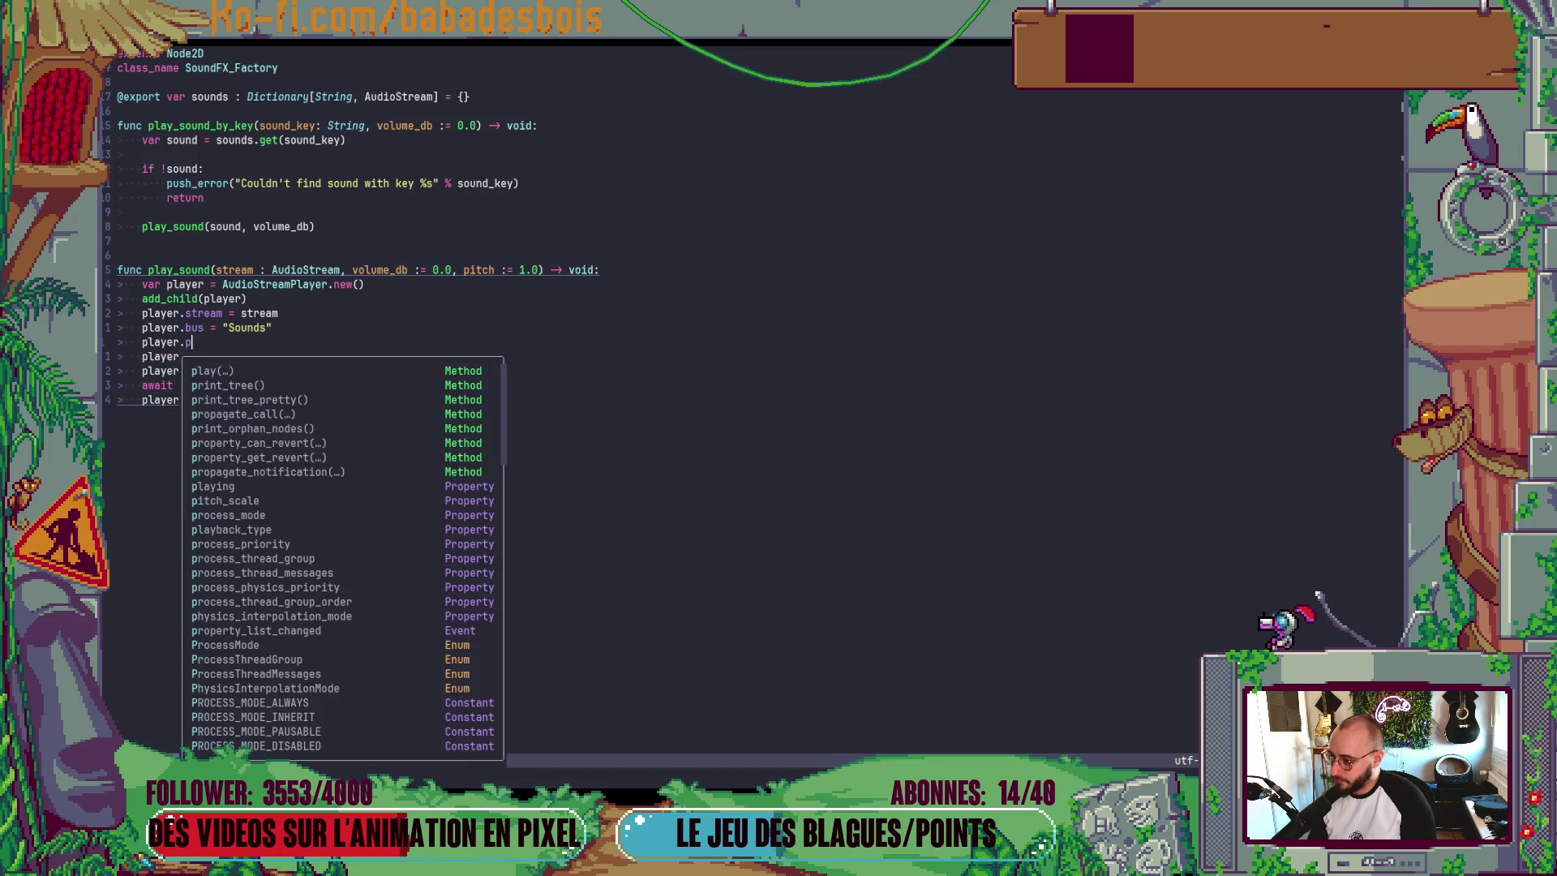
type("i")
key("Tab")
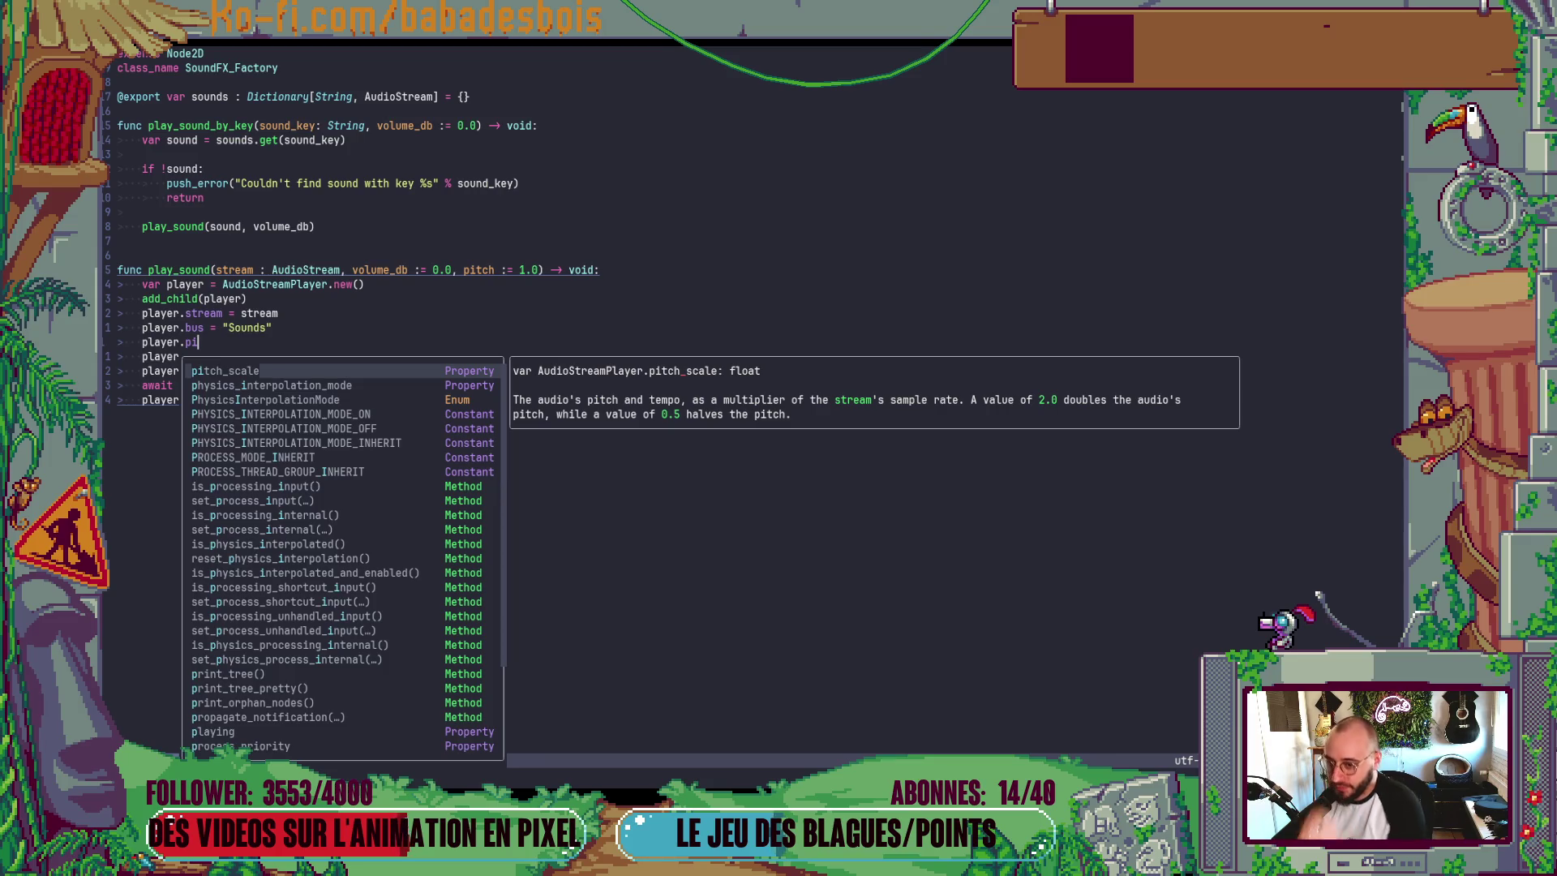
key("Return")
type("= pi")
key("Tab")
key("Escape")
- Add a 'pitch := 1.0' parameter to the play_sound_by_key signature
key("k")
key("k")
key("k")
key("k")
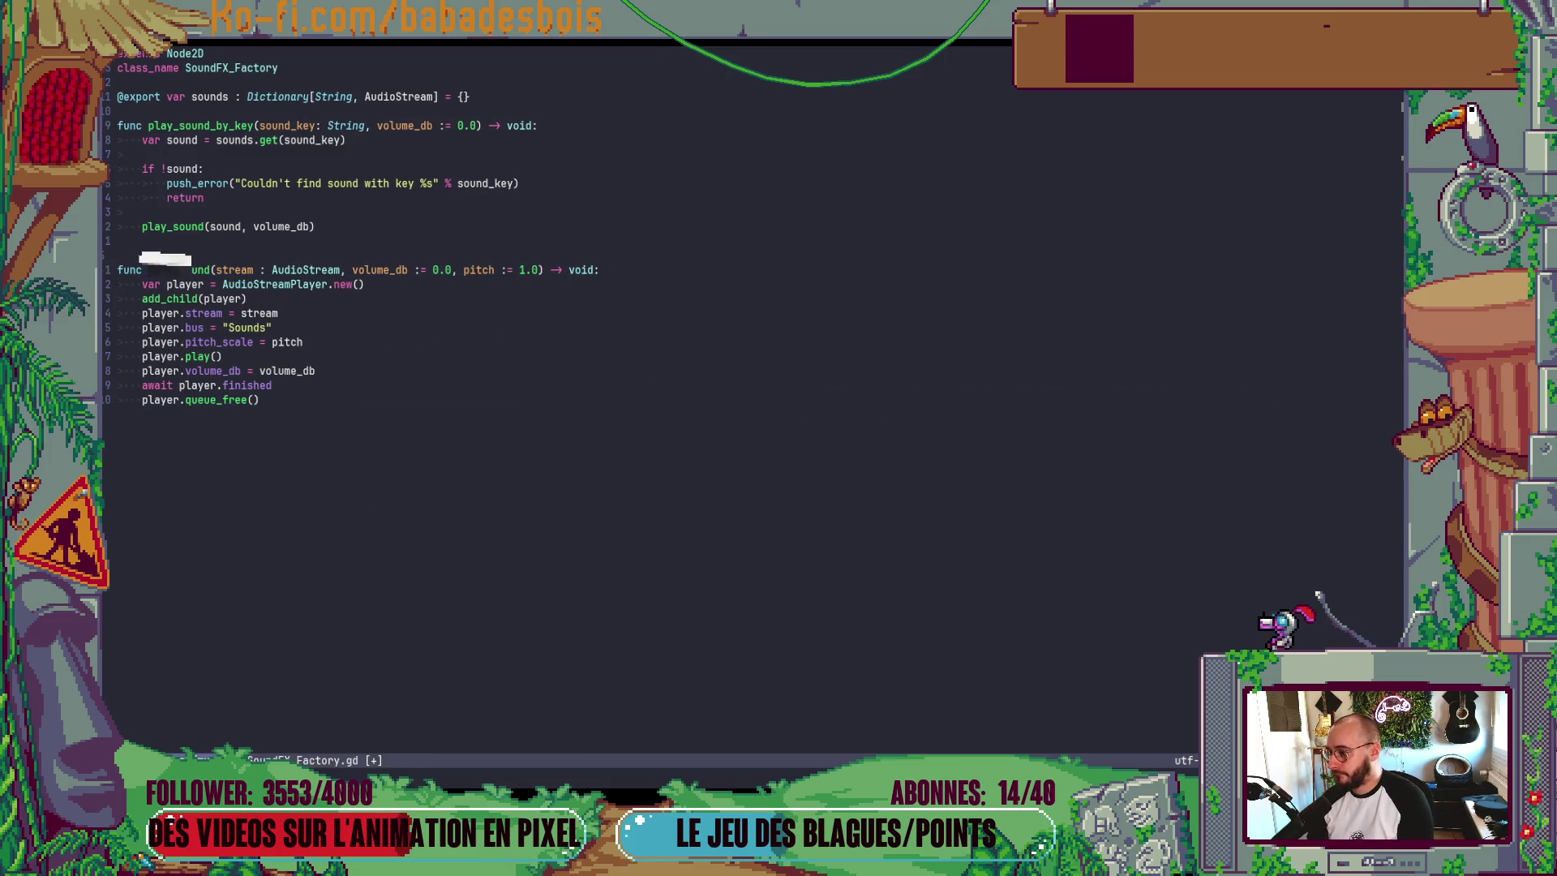
key("k")
key("$")
key("b")
key("b")
key("b")
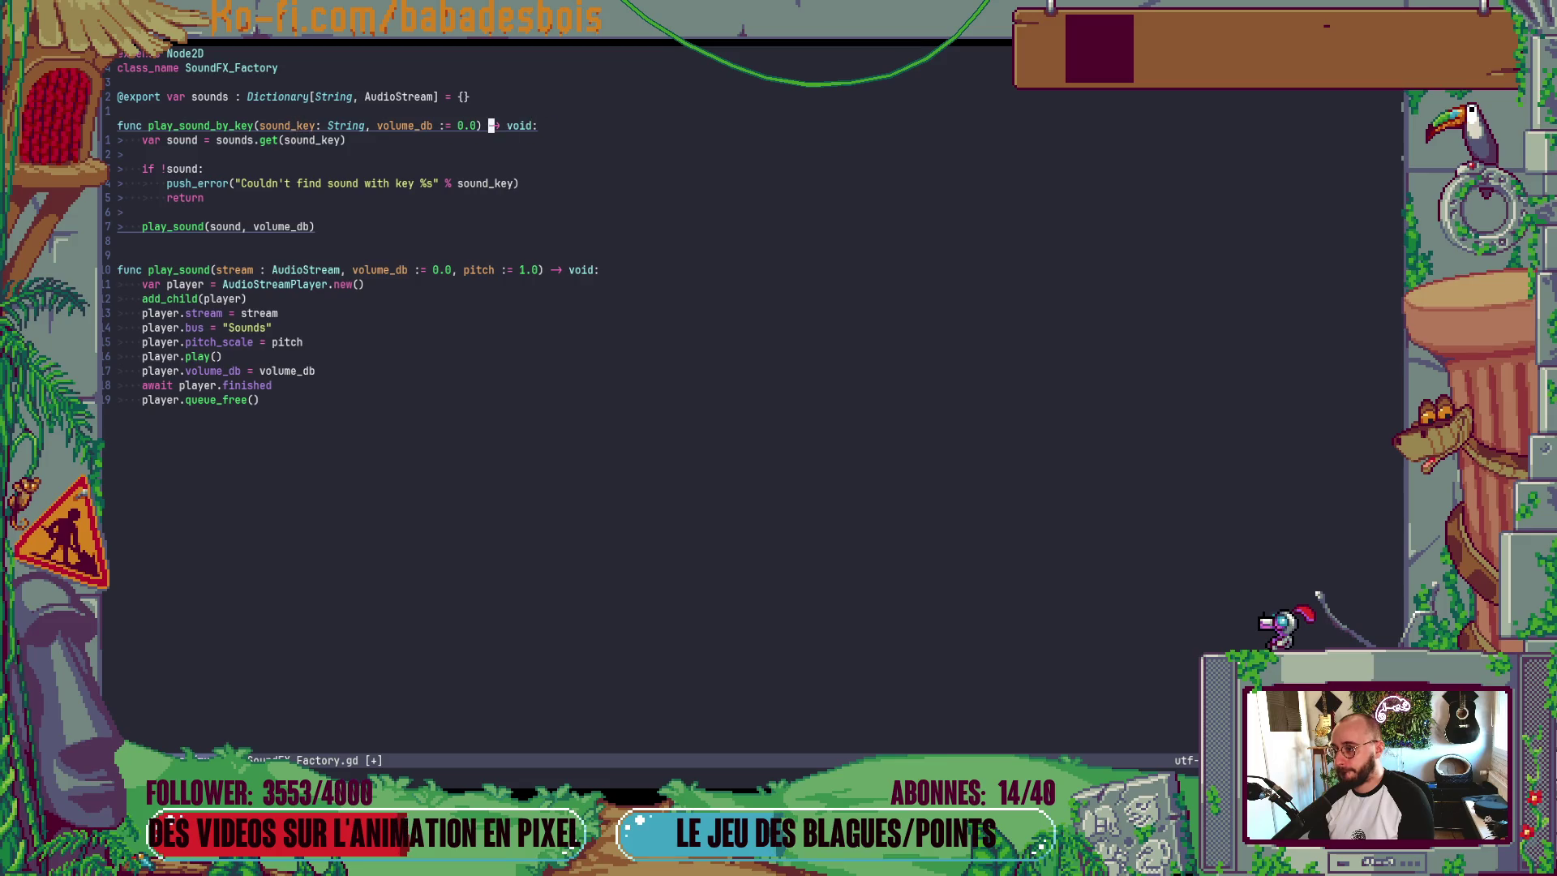
type("a, pti")
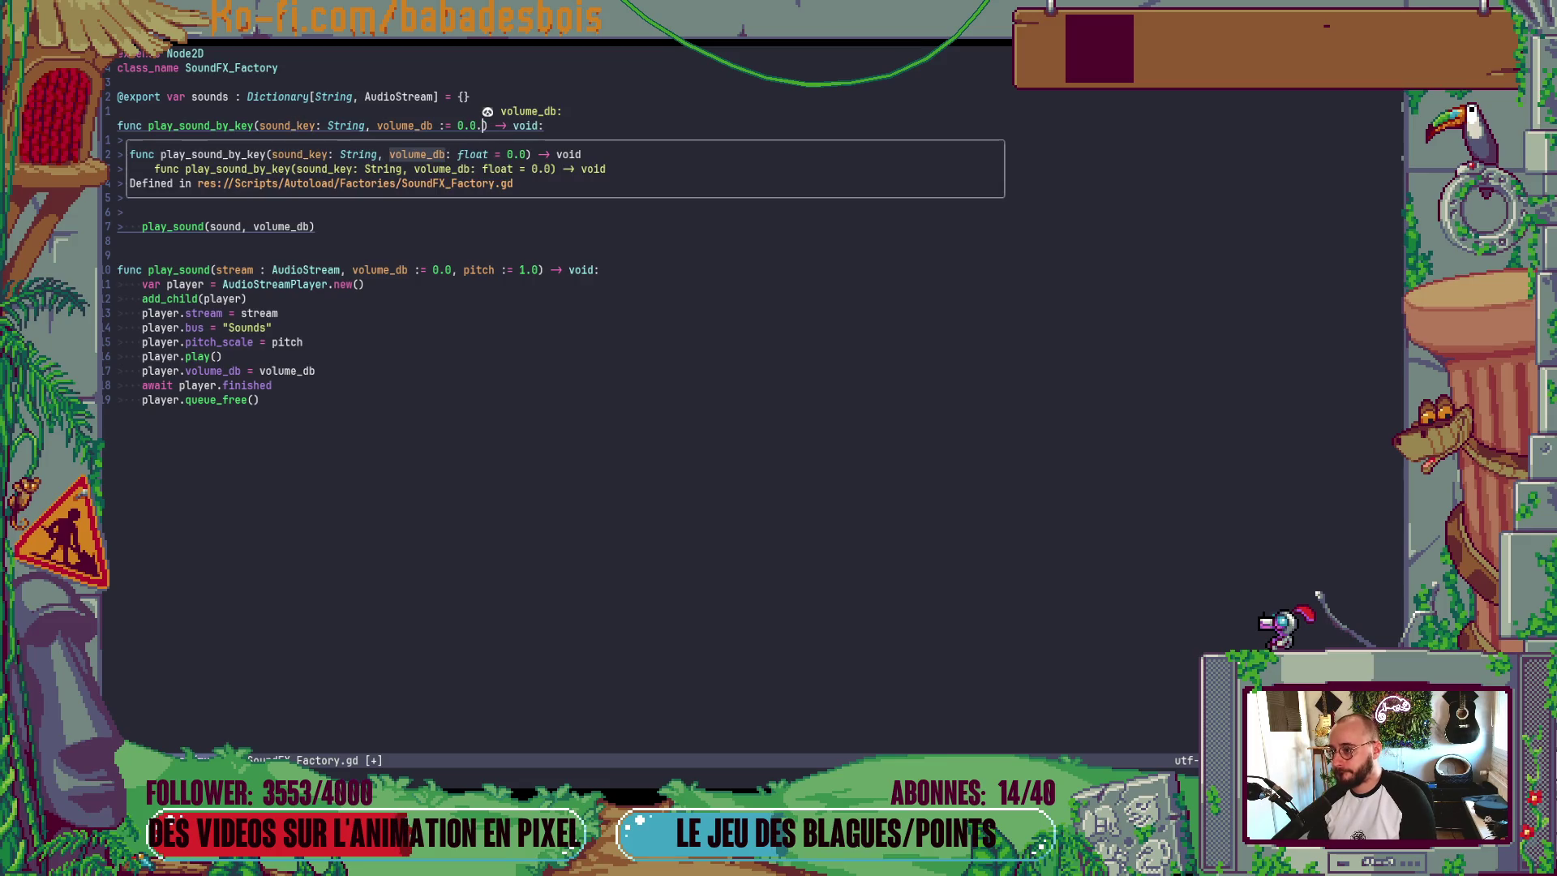
key("BackSpace")
key("BackSpace")
type("itch")
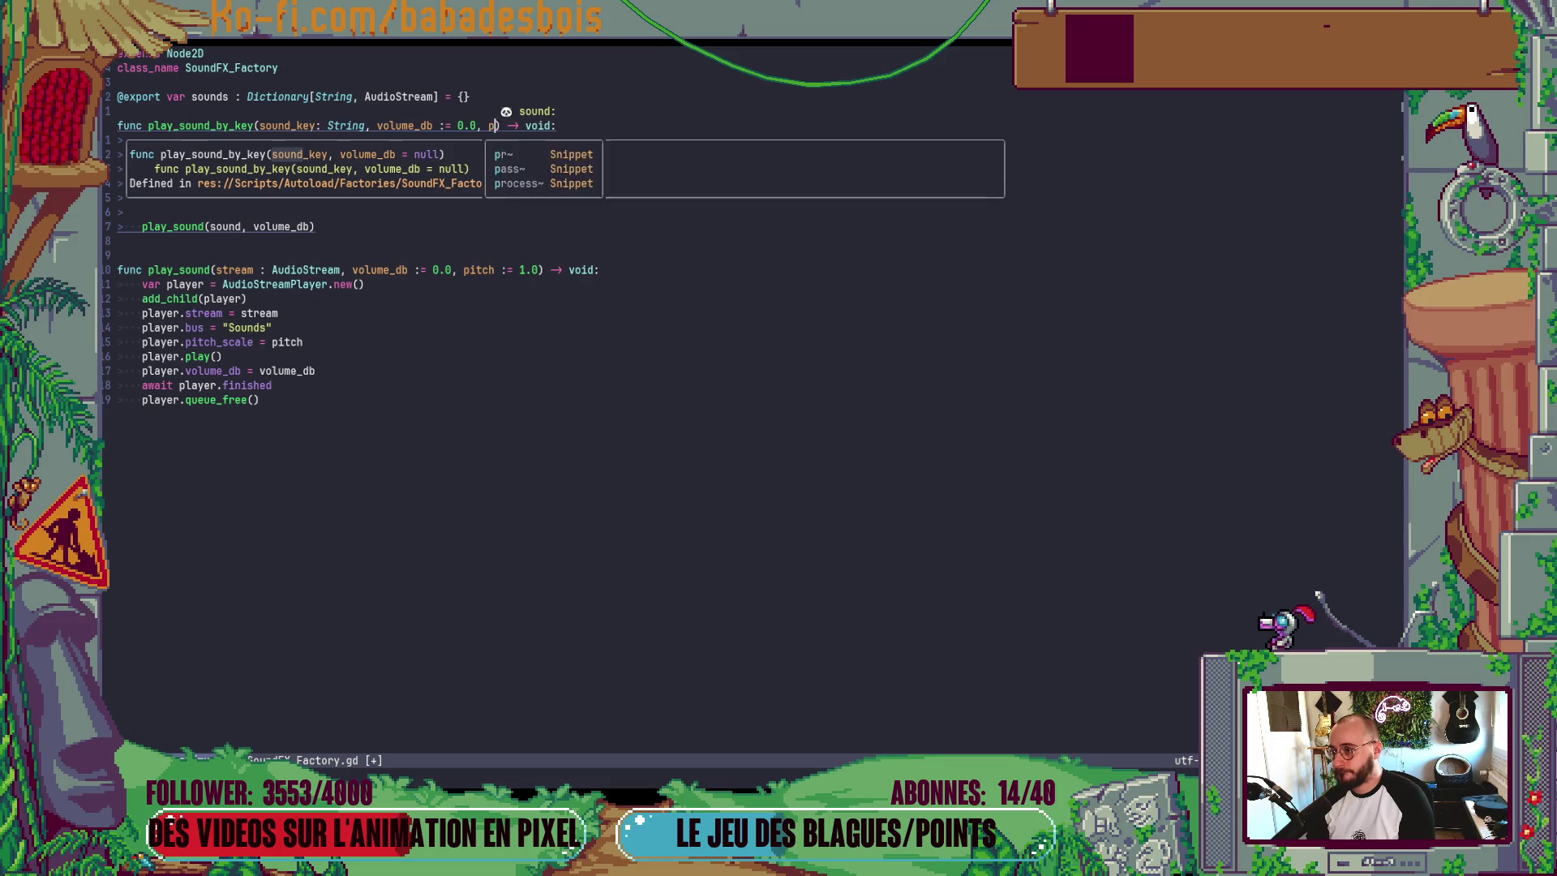
key("Delete")
type(":= 1.0")
key("Escape")
- Pass pitch through to the play_sound call and save the script
key("j")
key("j")
key("j")
key("j")
key("j")
key("j")
type("0$i, pitch")
key("Escape")
type(":w")
key("Return")
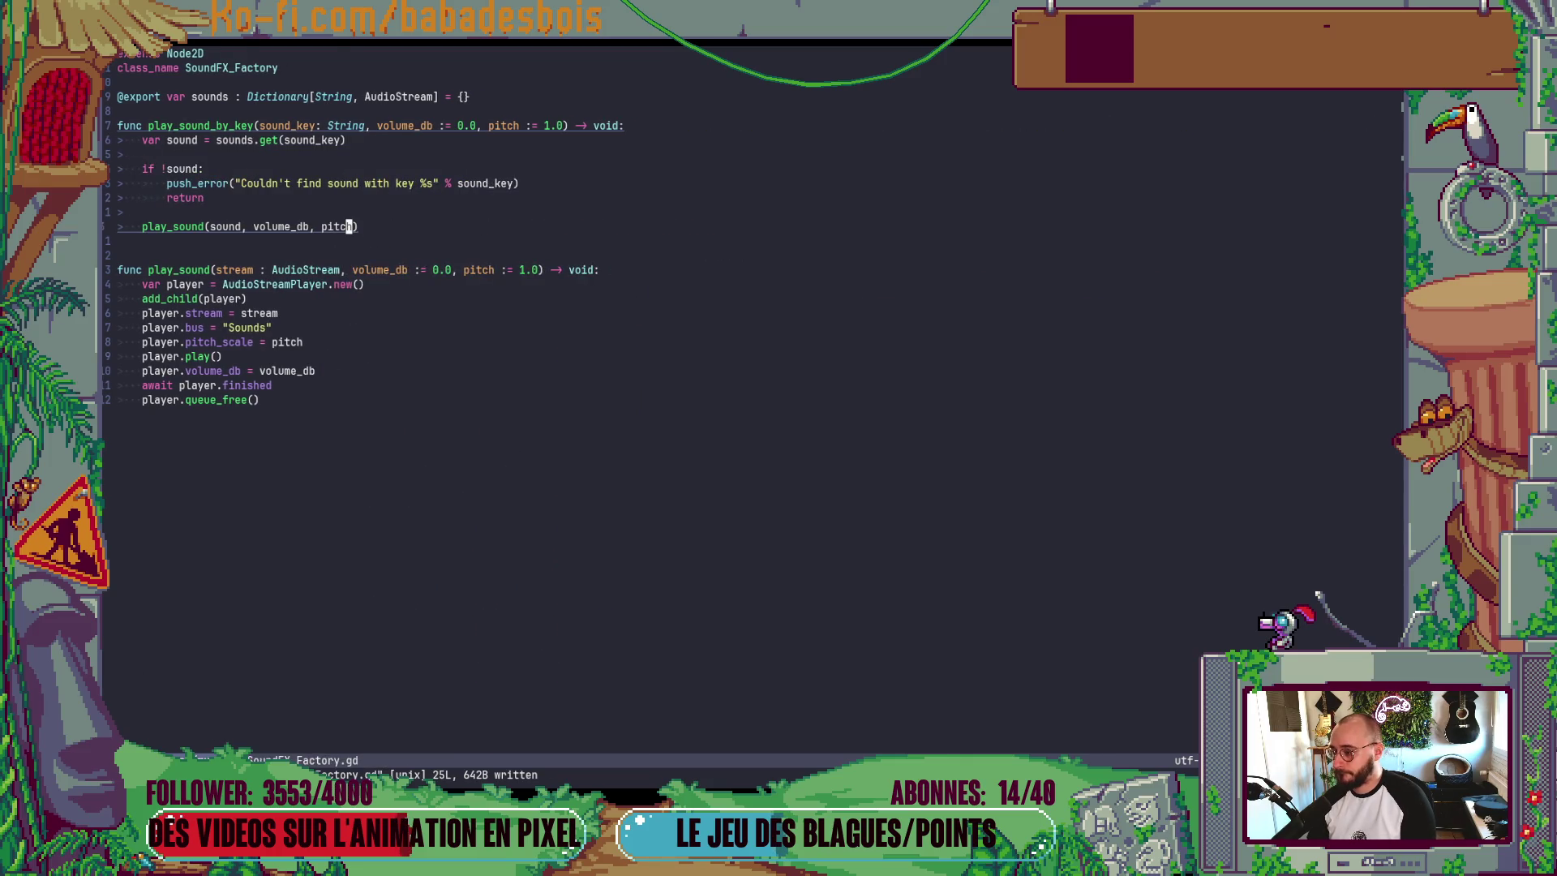
key("ctrl+6")
key("space")
- Open Fx.gd and add a 'pitch := 1.0' parameter to the play_sound signature
key("f")
key("f")
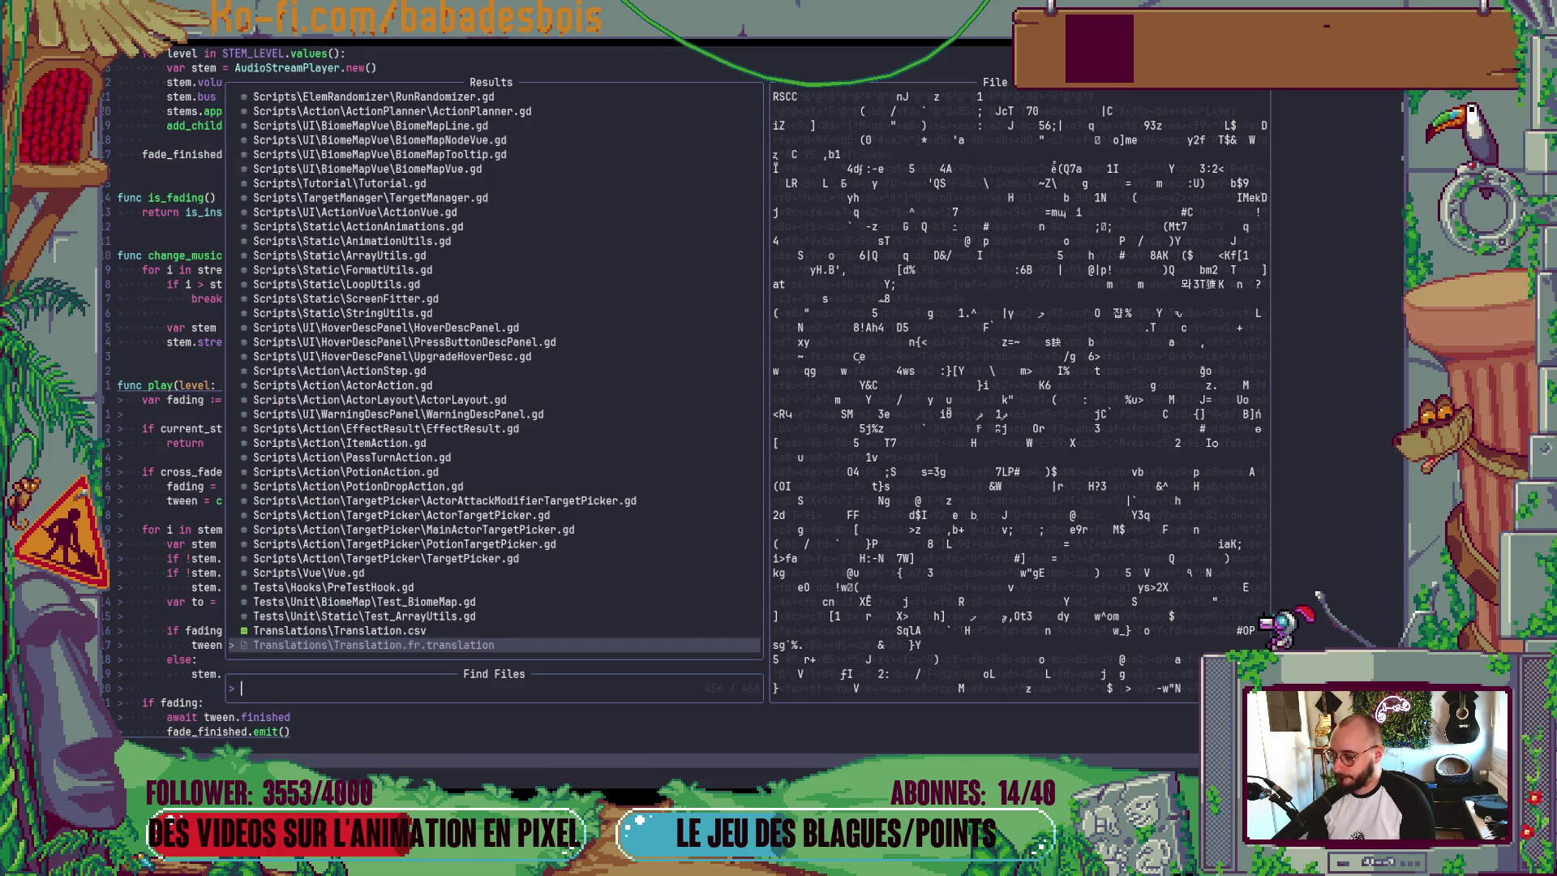
type("FX")
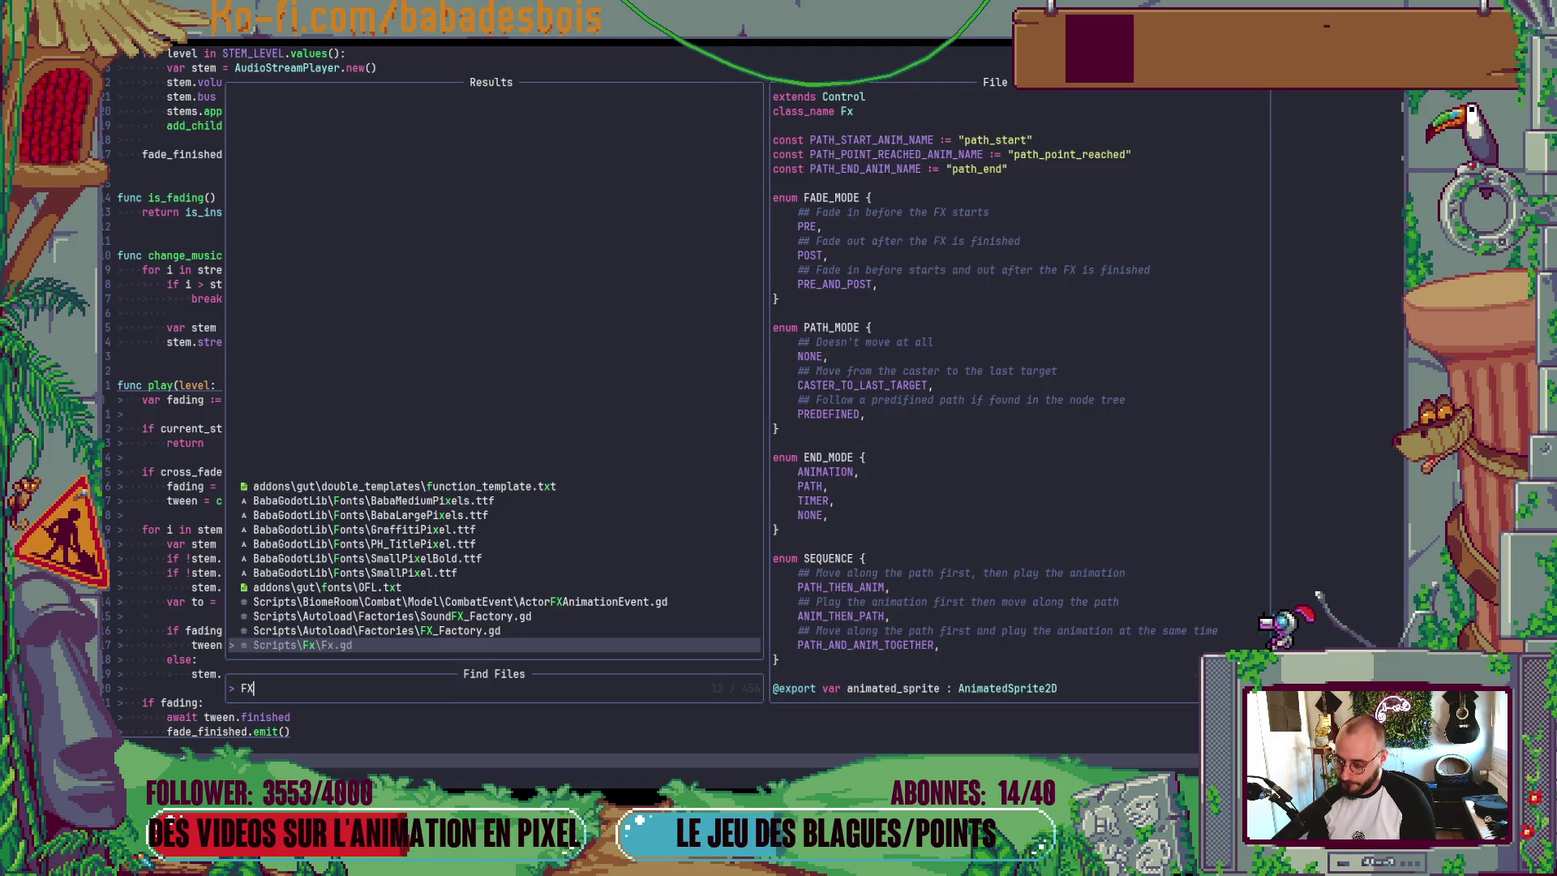
key("Return")
key("G")
key("dollar")
key("k")
key("b")
type("b := 0.0) -> void:")
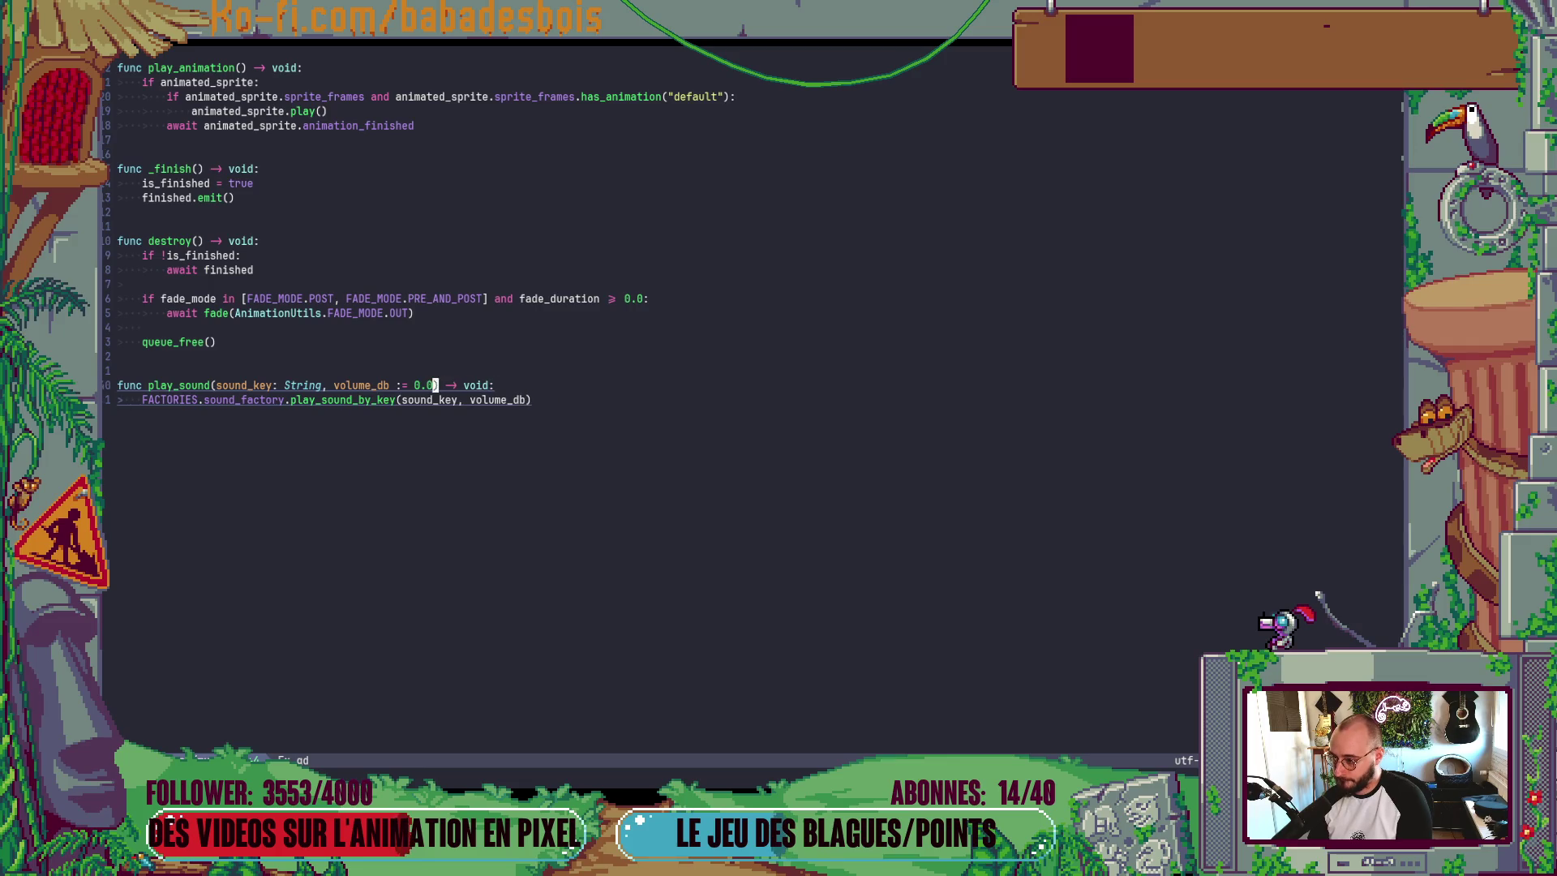
type("hi, pit")
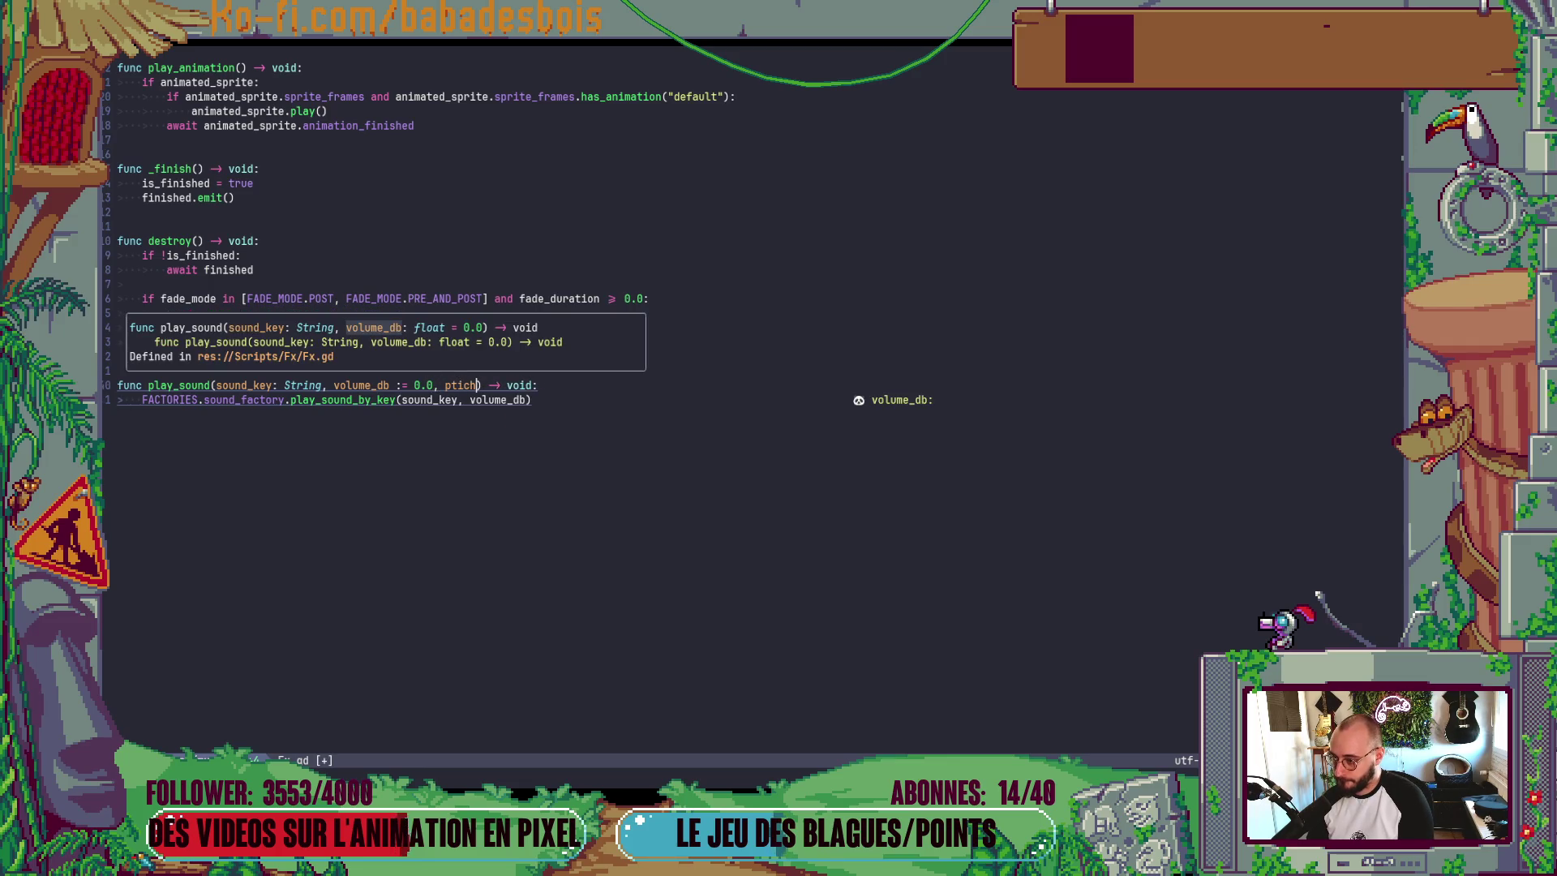
type("ch ")
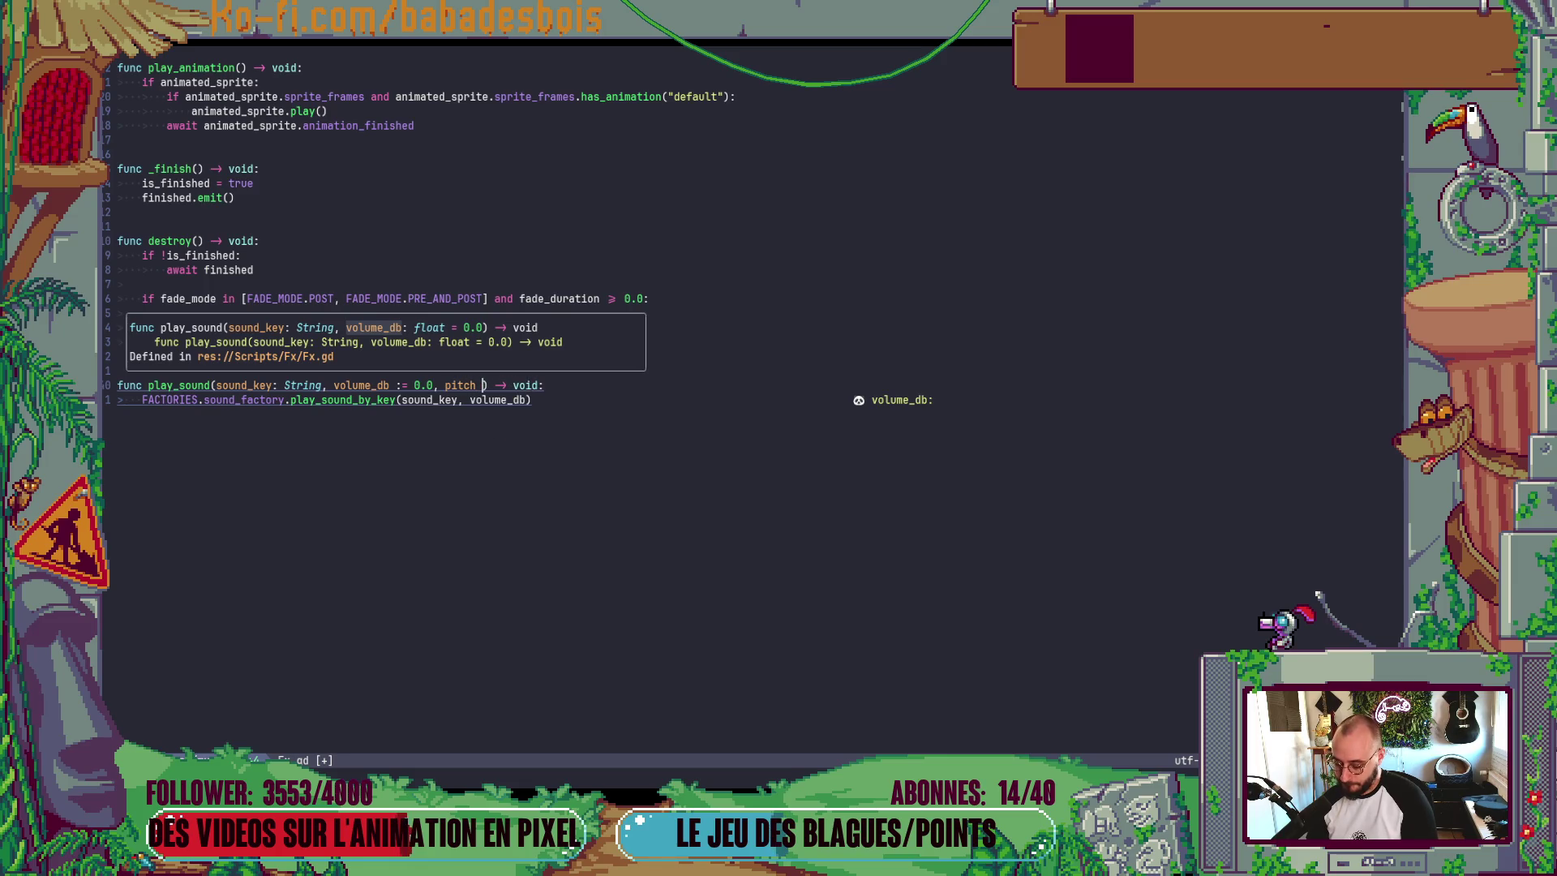
type(":")
type(" = 1.0")
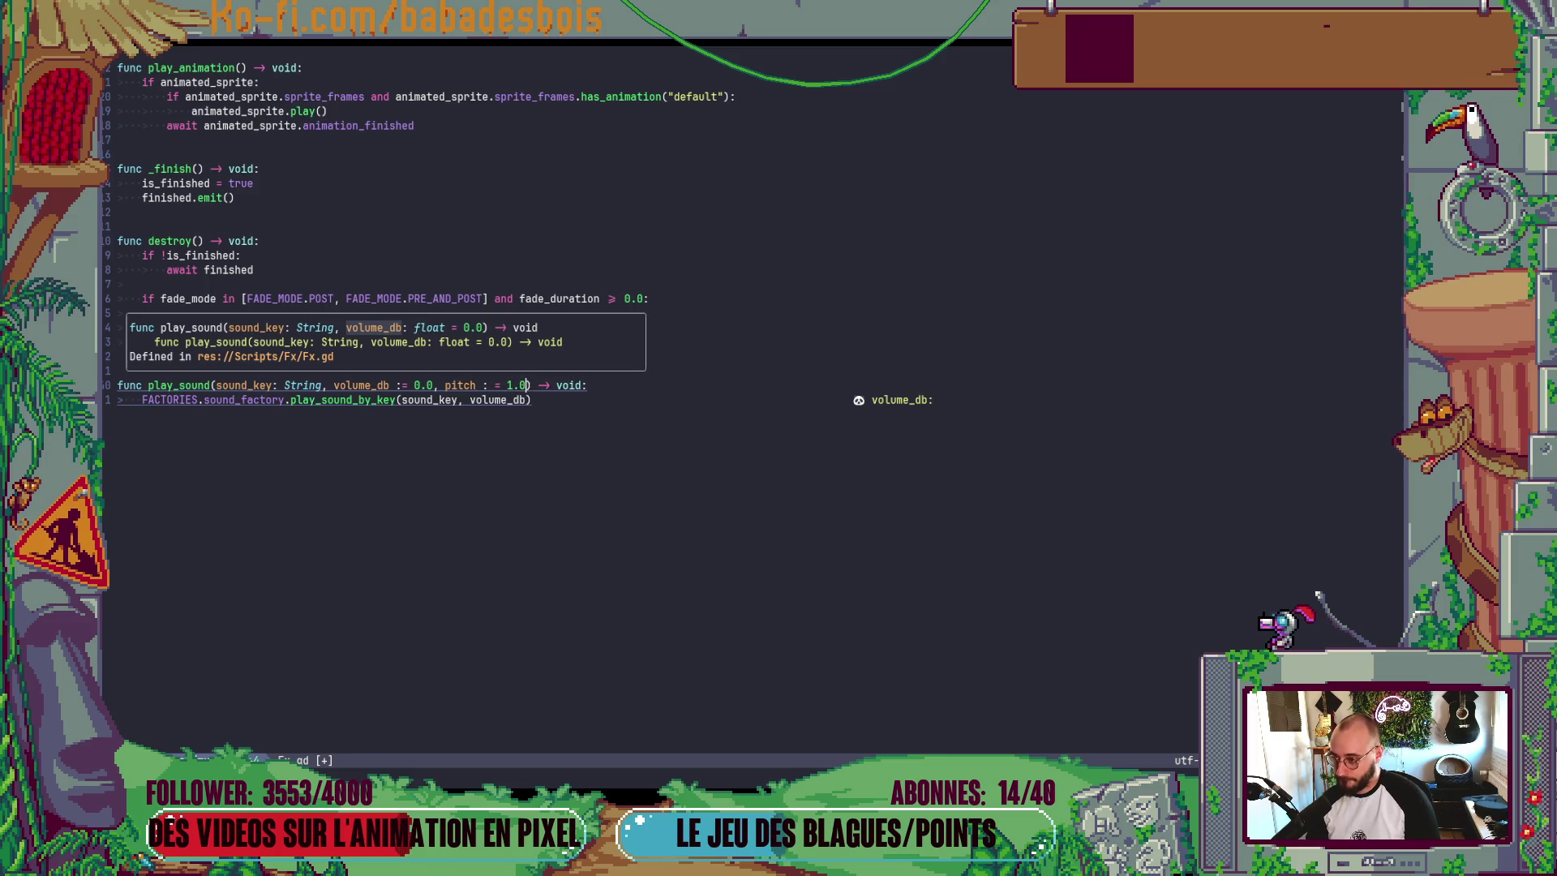
key("Escape")
key("h")
key("h")
key("h")
- Pass pitch on to play_sound_by_key, save Fx.gd, and return to Godot
key("x")
key("j")
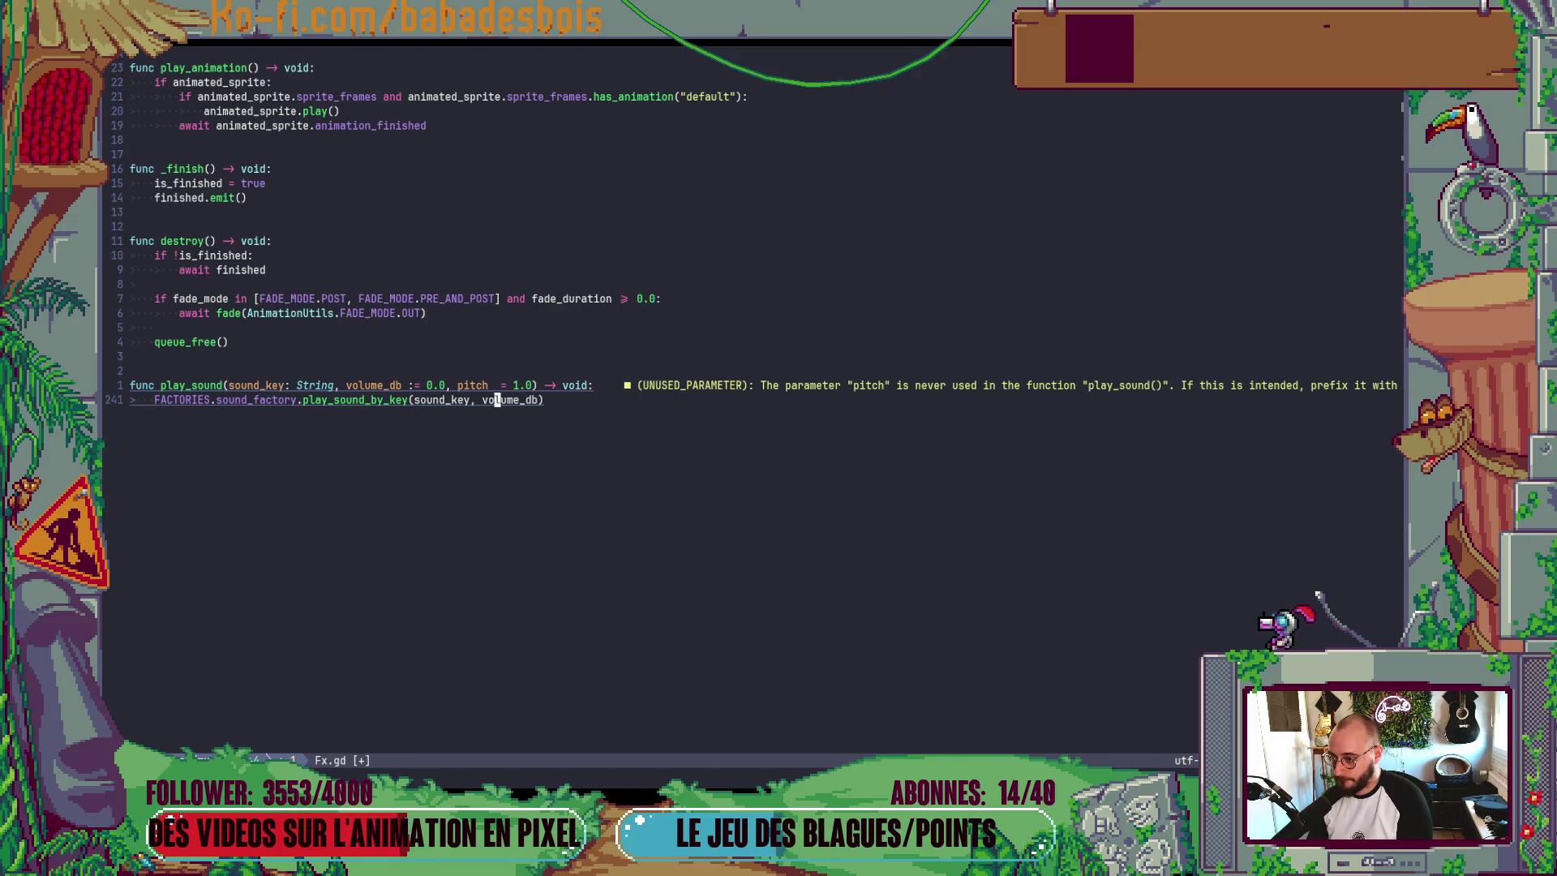
key("k")
key("j")
key("dollar")
type(", pti")
type(", ptich")
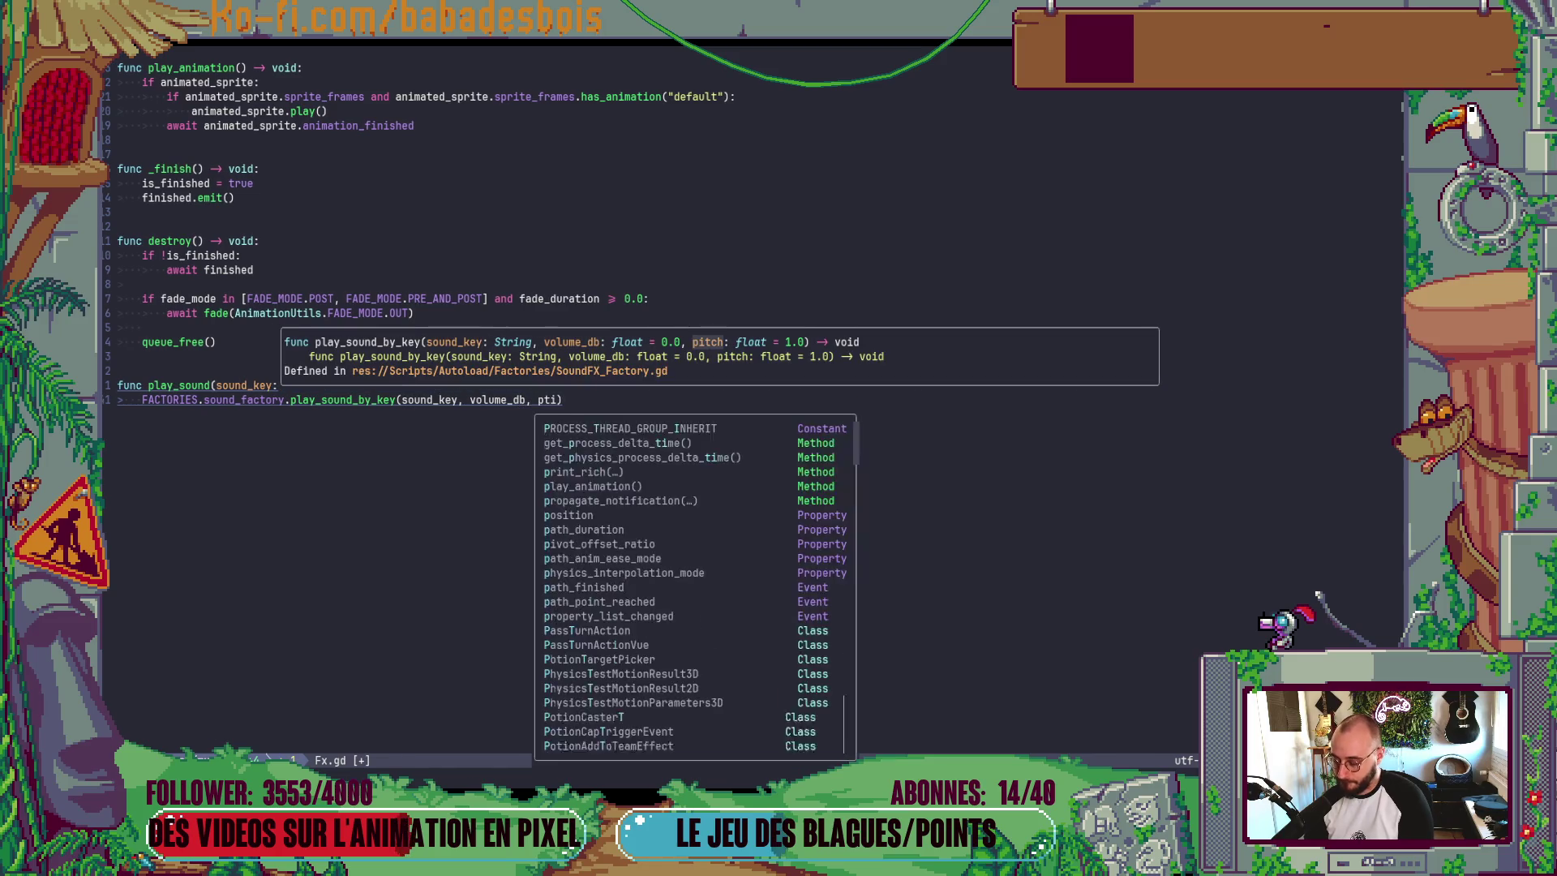
key("Escape")
key("h")
key("h")
type("xhP")
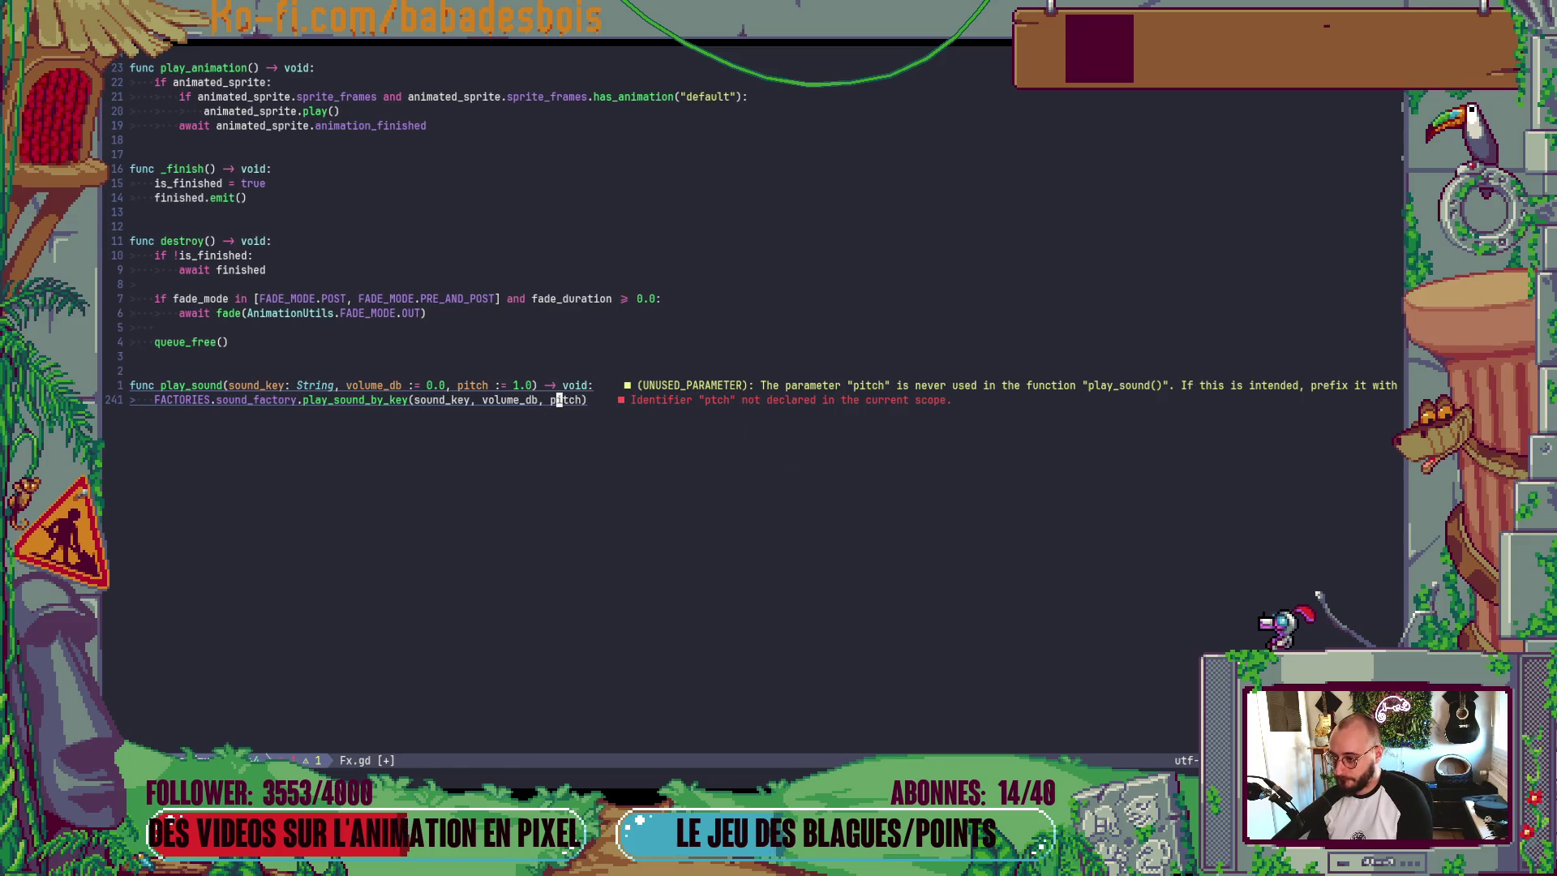
type(":w")
key("Return")
key("alt+Tab")
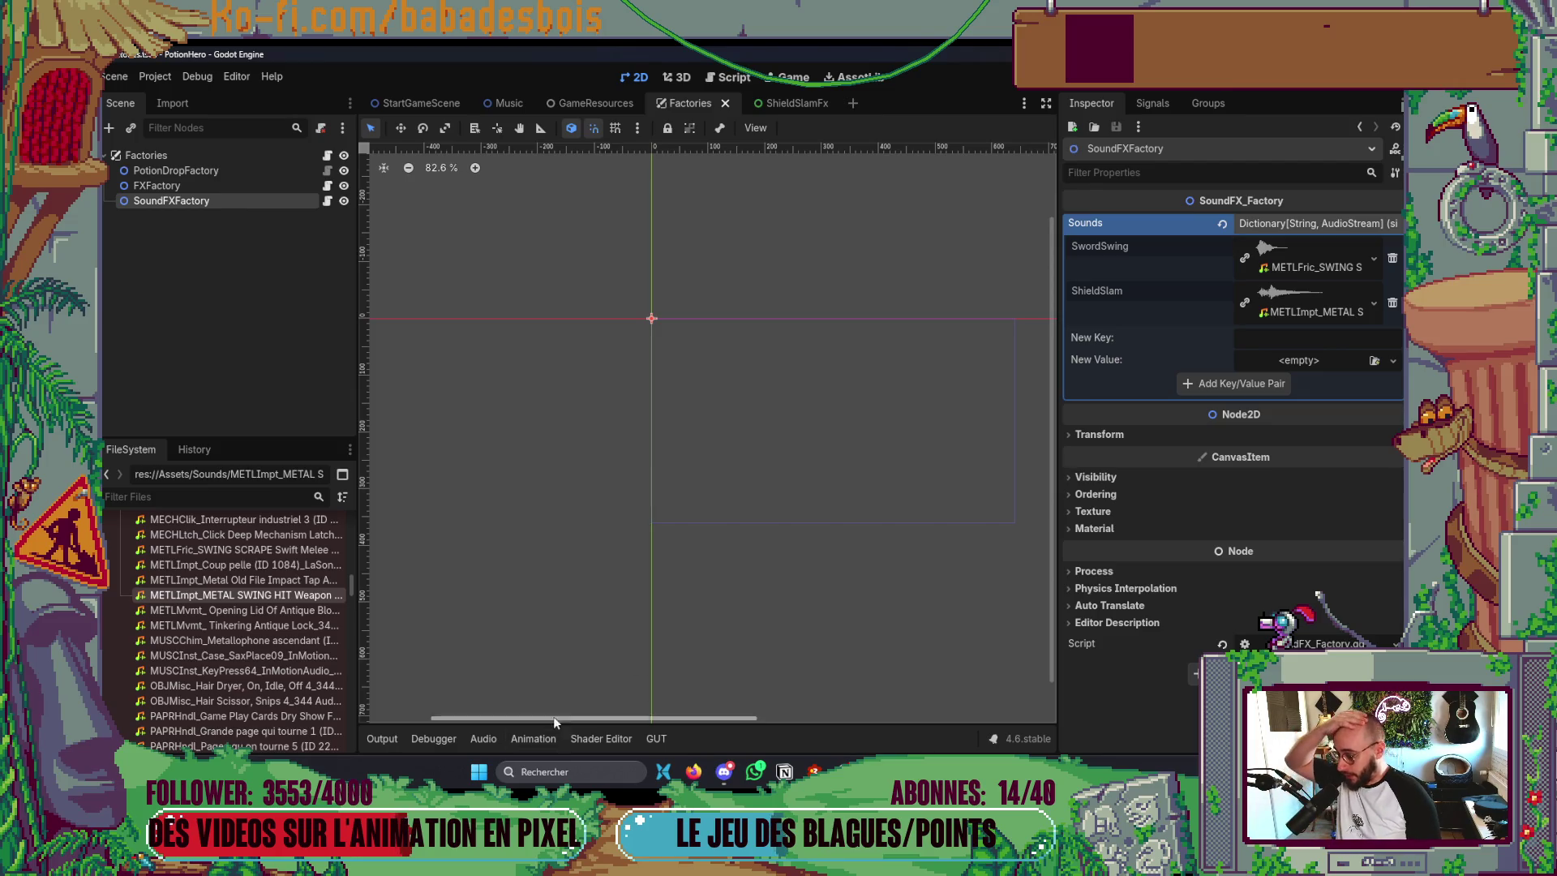
scroll(694, 615, "up", 2)
scroll(710, 604, "down", 1)
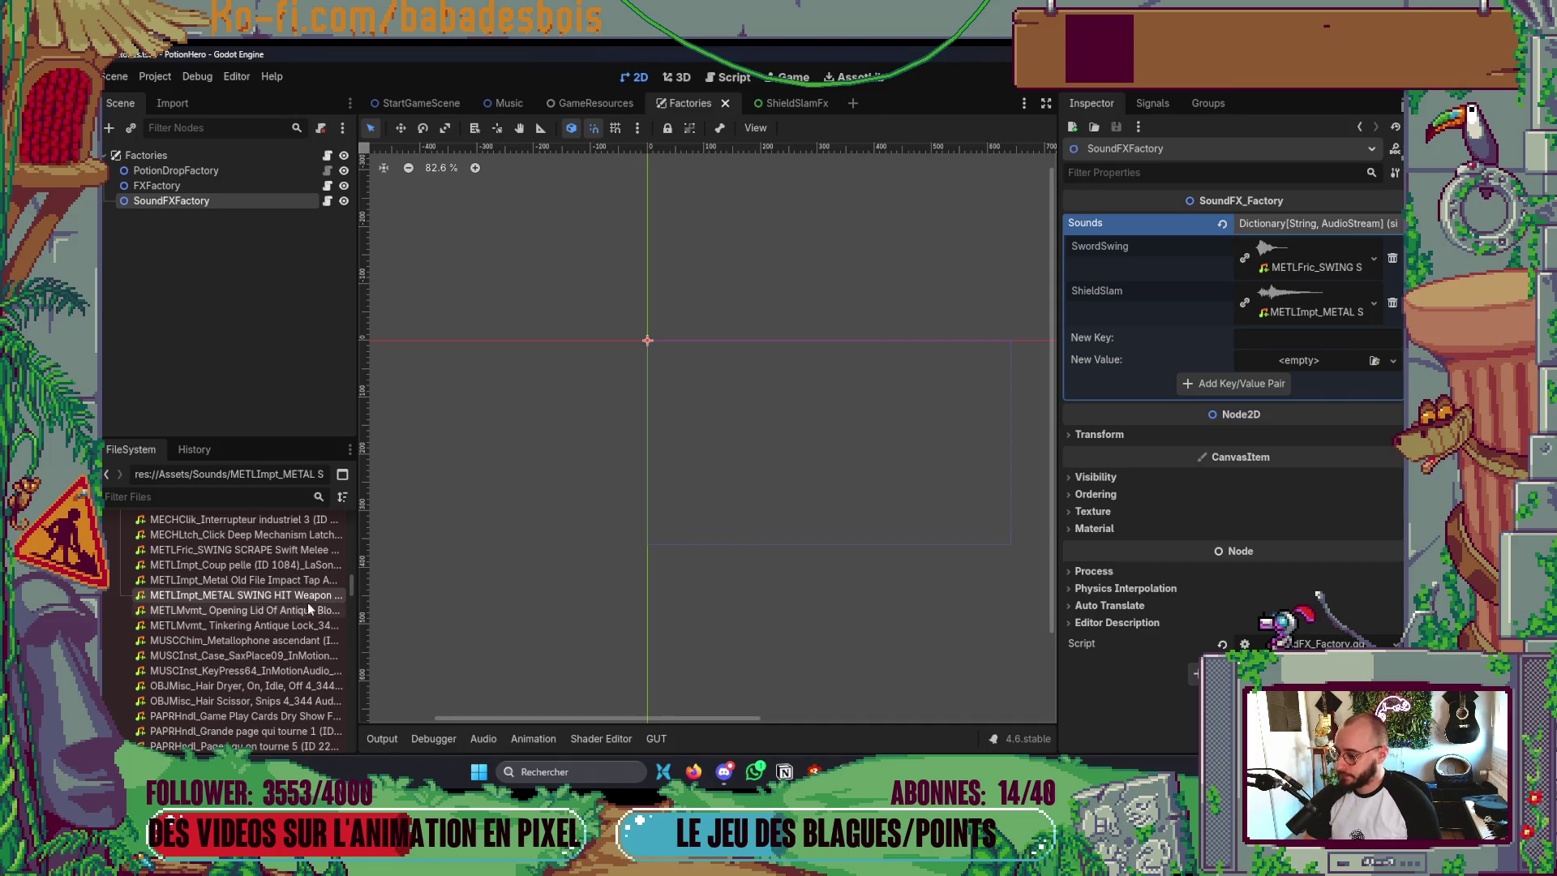
mouse_move(313, 596)
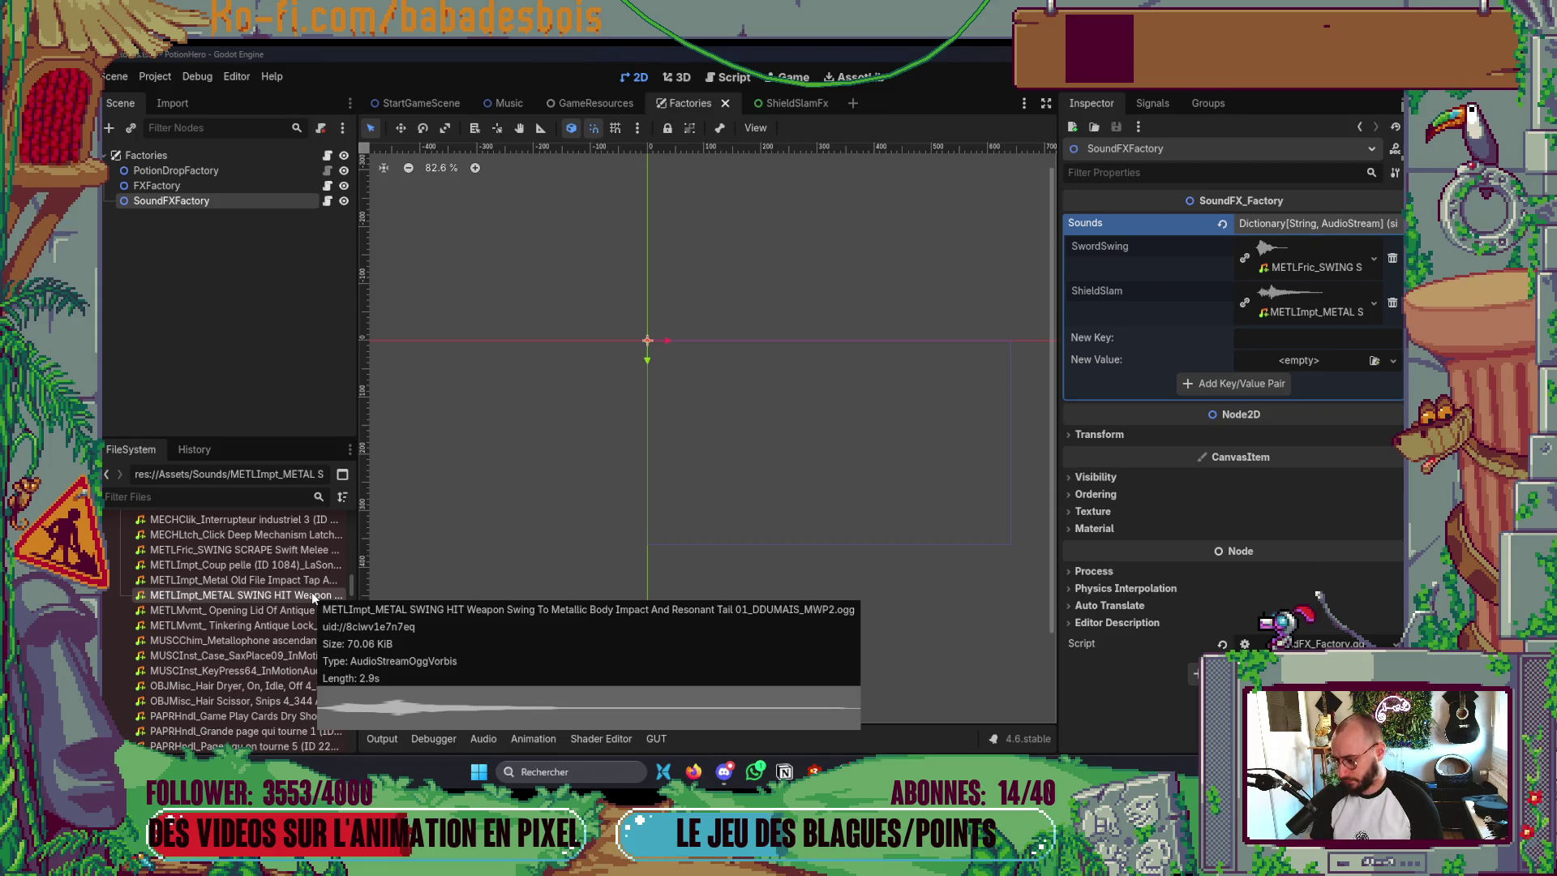
key("alt+Tab")
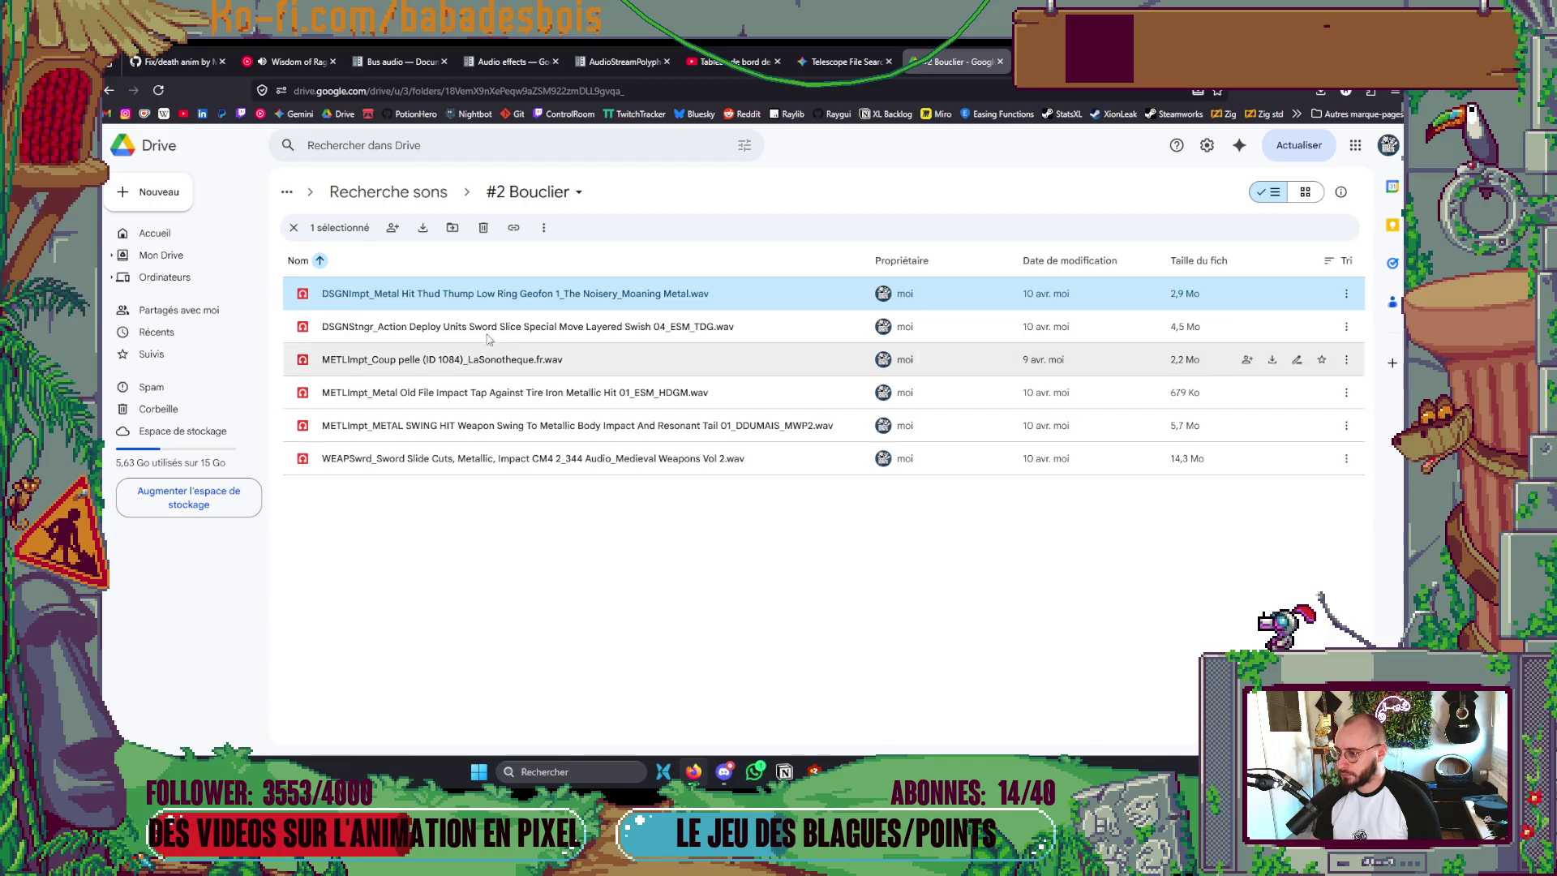
key("alt+Tab")
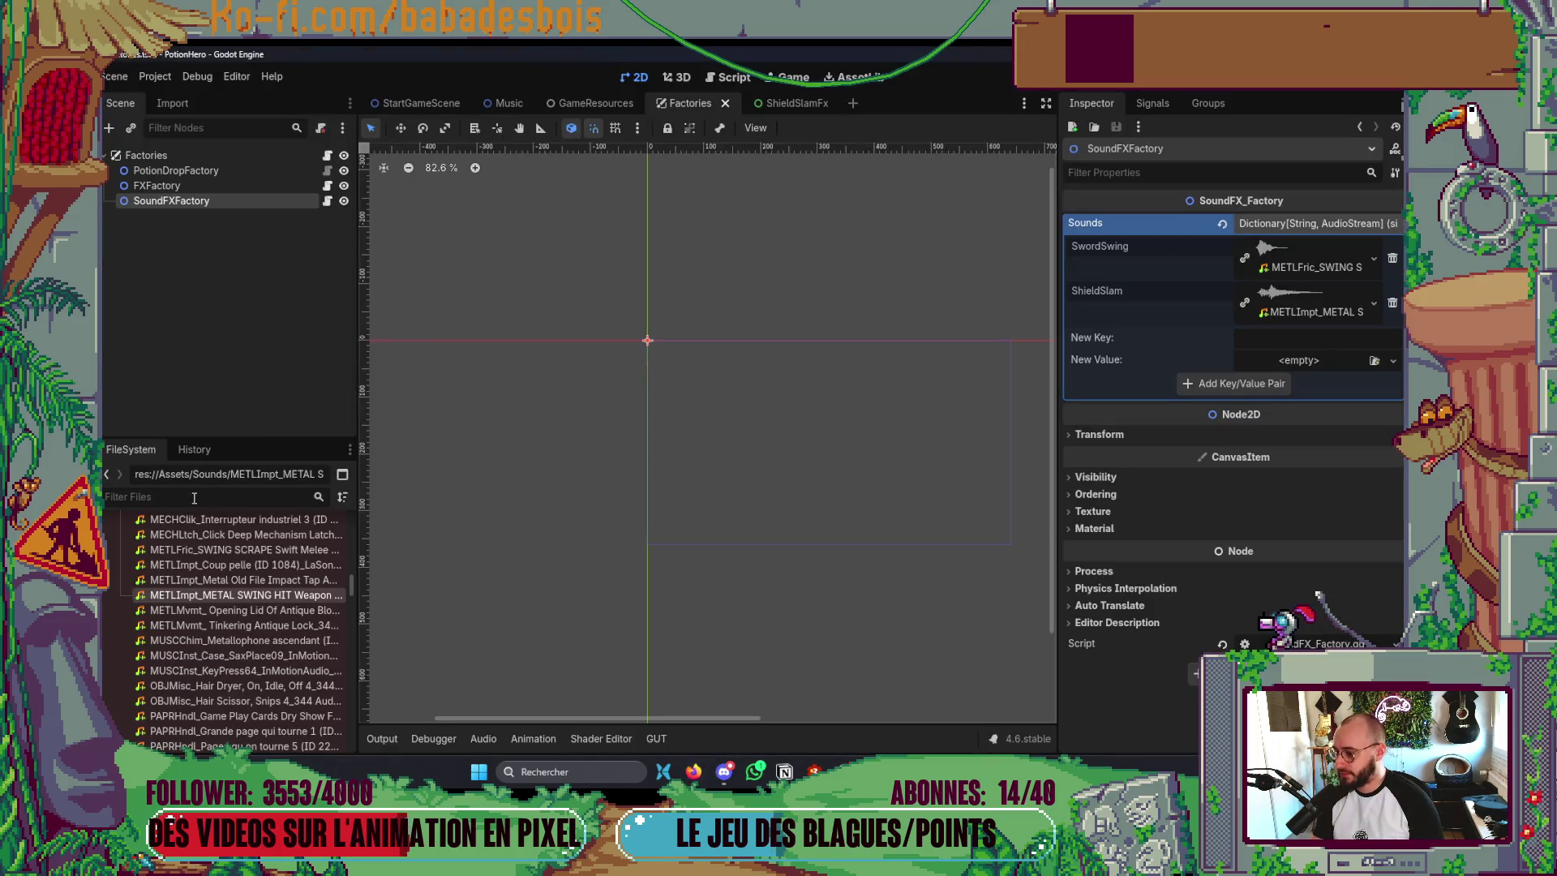
type("metal")
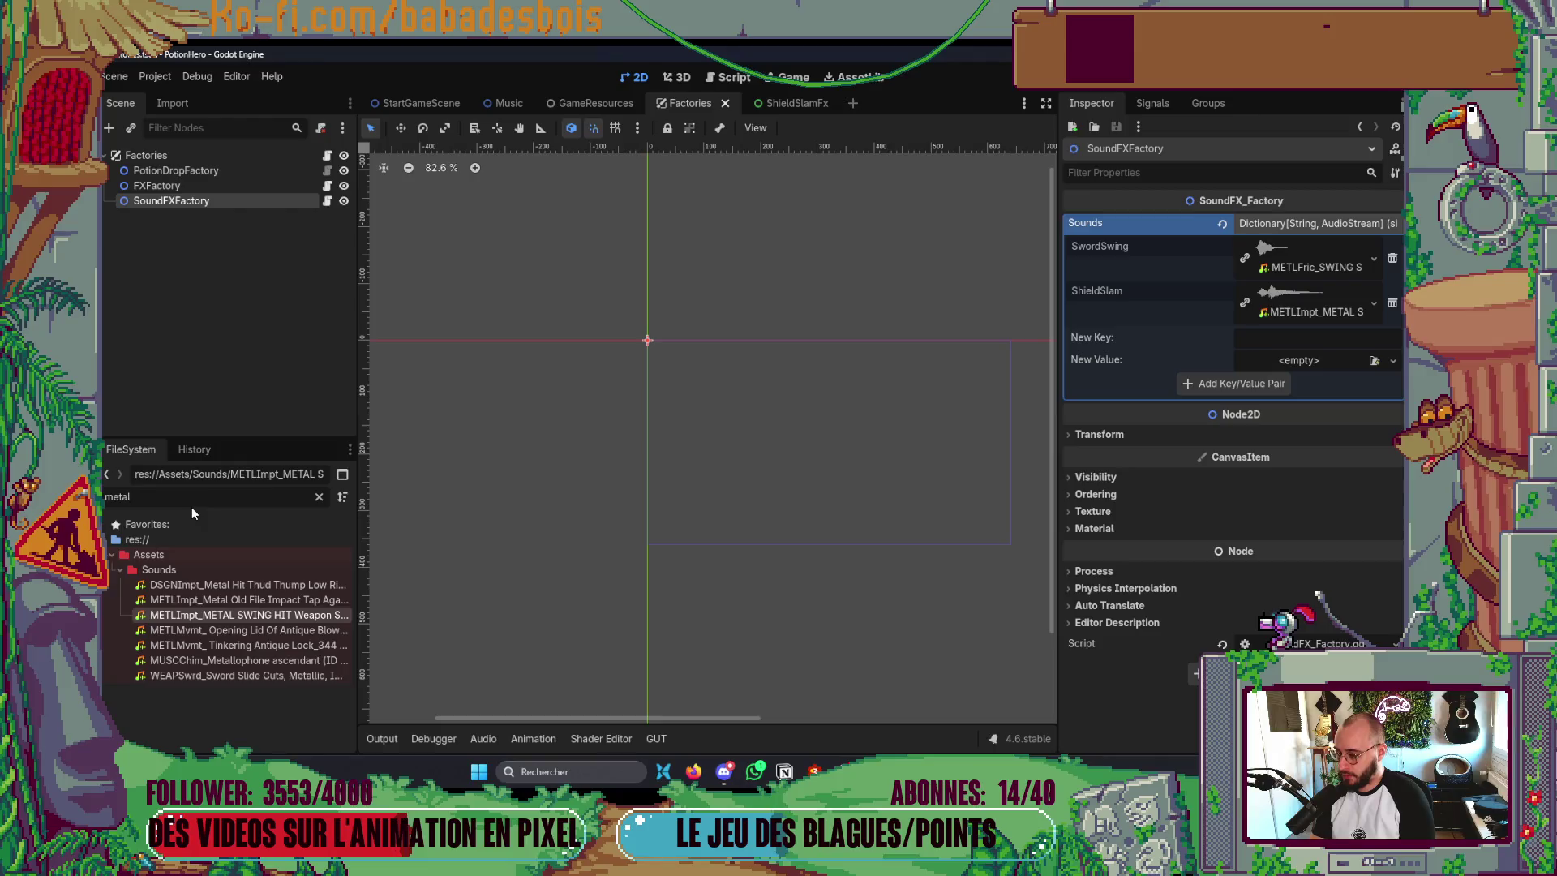
type(" hi")
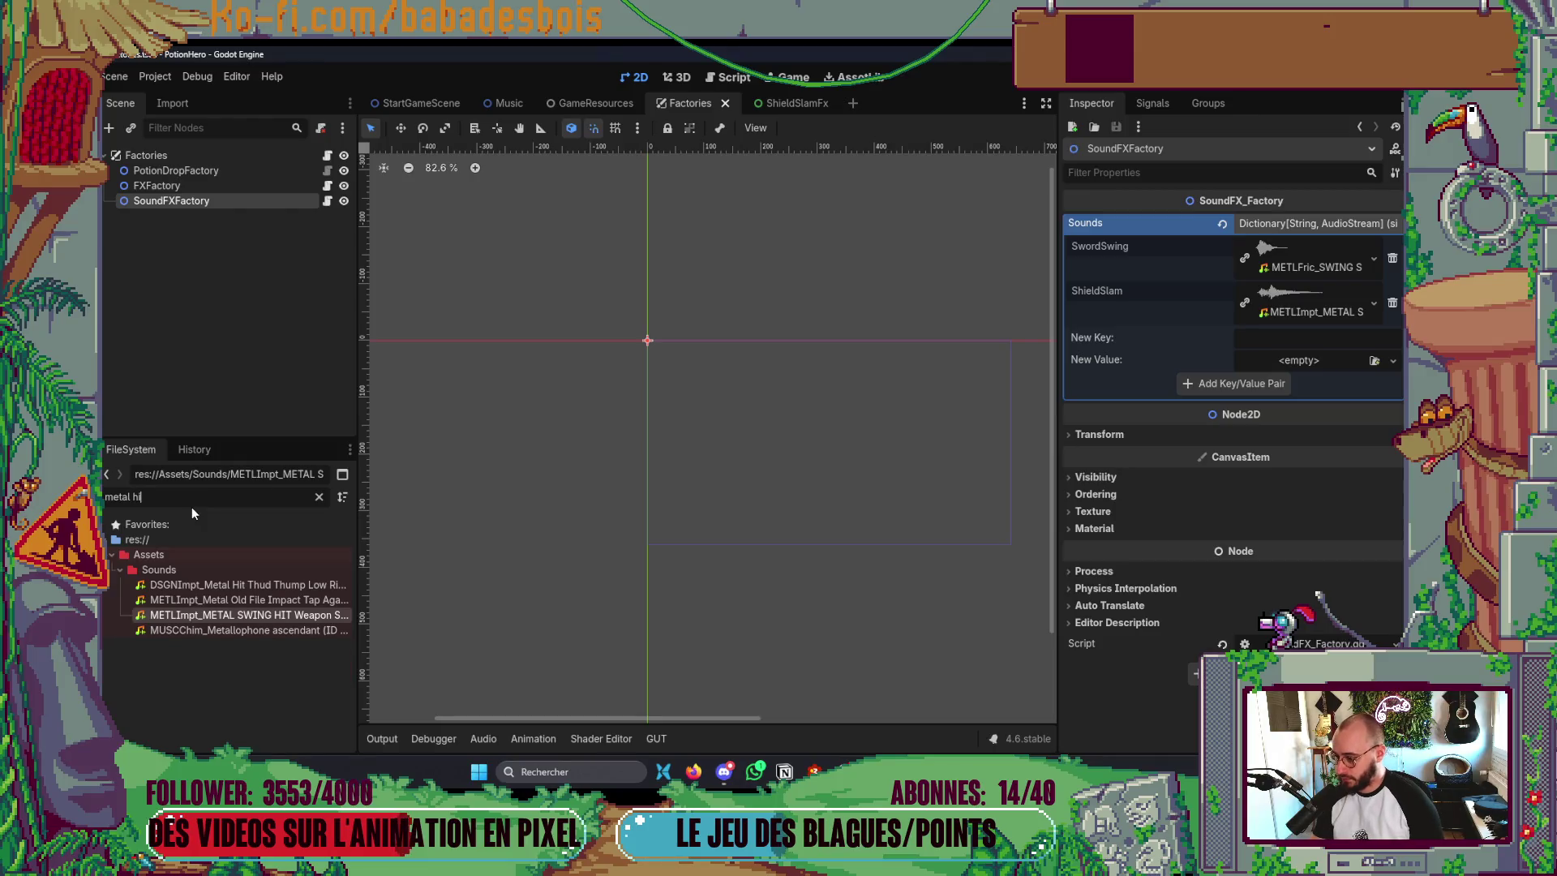
- Enter 'Defend' as a new Sounds key, drop in the DSGNImpt Metal Hit Thud sound as its value, and save
left_click(280, 584)
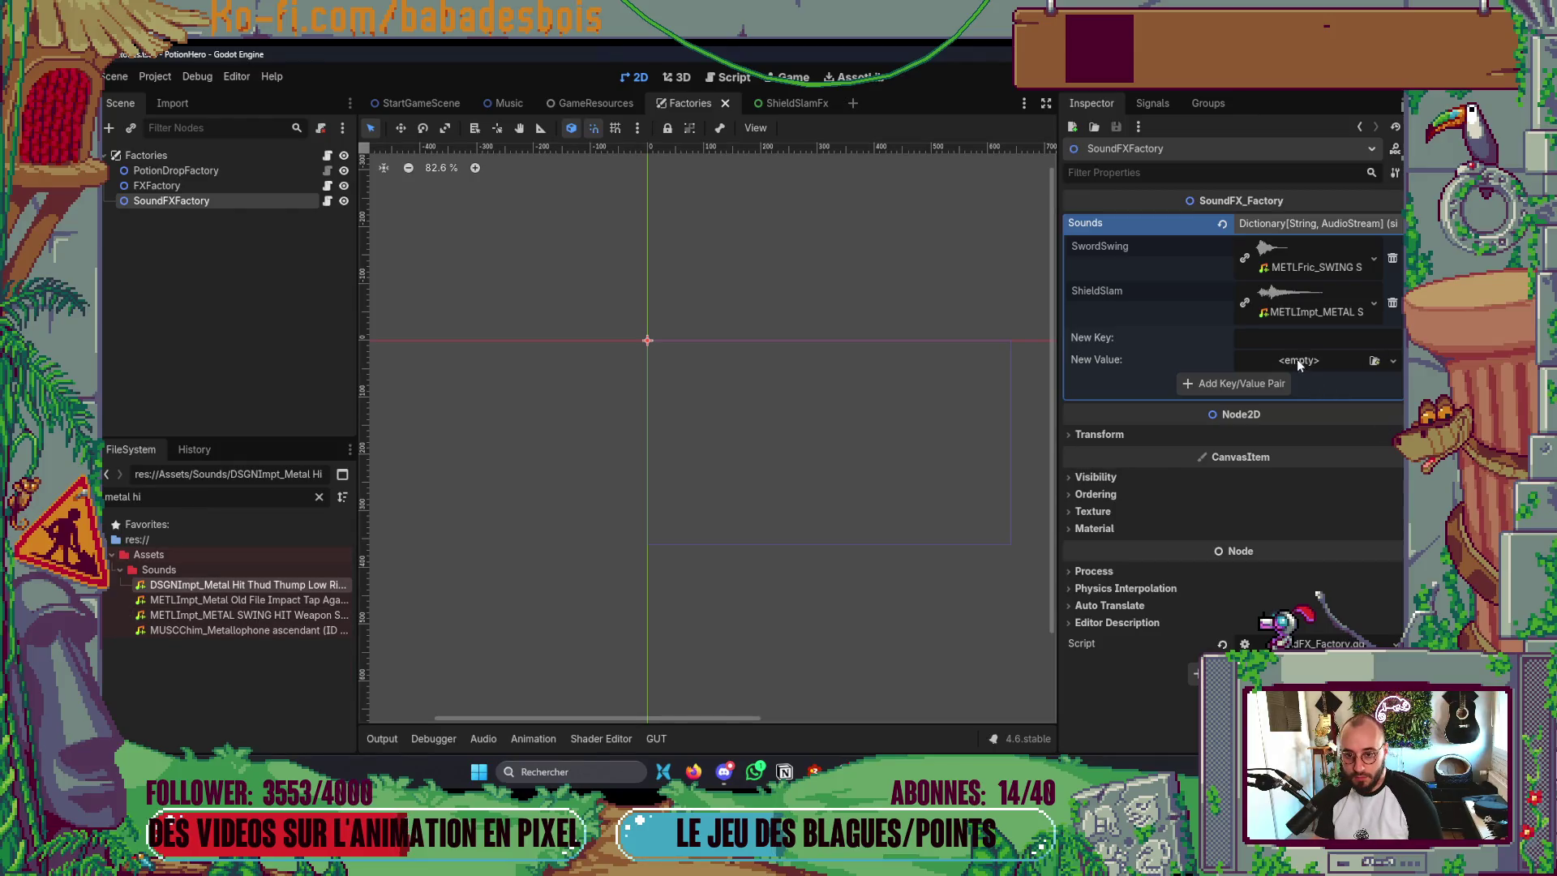
type("Shield")
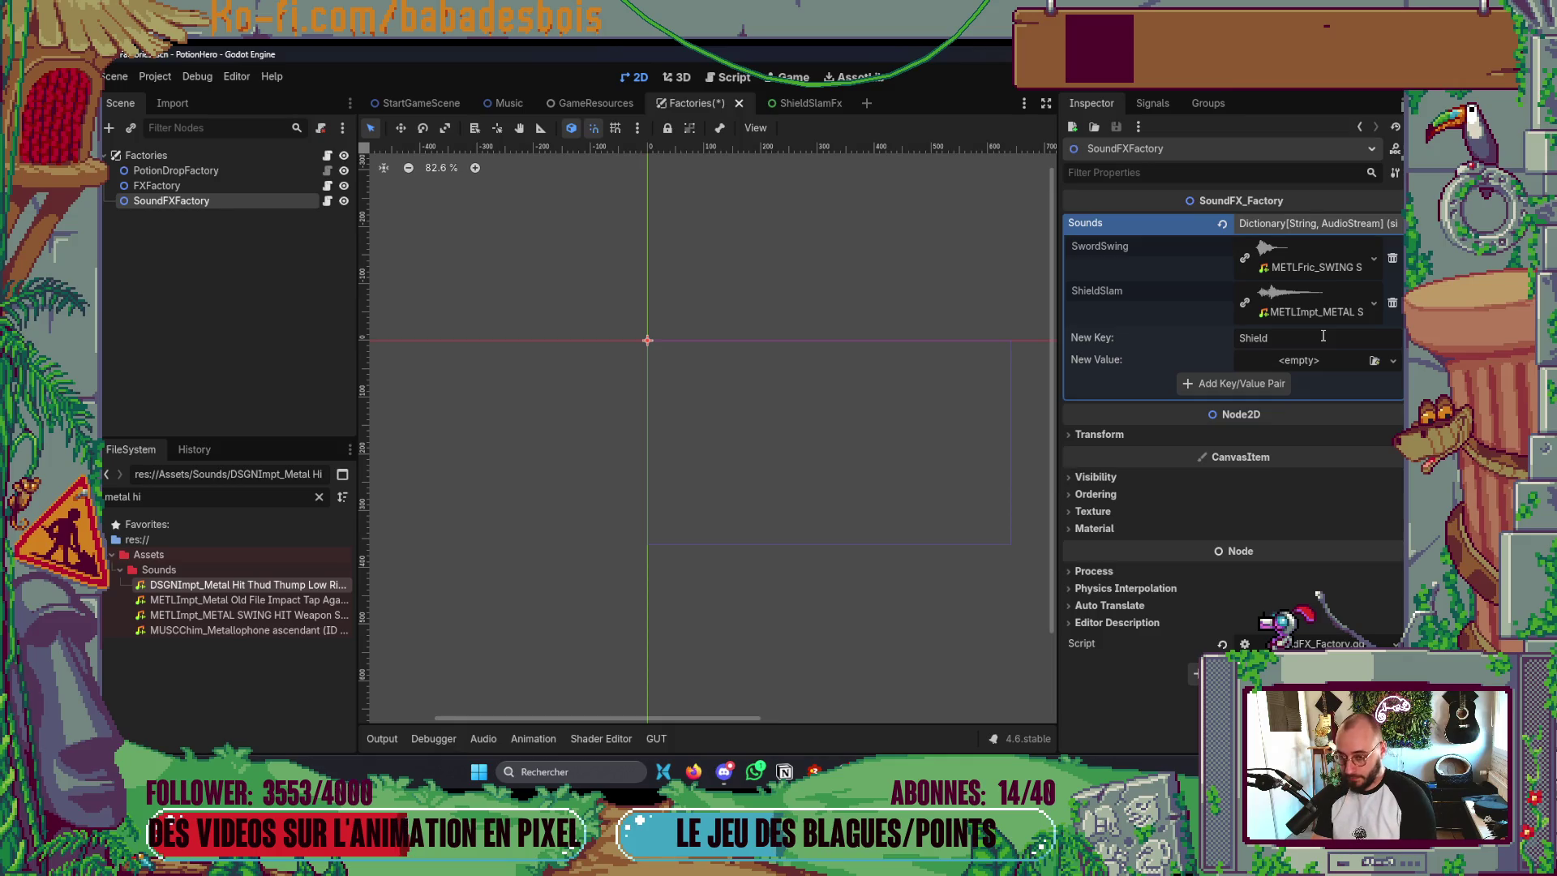
key("ctrl+a")
type("D")
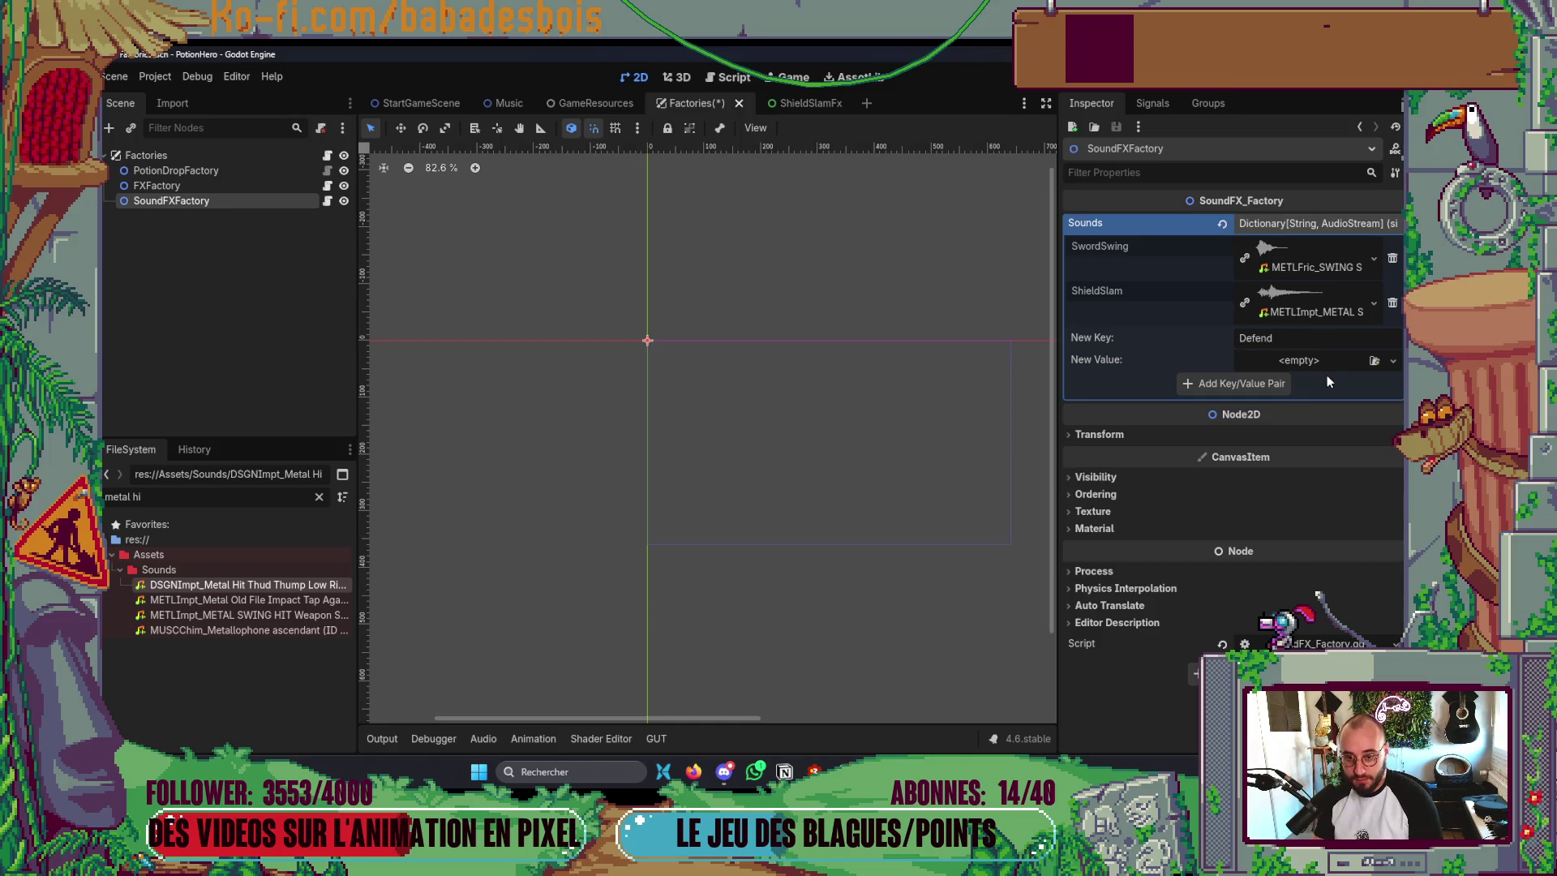
left_click(1330, 367)
left_click(998, 426)
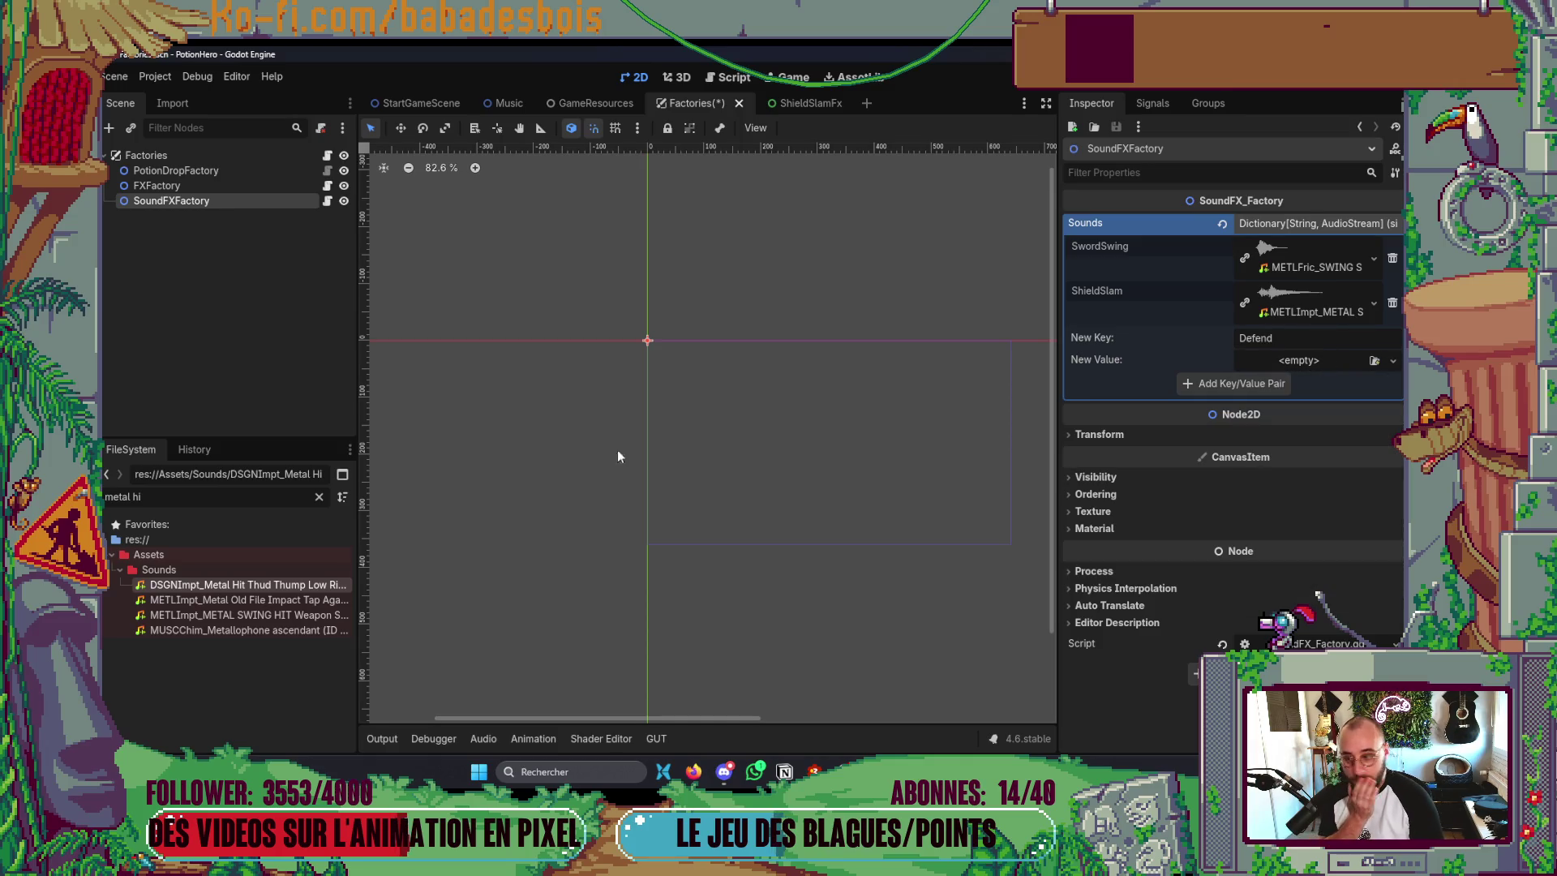
mouse_move(243, 584)
left_mouse_down()
mouse_move(469, 581)
mouse_move(1370, 362)
mouse_move(1342, 365)
left_mouse_up()
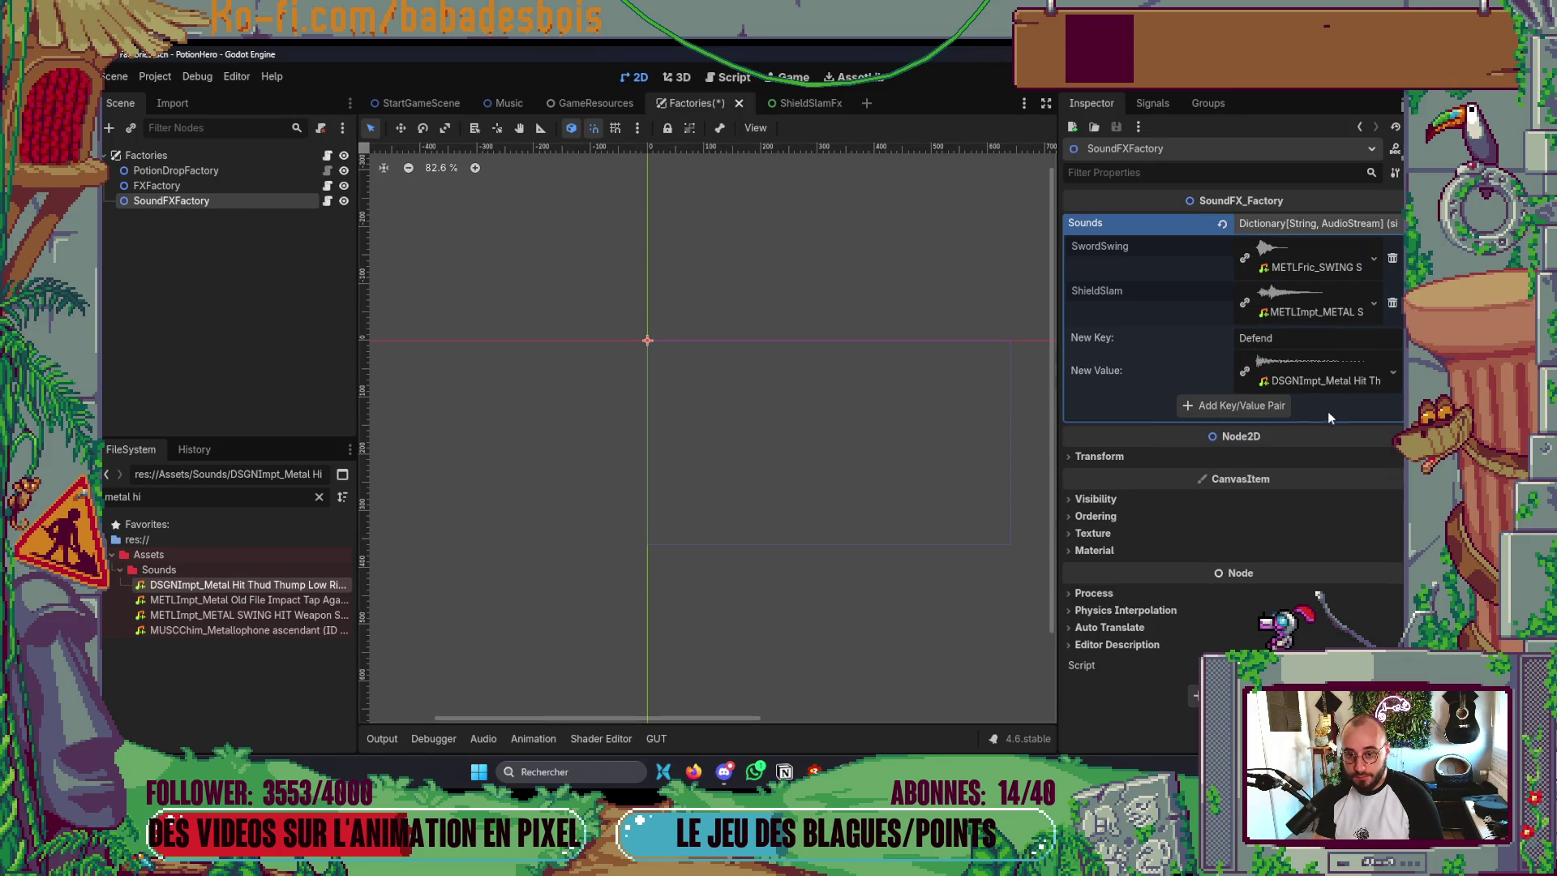
key("ctrl+s")
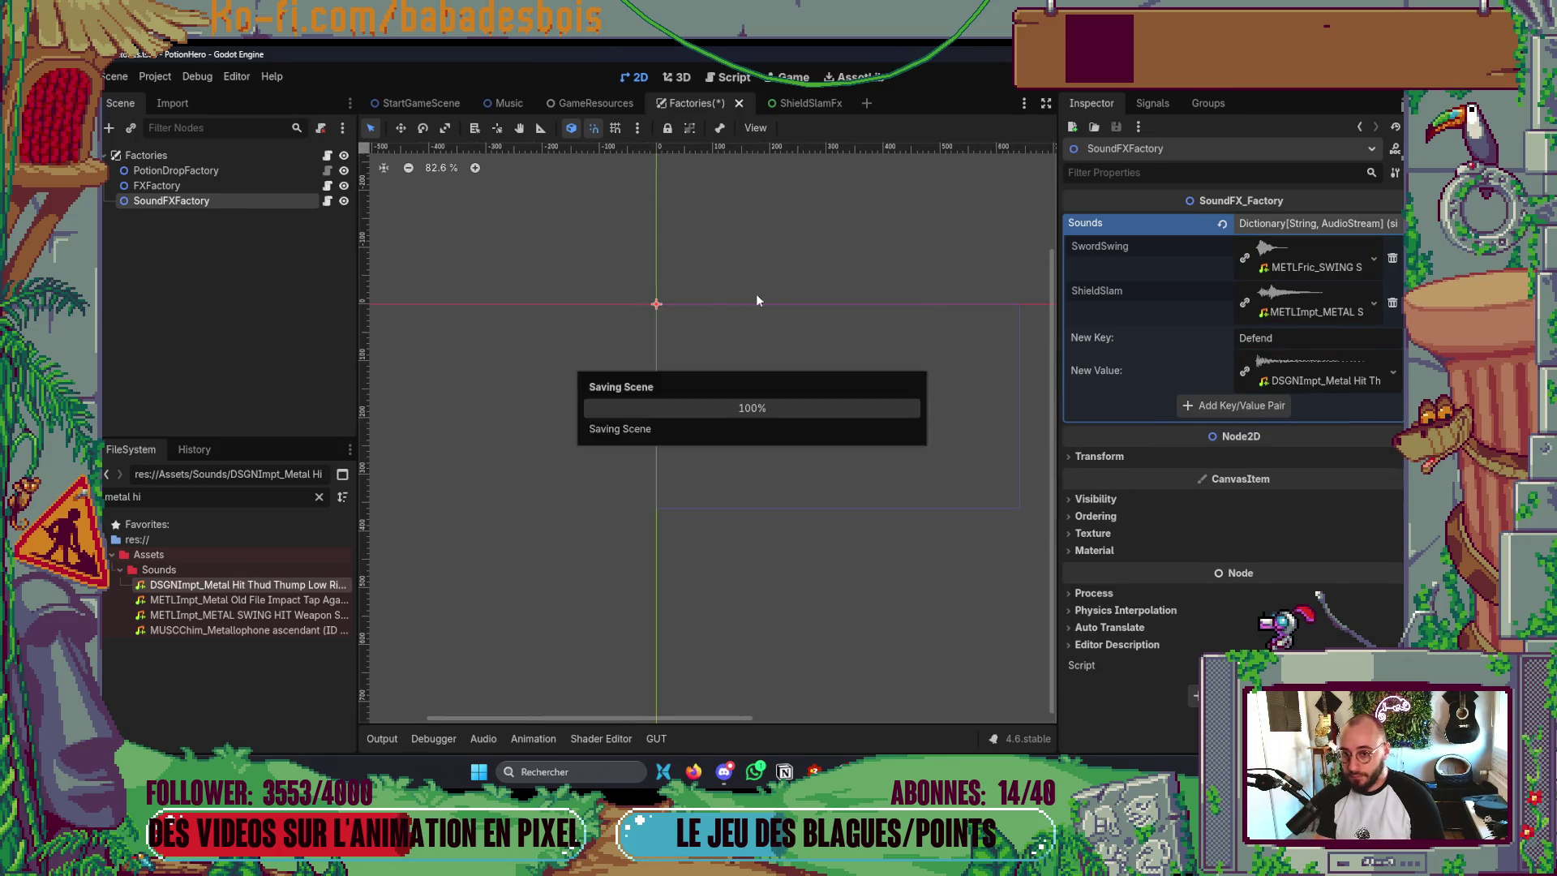
- Open the SimpleDefenseFx.tscn scene through a Quick Open search for 'Defe'
left_click(795, 103)
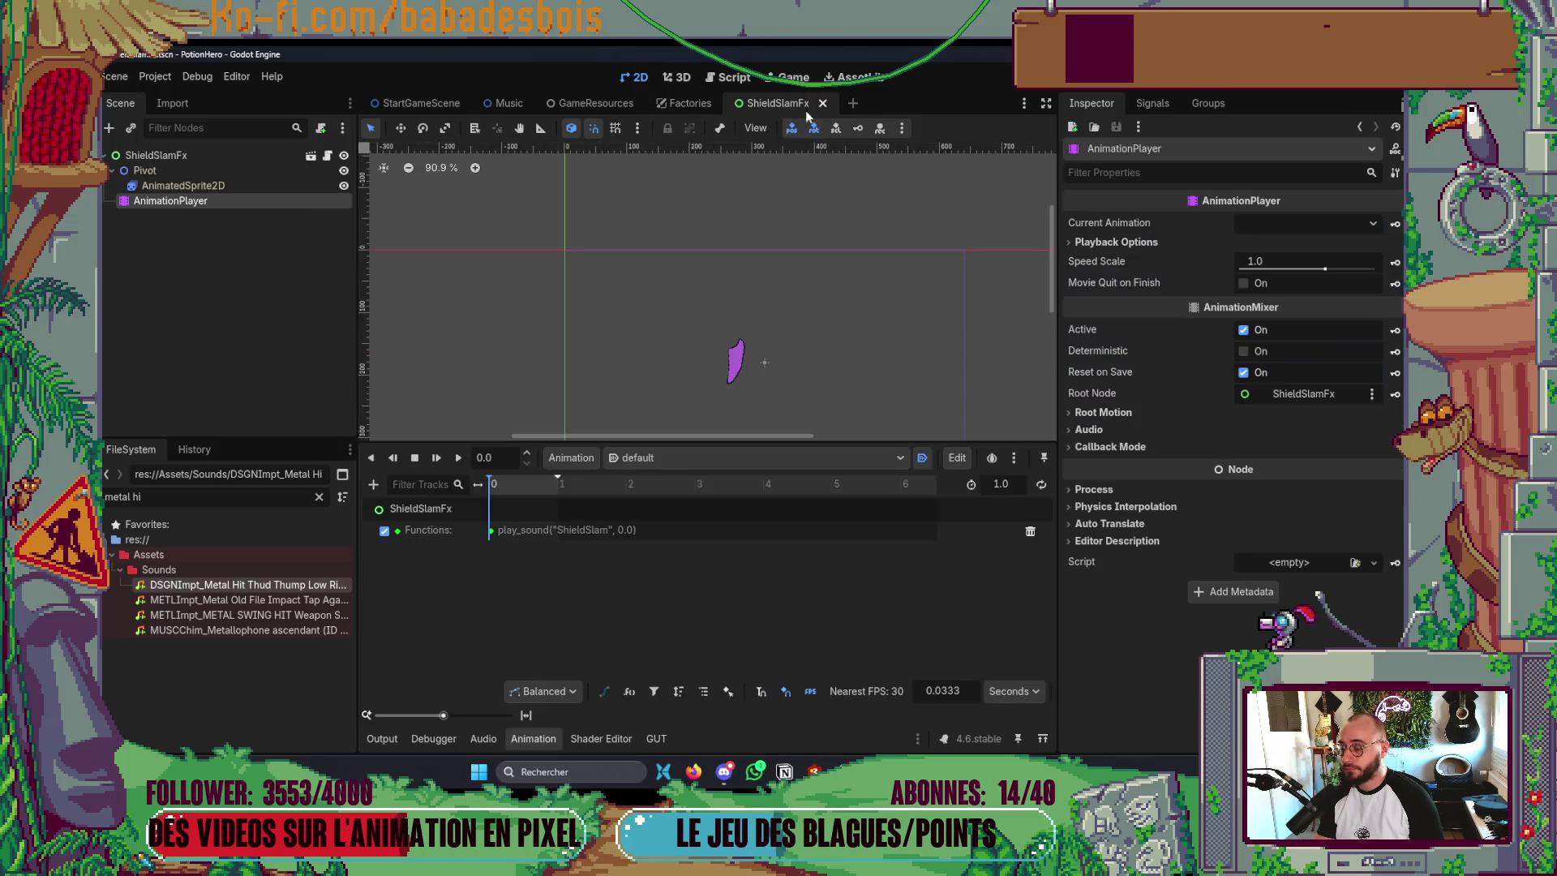
key("ctrl+shift+o")
type("Def")
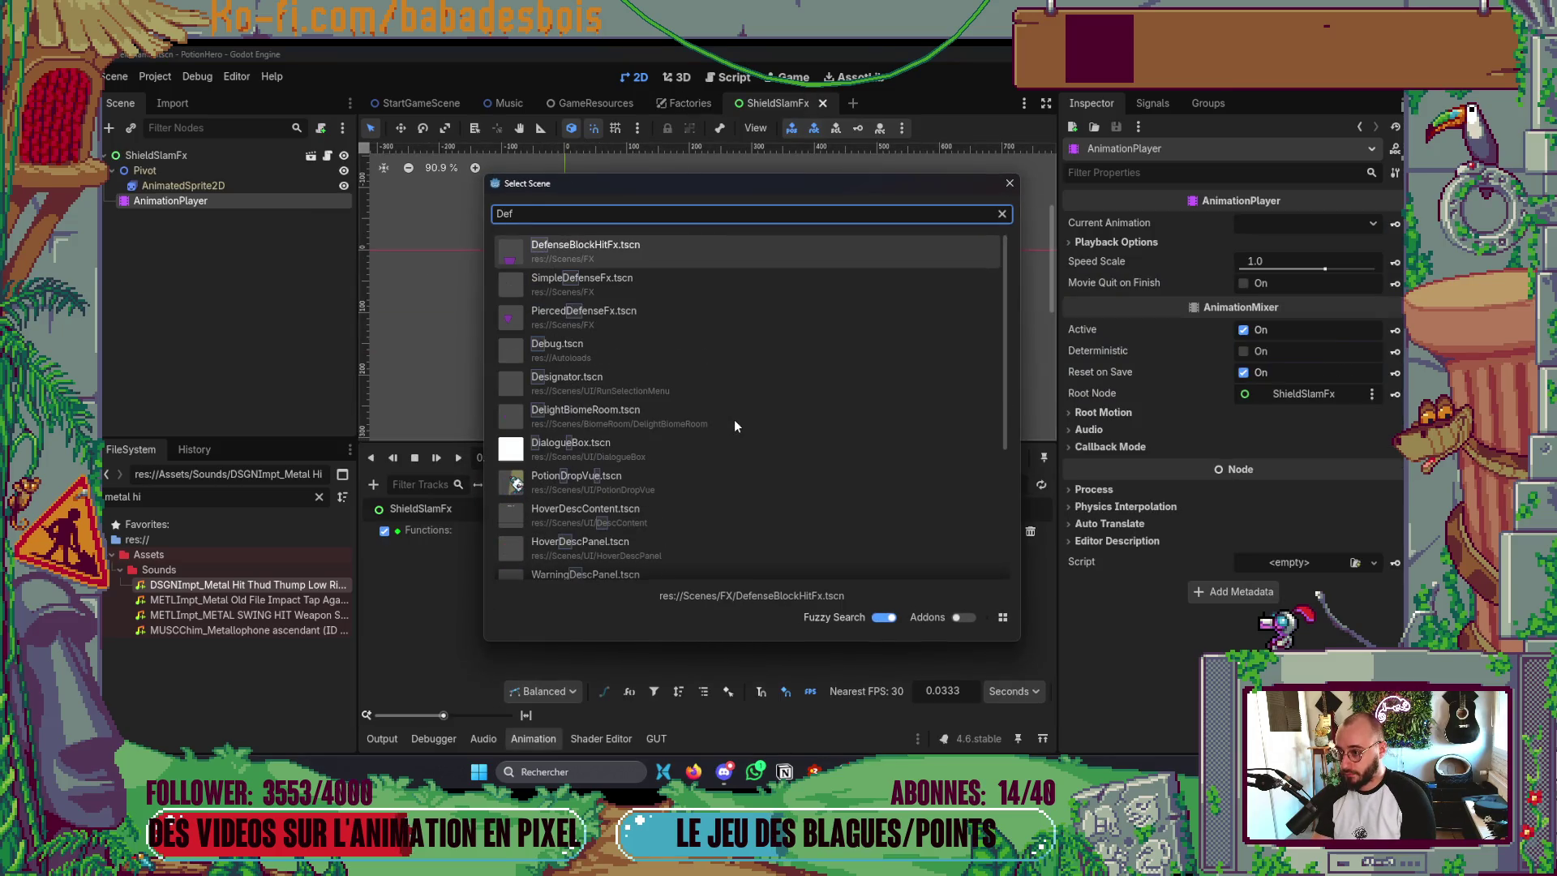
type("e")
key("Down")
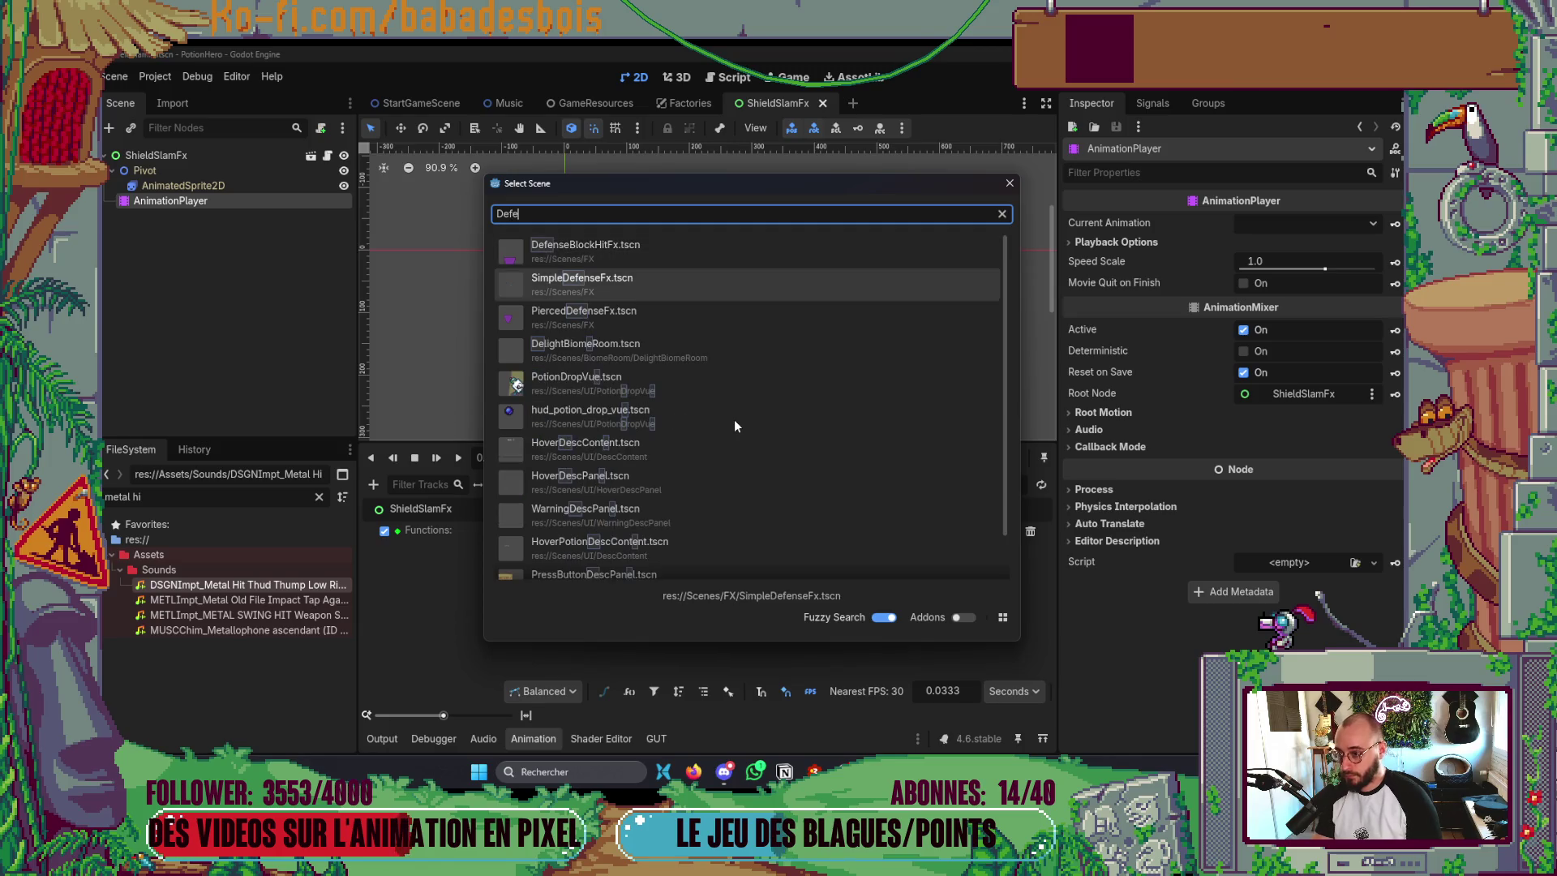
key("Return")
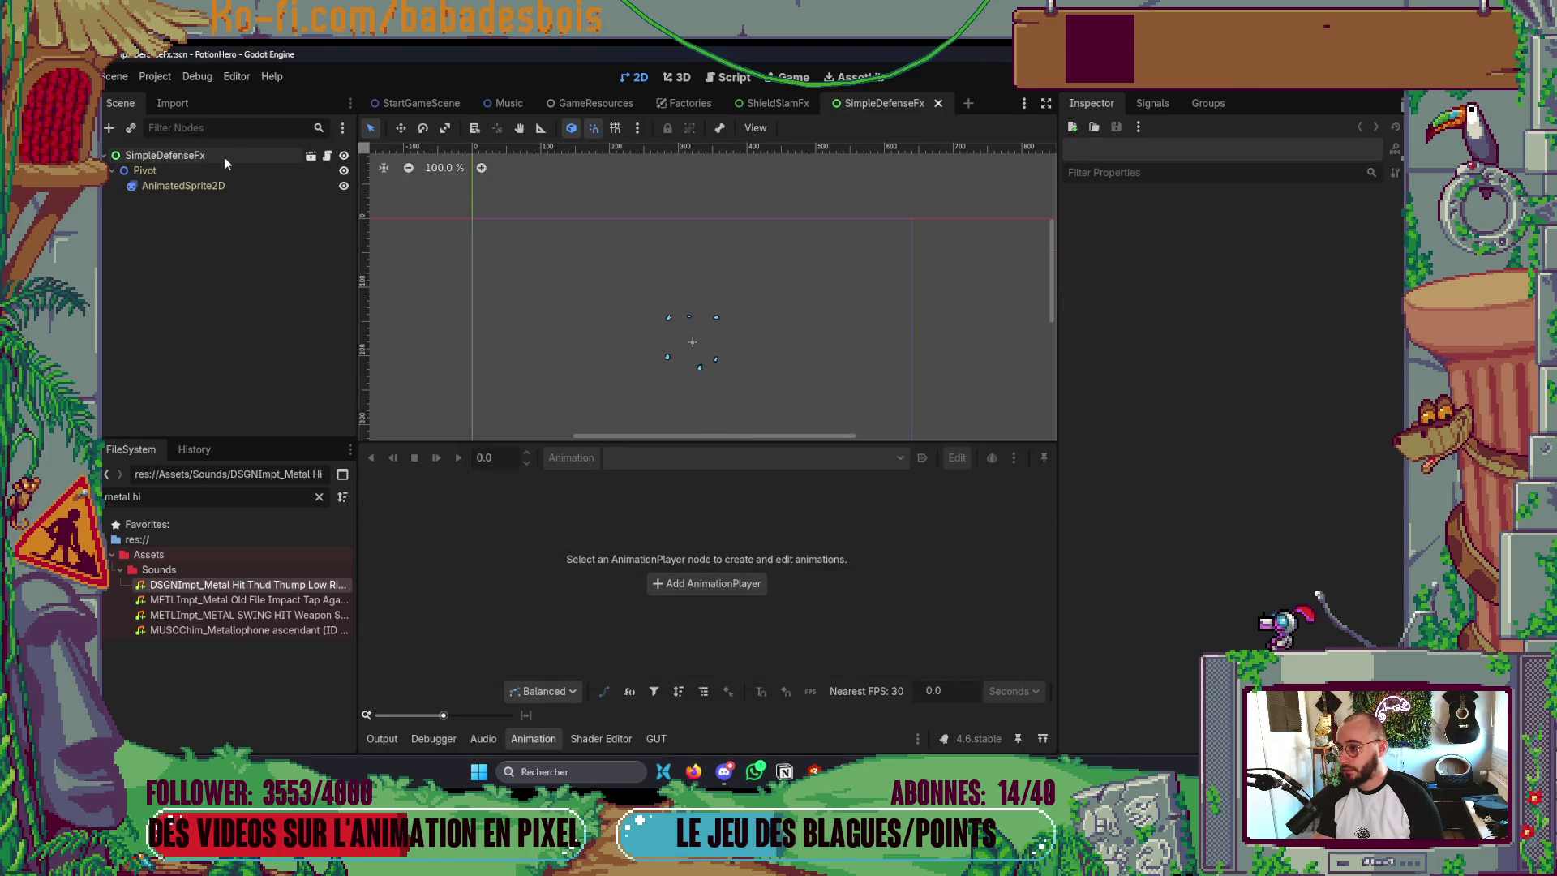
- Begin adding a child node under the SimpleDefenseFx root node
left_click(224, 156)
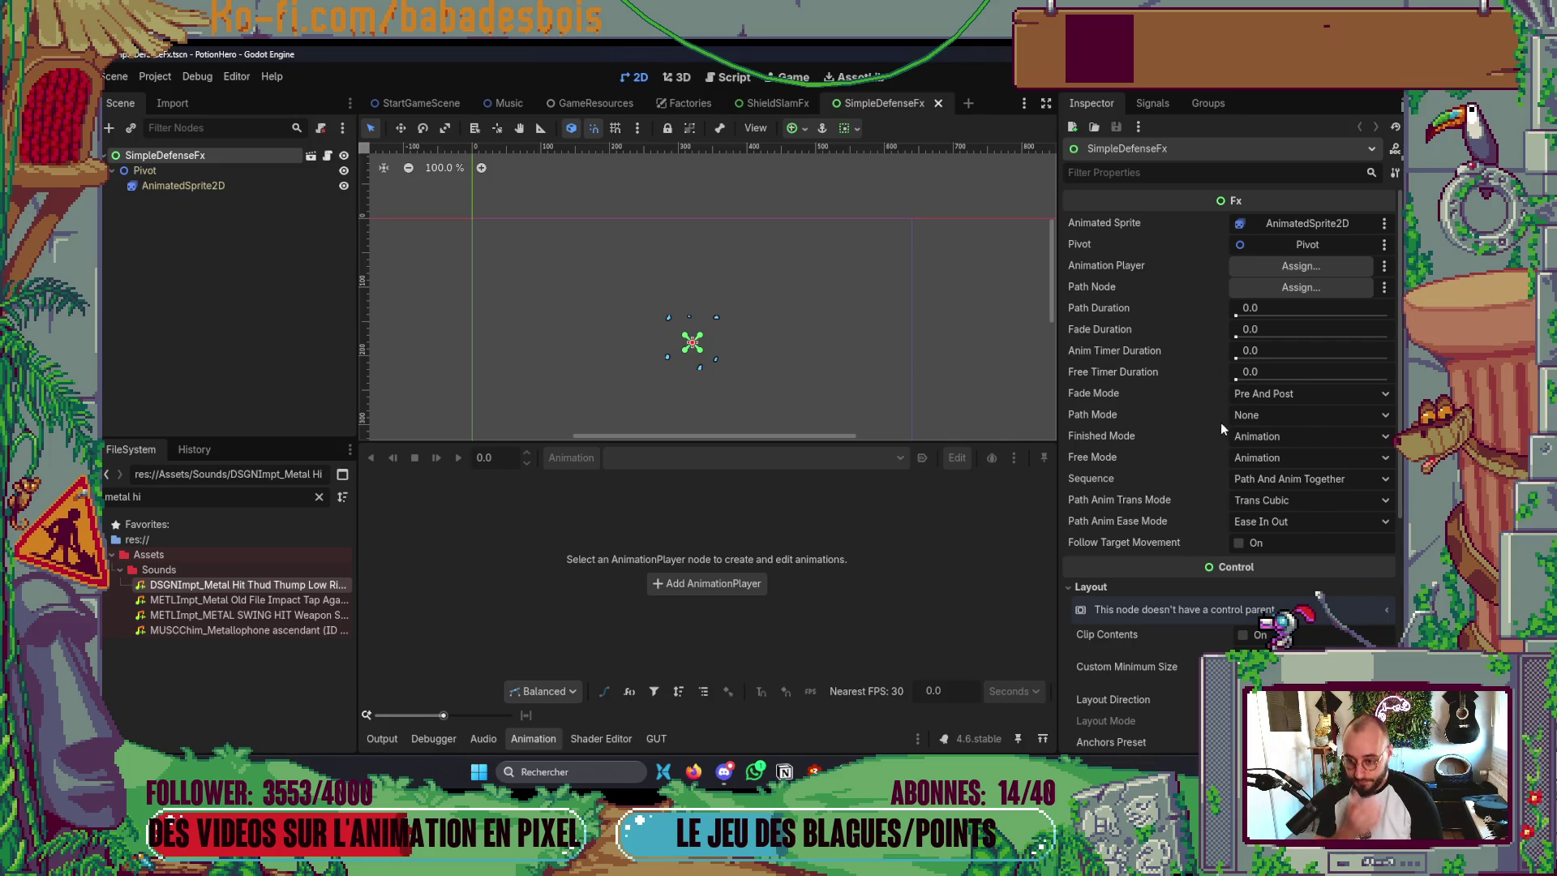
right_click(138, 156)
left_click(178, 164)
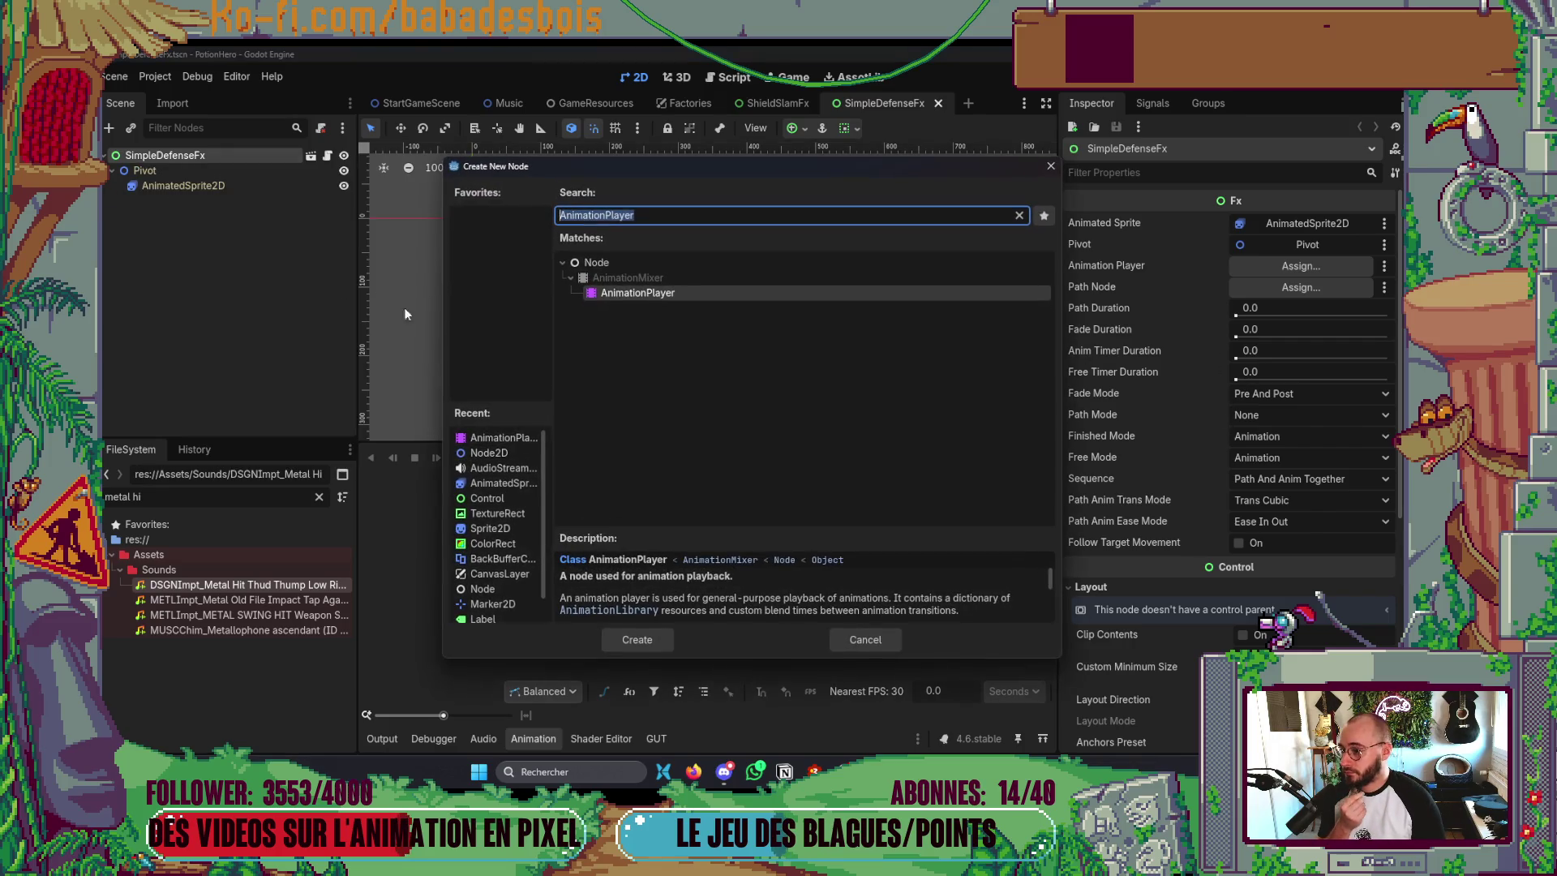
- Add an AnimationPlayer with a new animation named 'default' and save the scene
double_click(615, 295)
left_click(572, 459)
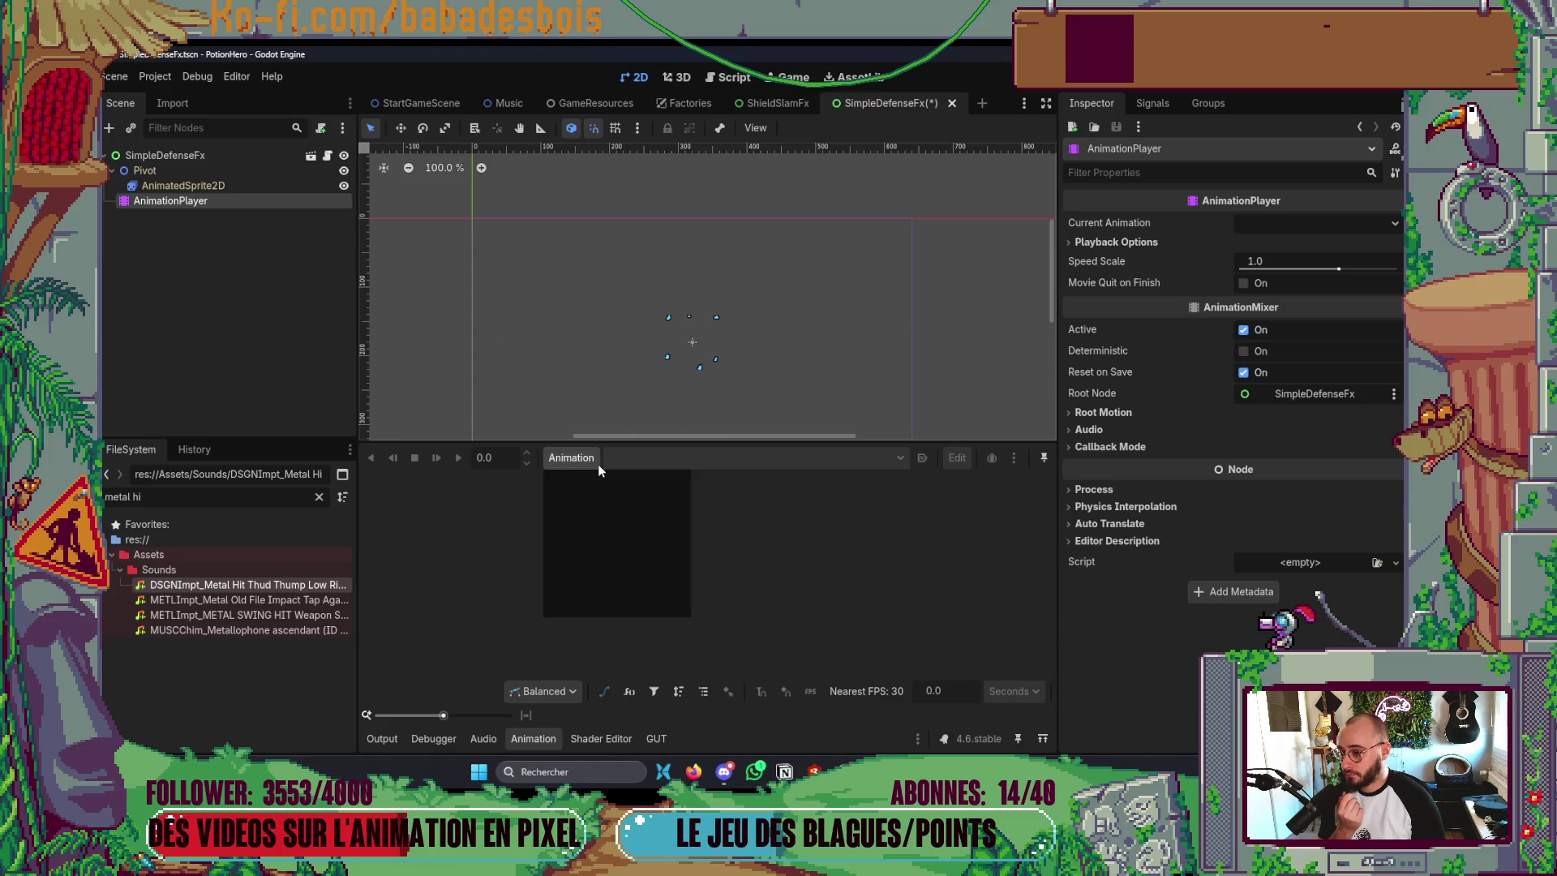
left_click(613, 484)
type("default")
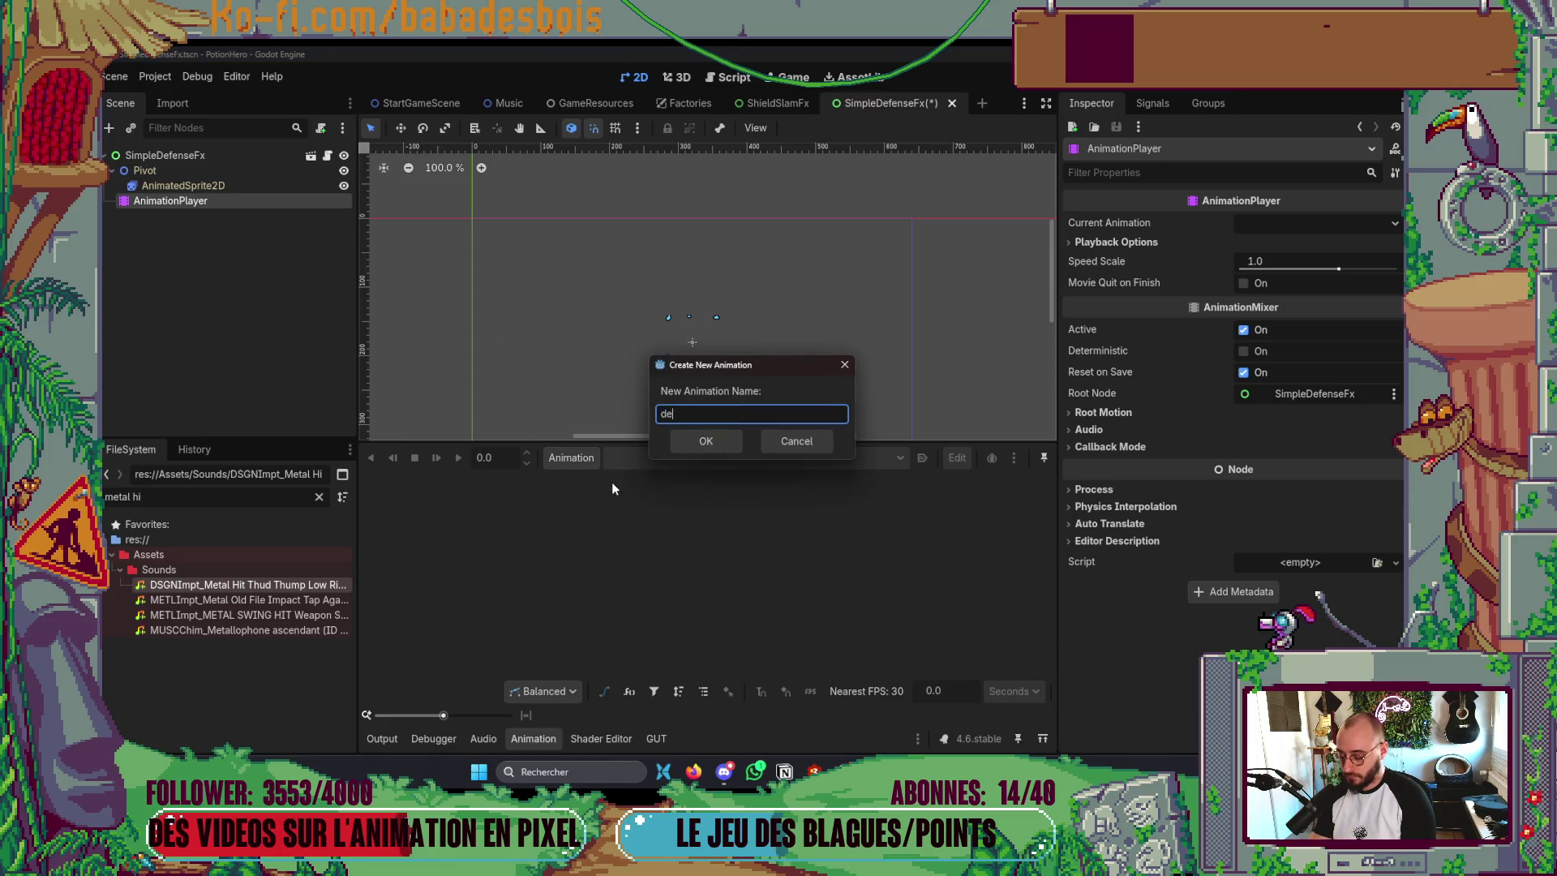
key("Return")
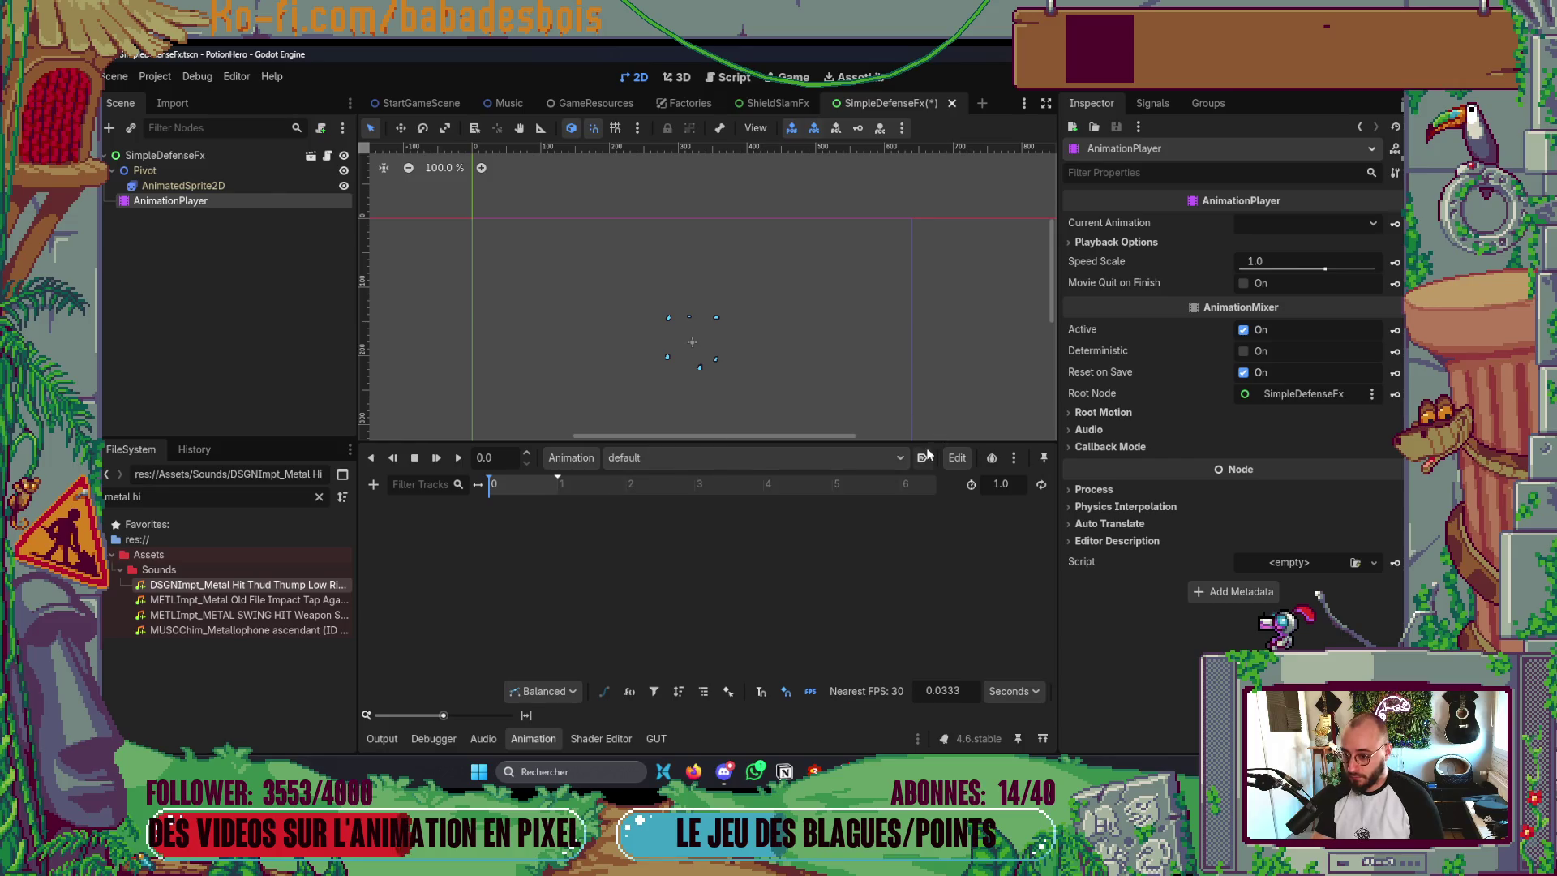
key("ctrl+s")
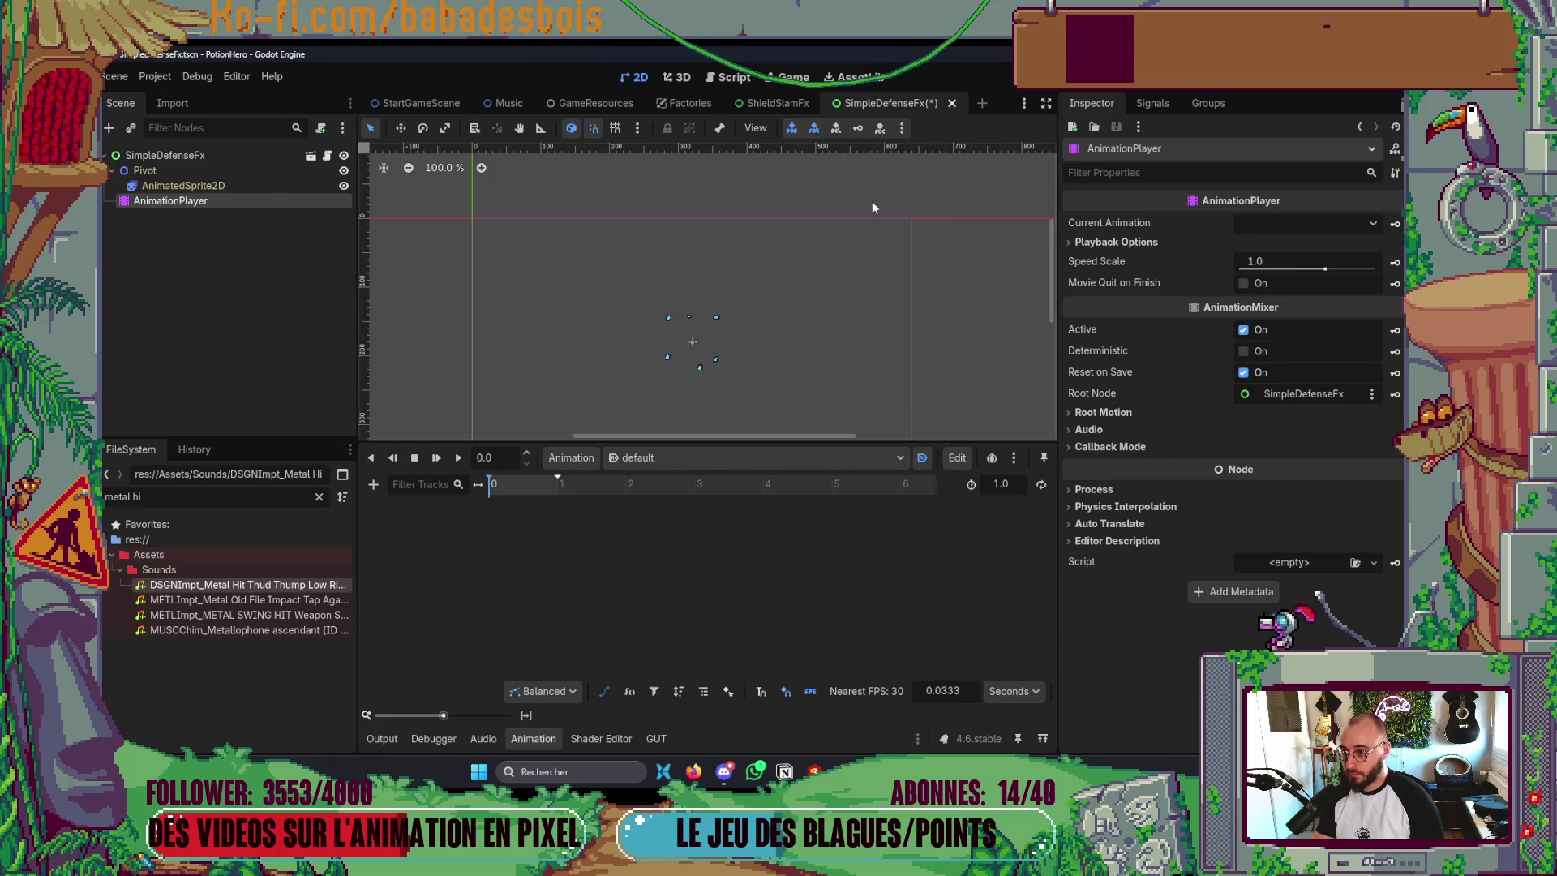
- Add a Call Method track on SimpleDefenseFx with a play_sound key at the start
left_click(776, 103)
left_click(901, 104)
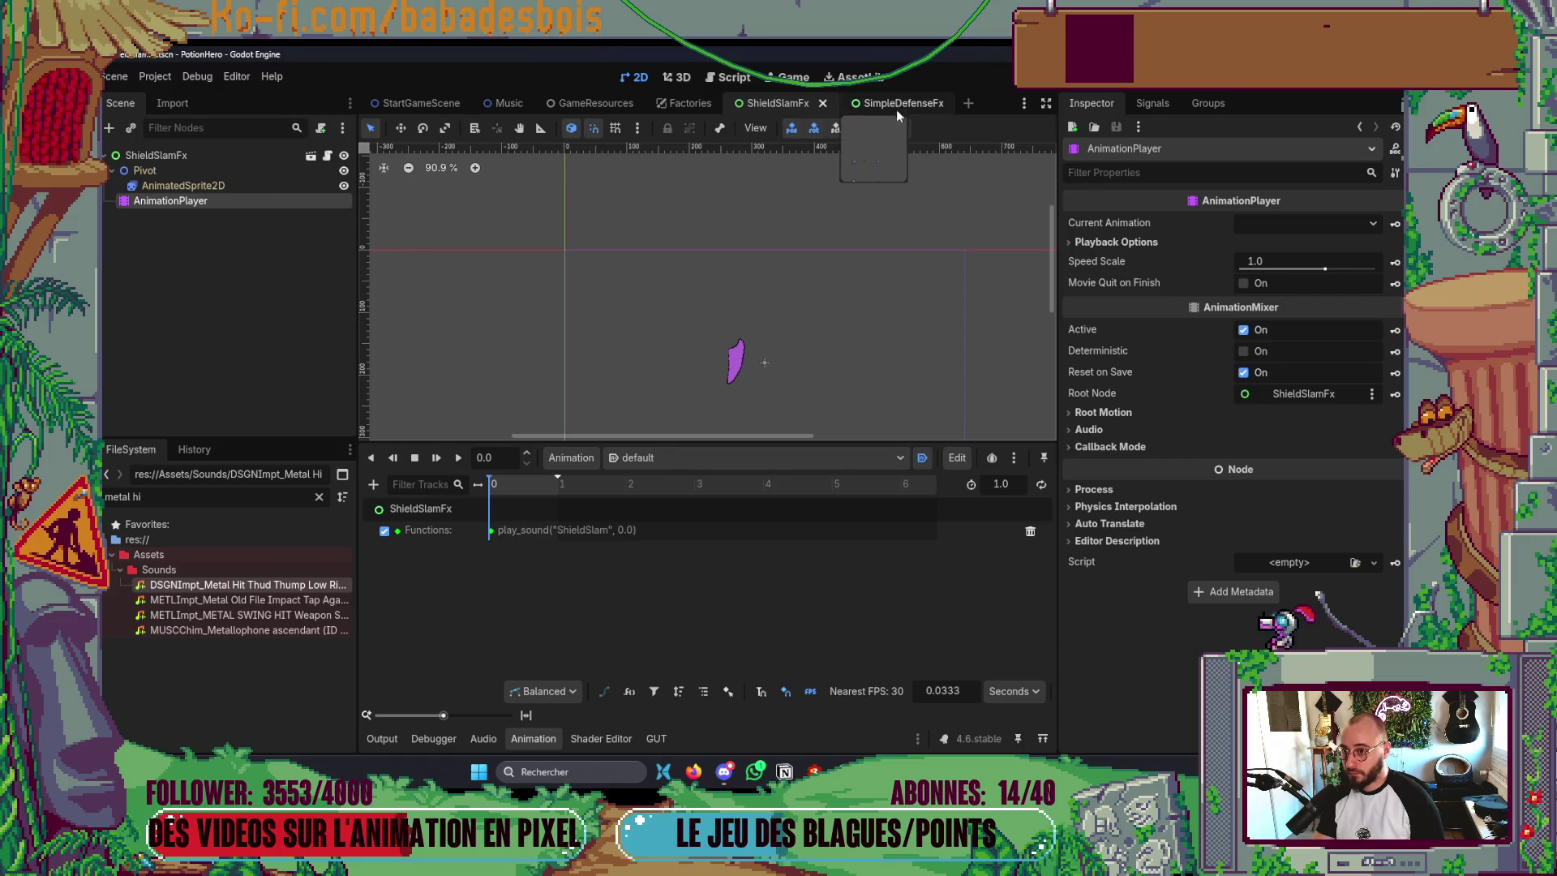
left_click(373, 484)
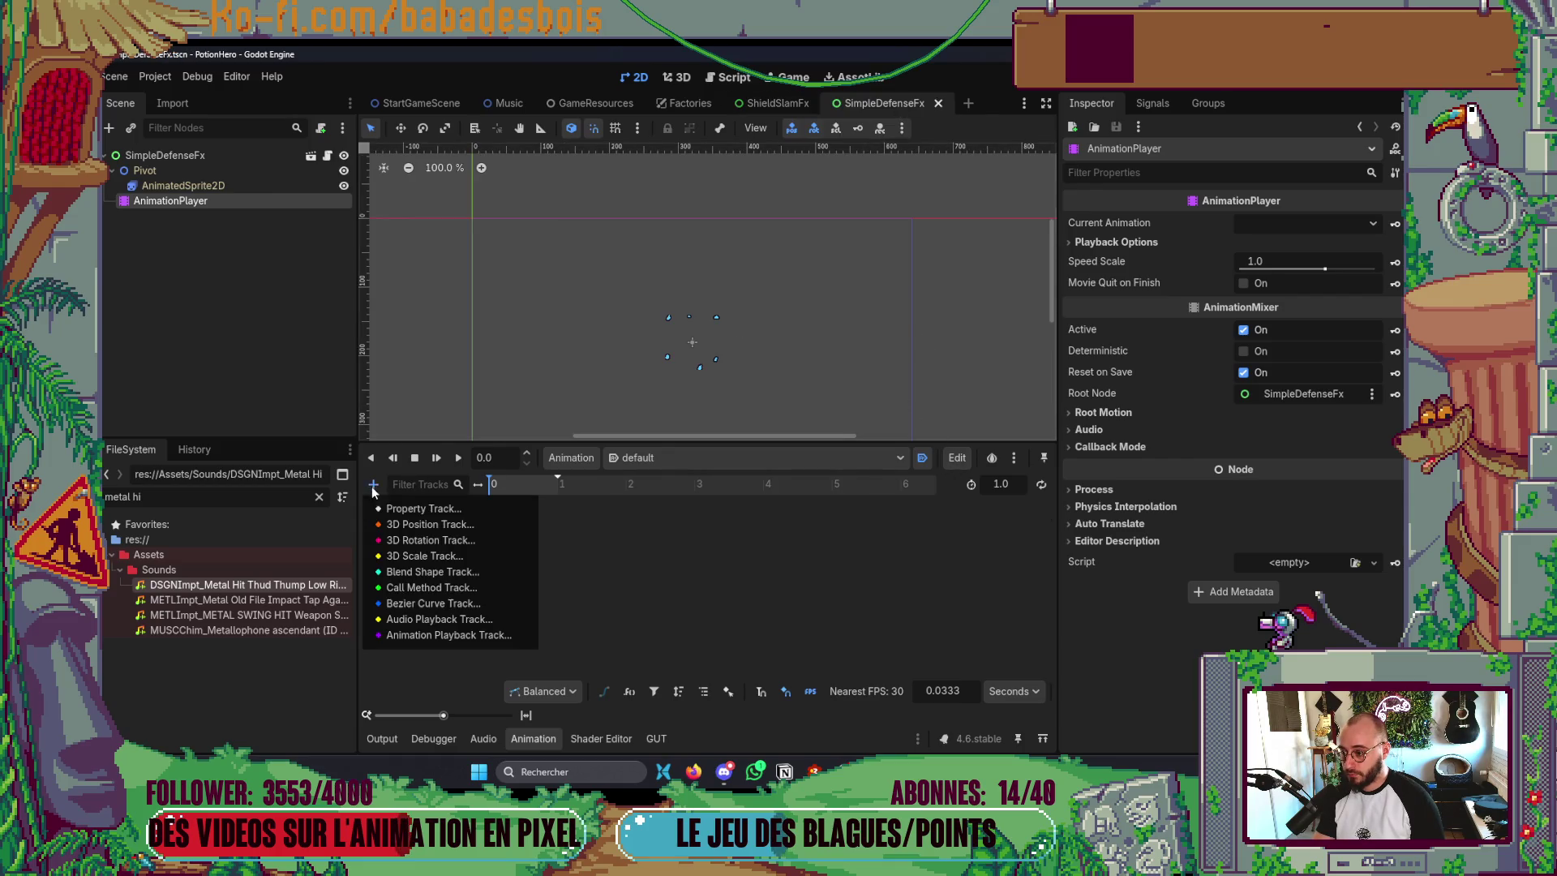
left_click(415, 587)
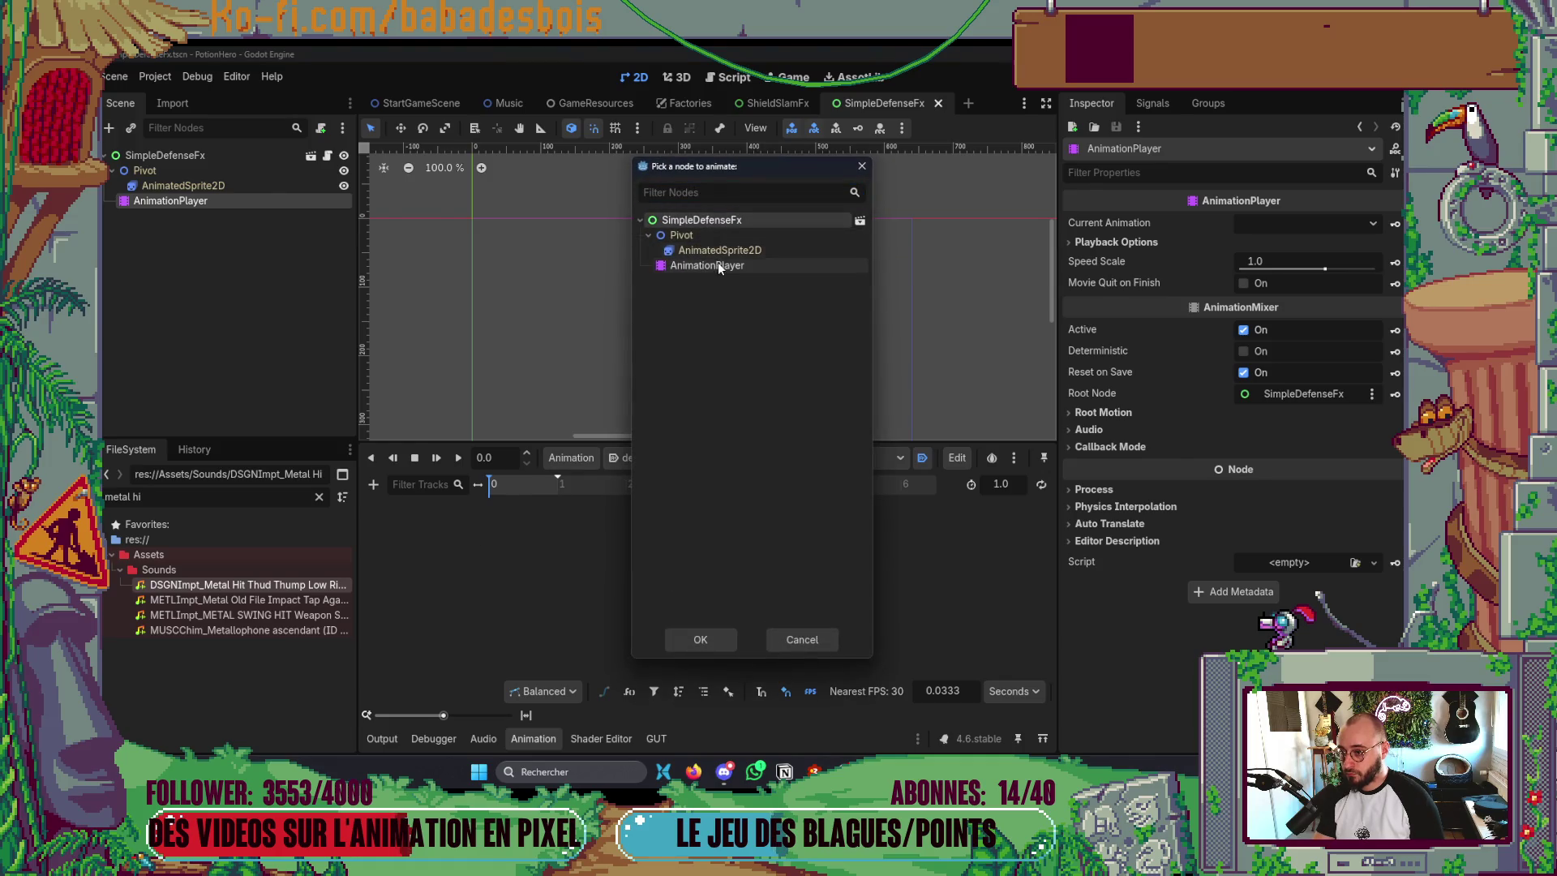
left_click(701, 640)
right_click(496, 530)
left_click(508, 544)
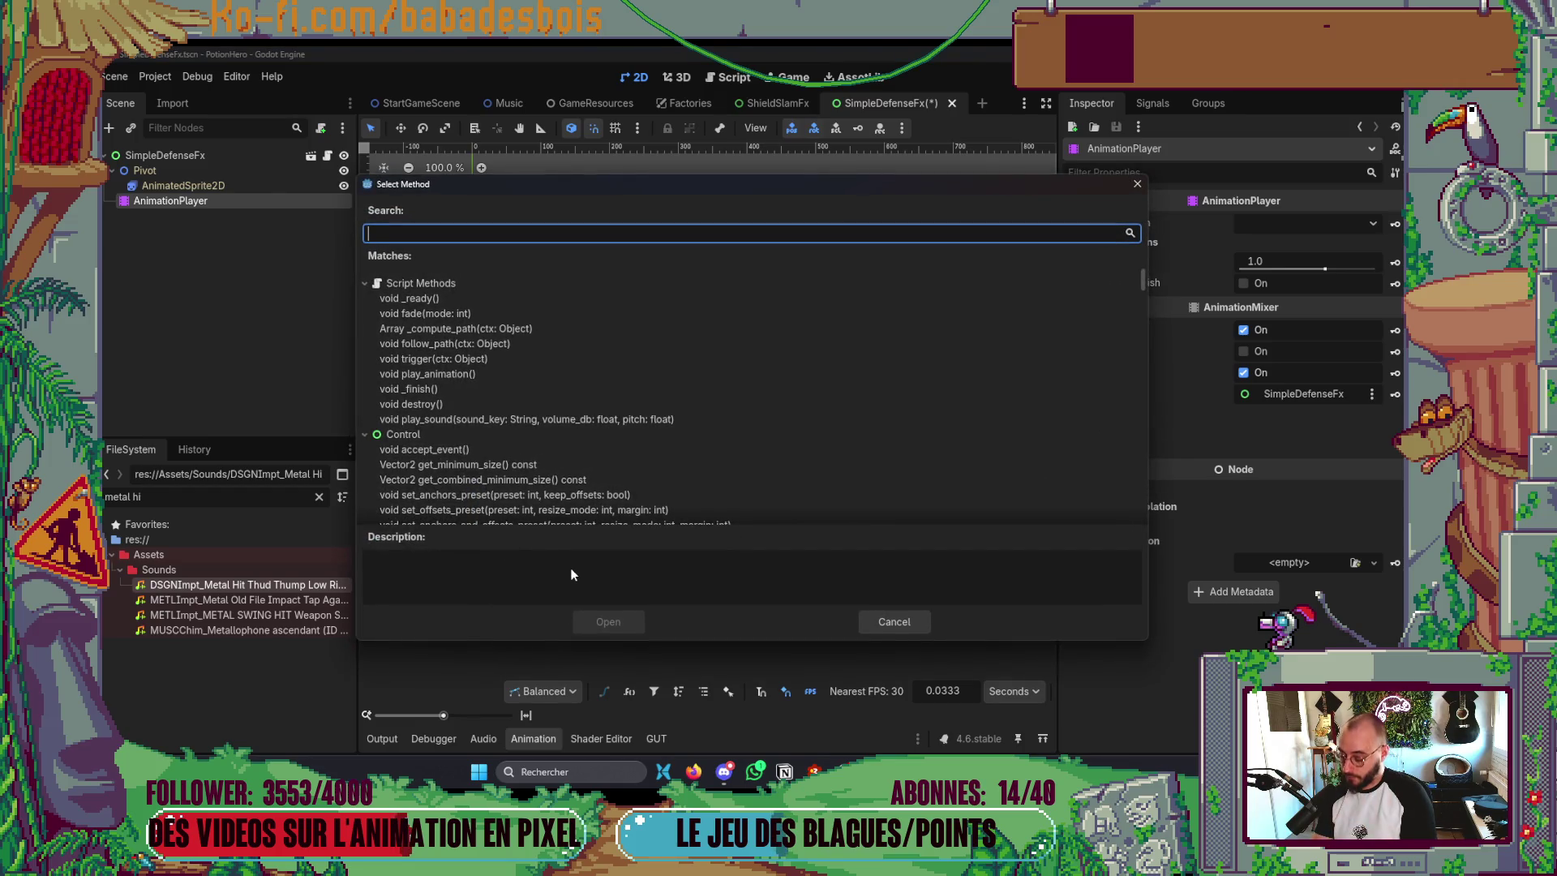
type("sou")
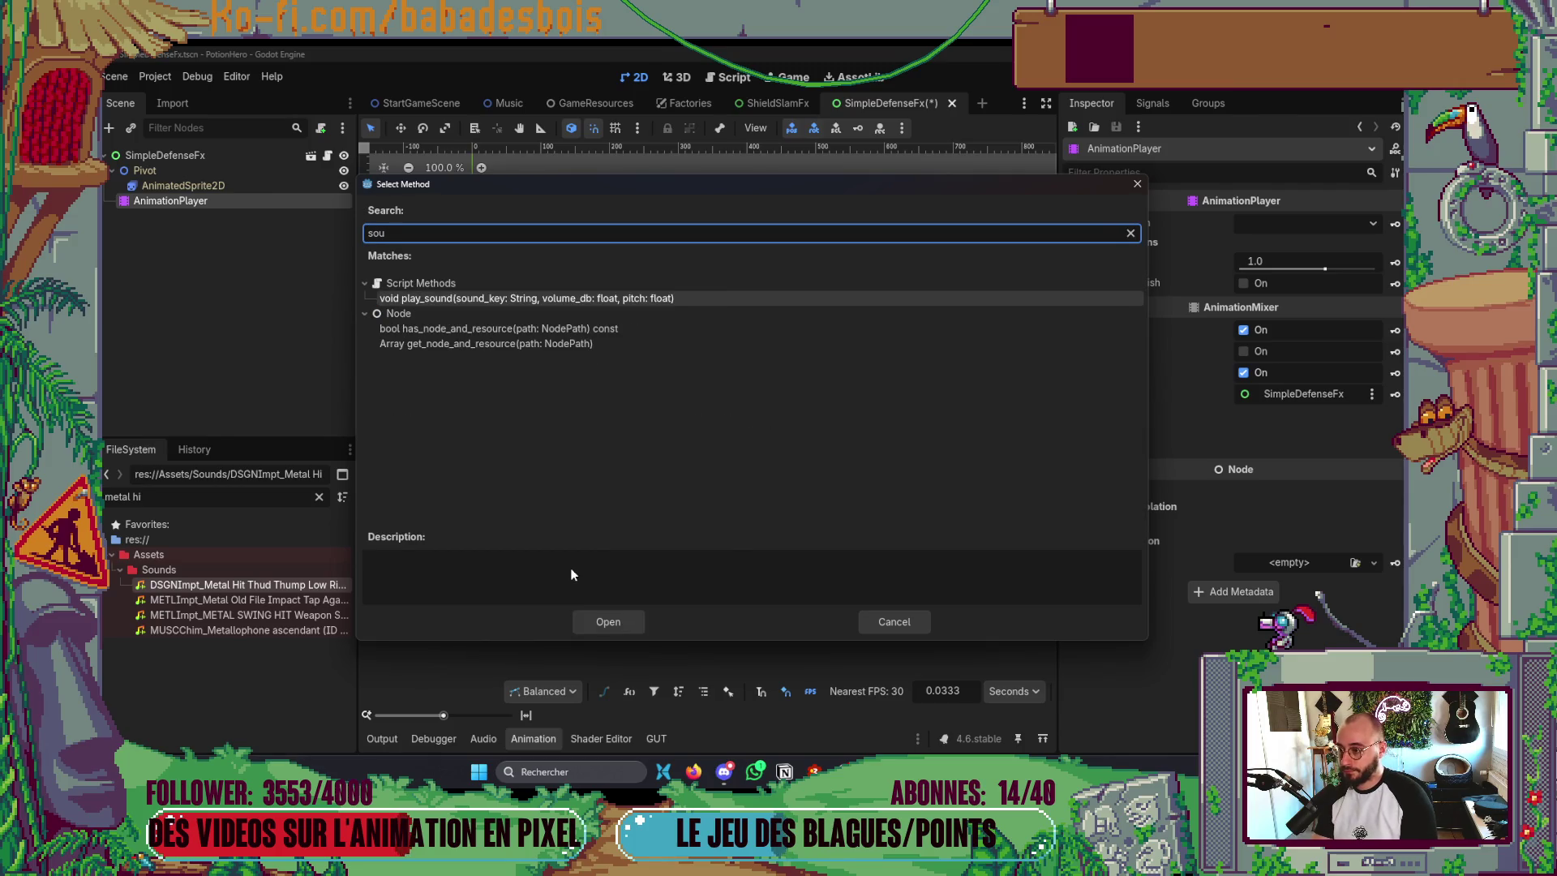
key("Return")
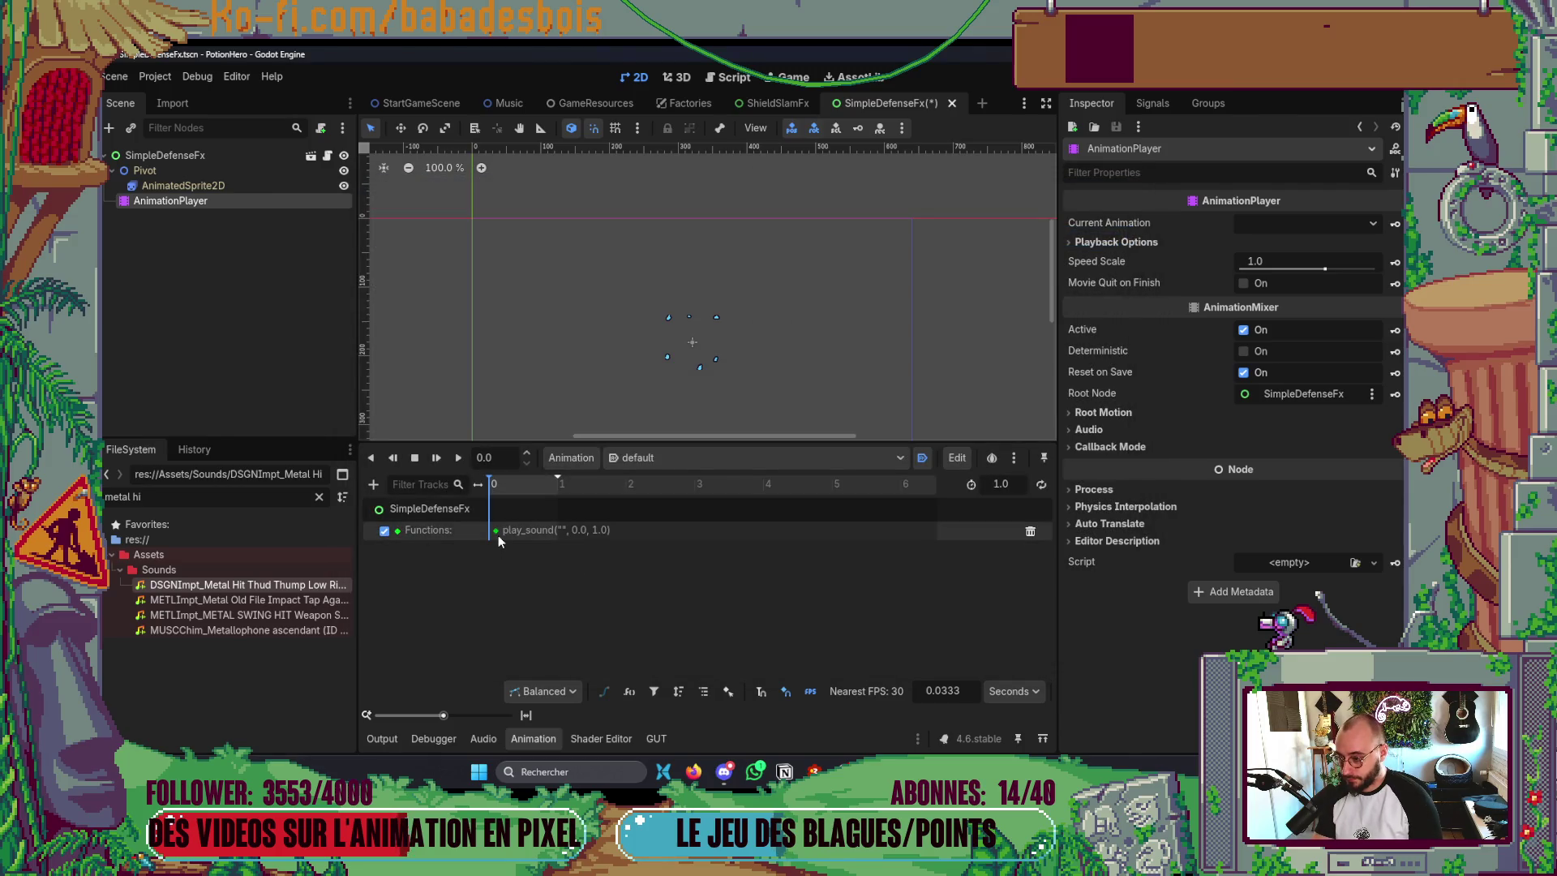
- Set the play_sound key's arguments to 'Defend', 5.0 and 1.15, and save
left_click(497, 532)
left_click(1087, 287)
left_click(1083, 336)
left_click(1288, 378)
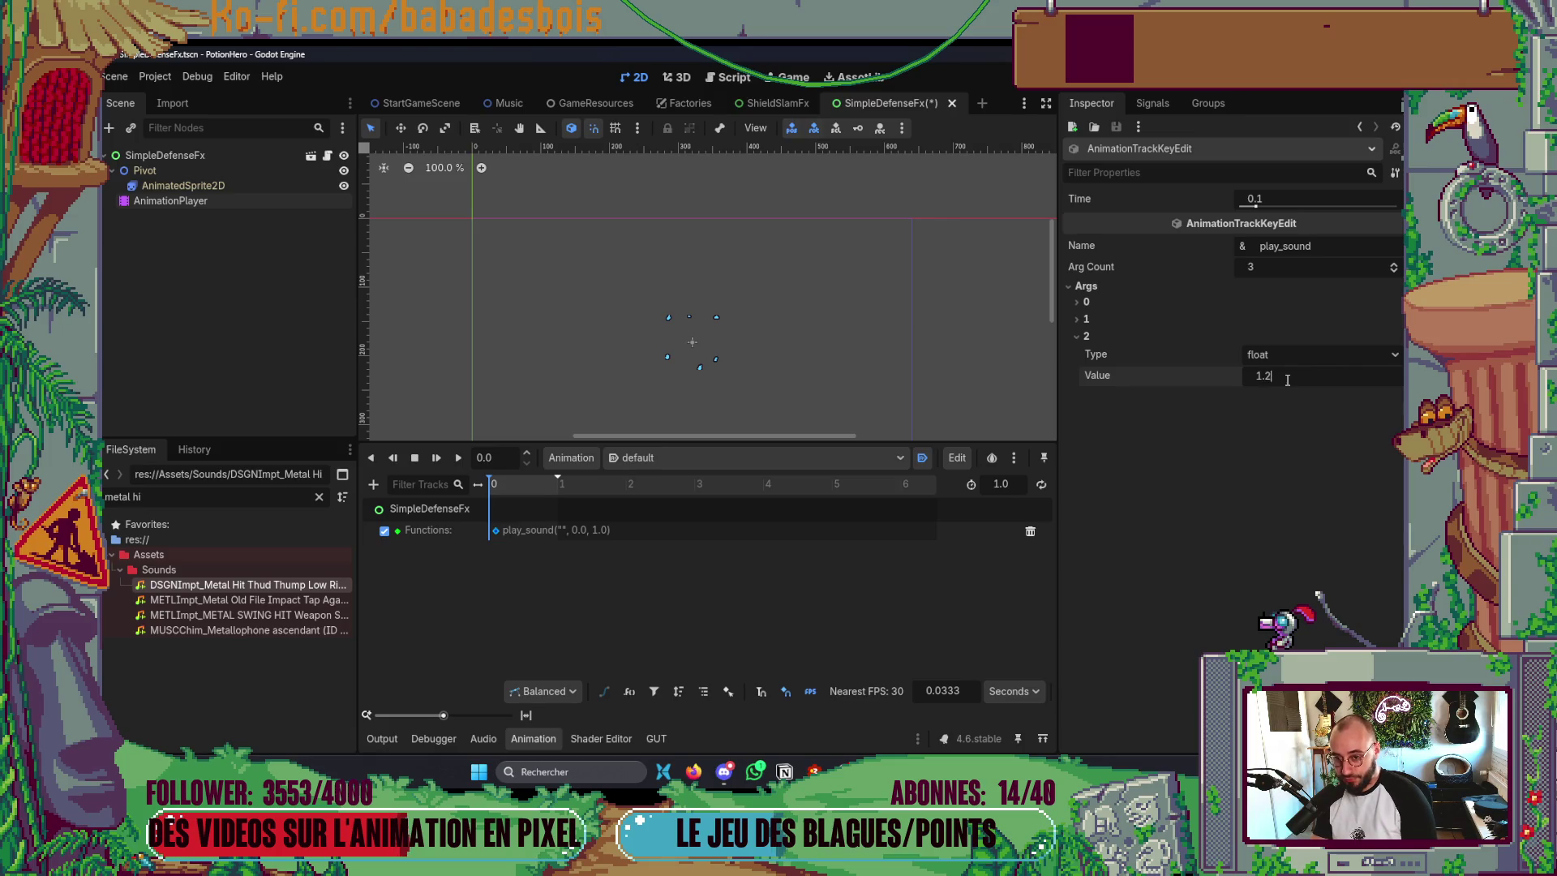
left_click(1087, 336)
left_click(1087, 320)
left_click(1307, 358)
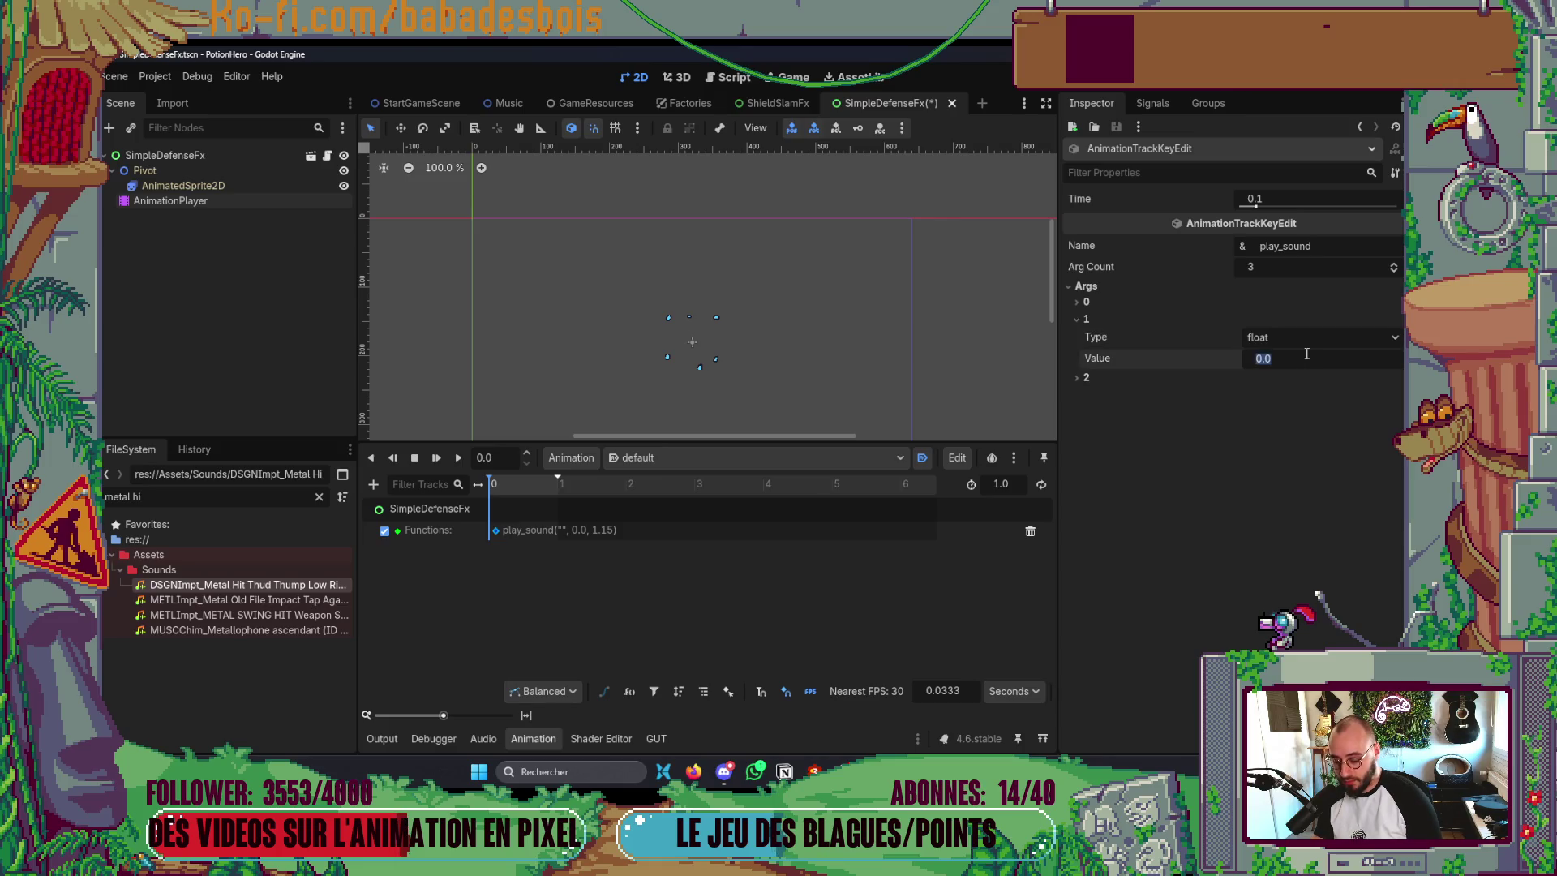
left_click(1087, 320)
left_click(1086, 302)
left_click(1290, 340)
type("Defend")
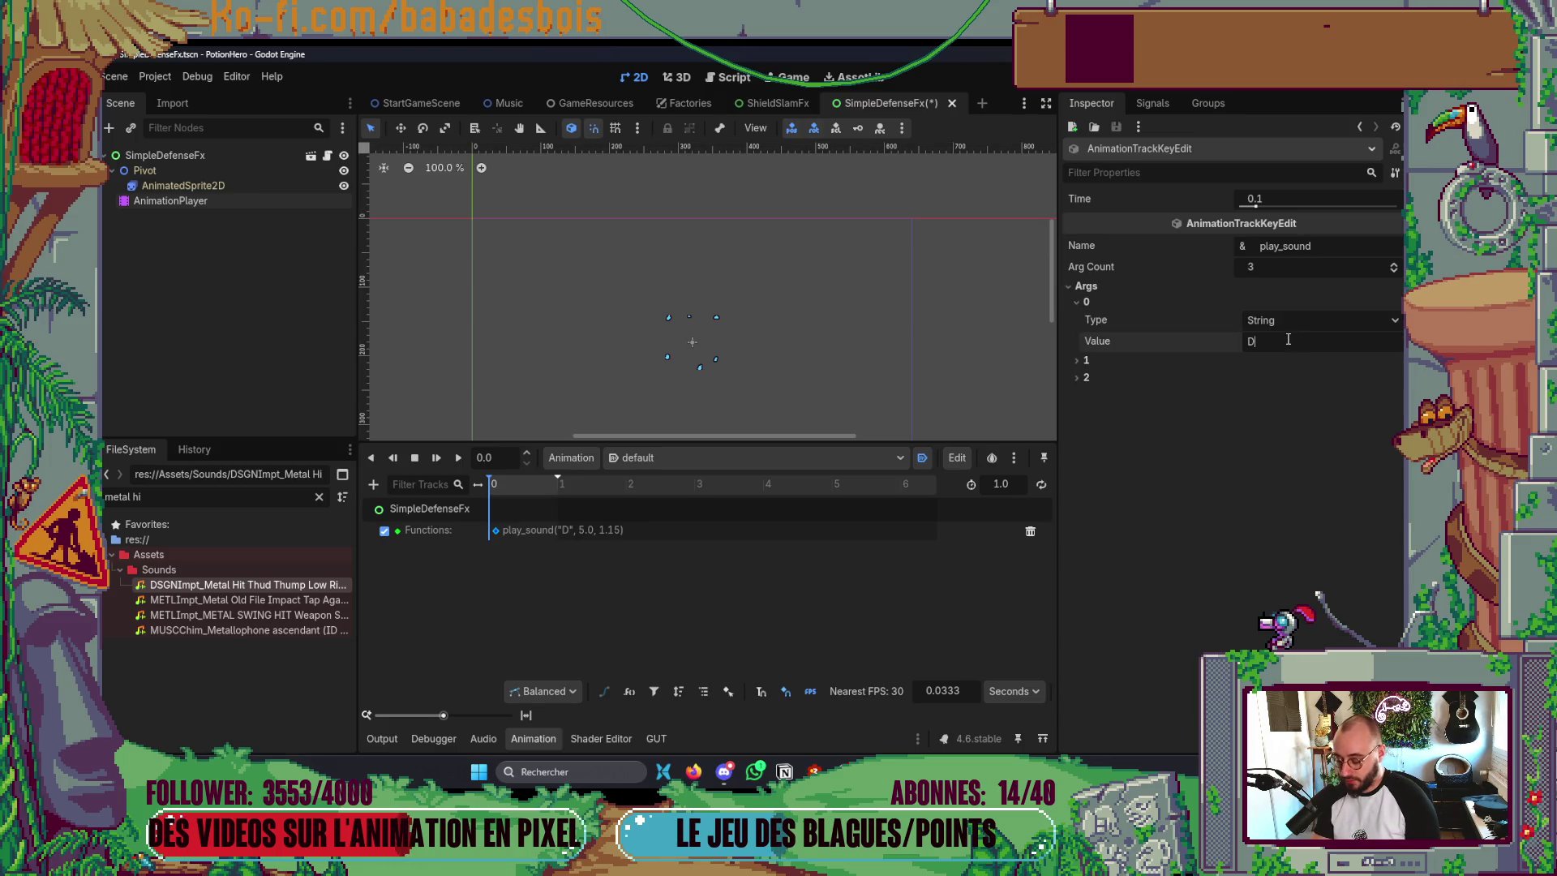
key("ctrl+s")
- Hide the animation editor and run the game with F5
scroll(679, 262, "down", 1)
scroll(686, 261, "left", 1)
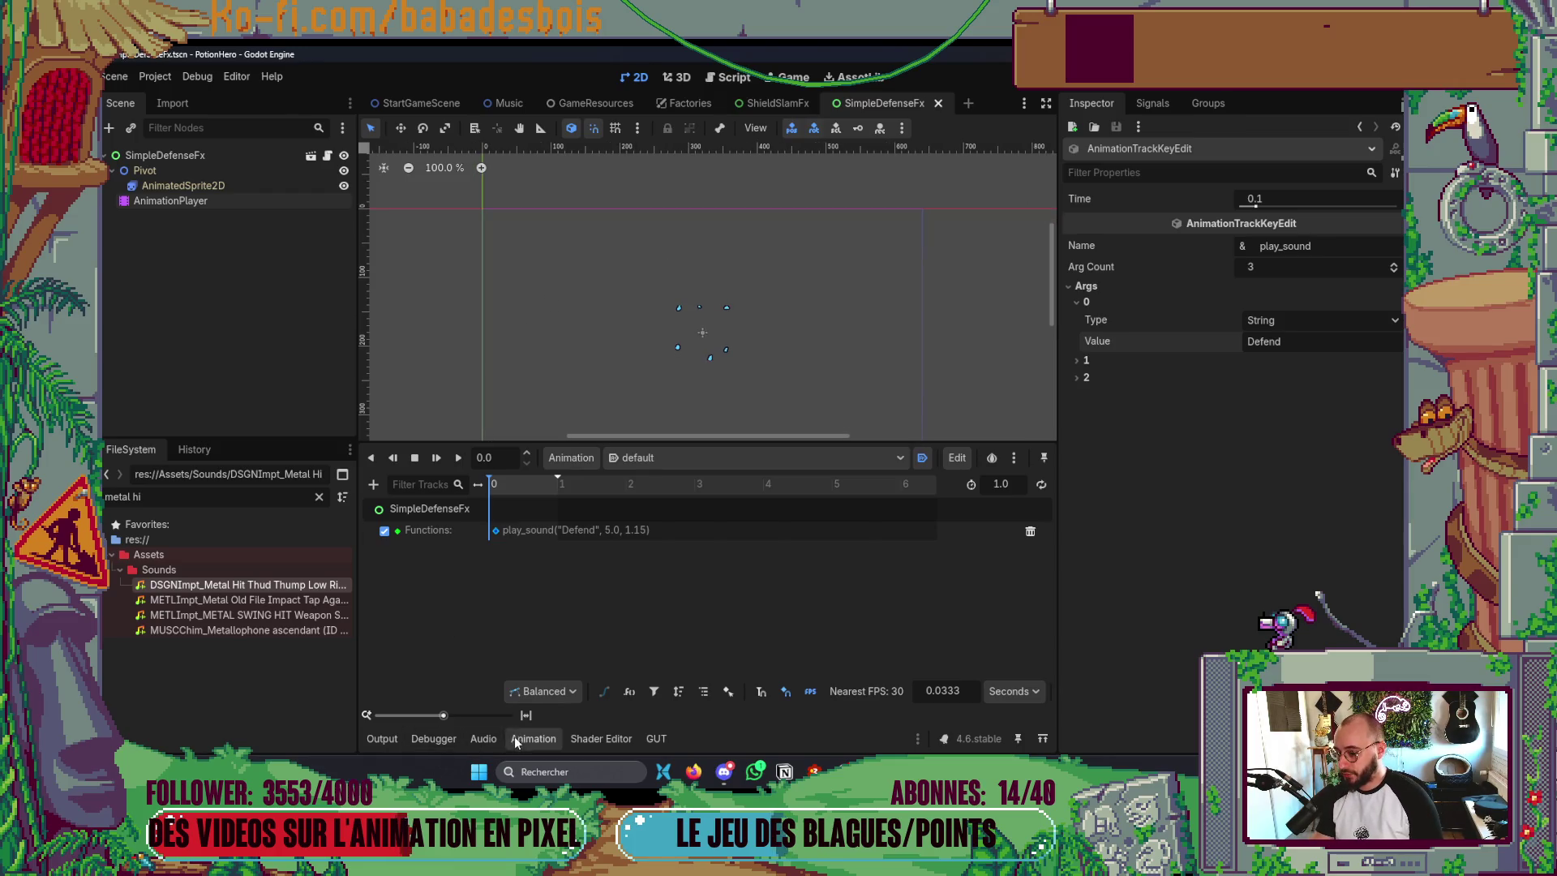
left_click(516, 738)
key("F5")
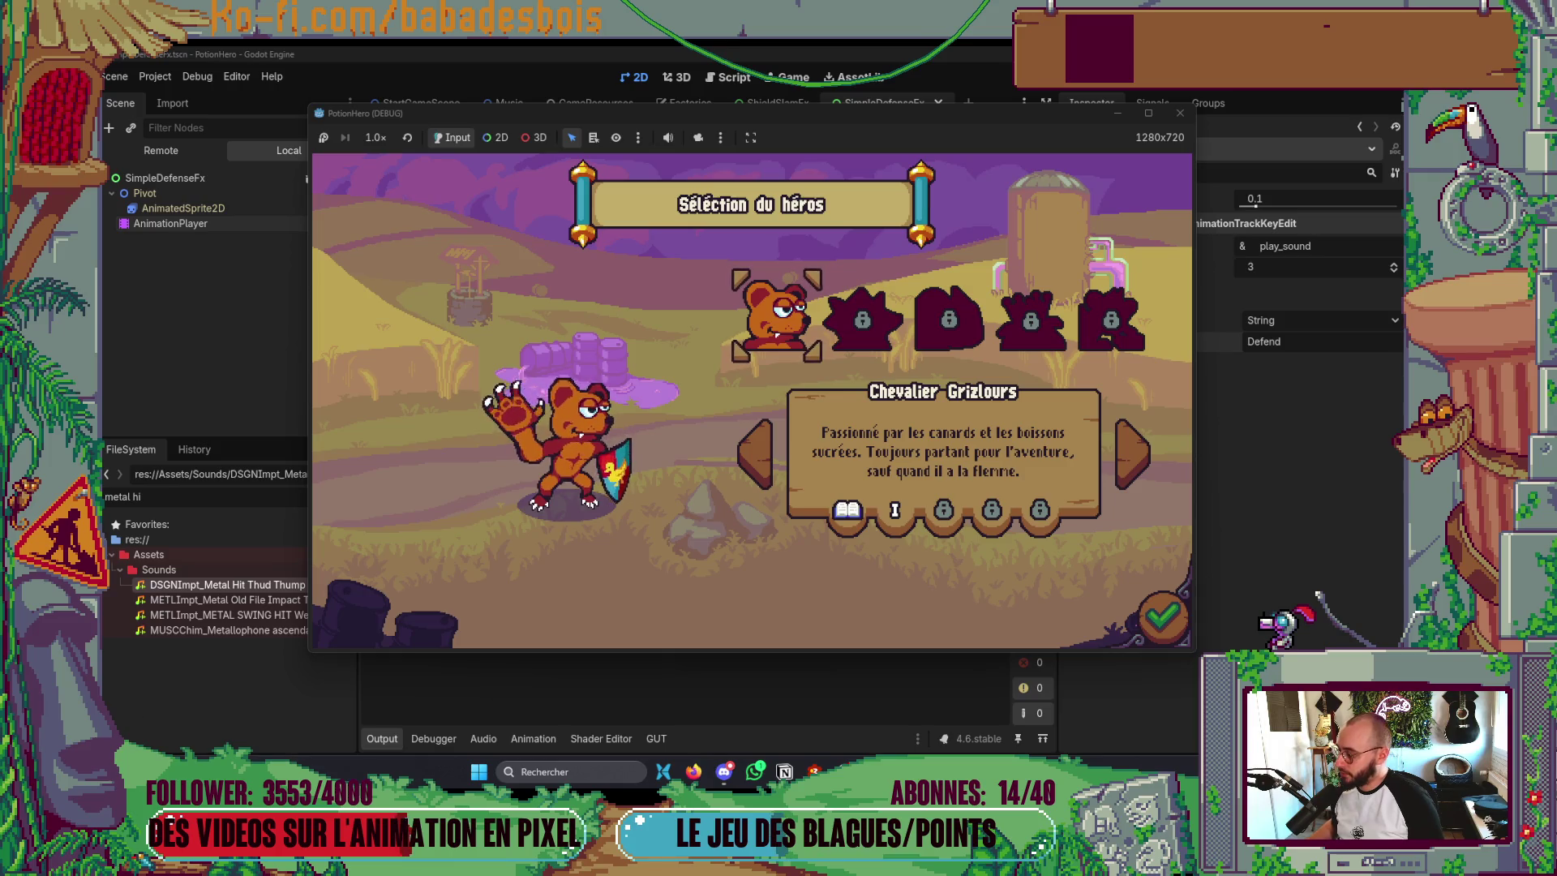
- Pause the background music in the browser's YouTube Music page
key("alt+Tab")
left_click(288, 62)
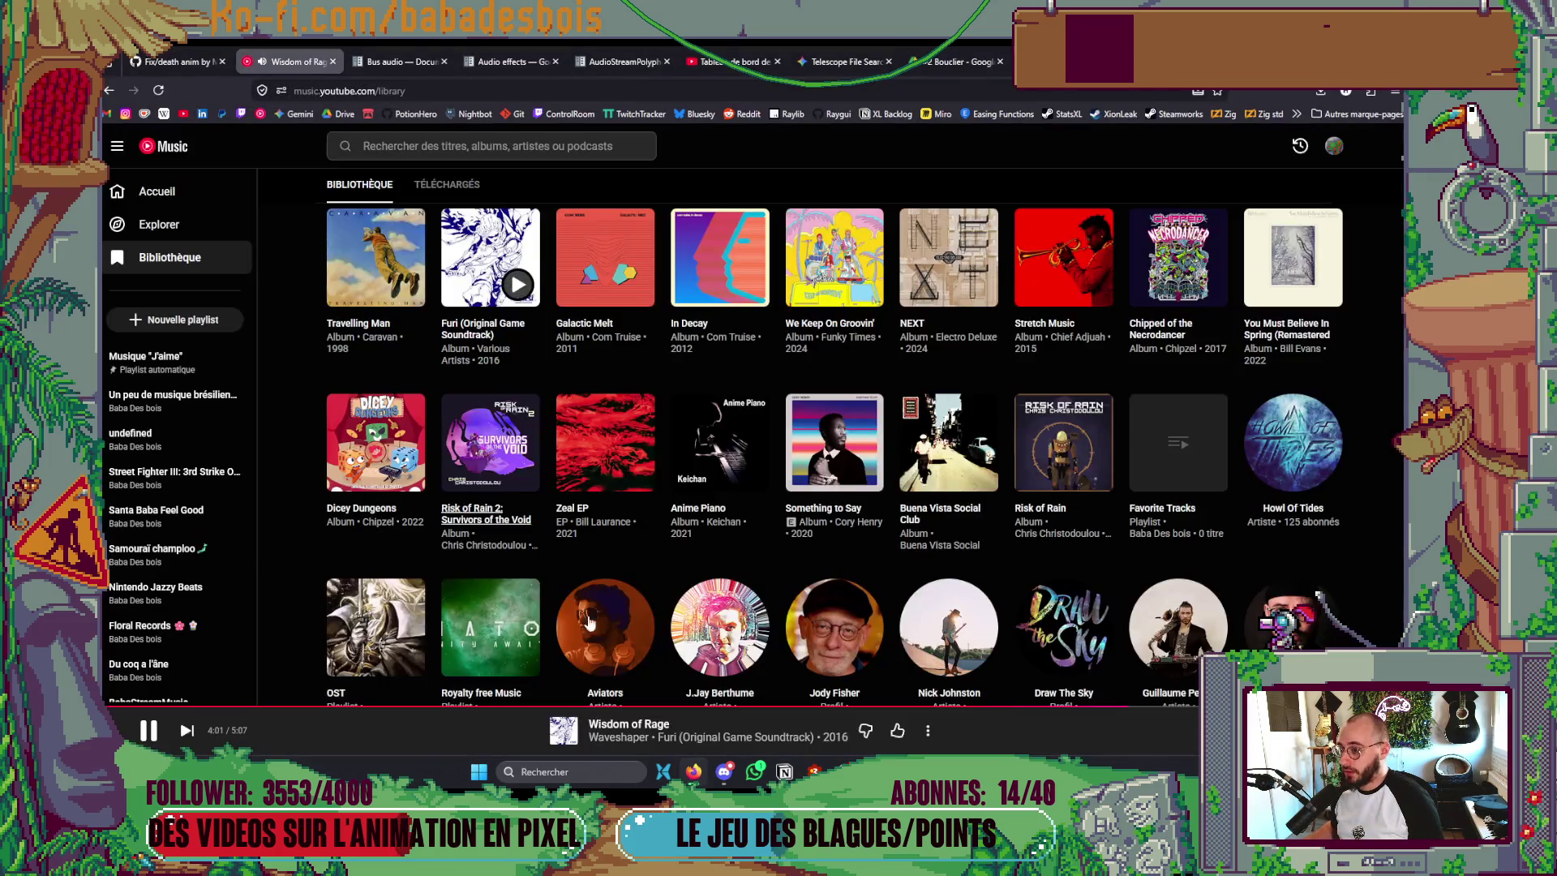
left_click(148, 731)
key("alt+Tab")
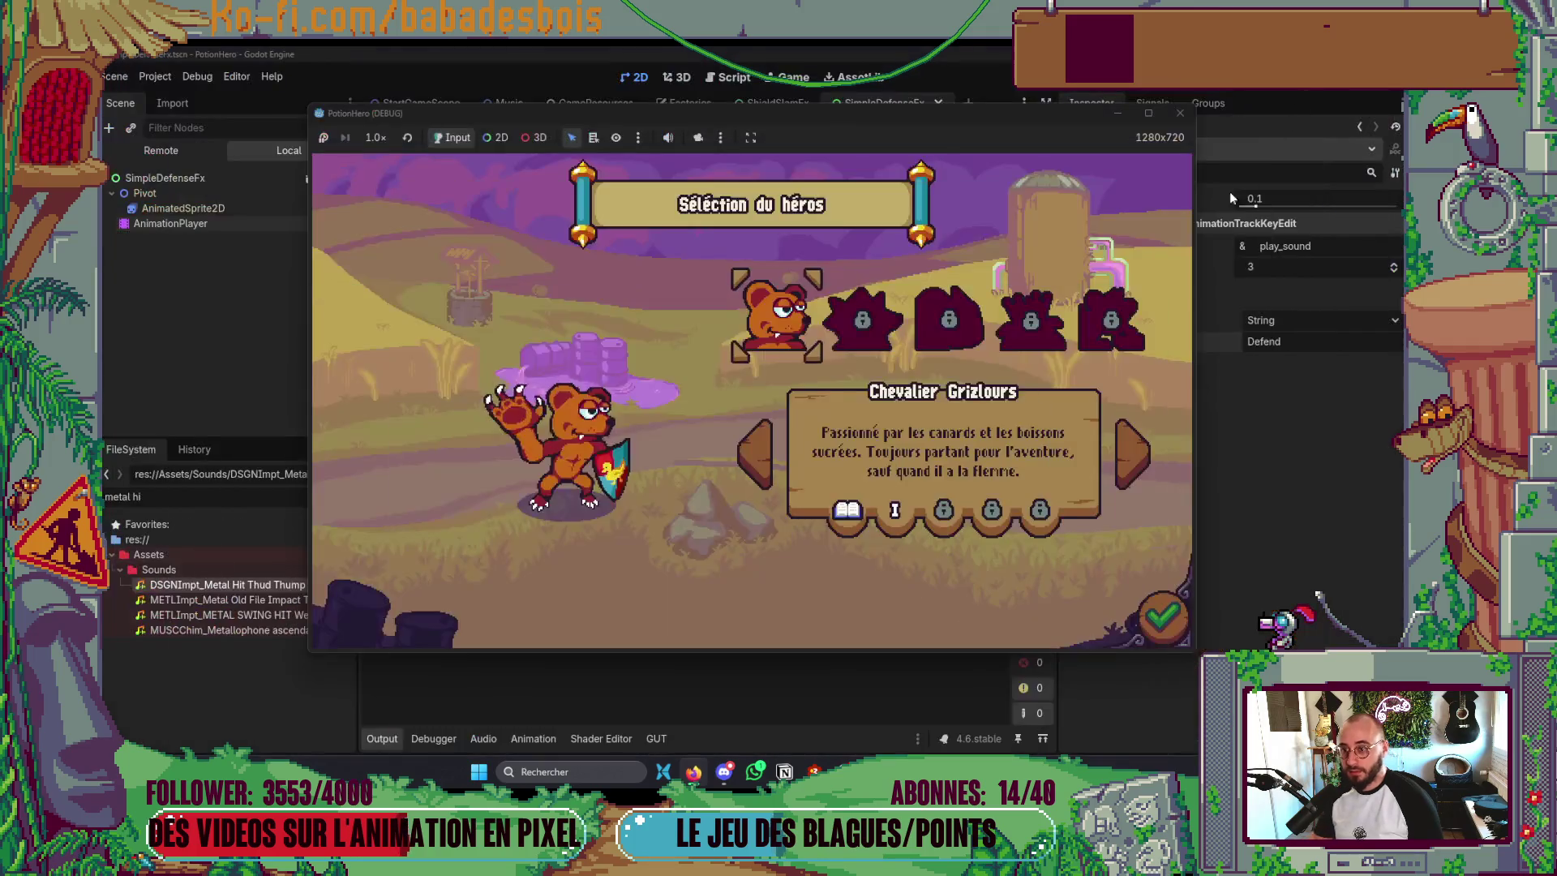
- Start the adventure, pass a turn so the bear defends, and view the missing Defend sound error
left_click(1163, 616)
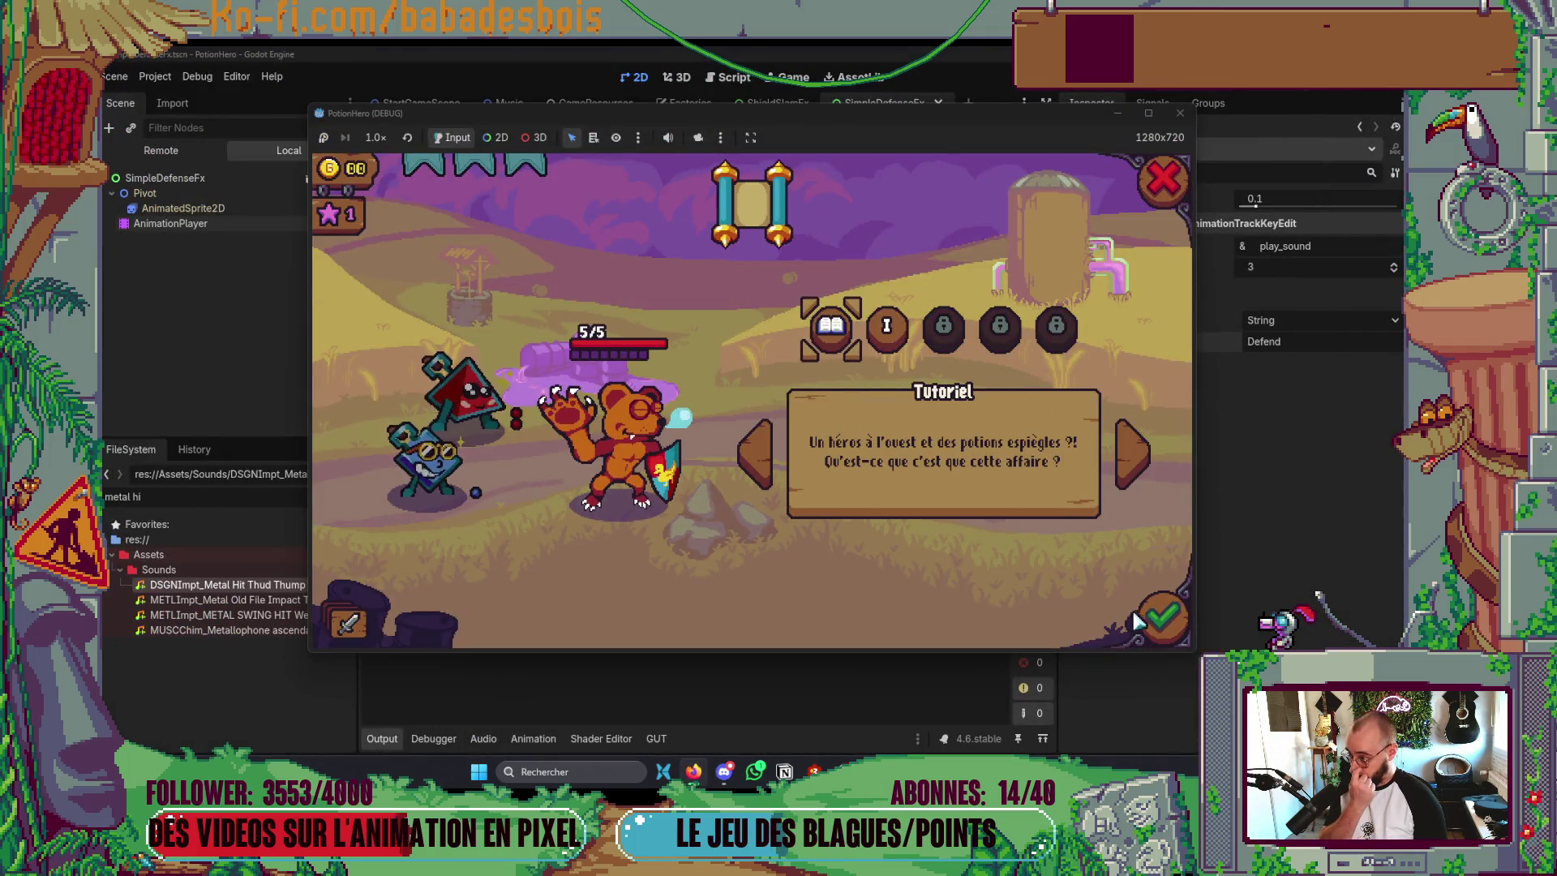
left_click(1162, 616)
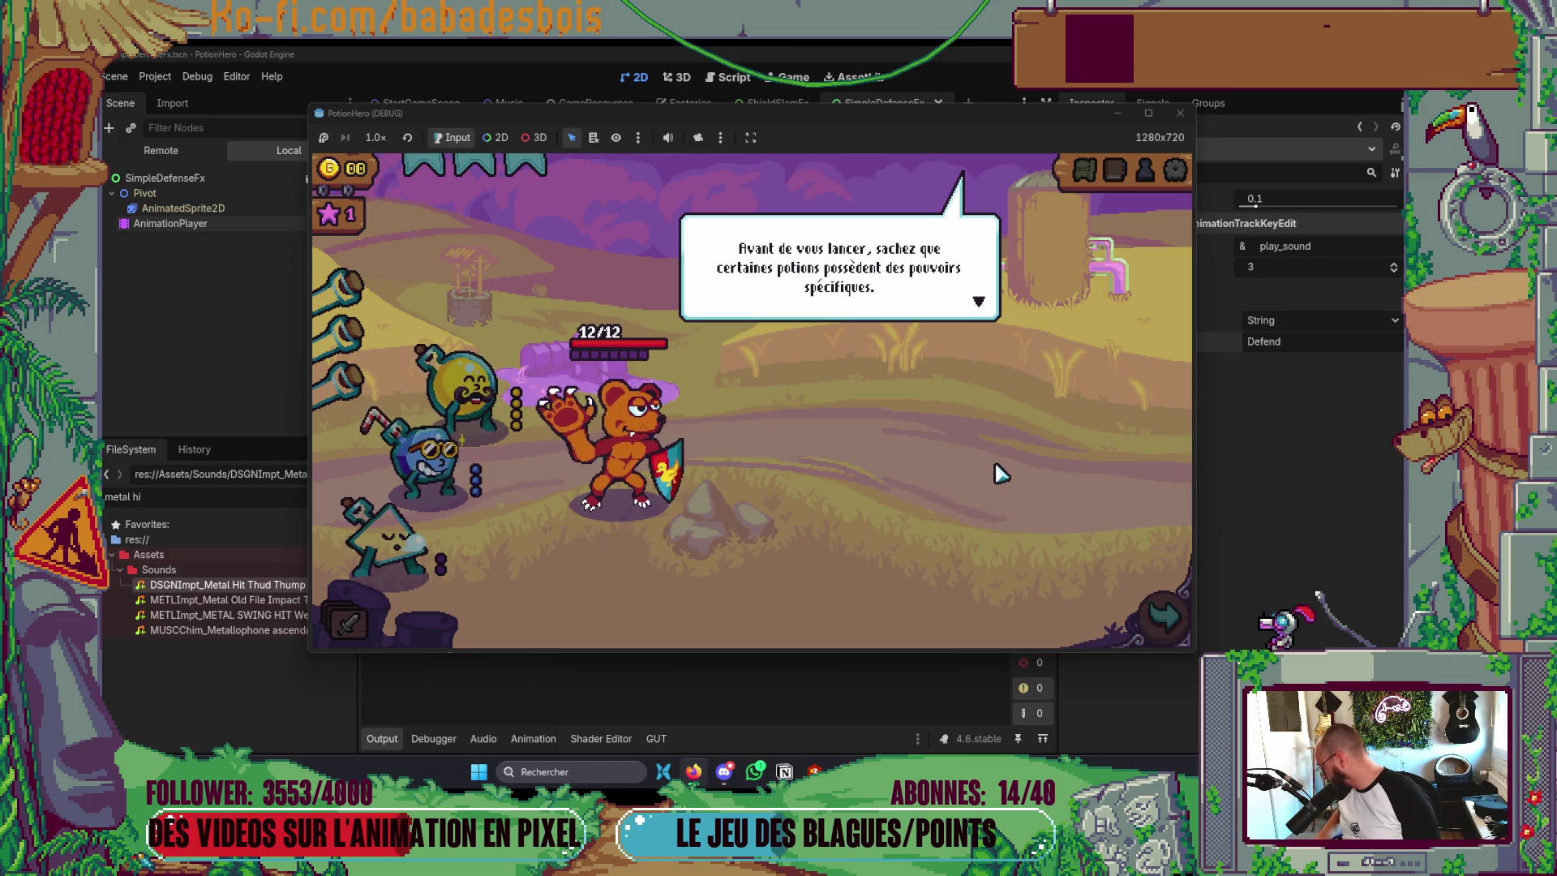
left_click(1046, 453)
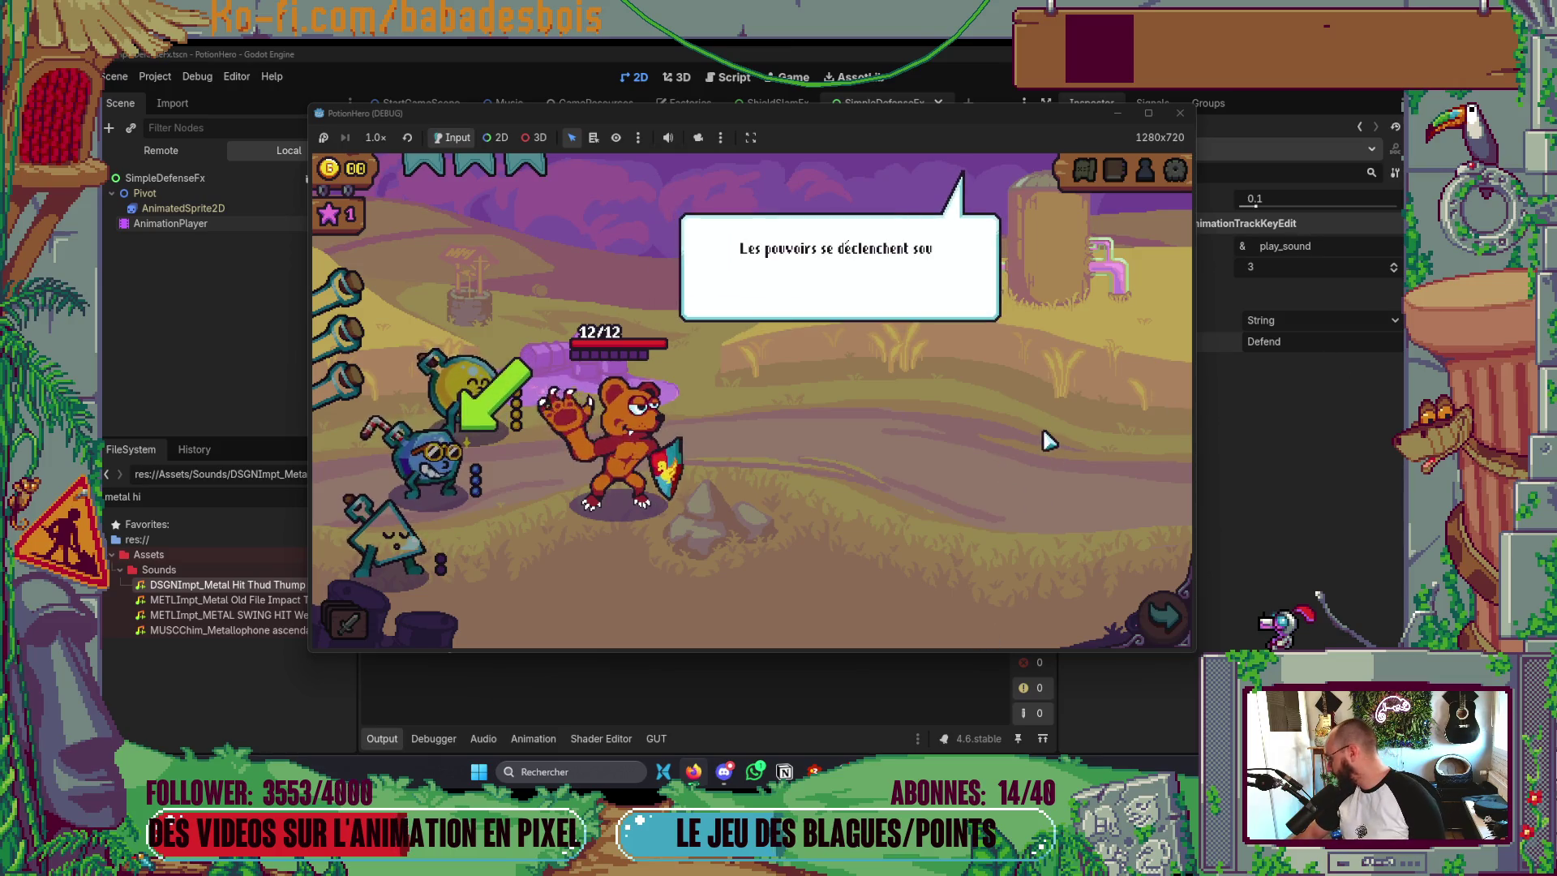
left_click(1100, 435)
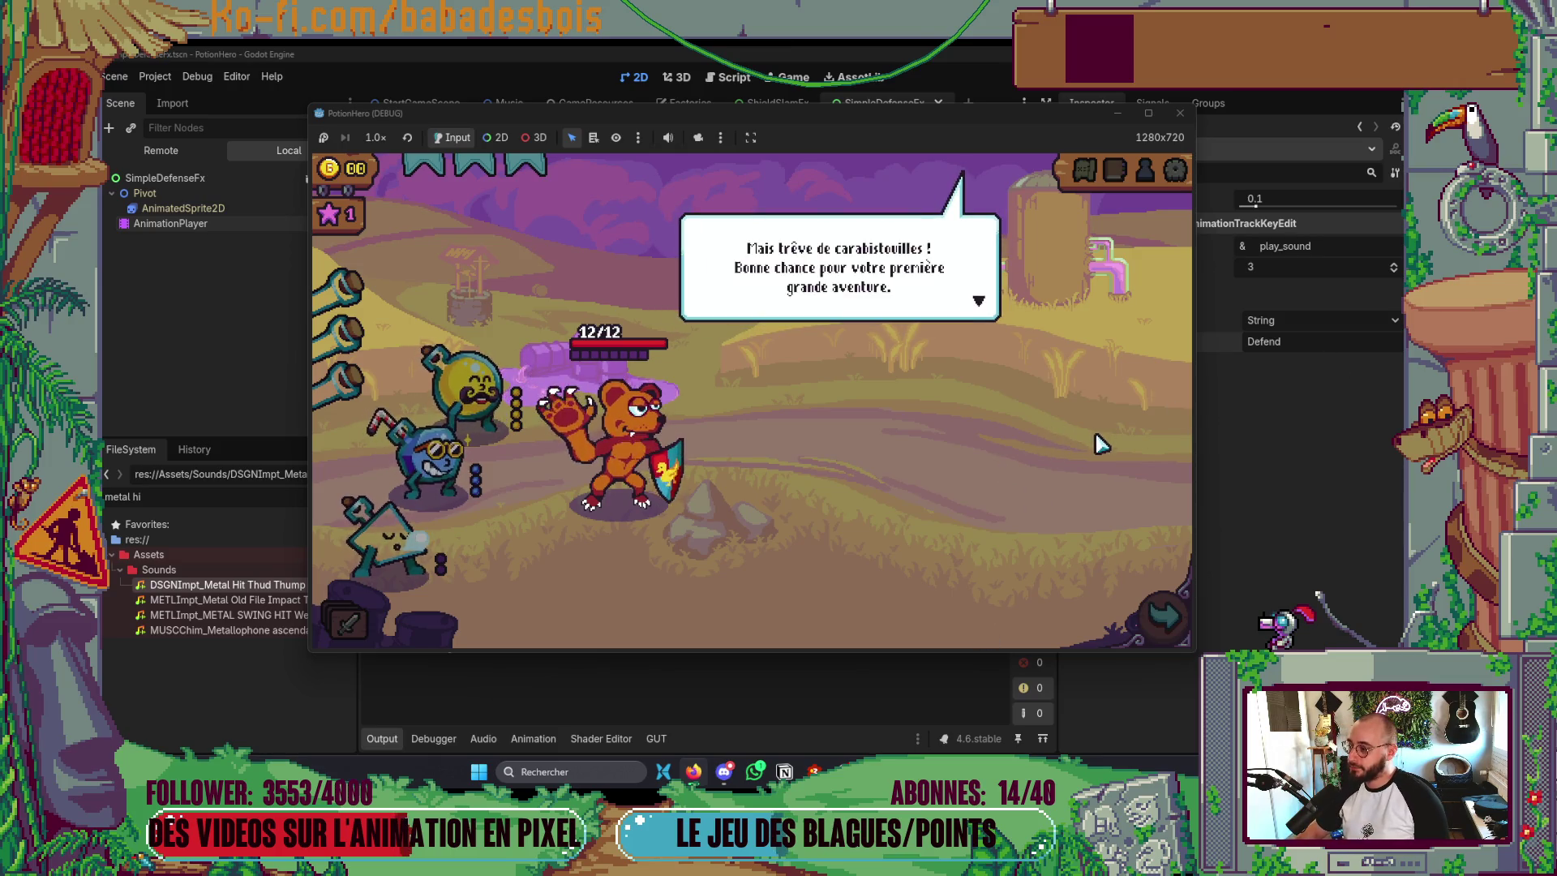
left_click(1096, 434)
left_click(1162, 613)
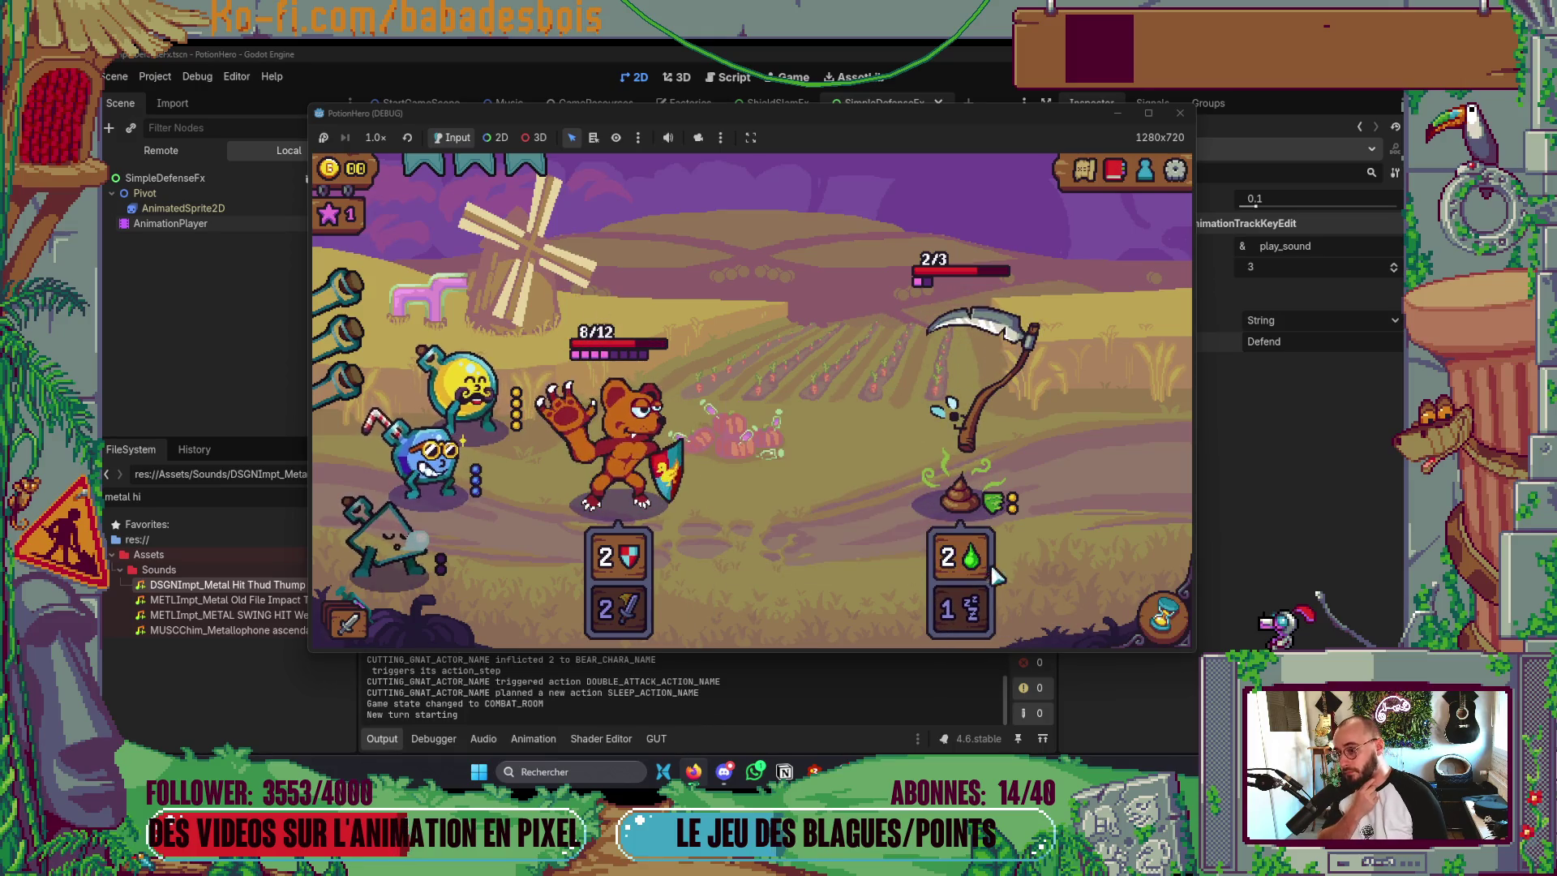
left_click(1161, 627)
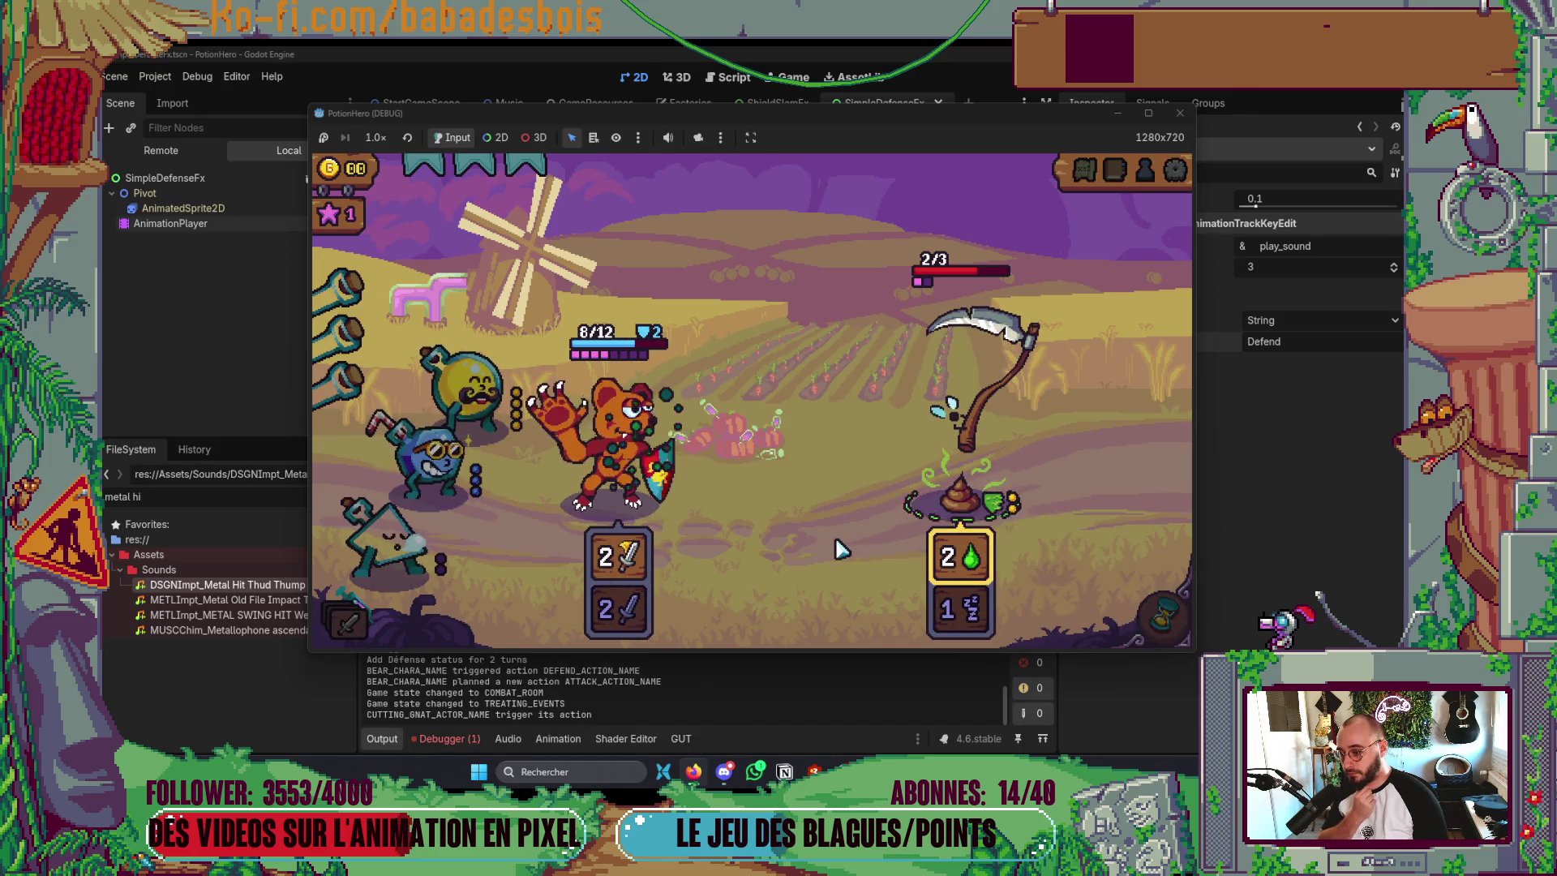
left_click(452, 735)
left_click(473, 517)
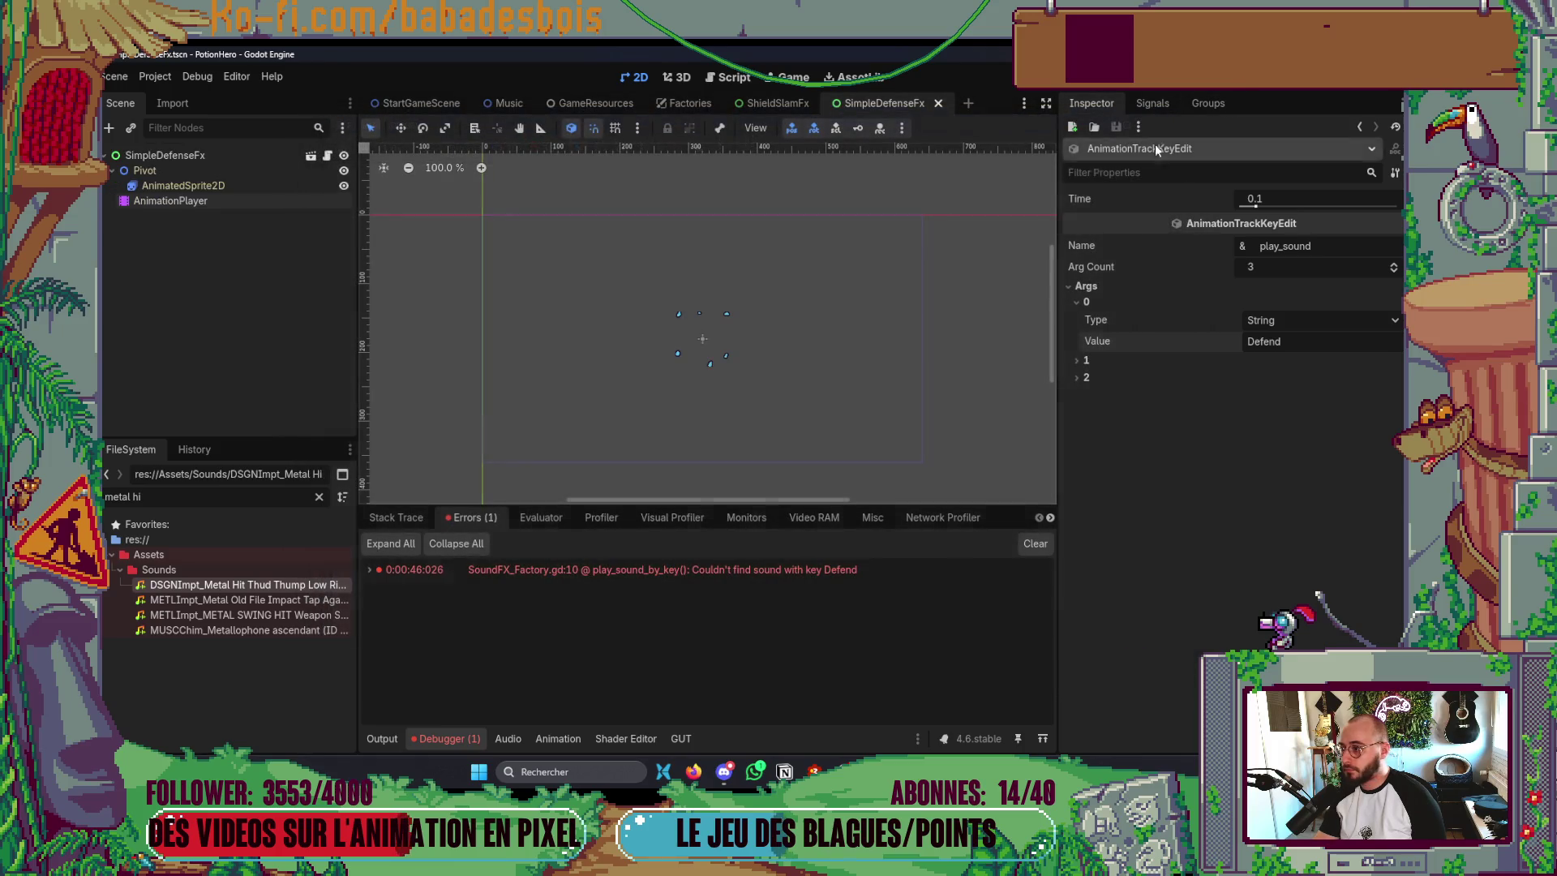
- Add a Defend entry mapped to DSGNImpt Metal Hit Thud in Sounds, save, and run the game
left_click(774, 103)
left_click(685, 103)
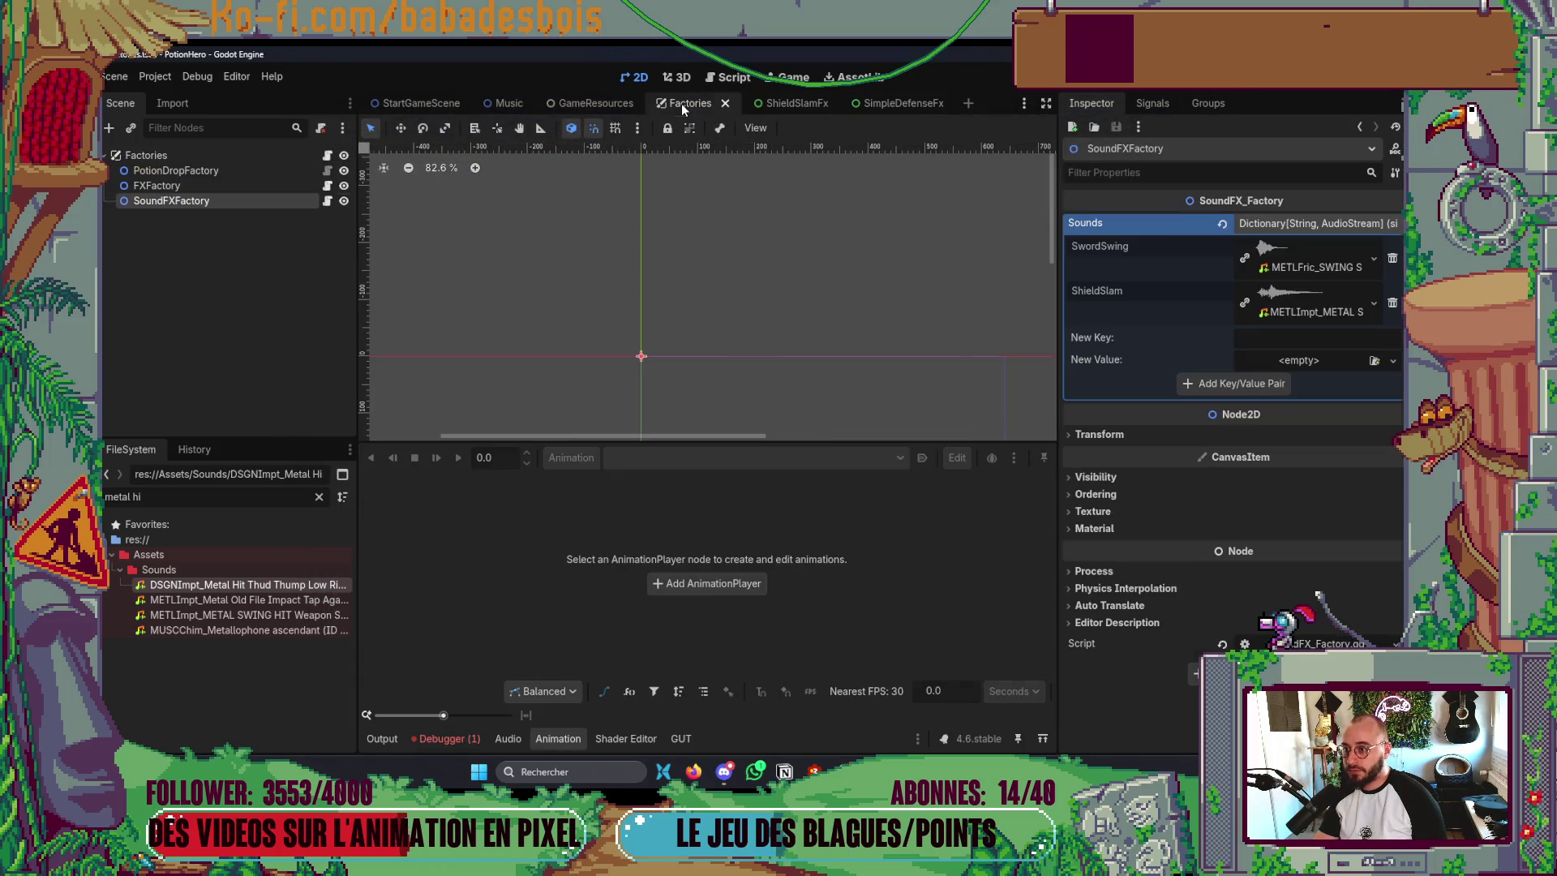
type("Defend")
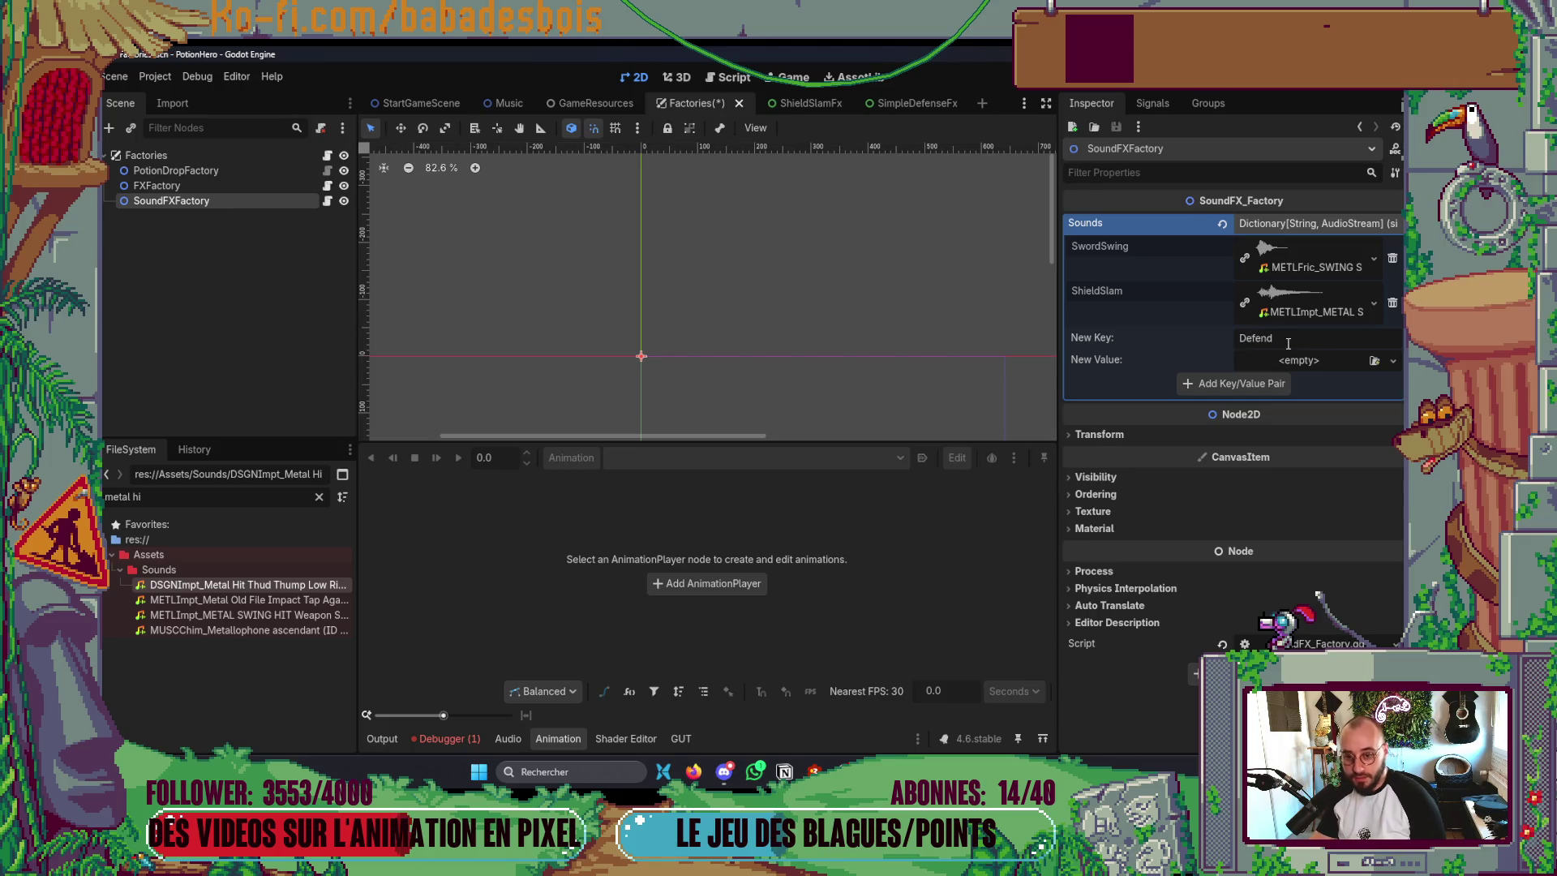
mouse_move(250, 587)
left_mouse_down()
mouse_move(539, 596)
mouse_move(1301, 364)
left_mouse_up()
left_click(1233, 406)
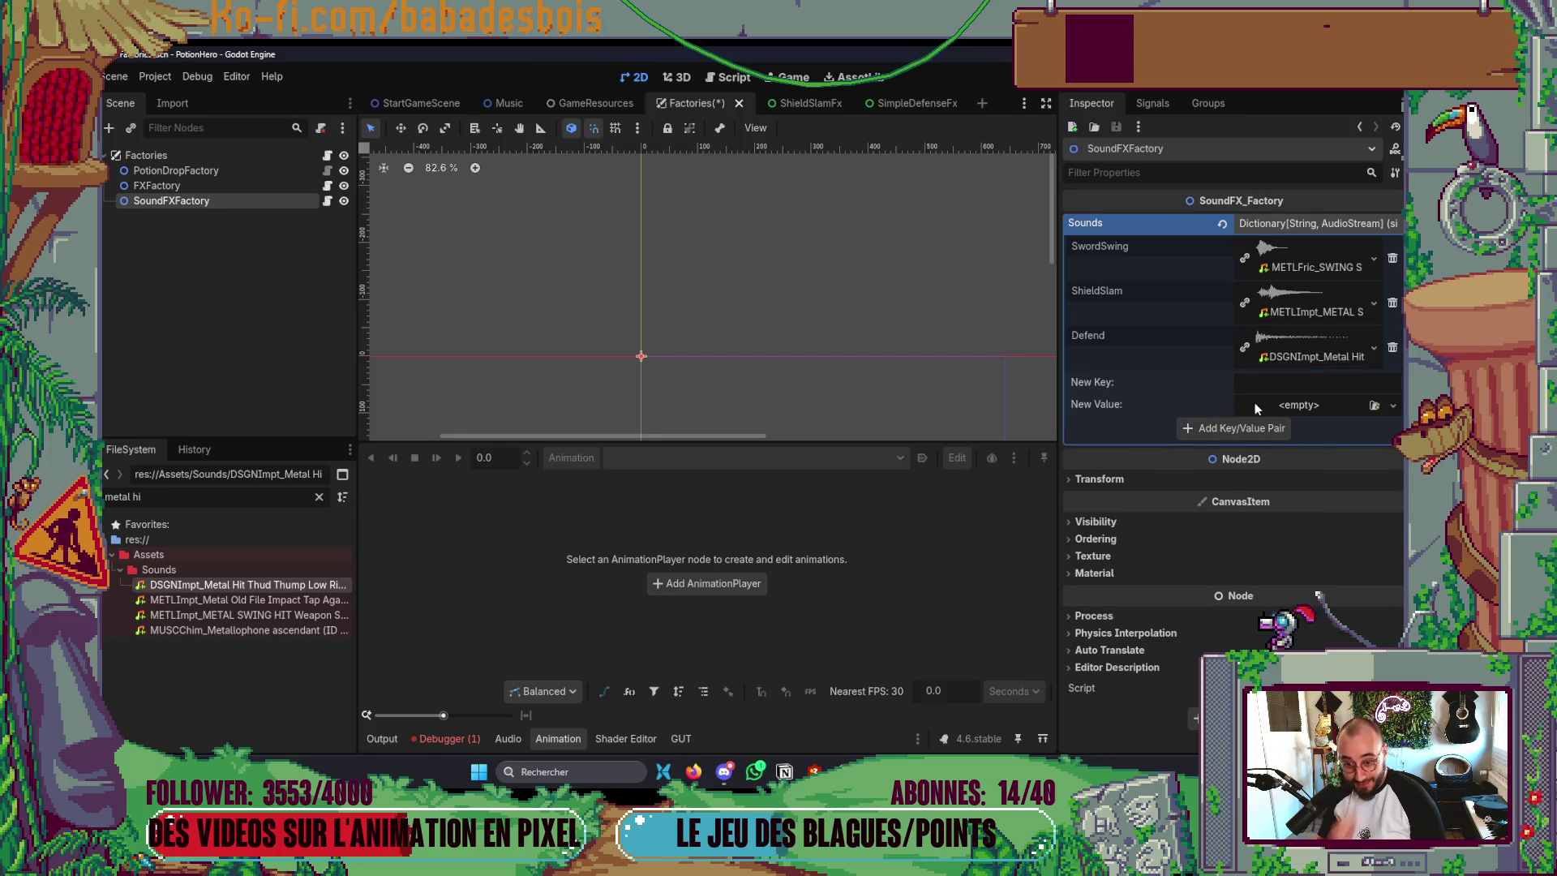
key("ctrl+s")
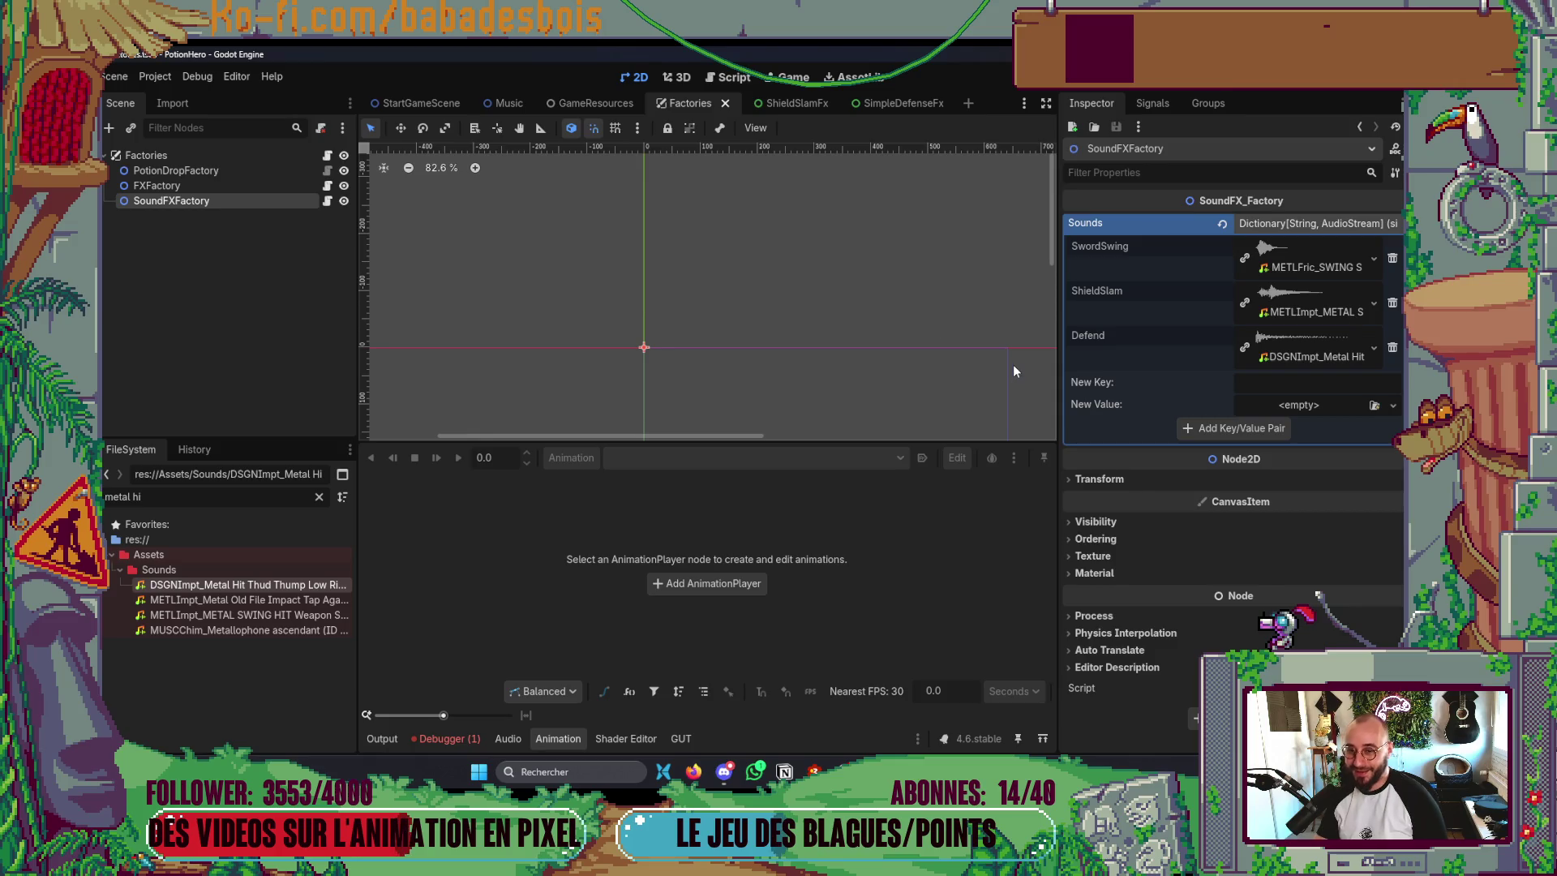
key("F5")
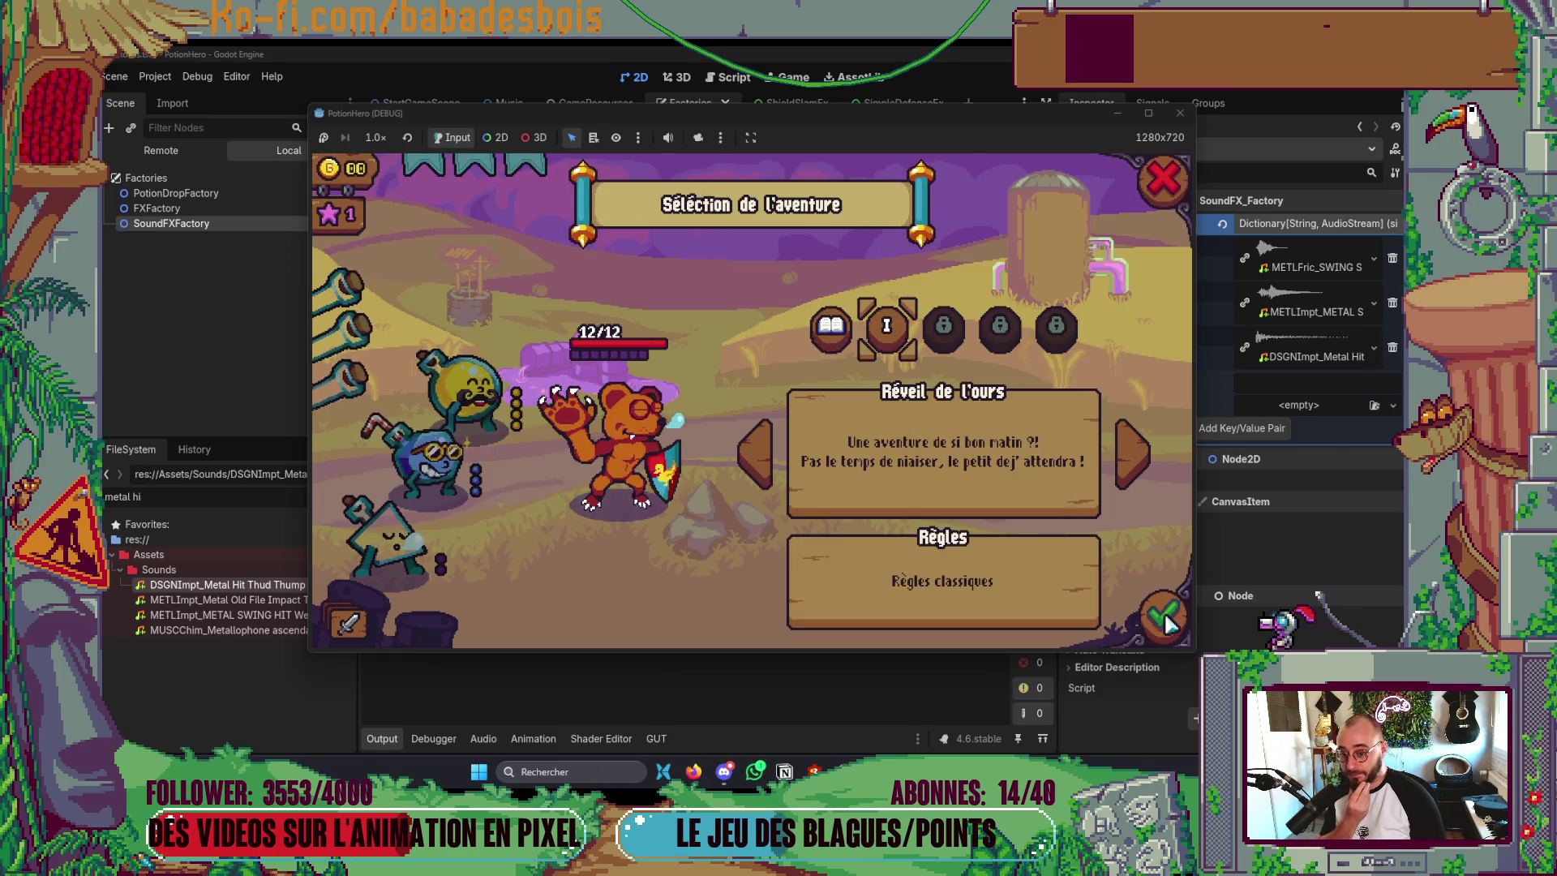
- Start the adventure, enter the combat room, pass two turns watching the bear defend, then close the game
key("Return")
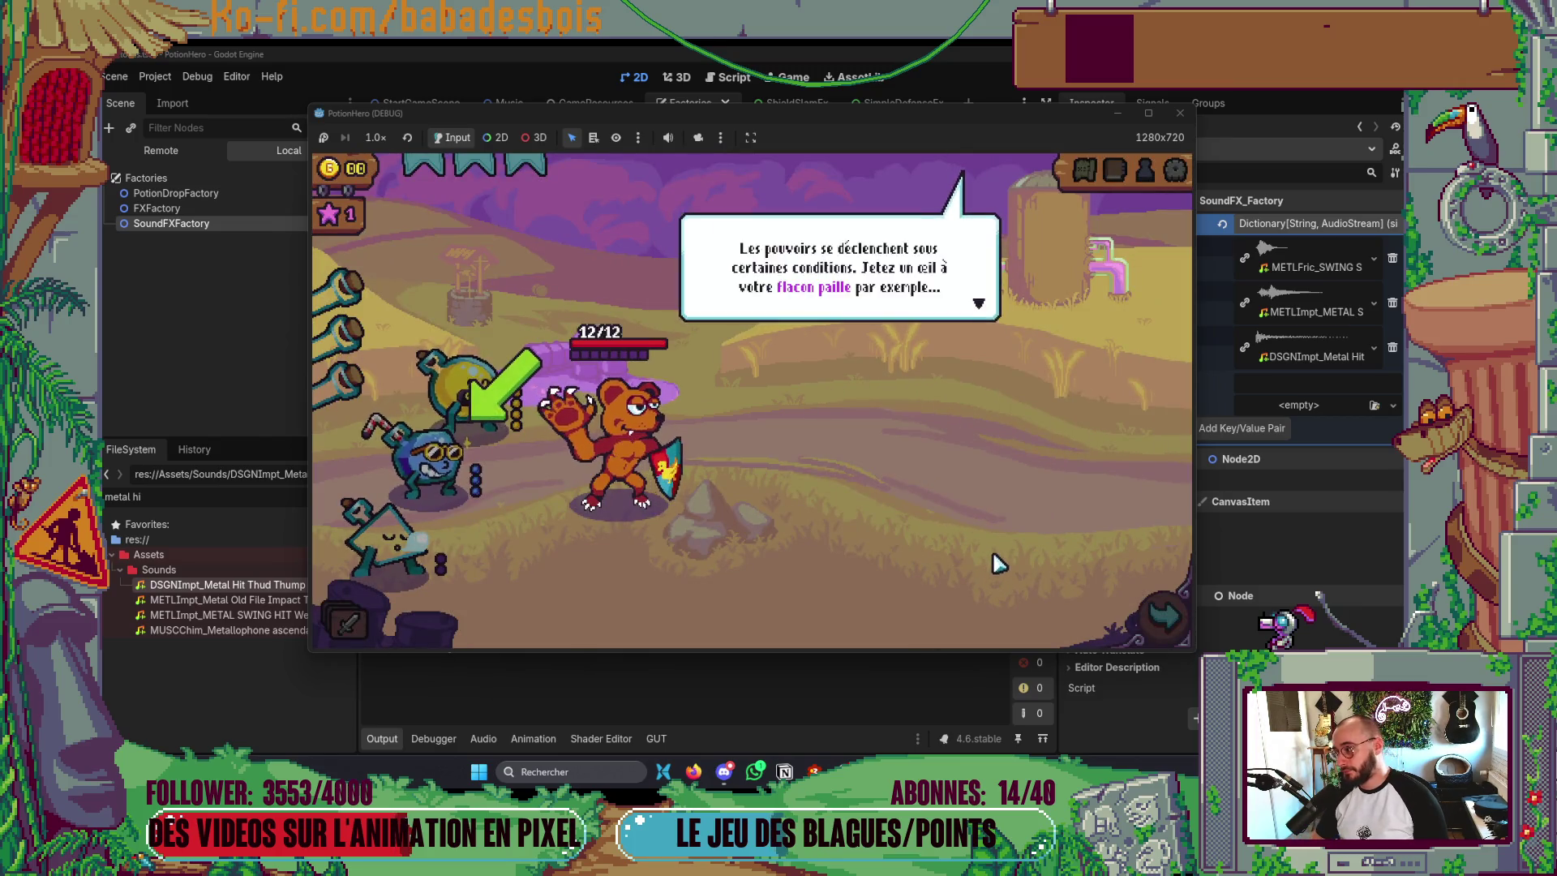
left_click(1025, 630)
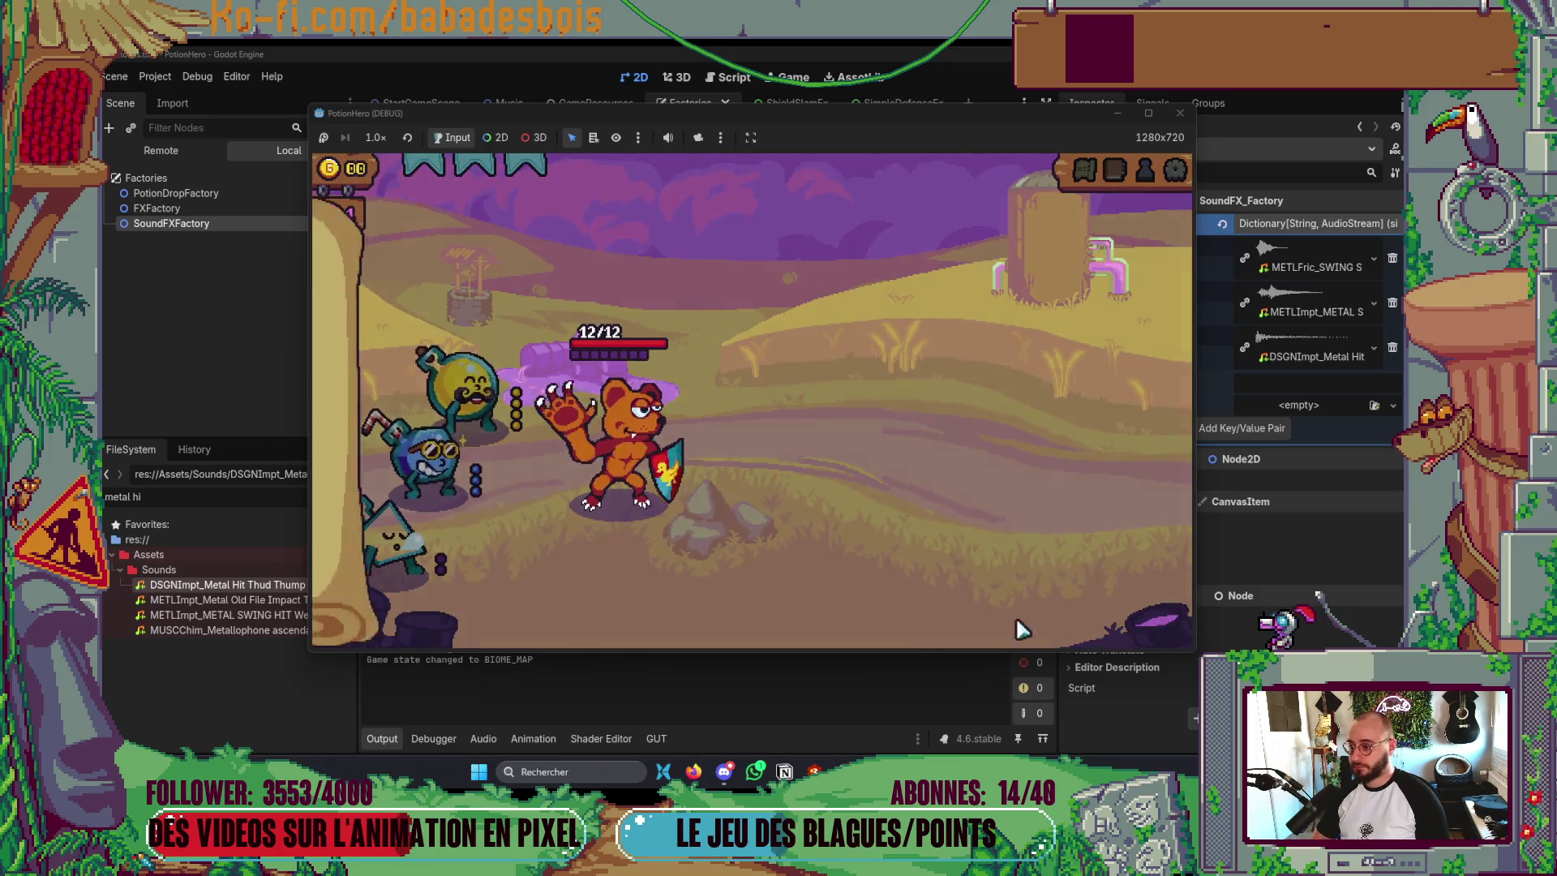
left_click(460, 442)
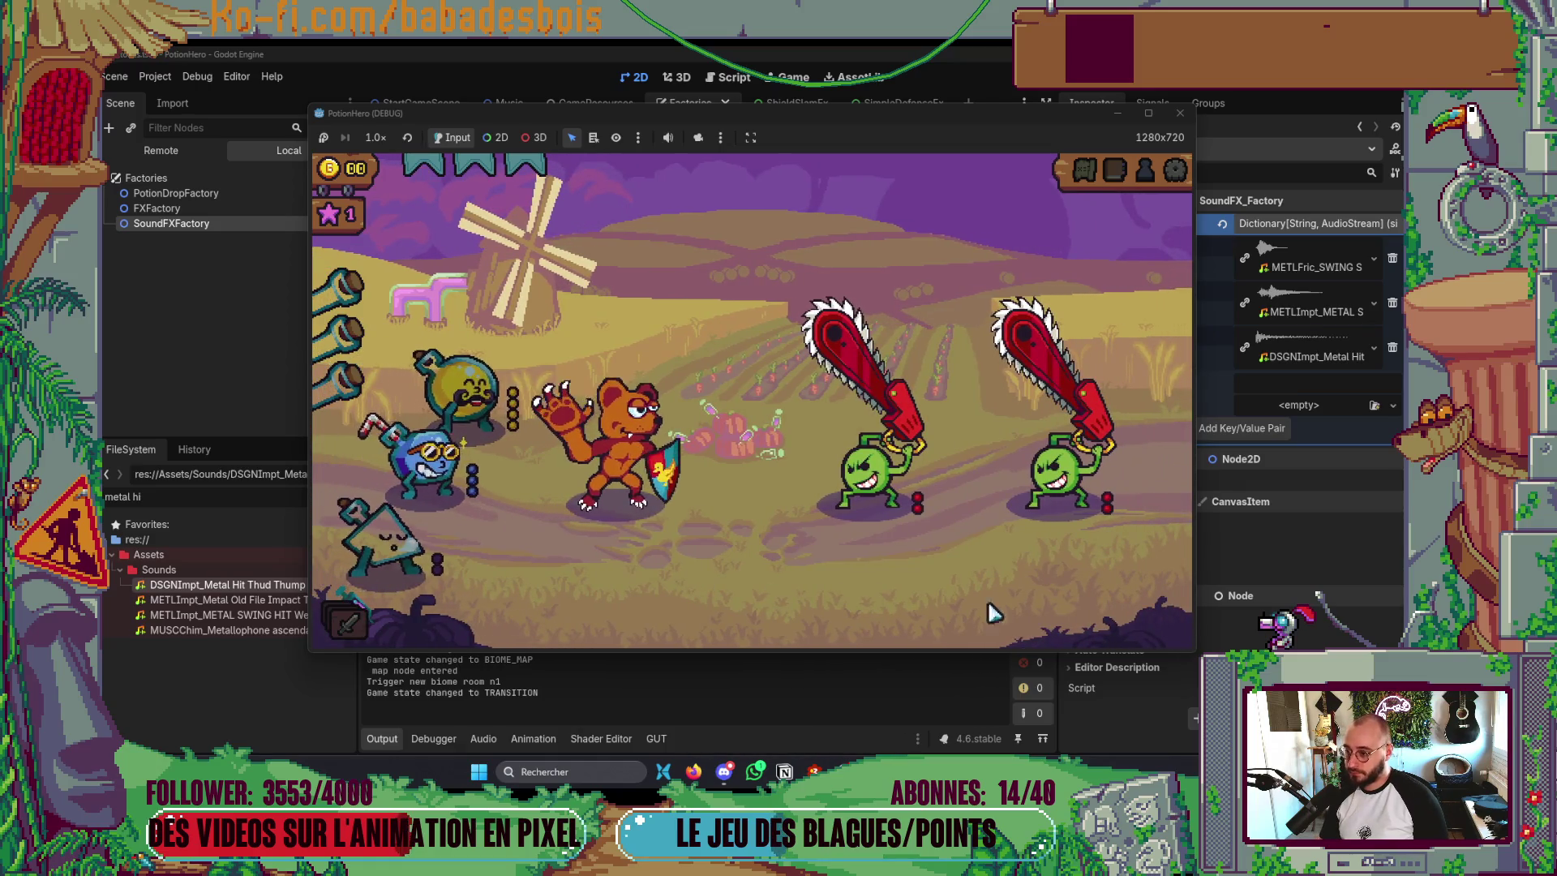
left_click(1139, 614)
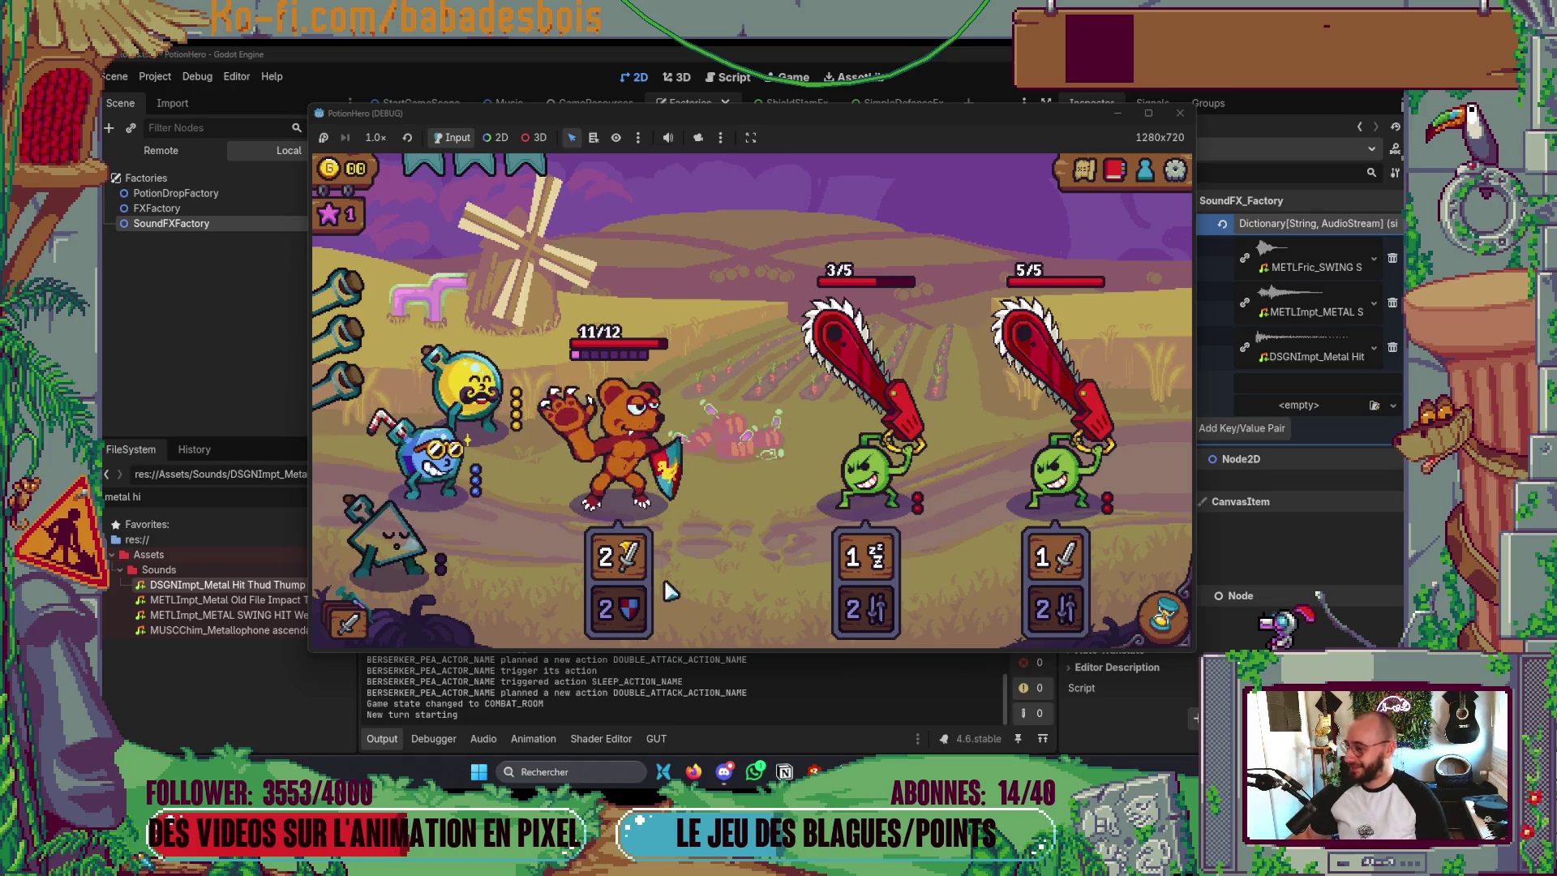
left_click(1176, 618)
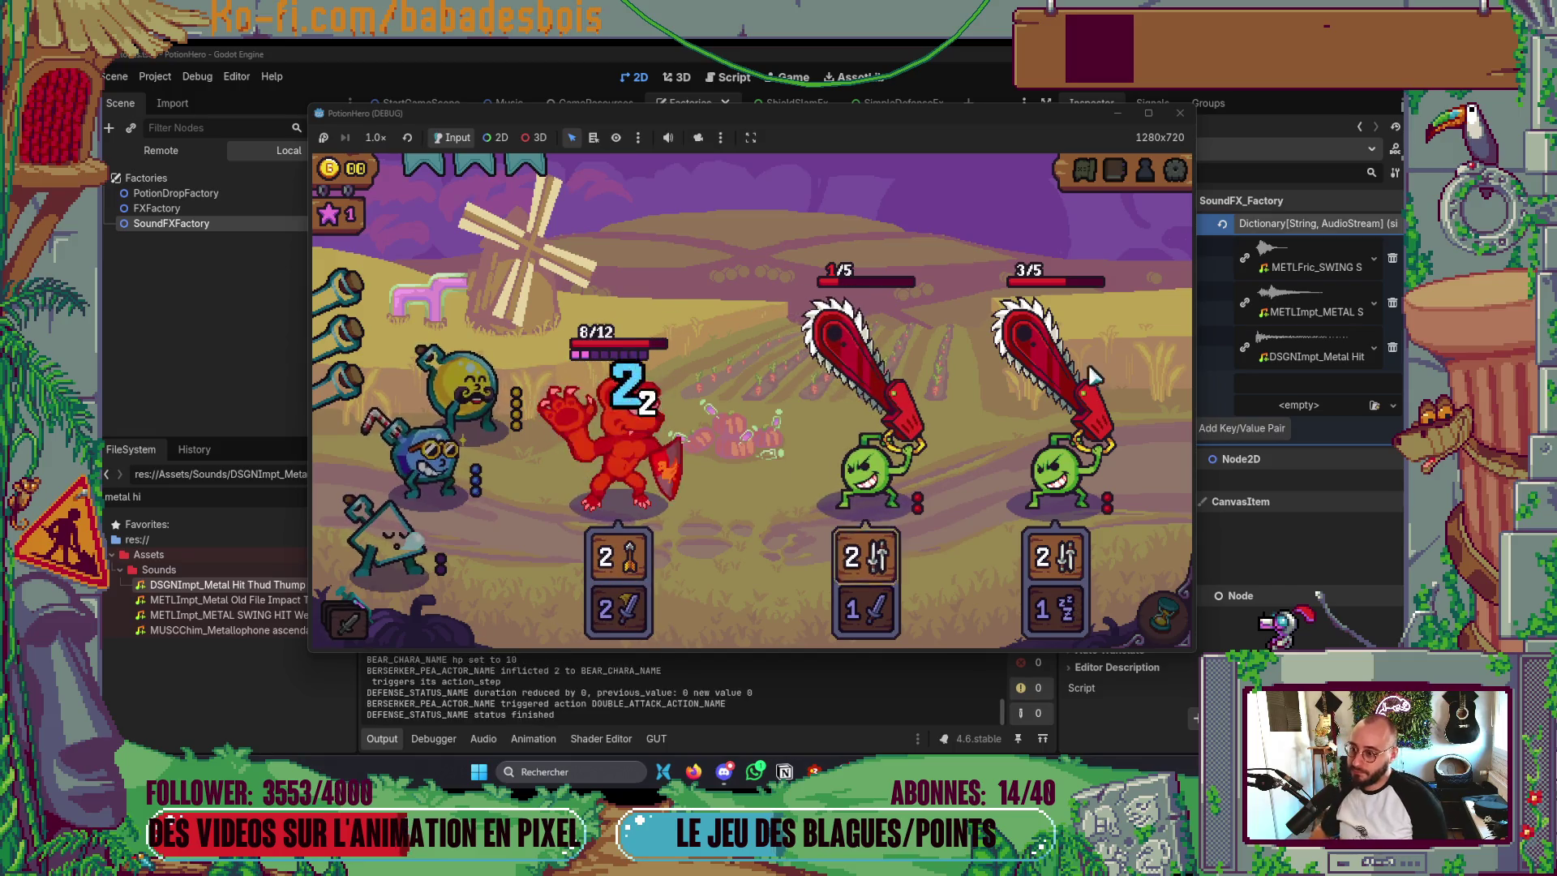
left_click(1181, 115)
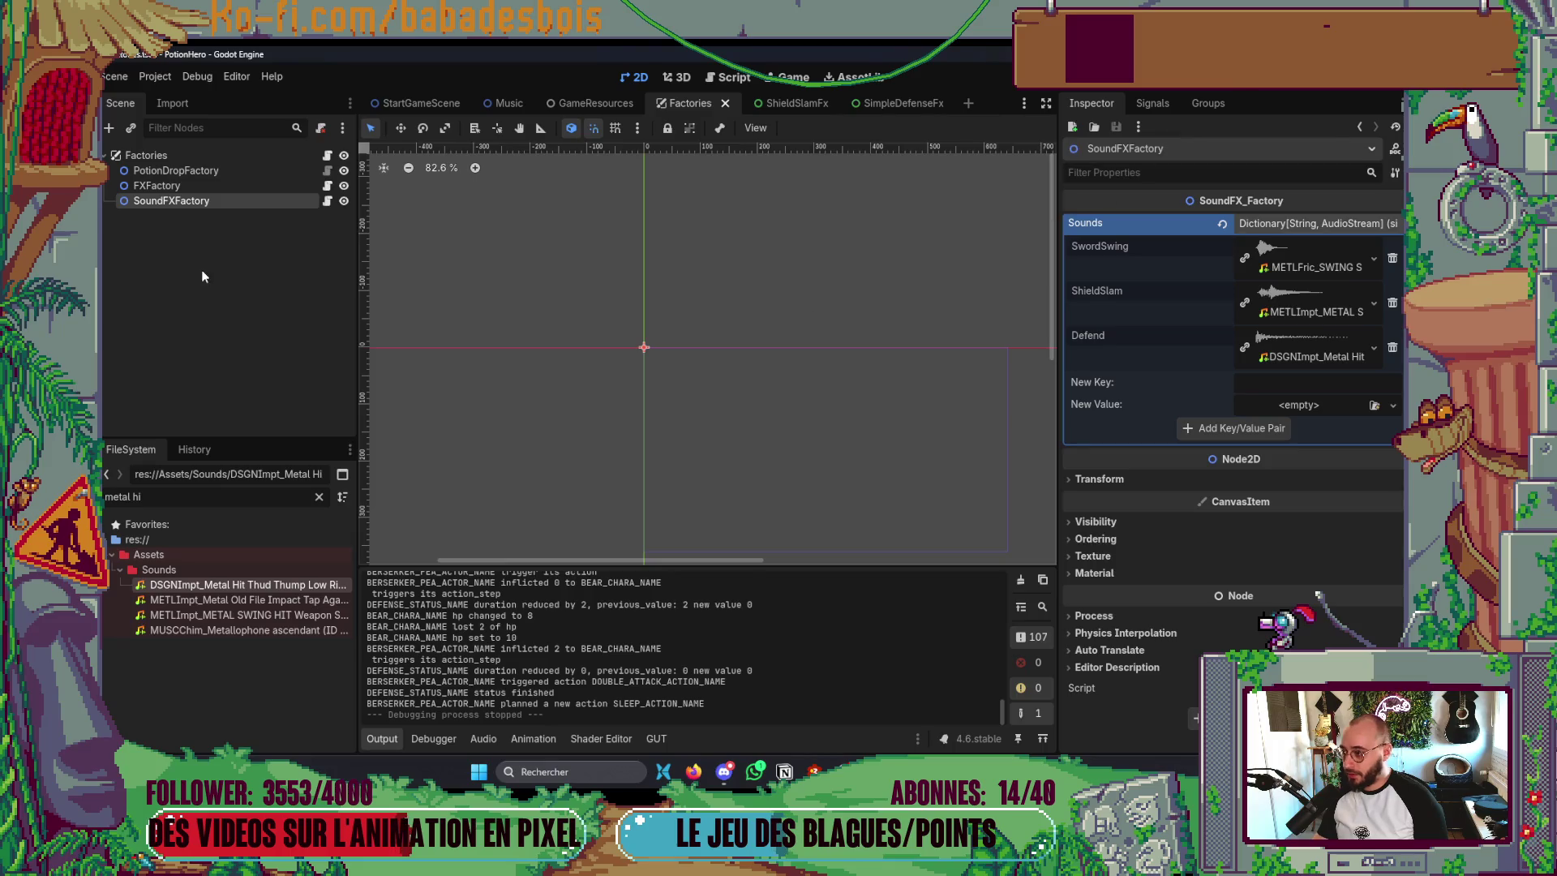
- Change SimpleDefenseFx's play_sound key to volume 10.0 and pitch 1.5, then relaunch the game
left_click(871, 105)
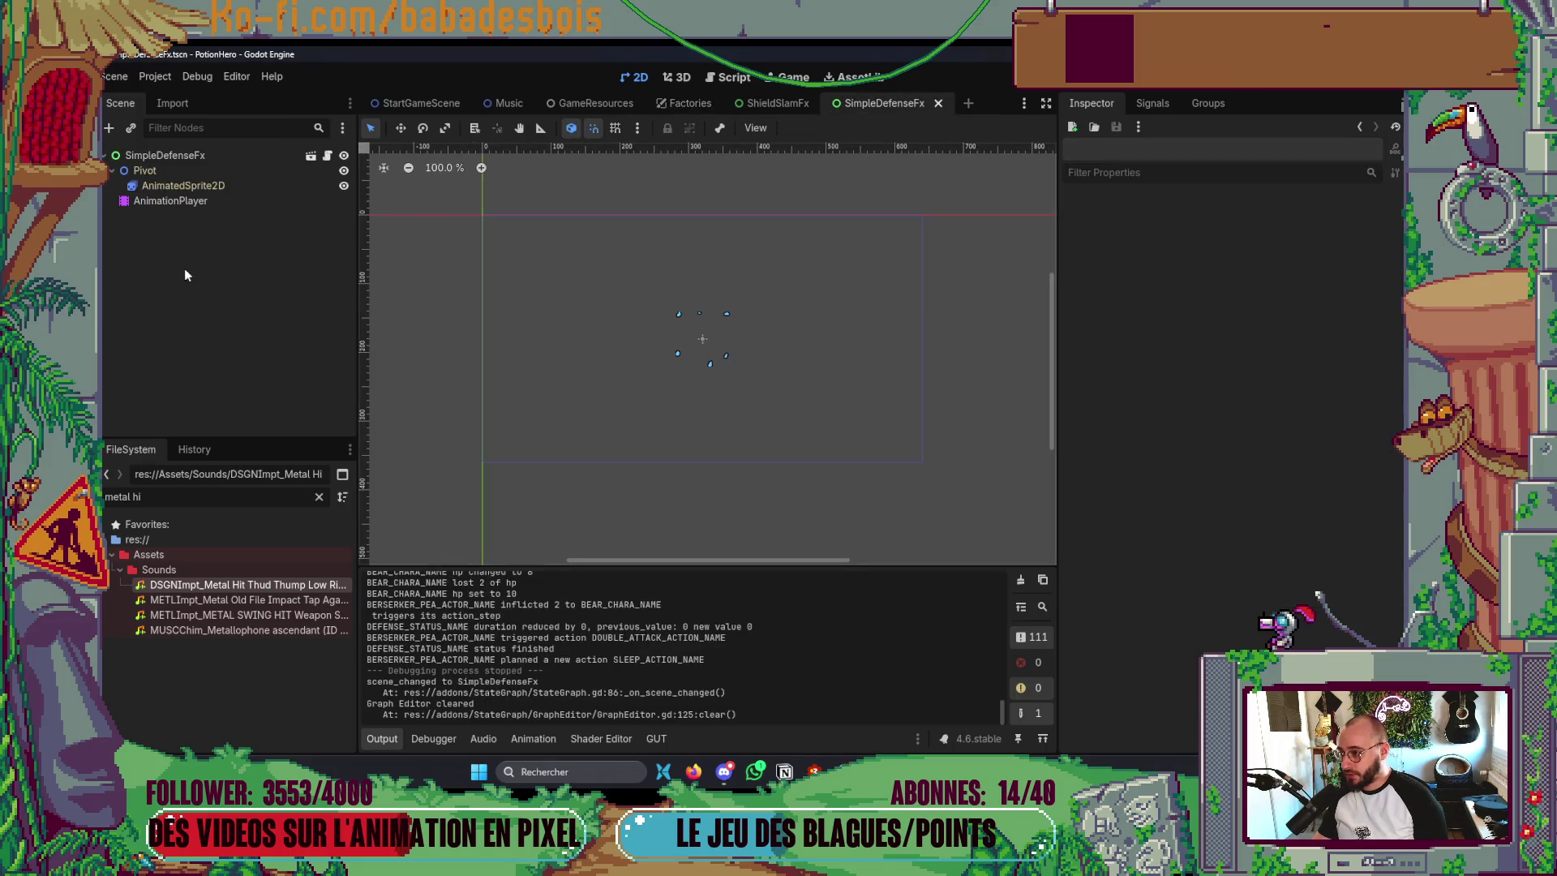
left_click(190, 203)
left_click(493, 532)
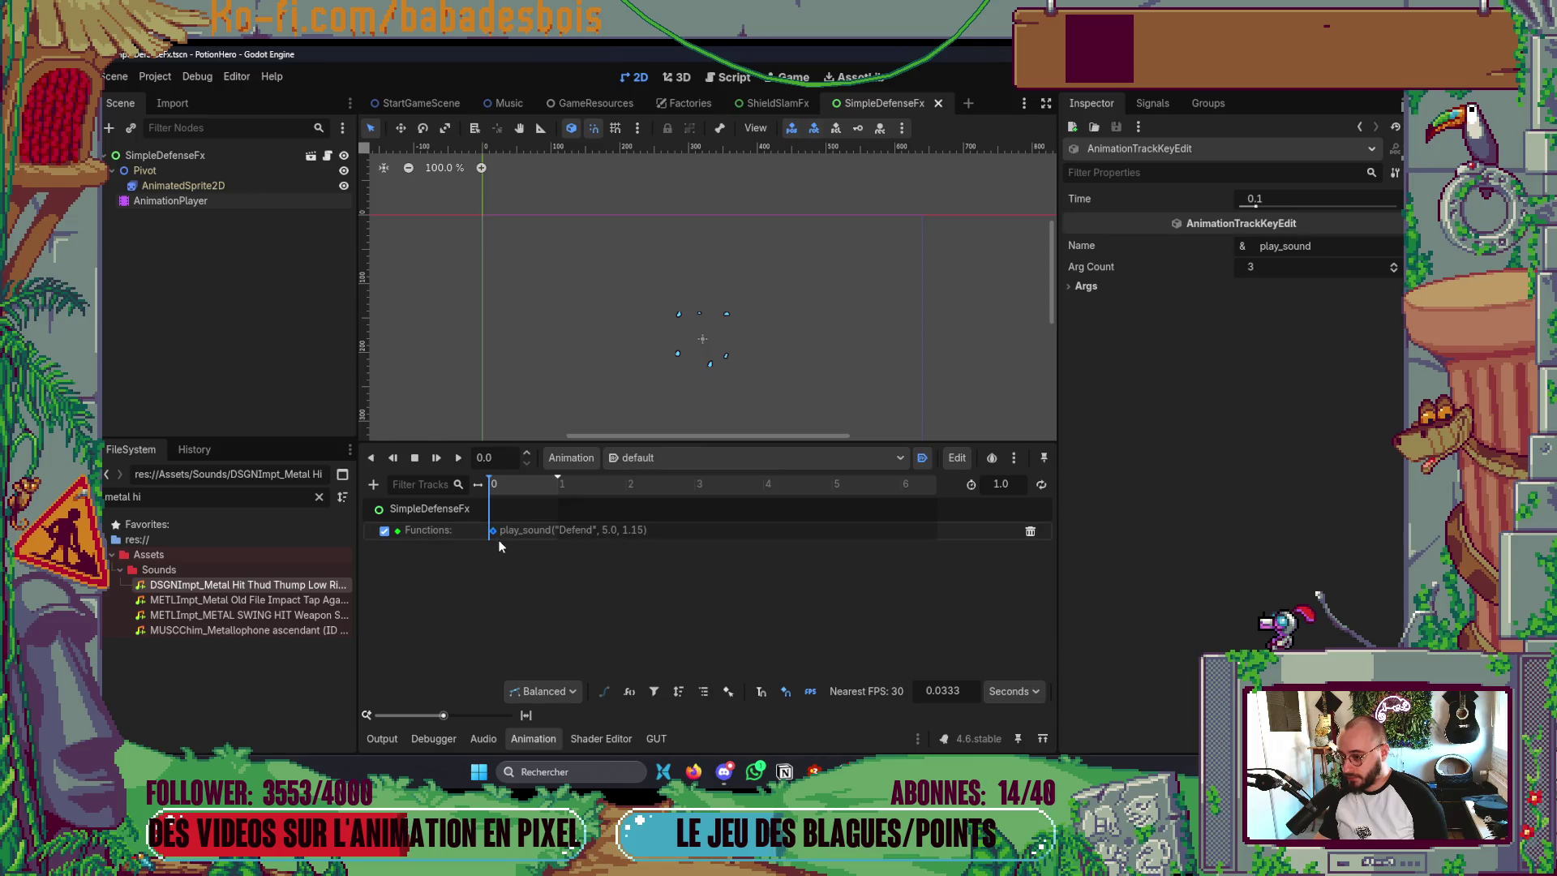
left_click(1142, 335)
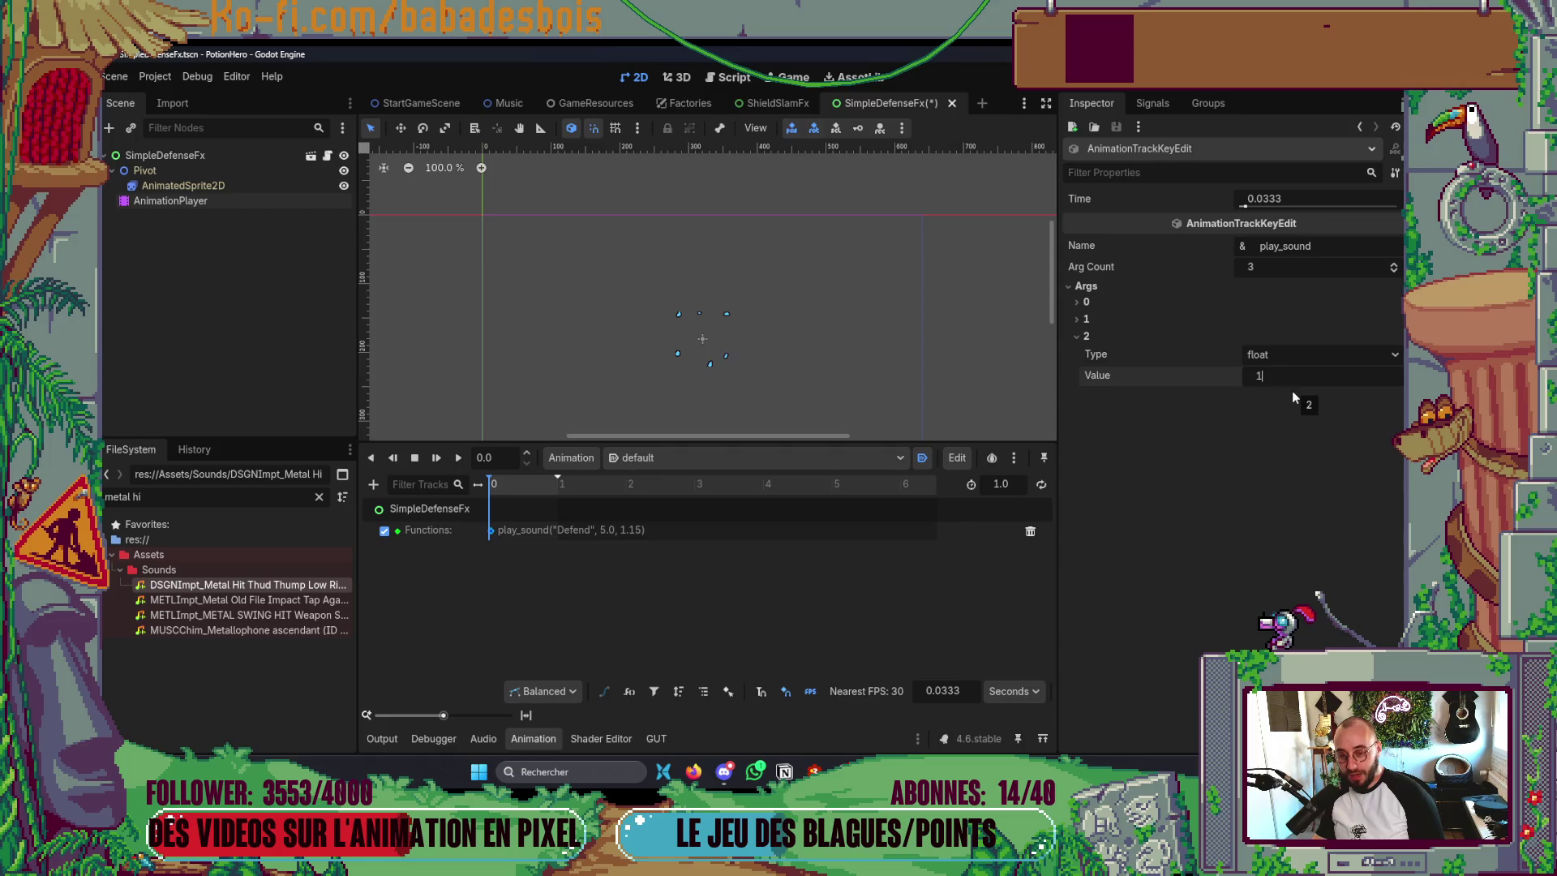
left_click(1106, 320)
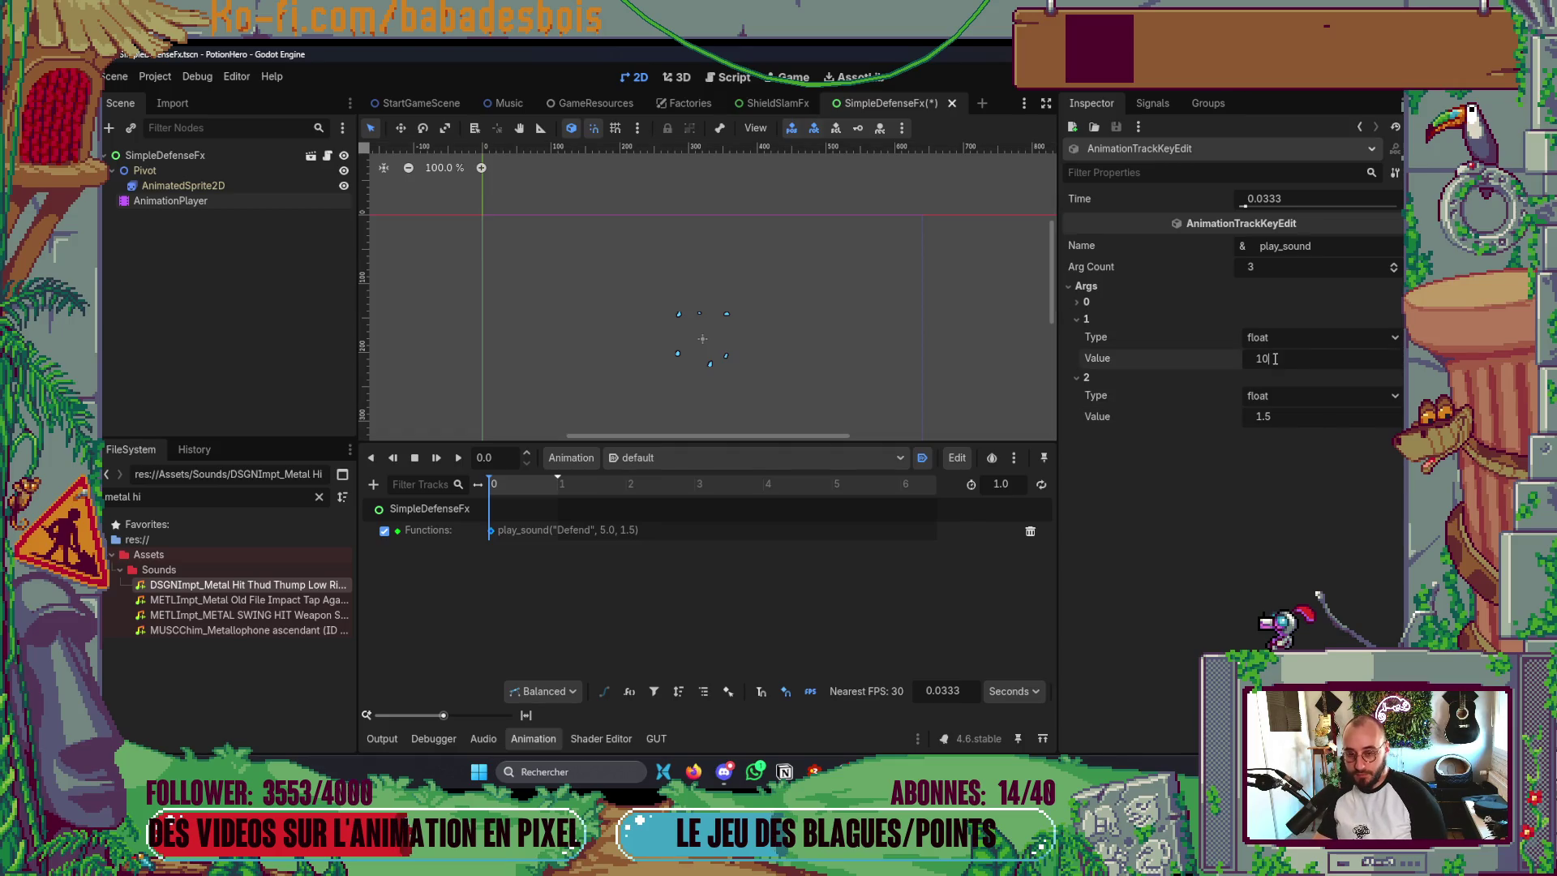
key("F5")
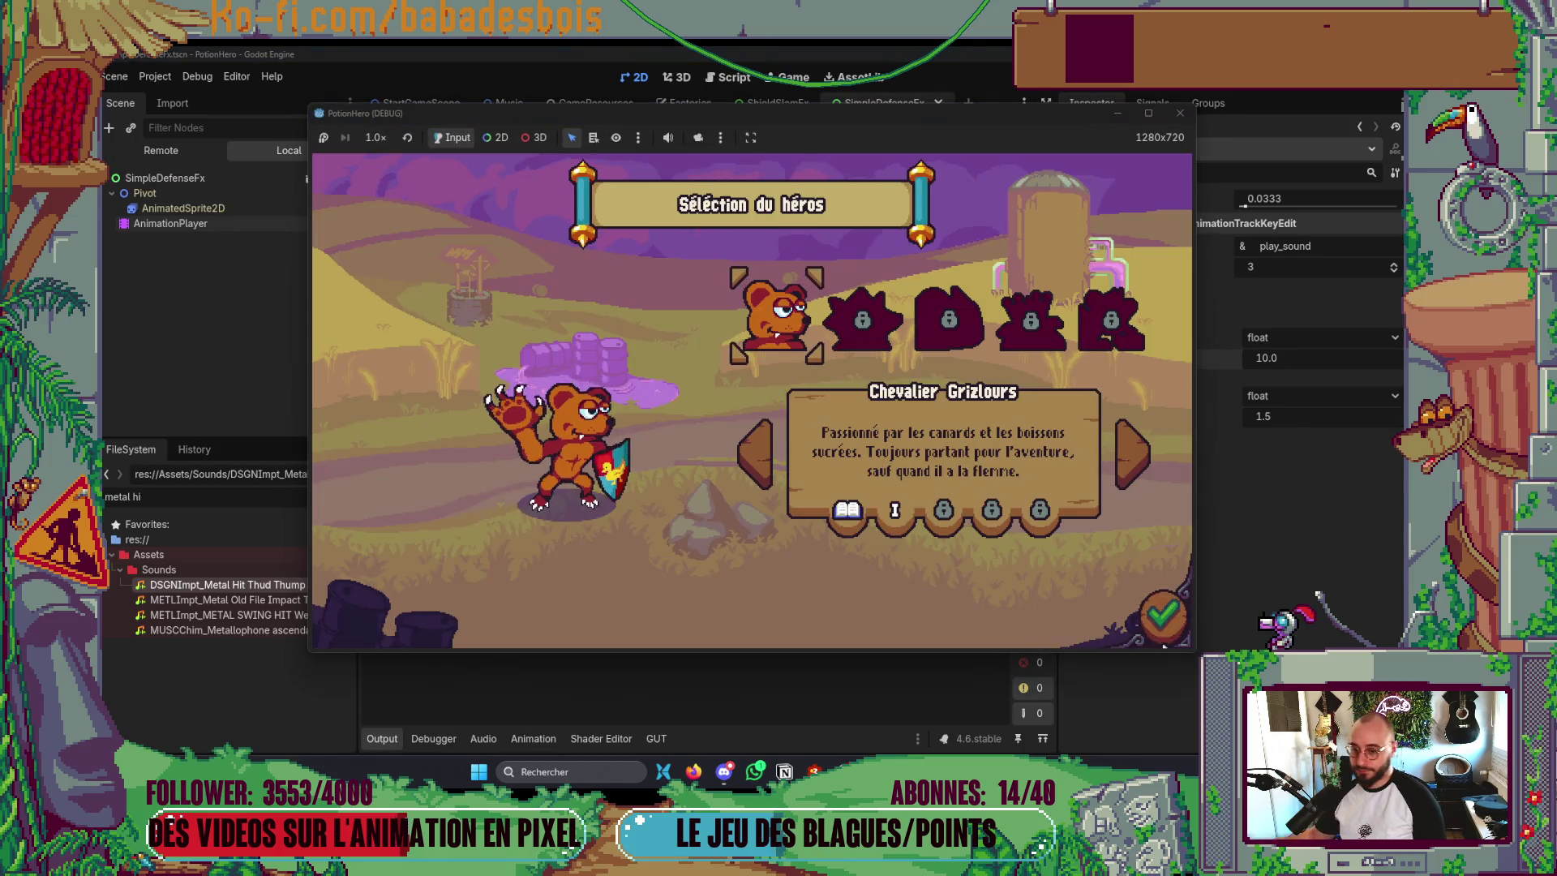
- Confirm hero and adventure, enter the next room's battle to hear the Defend sound, then stop the game
left_click(1161, 618)
left_click(1162, 616)
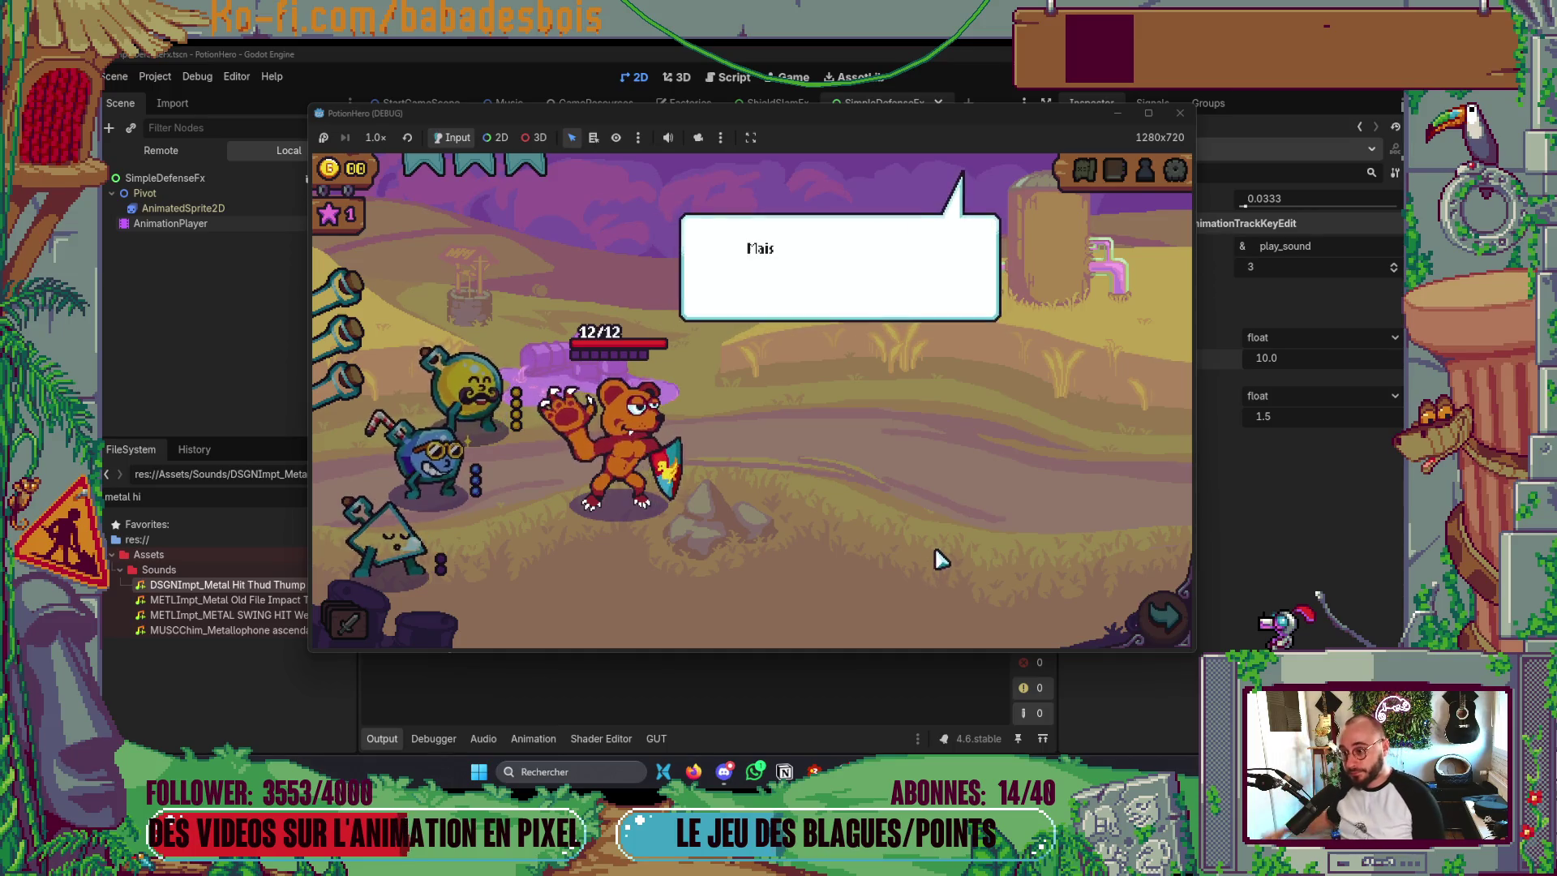
left_click(1156, 613)
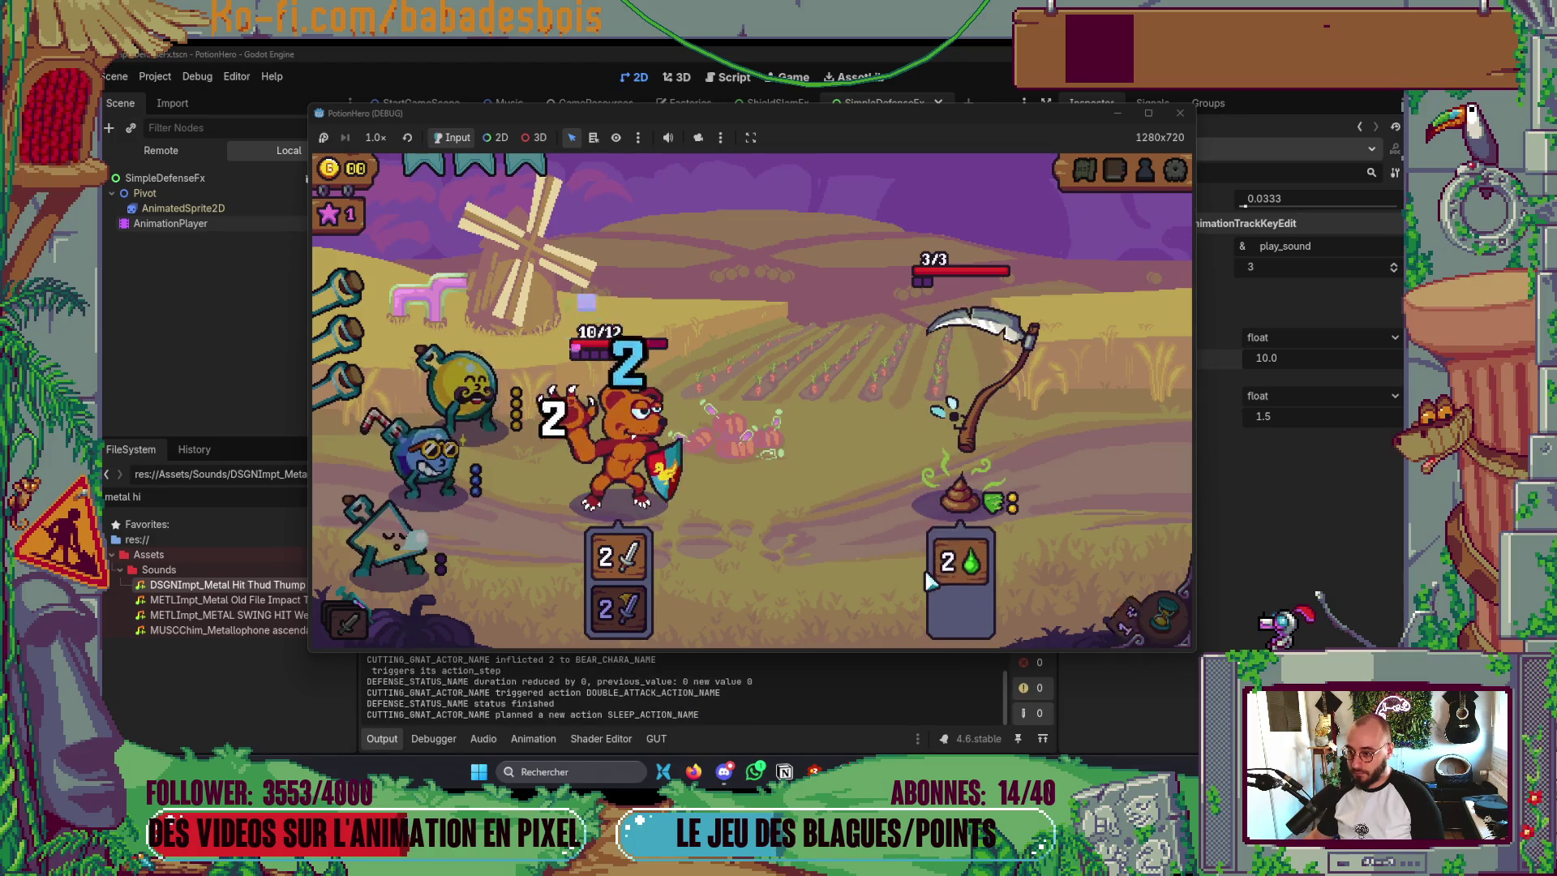
key("F8")
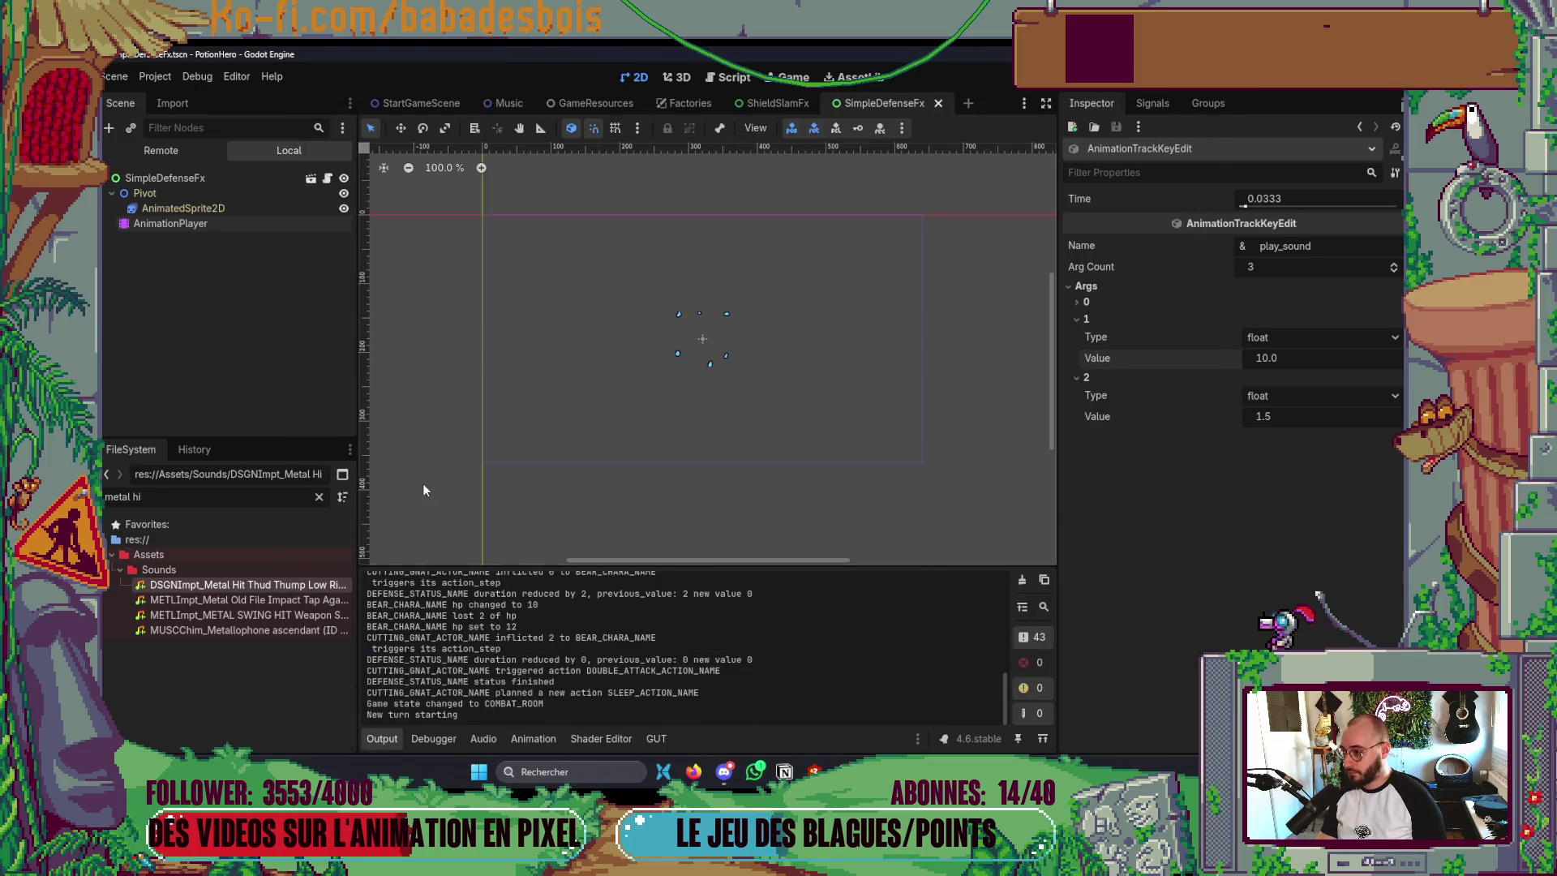
- Move the SimpleDefenseFx play_sound key to 0.1 s, then relaunch and pass a turn so the bear defends
left_click(172, 224)
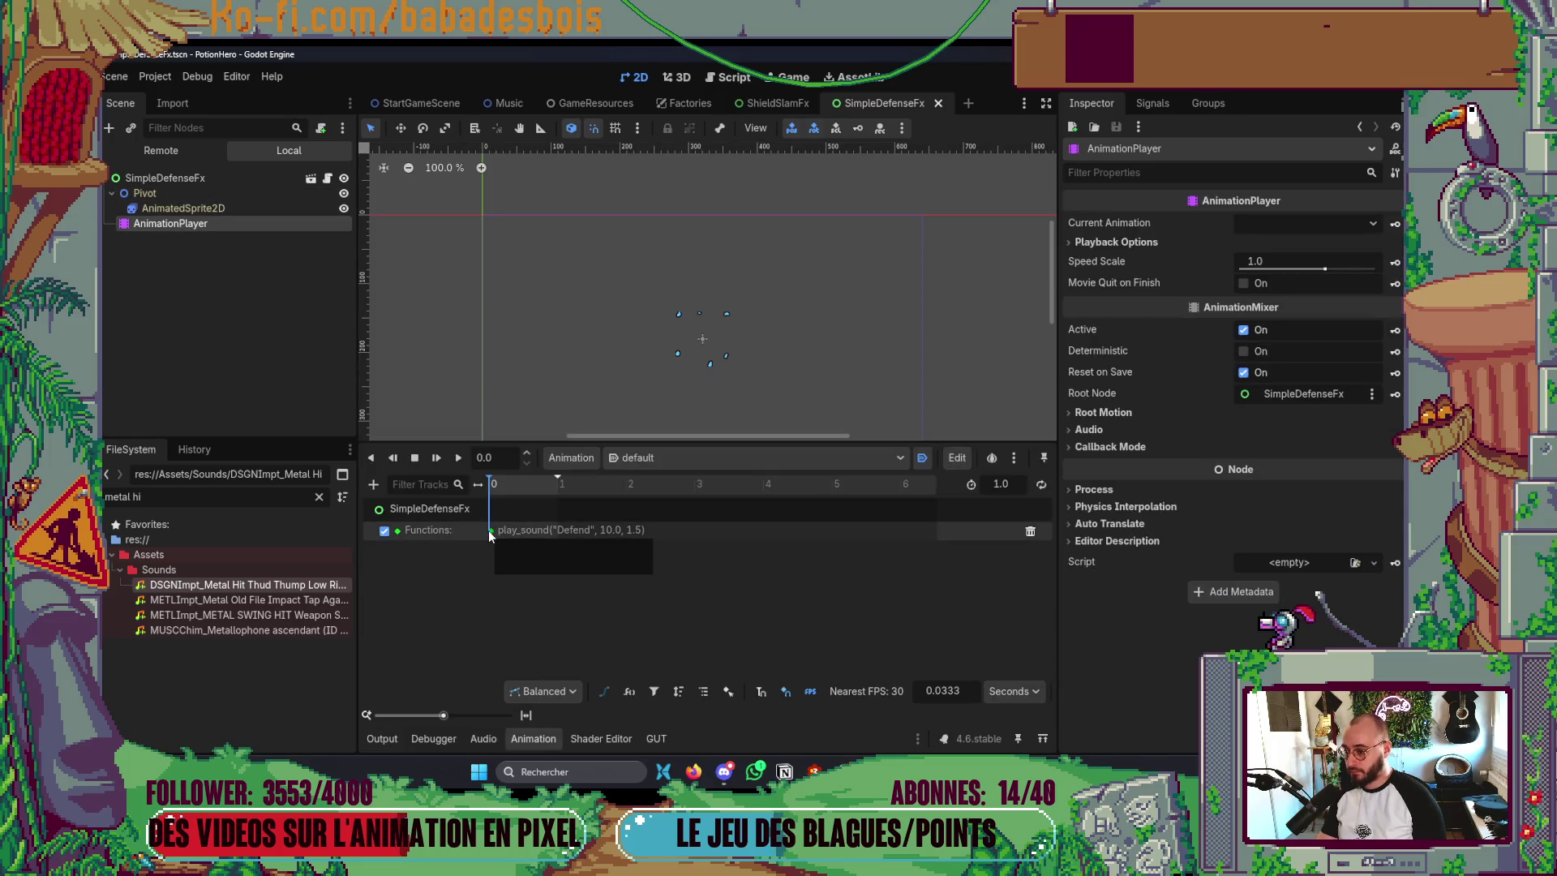
left_click(489, 530)
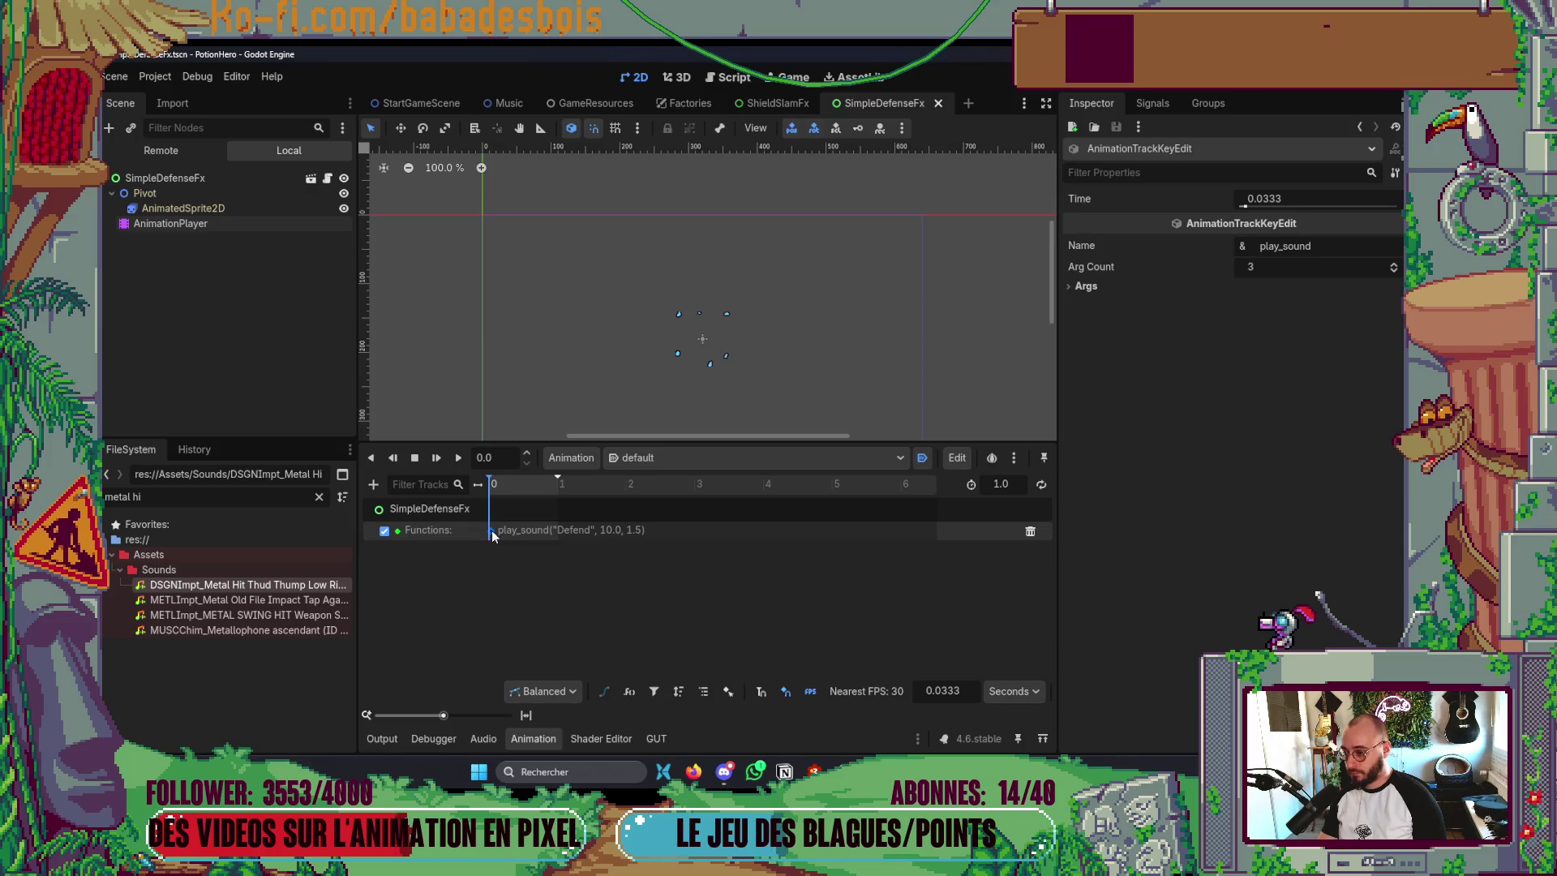
left_click_drag(492, 530, 494, 530)
left_click_drag(496, 531, 500, 531)
key("F5")
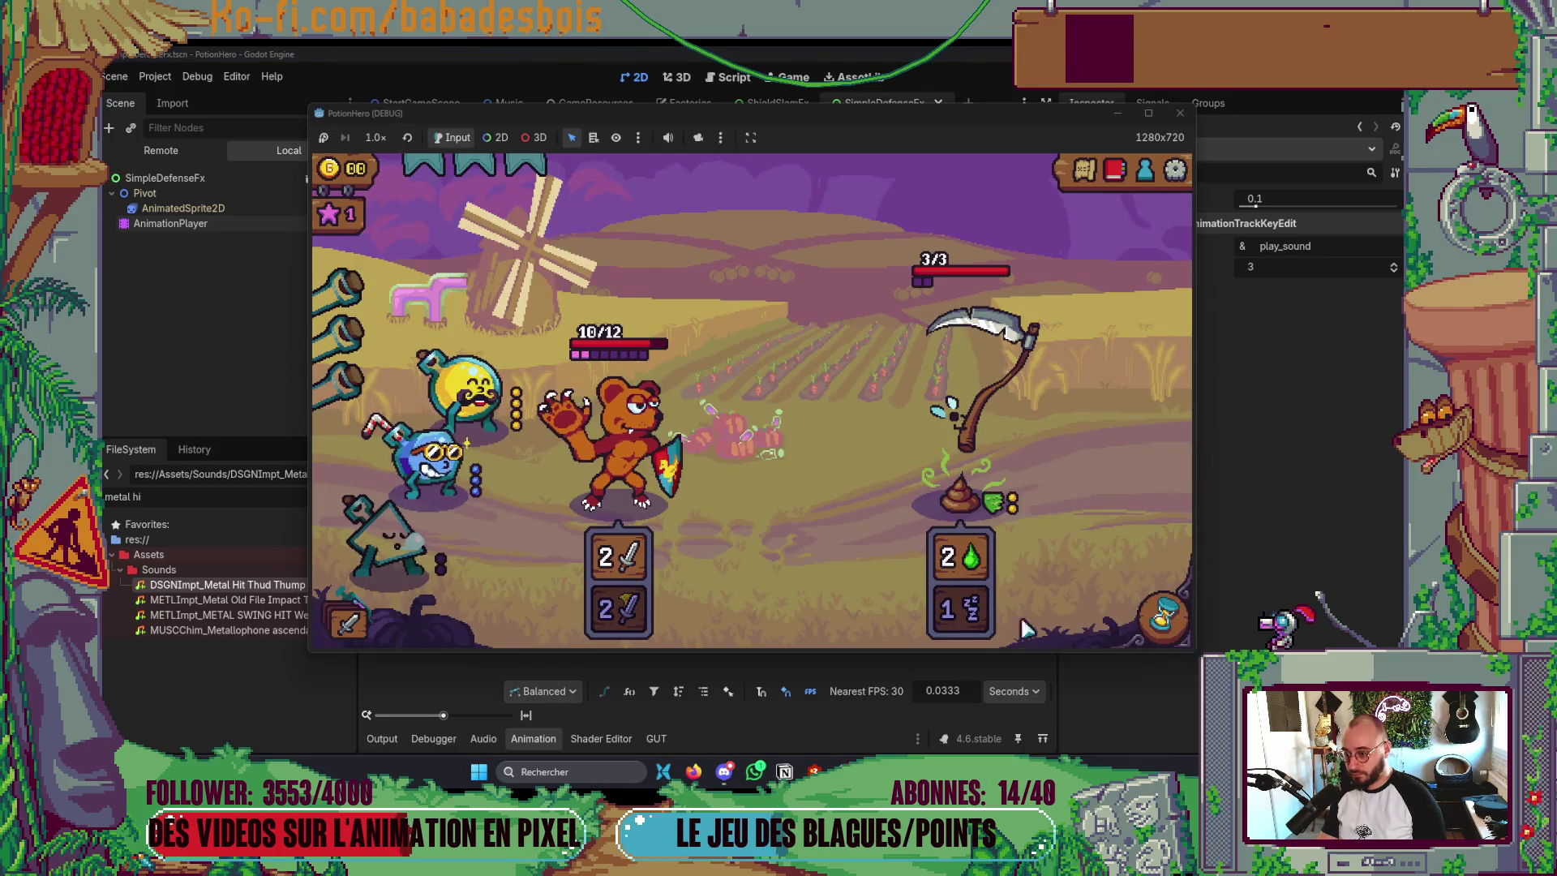
left_click(1153, 641)
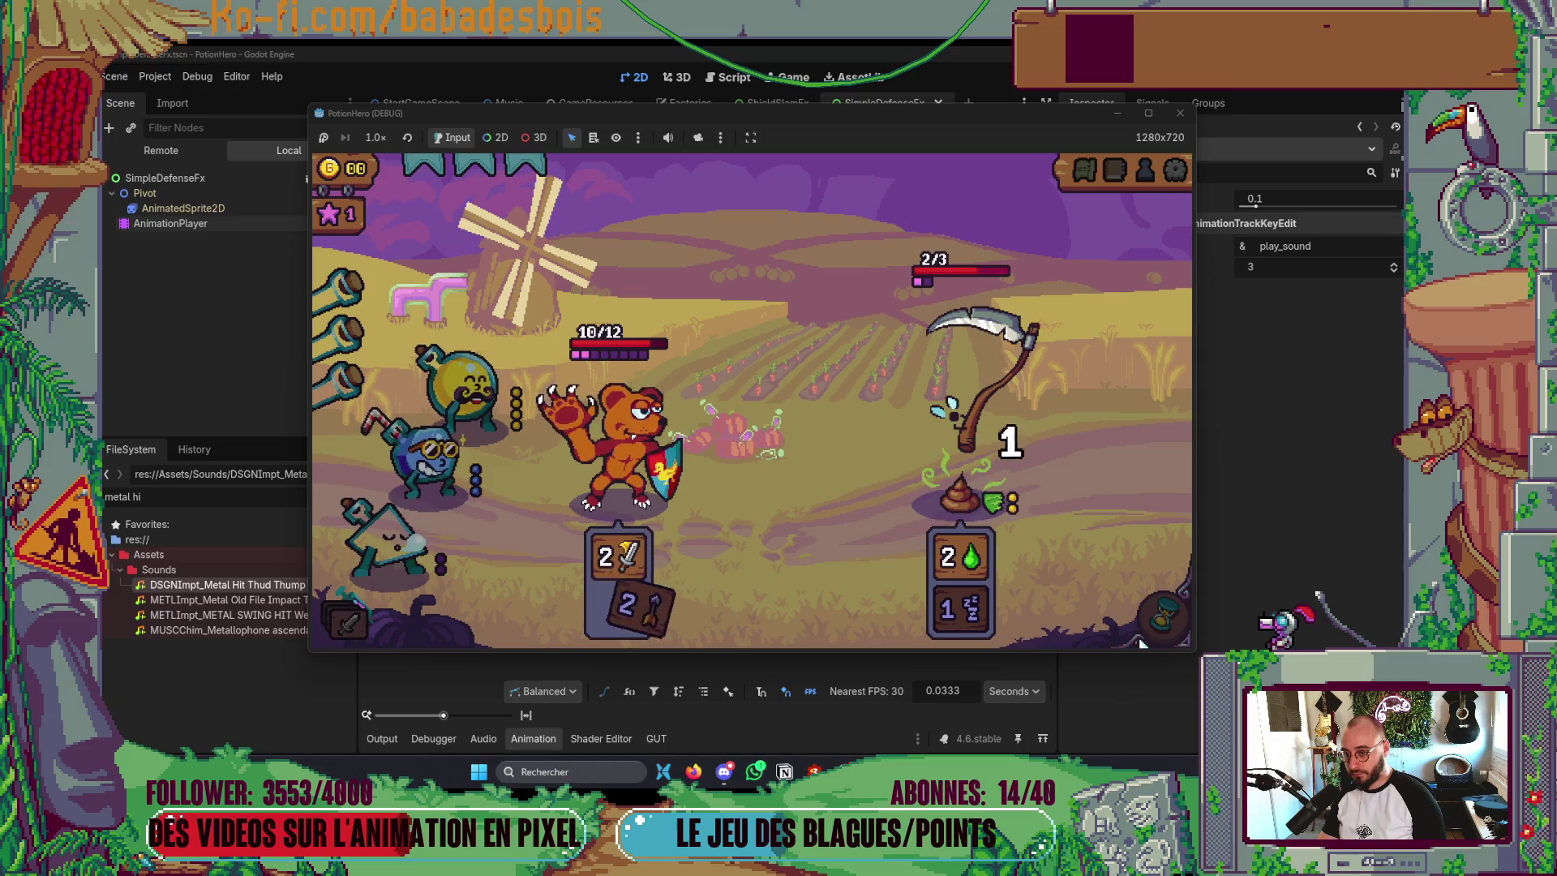
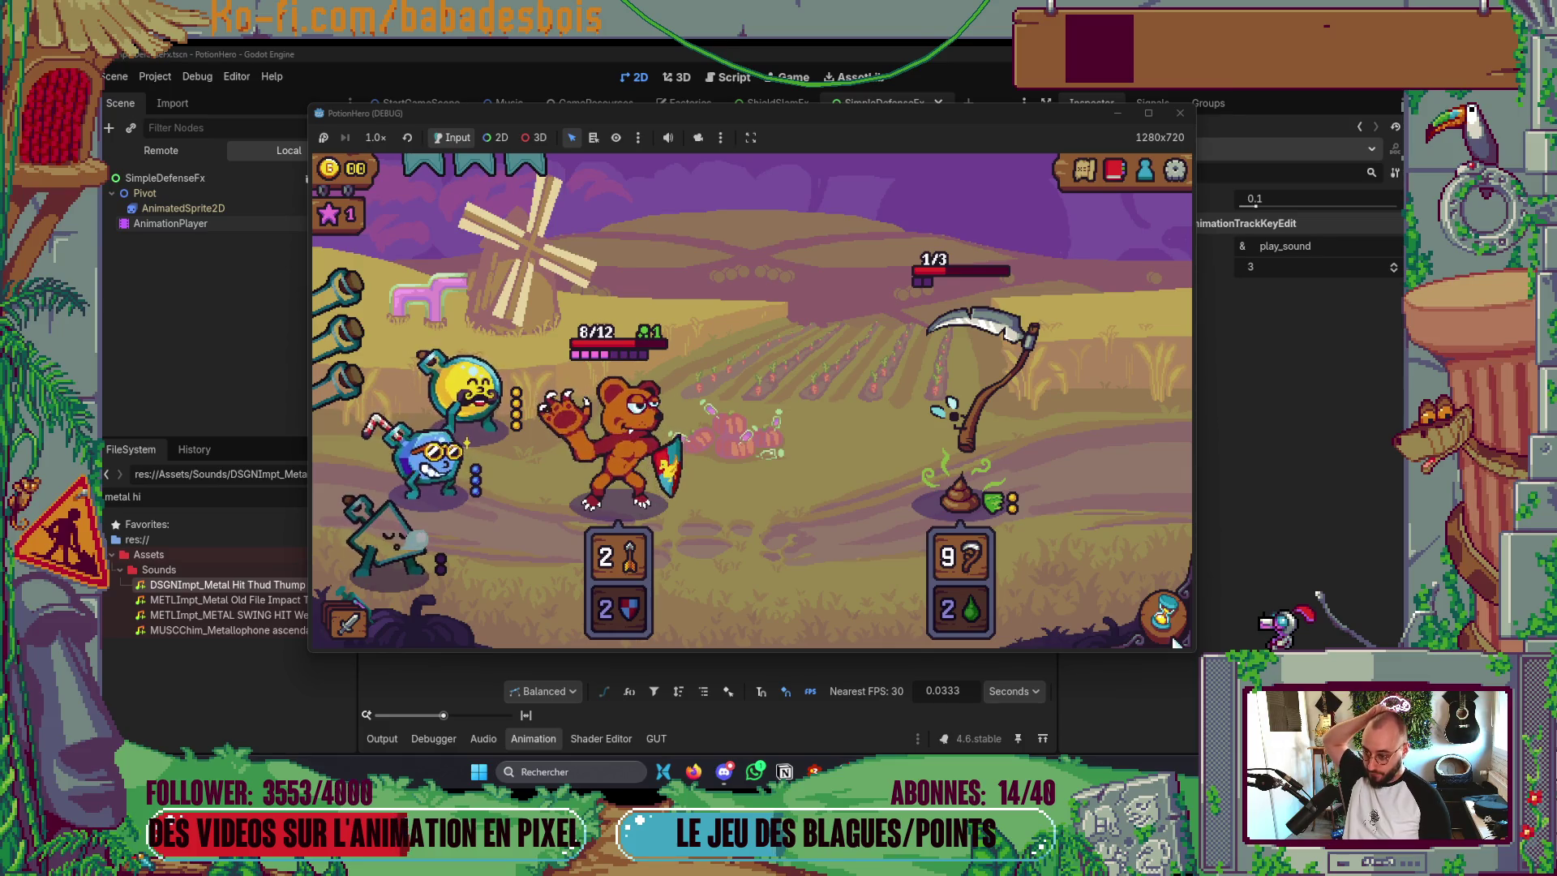
- End the turn, confirm the level-complete results, and dismiss the forge upgrade screens
left_click(1157, 618)
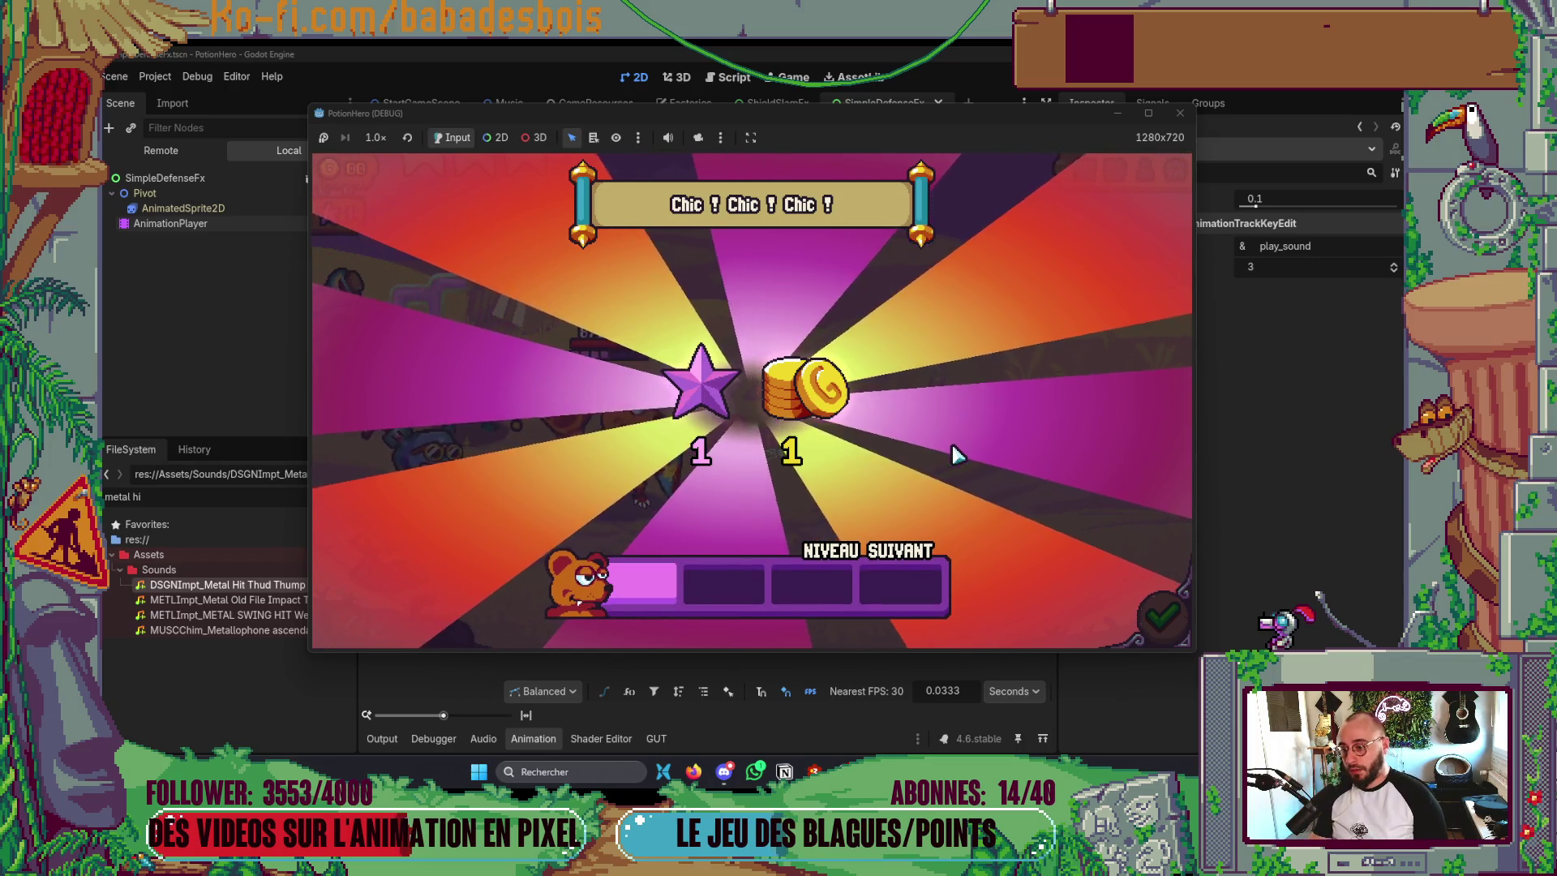
left_click(1160, 628)
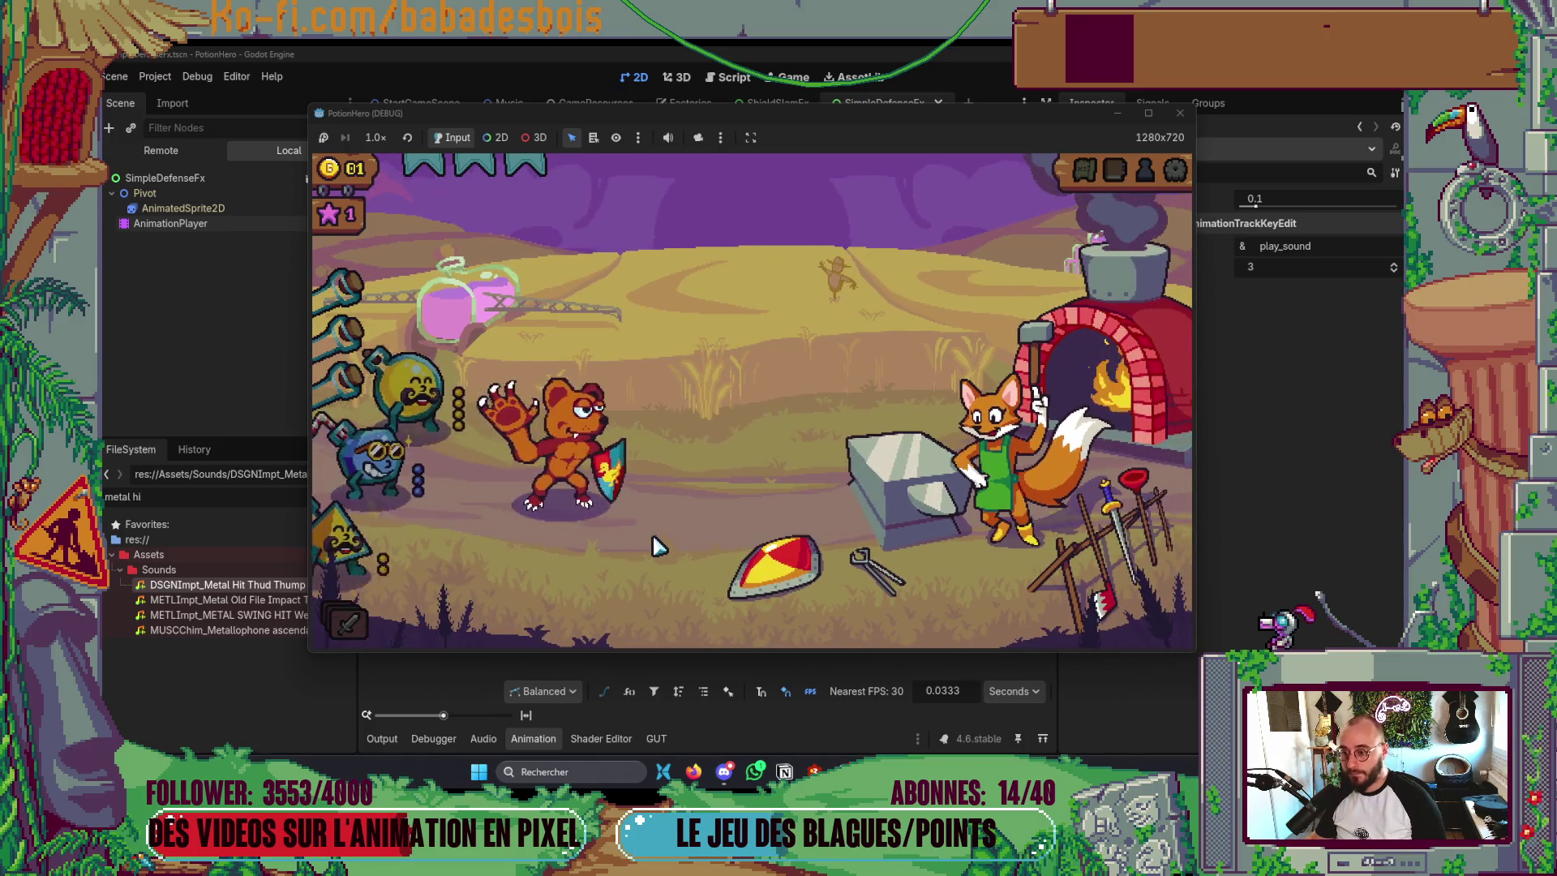
left_click(917, 507)
left_click(1065, 436)
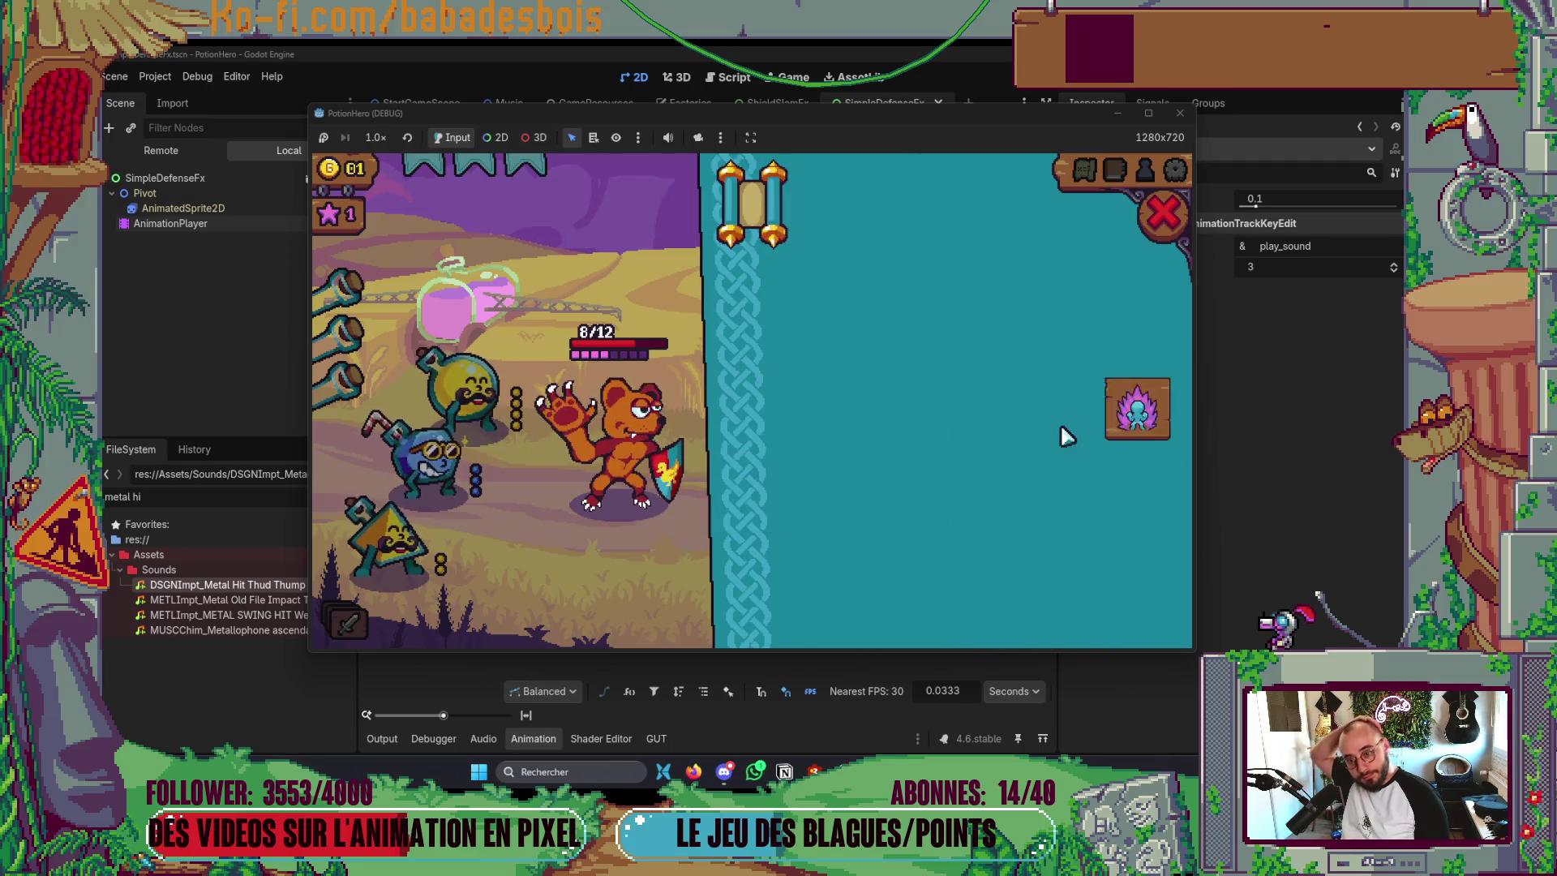
mouse_move(933, 398)
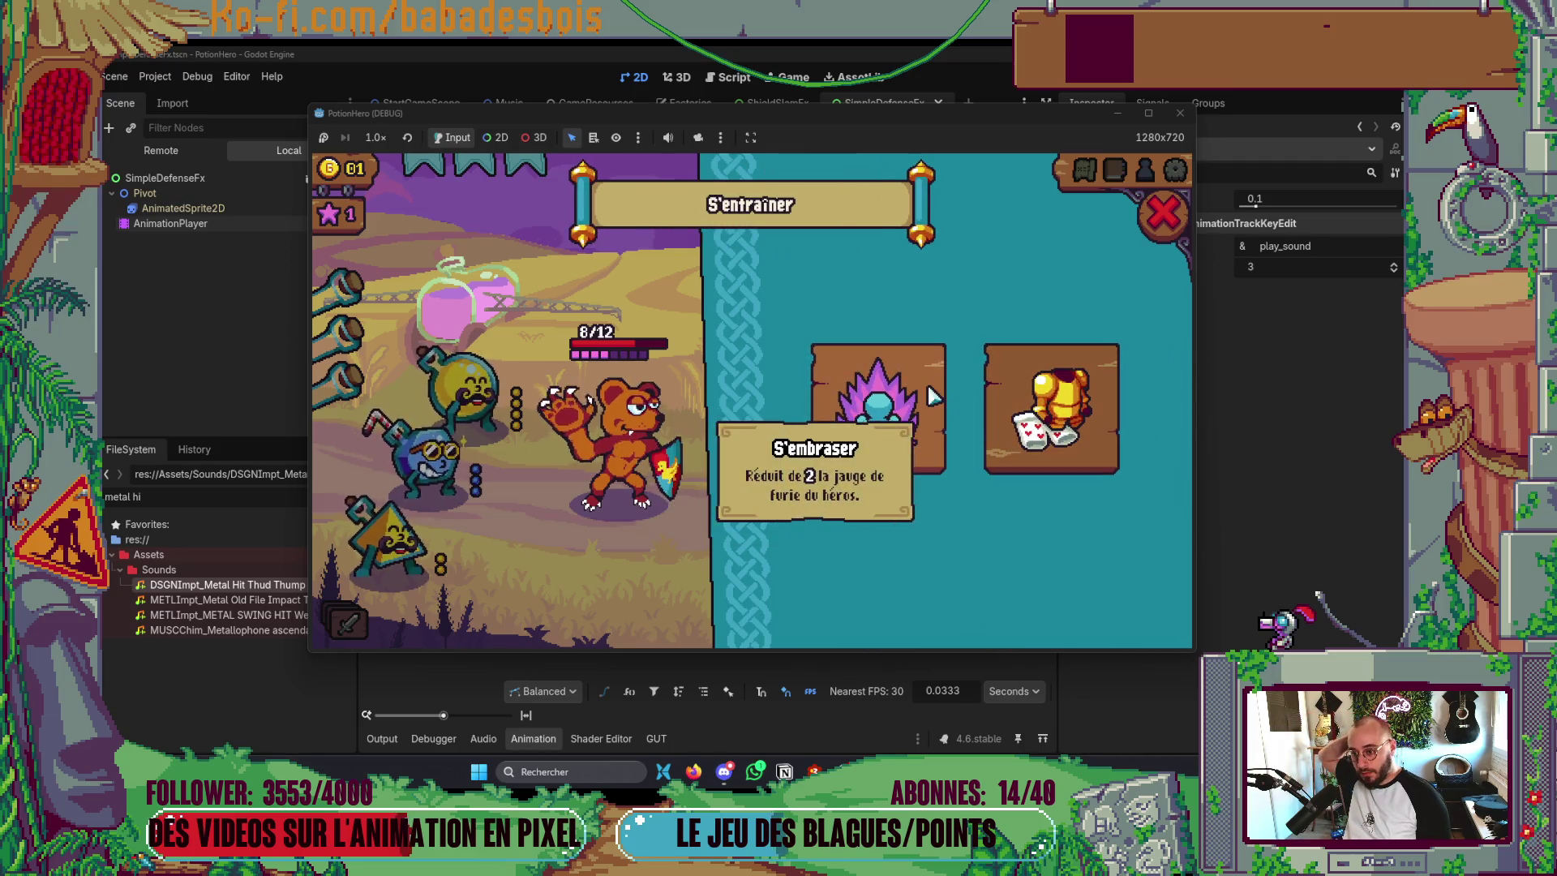
left_click(871, 421)
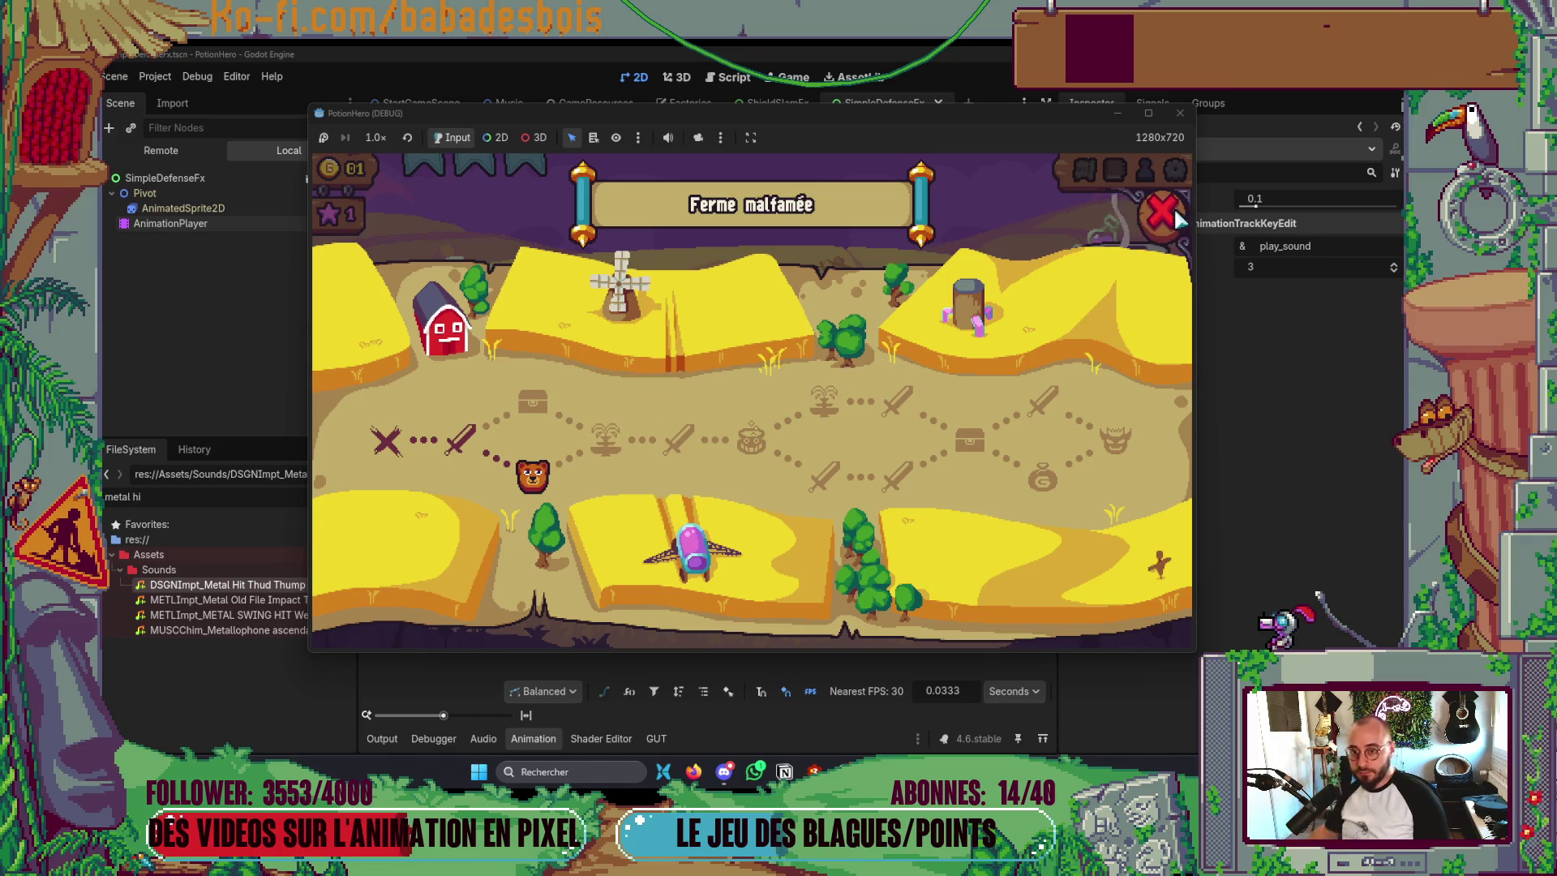
- Close the world map and the running game, then return to the Godot editor
left_click(1175, 211)
left_click(1180, 113)
key("alt+Tab")
key("alt+shift+Tab")
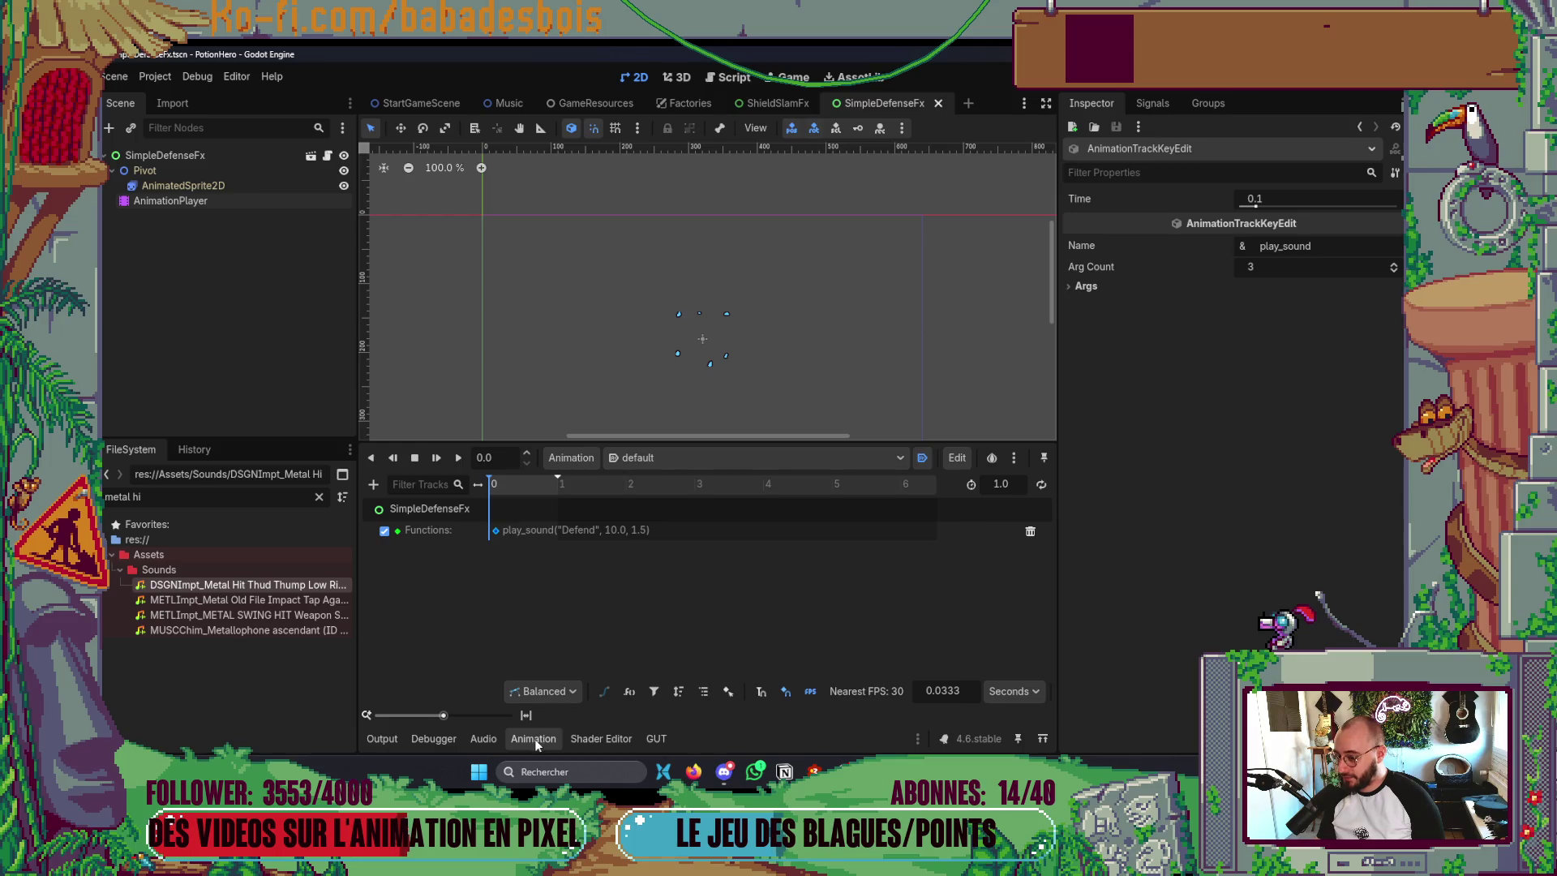
- Open Flipped_SimpleAttackFx.tscn and add an AnimationPlayer child to the SimpleAttackFX root
left_click(534, 737)
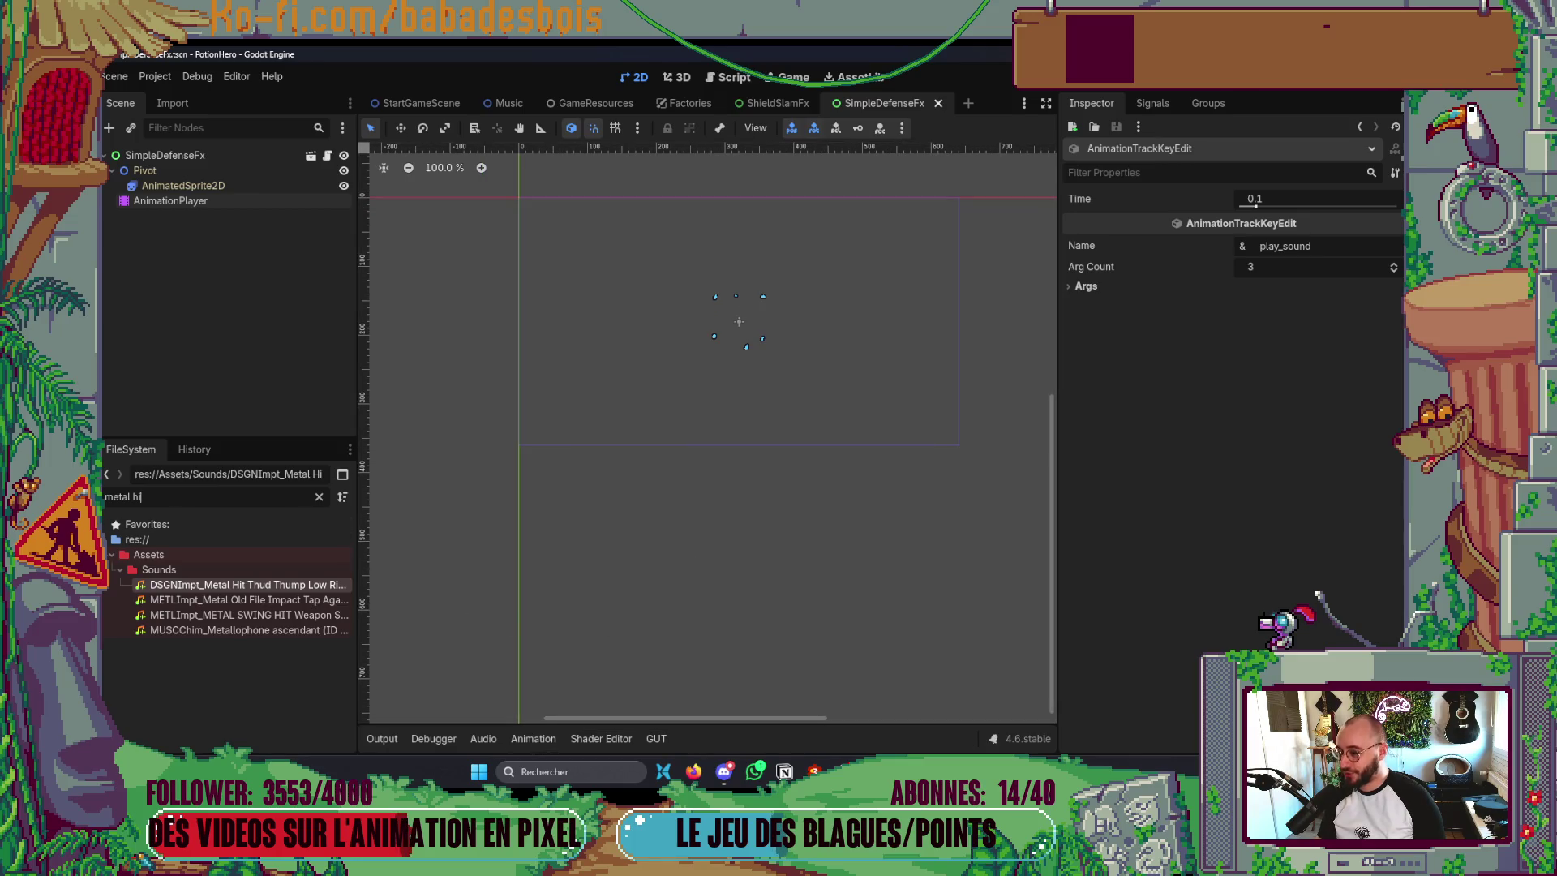
type("Attack")
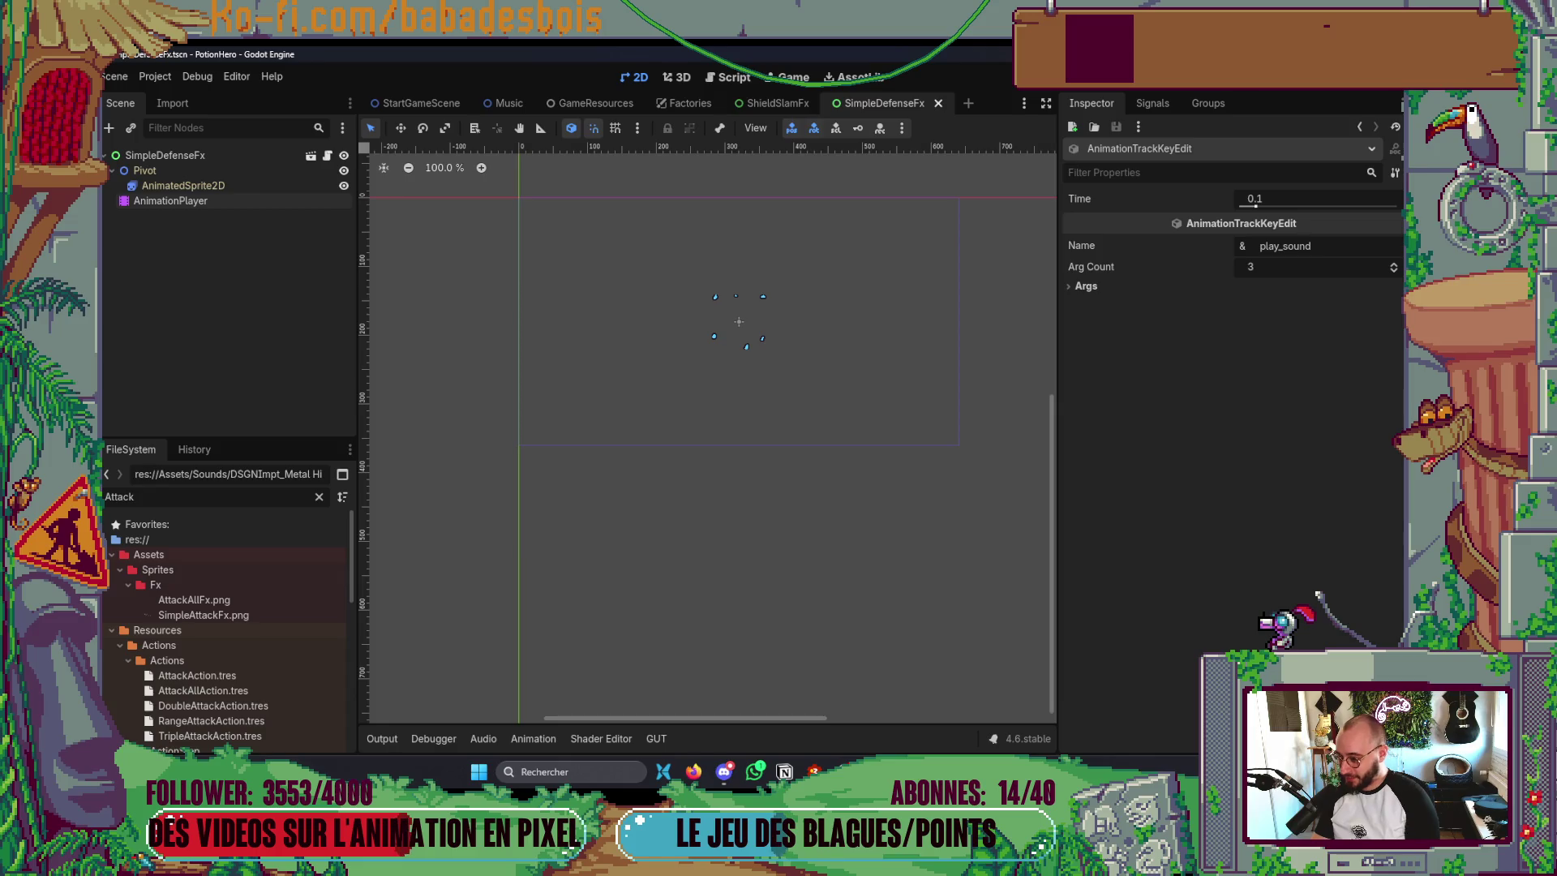
scroll(313, 688, "down", 5)
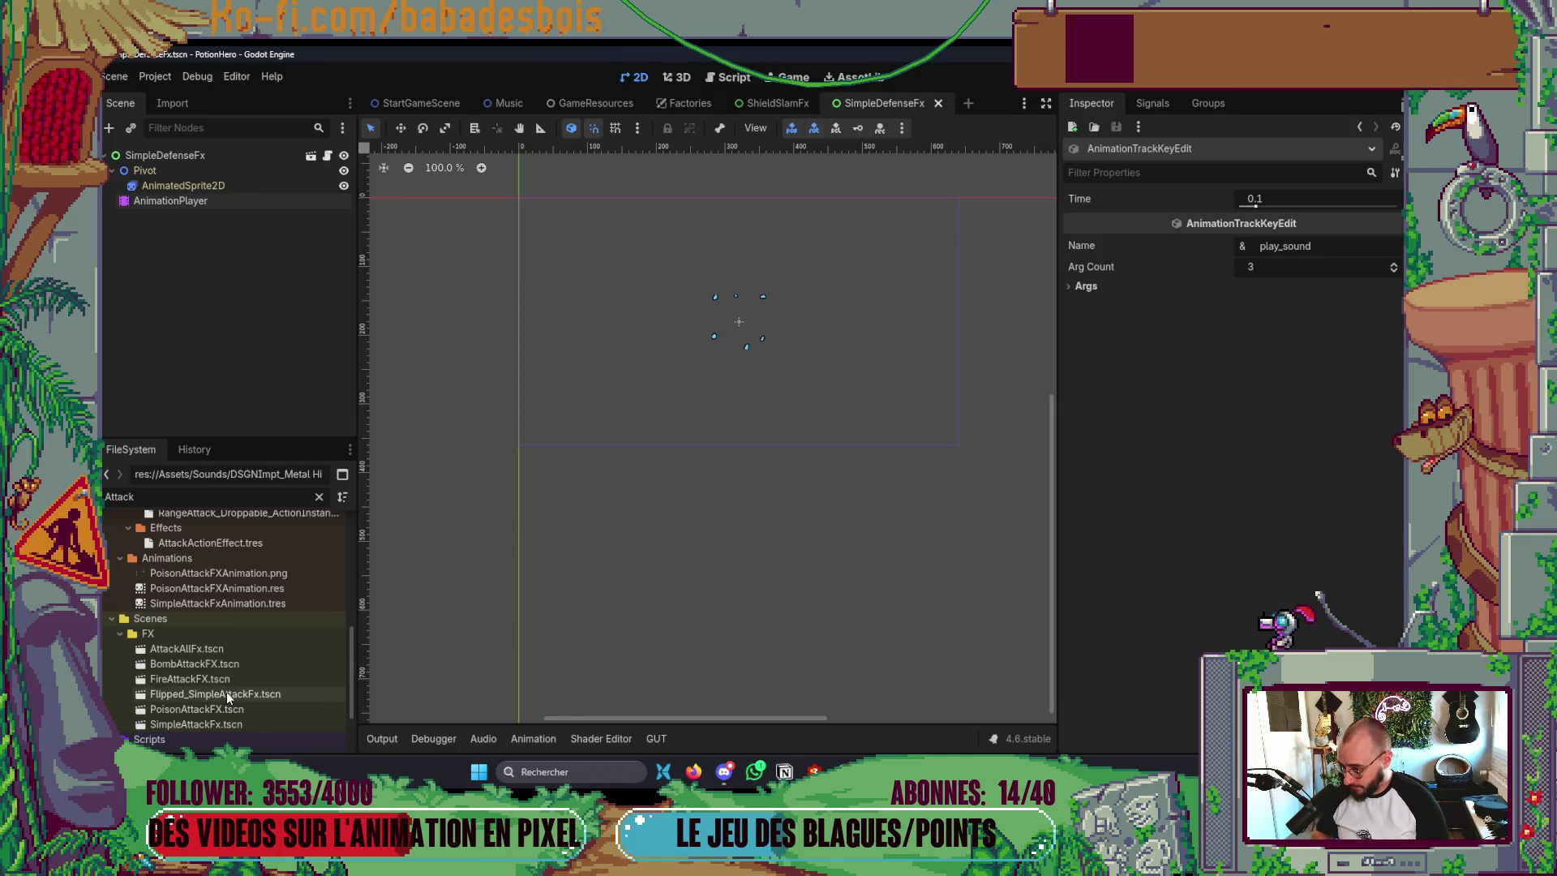
double_click(226, 694)
right_click(171, 159)
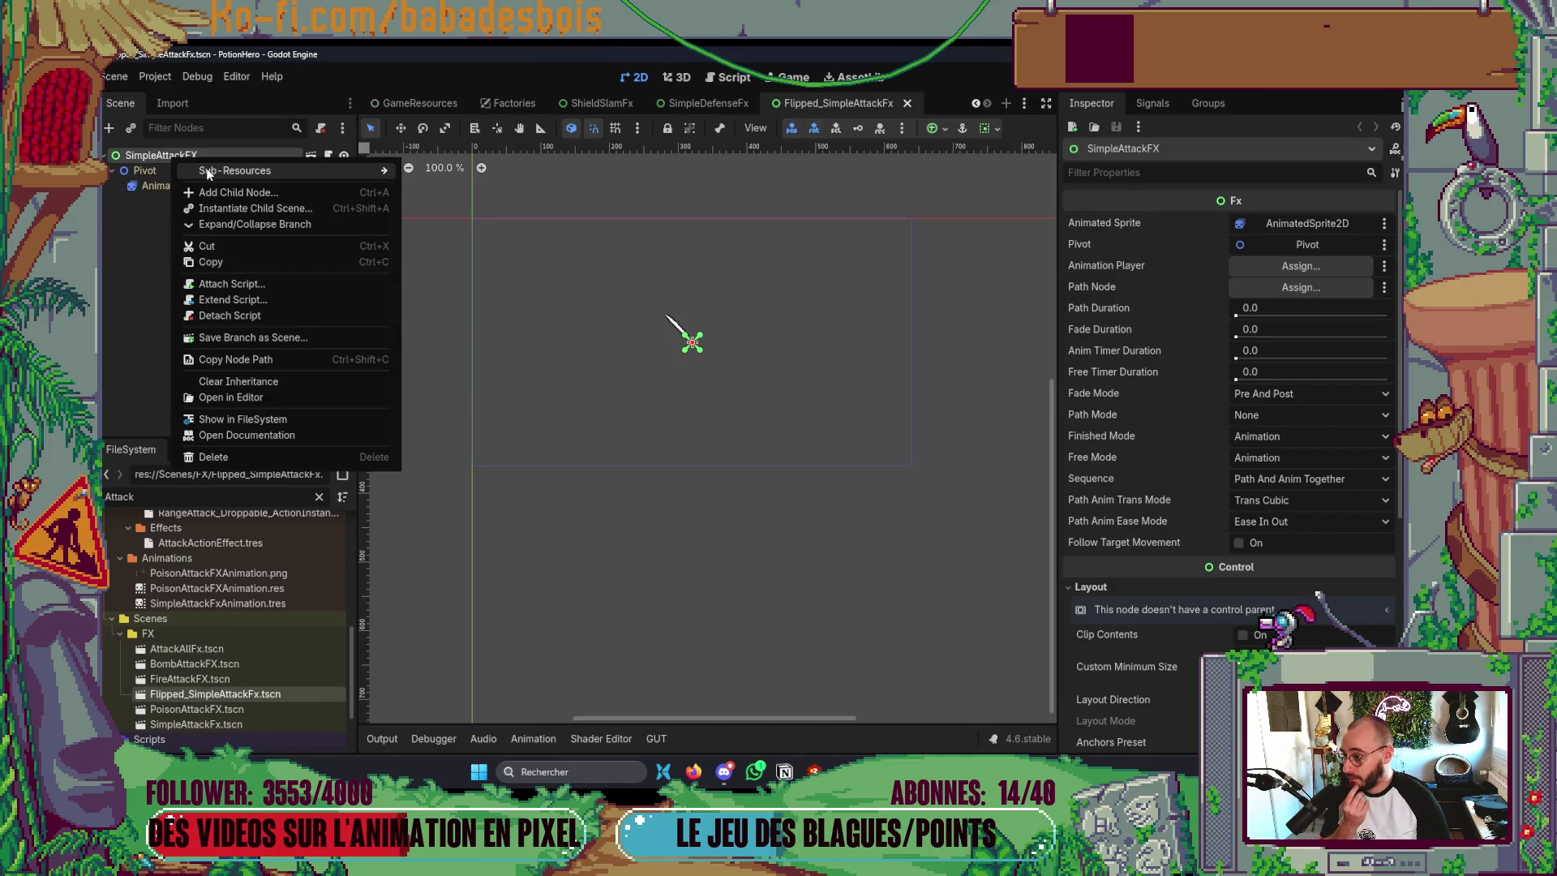
left_click(212, 198)
double_click(665, 297)
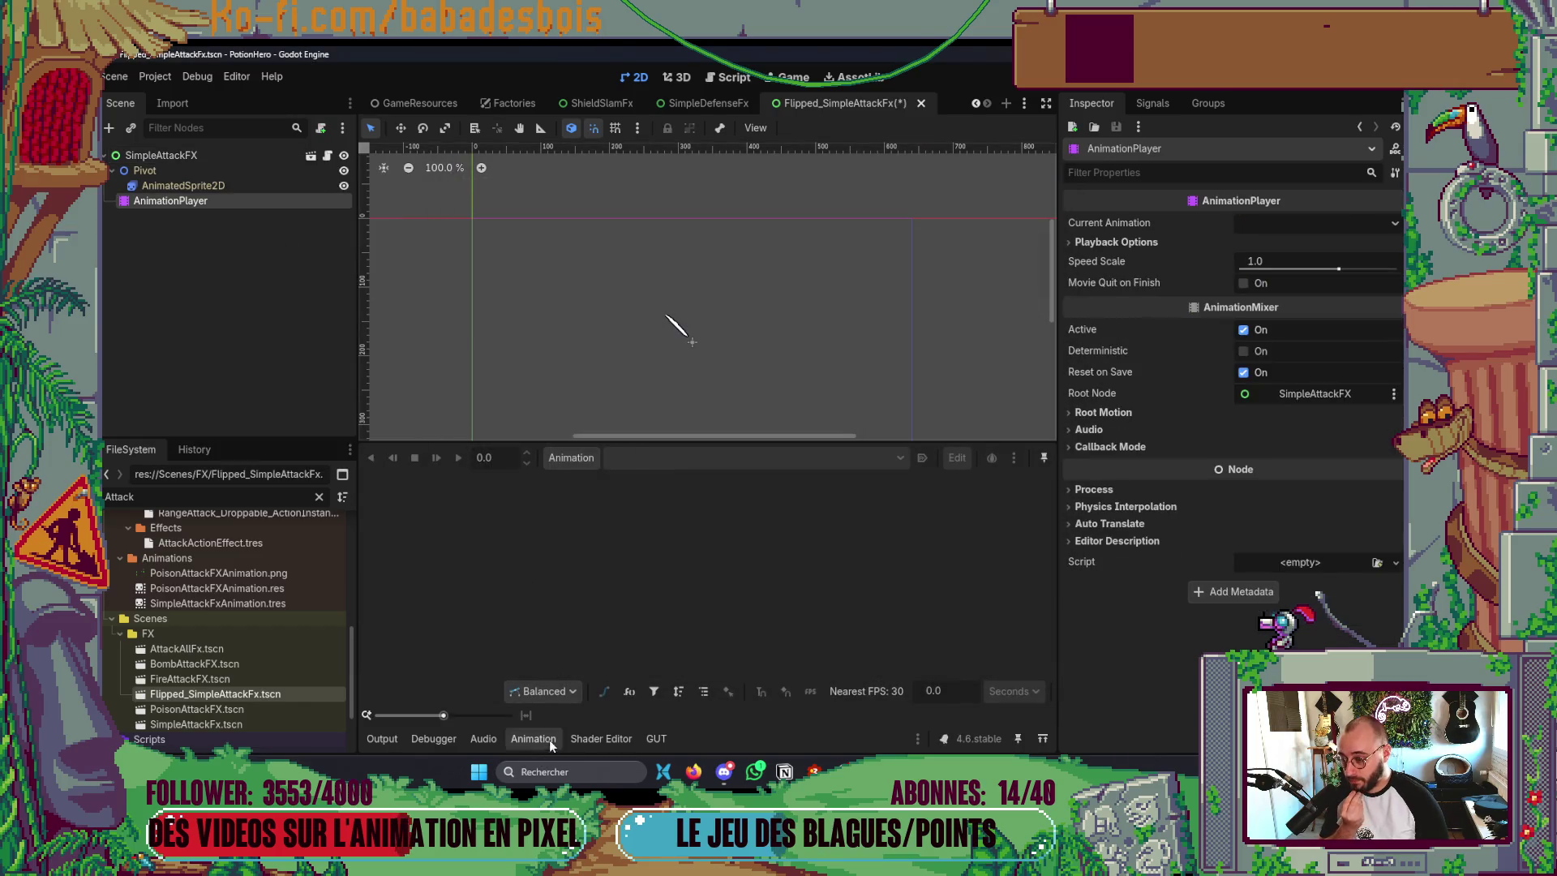
- Create a new animation named 'default' and set it to autoplay on load
left_click(581, 459)
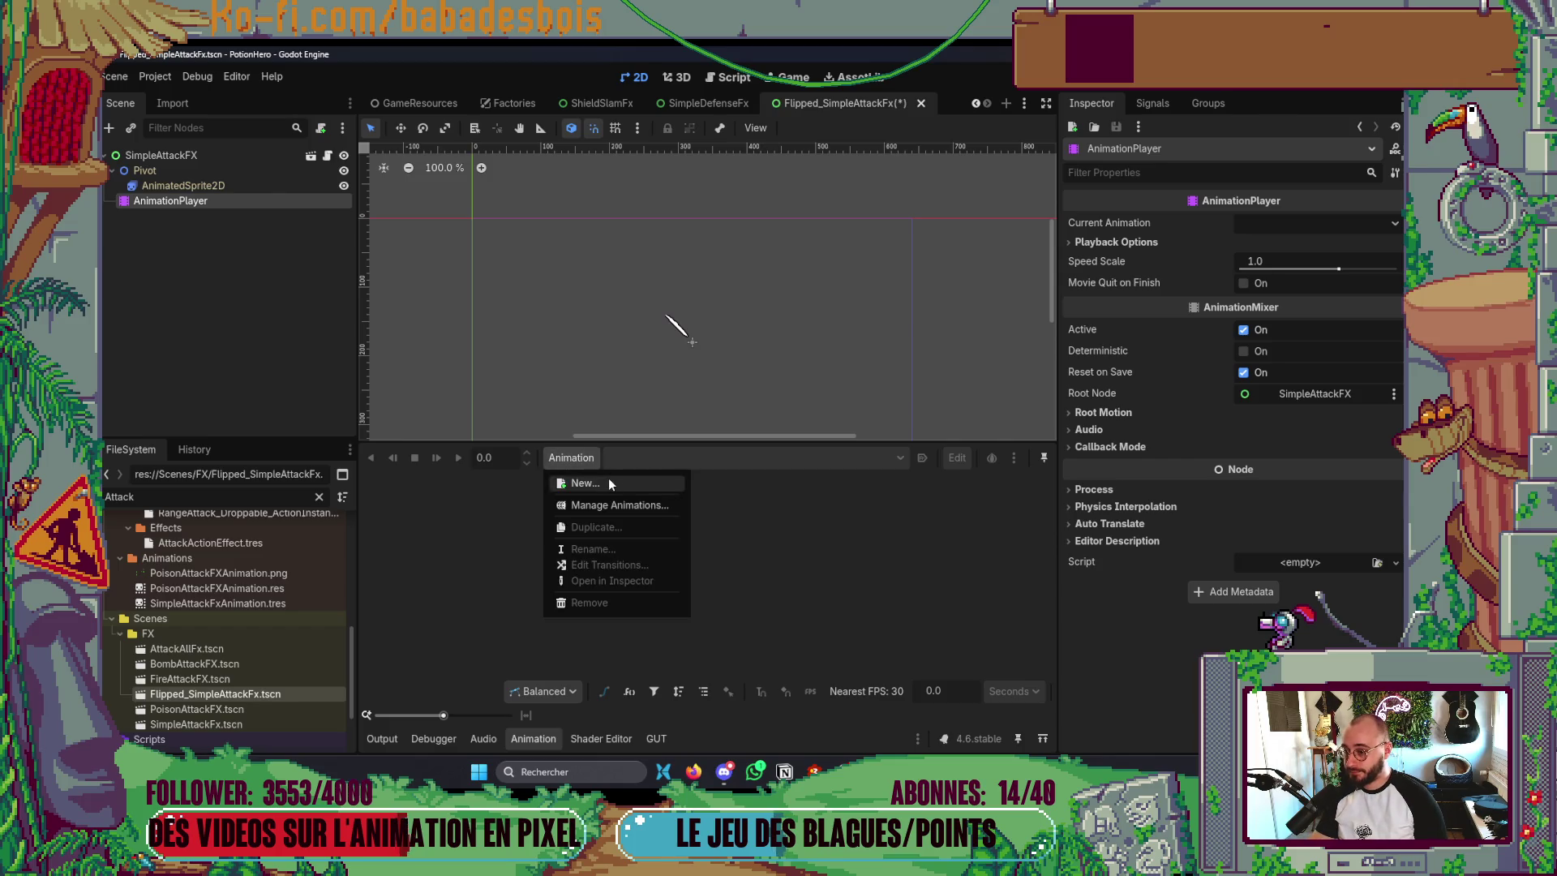
left_click(612, 478)
type("default")
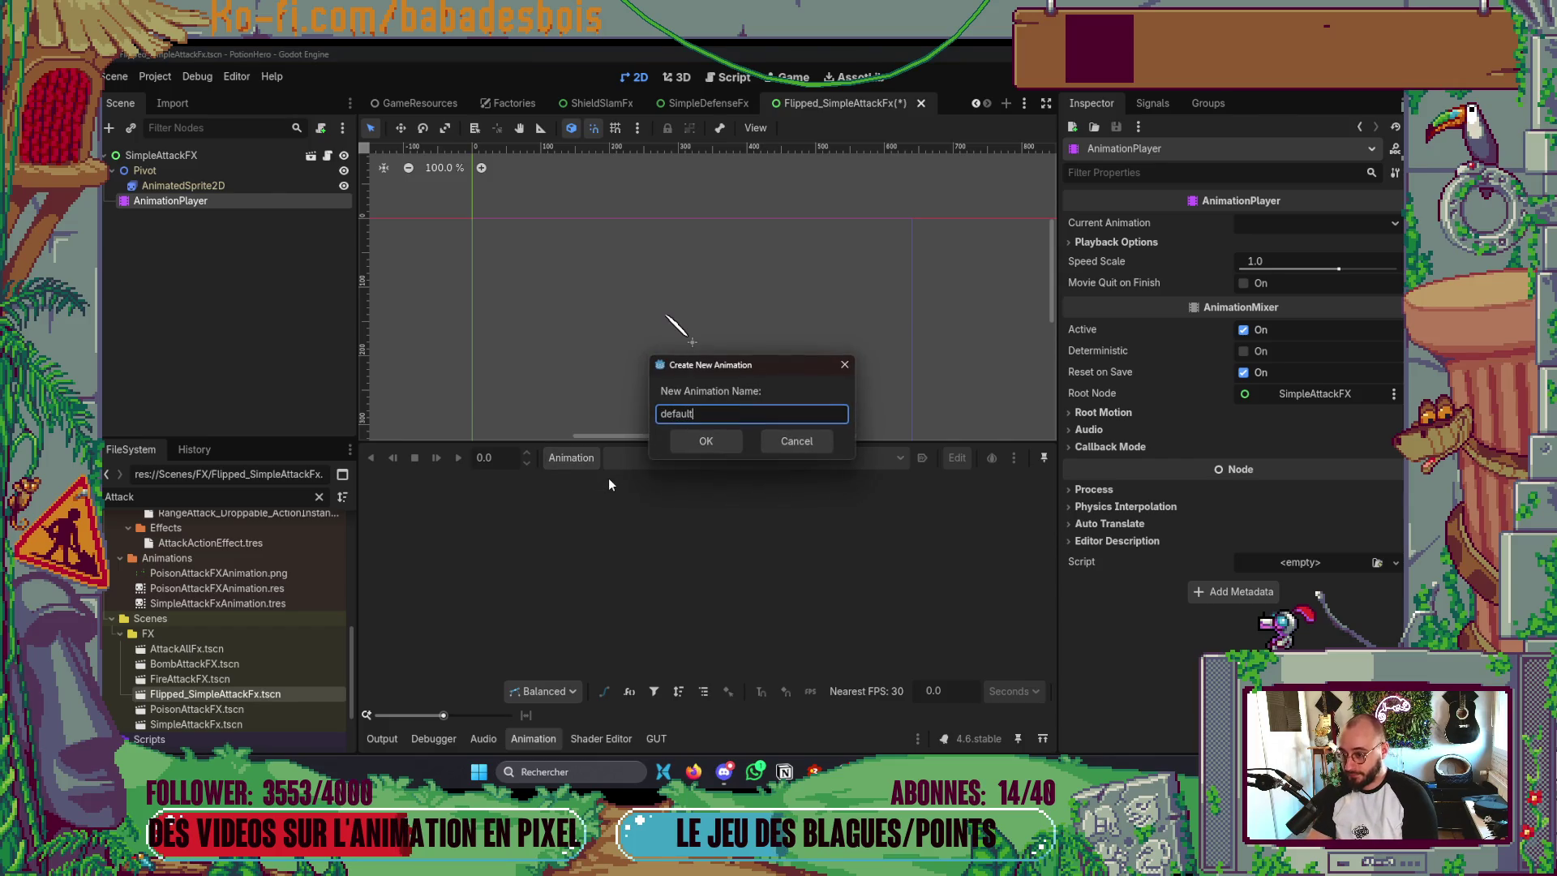
key("Return")
left_click(922, 458)
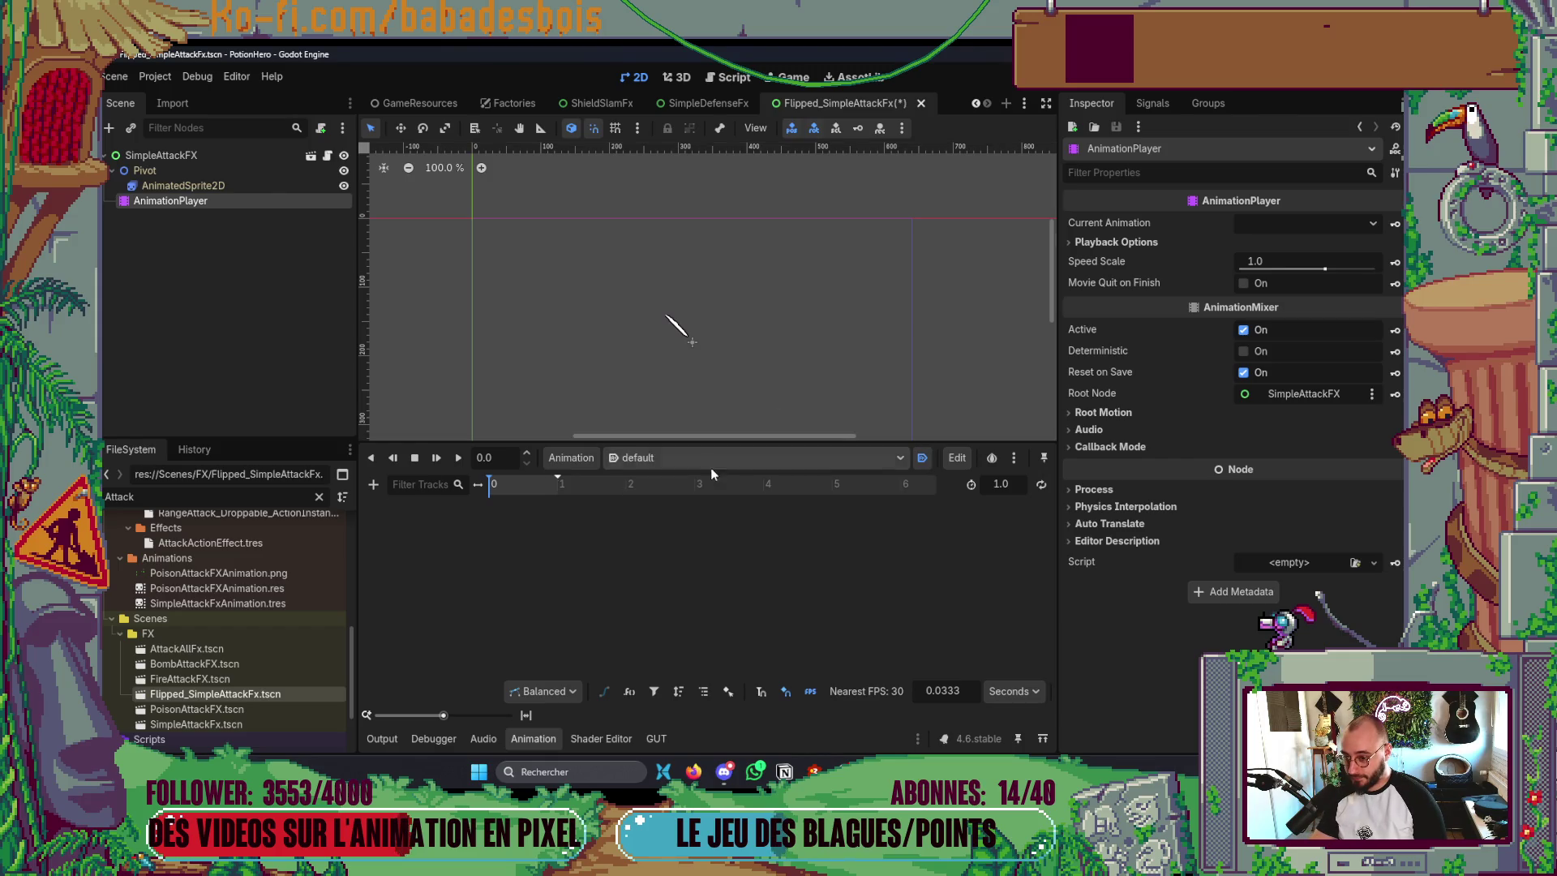
- Add a Call Method track on SimpleAttackFX with a play_sound key at the start
left_click(372, 484)
left_click(401, 508)
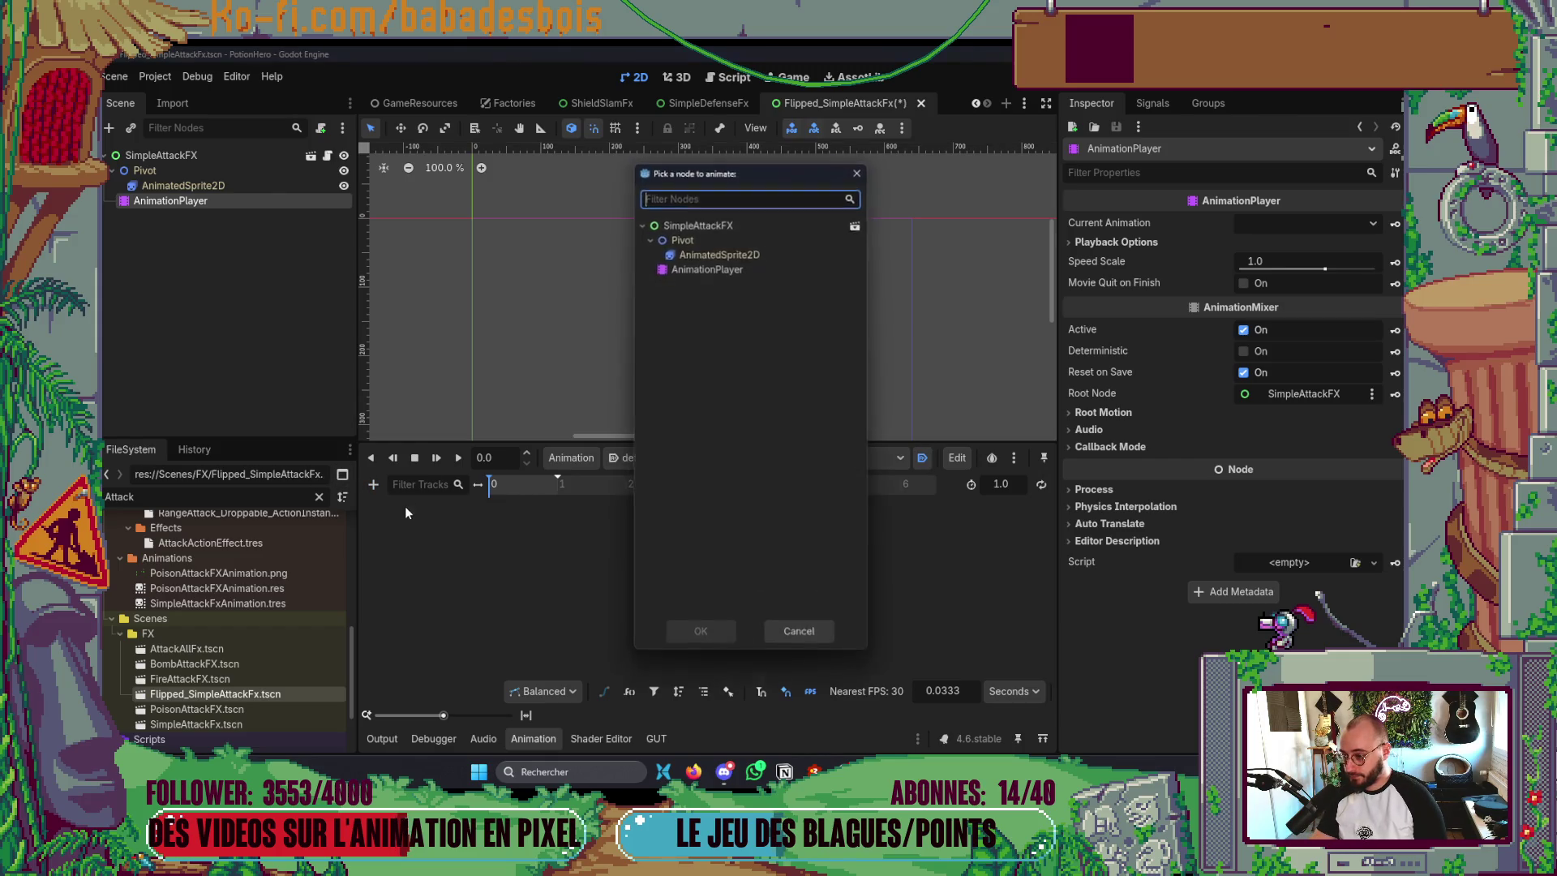
double_click(697, 220)
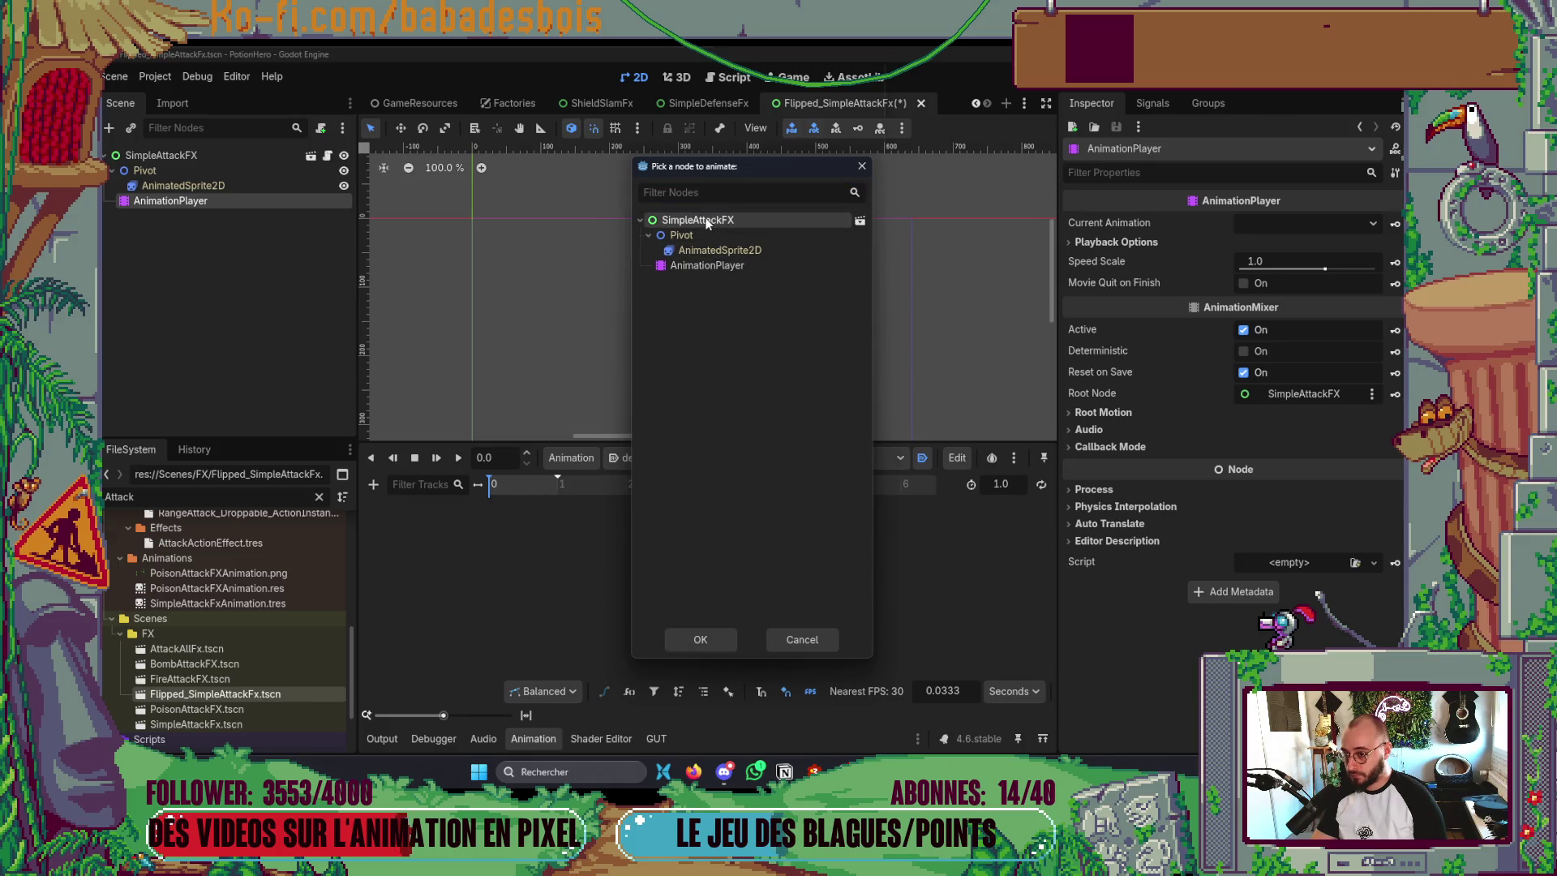
type("pla")
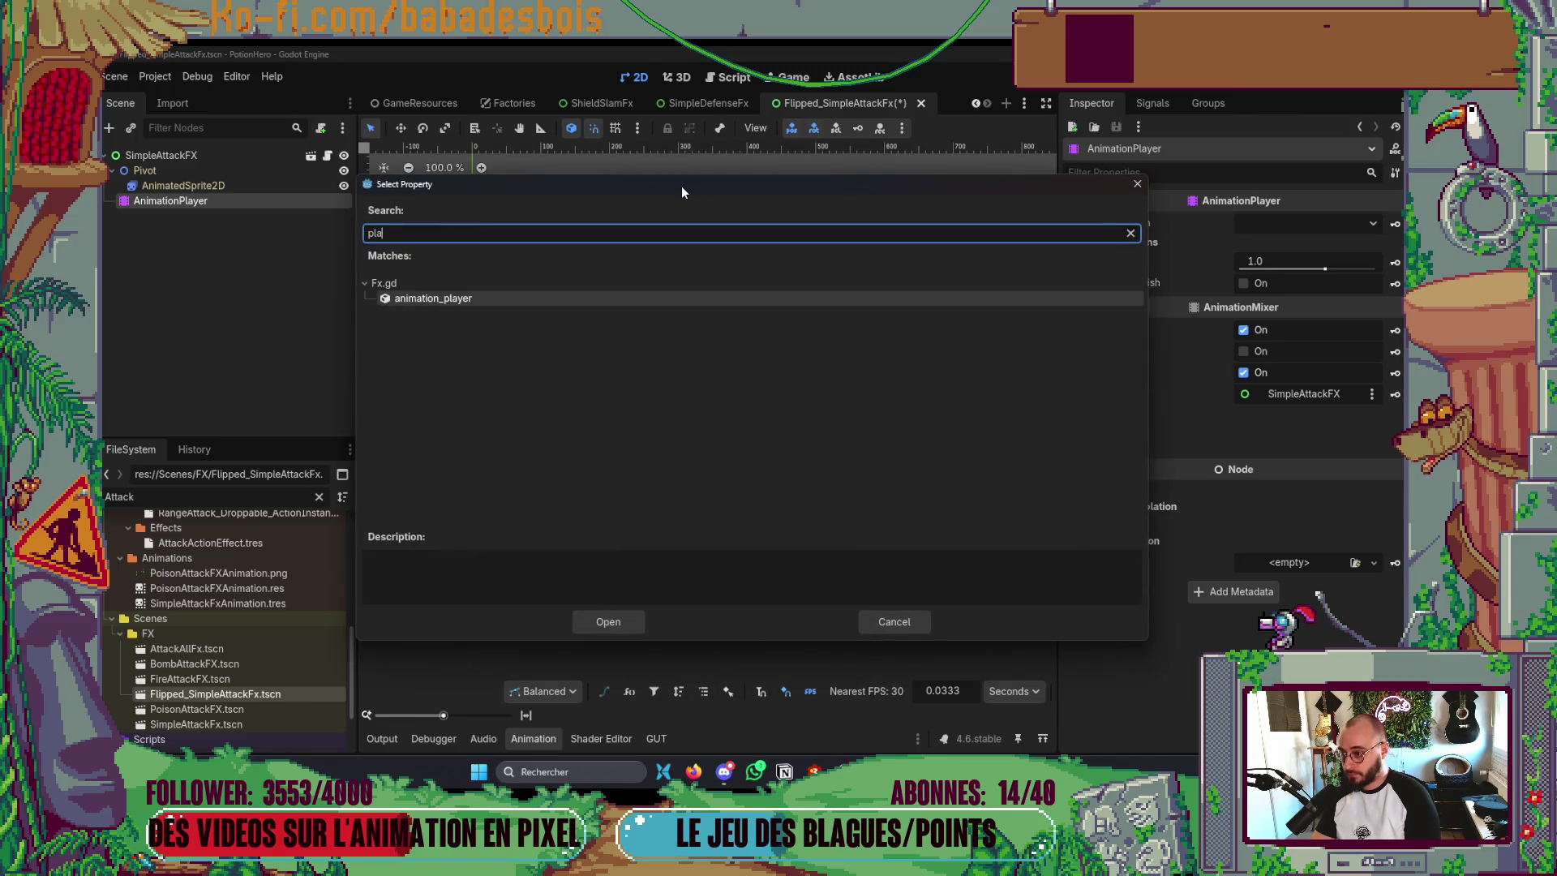
key("Escape")
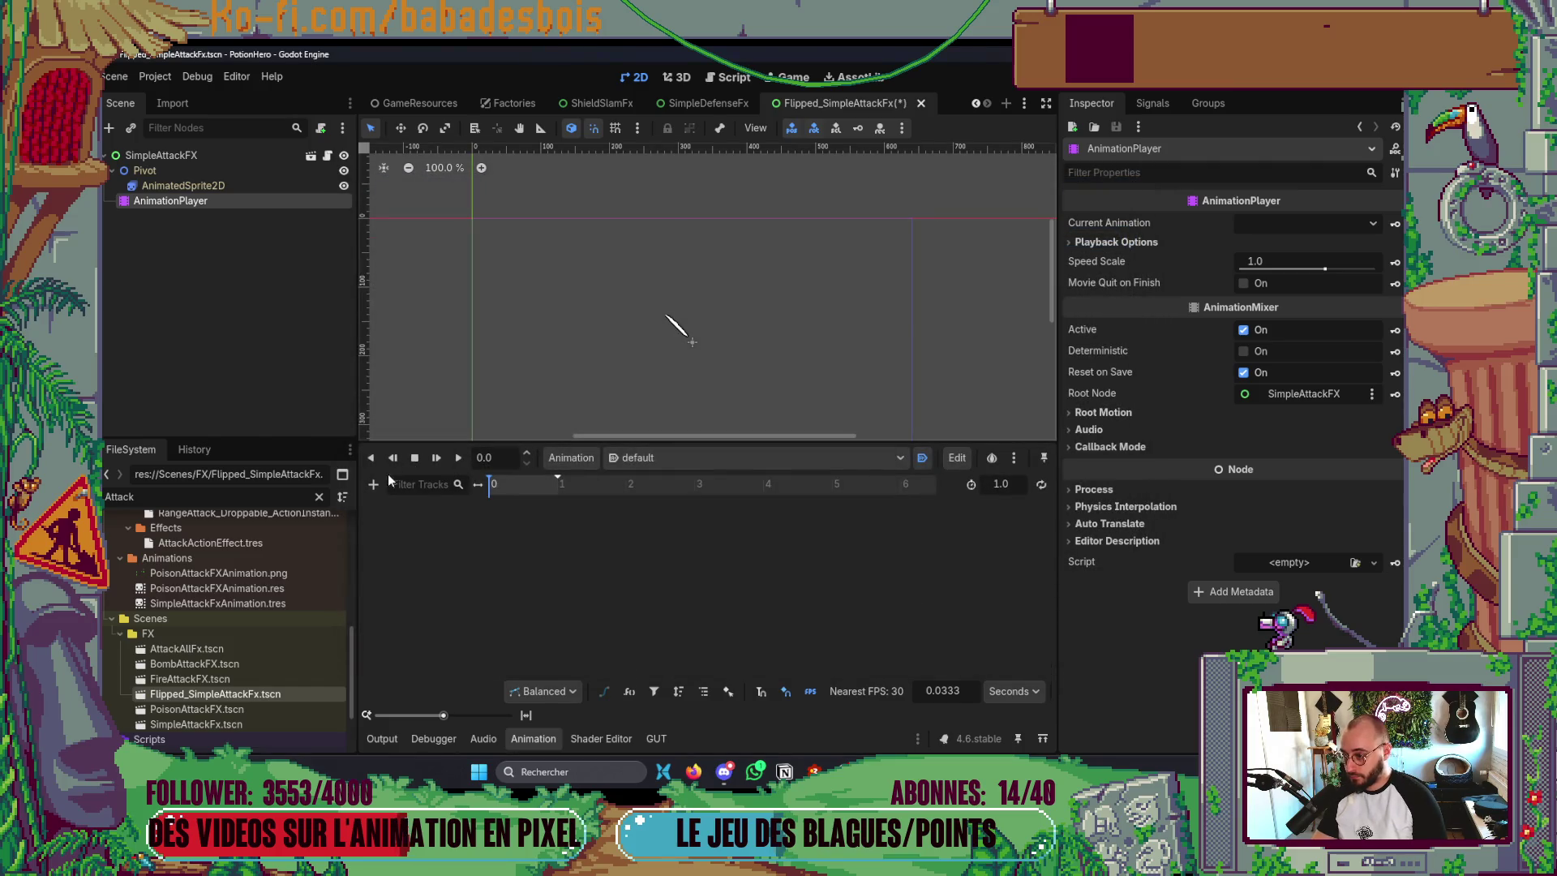
left_click(373, 484)
left_click(402, 585)
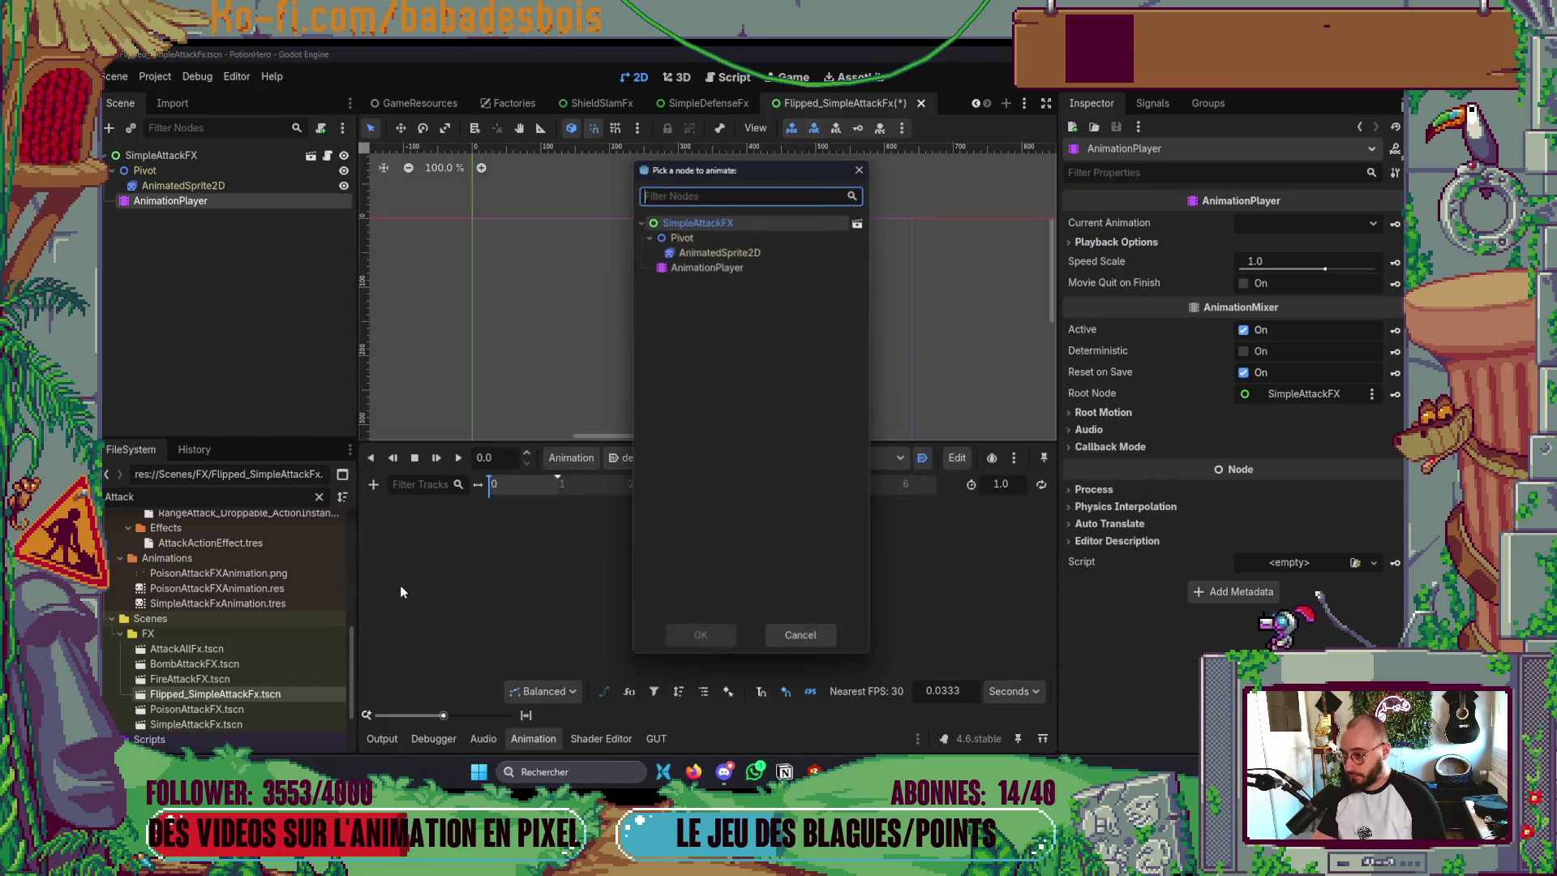
double_click(673, 227)
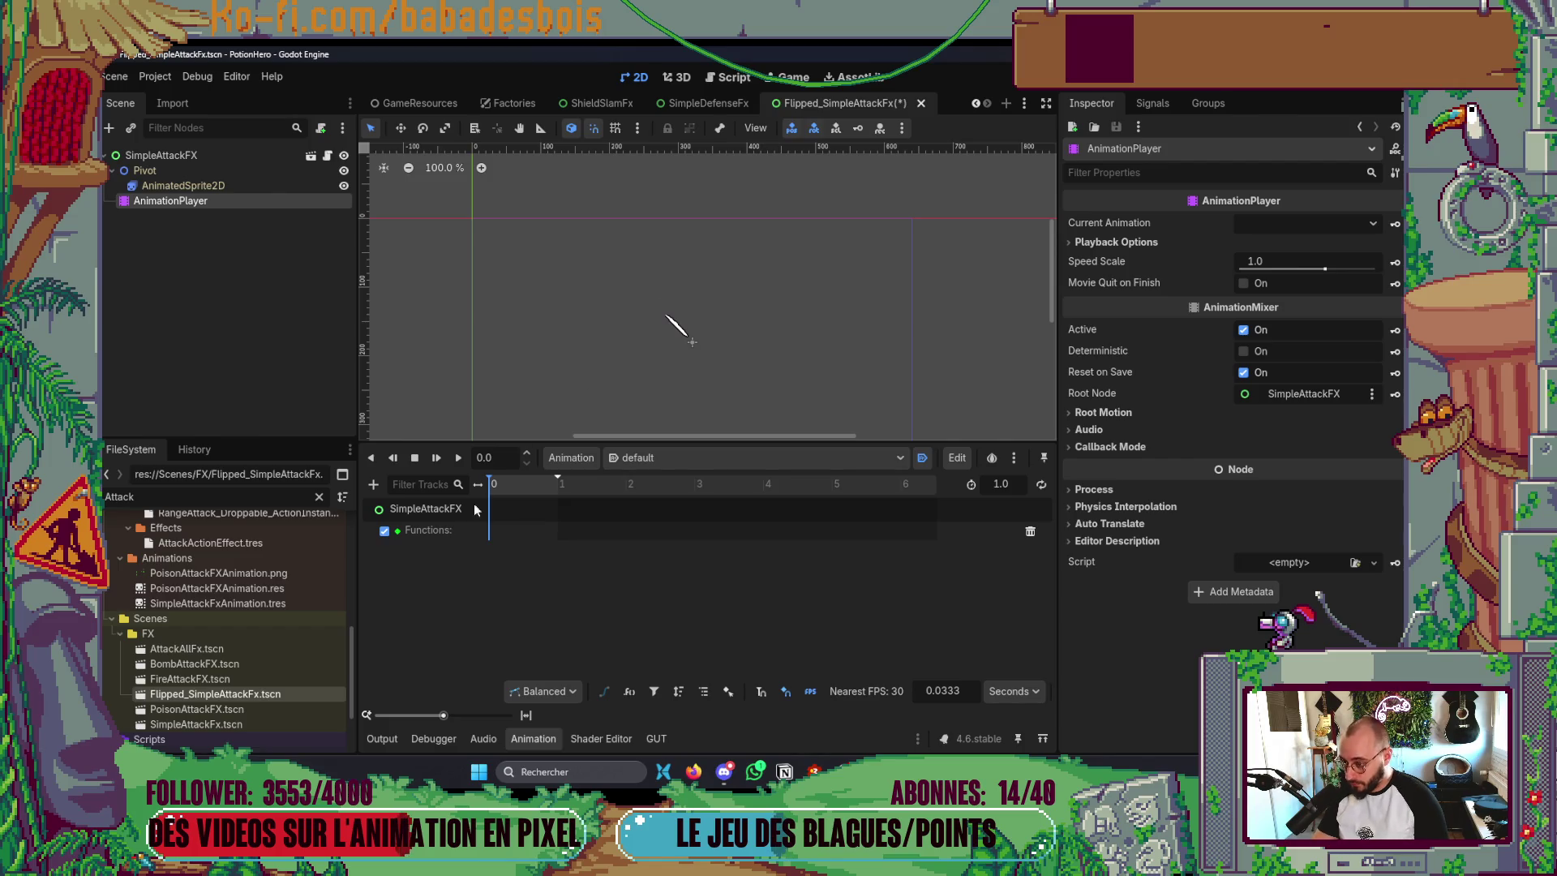
right_click(493, 533)
left_click(494, 540)
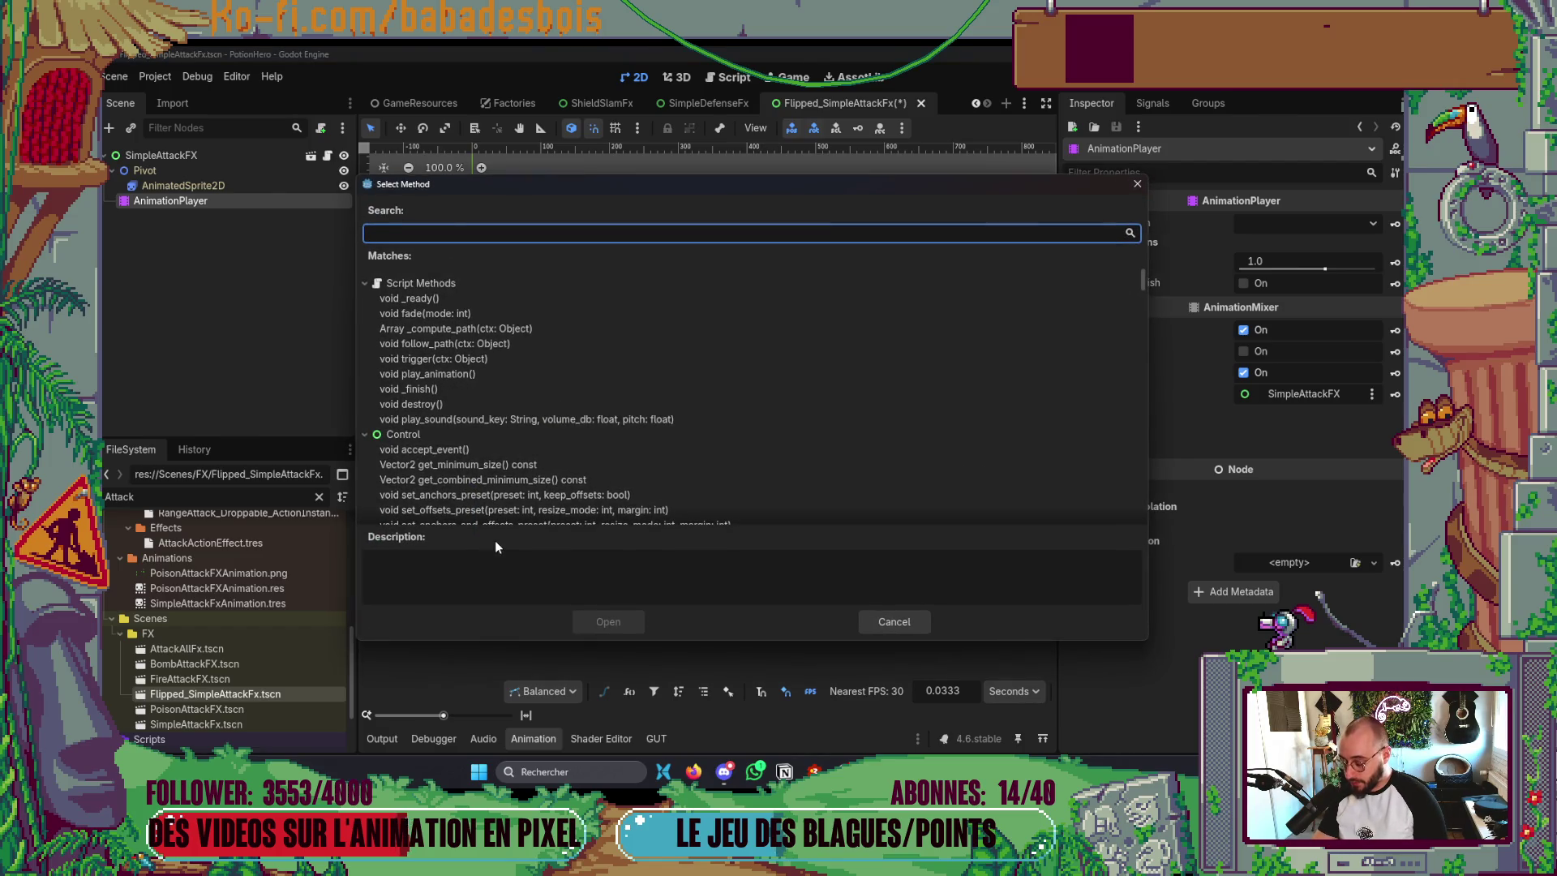
type("pl")
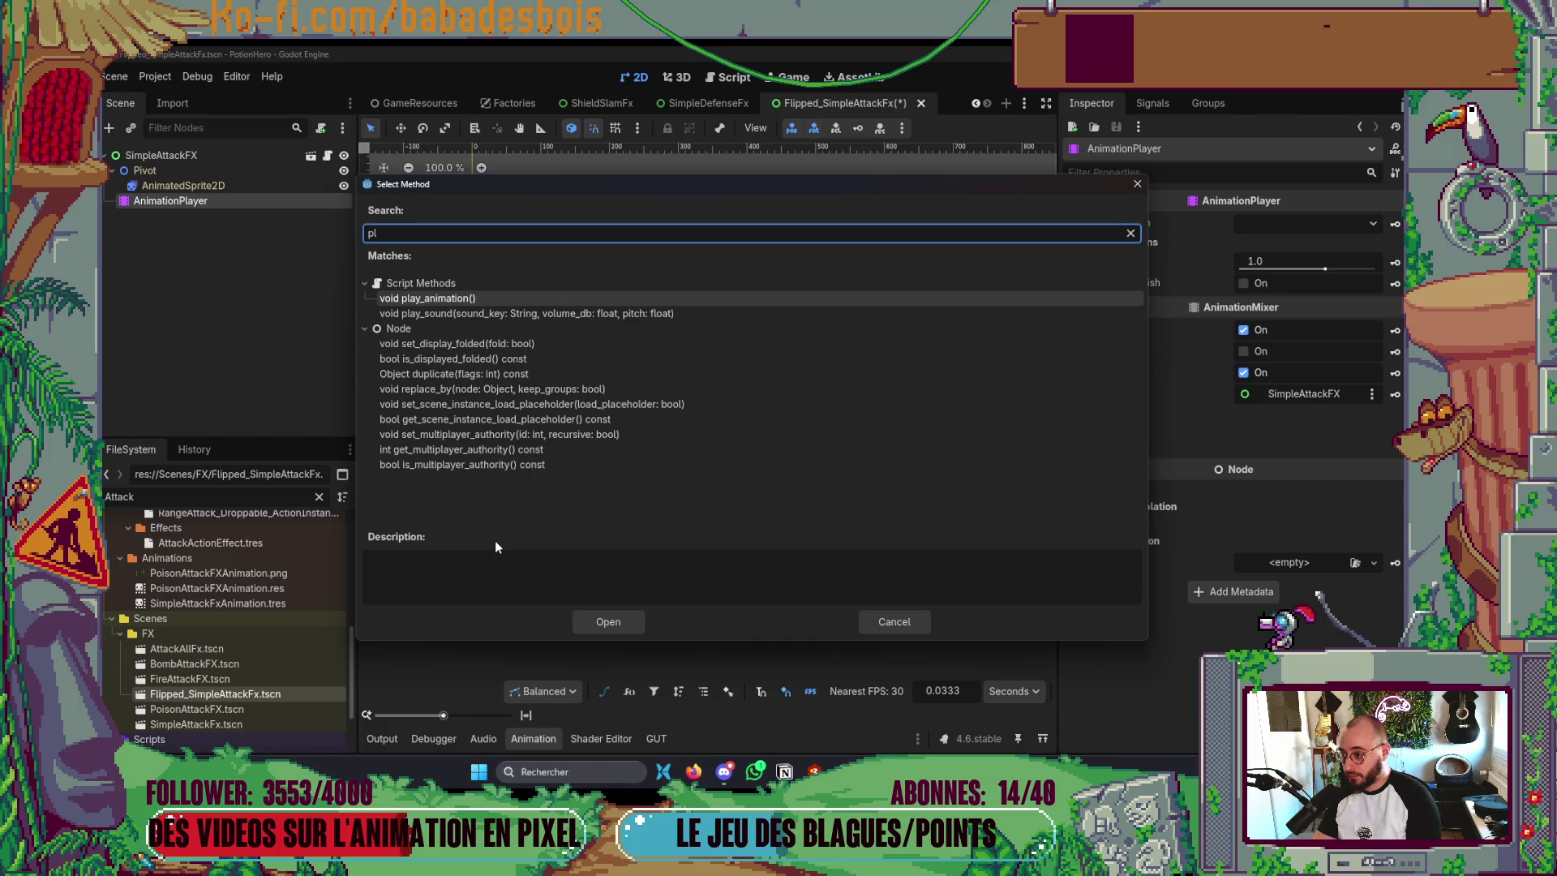
key("Down")
key("Return")
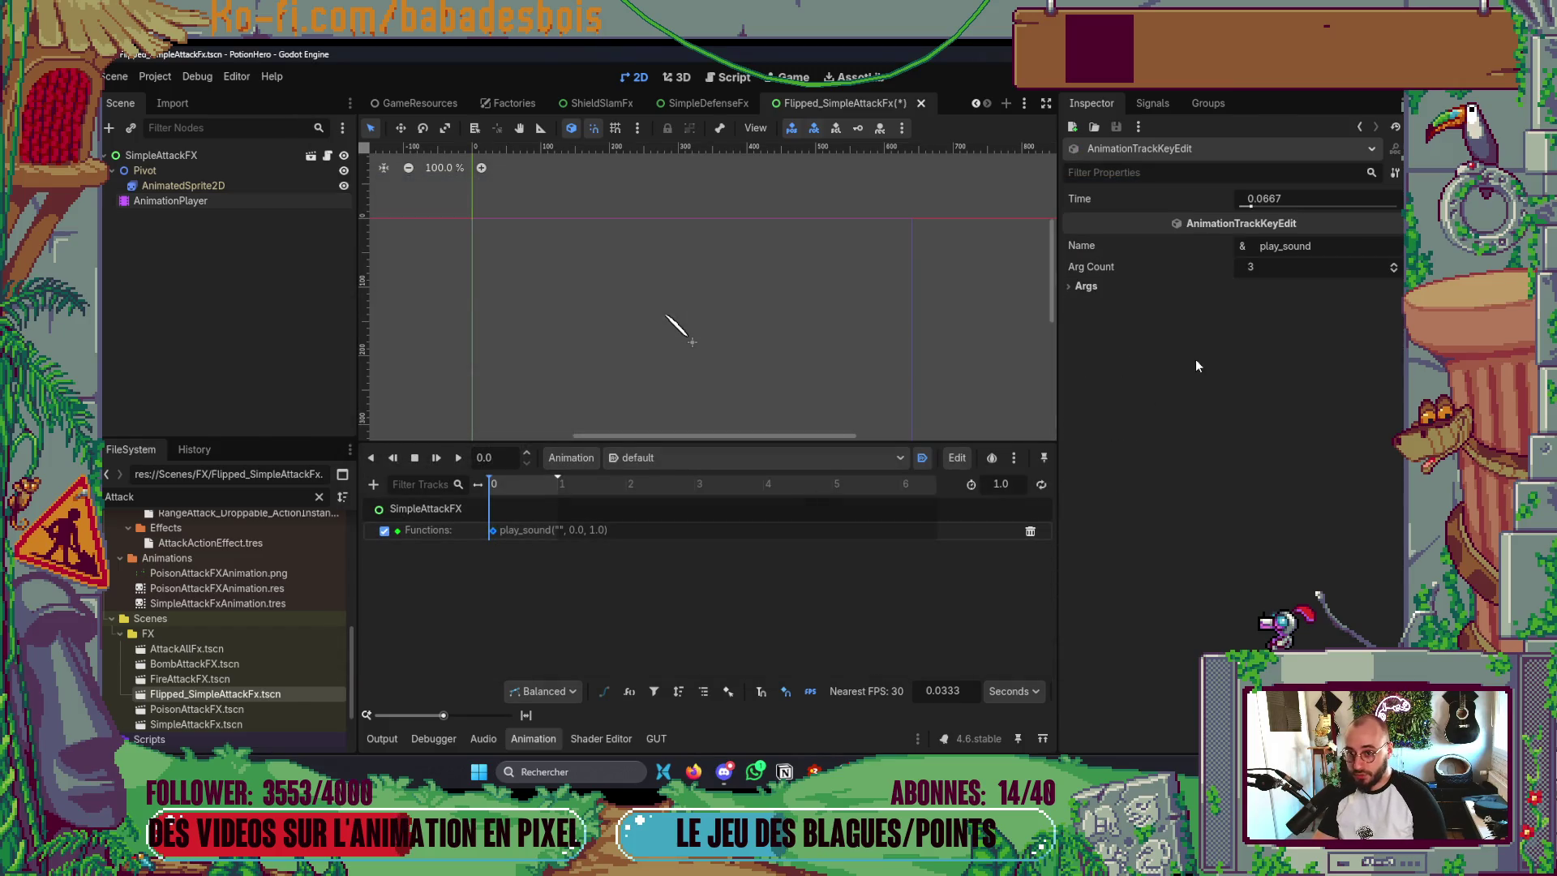
- Save the scene, check sound names in the Factories scene, and reselect the AnimationPlayer
key("ctrl+s")
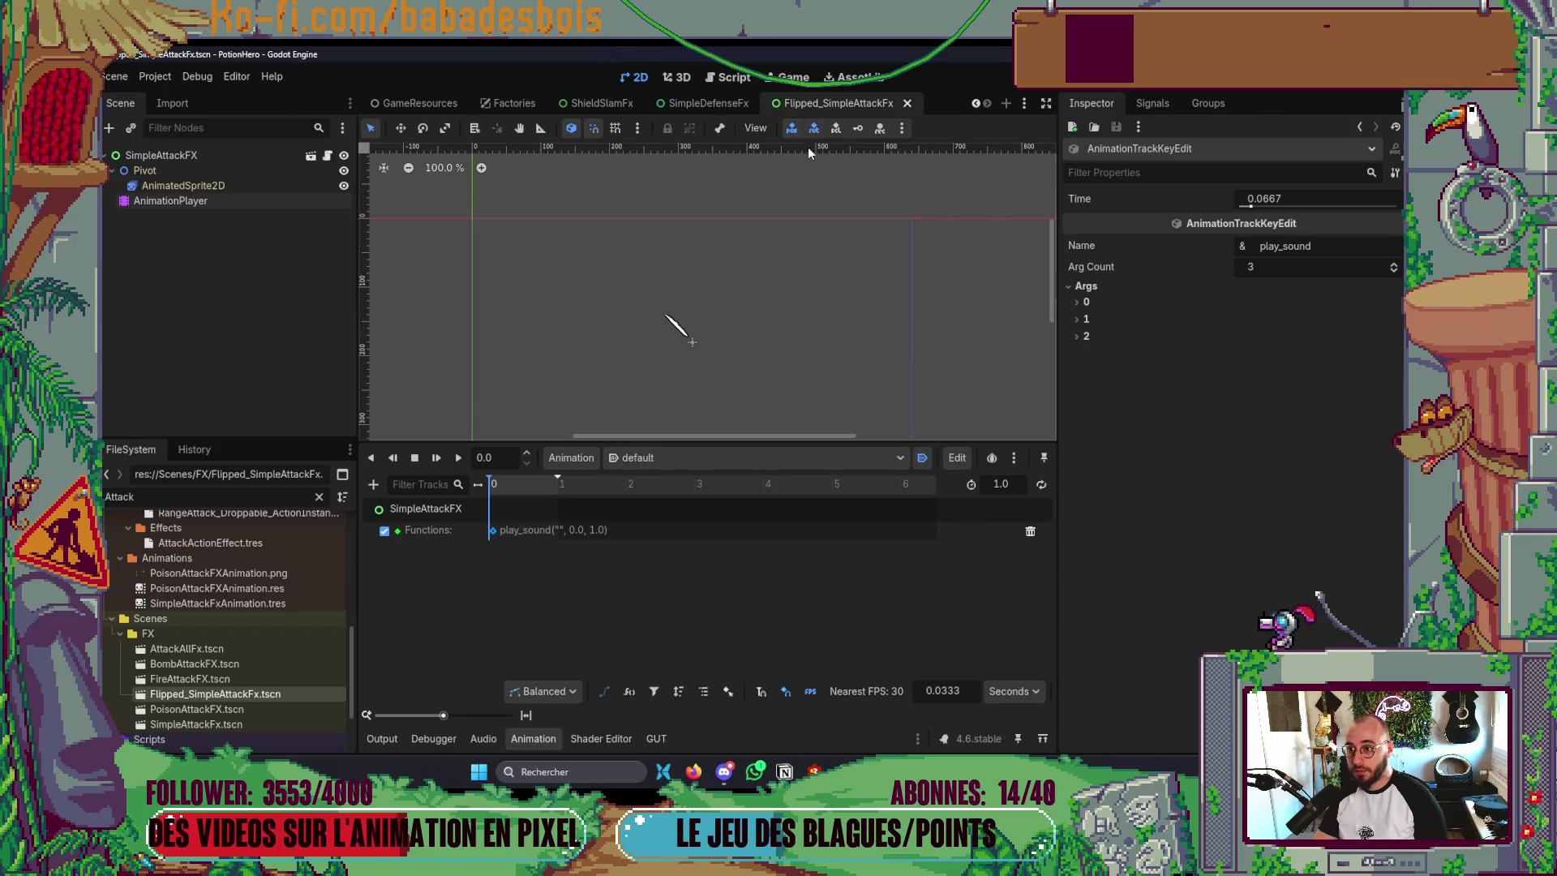
left_click(508, 101)
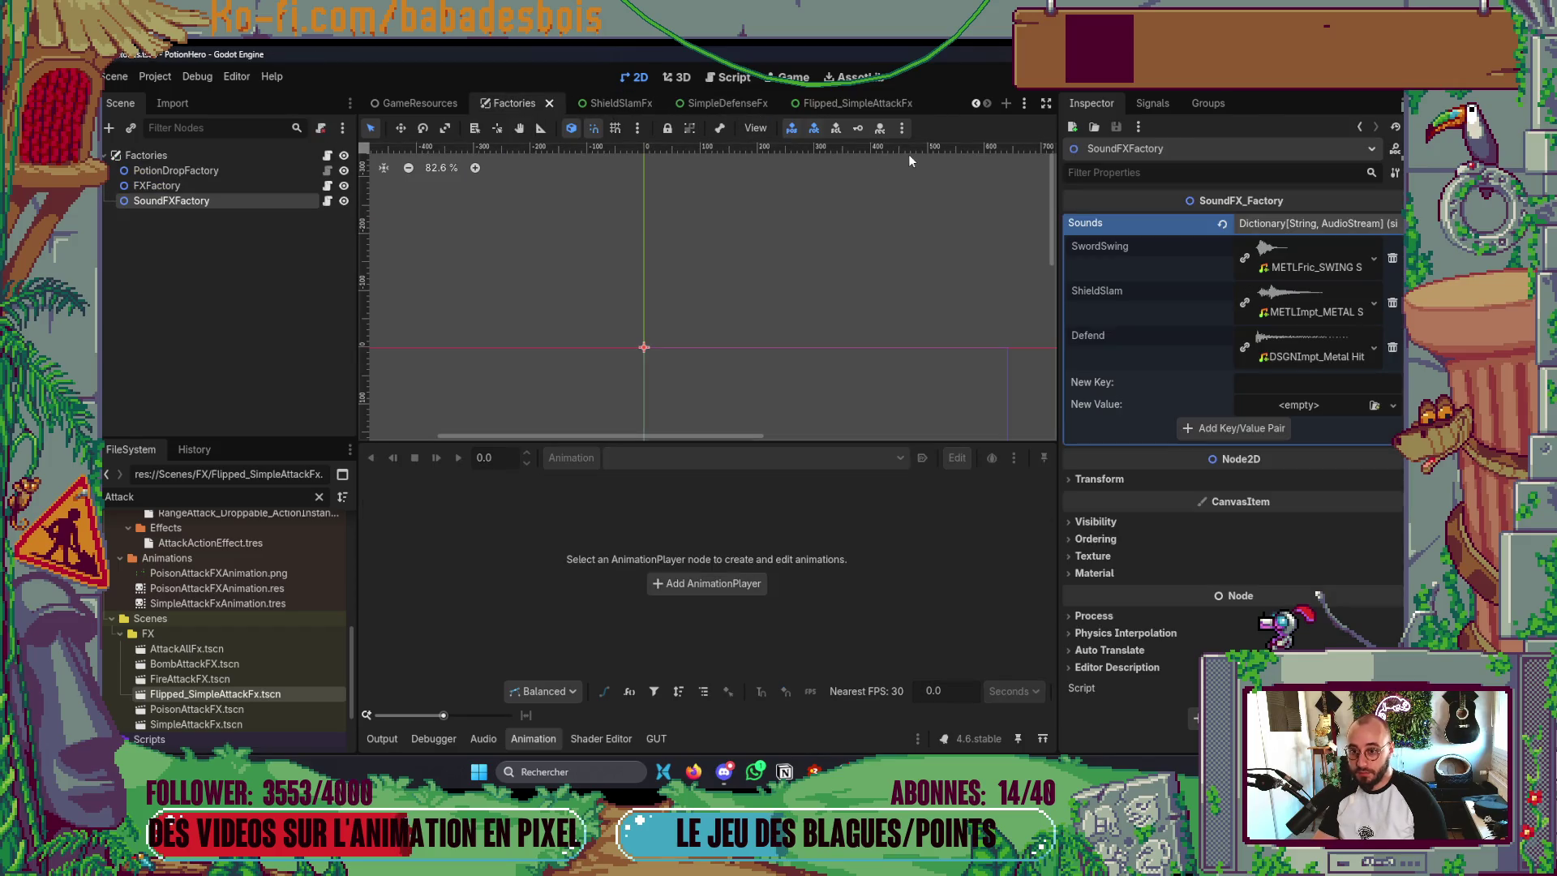
left_click(883, 110)
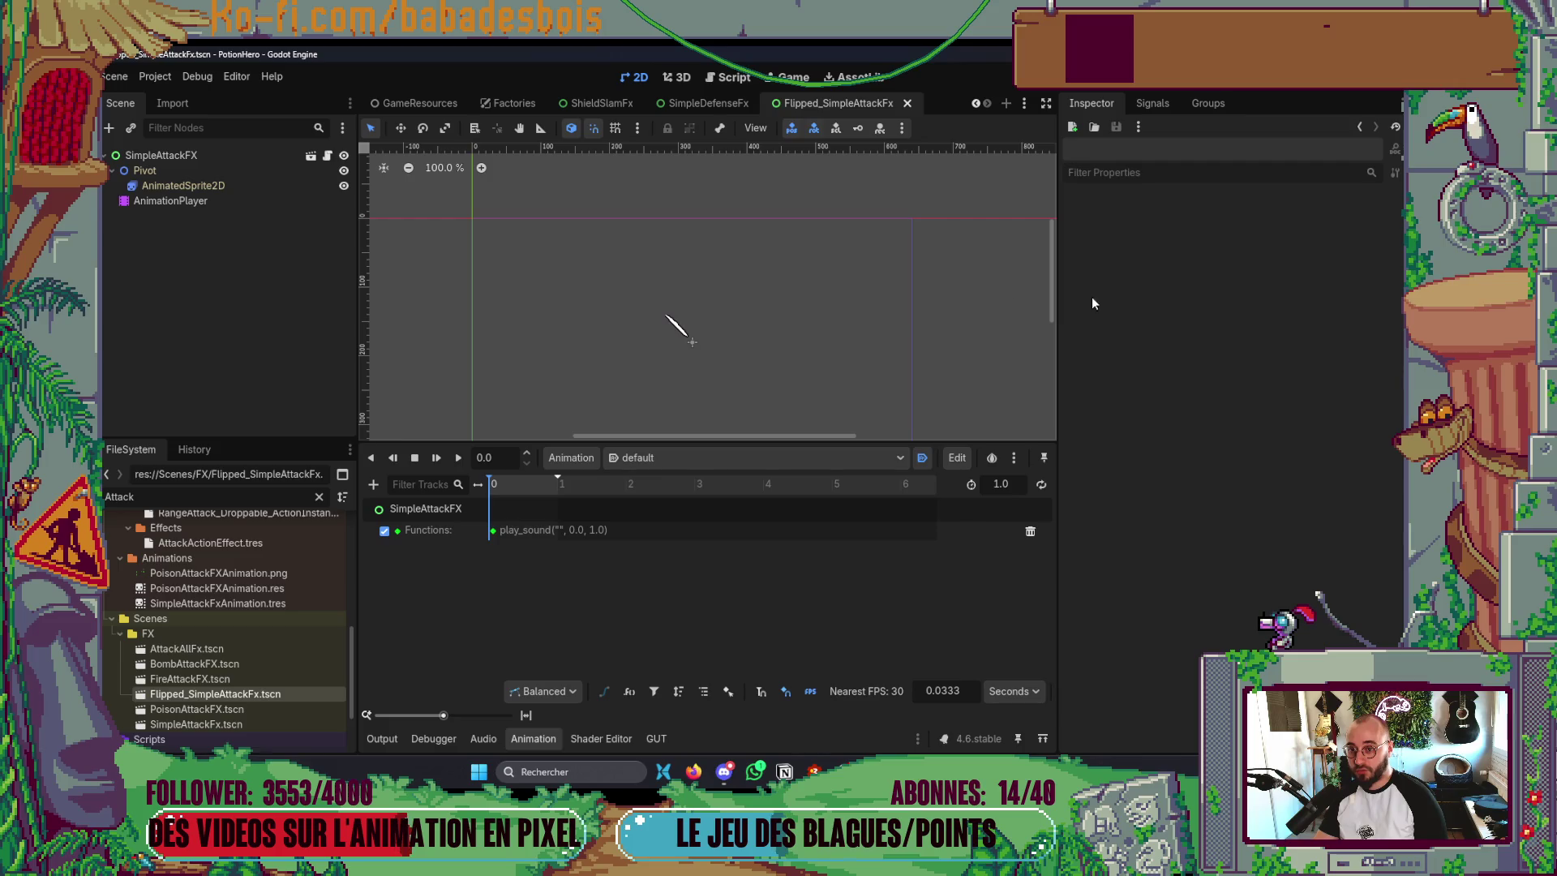
left_click(171, 201)
- Set the play_sound key's arguments to "SwordSwing", -3.0 and 1.2, and save the scene
left_click(493, 531)
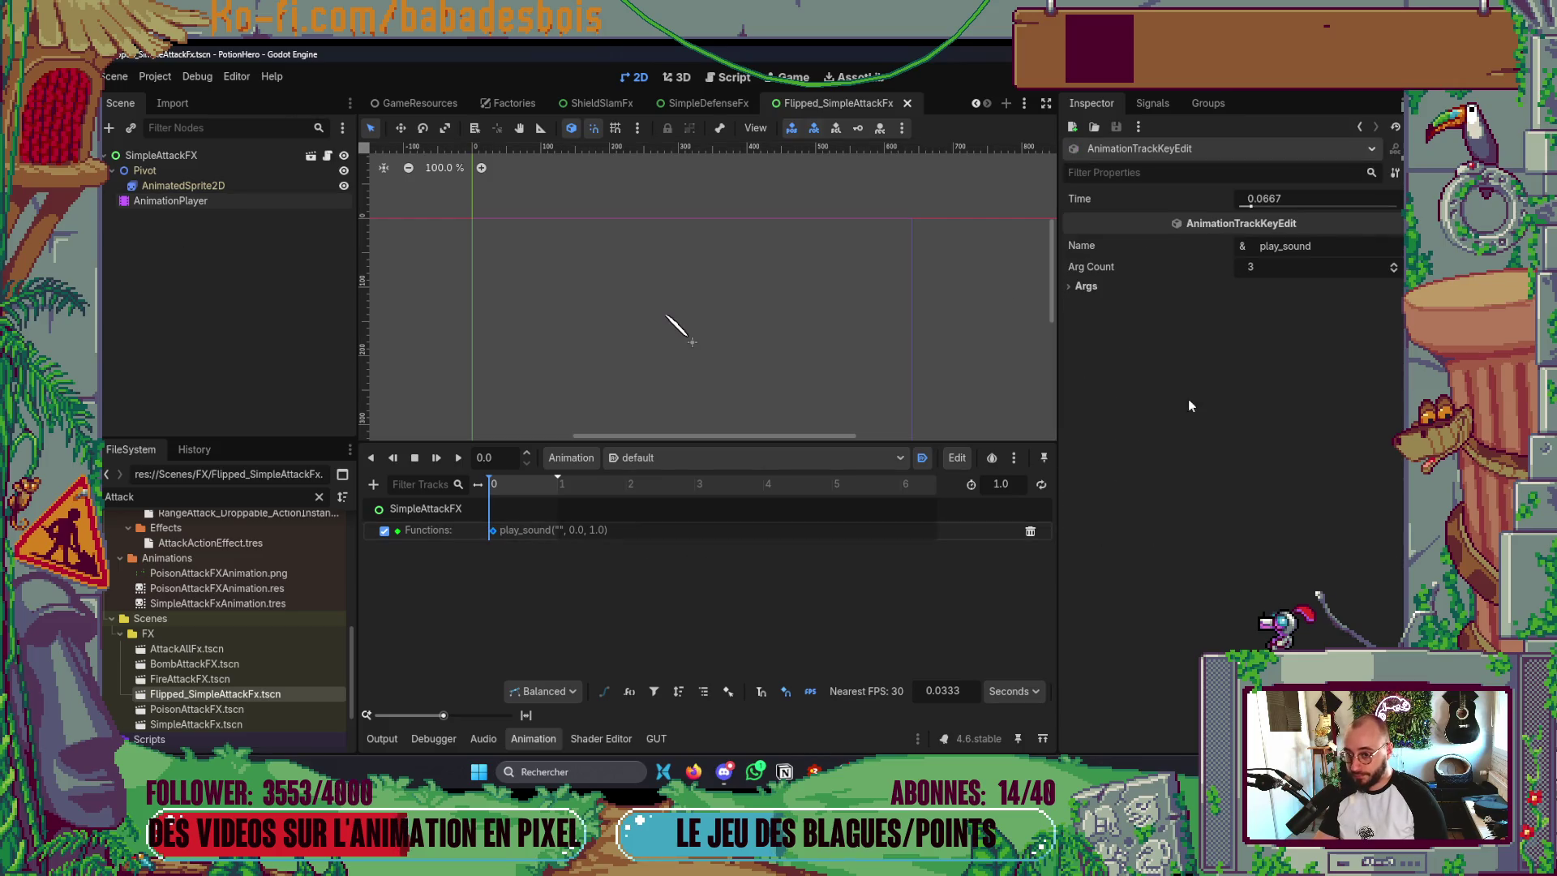
left_click(1155, 294)
left_click(1154, 301)
left_click(1282, 341)
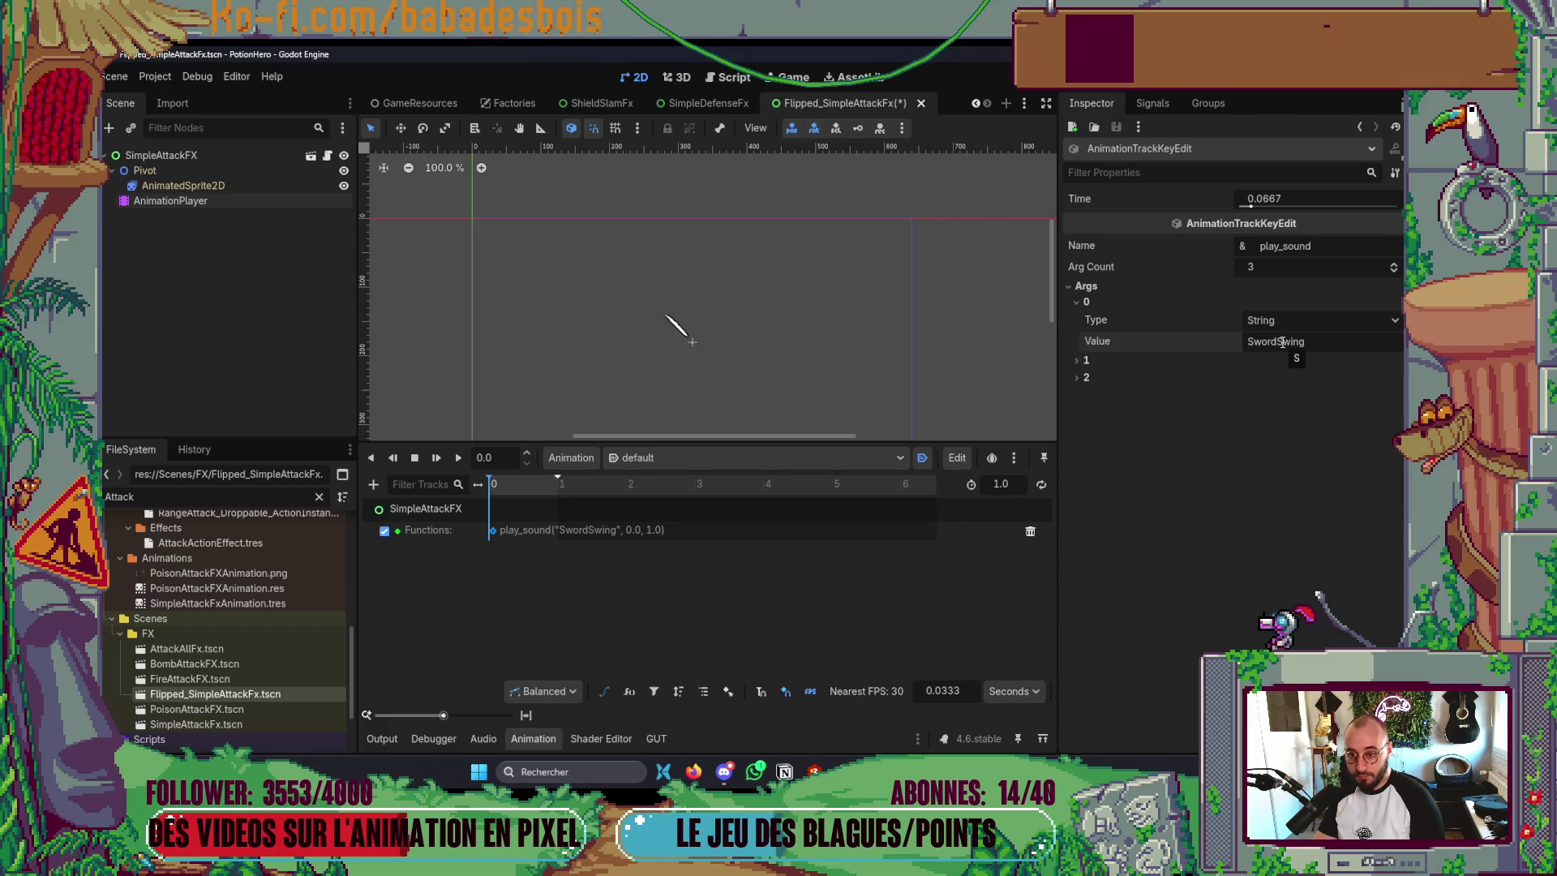
left_click(1082, 361)
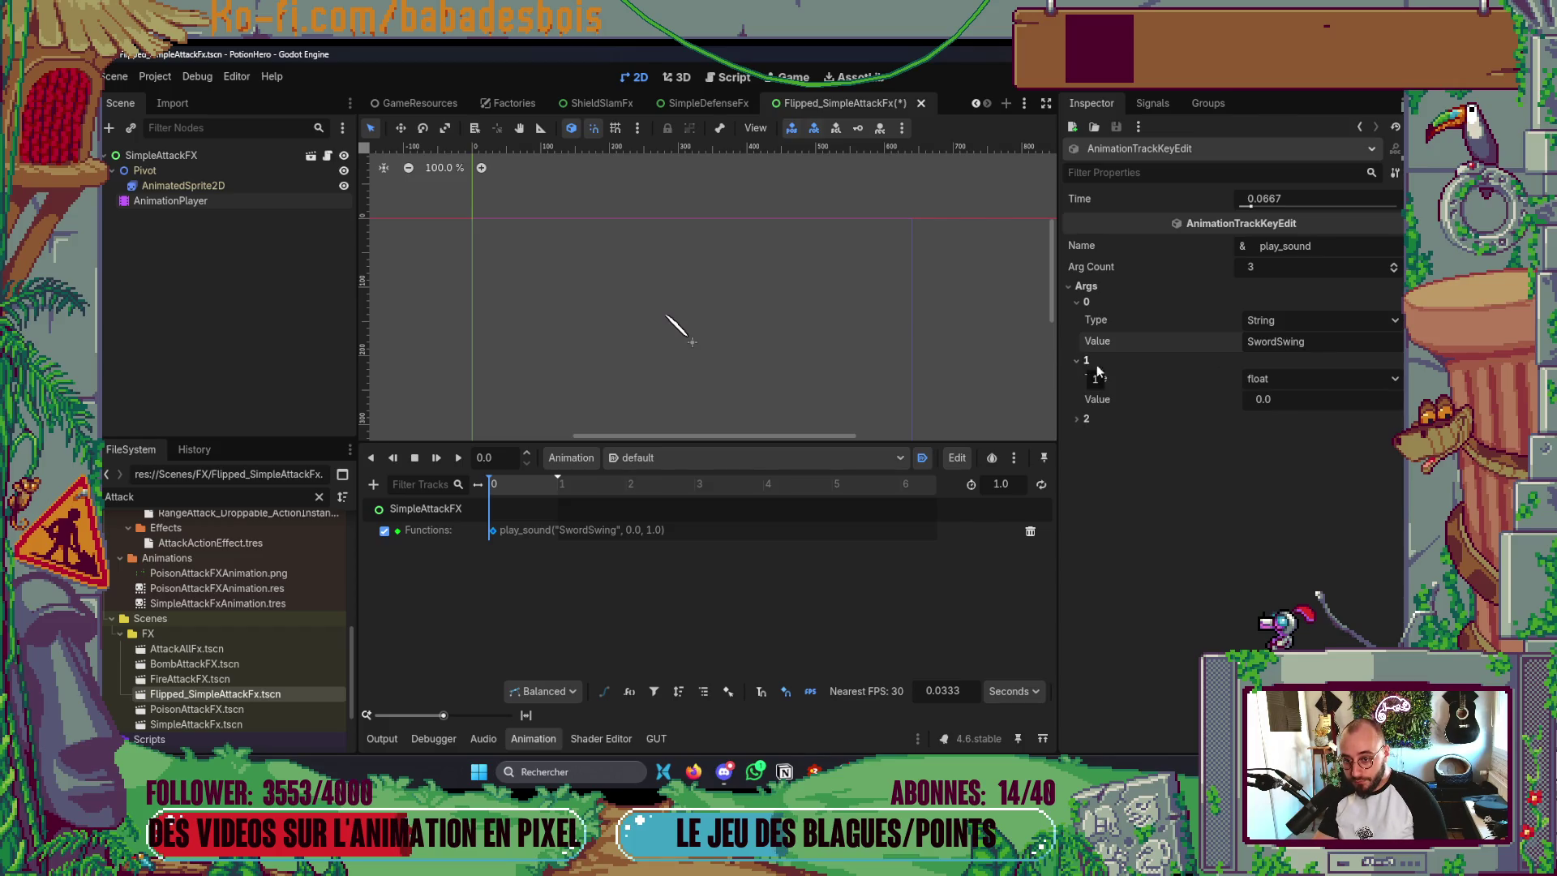
left_click(1278, 400)
type("-3")
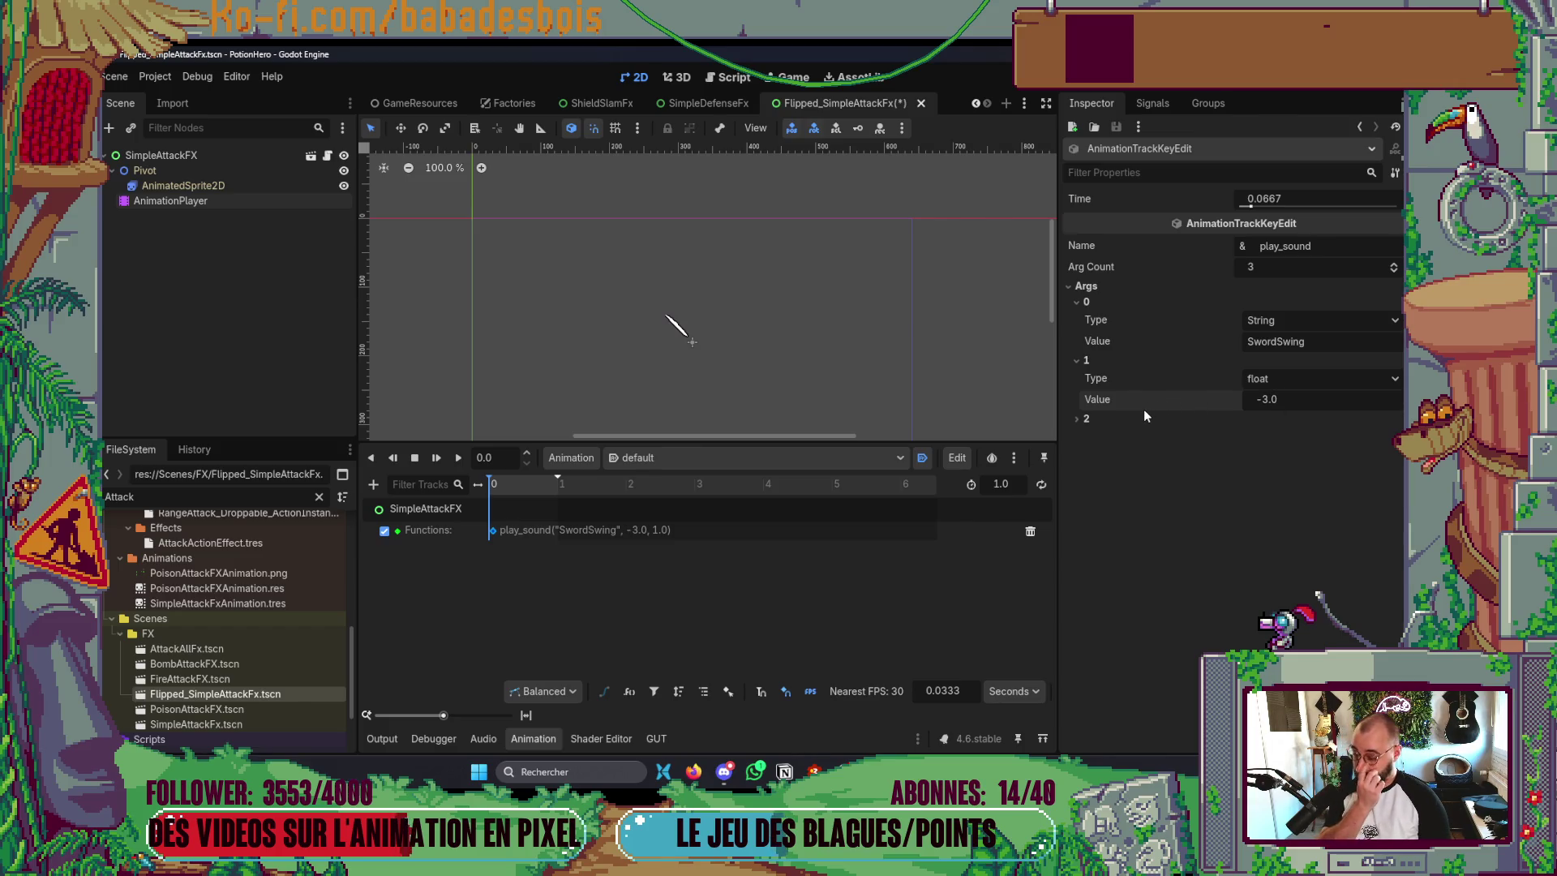
left_click(1086, 420)
left_click(1303, 457)
type("1.2")
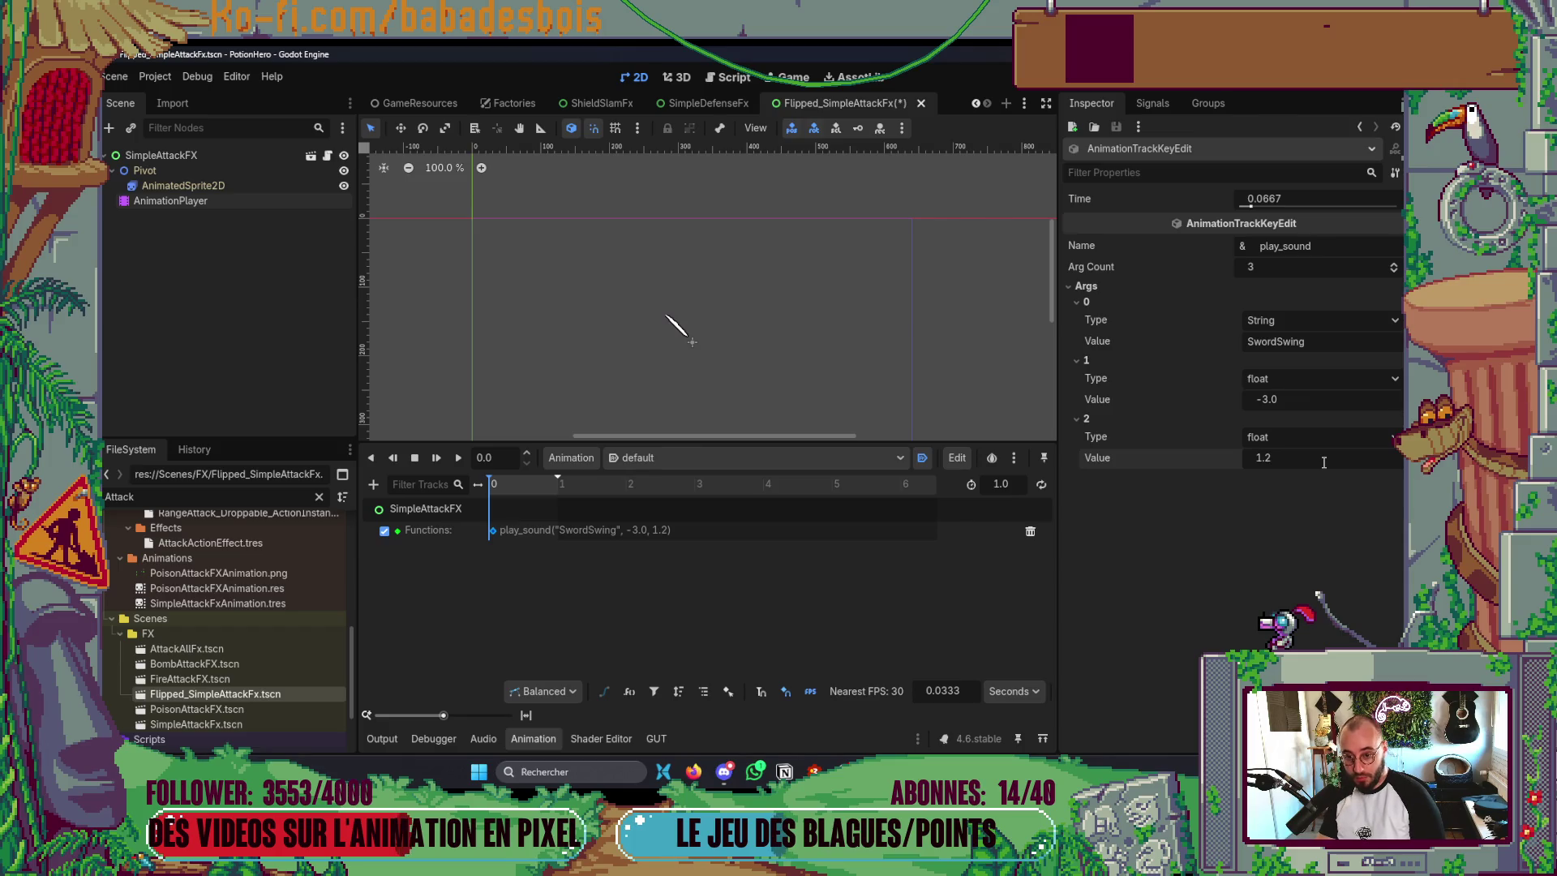
key("ctrl+s")
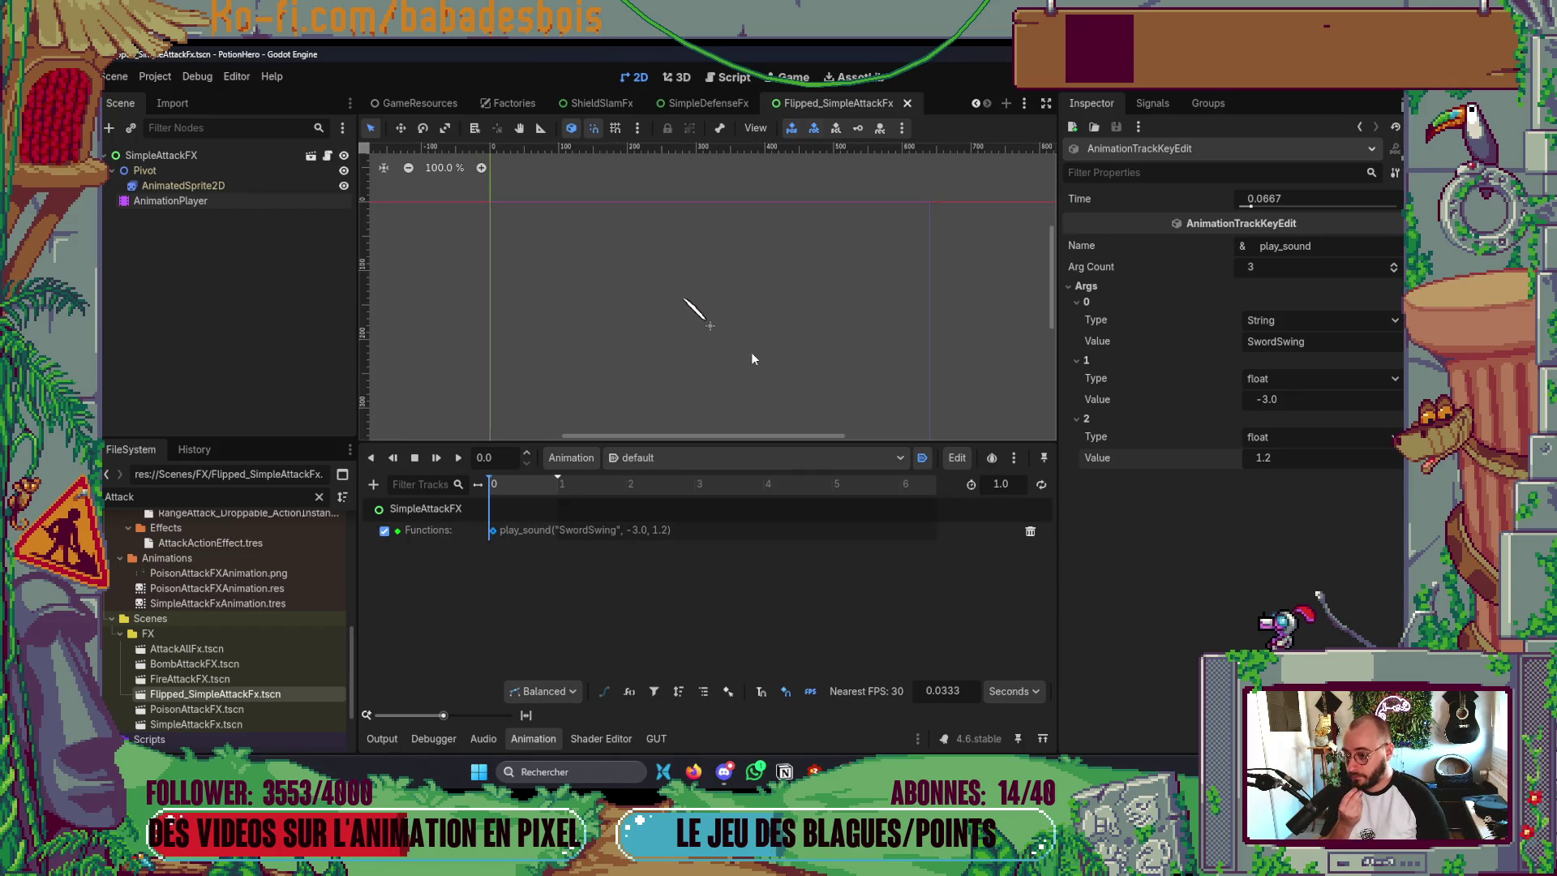
left_click(319, 496)
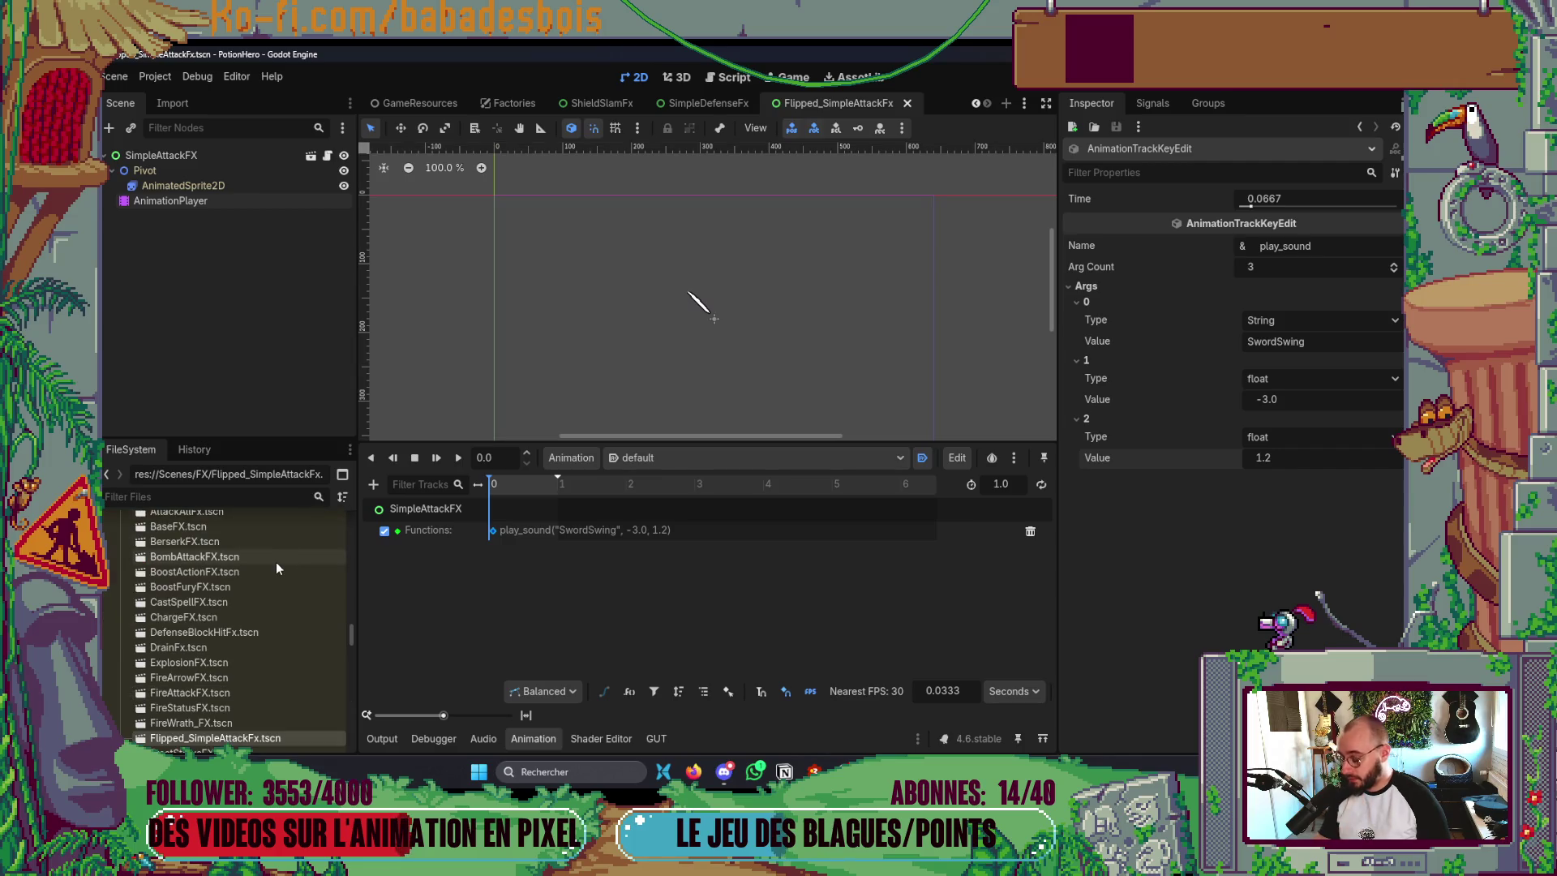
- Open AttackAllFx.tscn and add an AnimationPlayer child under its root node
type("Attackall")
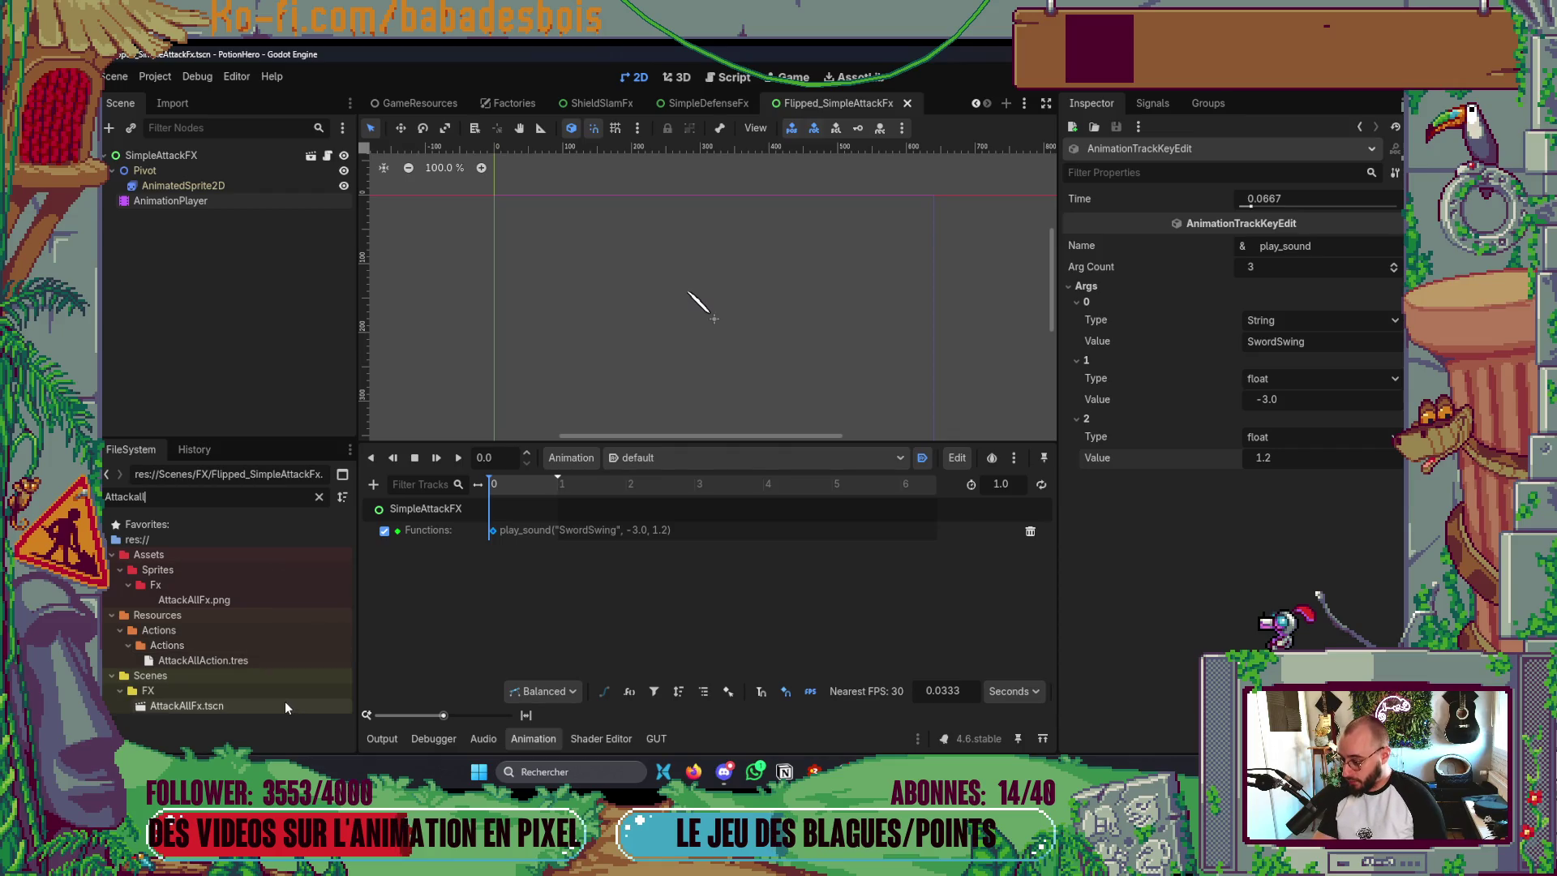
double_click(285, 703)
key("ctrl+s")
right_click(177, 154)
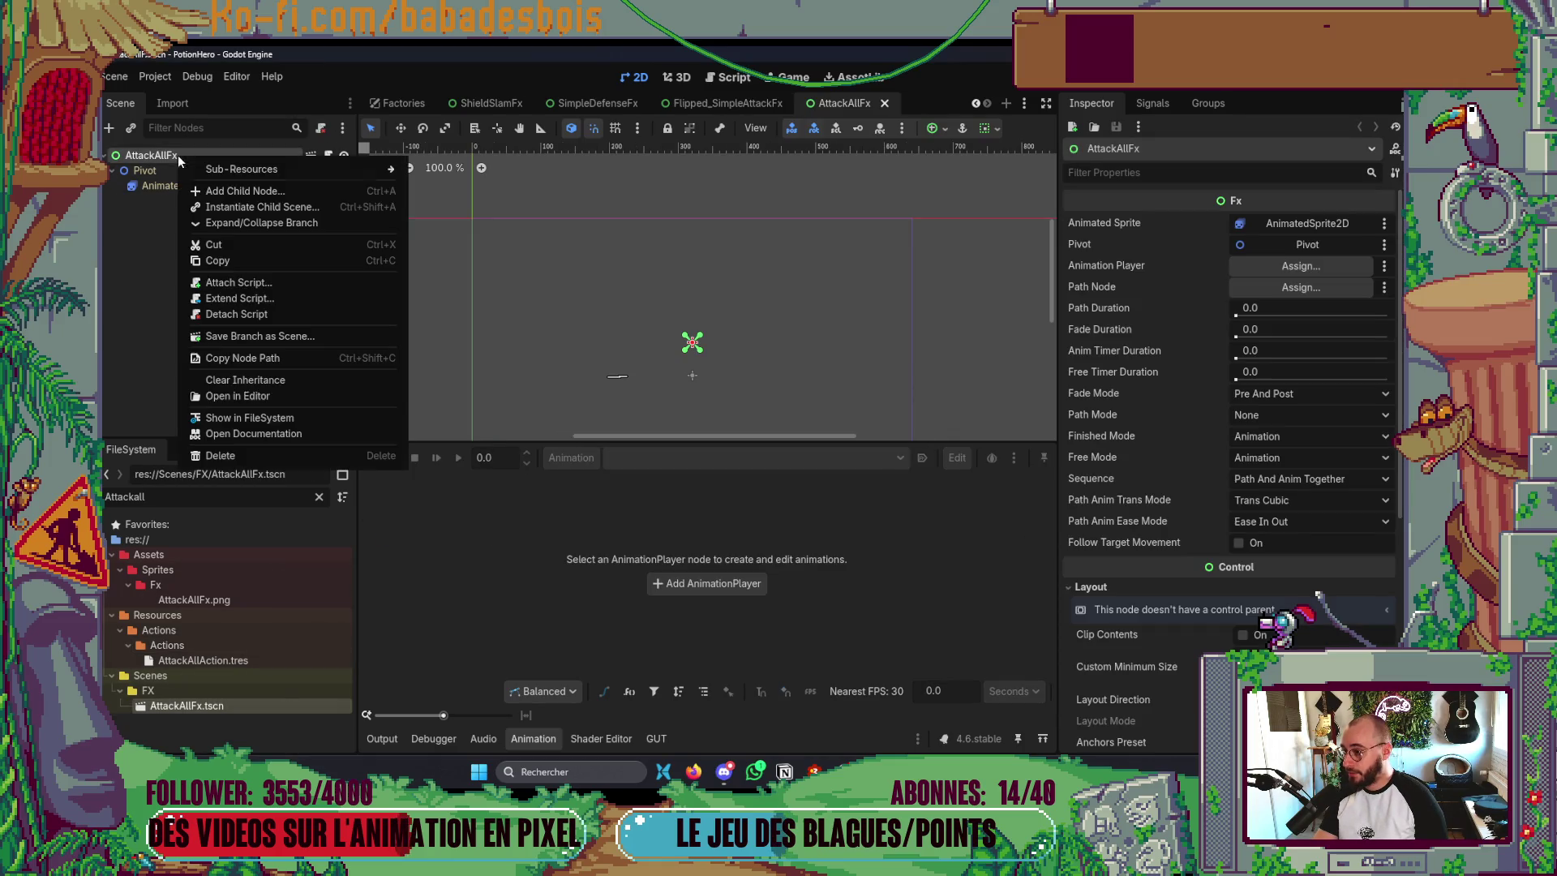
left_click(237, 210)
key("Escape")
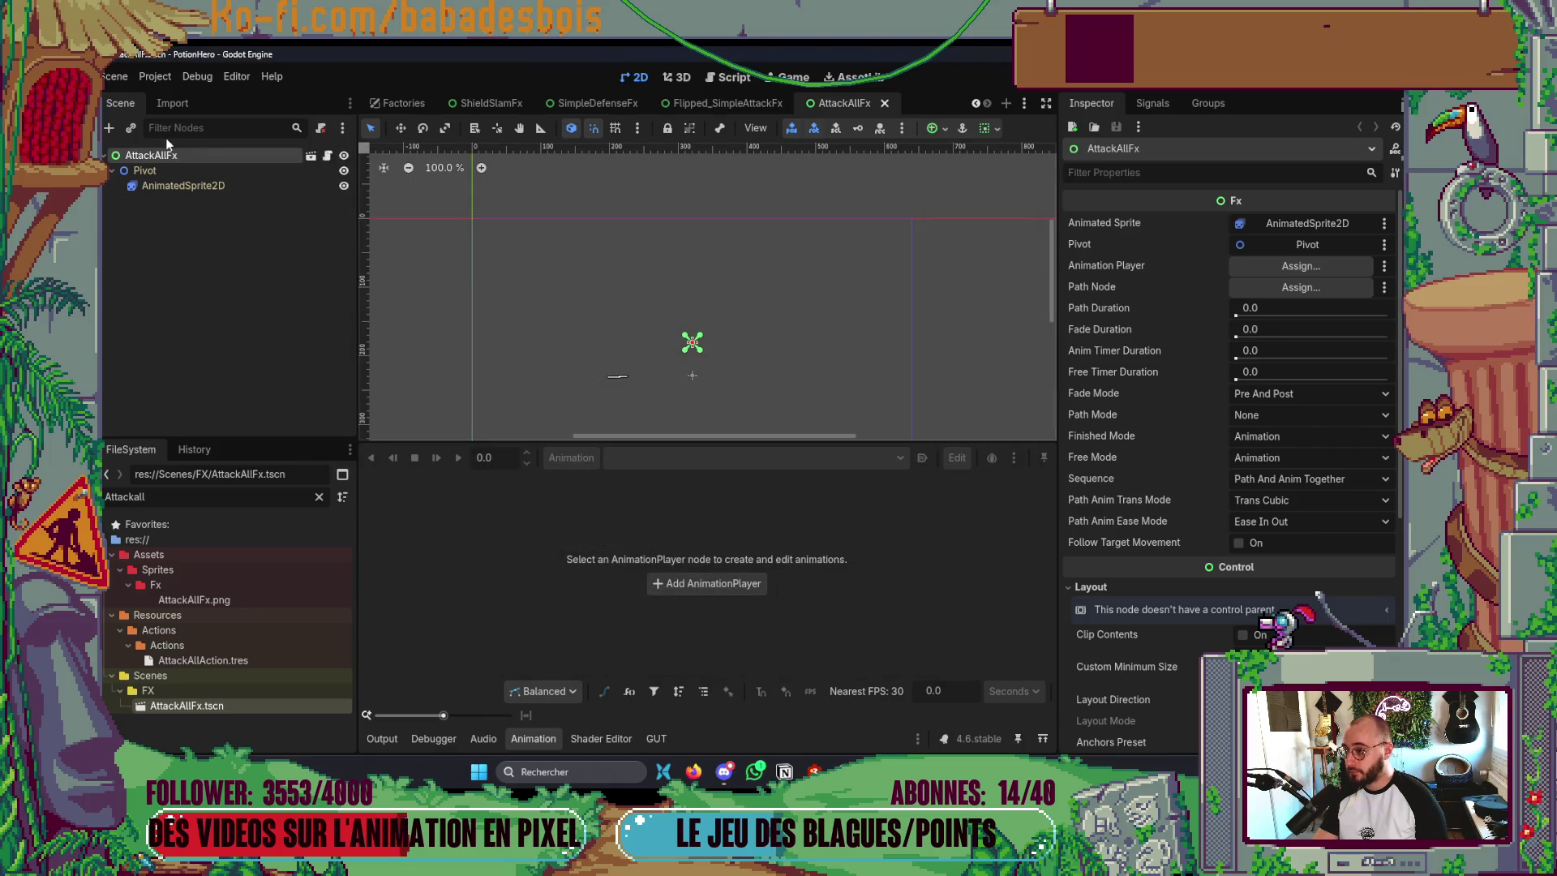
right_click(172, 155)
left_click(209, 191)
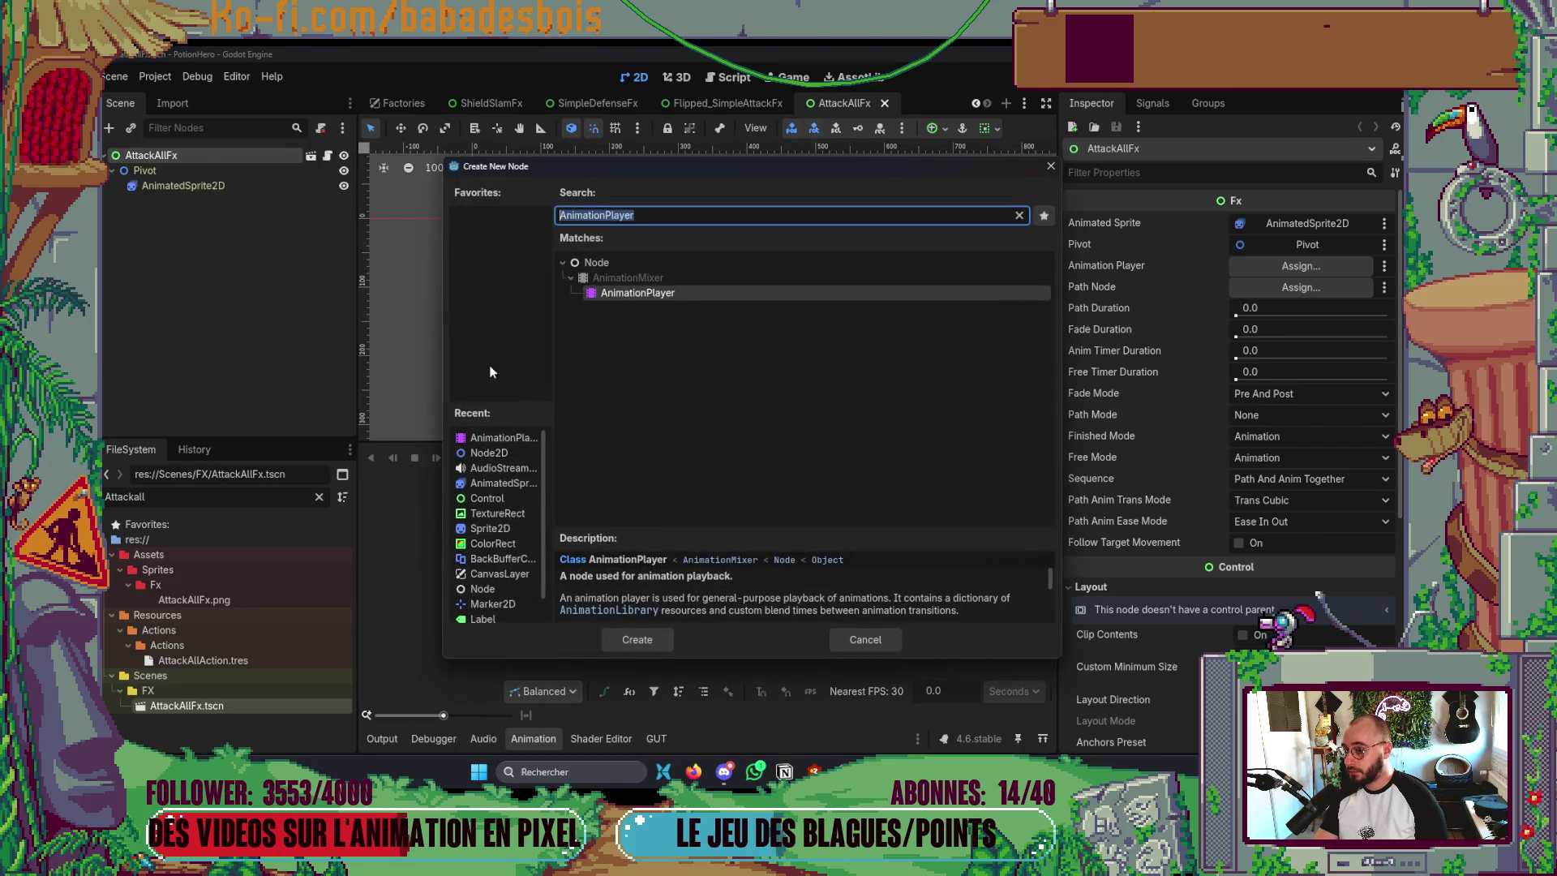
double_click(641, 297)
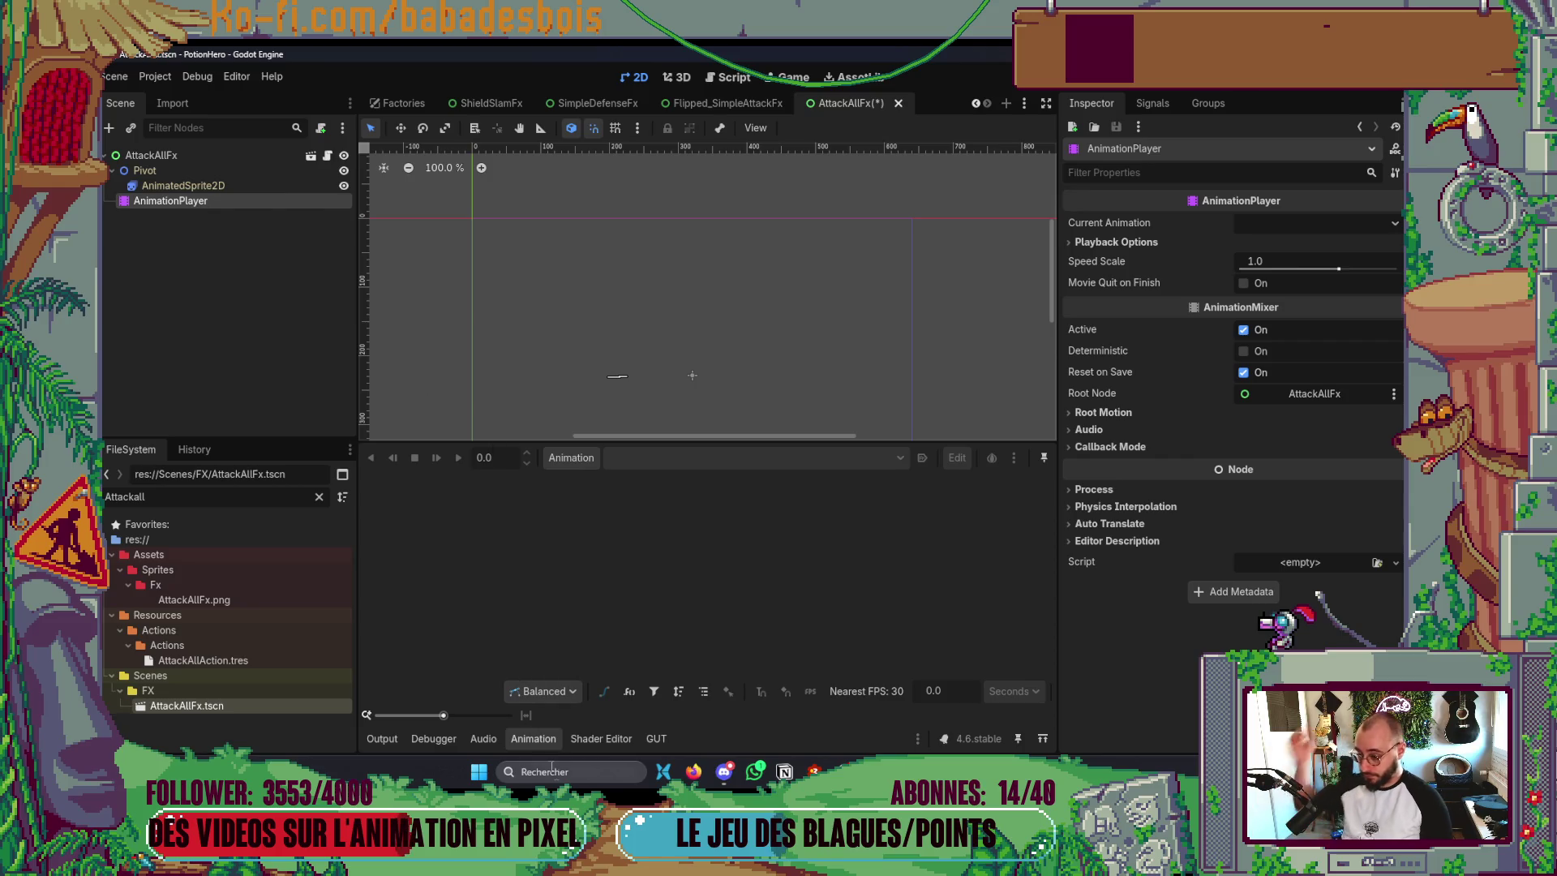
- Hide the animation panel and briefly visit the browser music player before returning to Godot
left_click(554, 742)
left_click(723, 778)
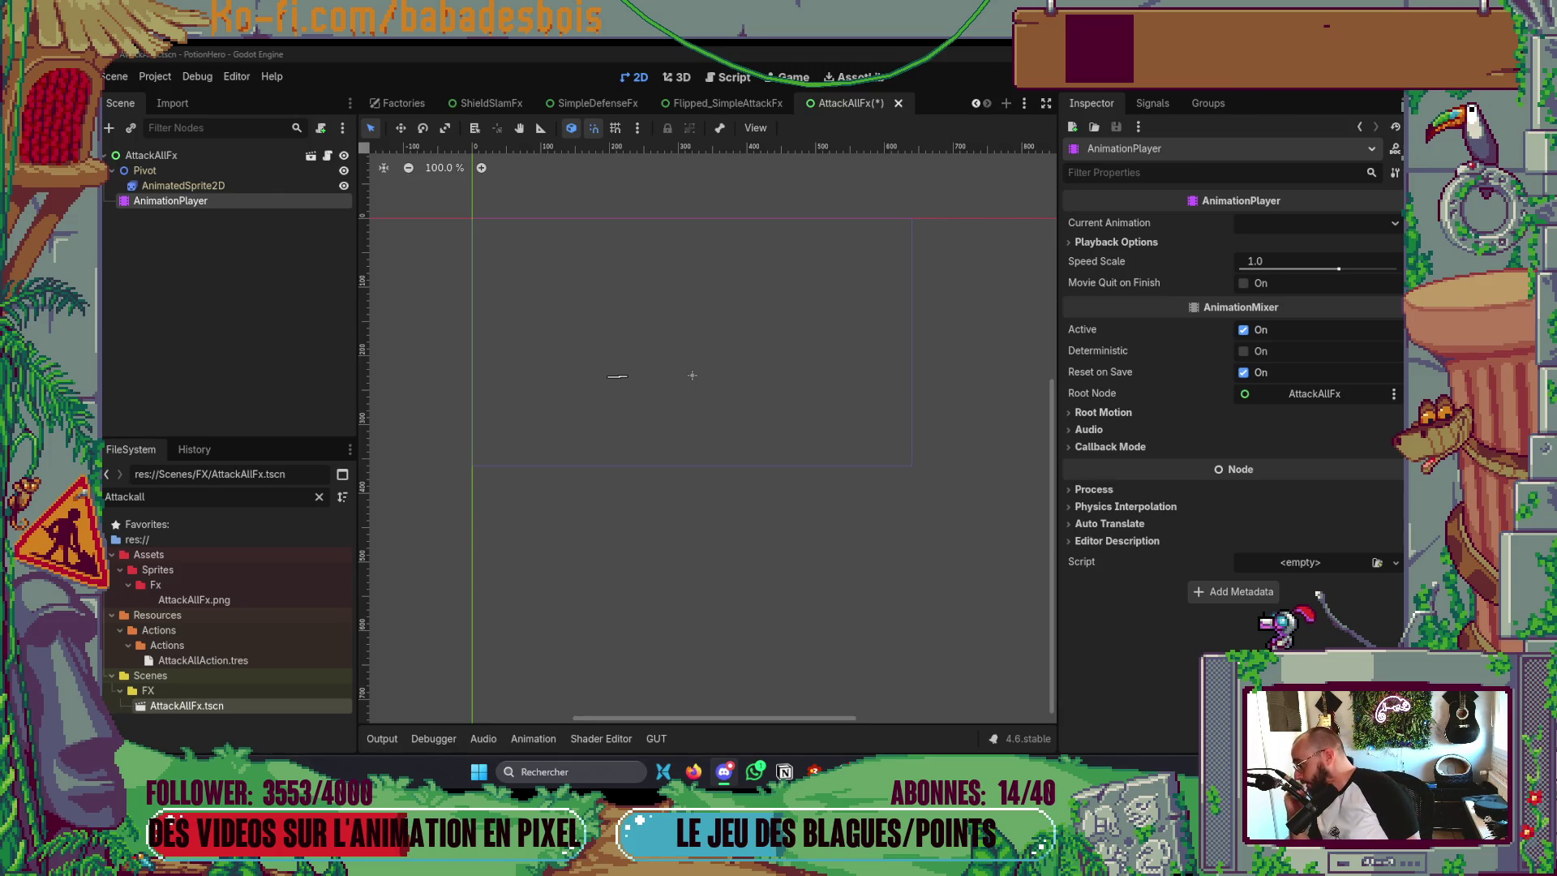
key("alt+Tab")
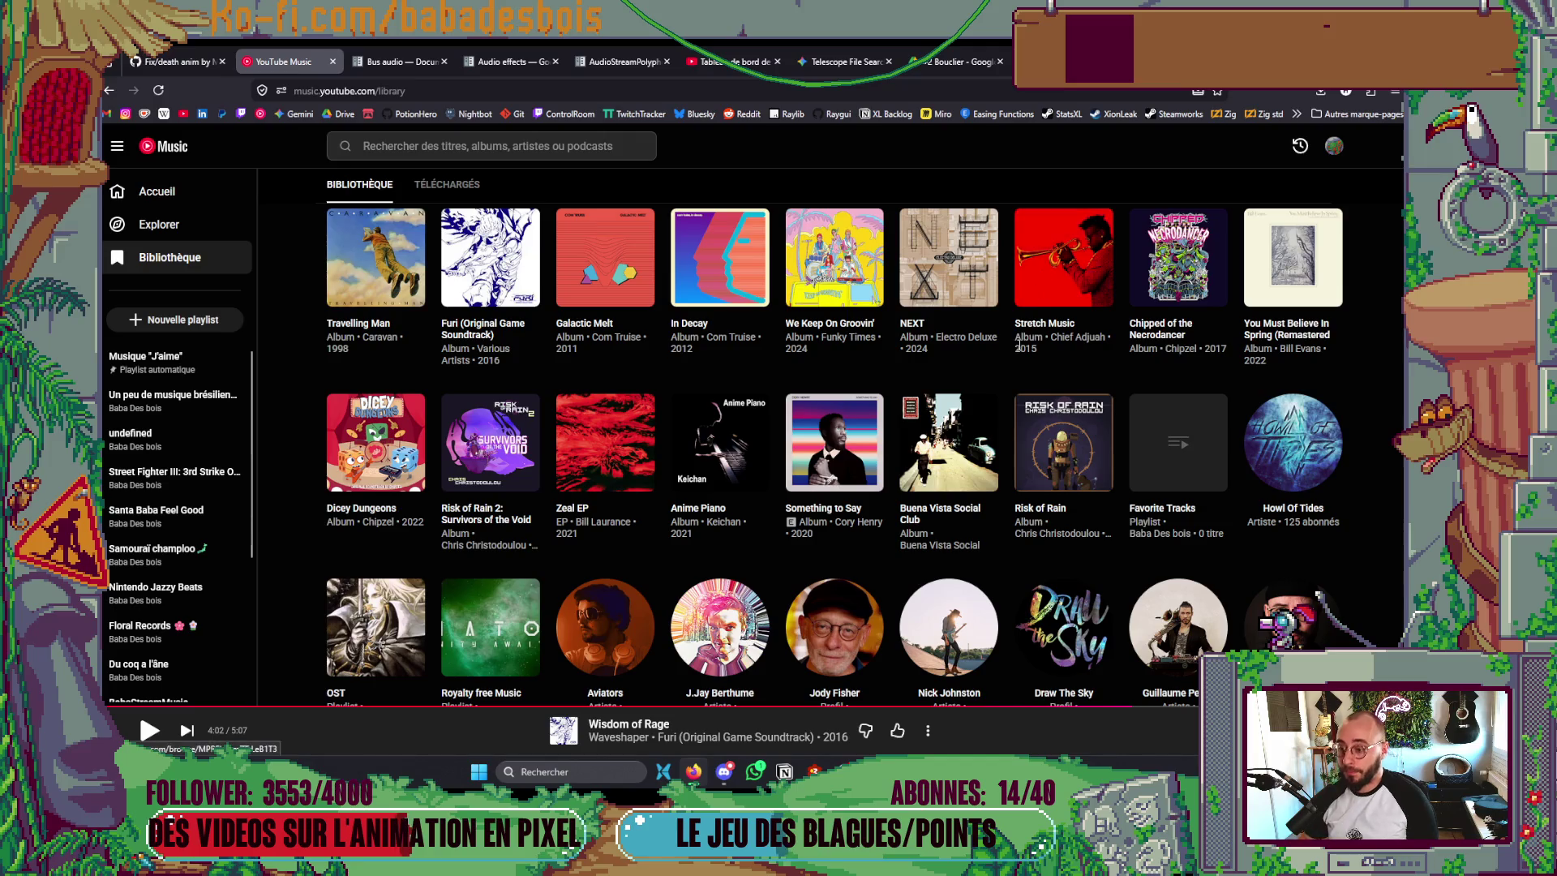
key("alt+Tab")
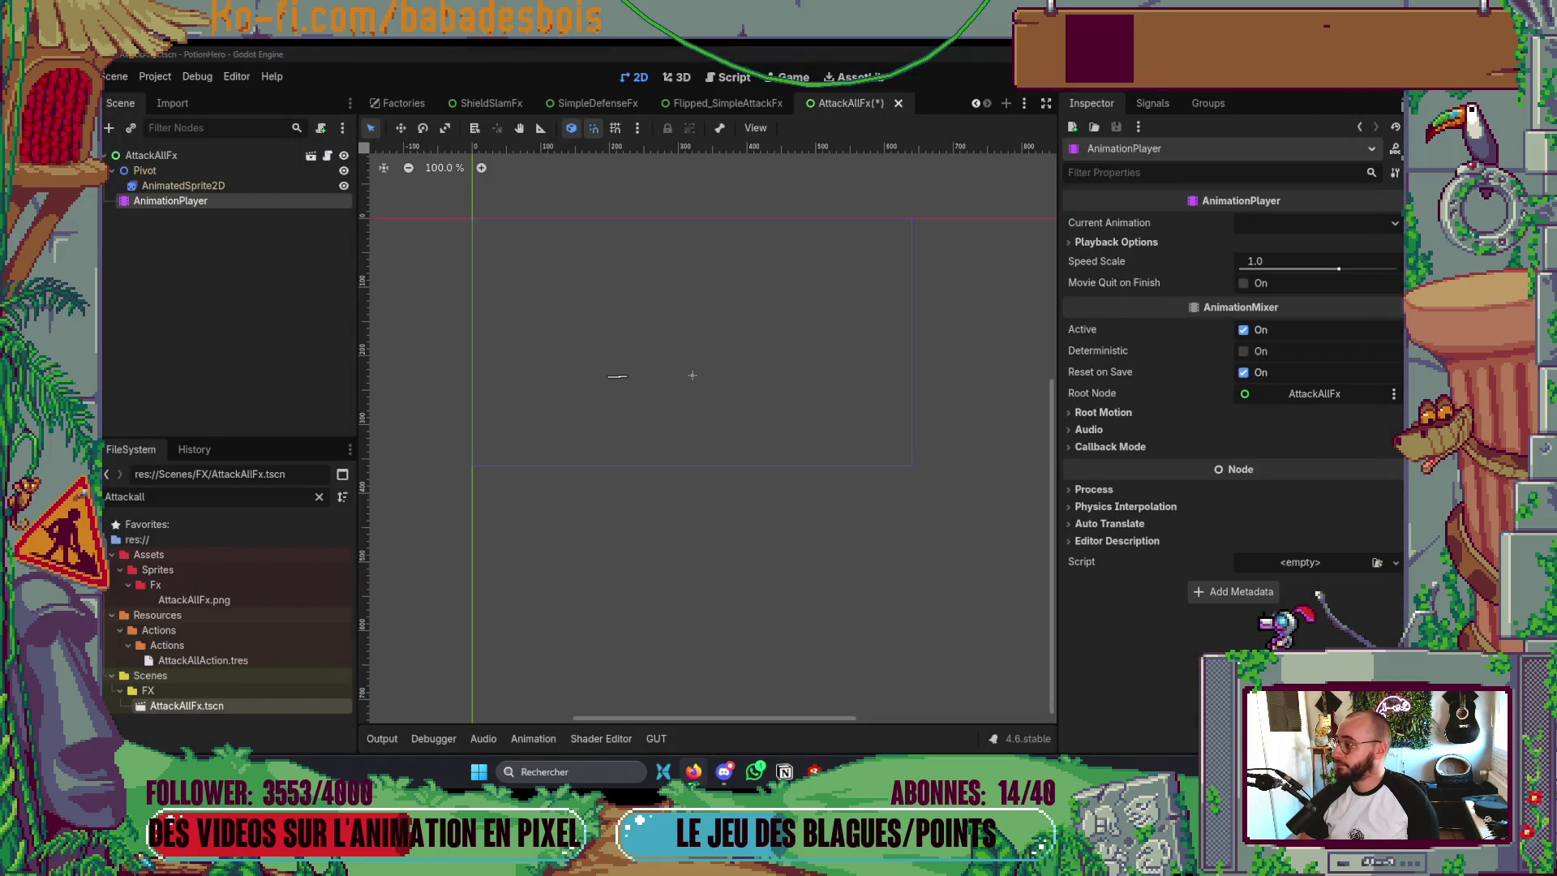
- Switch back to Godot and select the AttackAllFx AnimationPlayer to show its editor
left_click(724, 772)
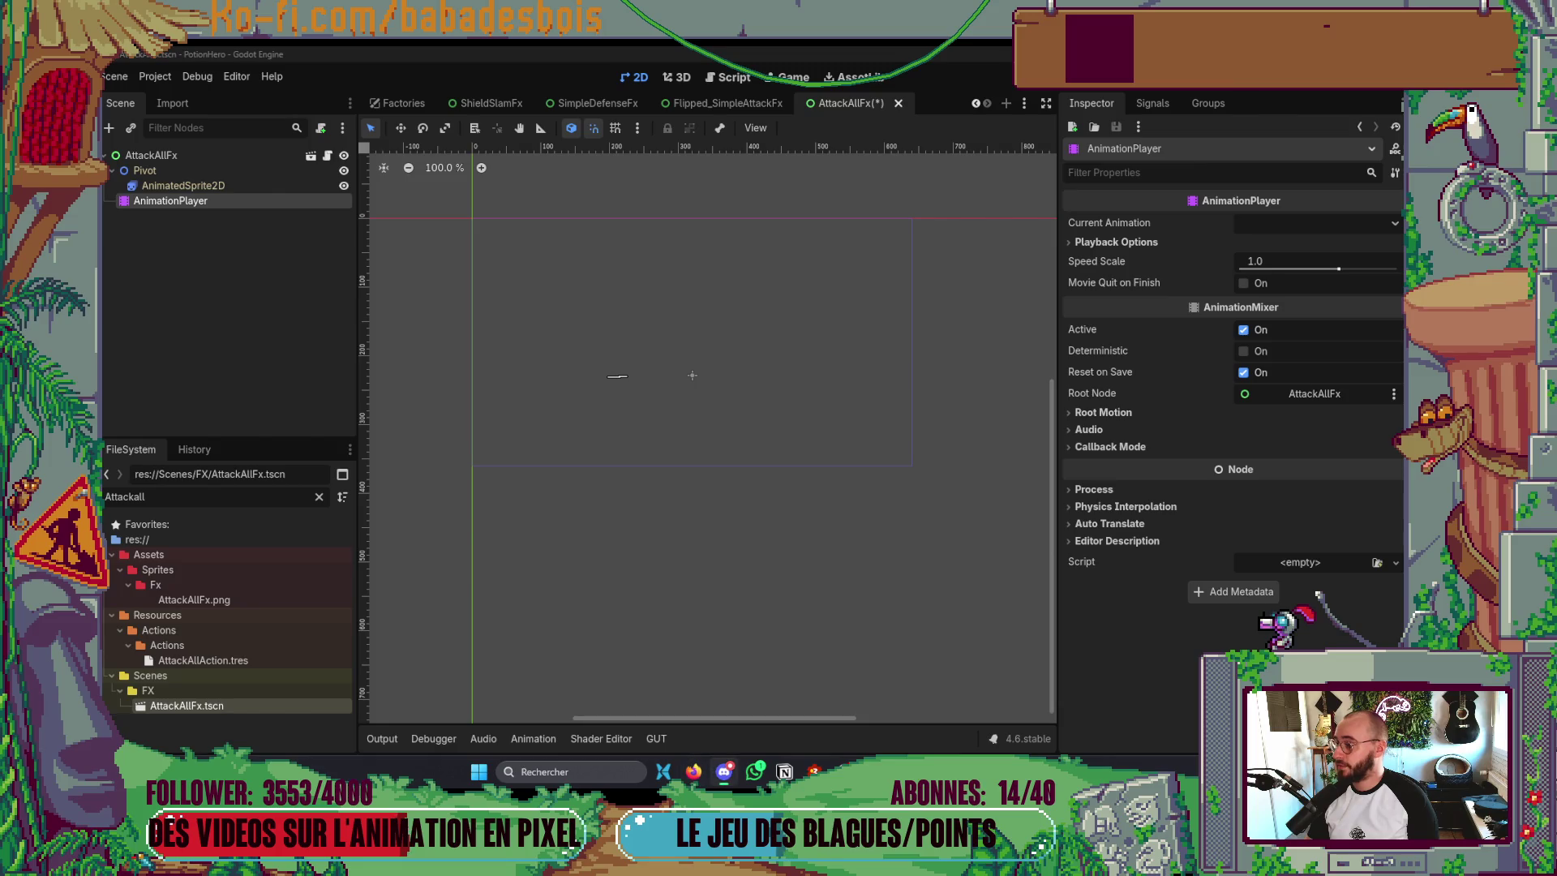
key("alt+Tab")
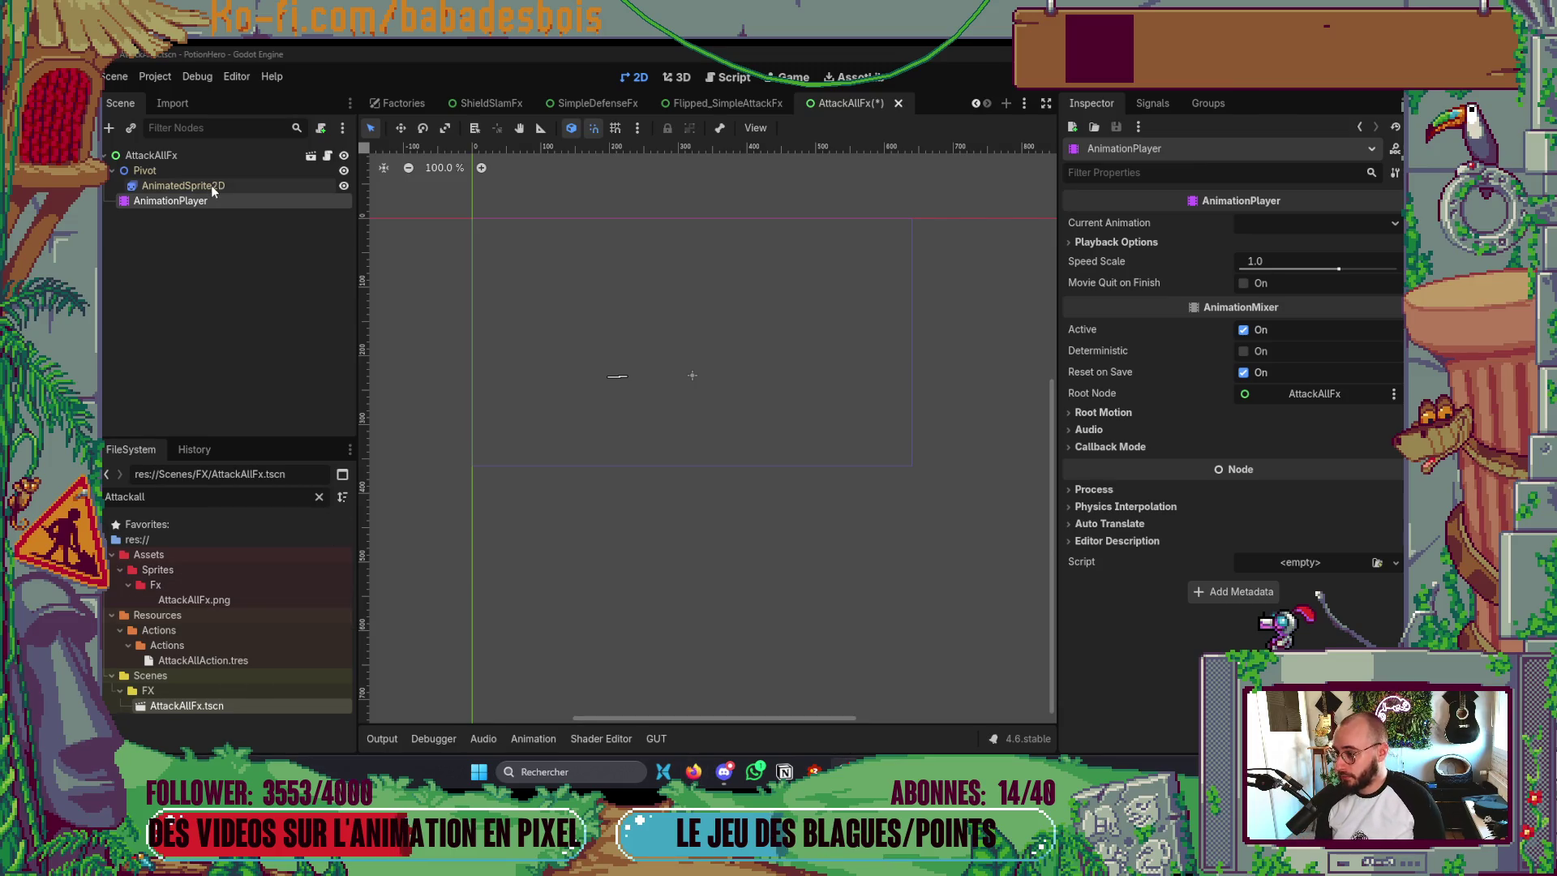
left_click(185, 205)
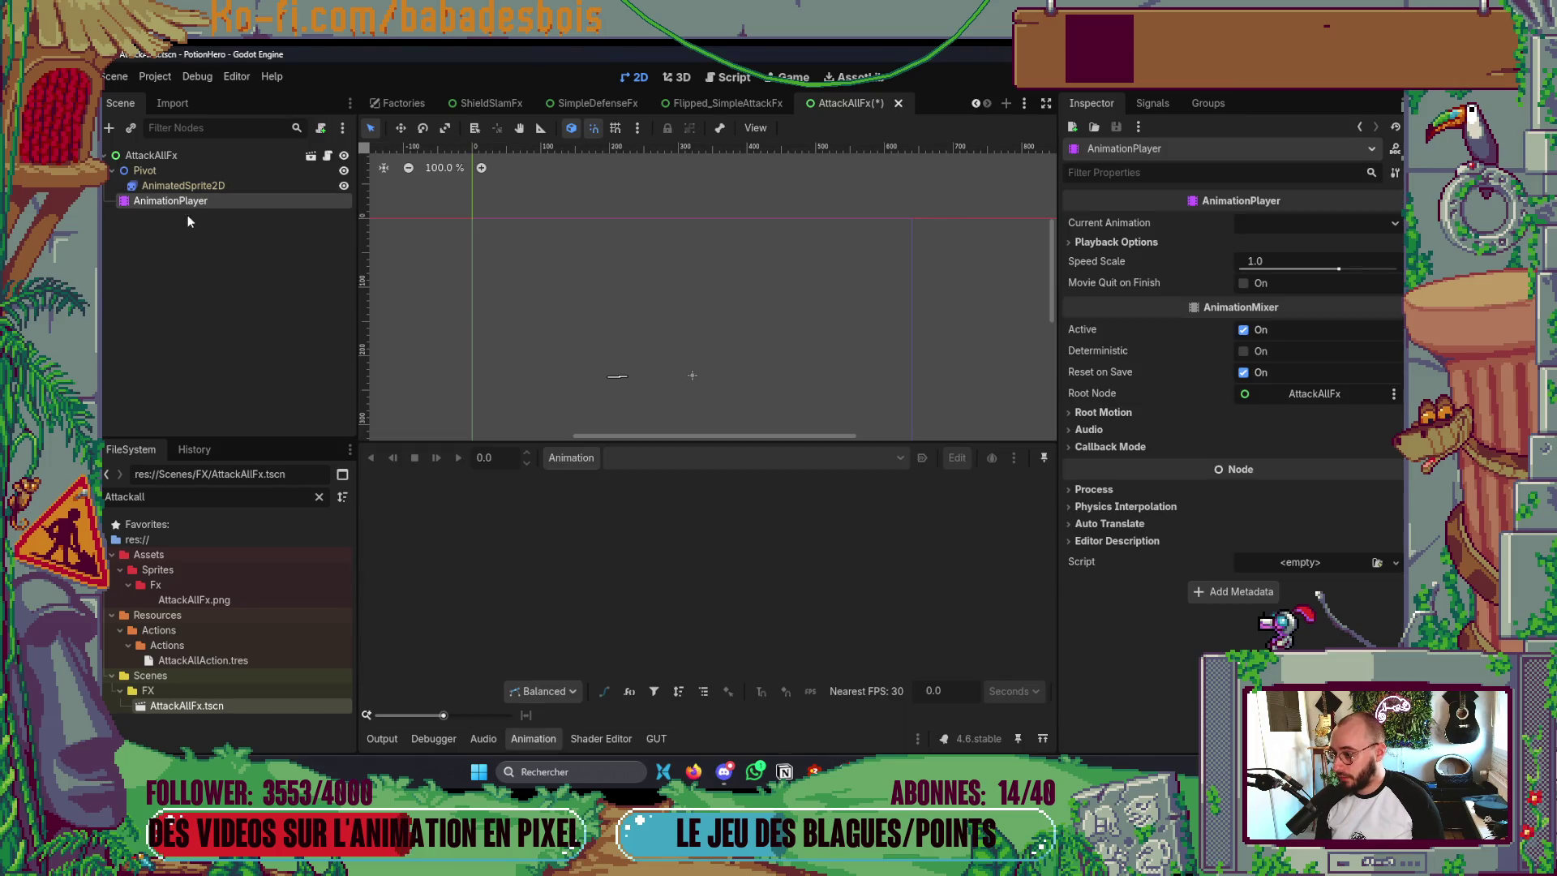
- Create a new animation named 'default' and toggle autoplay on load
left_click(572, 459)
left_click(620, 504)
key("Escape")
left_click(596, 459)
left_click(603, 478)
type("default")
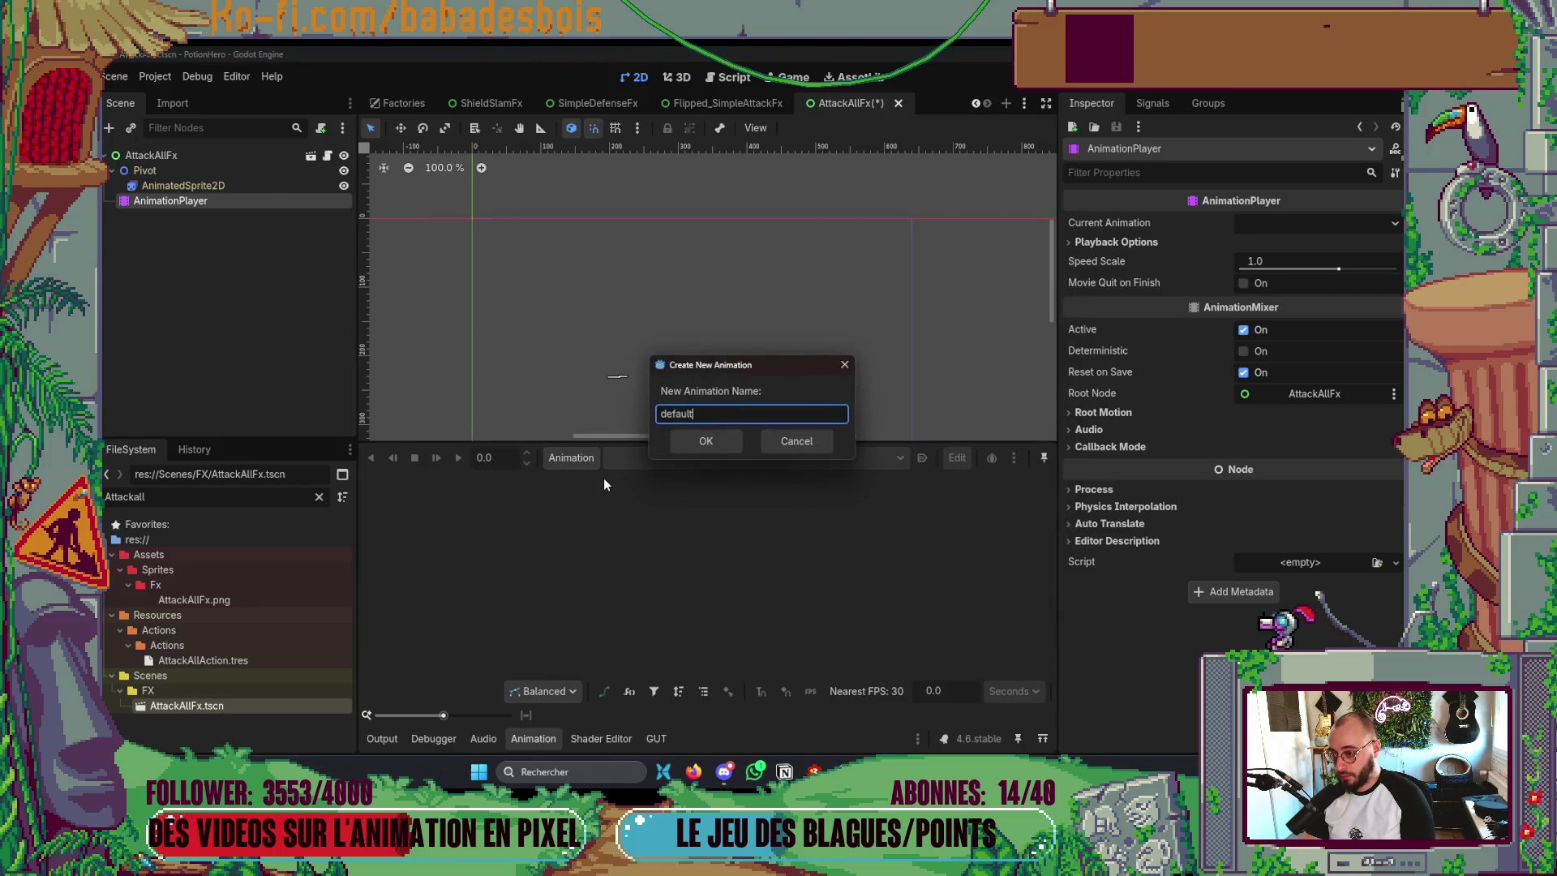
key("Return")
left_click(929, 458)
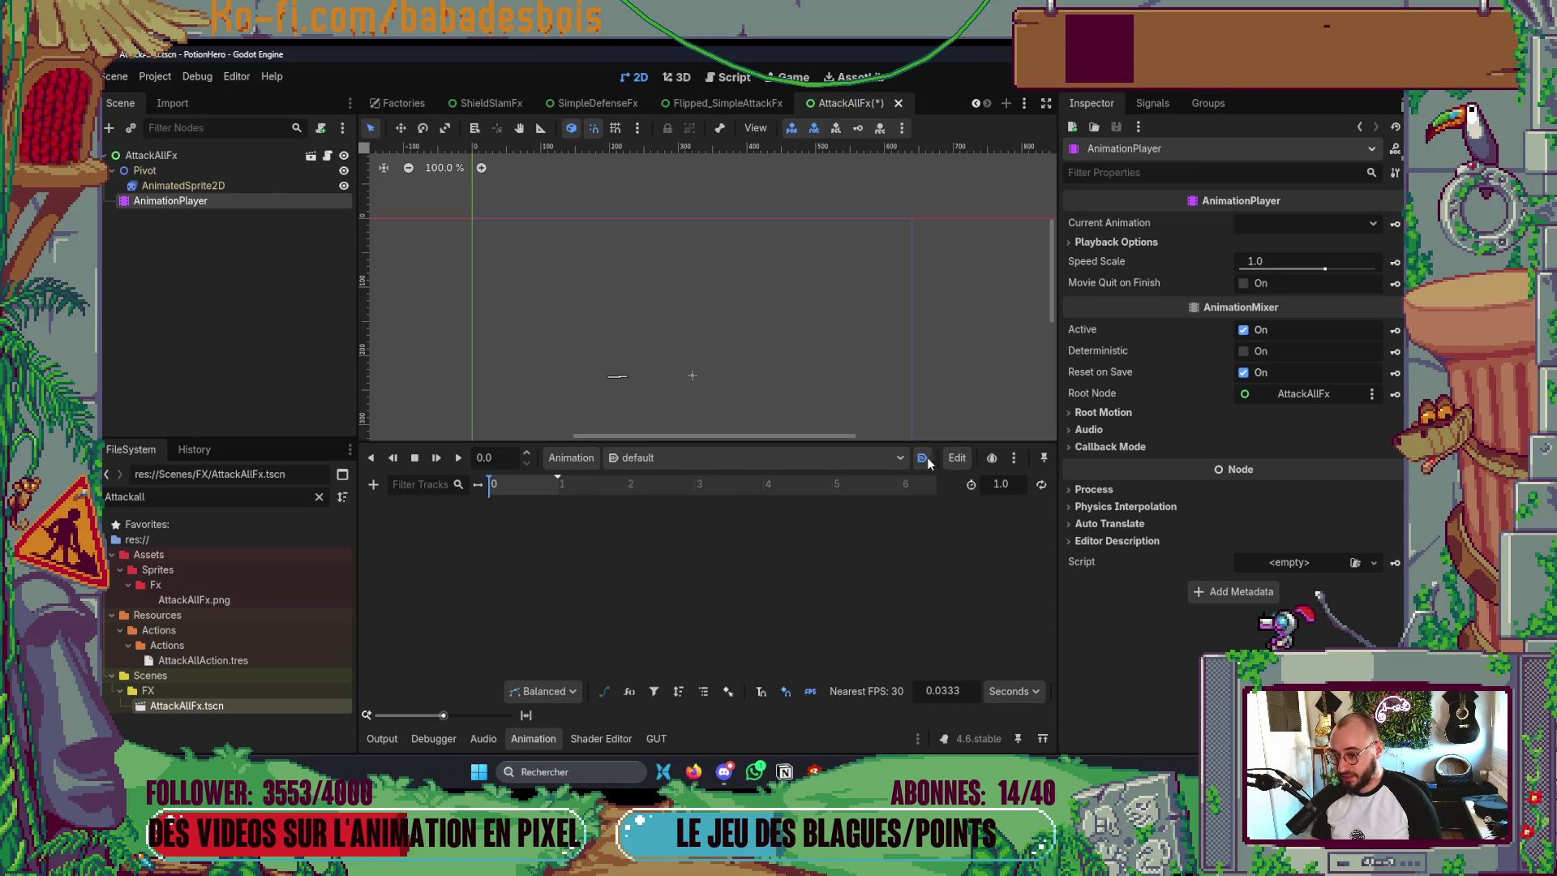
left_click(373, 484)
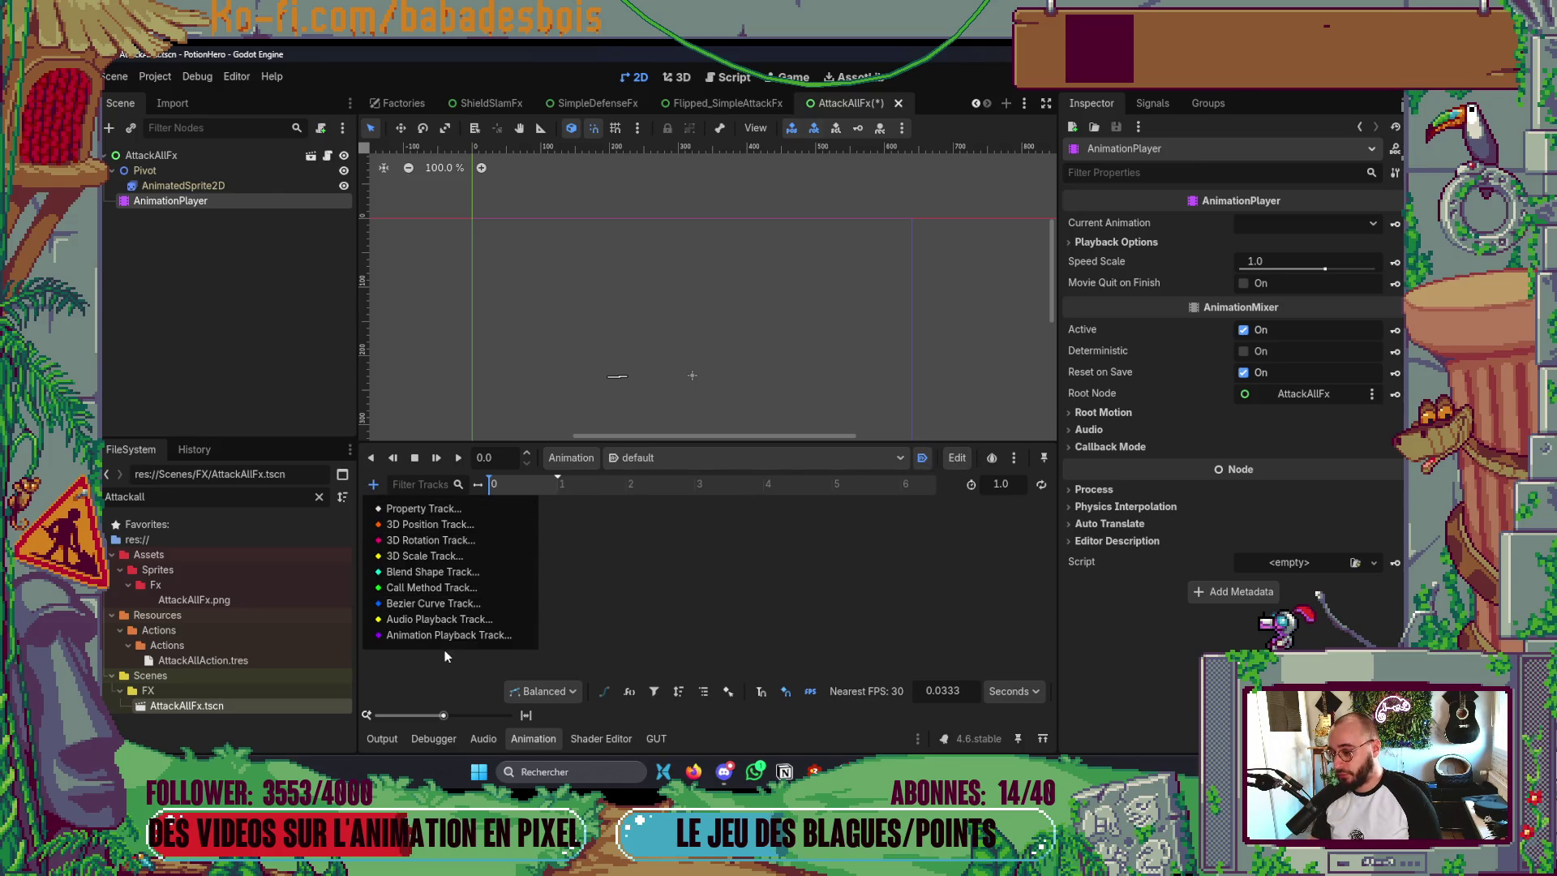
left_click(438, 590)
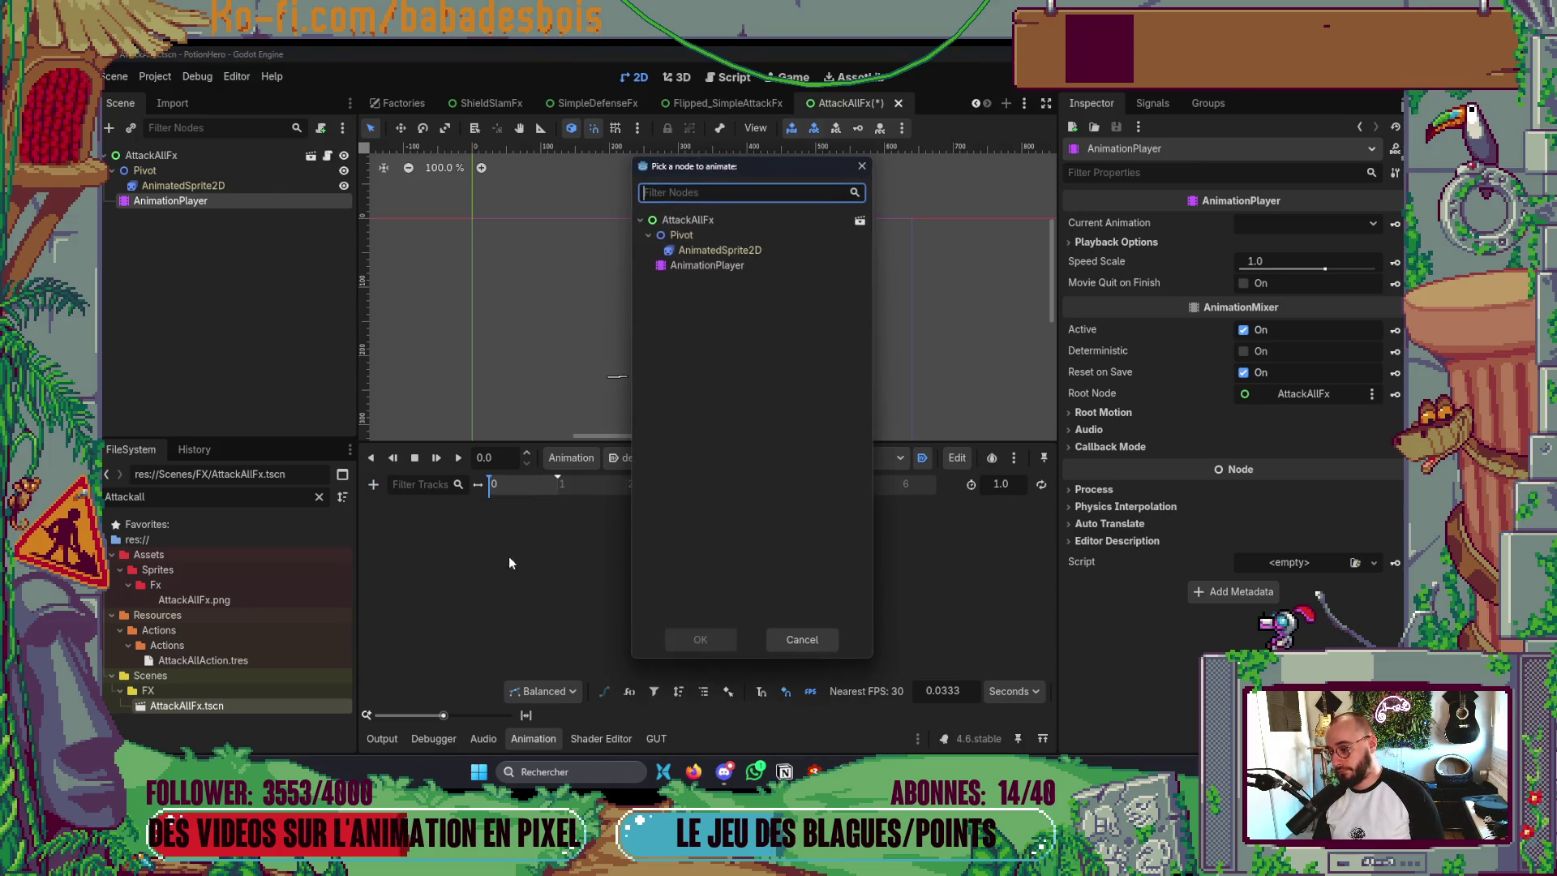
left_click(721, 272)
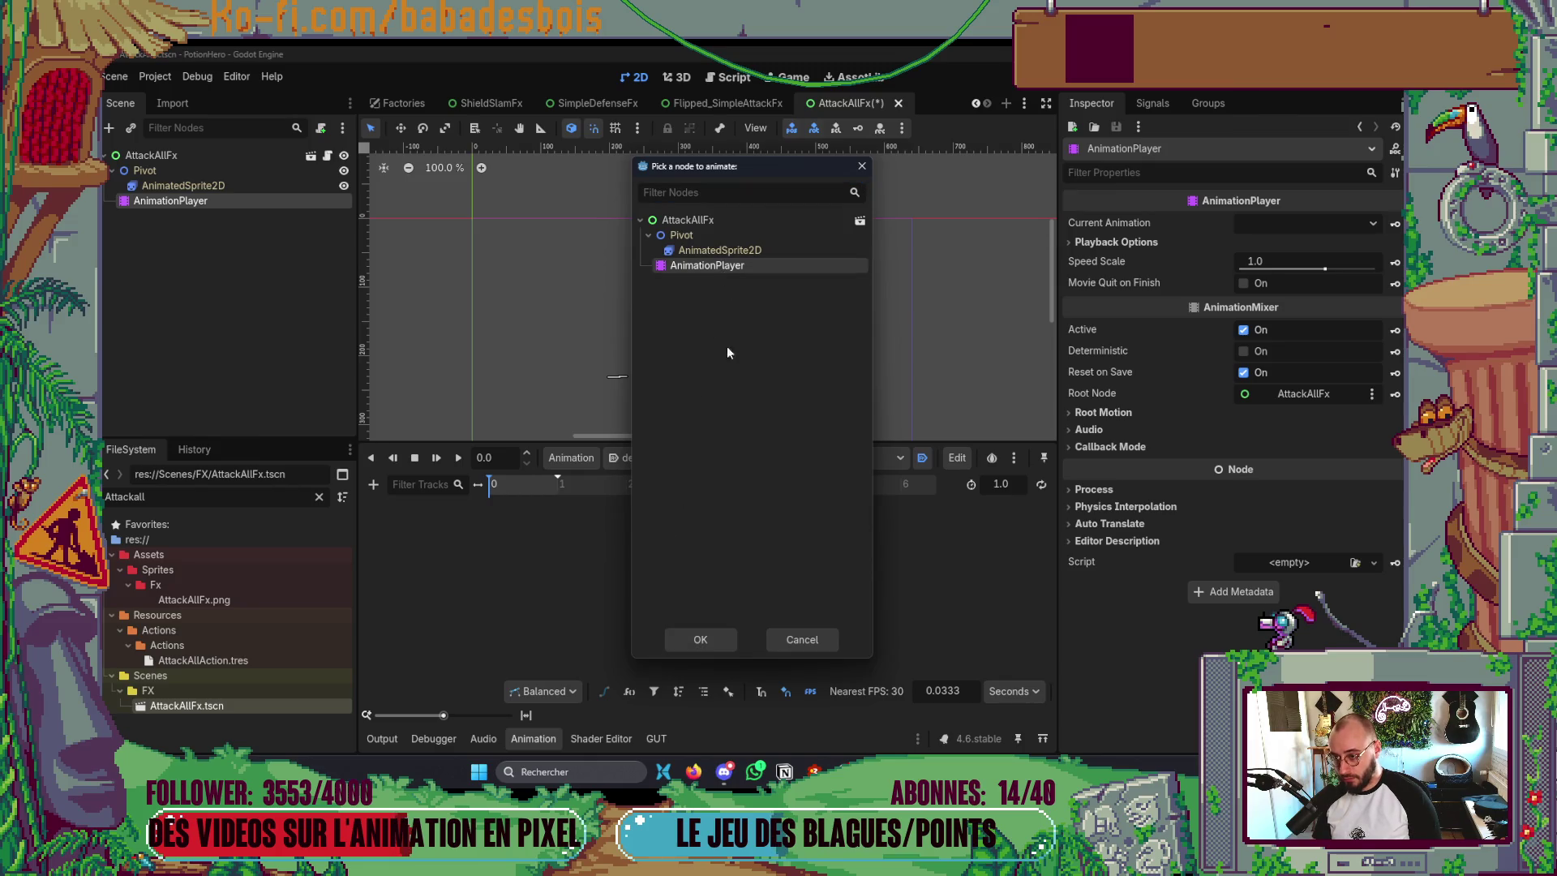
left_click(688, 641)
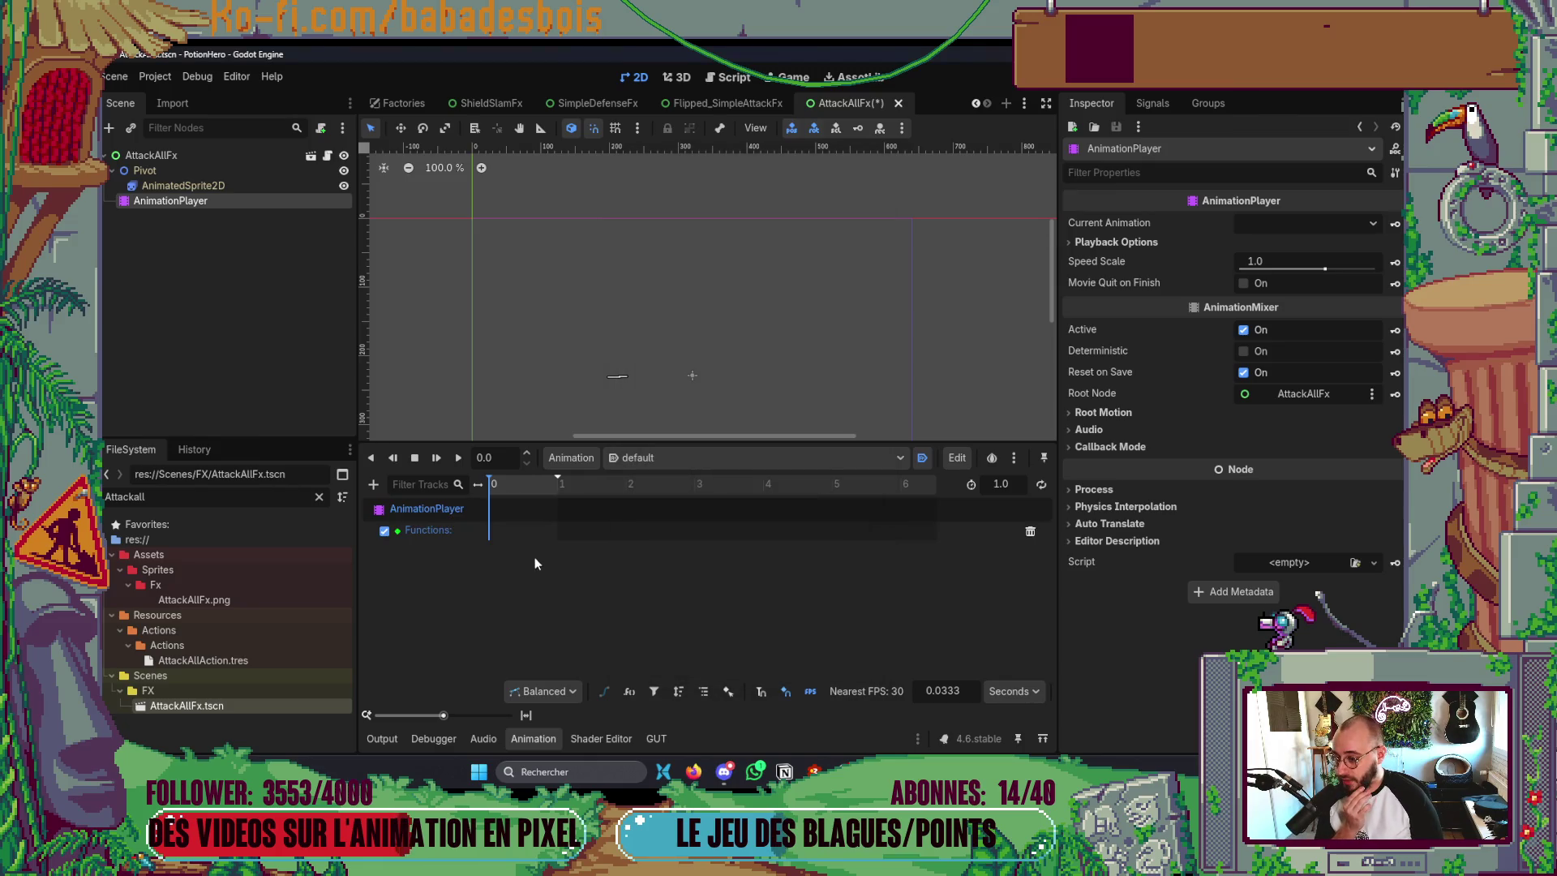
right_click(501, 529)
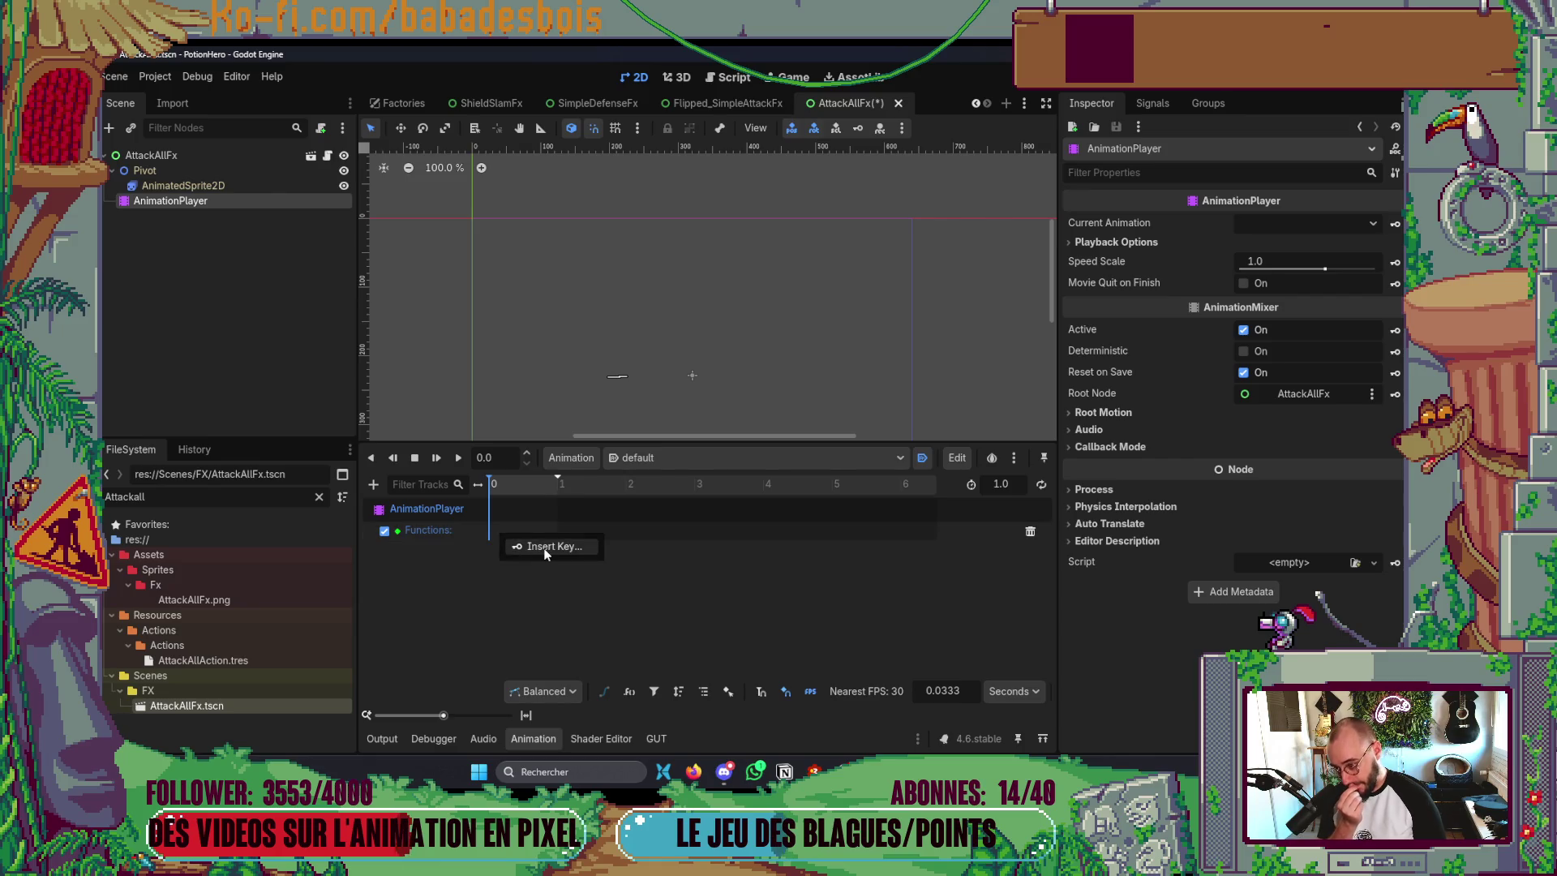
left_click(500, 535)
type("play")
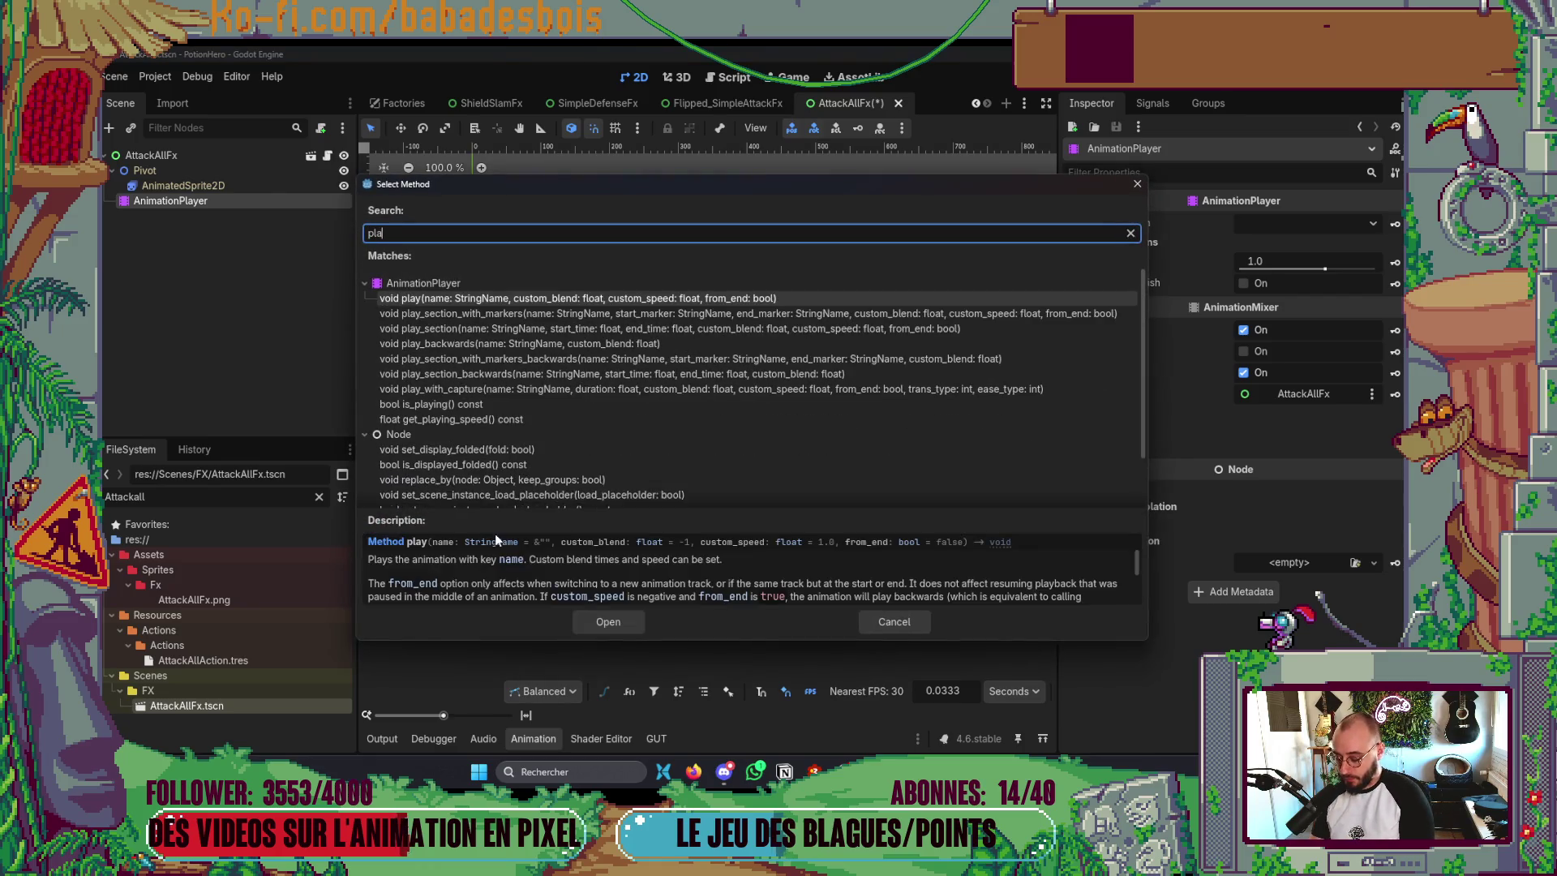
key("Down")
key("Up")
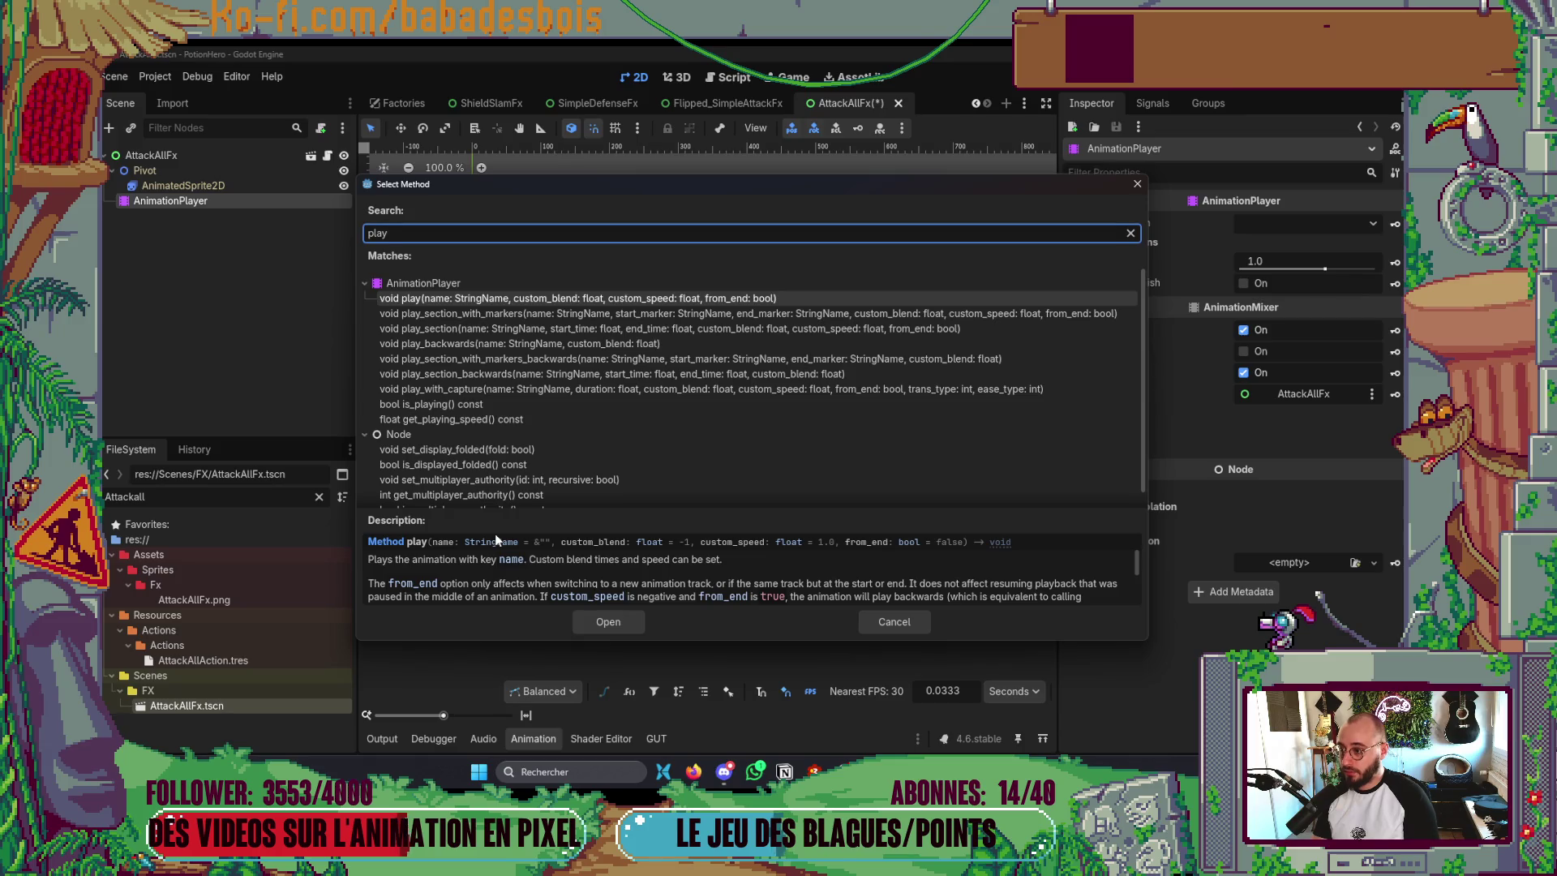
key("Return")
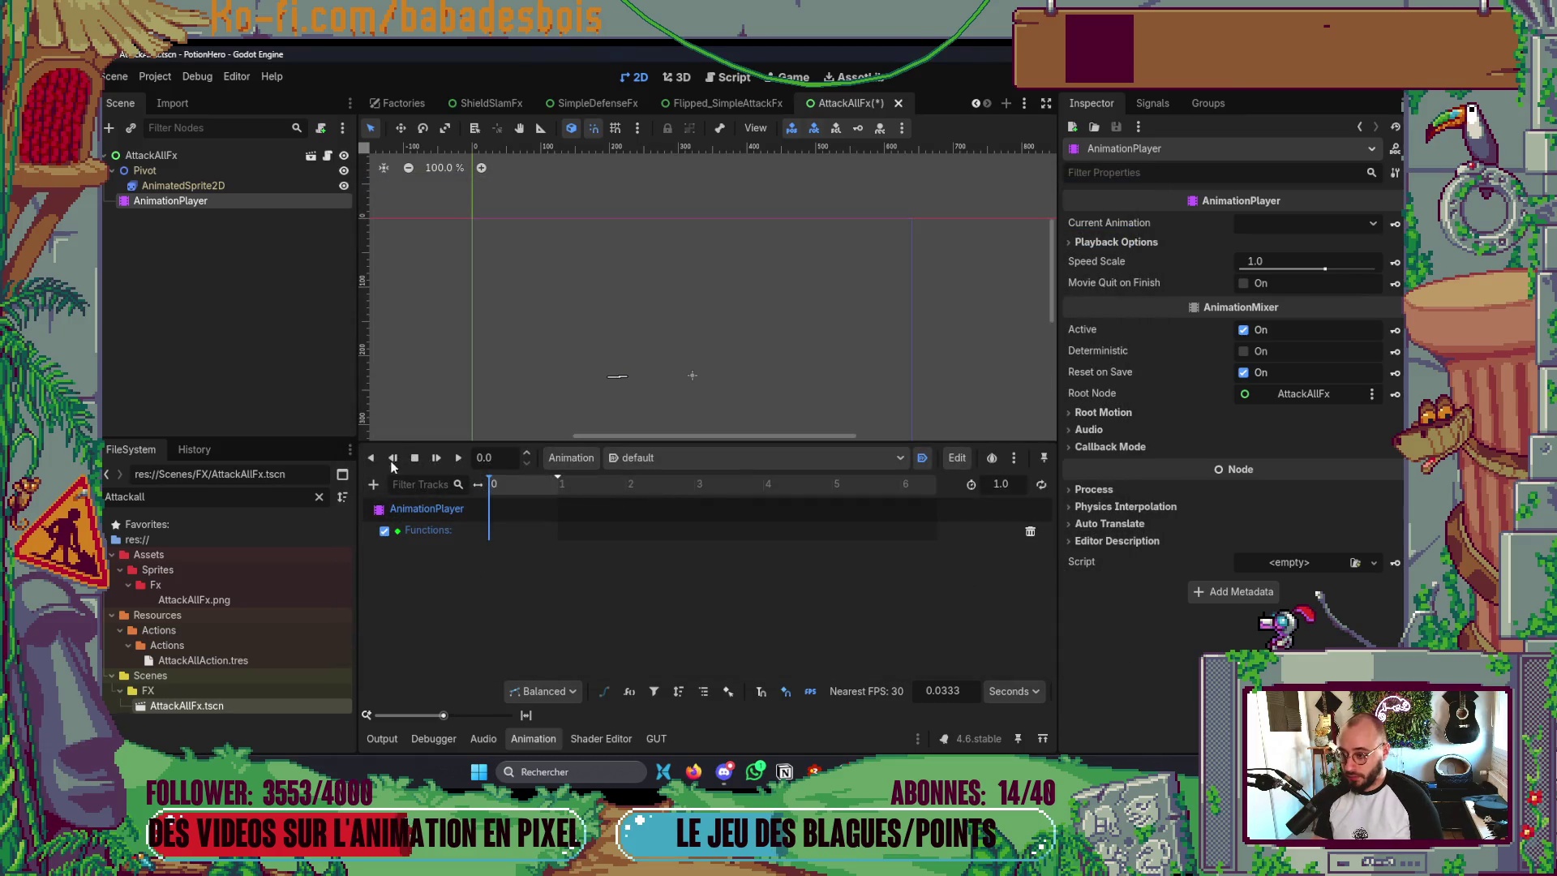
double_click(430, 529)
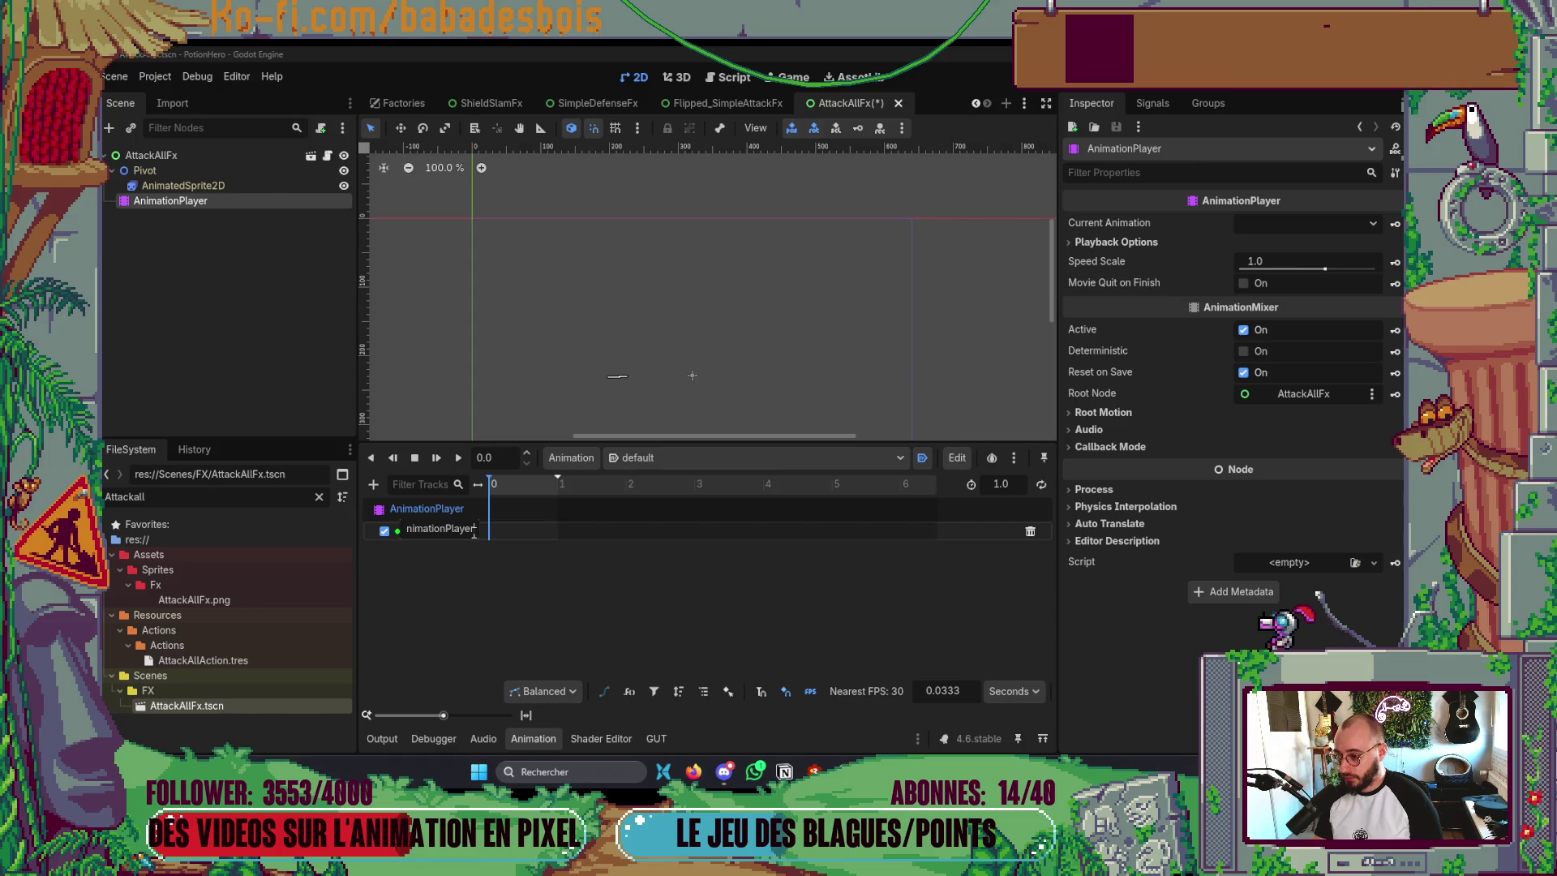
left_click(1026, 532)
left_click(1030, 531)
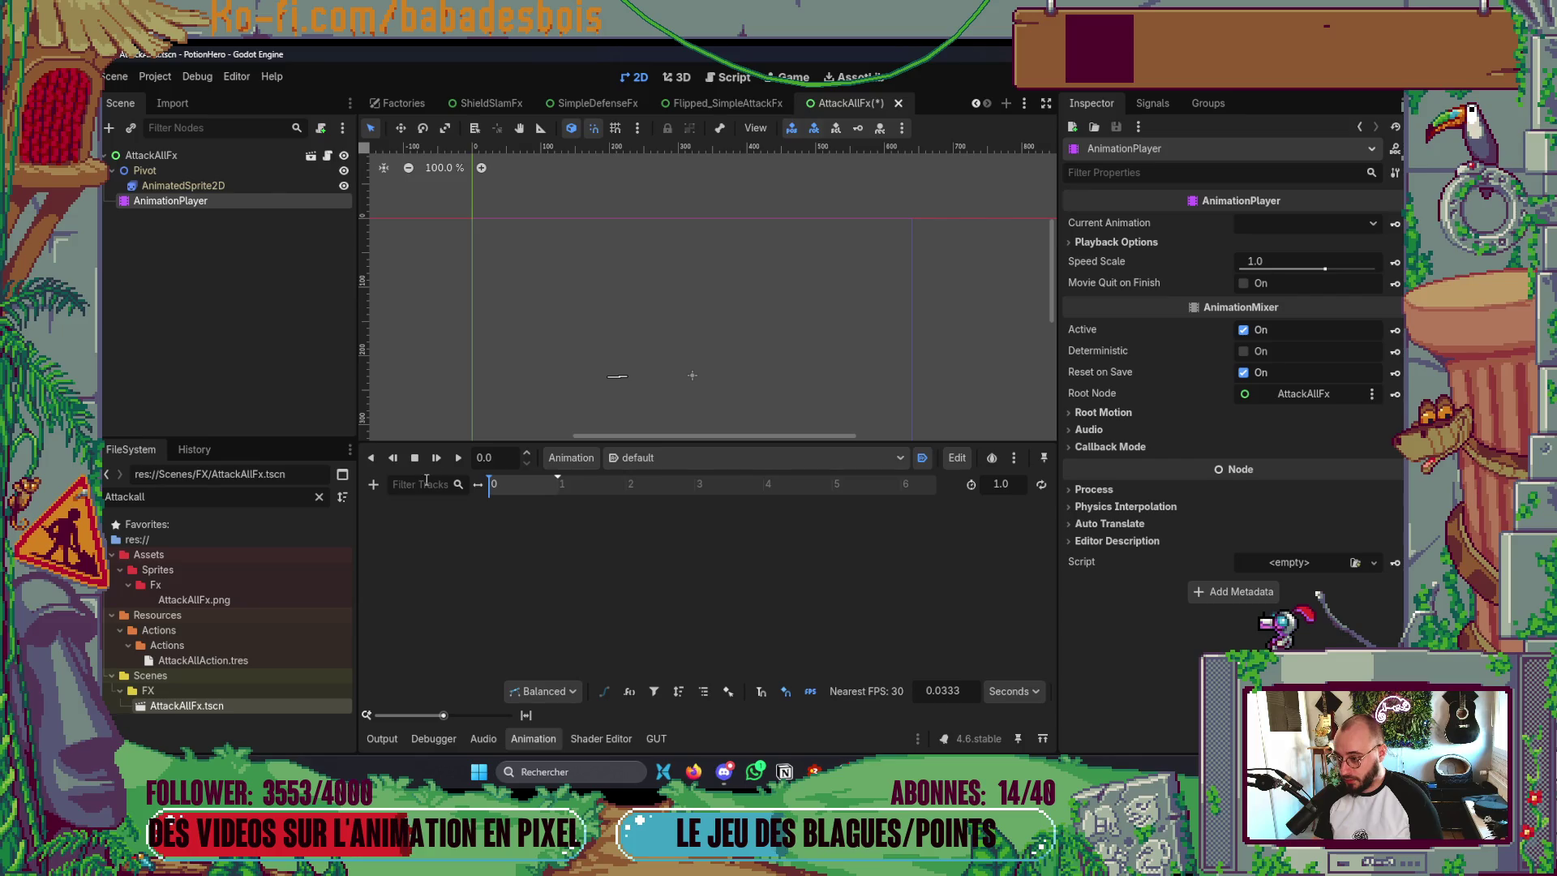
- Add a Call Method track on the AttackAllFx root with a play_sound key at 0.2 s
left_click(373, 484)
left_click(427, 584)
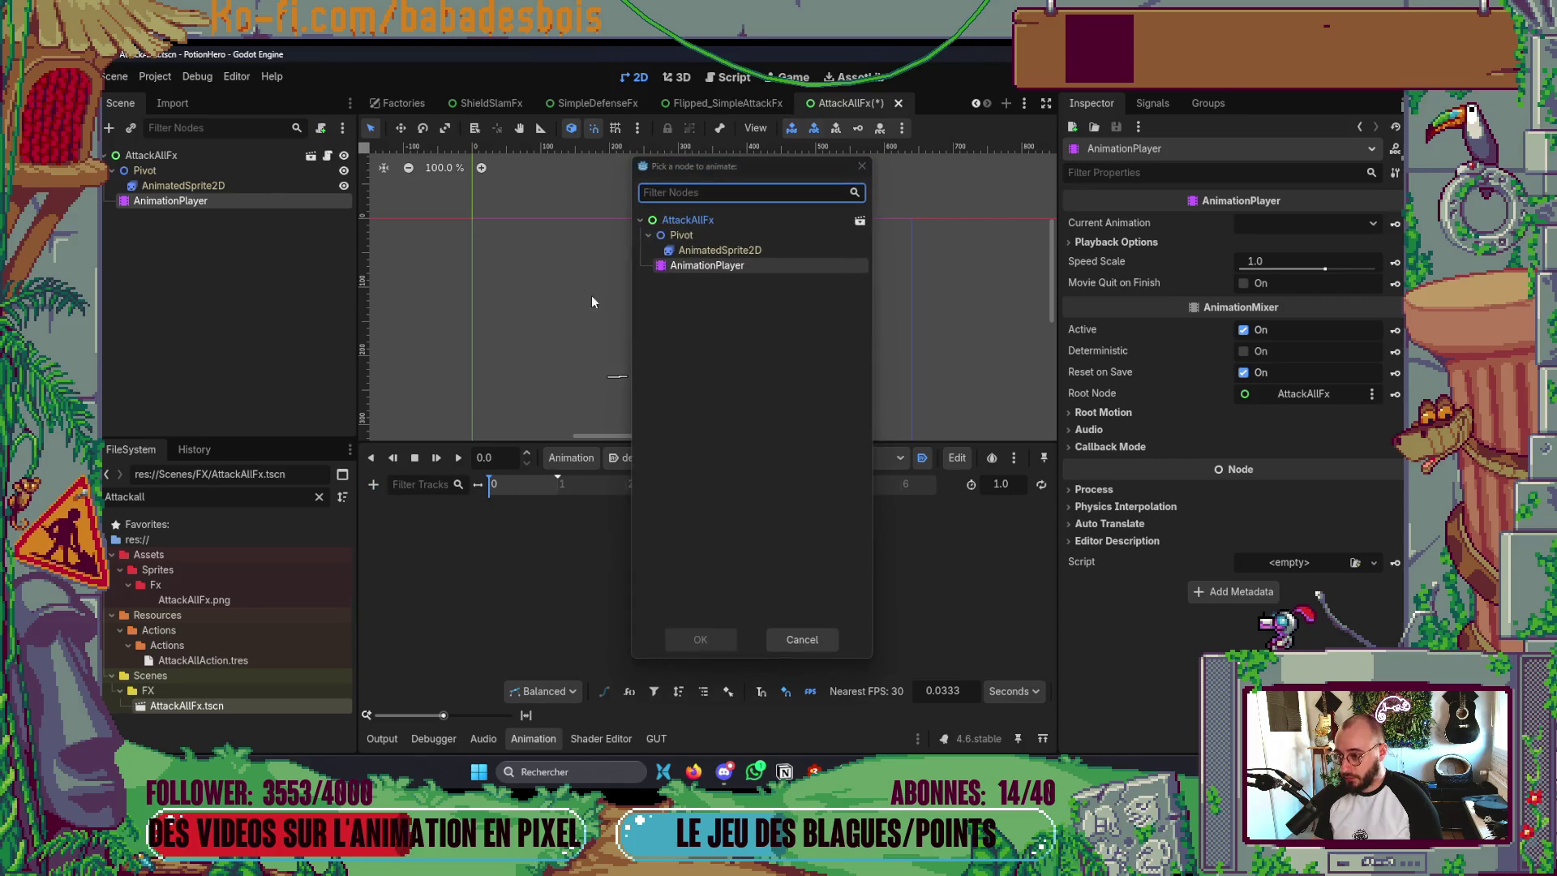
double_click(685, 221)
right_click(489, 537)
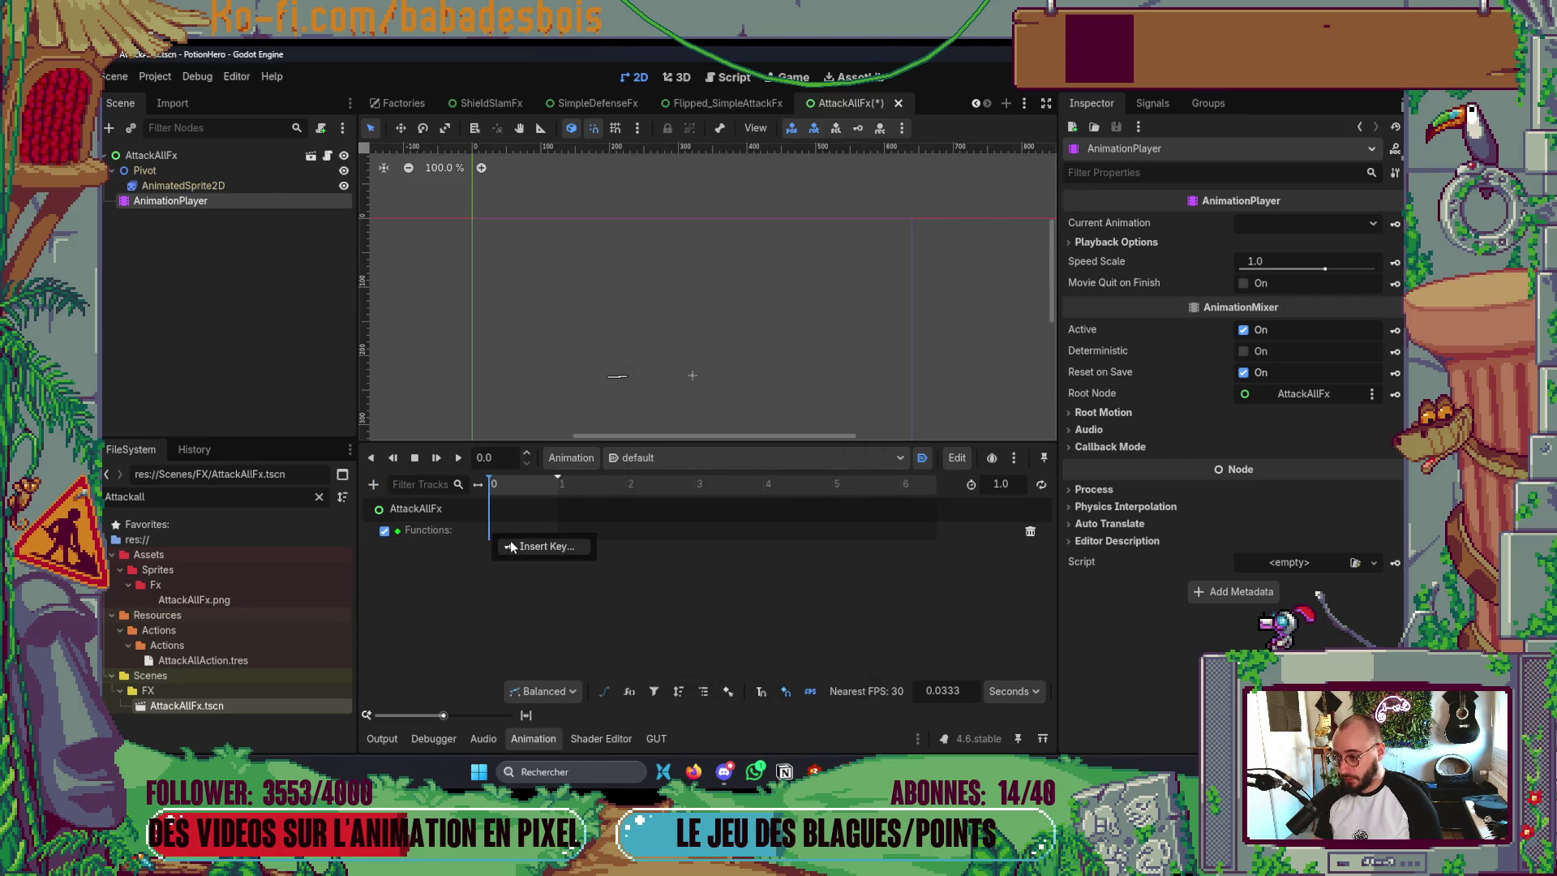
left_click(509, 542)
type("pla")
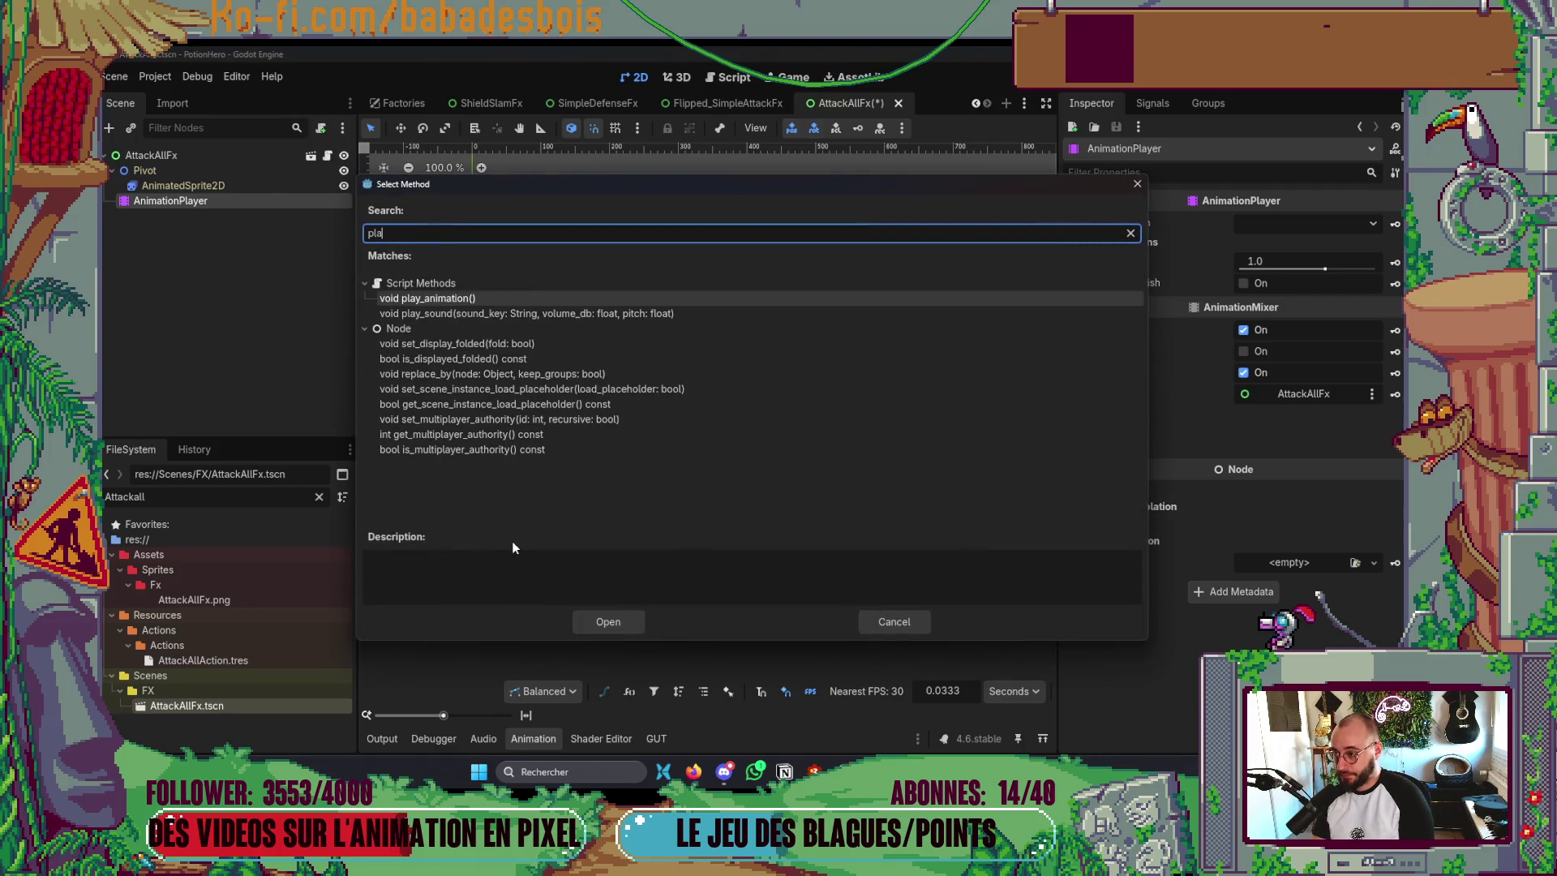
key("Down")
key("Return")
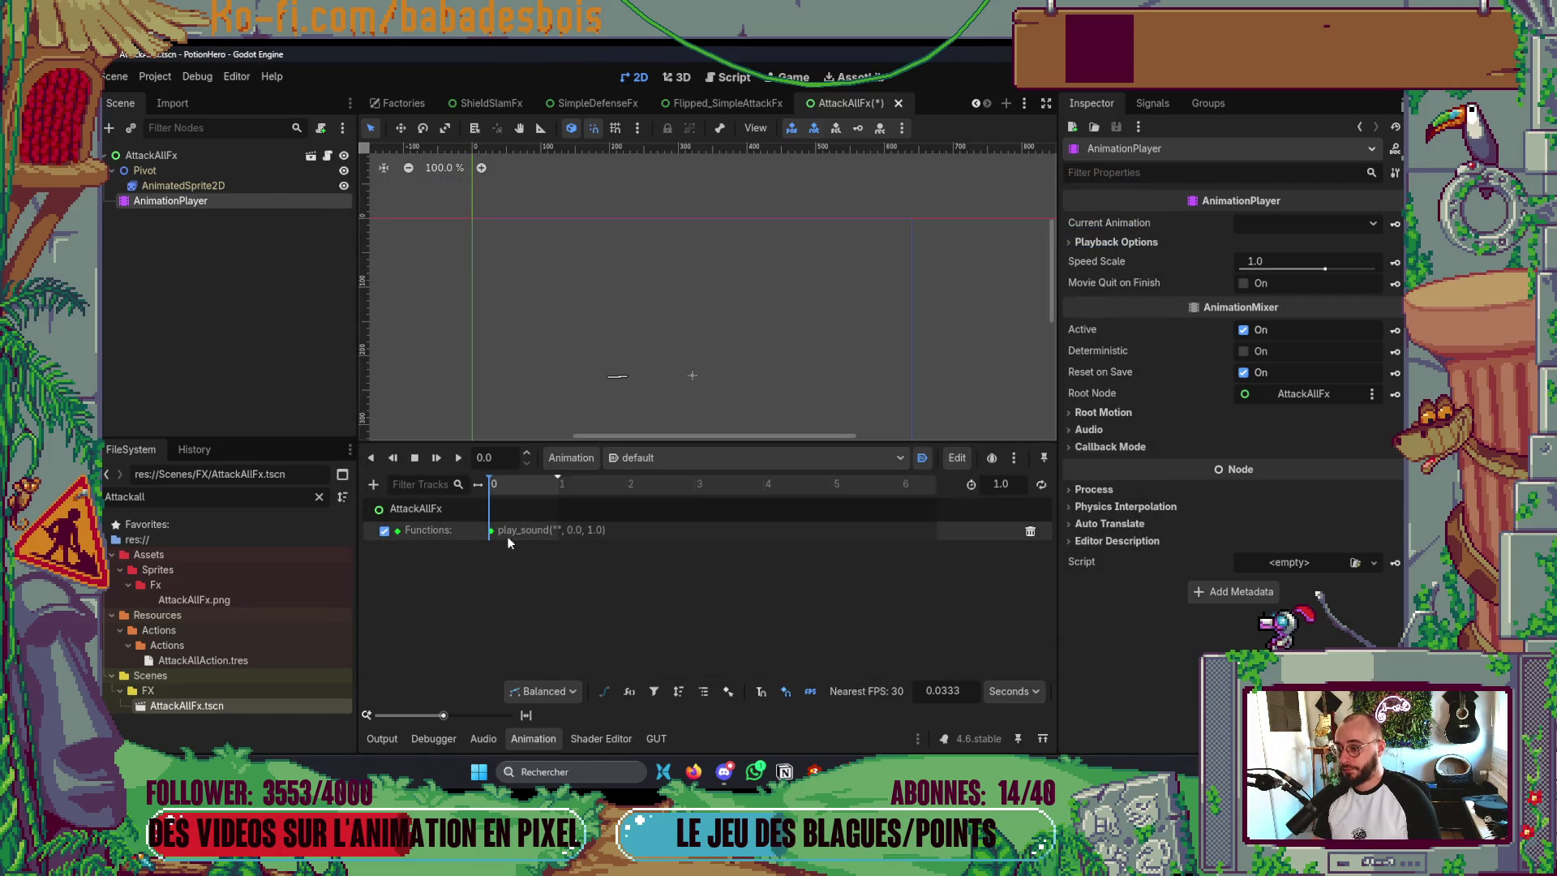
mouse_move(494, 533)
left_click_drag(495, 533, 506, 533)
- Save the AttackAllFx scene and bring up the browser showing the #2 Bouclier sound folder
left_click(1149, 283)
left_click(1139, 303)
left_click_drag(596, 327, 656, 258)
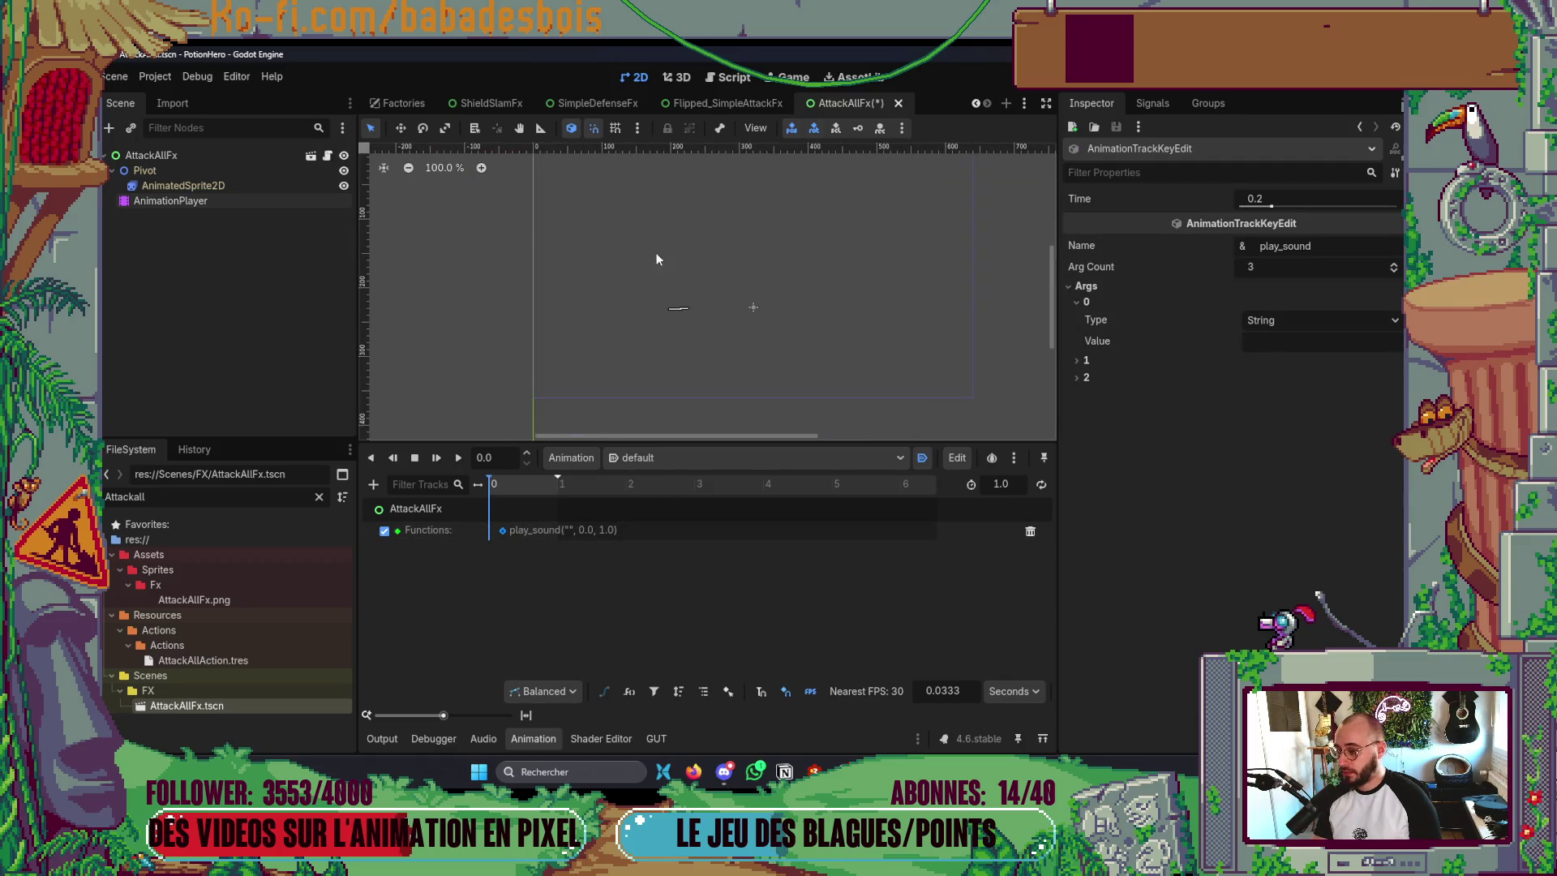
key("alt+Tab")
key("alt+Tab")
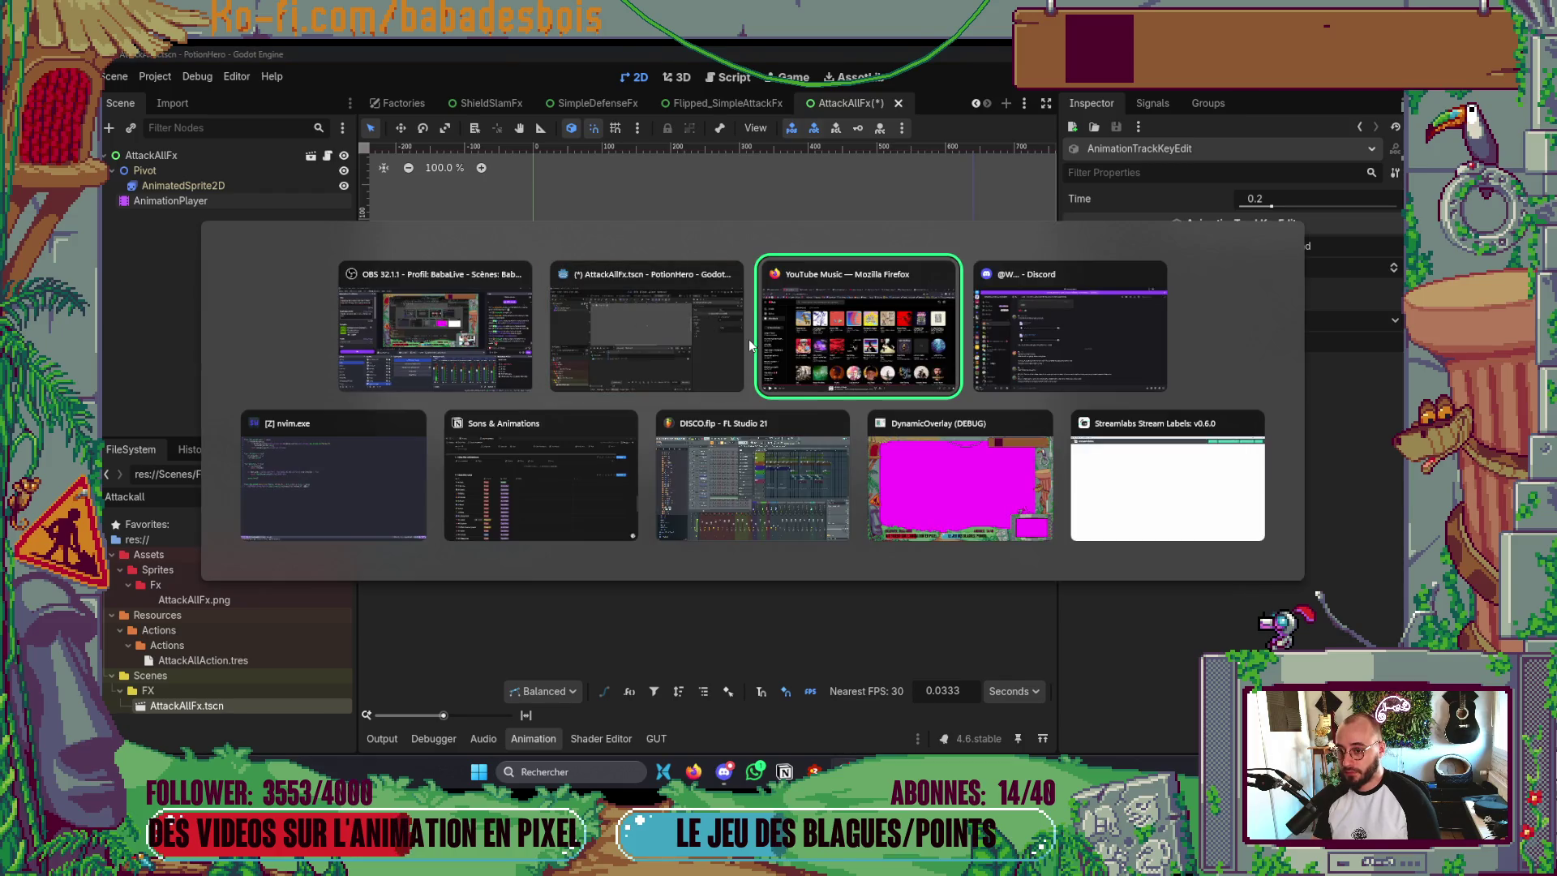
left_click(646, 325)
key("ctrl+s")
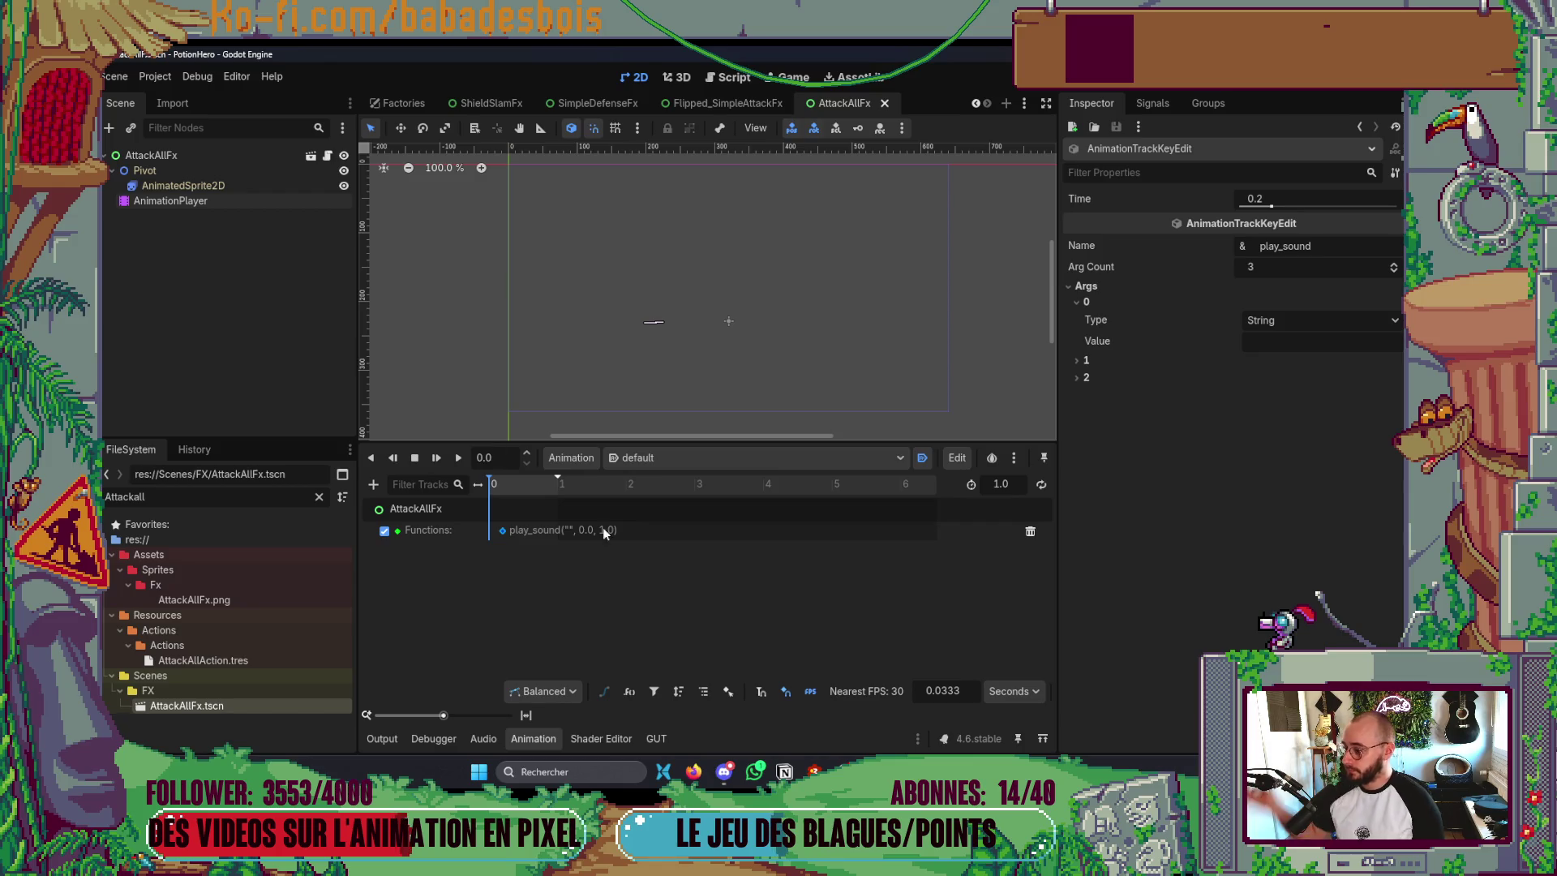
mouse_move(1025, 771)
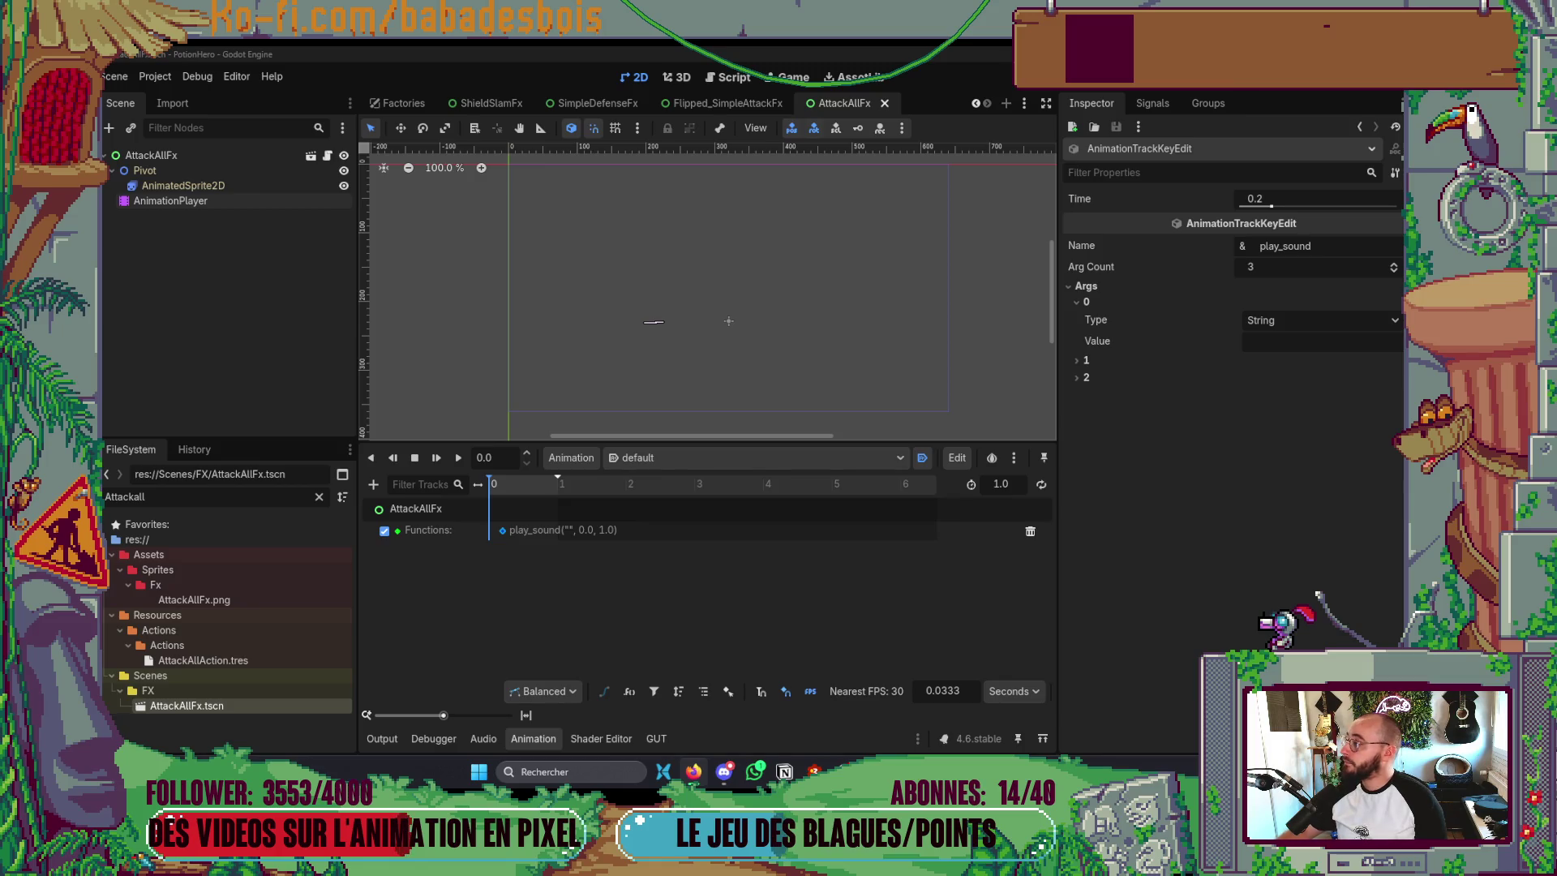
left_click(693, 771)
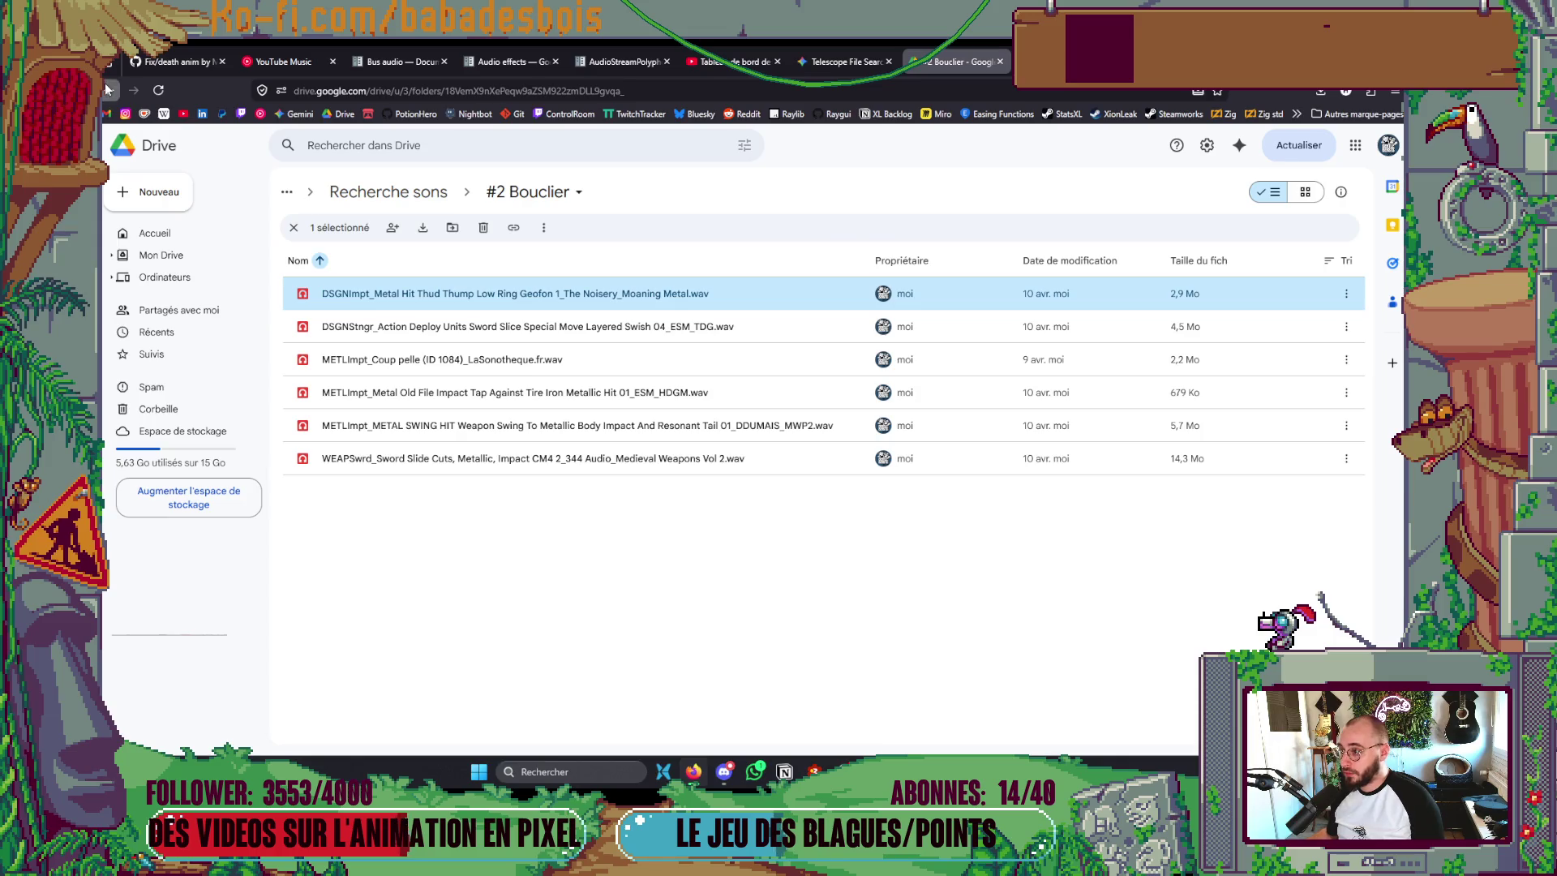
- Open the #1 Slash folder and preview the SWSH_Epee qui fend l air sound
left_click(108, 88)
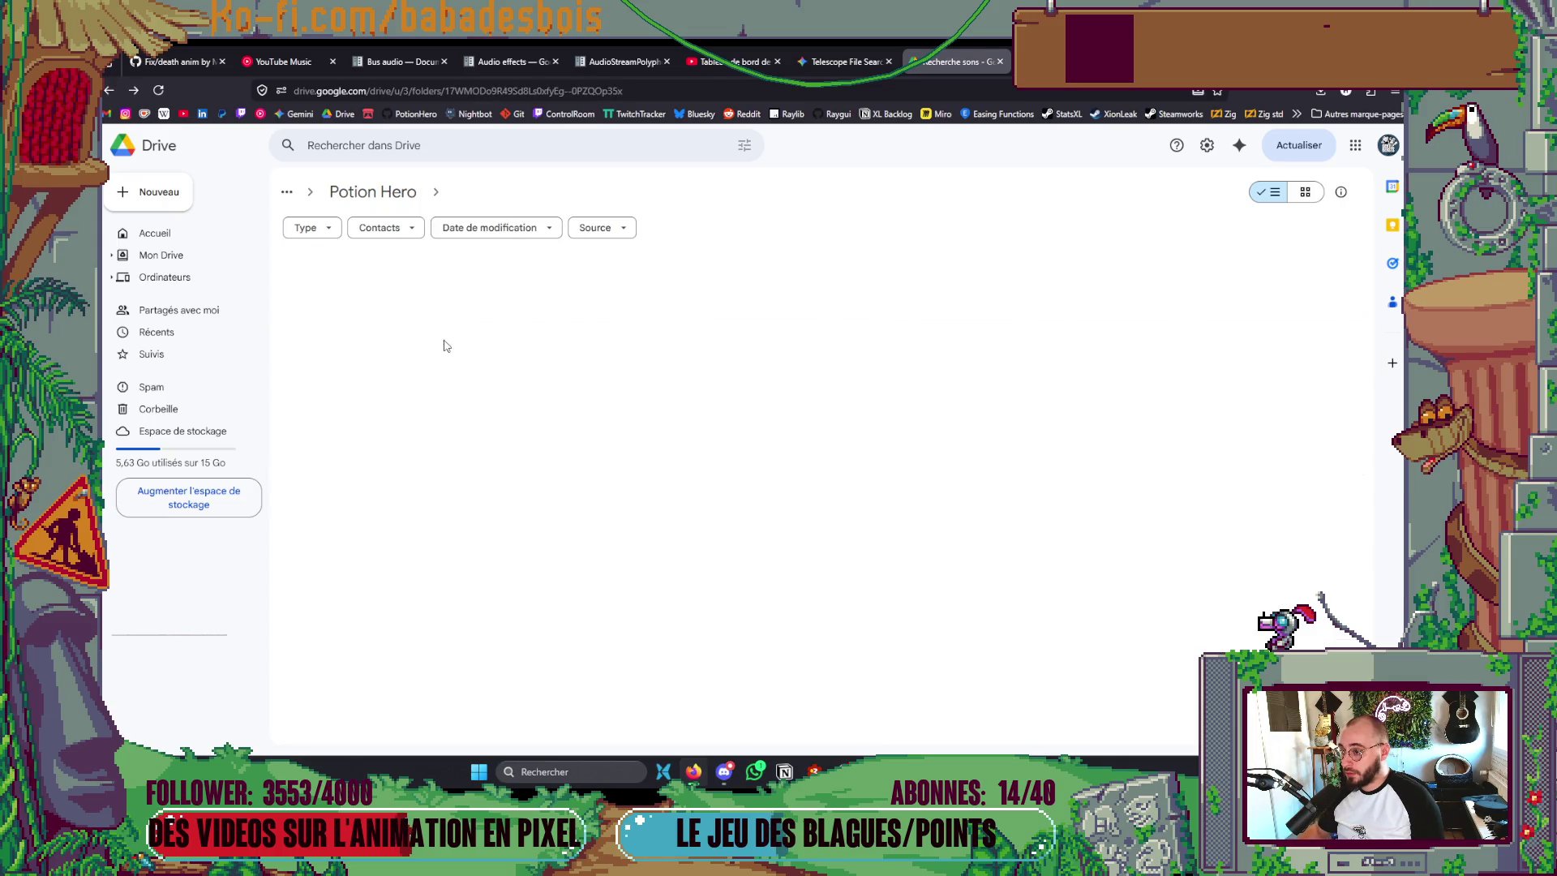
double_click(410, 302)
left_click(389, 333)
double_click(388, 328)
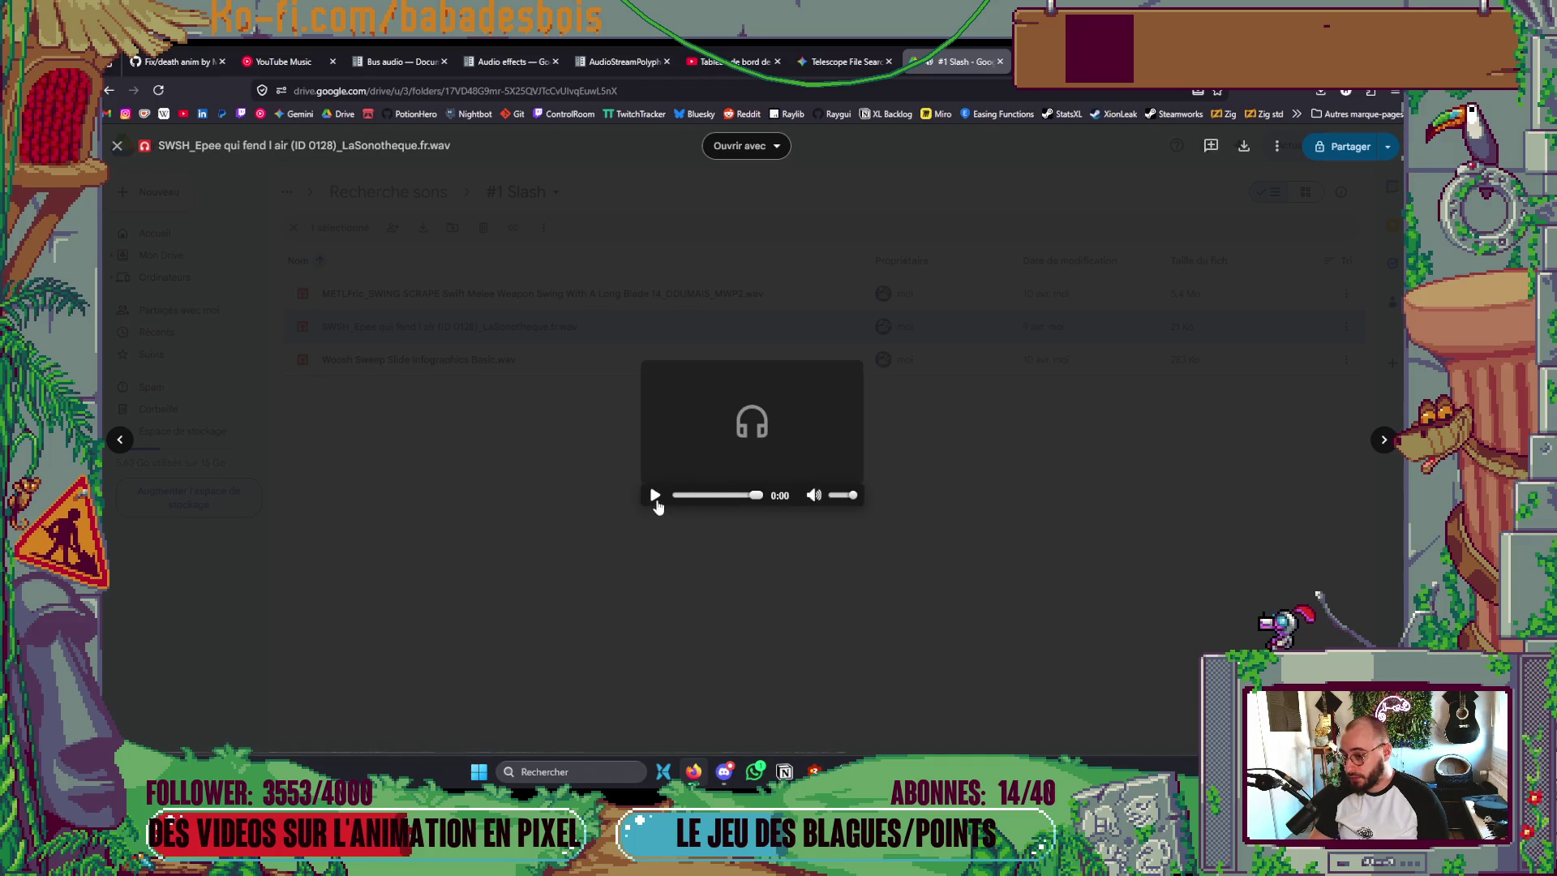
left_click(612, 562)
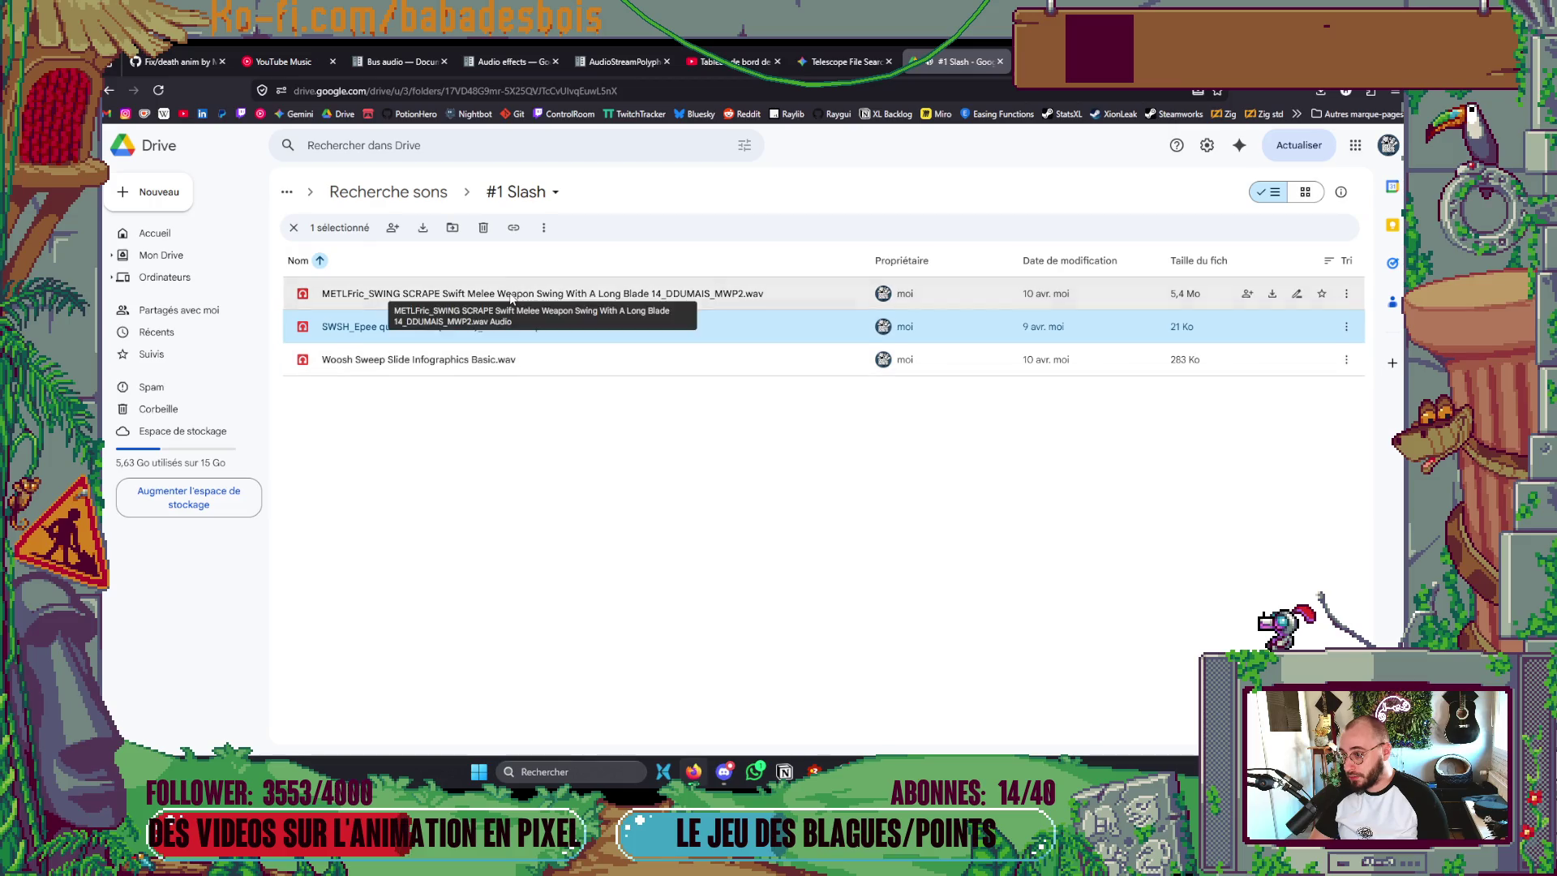
- Preview the METLFric swing scrape and Woosh Sweep Slide sounds, then return to Godot
double_click(510, 293)
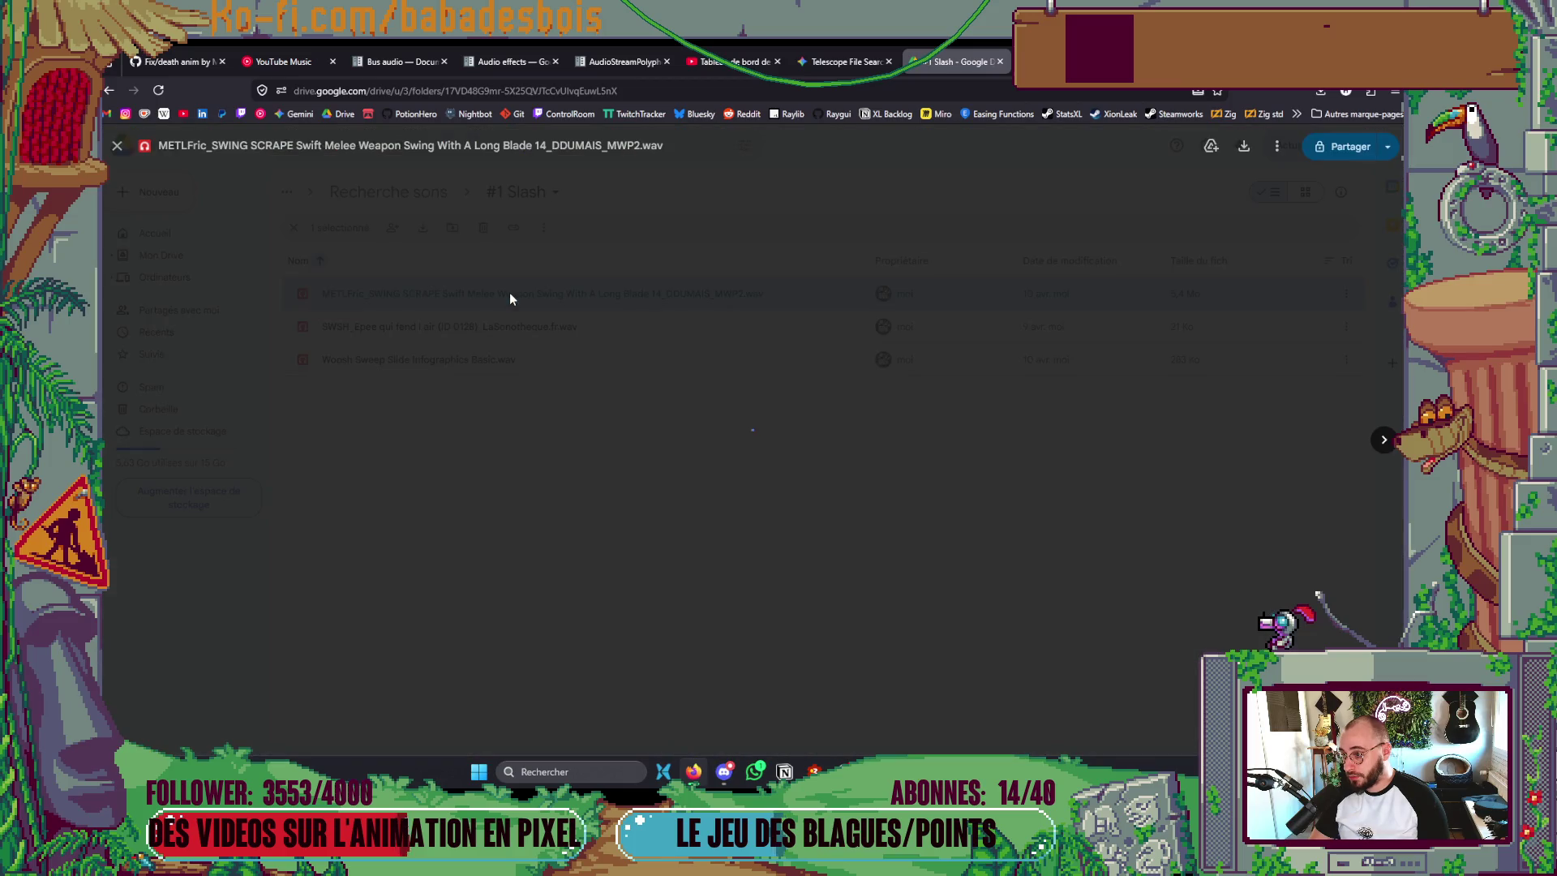
left_click(582, 530)
double_click(395, 363)
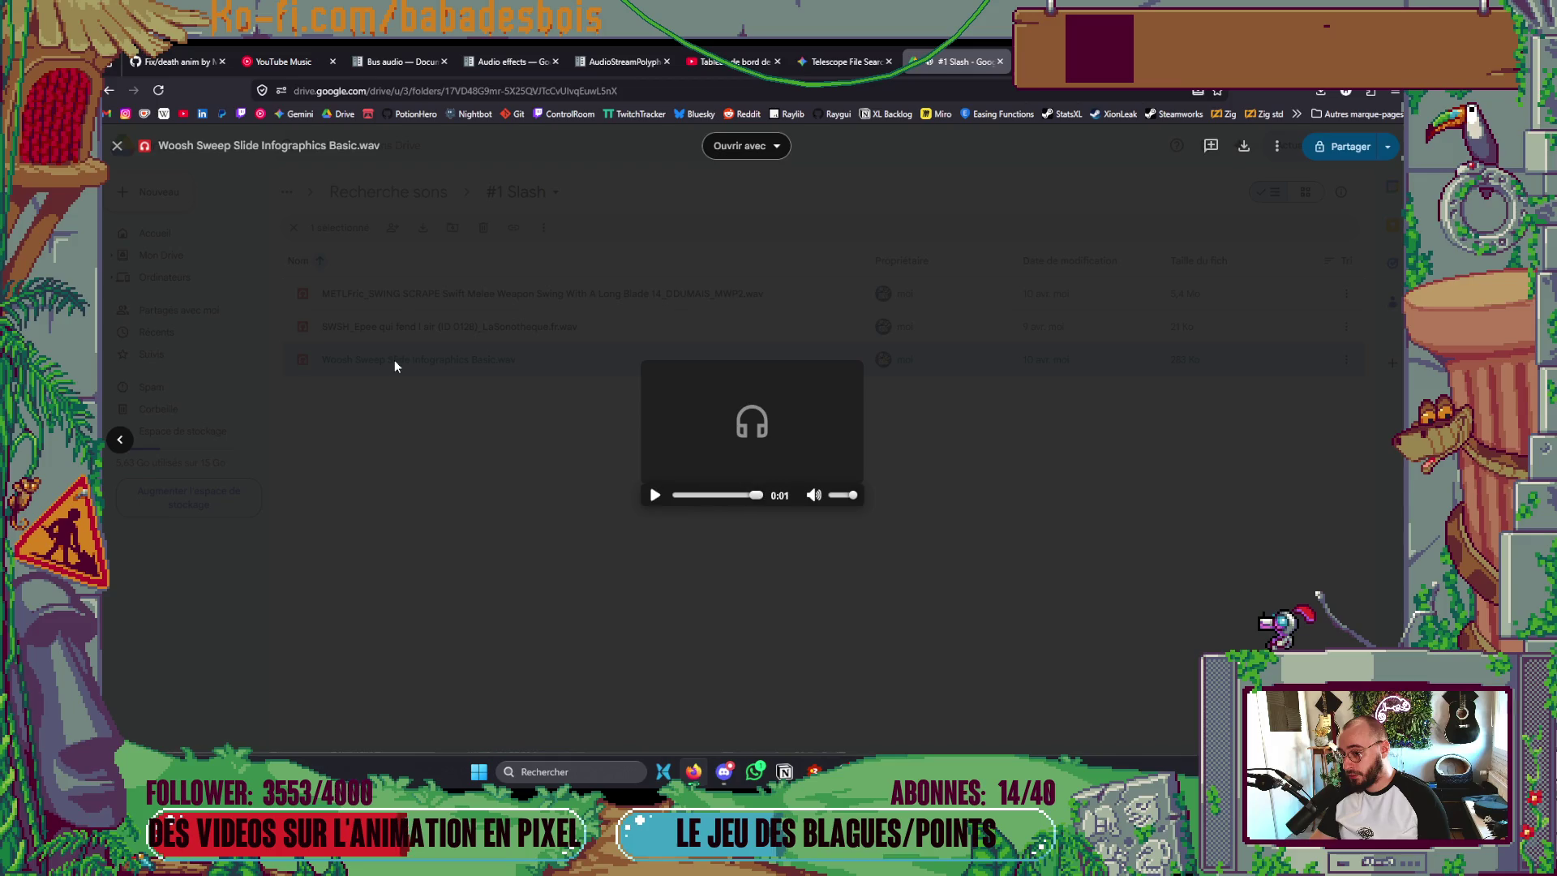
left_click(427, 450)
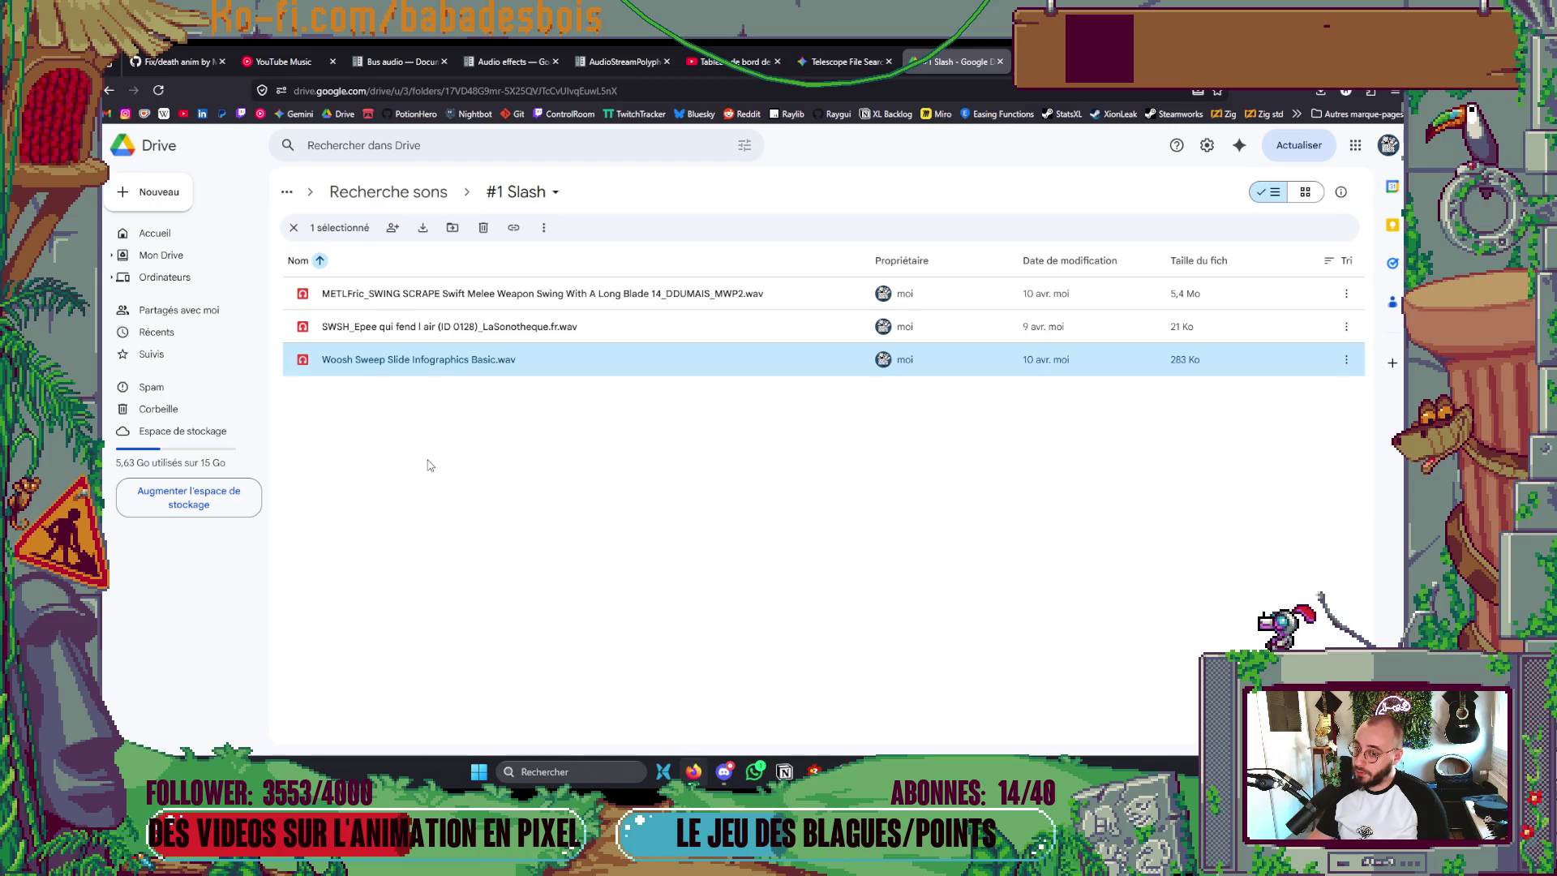
double_click(475, 360)
left_click(406, 475)
double_click(454, 326)
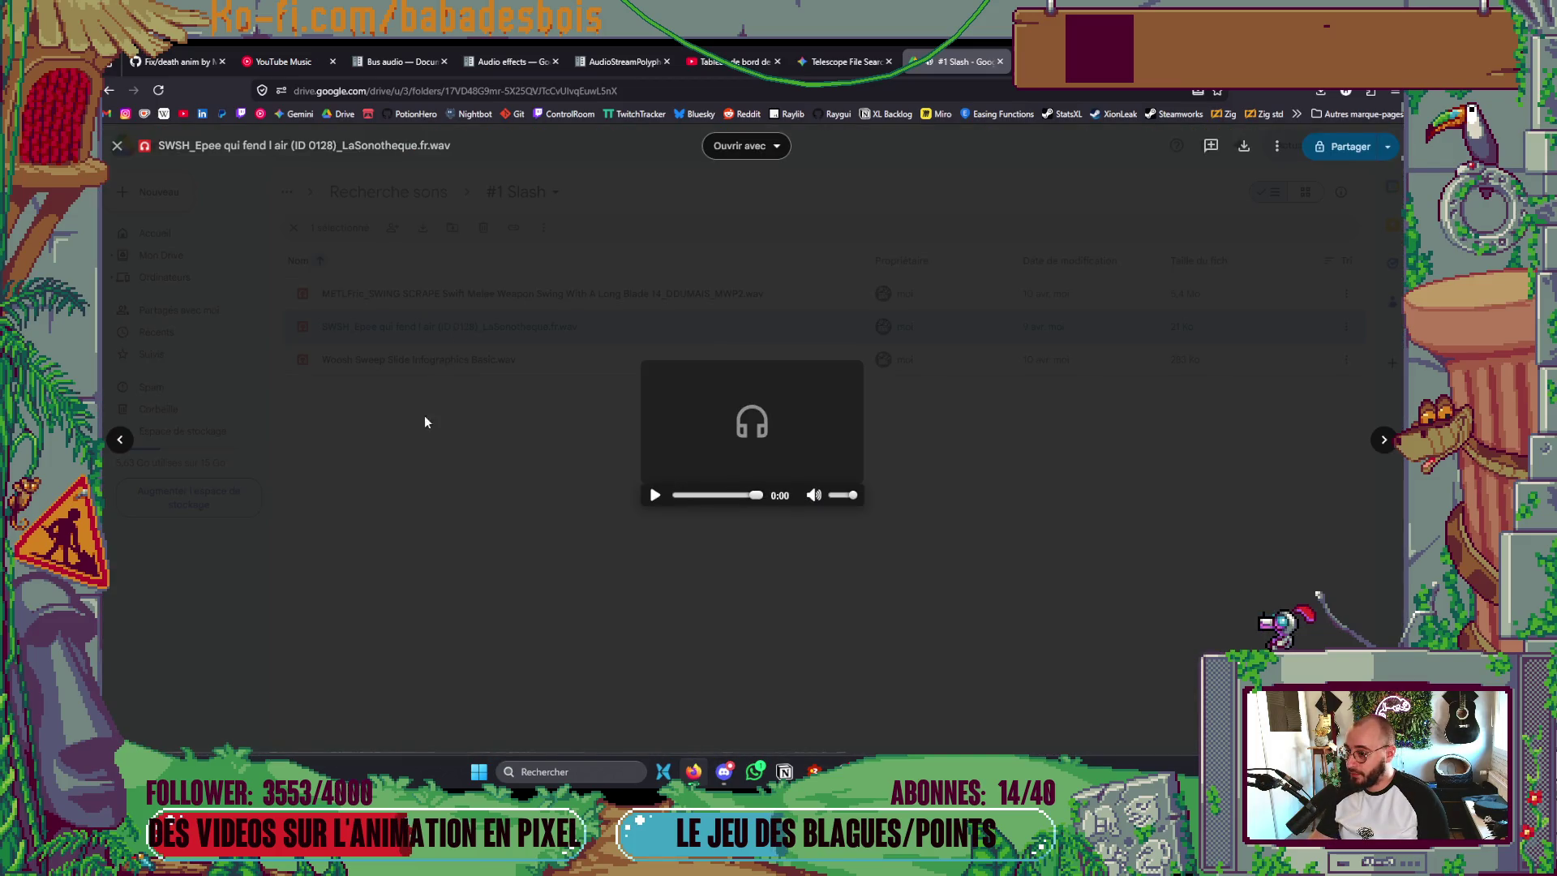
left_click(415, 444)
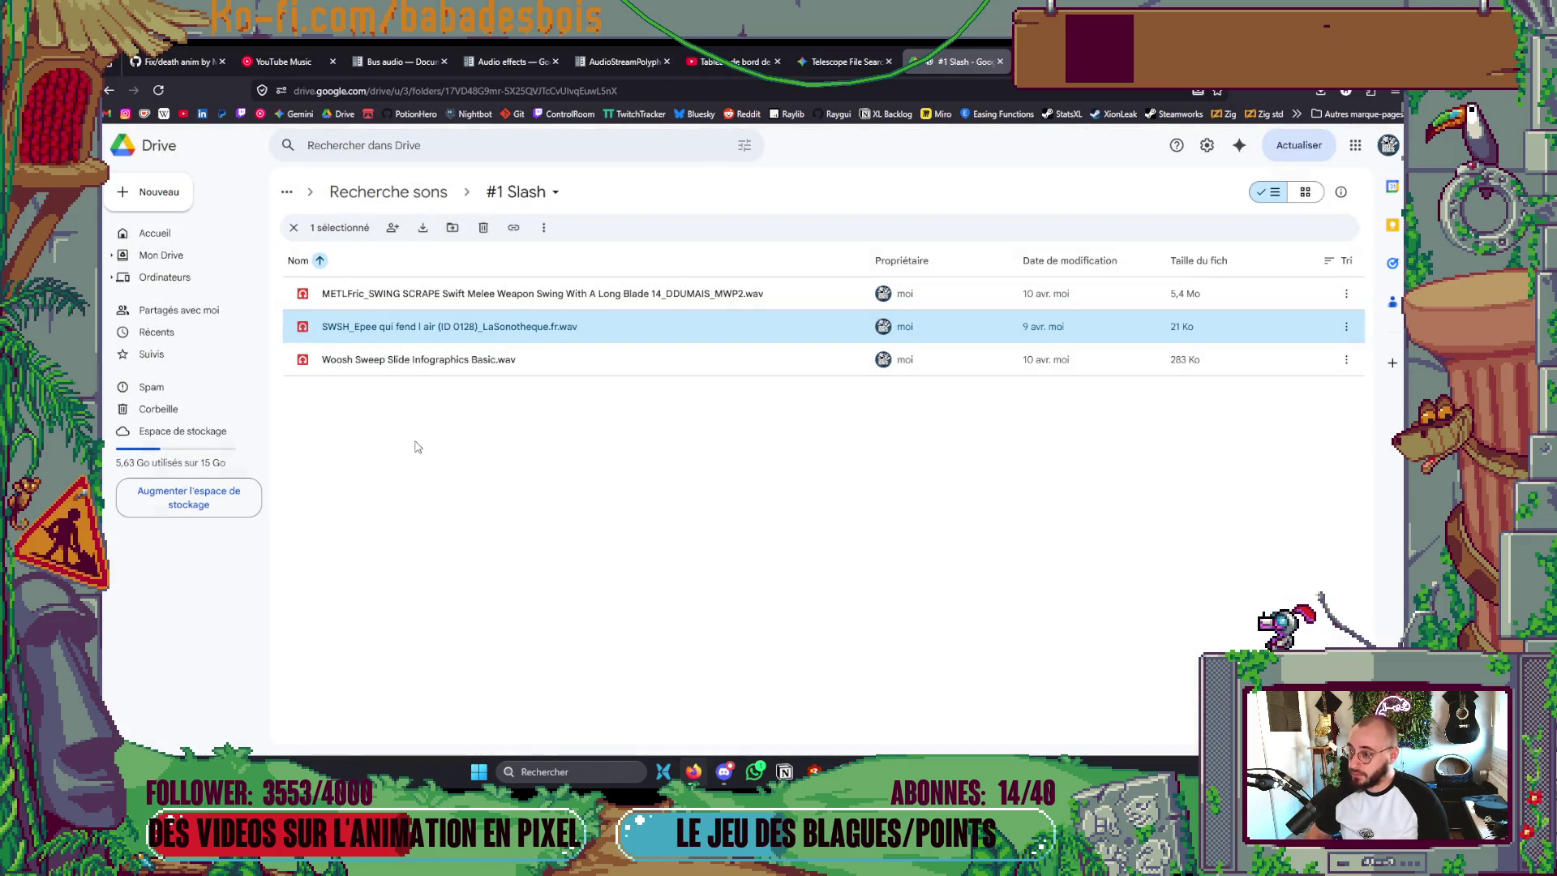
key("alt+Tab")
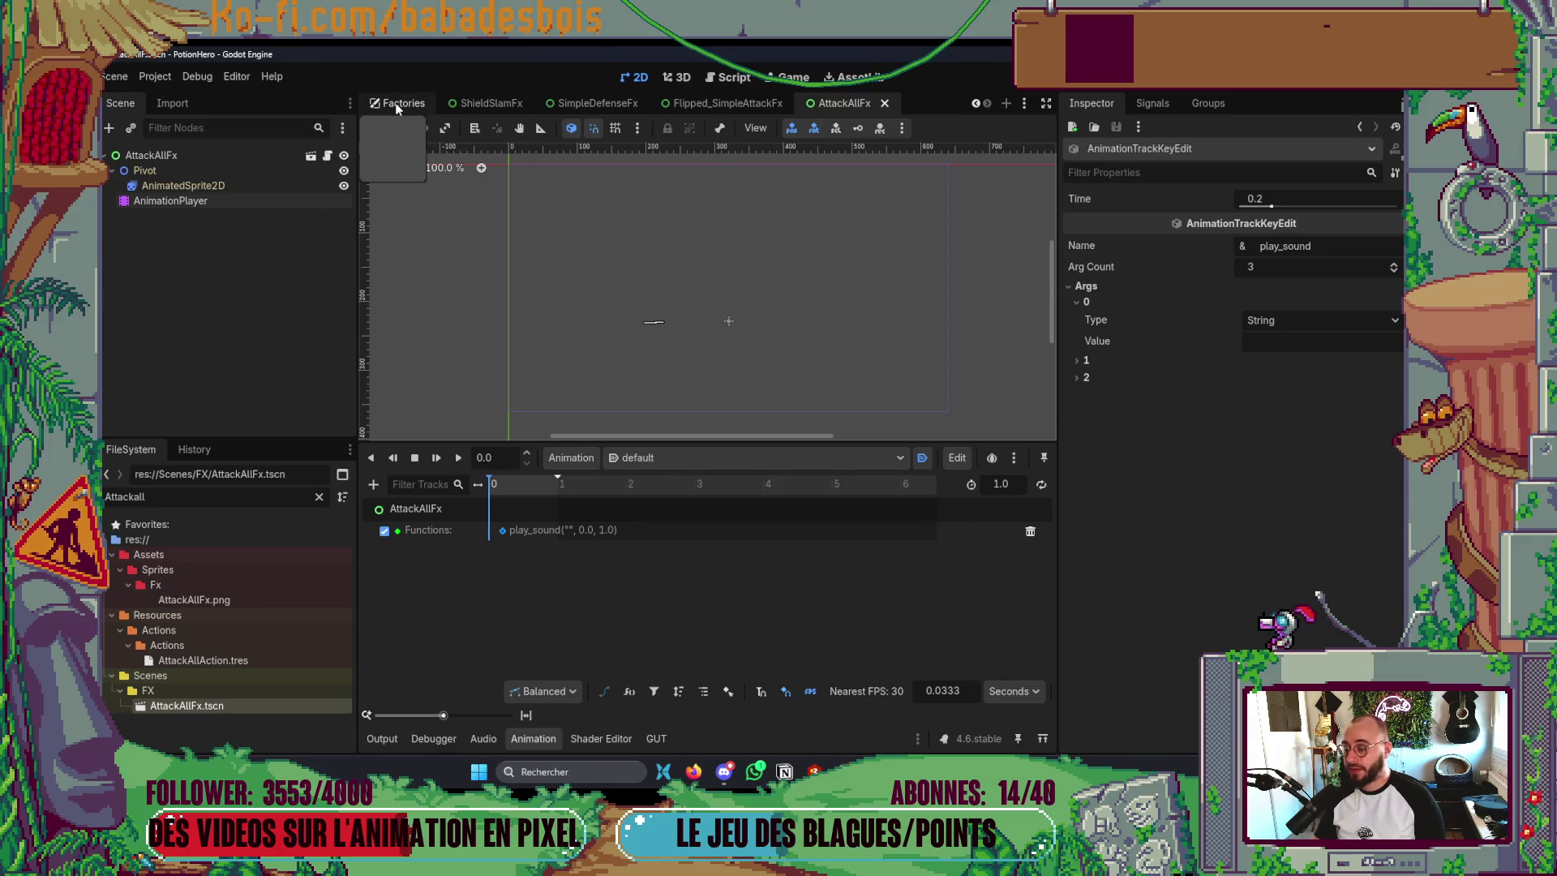
- In the Factories scene, assign the Woosh Sweep Slide sound to the SwordSwing entry
left_click(485, 106)
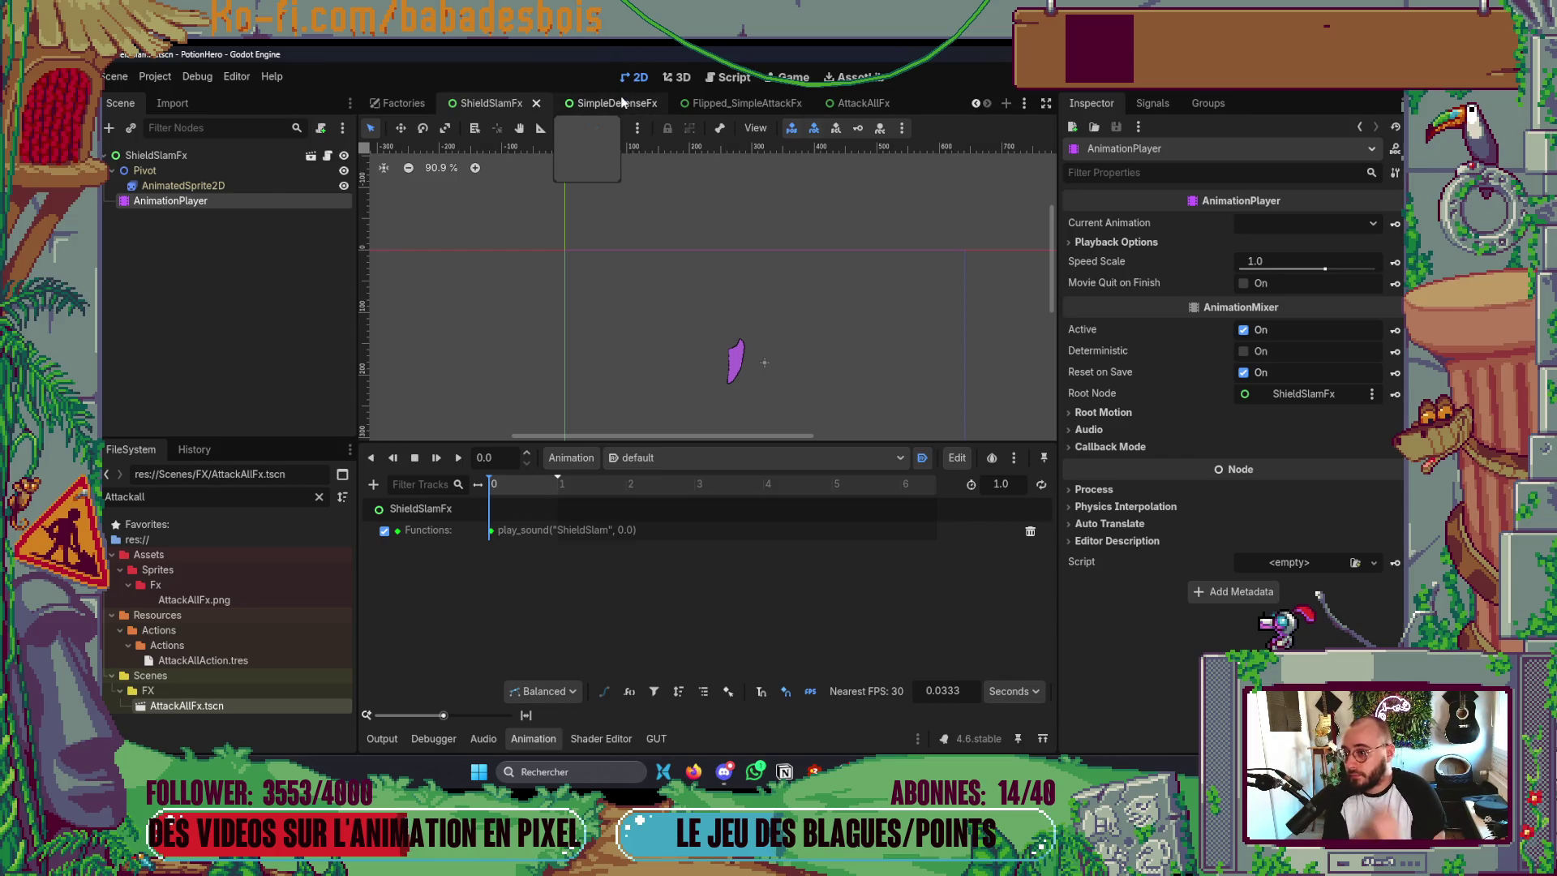
left_click(419, 103)
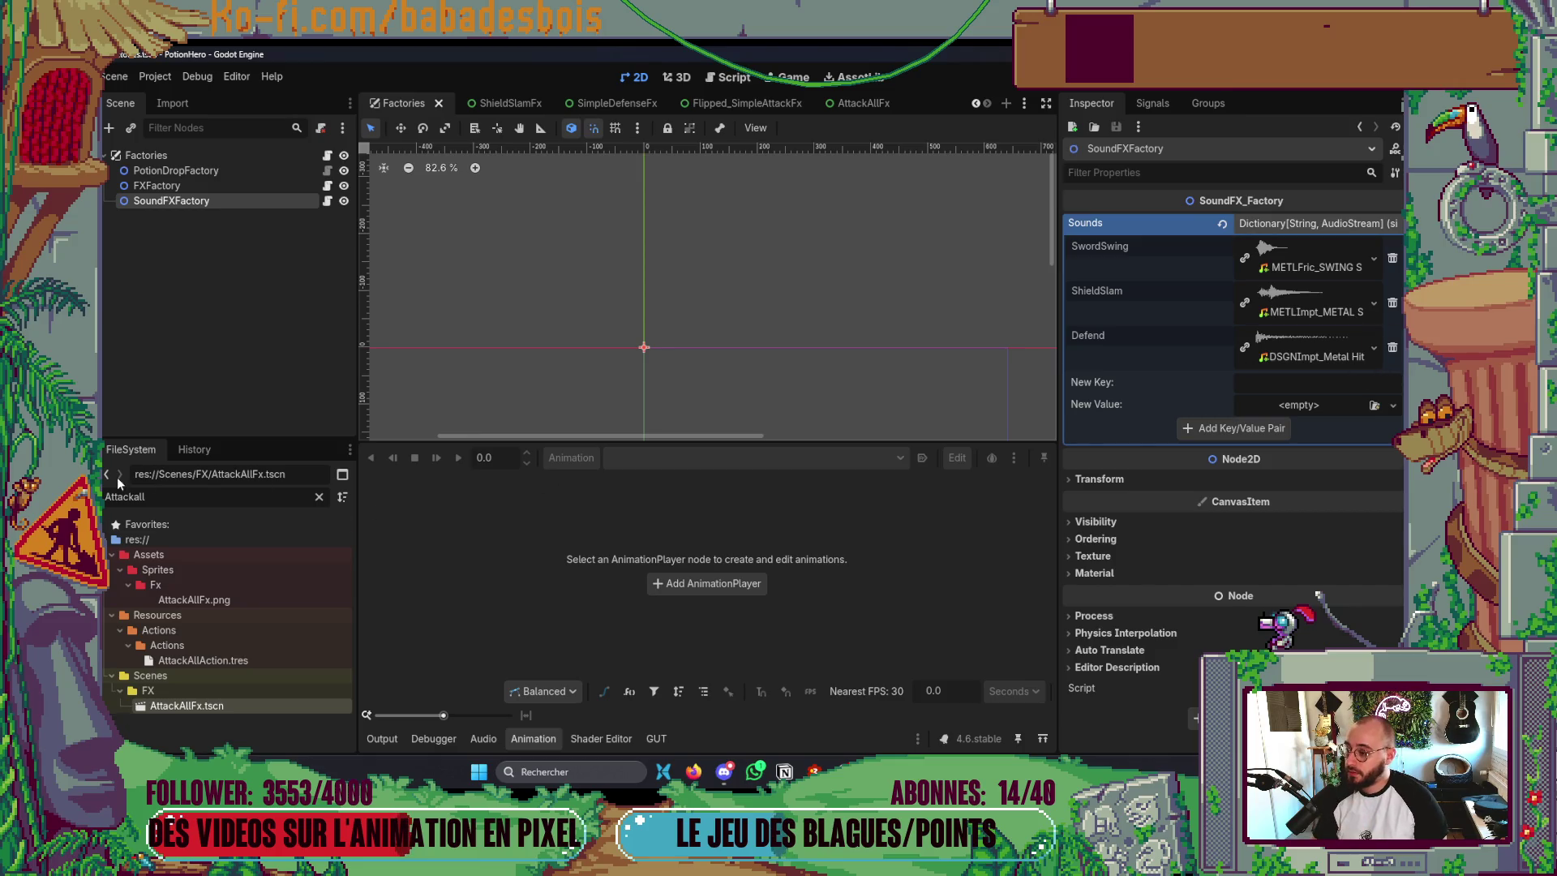
key("alt+Tab")
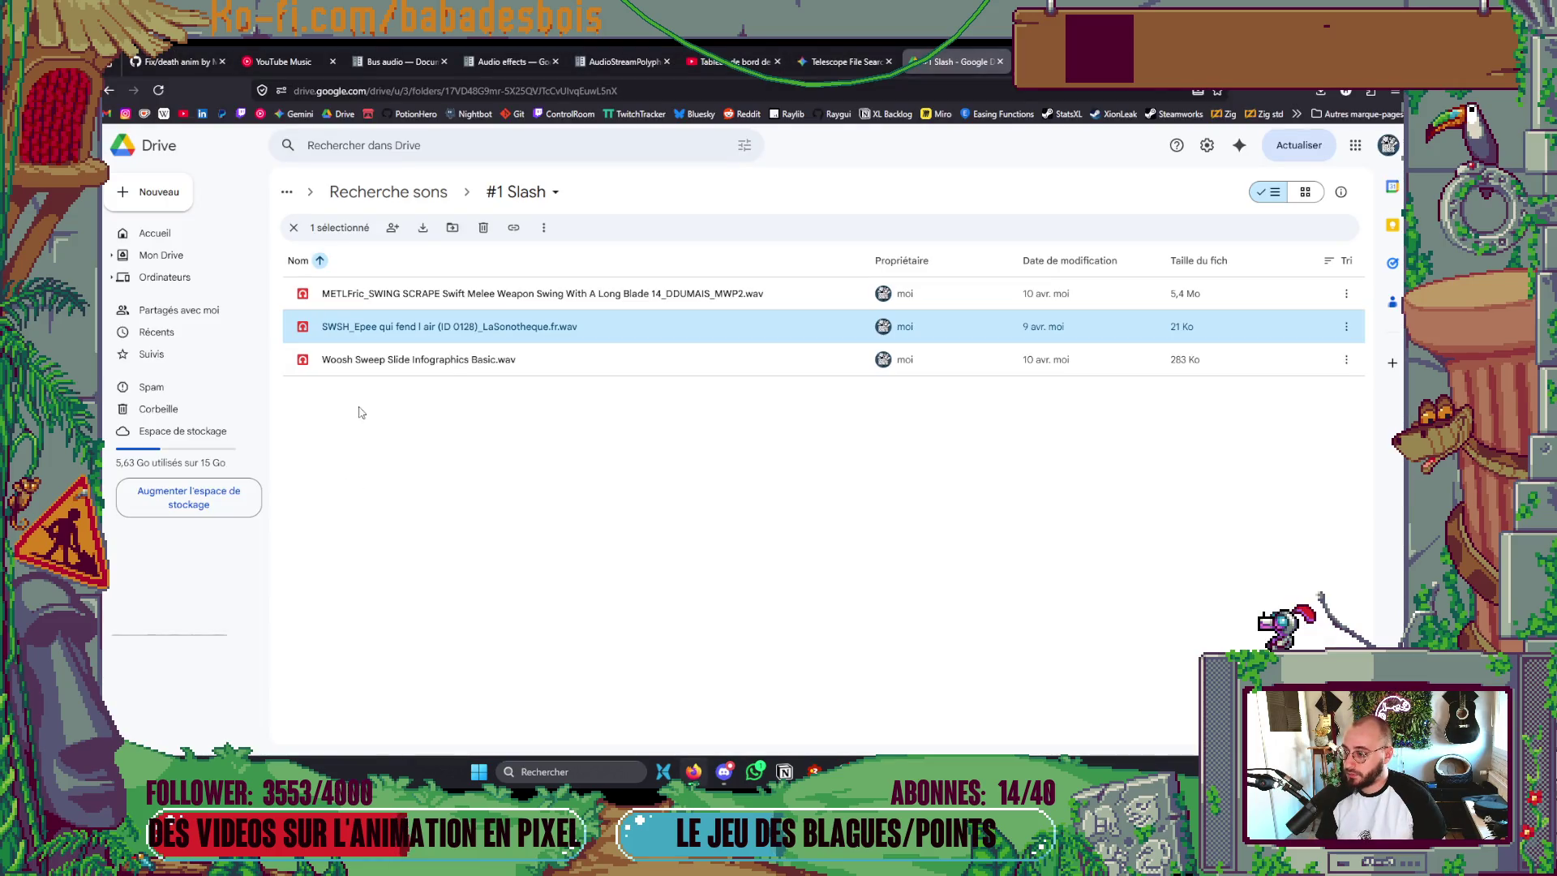
key("alt+Tab")
type("Woosh")
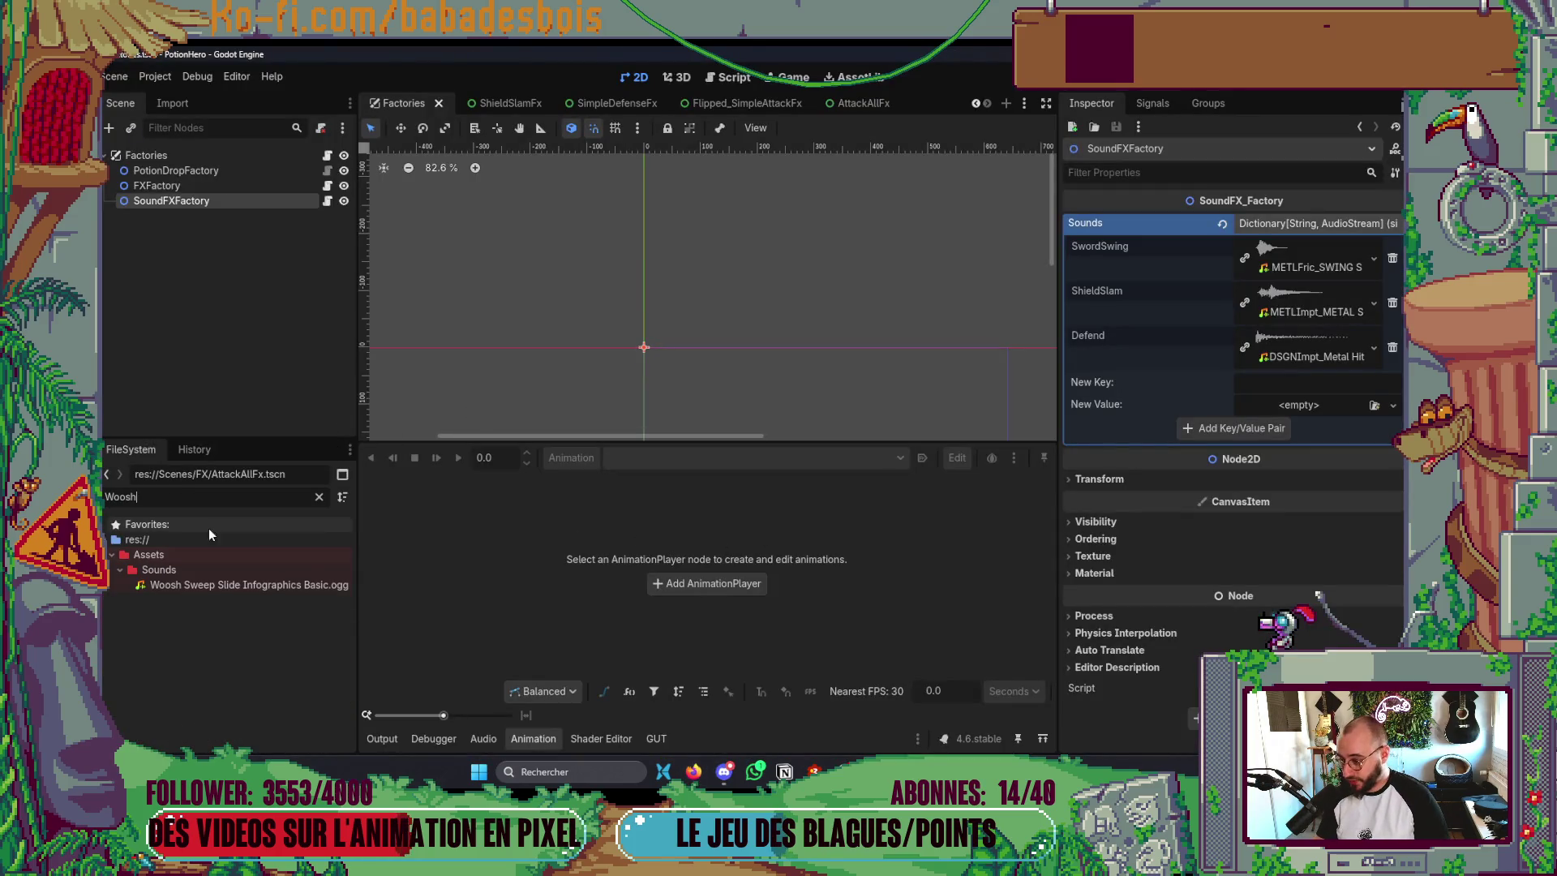
mouse_move(196, 582)
left_mouse_down()
mouse_move(1044, 382)
mouse_move(1249, 268)
mouse_move(1282, 267)
left_mouse_up()
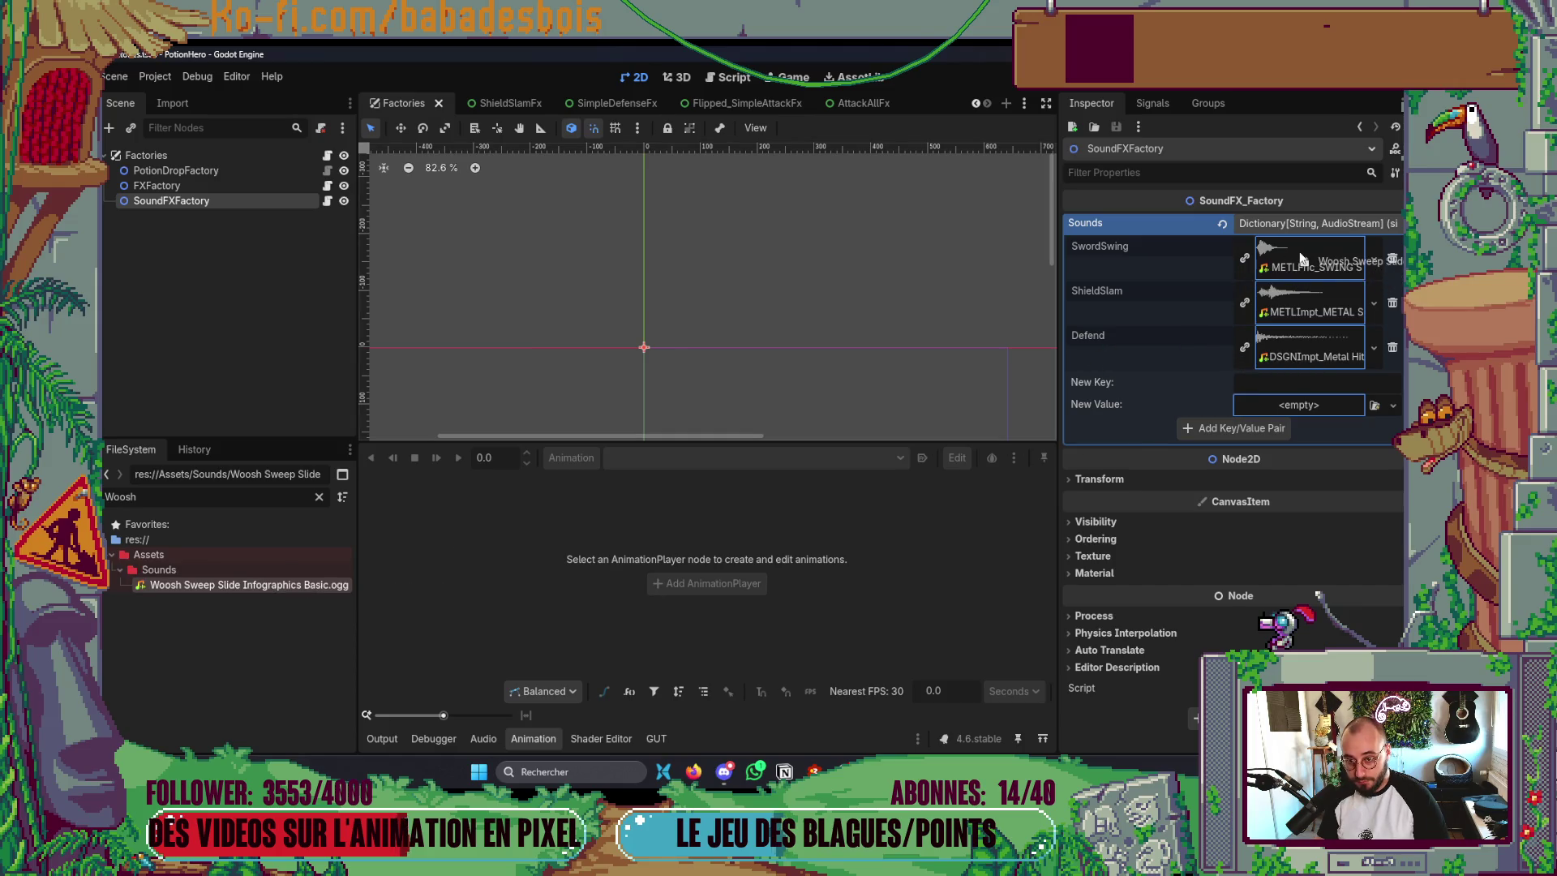
- Add an AttackAll sound entry mapped to METLFric_SWING SCRAPE and save the Factories scene
left_click(1345, 386)
type("AttackAll")
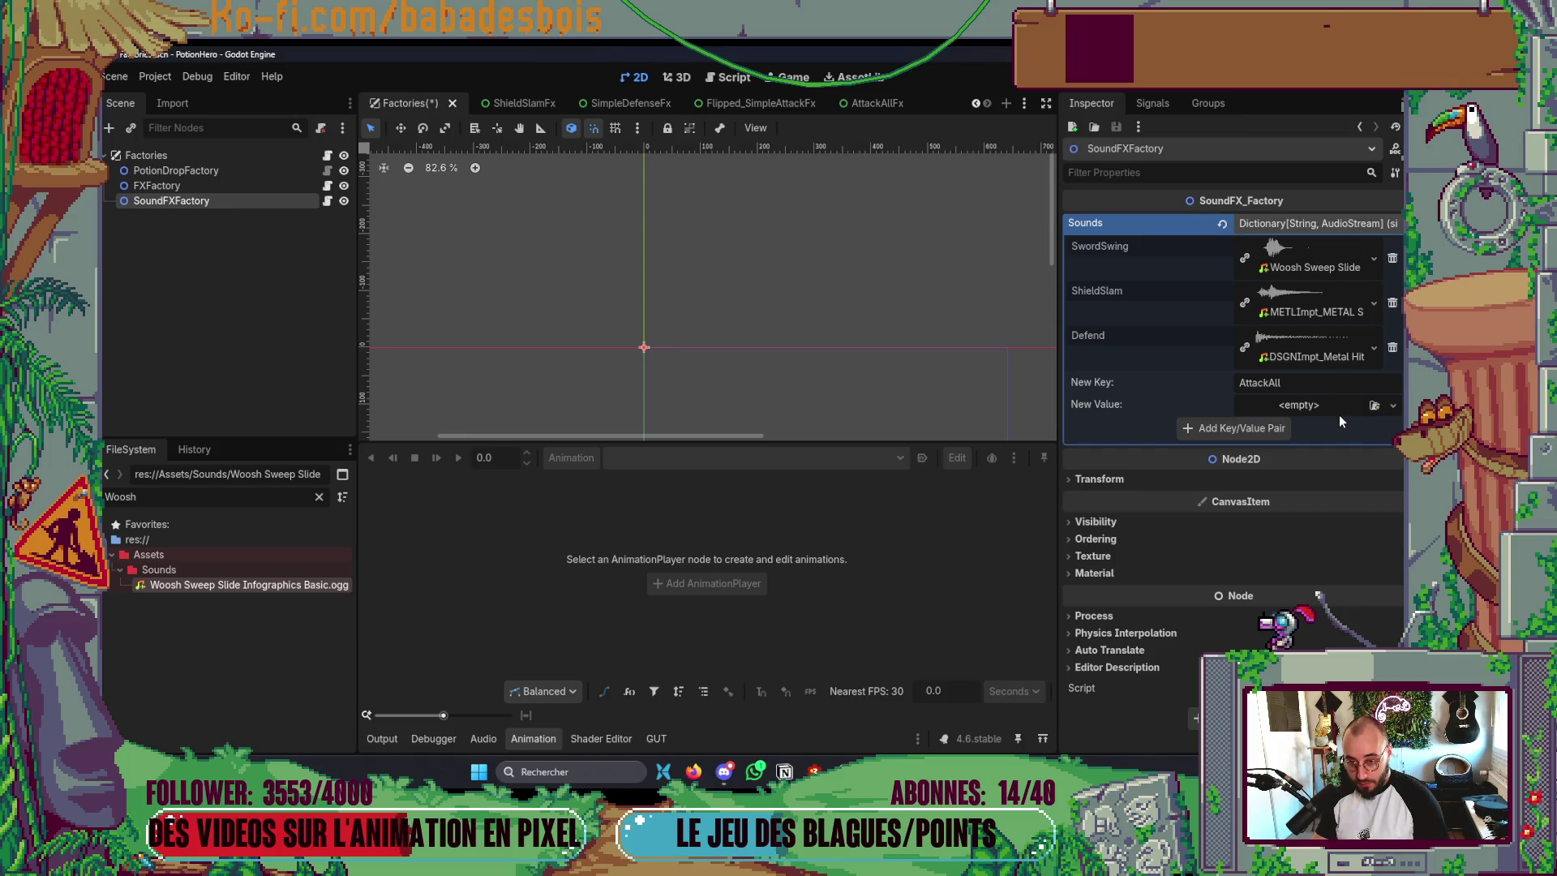
left_click(325, 497)
key("alt+Tab")
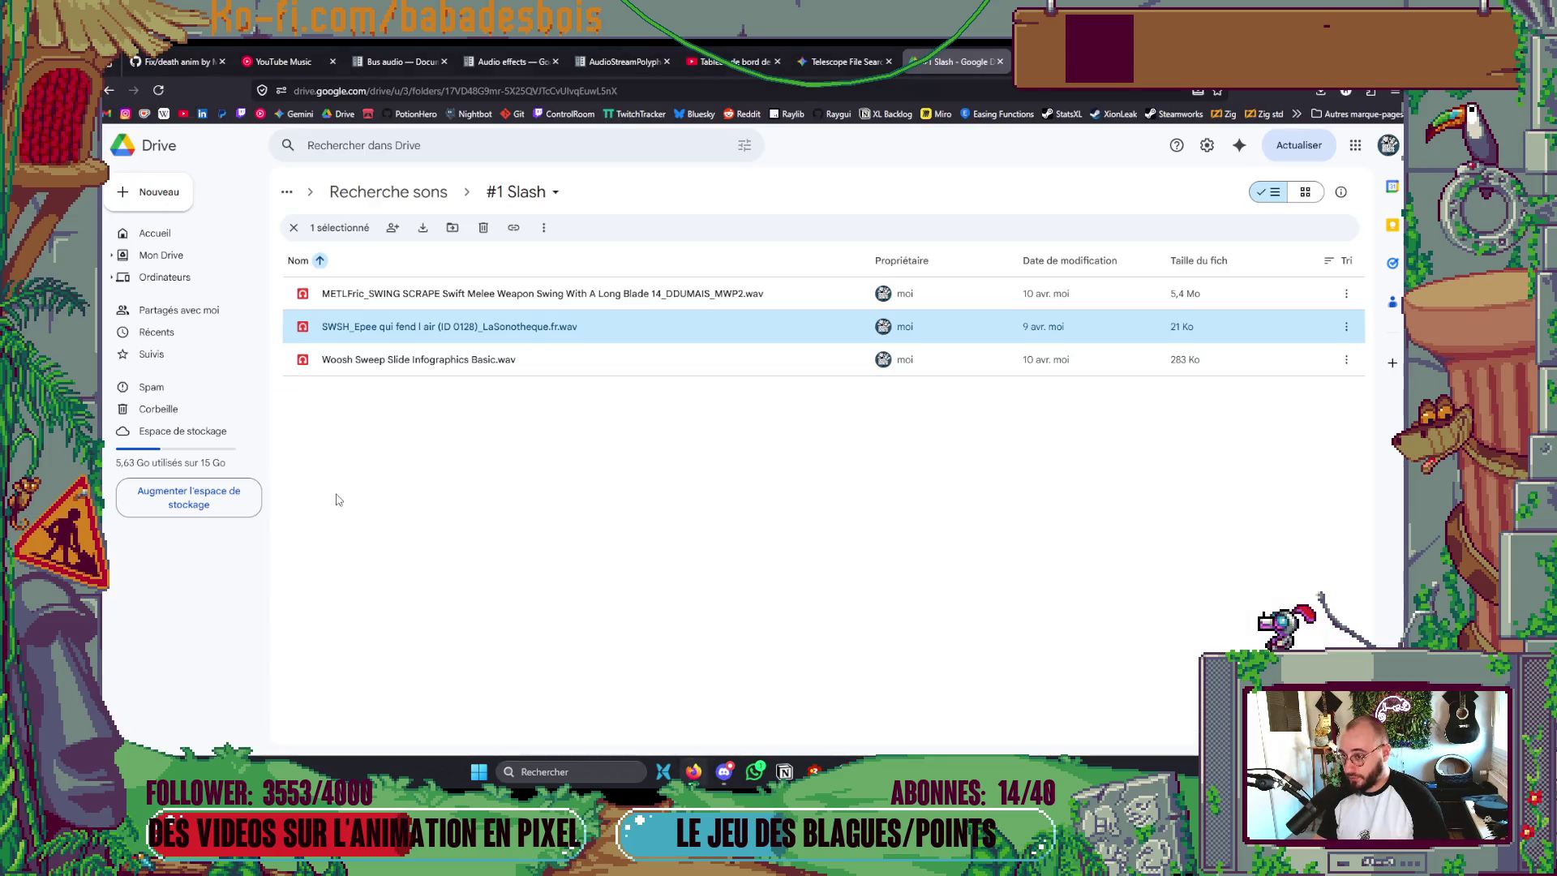
key("alt+Tab")
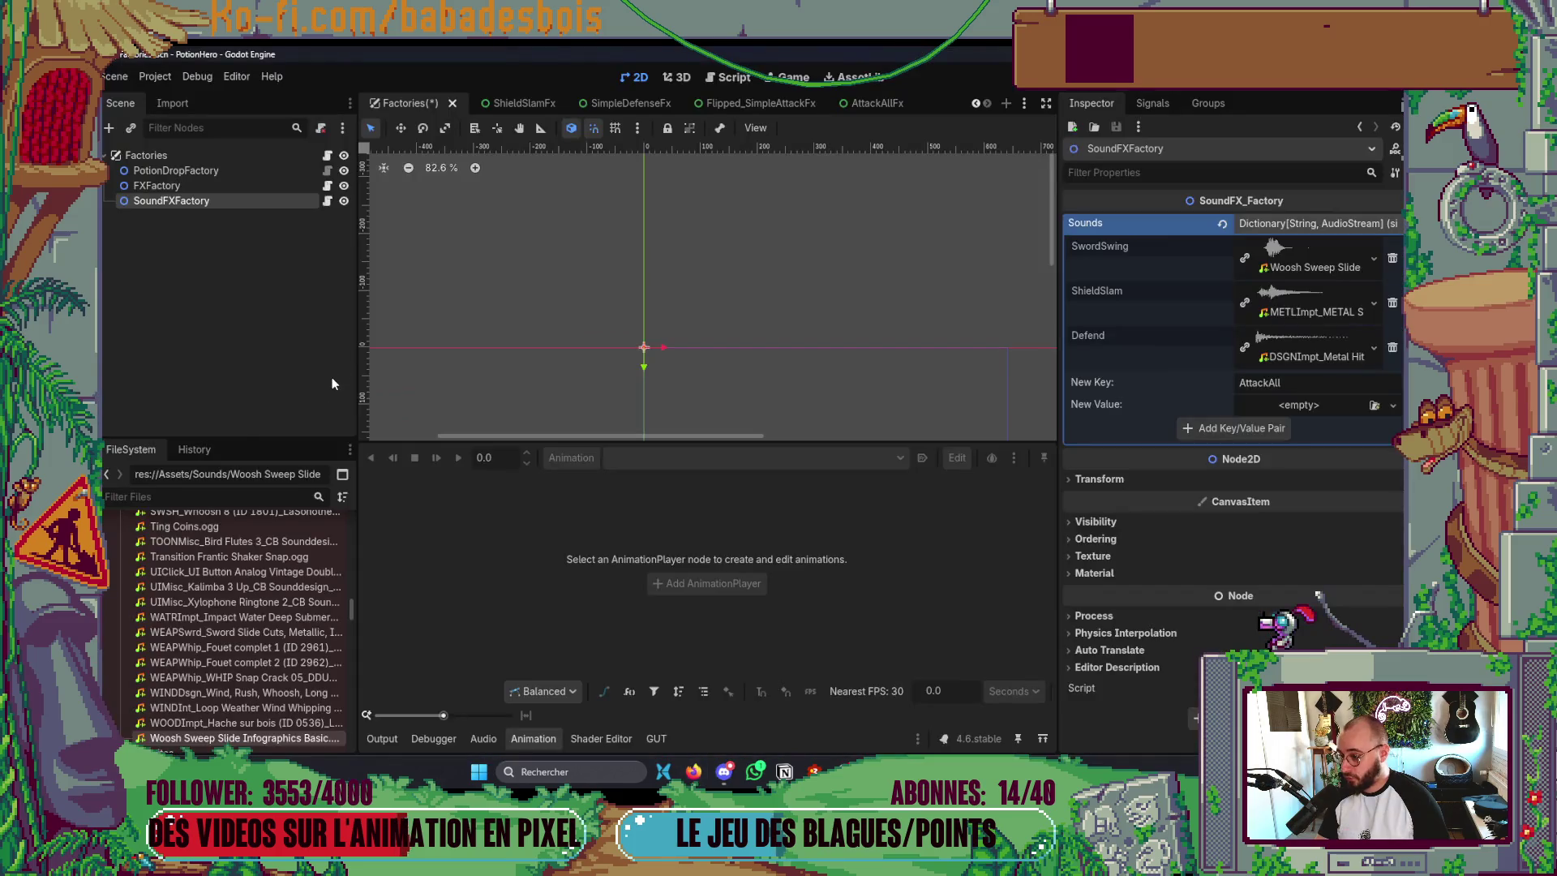
type("SWING")
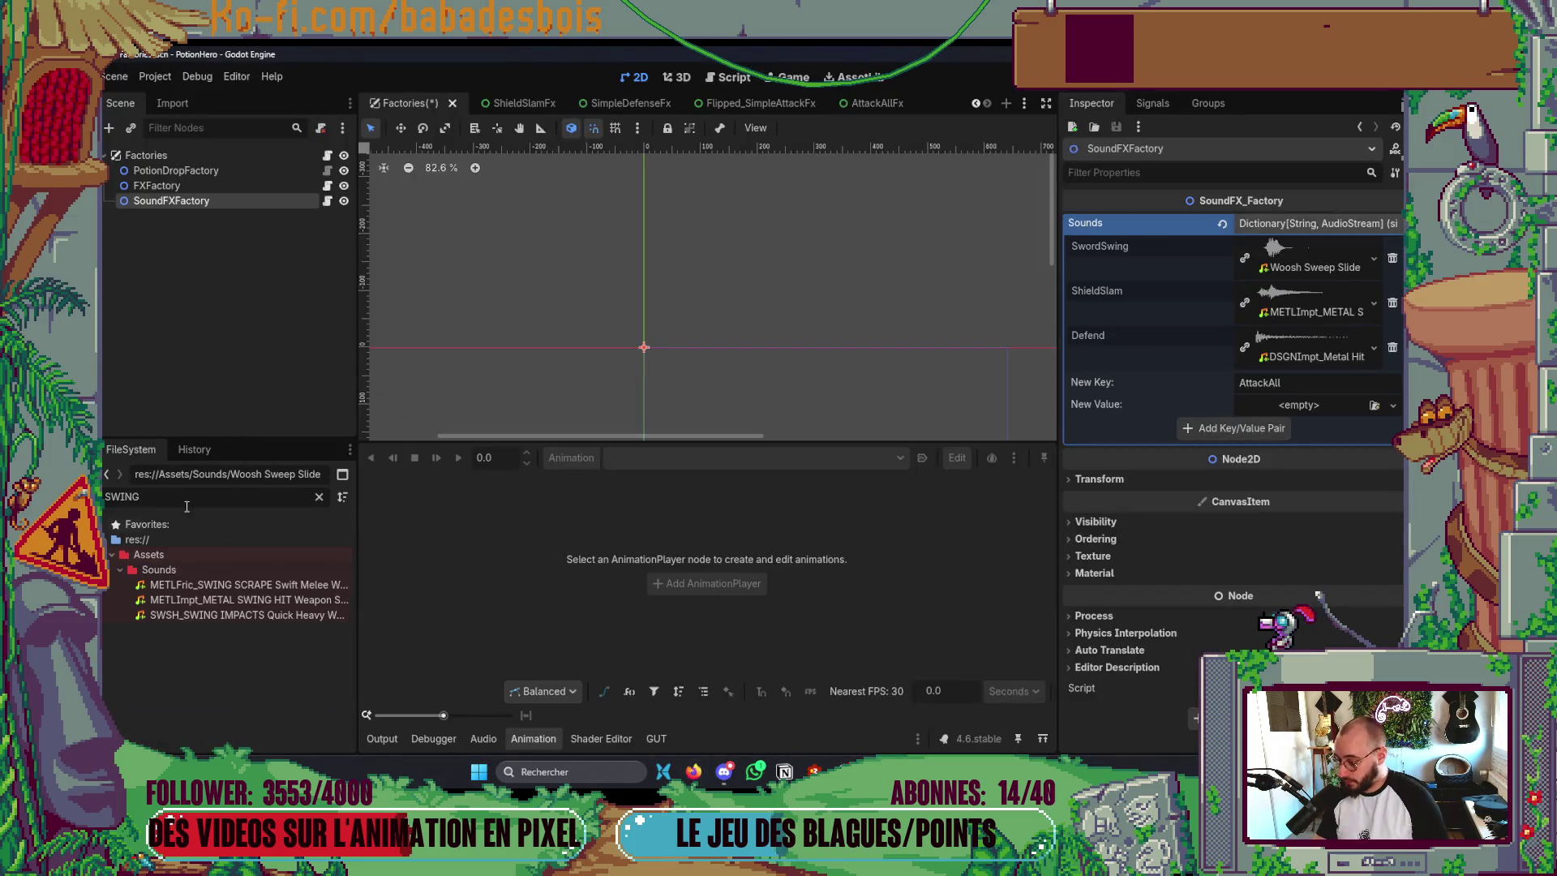
mouse_move(245, 615)
left_mouse_down()
mouse_move(1200, 502)
mouse_move(1275, 409)
left_mouse_up()
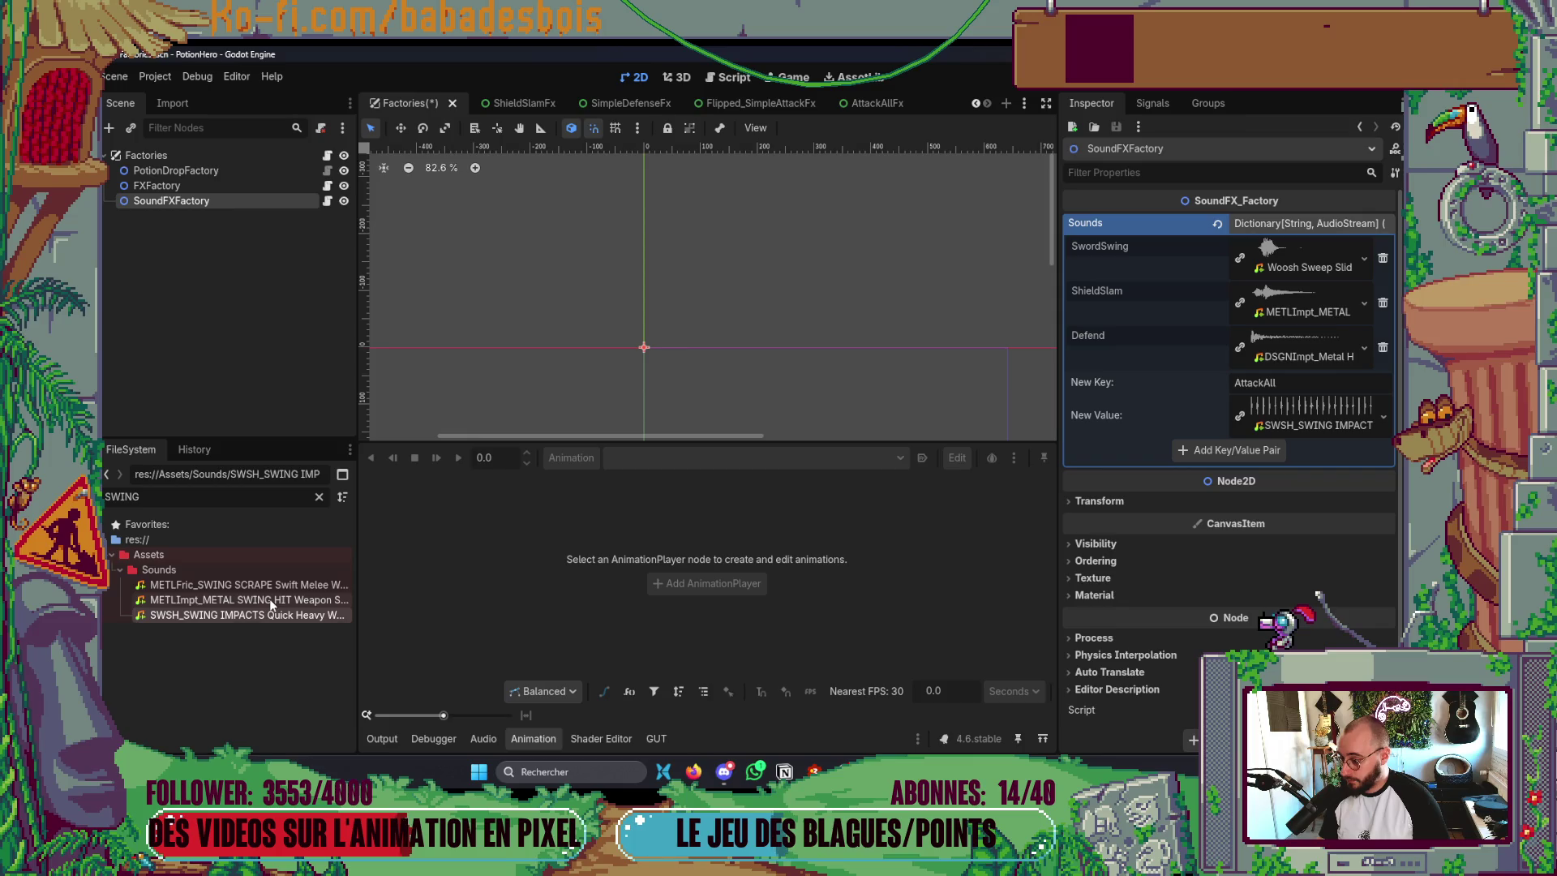
mouse_move(262, 585)
left_mouse_down()
mouse_move(1241, 452)
mouse_move(1325, 406)
left_mouse_up()
key("ctrl+s")
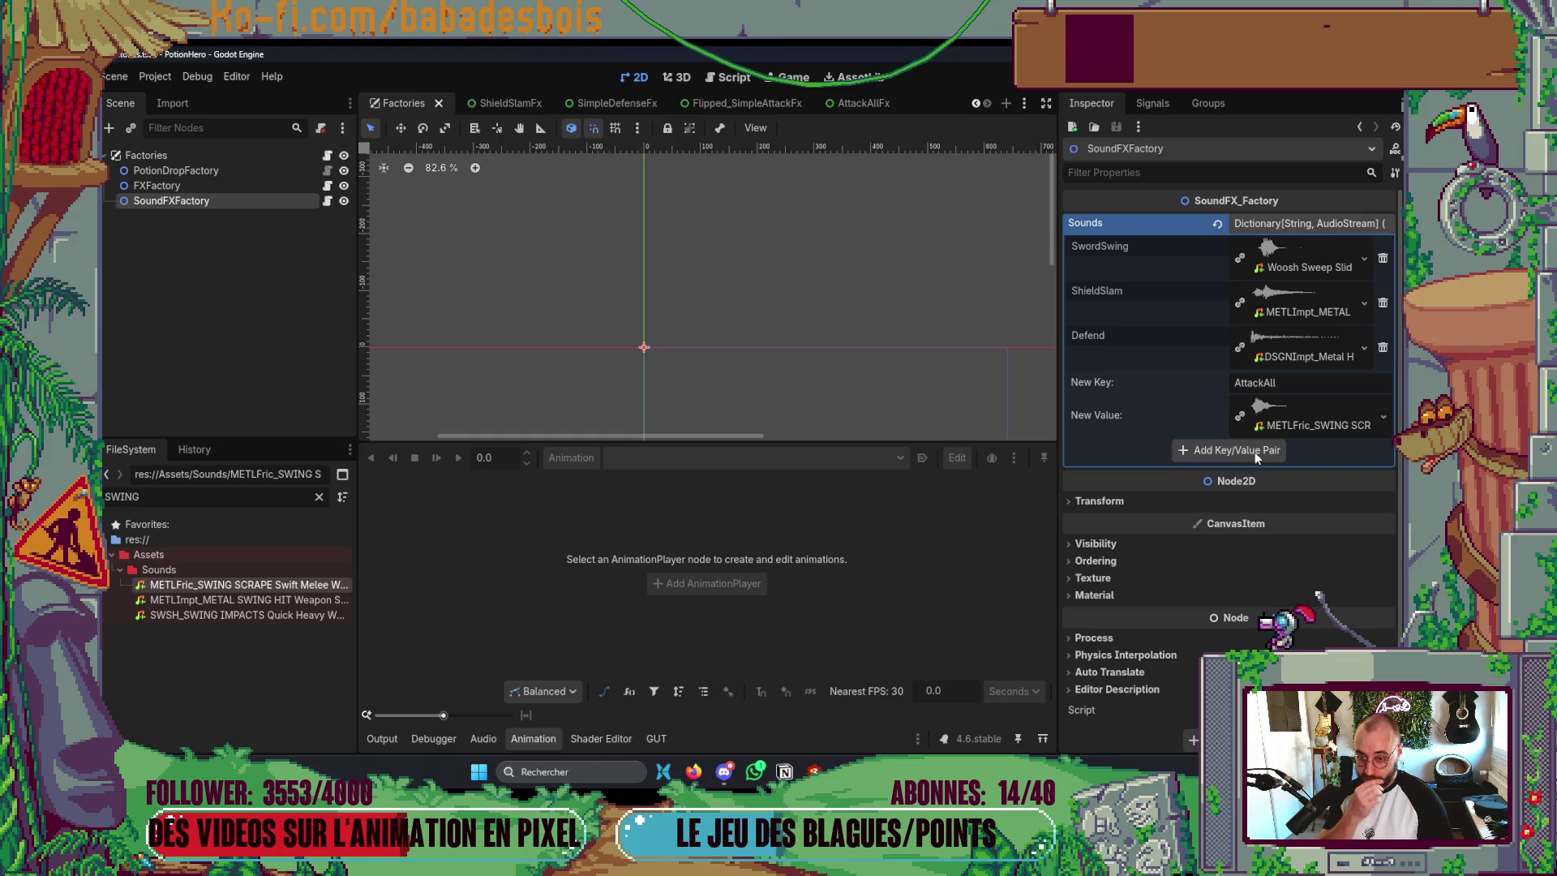
left_click(1255, 453)
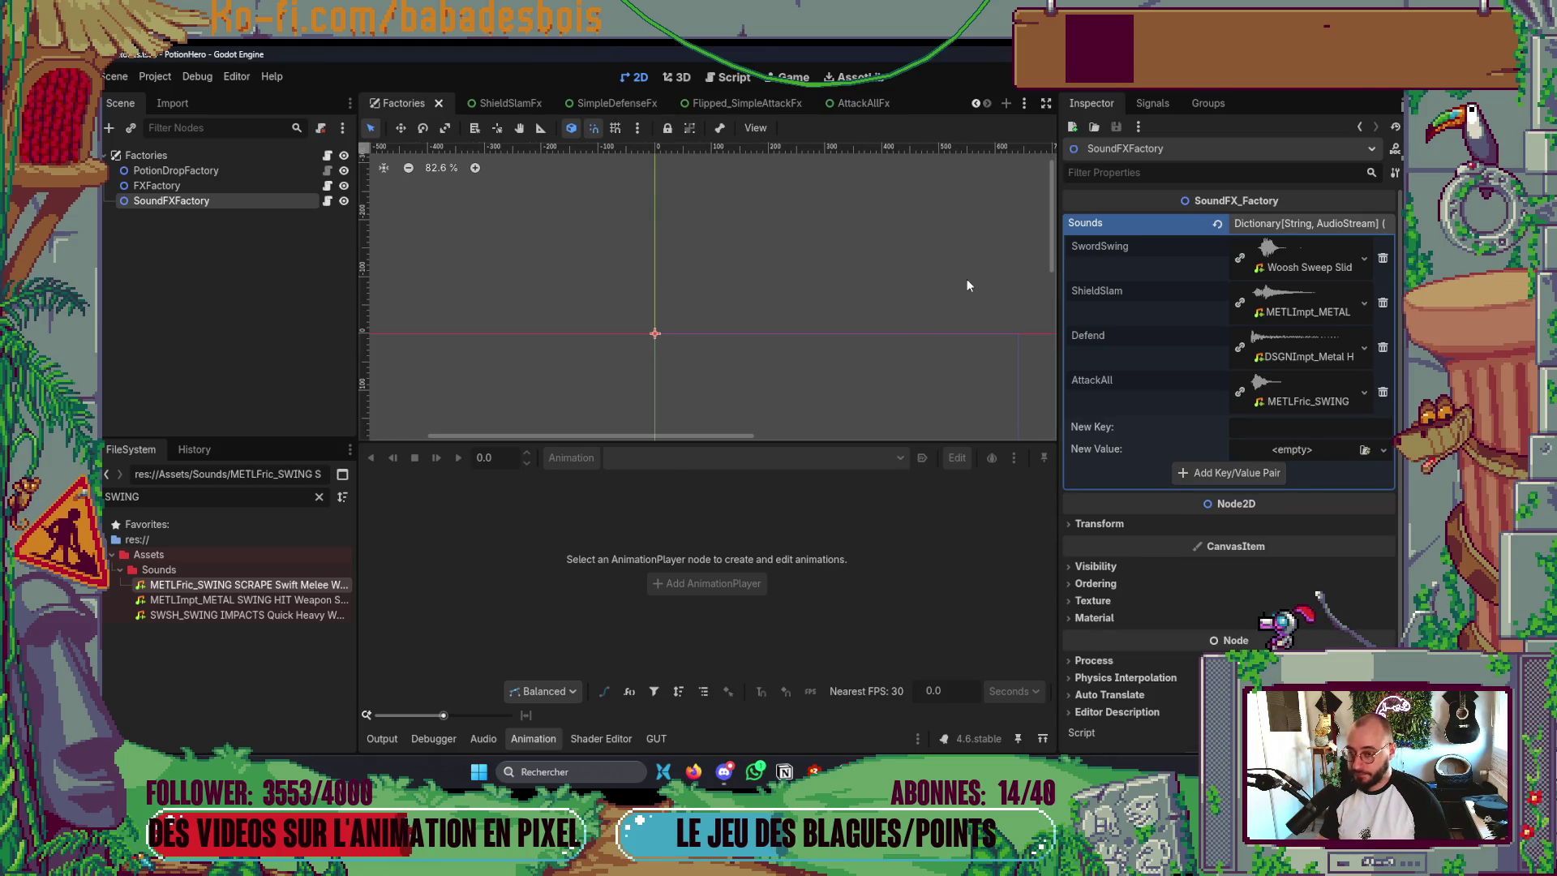
key("alt+Tab")
key("alt+Tab")
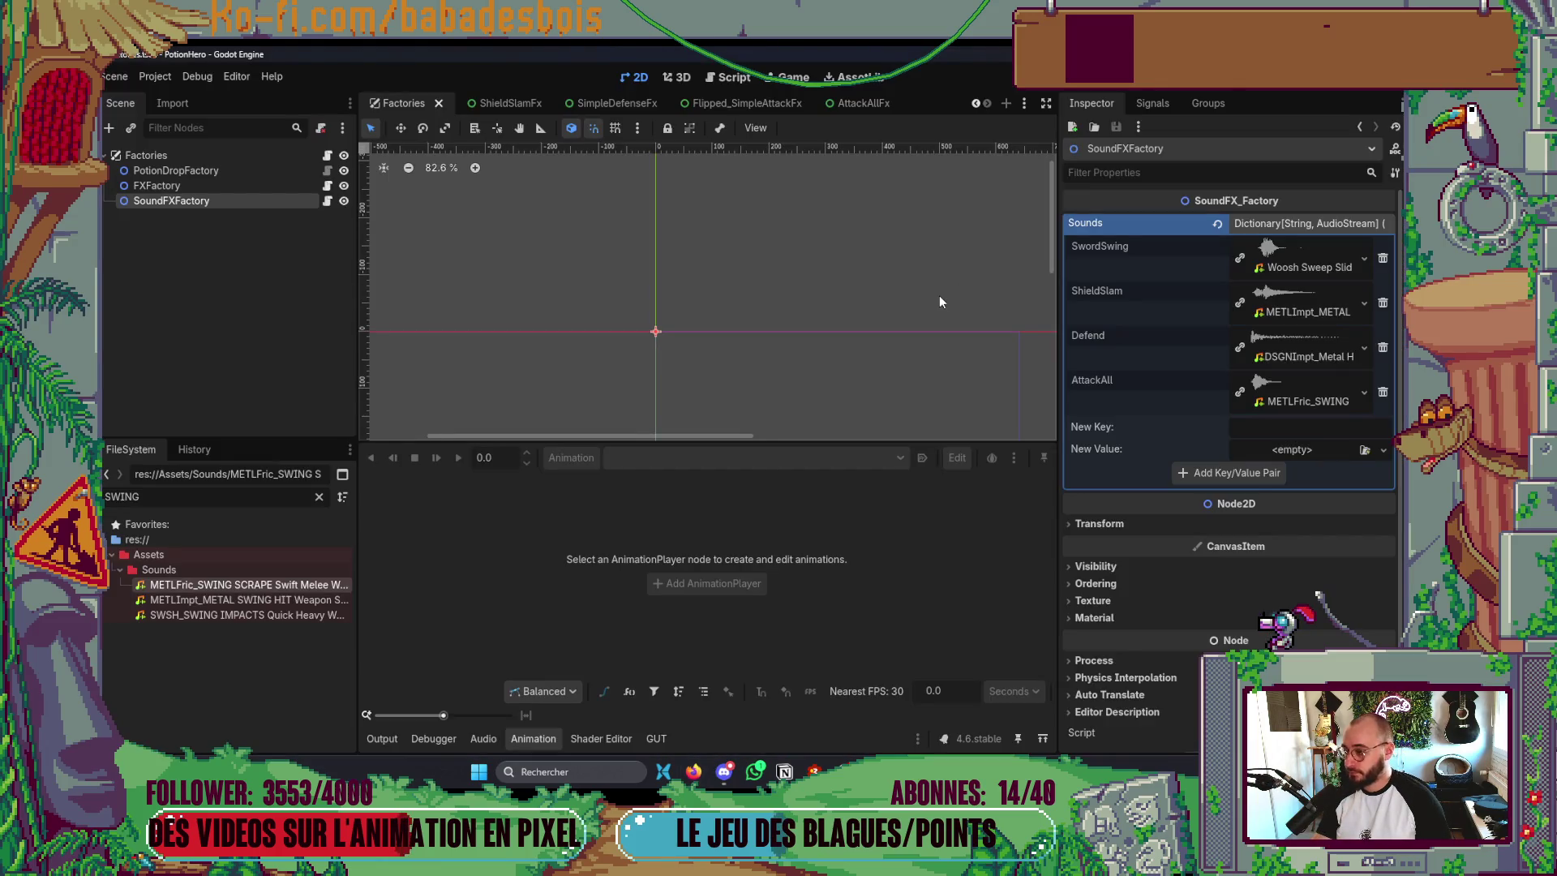
key("F5")
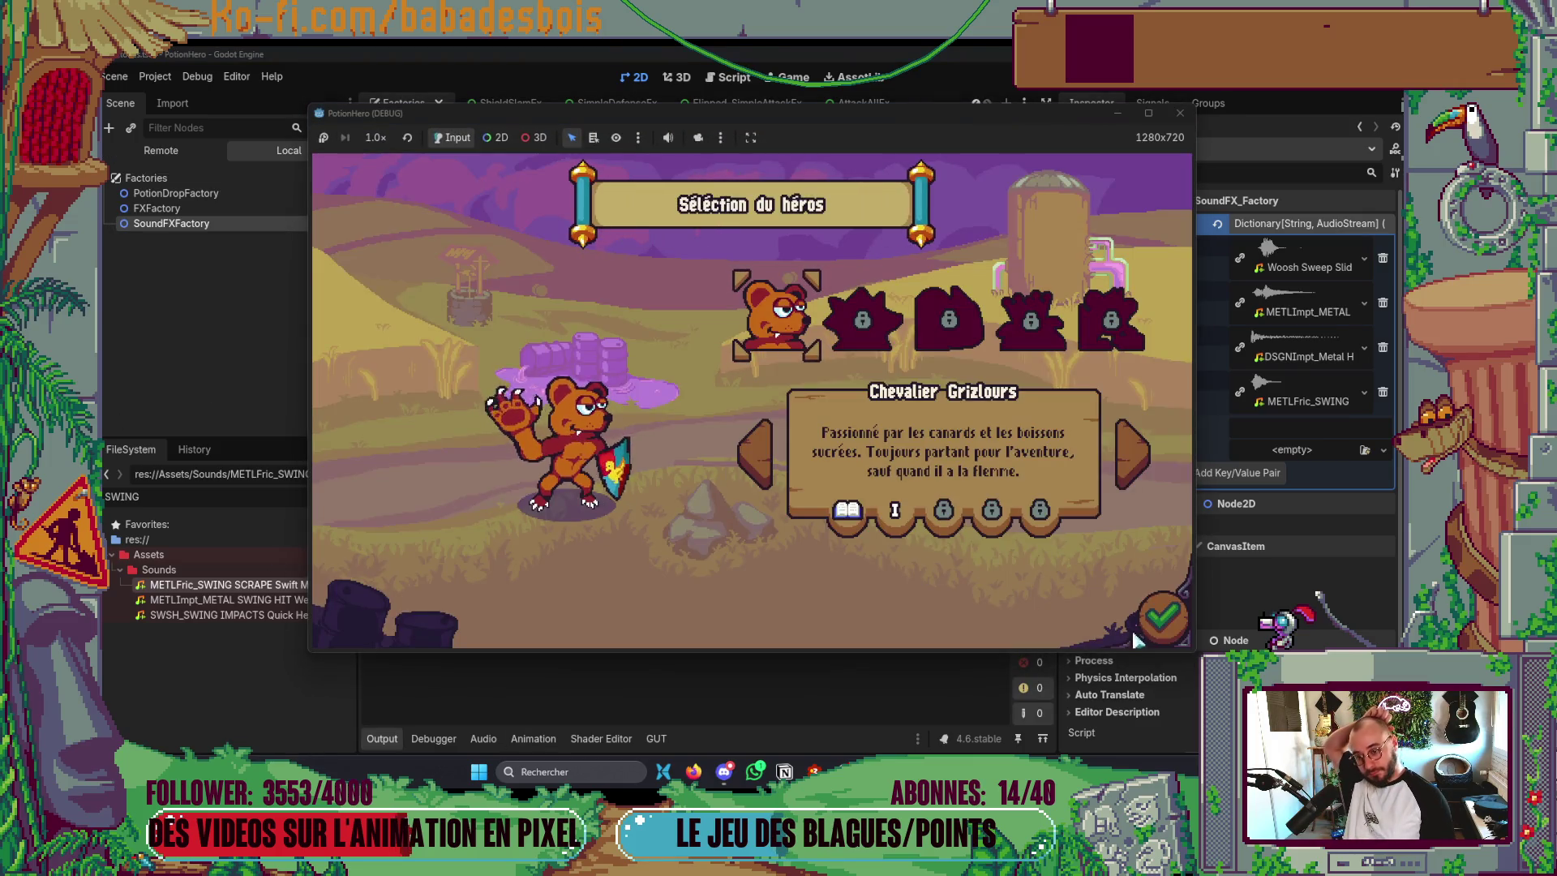
- Pick the hero and level, skip the tutorial, and end the turn so the bear attacks all
left_click(887, 325)
left_click(1162, 617)
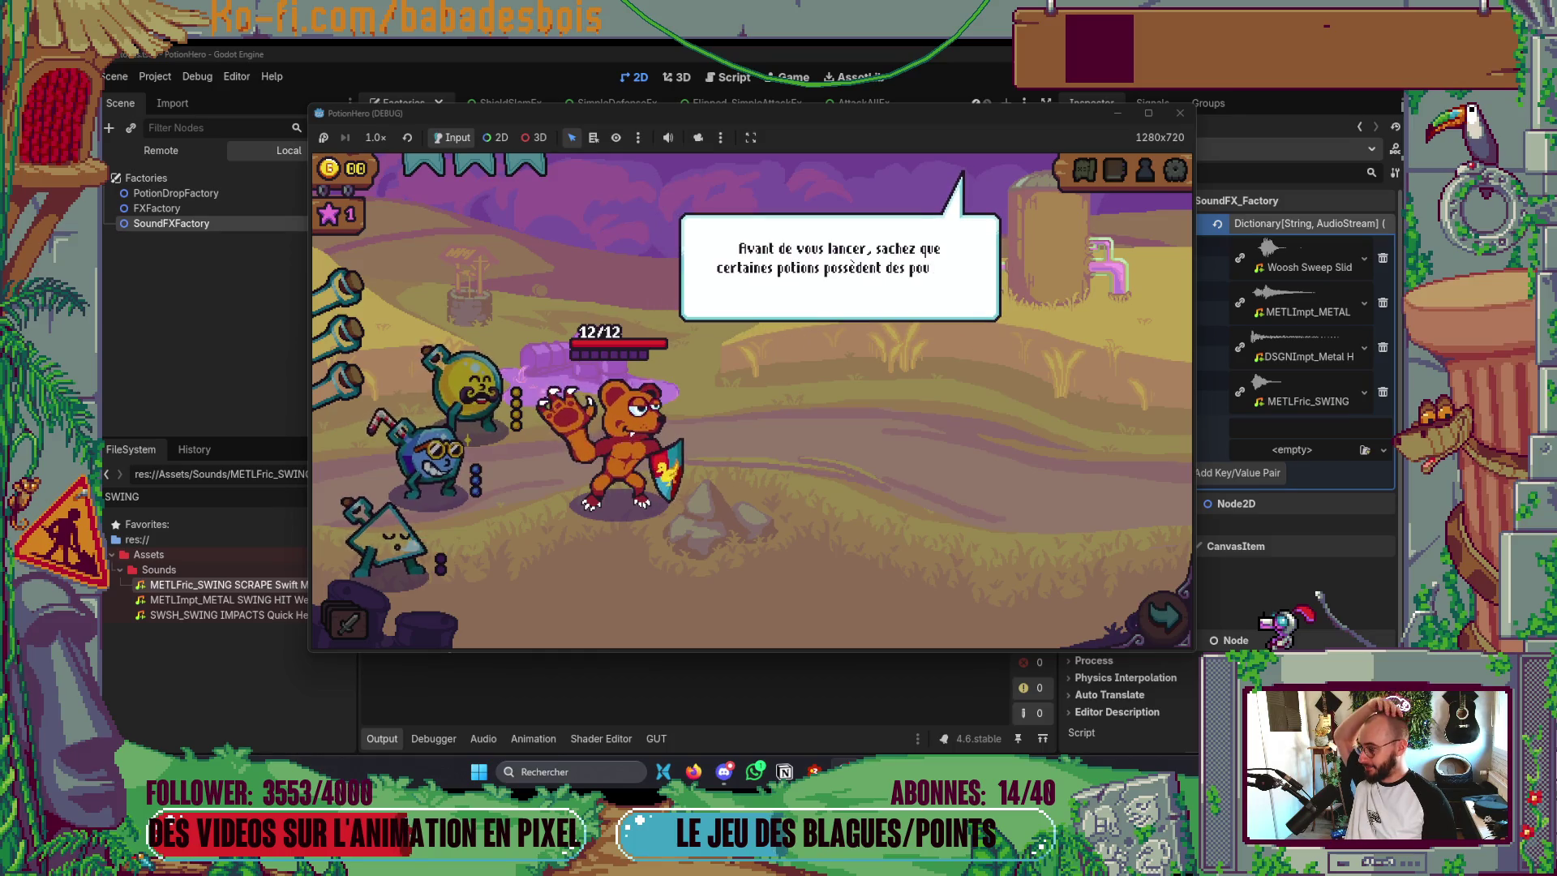
left_click(937, 496)
left_click(941, 492)
left_click(940, 491)
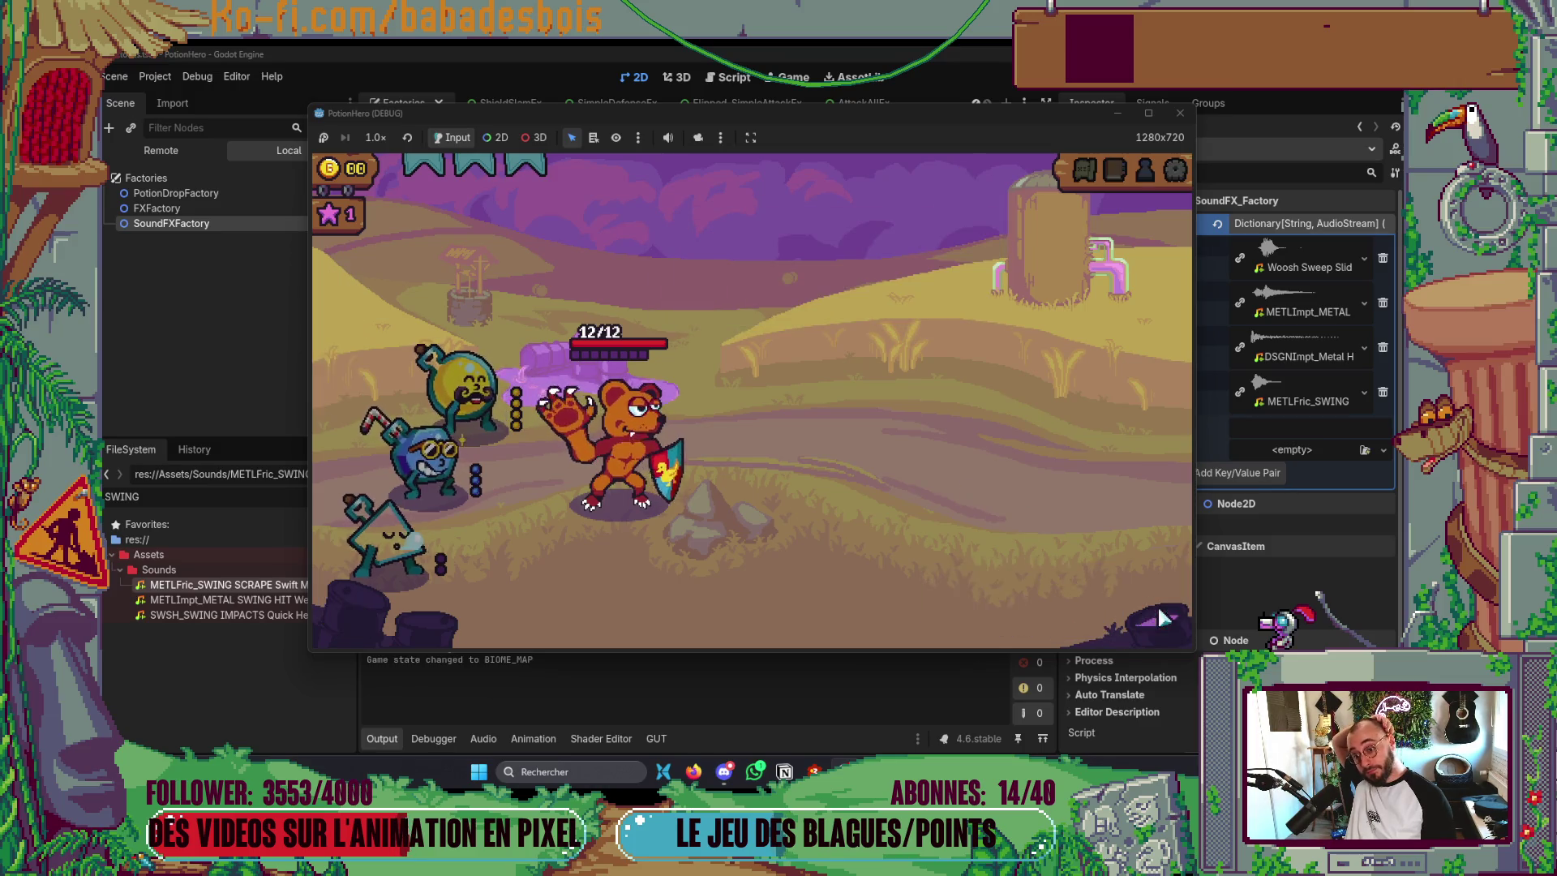
left_click(1164, 619)
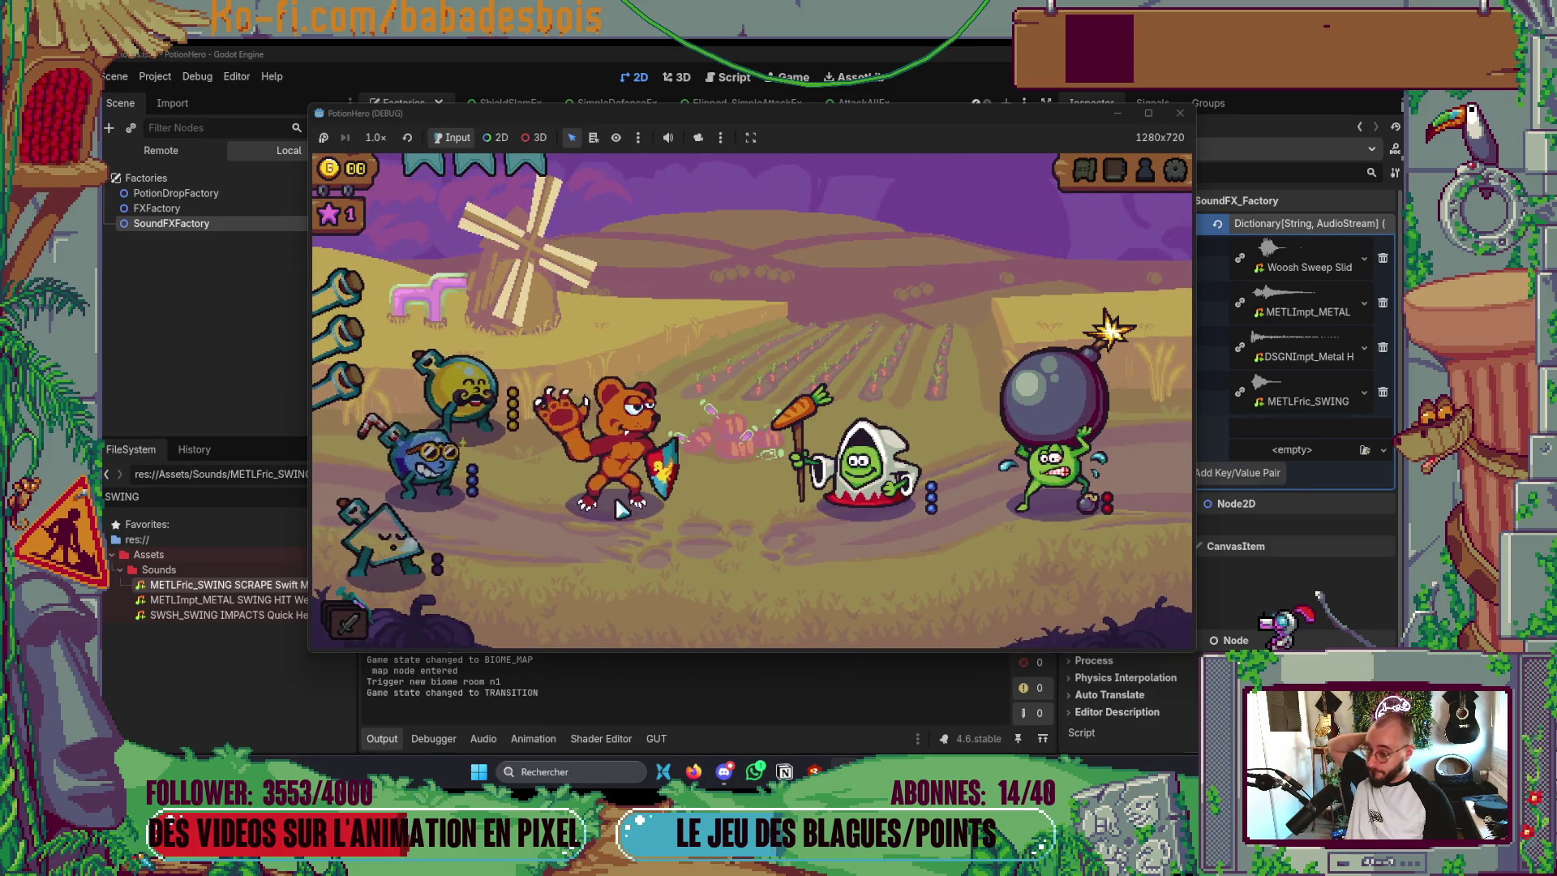
left_click(1165, 618)
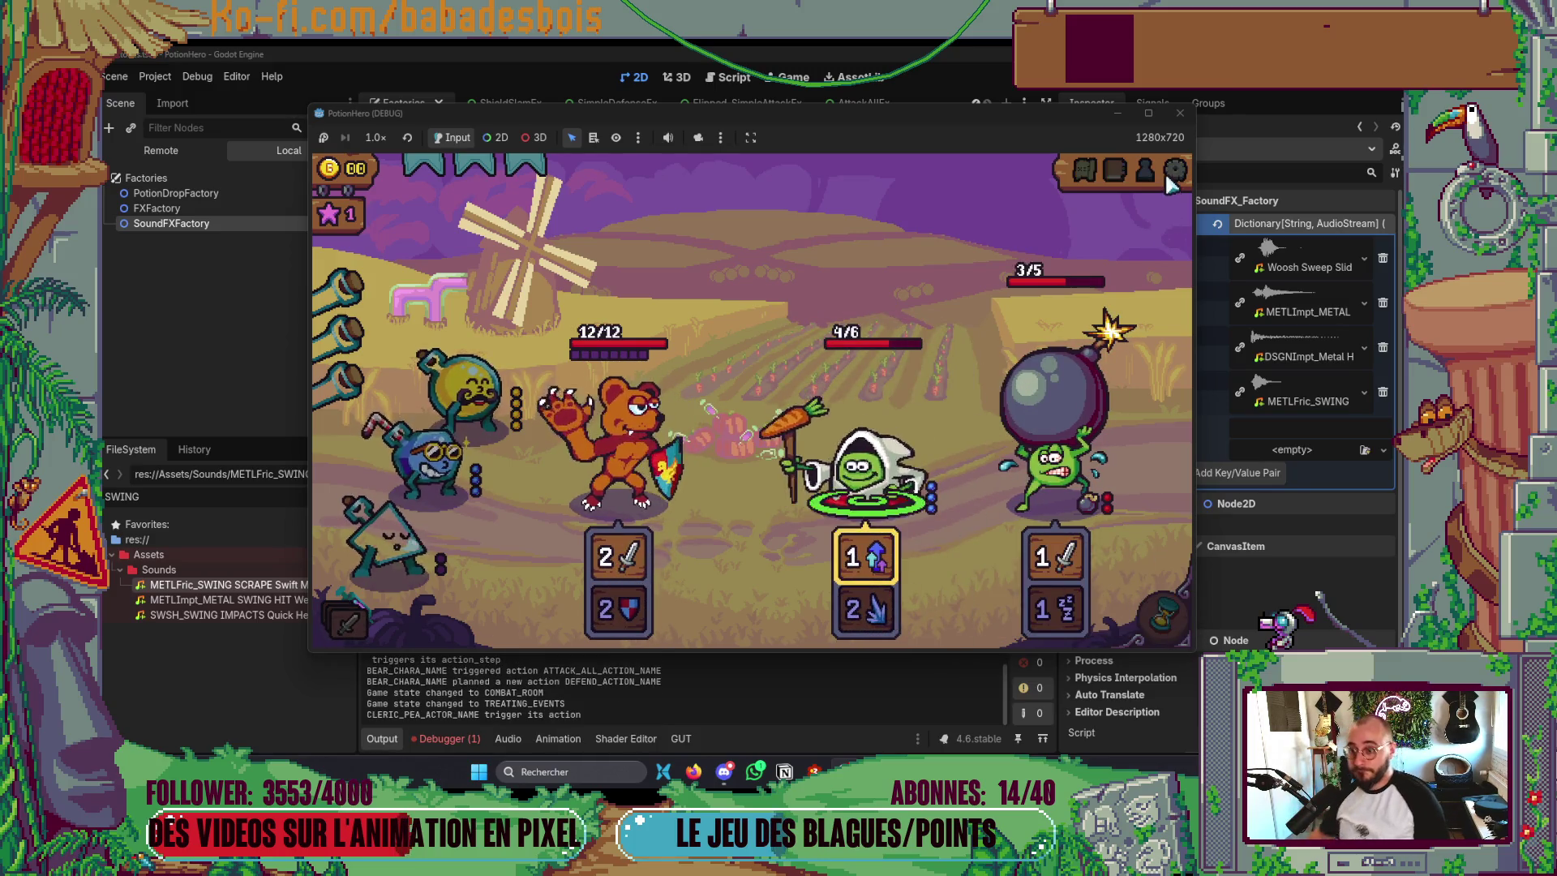
left_click(469, 736)
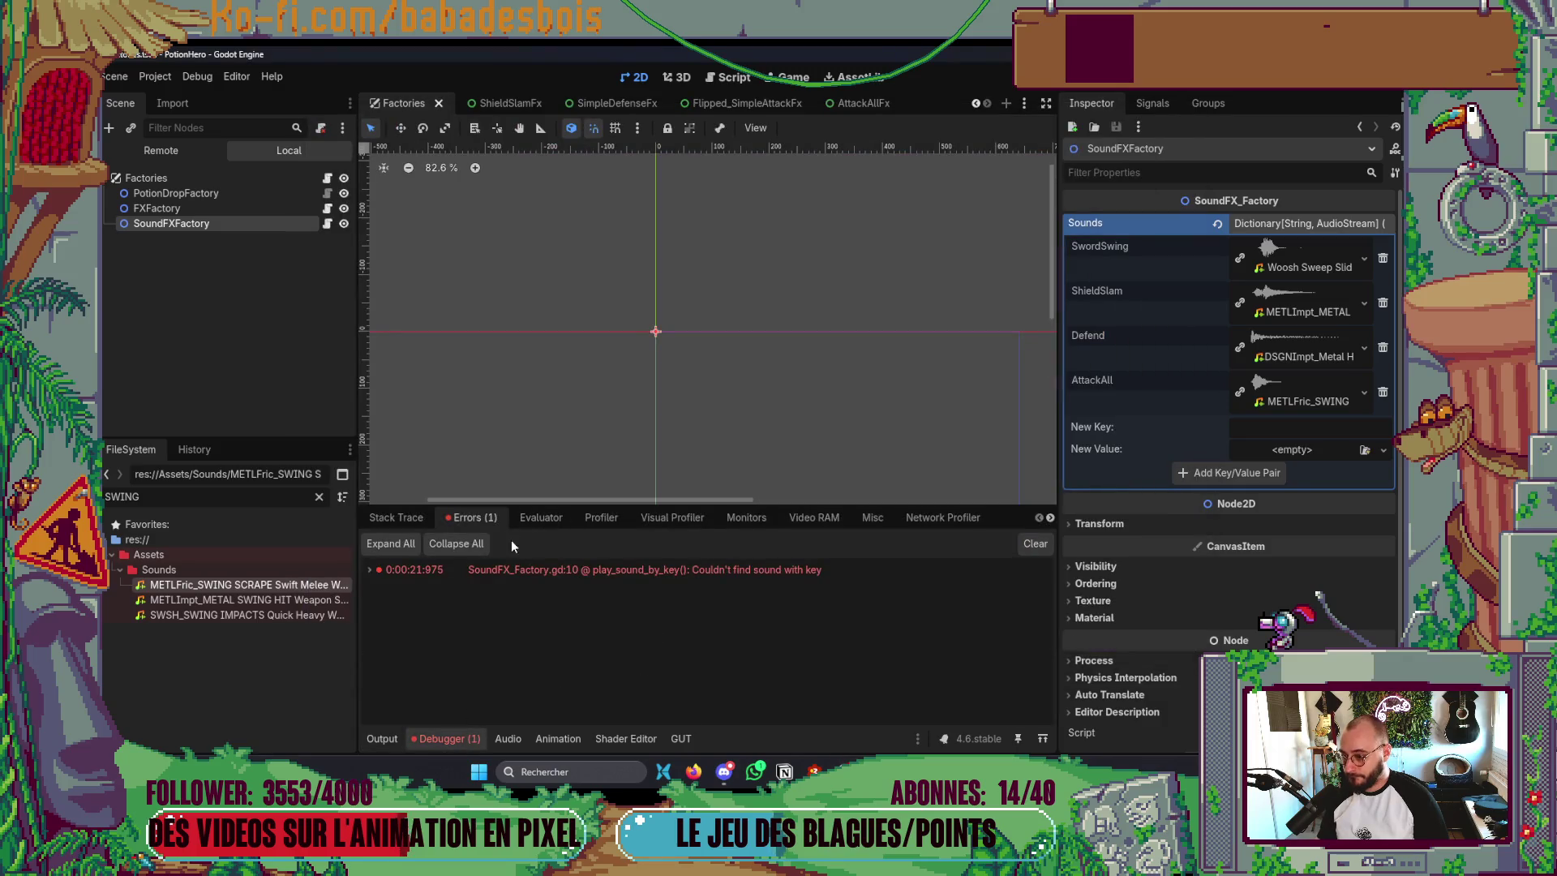
- Stop the game, set the AttackAllFx play_sound key's first argument to "AttackAll", and relaunch
mouse_move(587, 571)
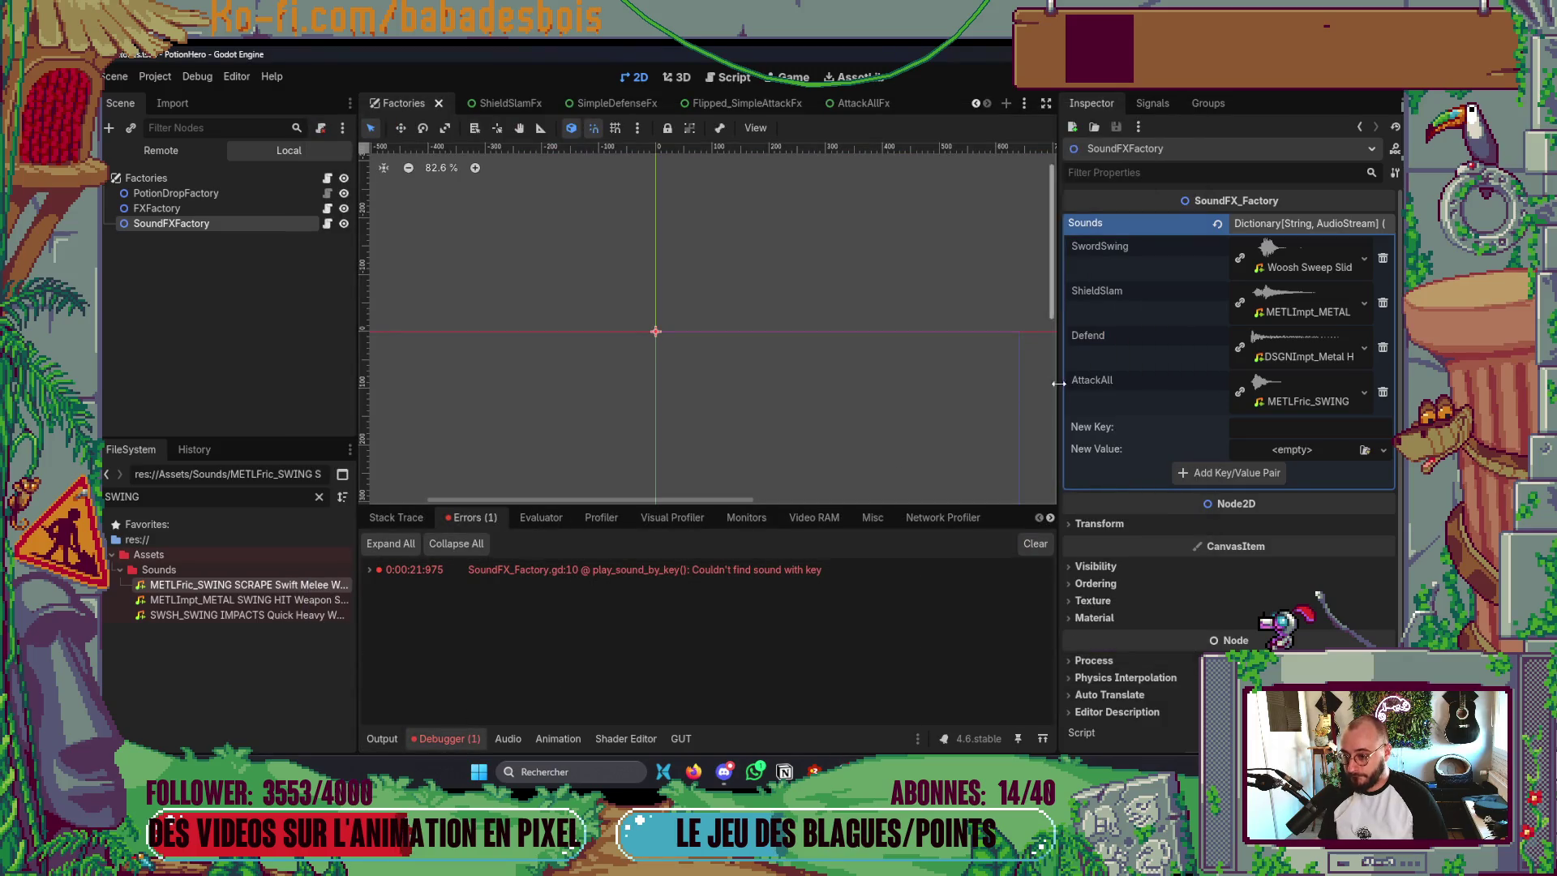
key("F8")
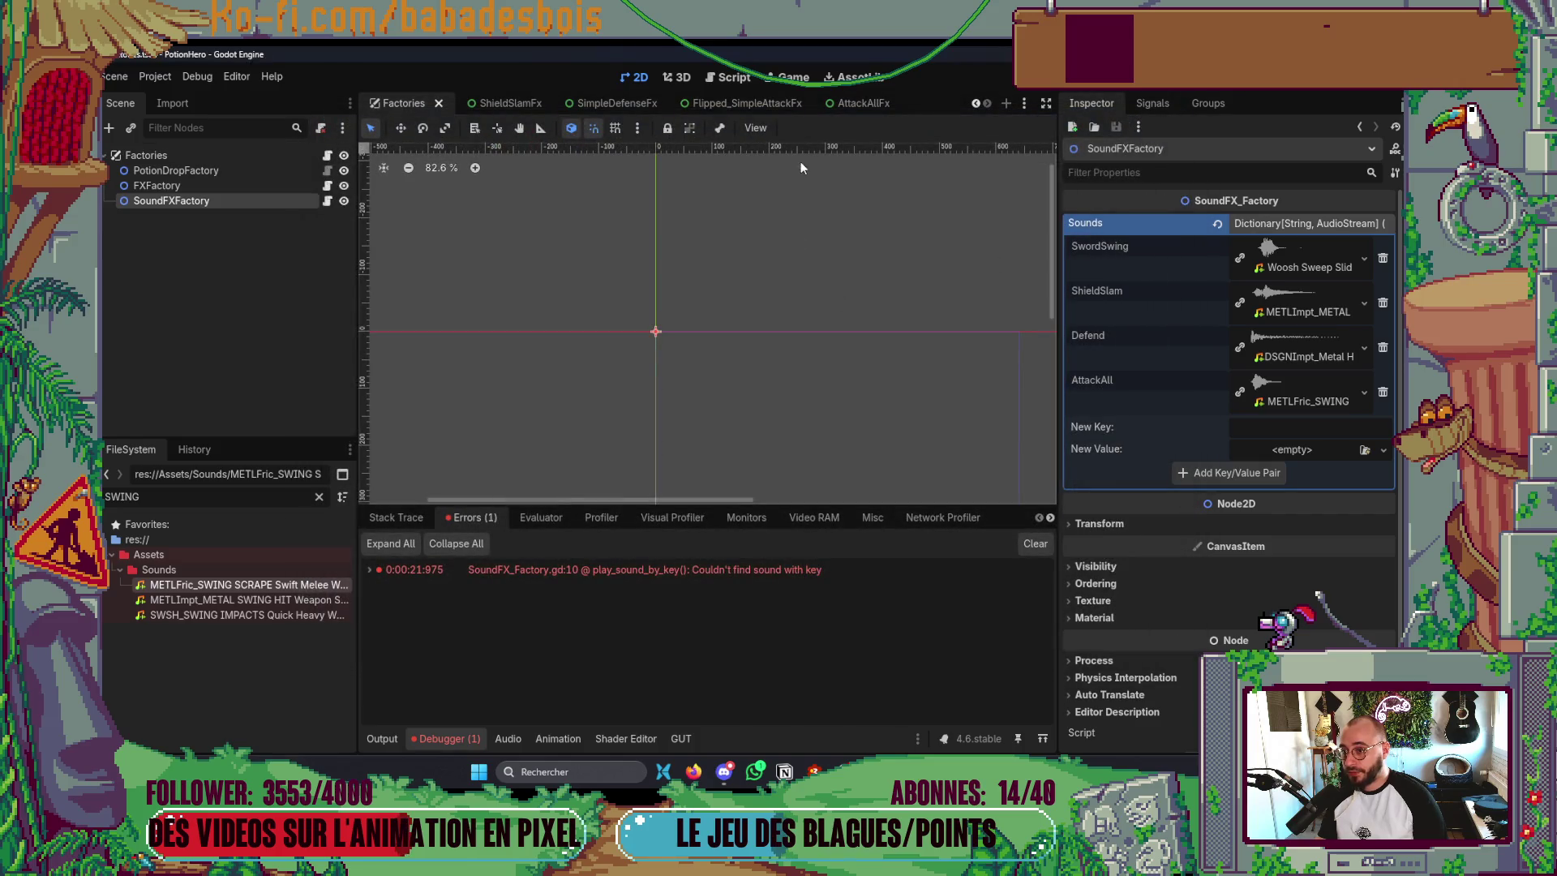
left_click(863, 104)
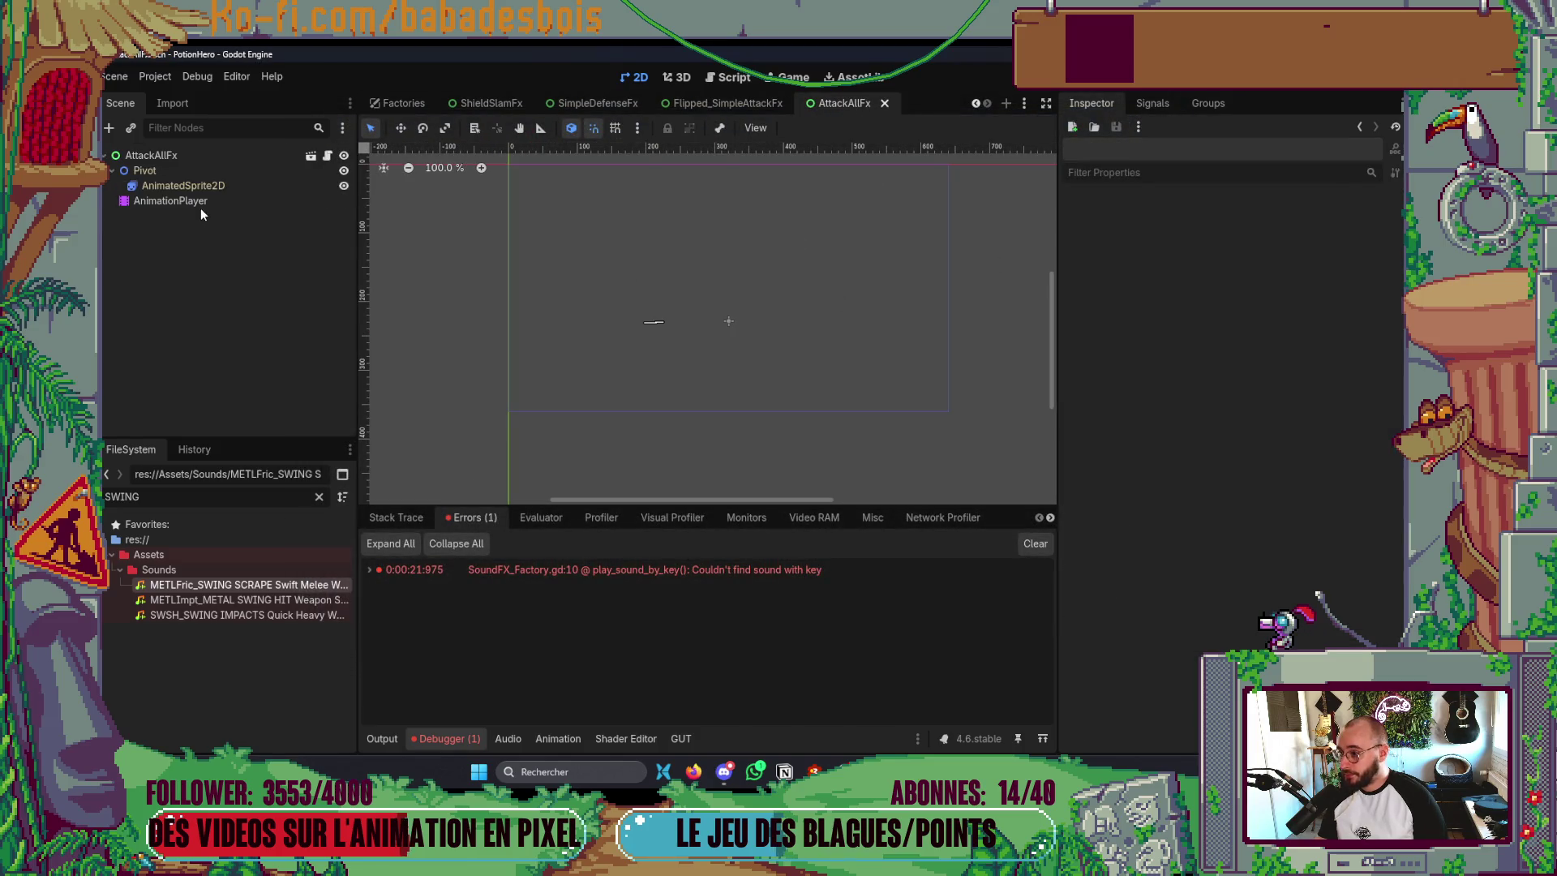
left_click(201, 206)
left_click(501, 532)
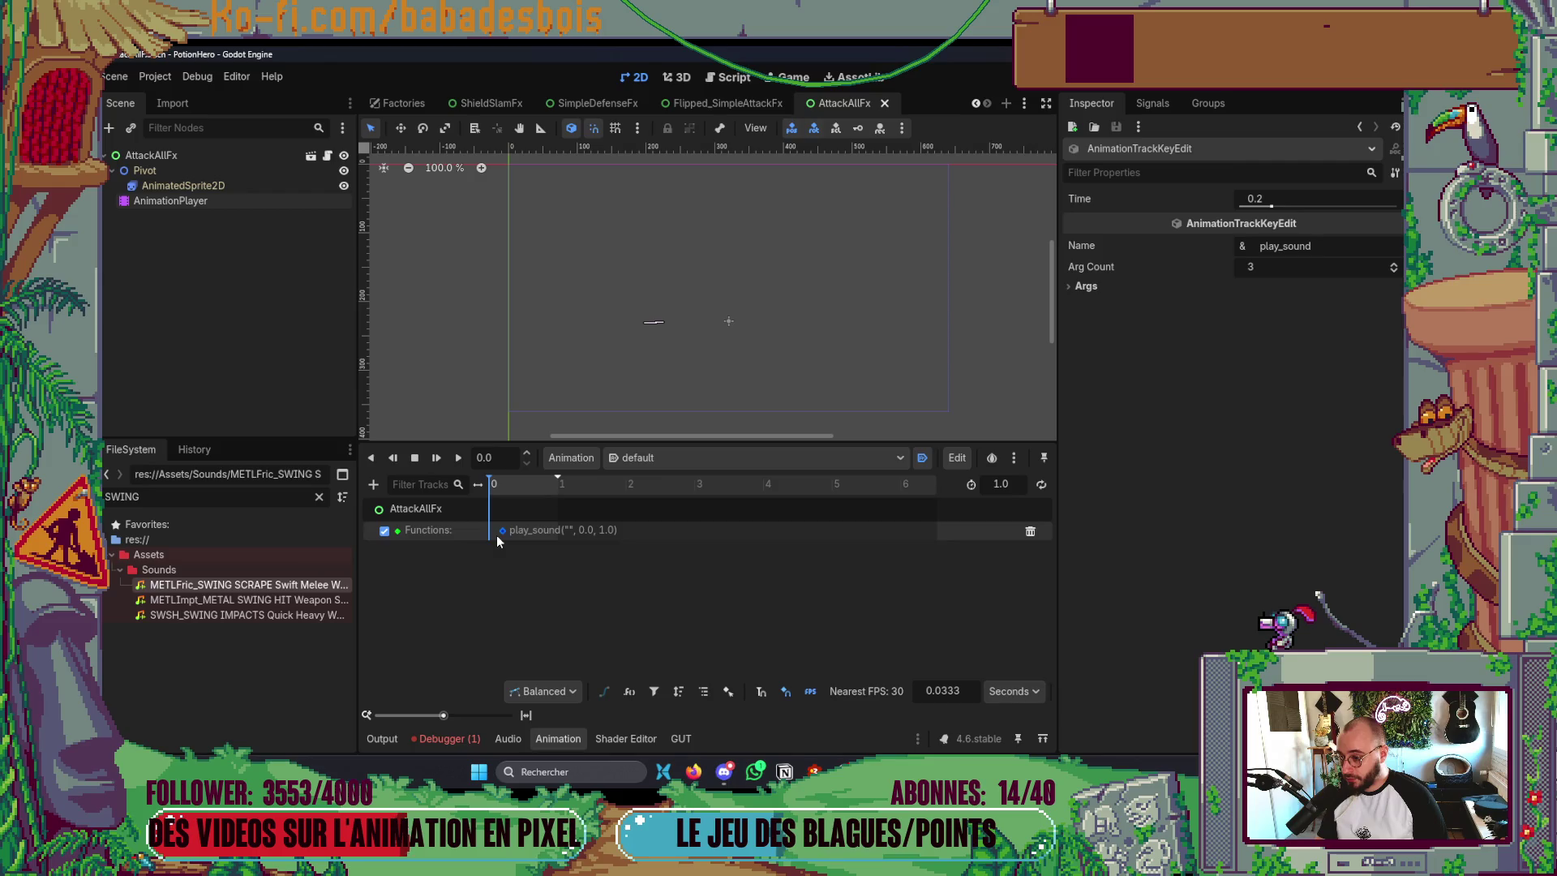
left_click(1105, 305)
left_click(1271, 350)
type("AttackAll")
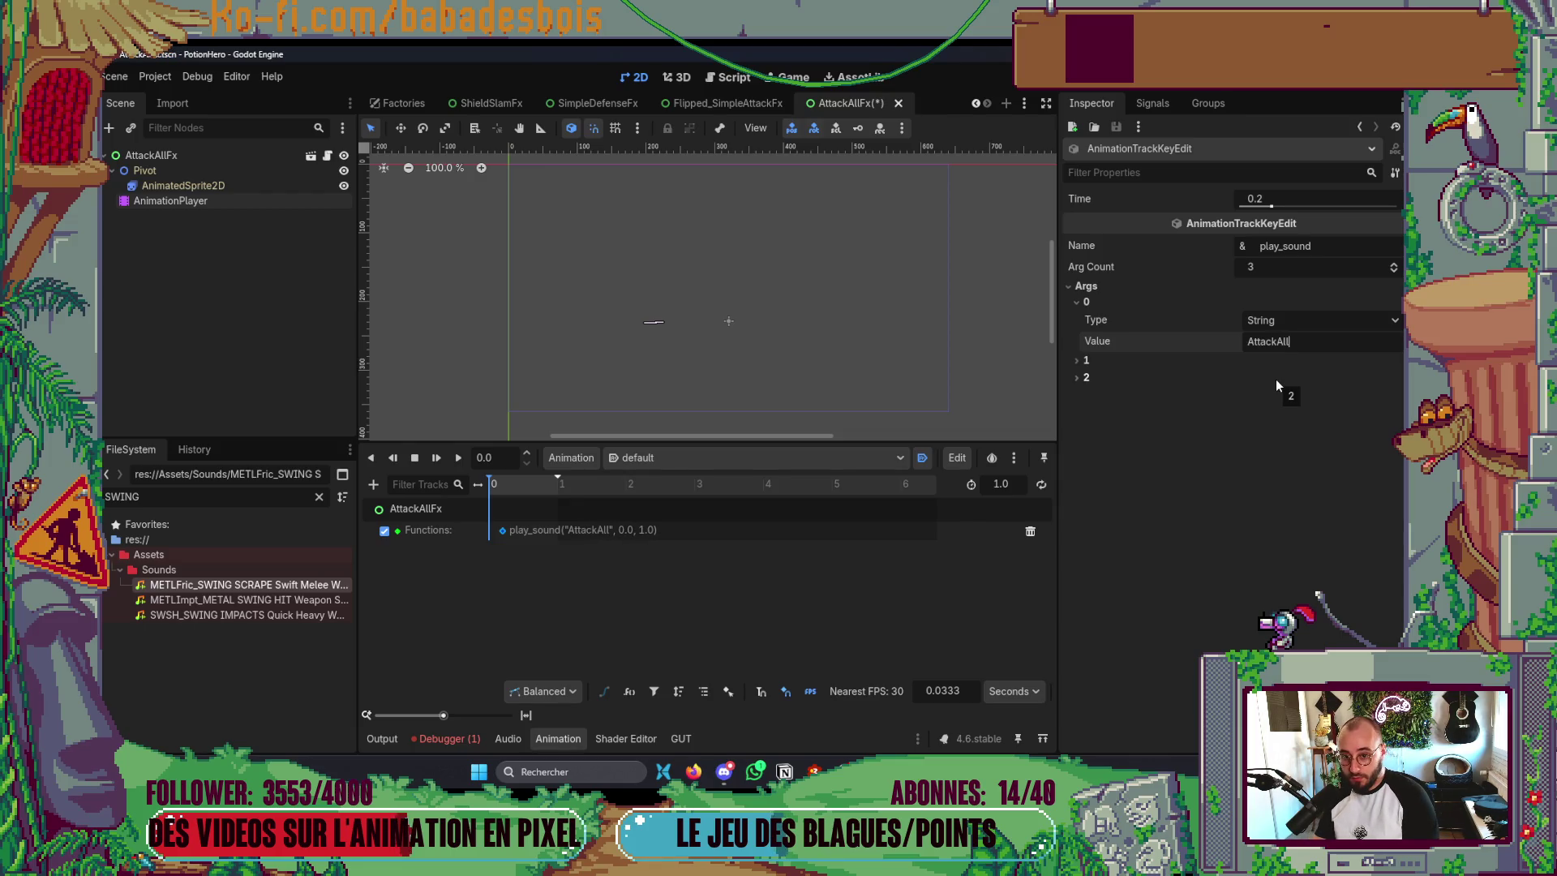
key("F5")
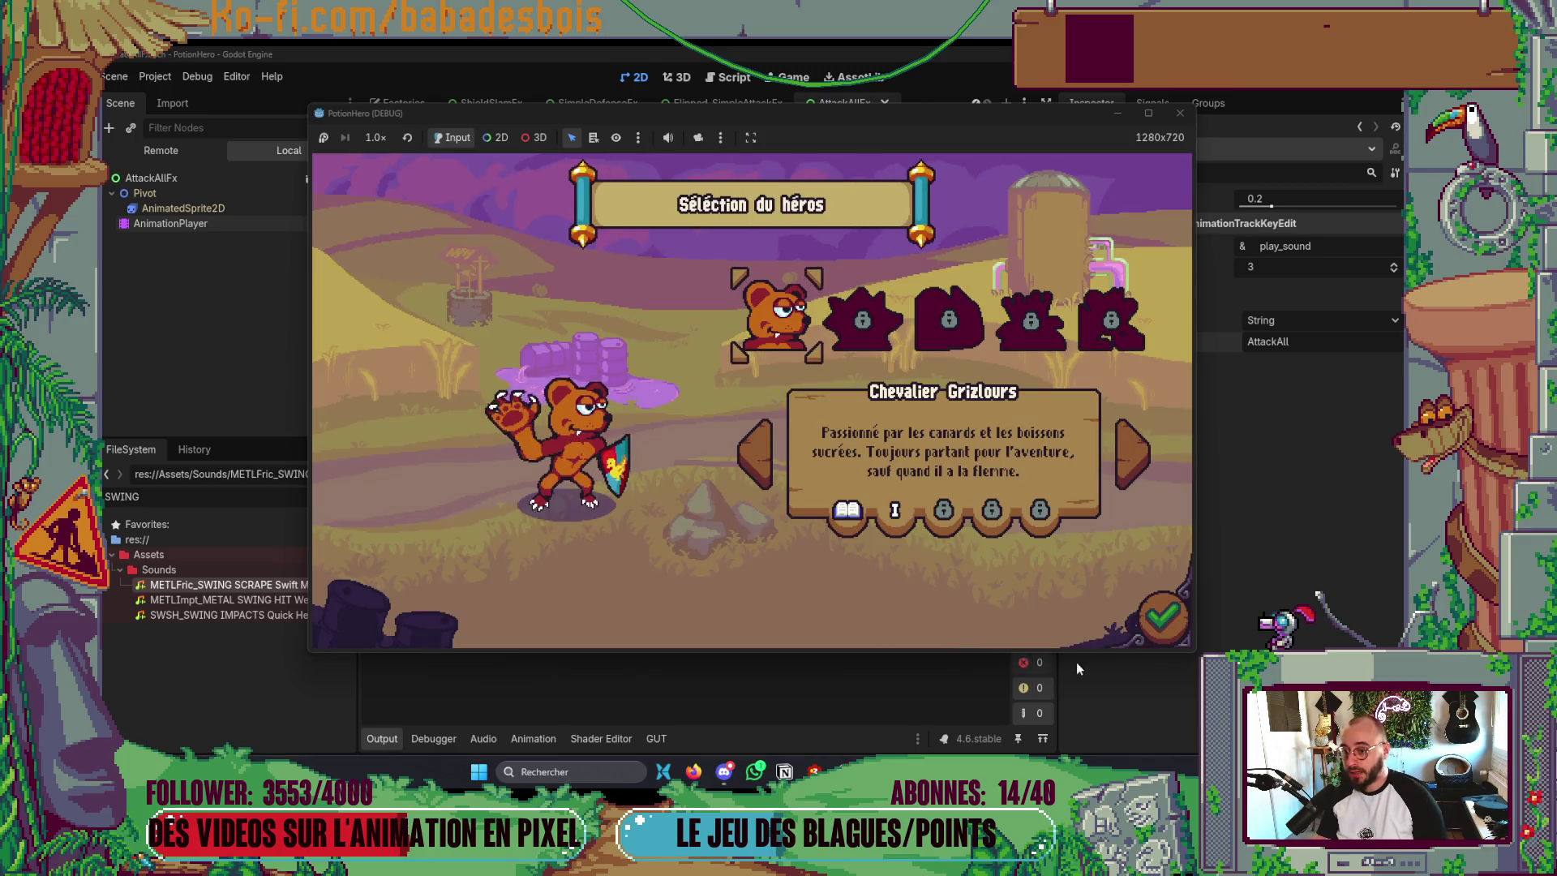
- Start an adventure, skip the tutorial and end a turn so the bear attacks
left_click(943, 323)
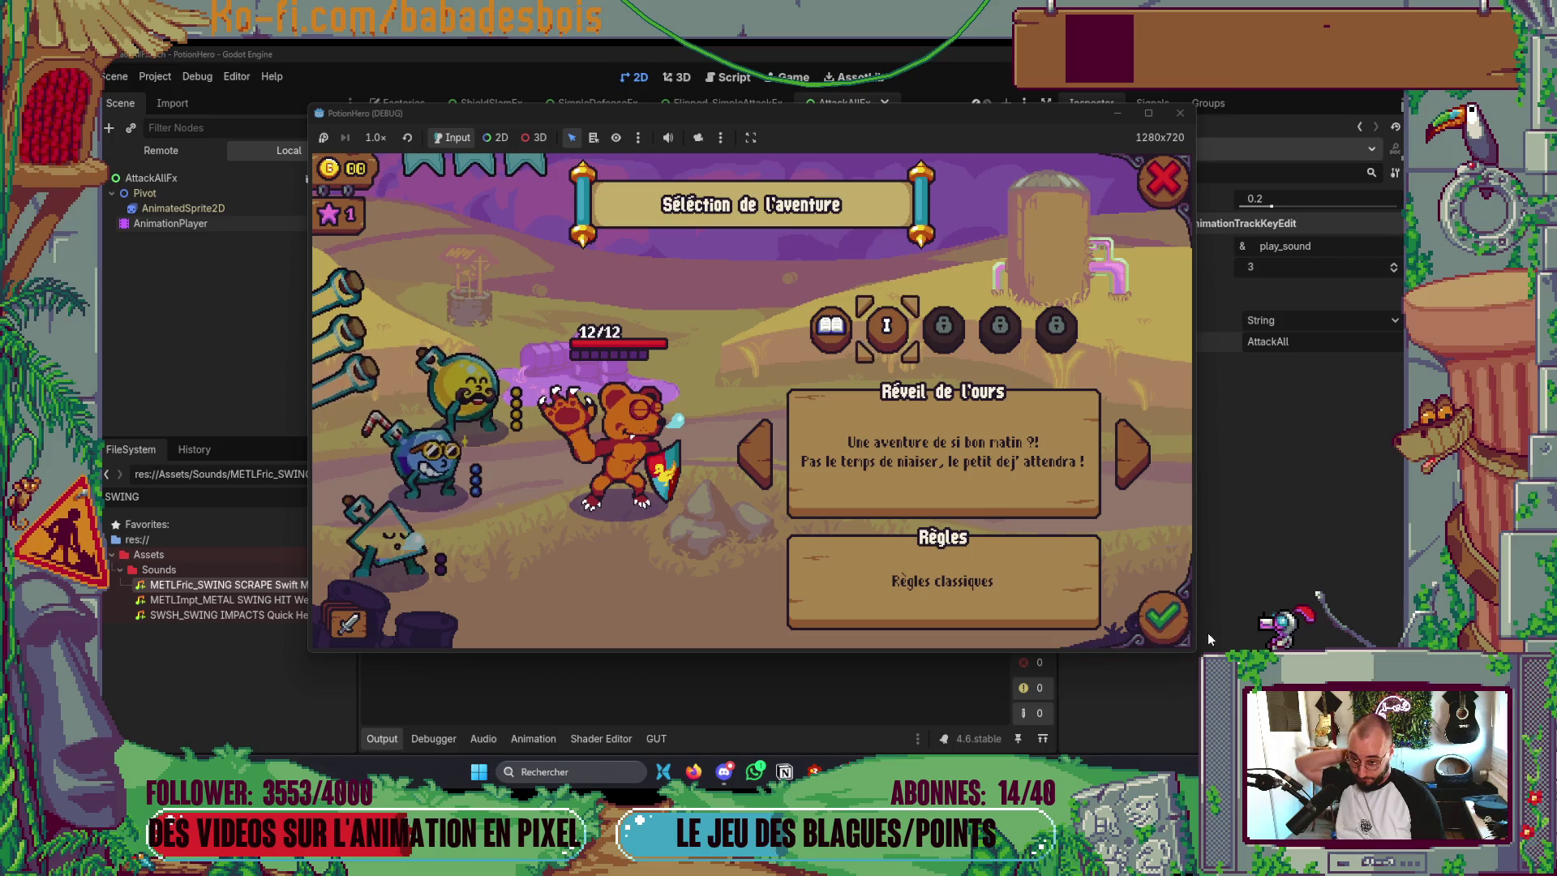
left_click(1150, 634)
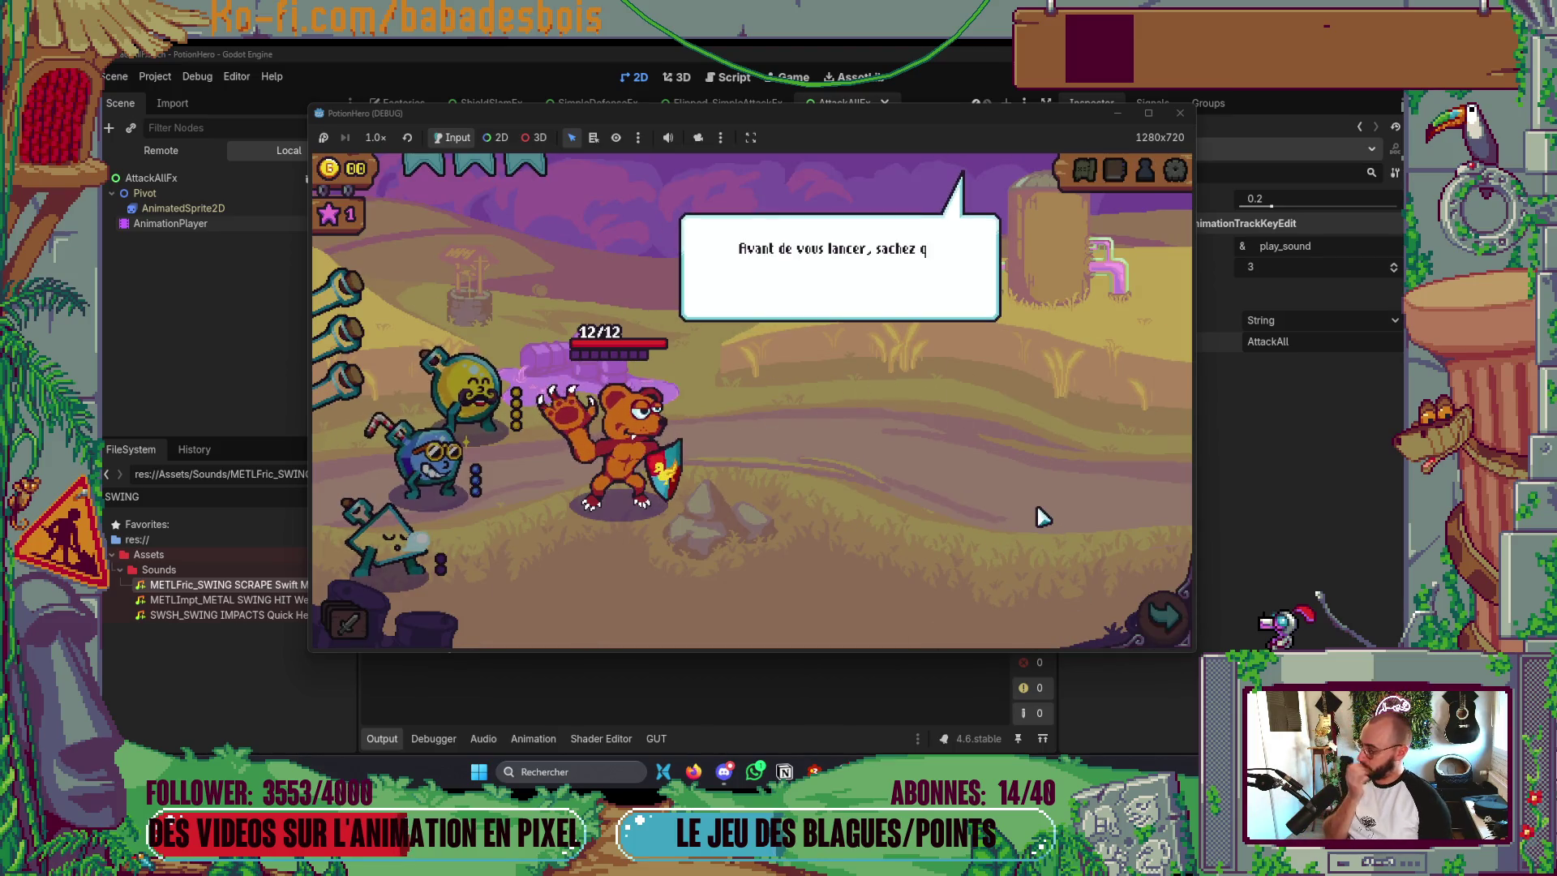
left_click(999, 402)
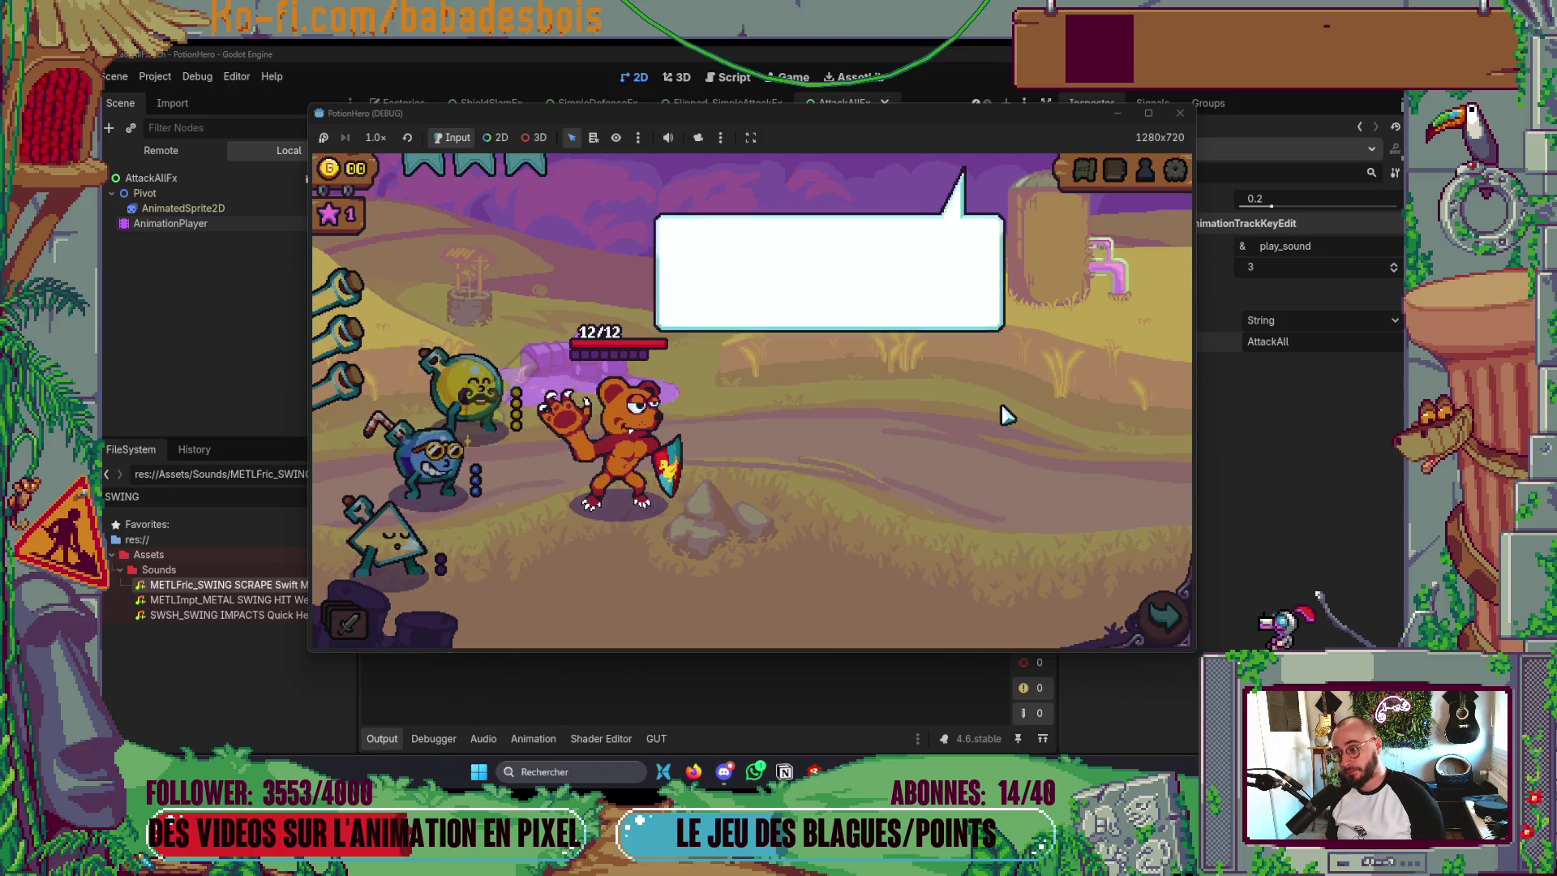
left_click(1134, 618)
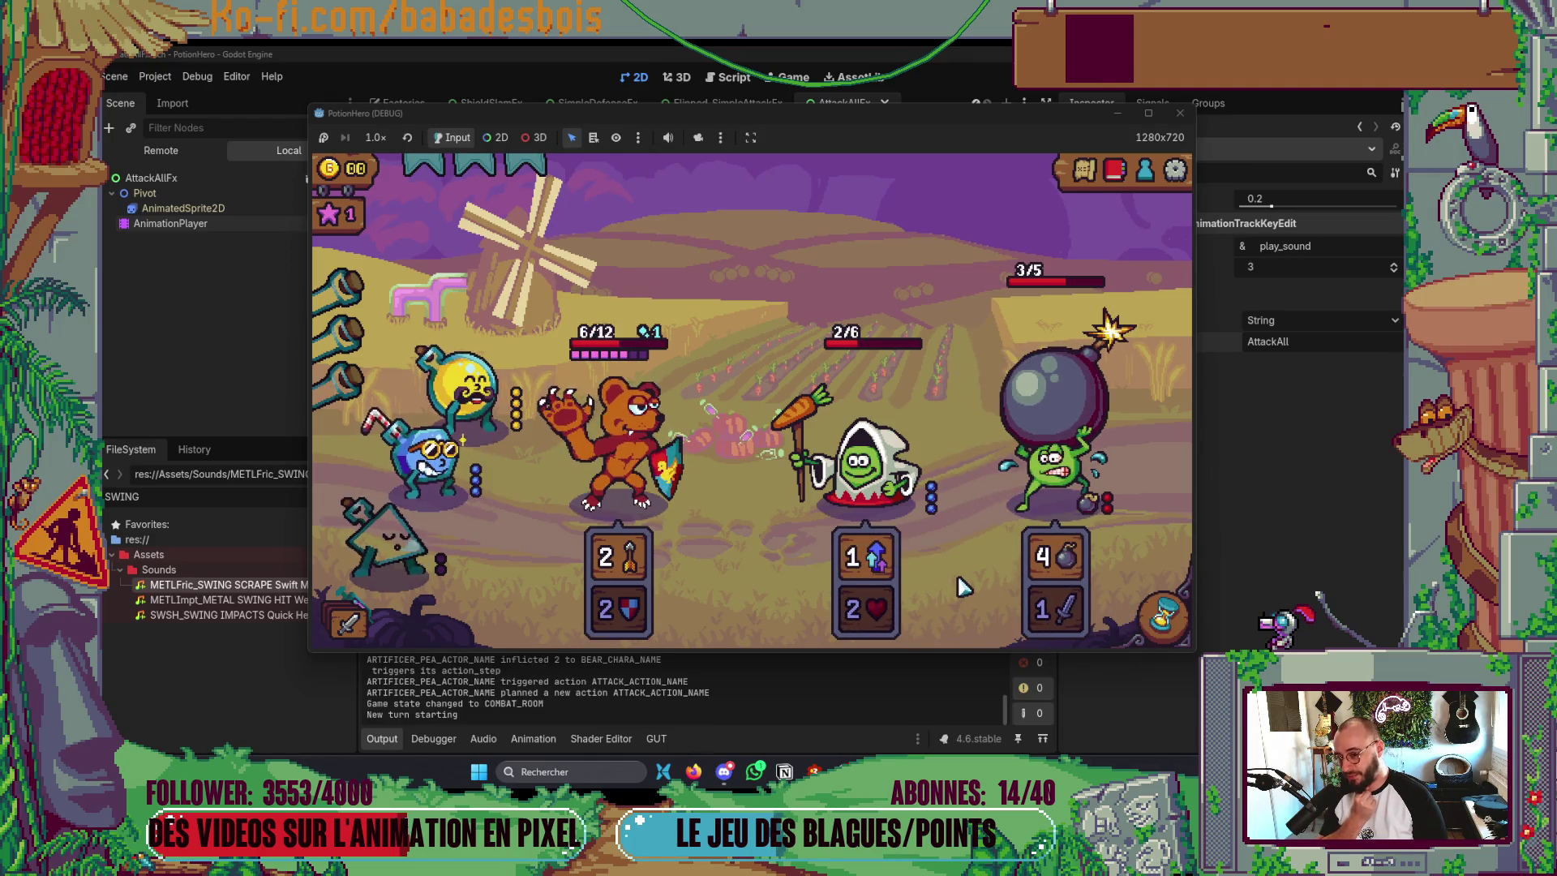
left_click(1152, 623)
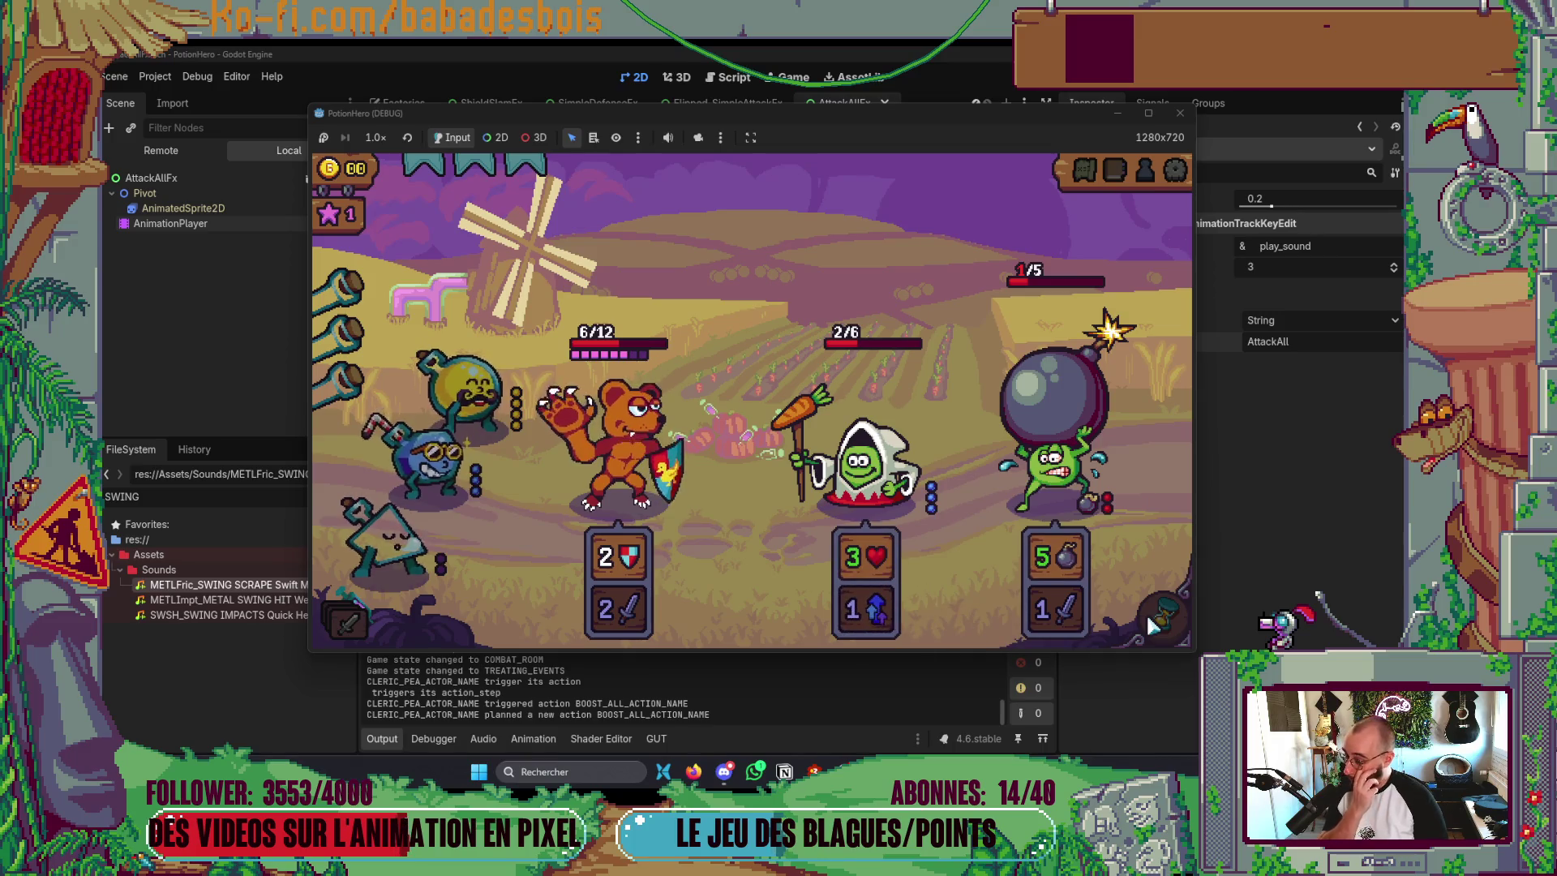
- Close the game window and return to the Godot editor
left_click(1186, 115)
key("alt+Tab")
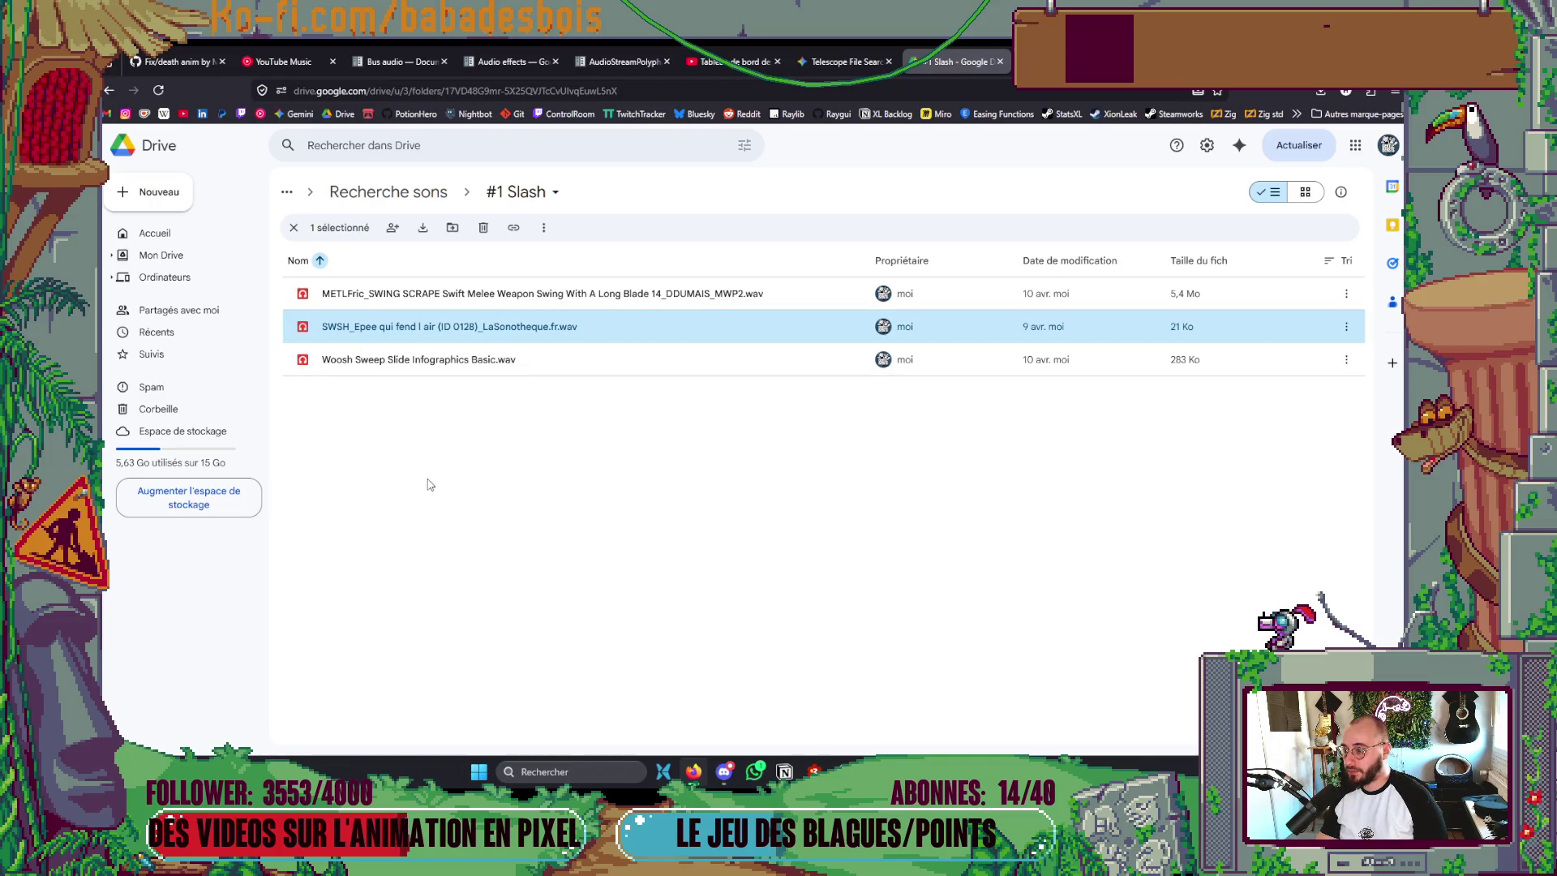
key("alt+Tab")
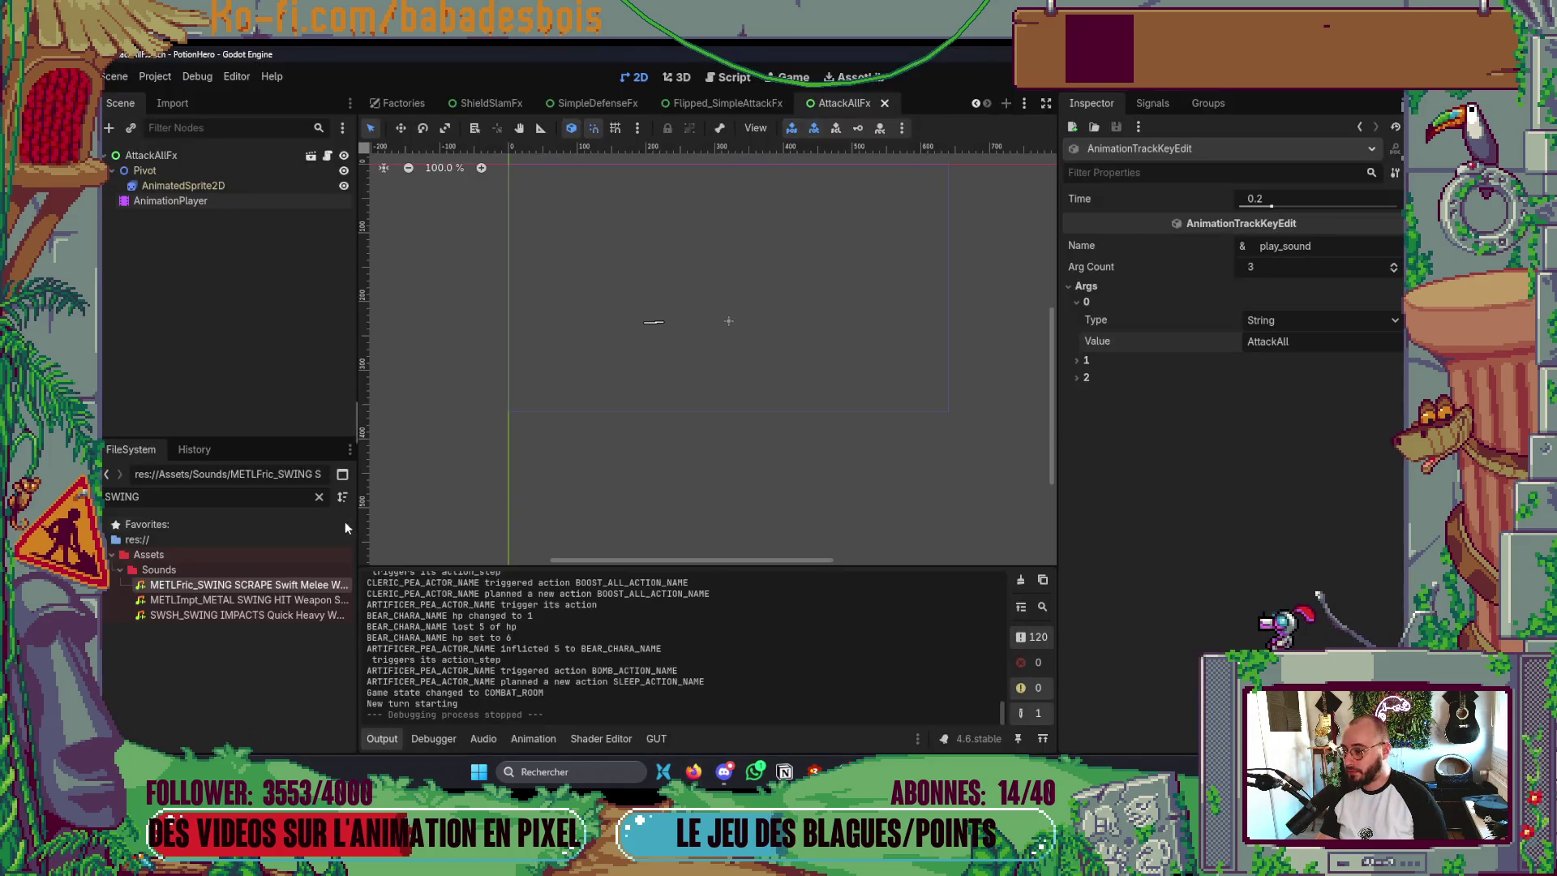
- Assign the SWSH_Epee swoosh file to SoundFX_Factory's SwordSwing slot and run the game
type("Epp")
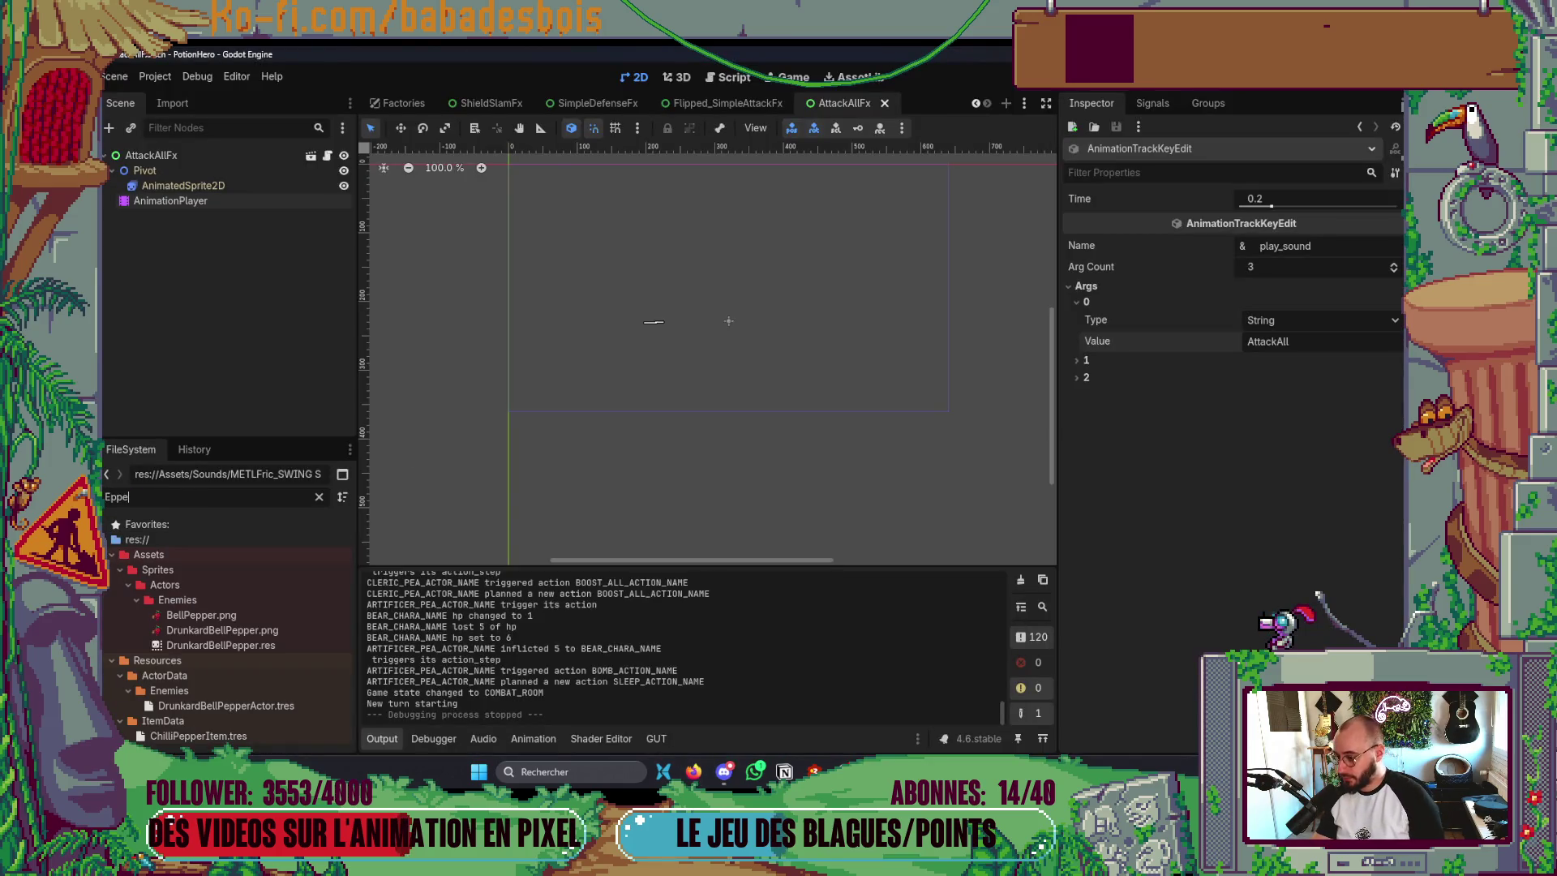
key("BackSpace")
type("ee")
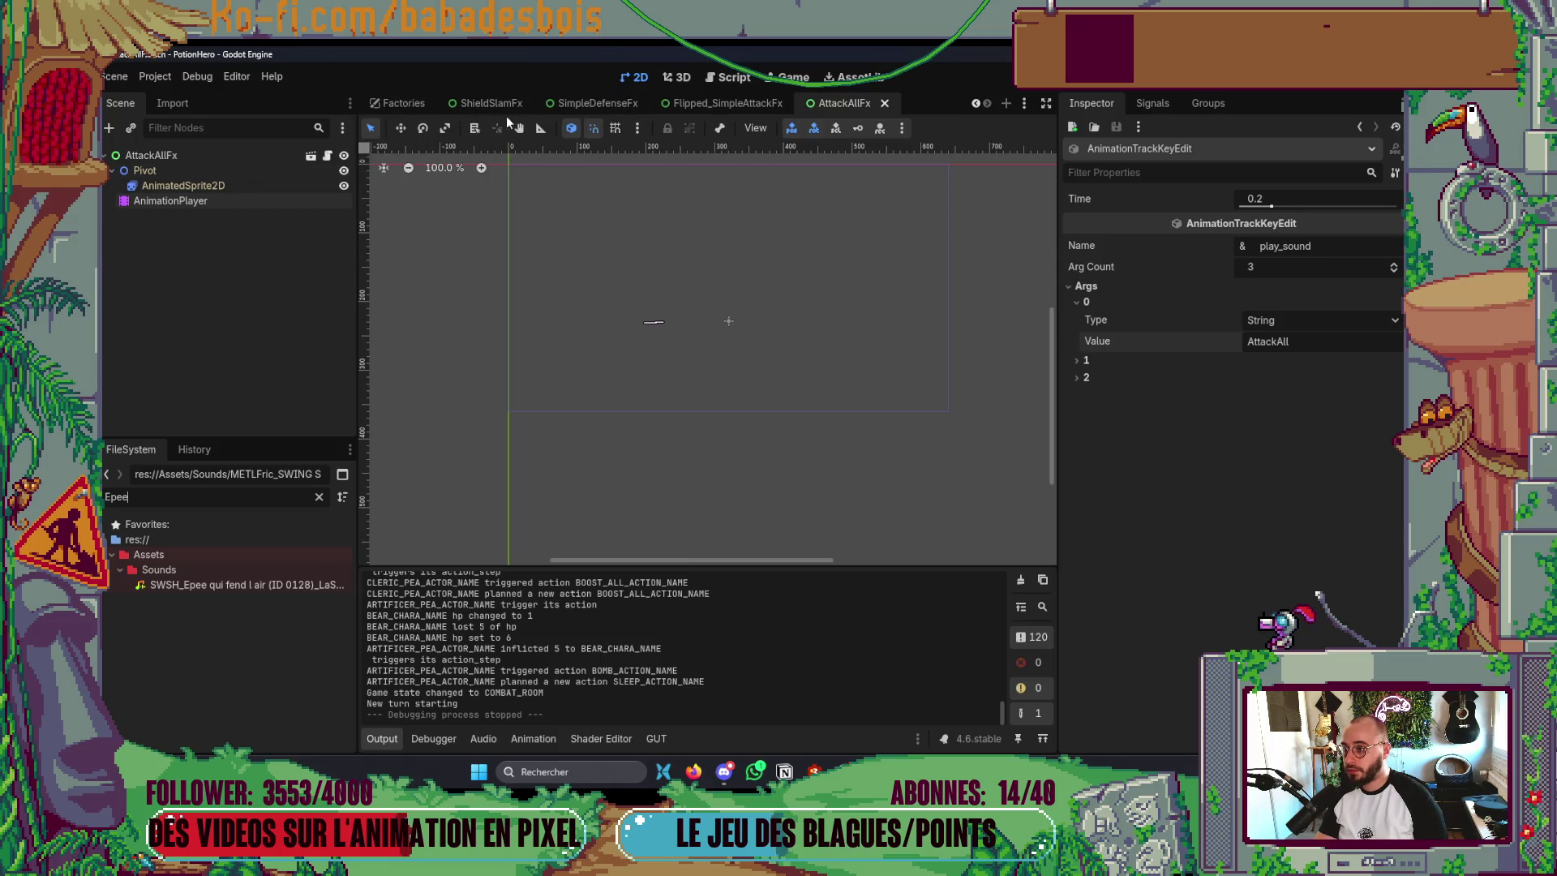
left_click(416, 103)
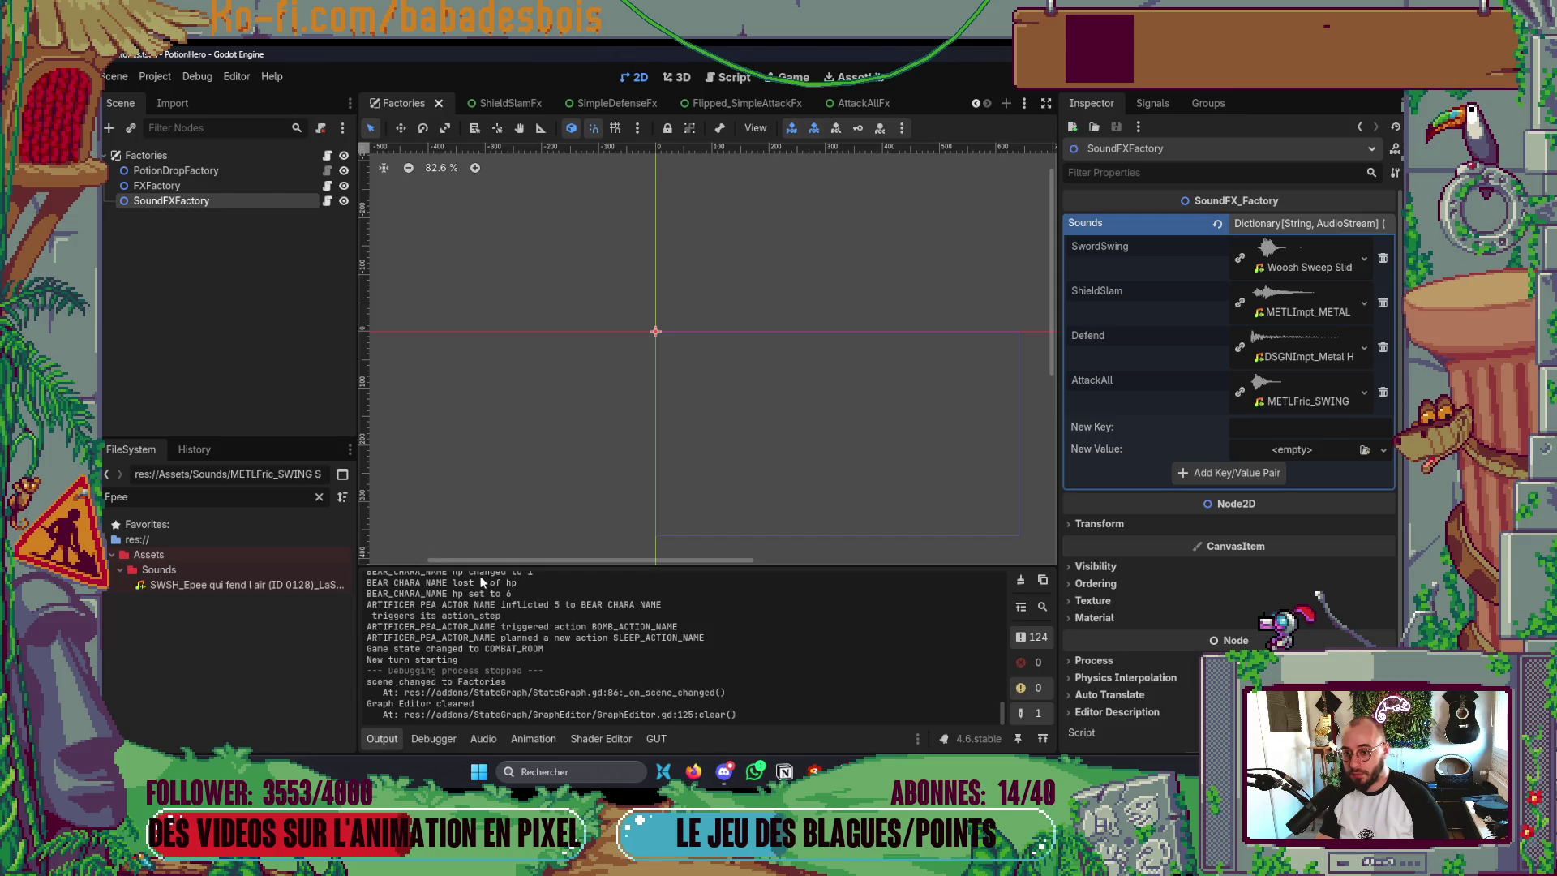
left_click_drag(150, 585, 418, 605)
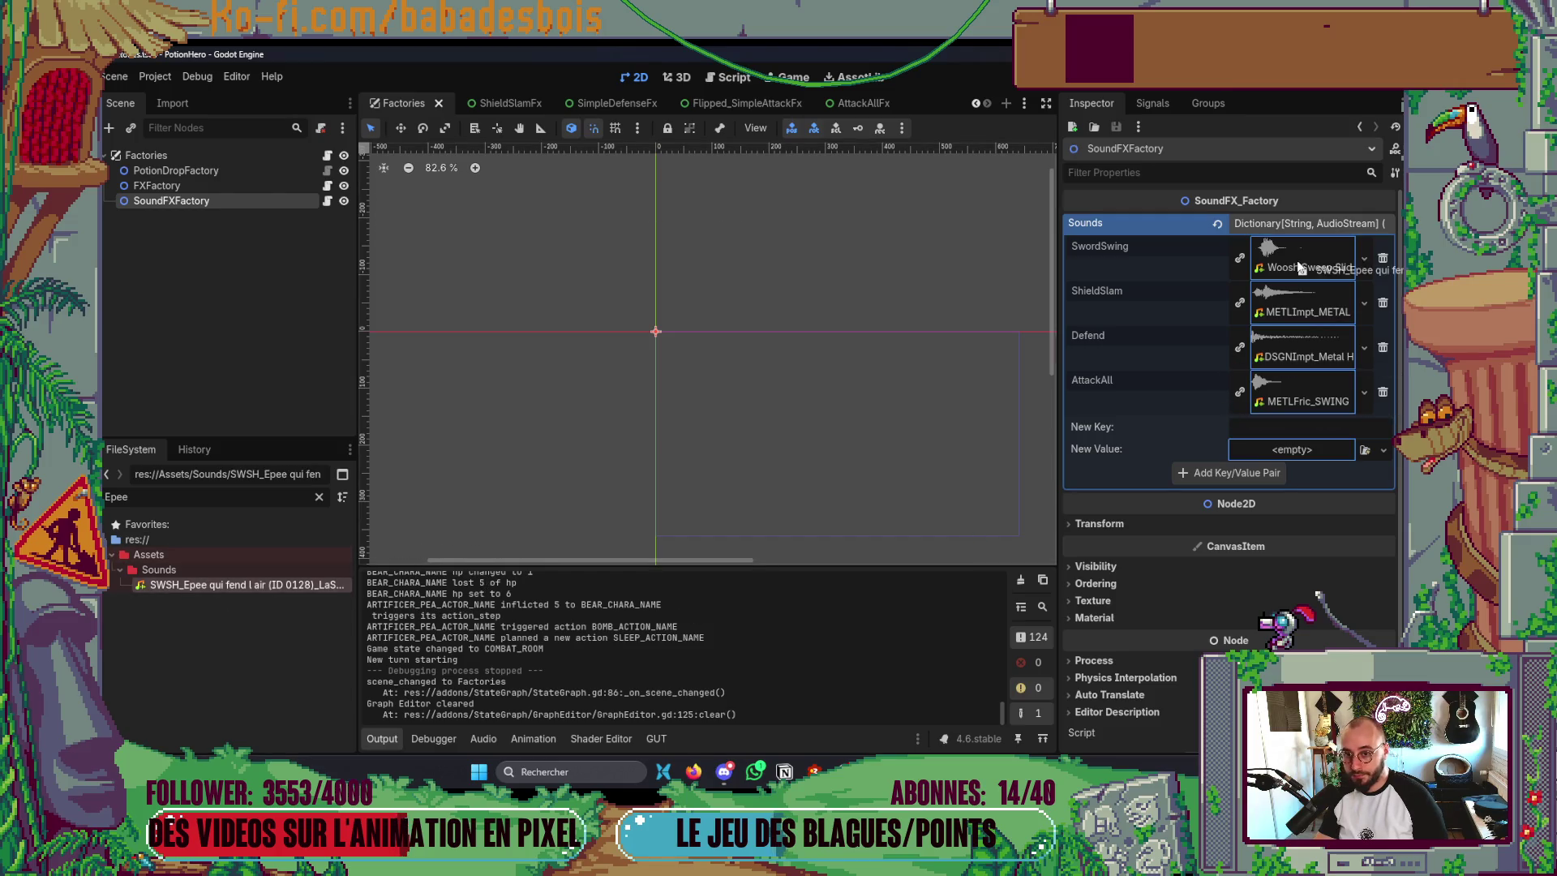
left_click_drag(1298, 268, 1293, 256)
key("F5")
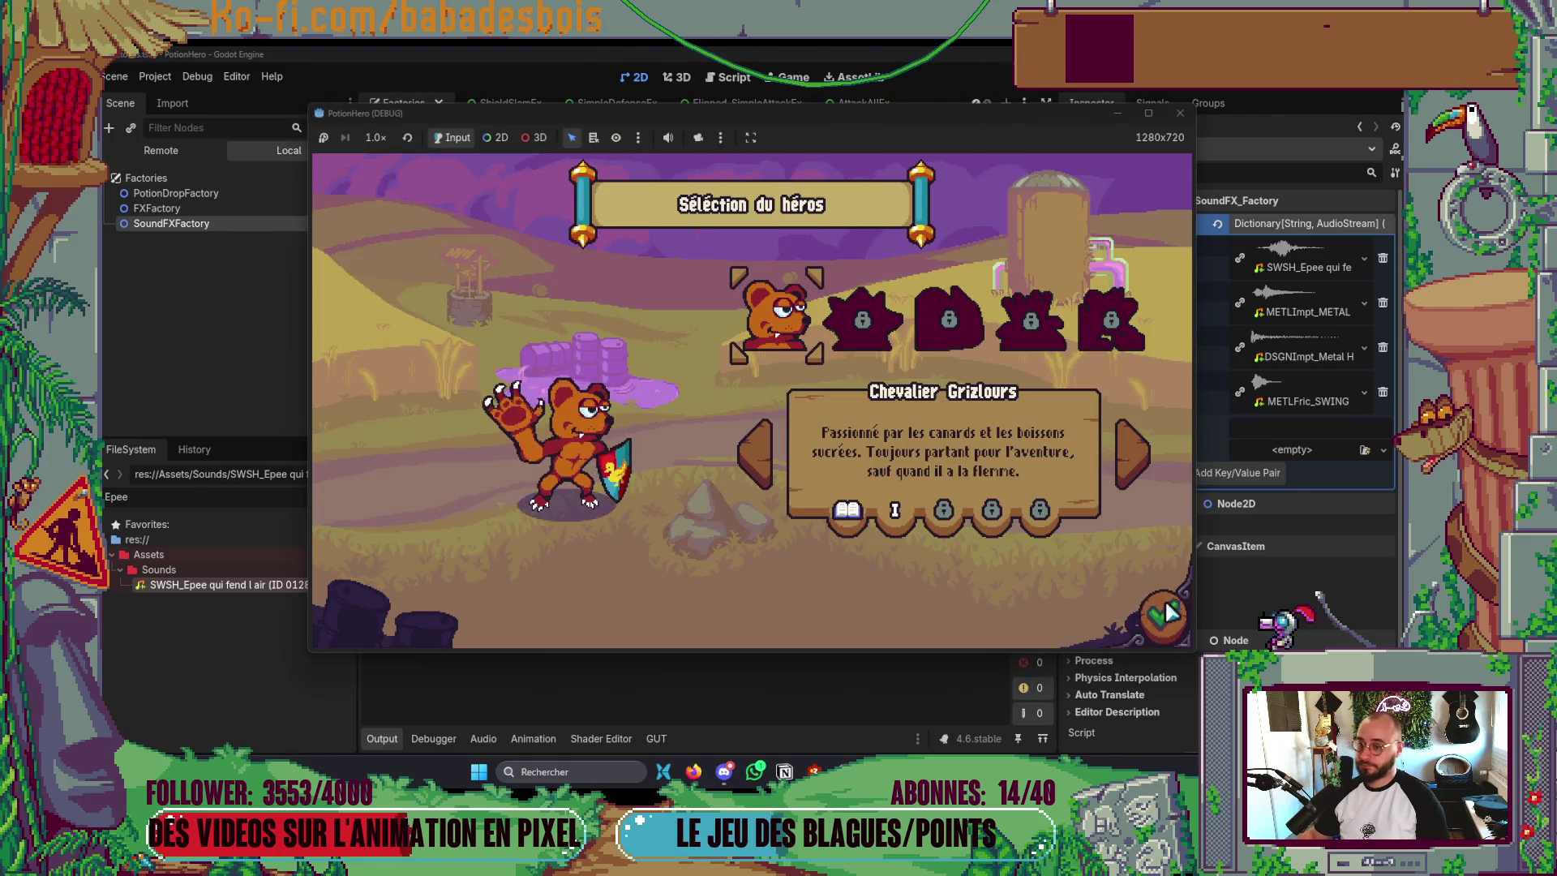
- Start the Réveil de l'ours adventure, skip the tutorial and enter the Ferme malfamée combat room
left_click(1164, 604)
left_click(890, 336)
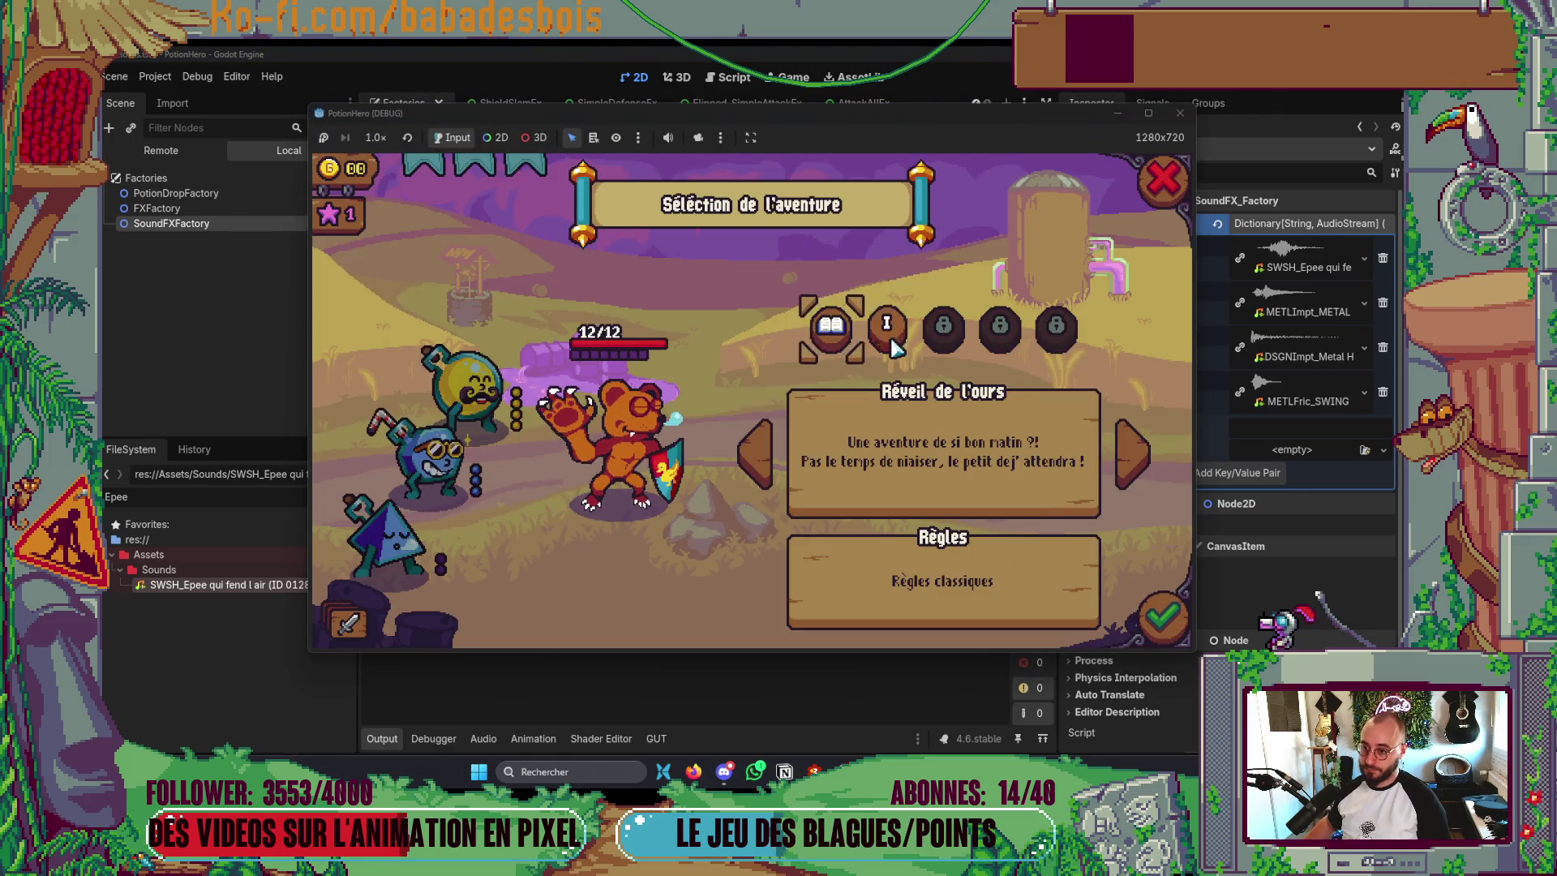
left_click(1164, 616)
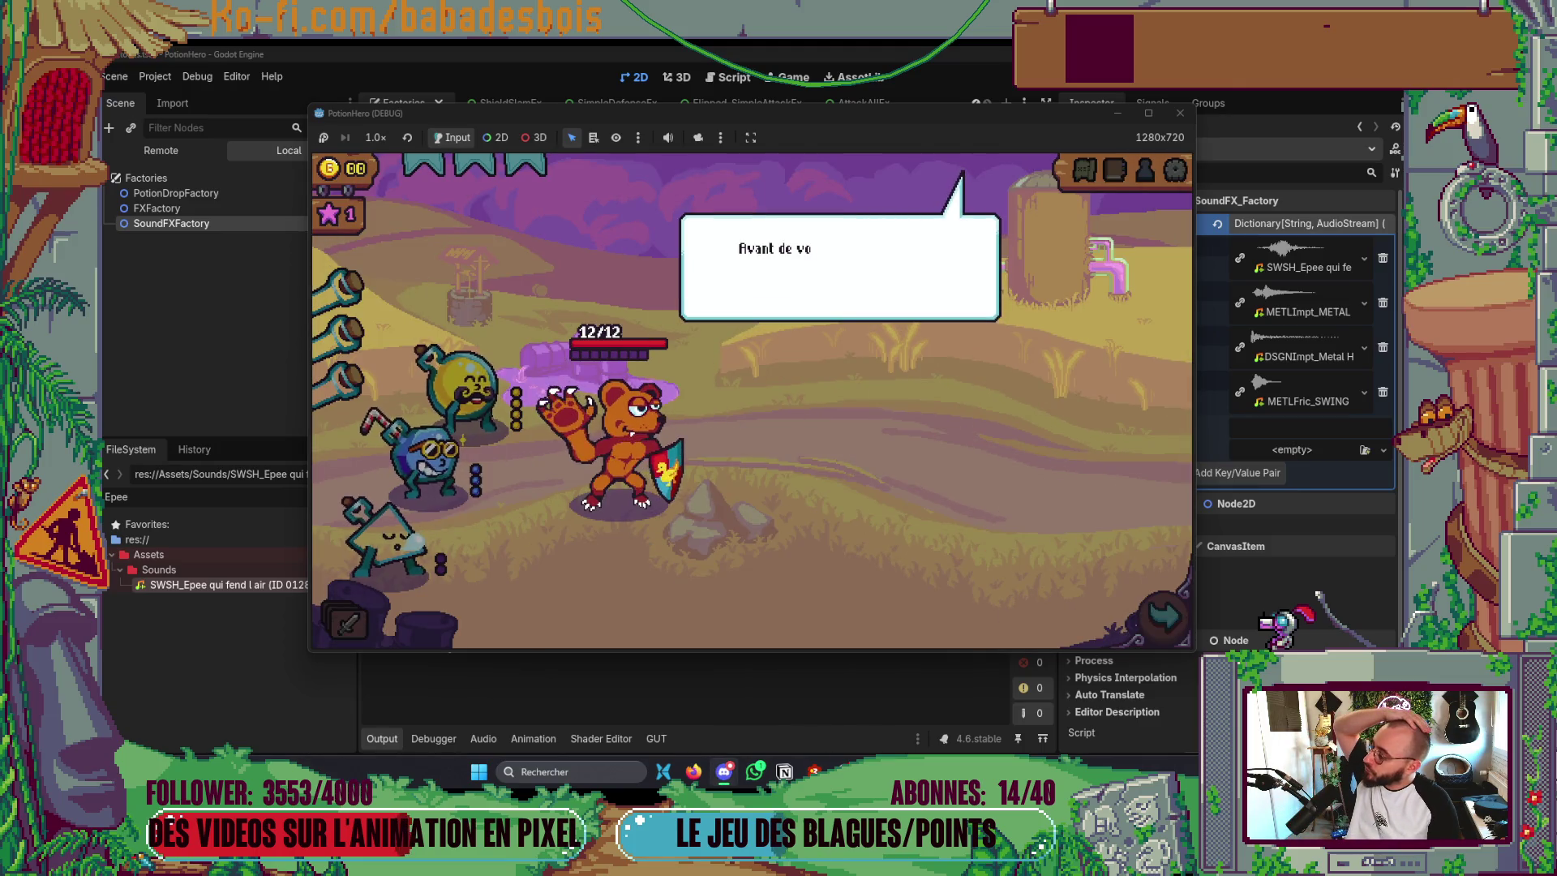
left_click(855, 529)
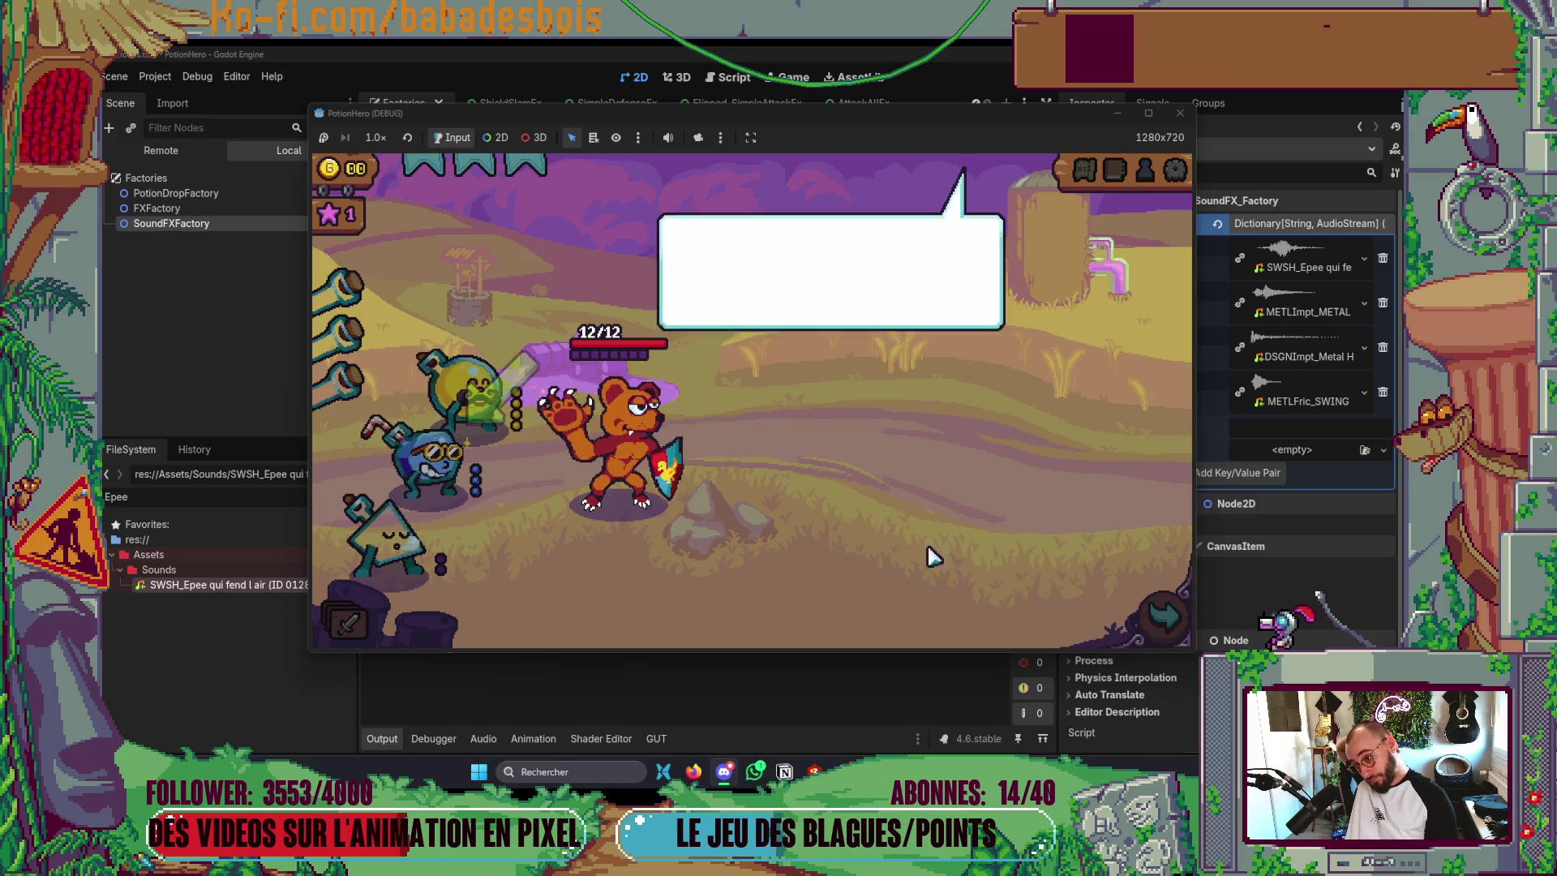
left_click(1015, 503)
left_click(1167, 605)
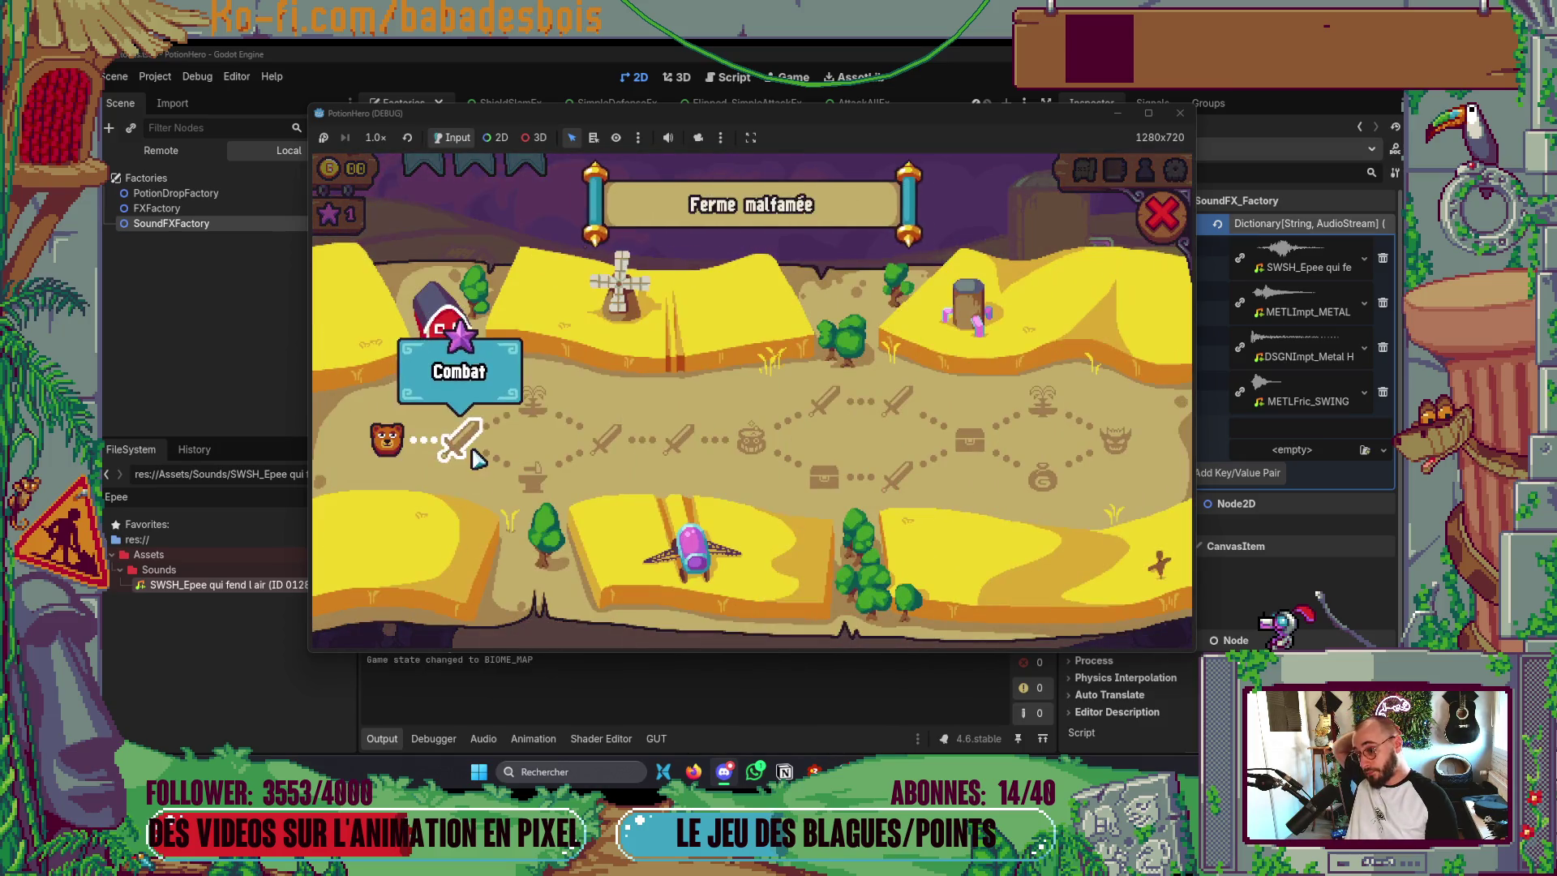
left_click(477, 459)
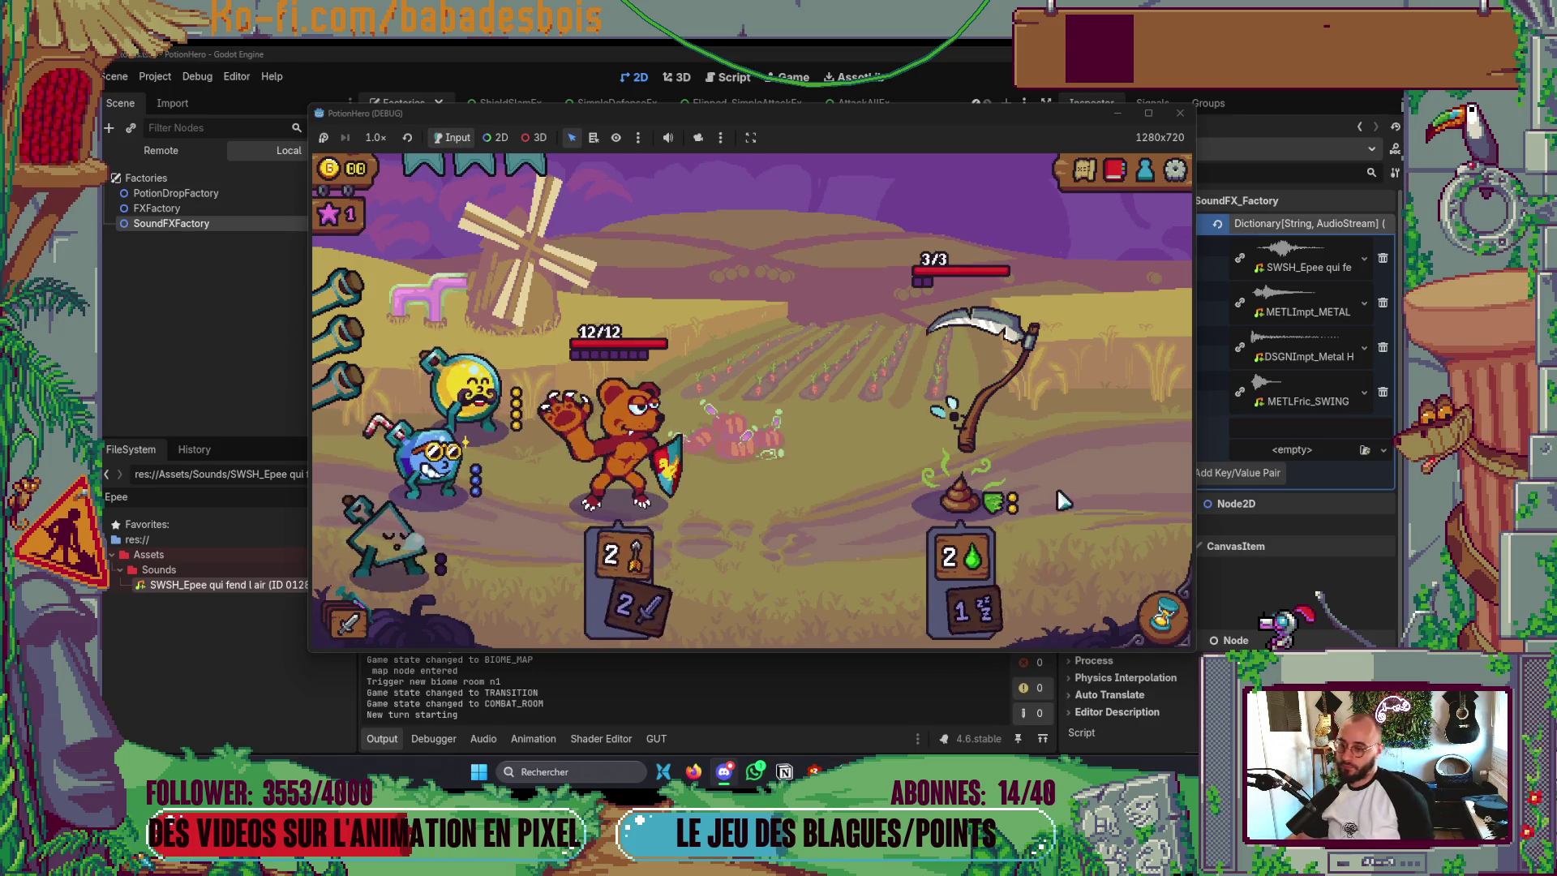
- End three turns to win the farm fight, then close the game window
left_click(1165, 635)
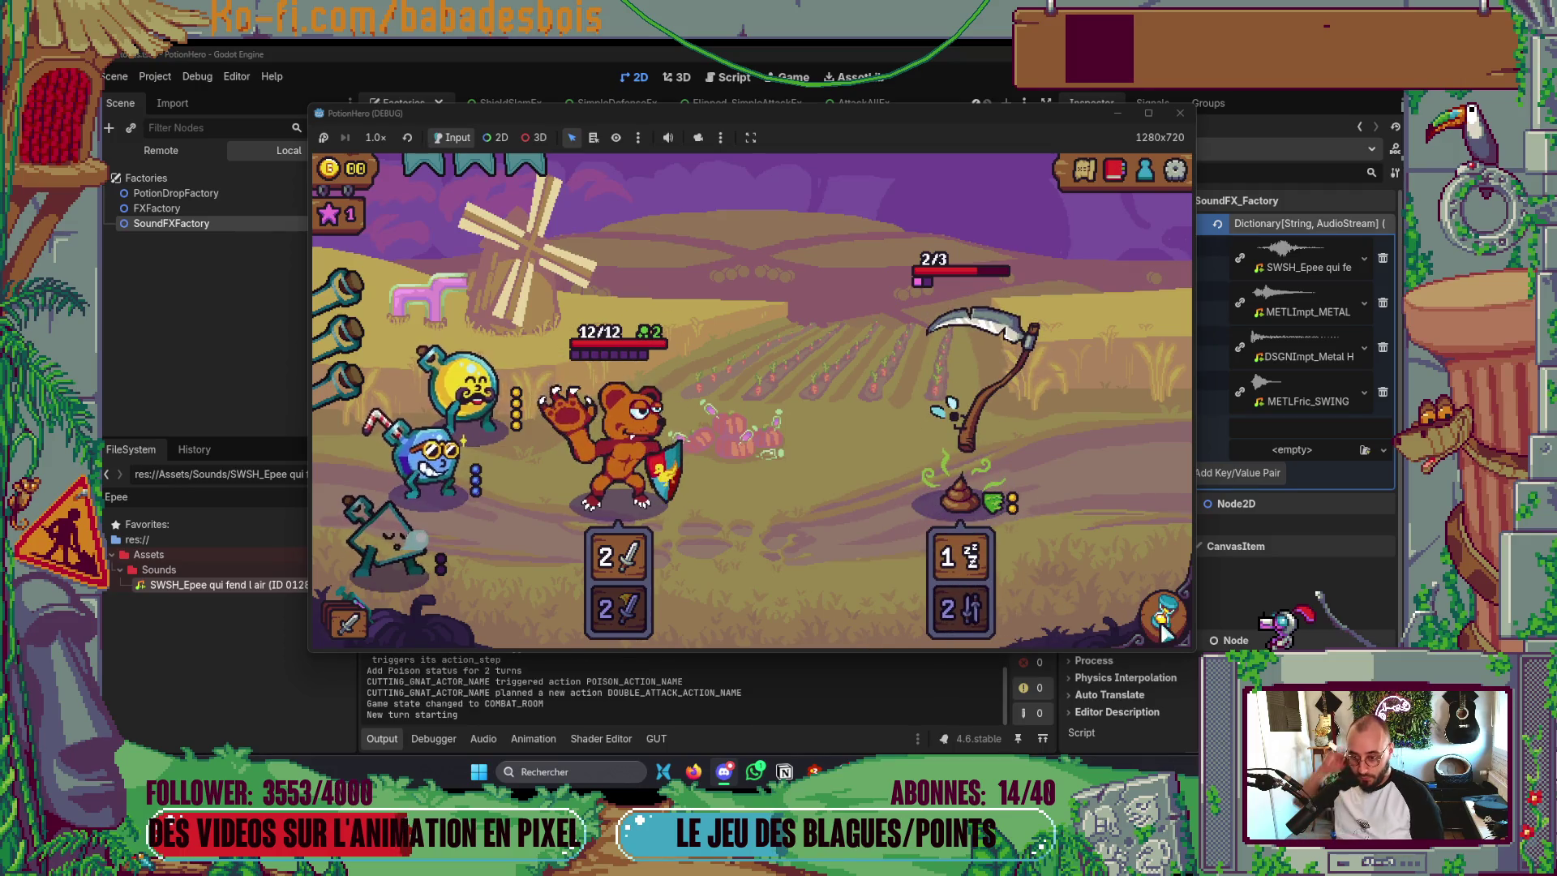
left_click(1162, 631)
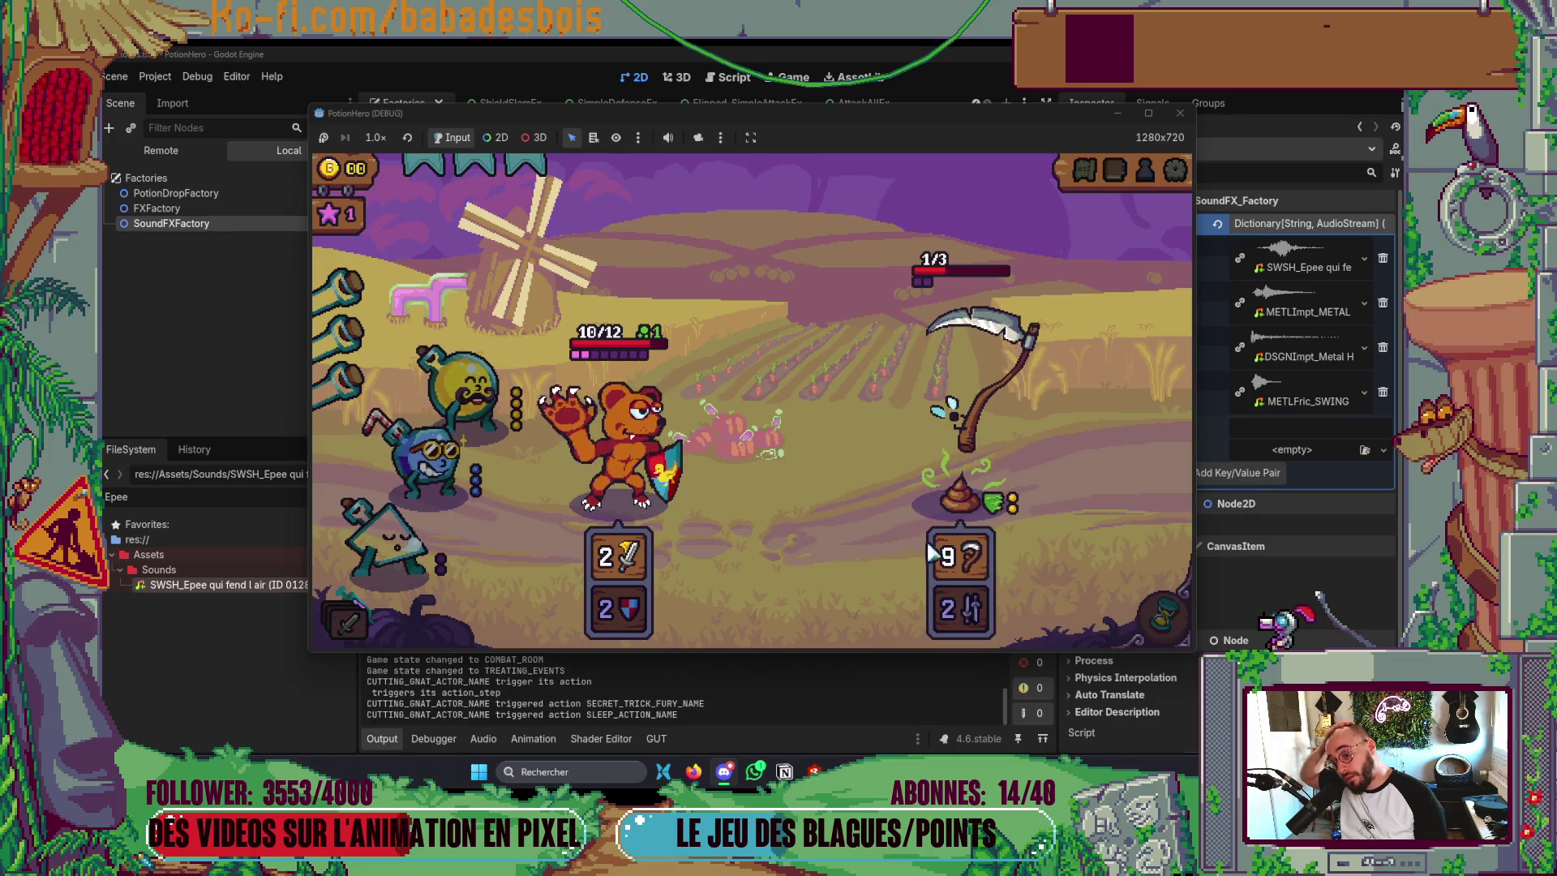
left_click(1160, 620)
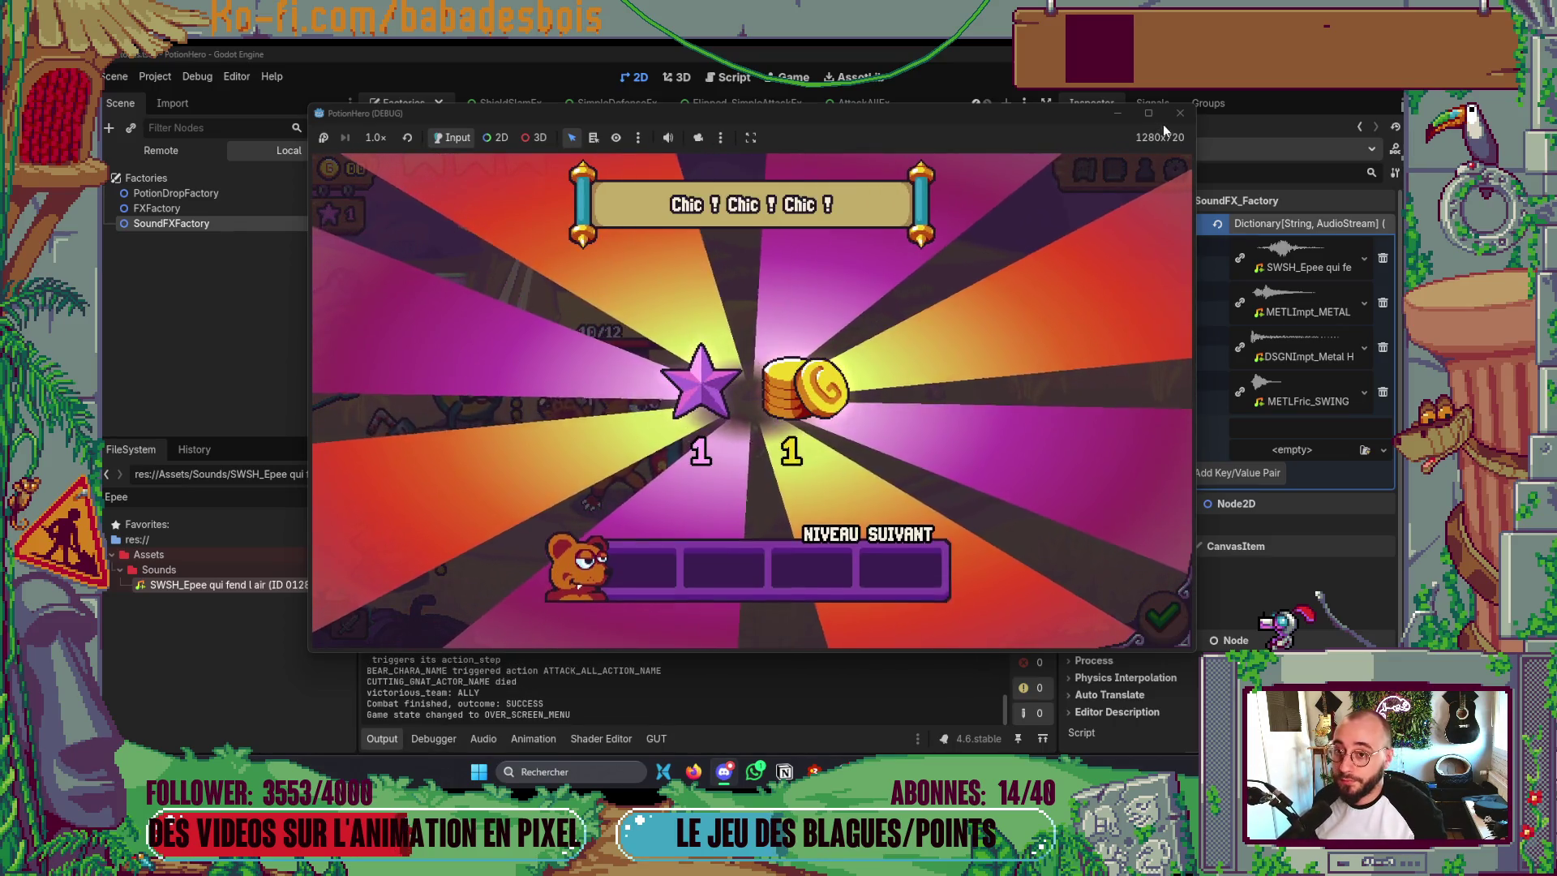
left_click(1178, 114)
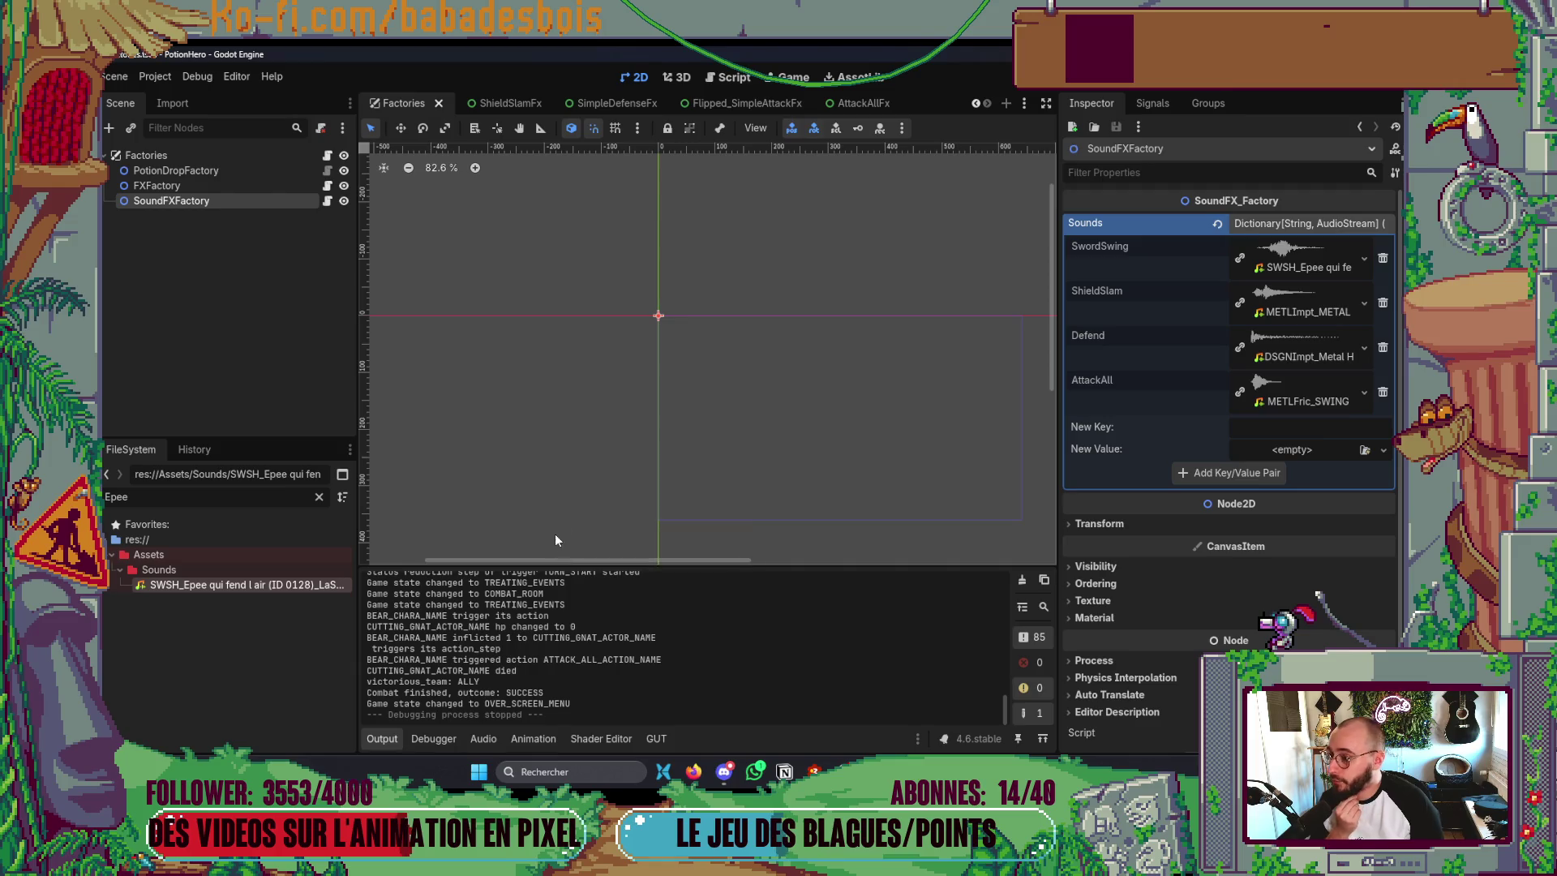
- Save the Factories scene and open SimpleAttackFx via Quick Open, searching 'Atta'
key("ctrl+s")
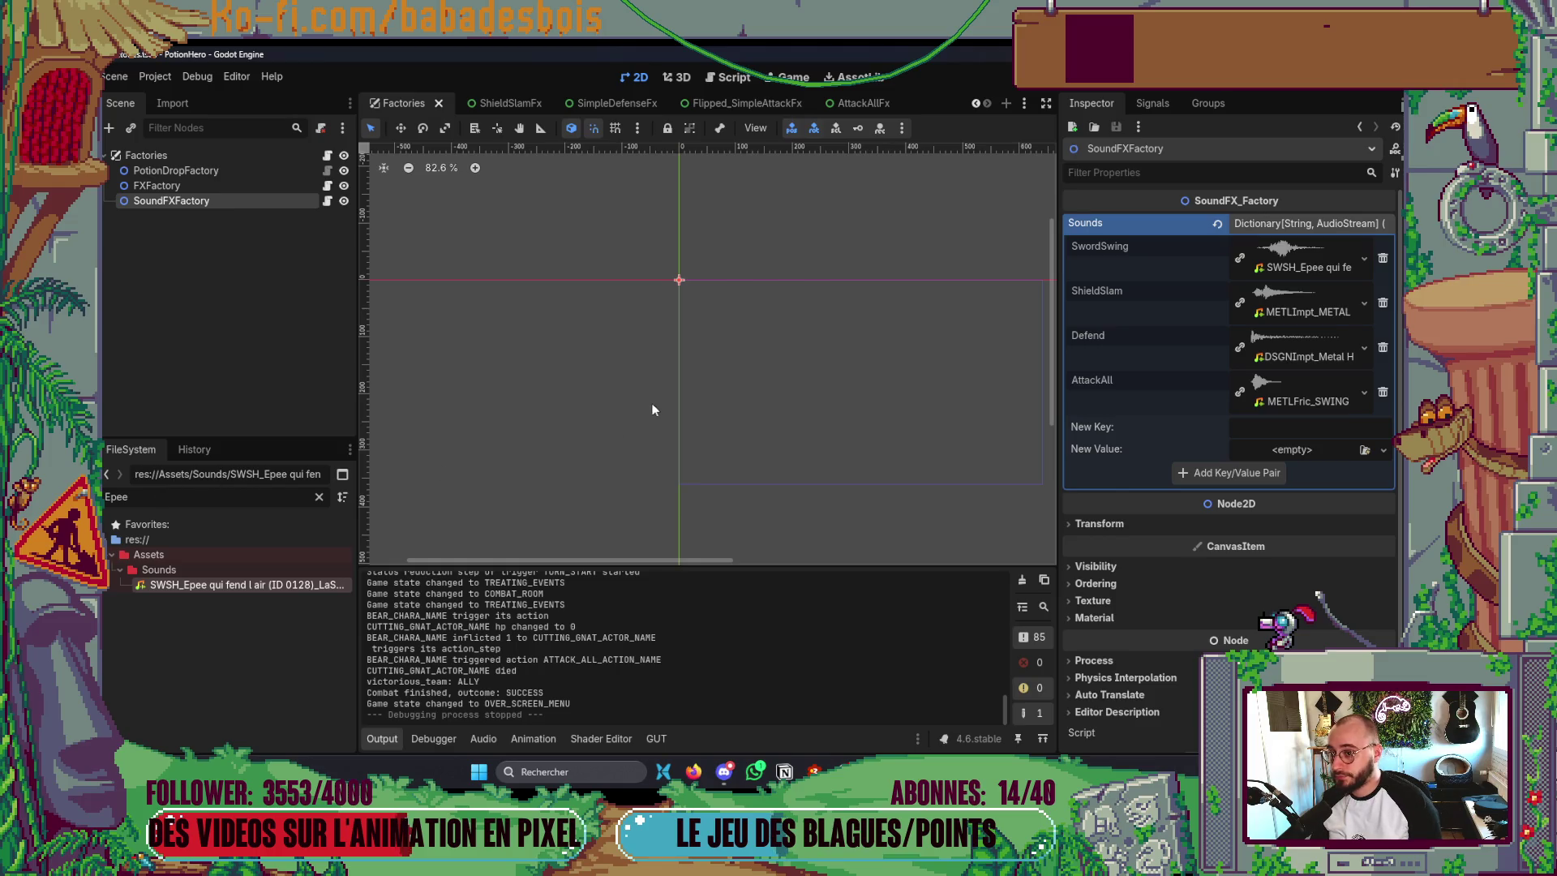
key("ctrl+shift+o")
type("Atta")
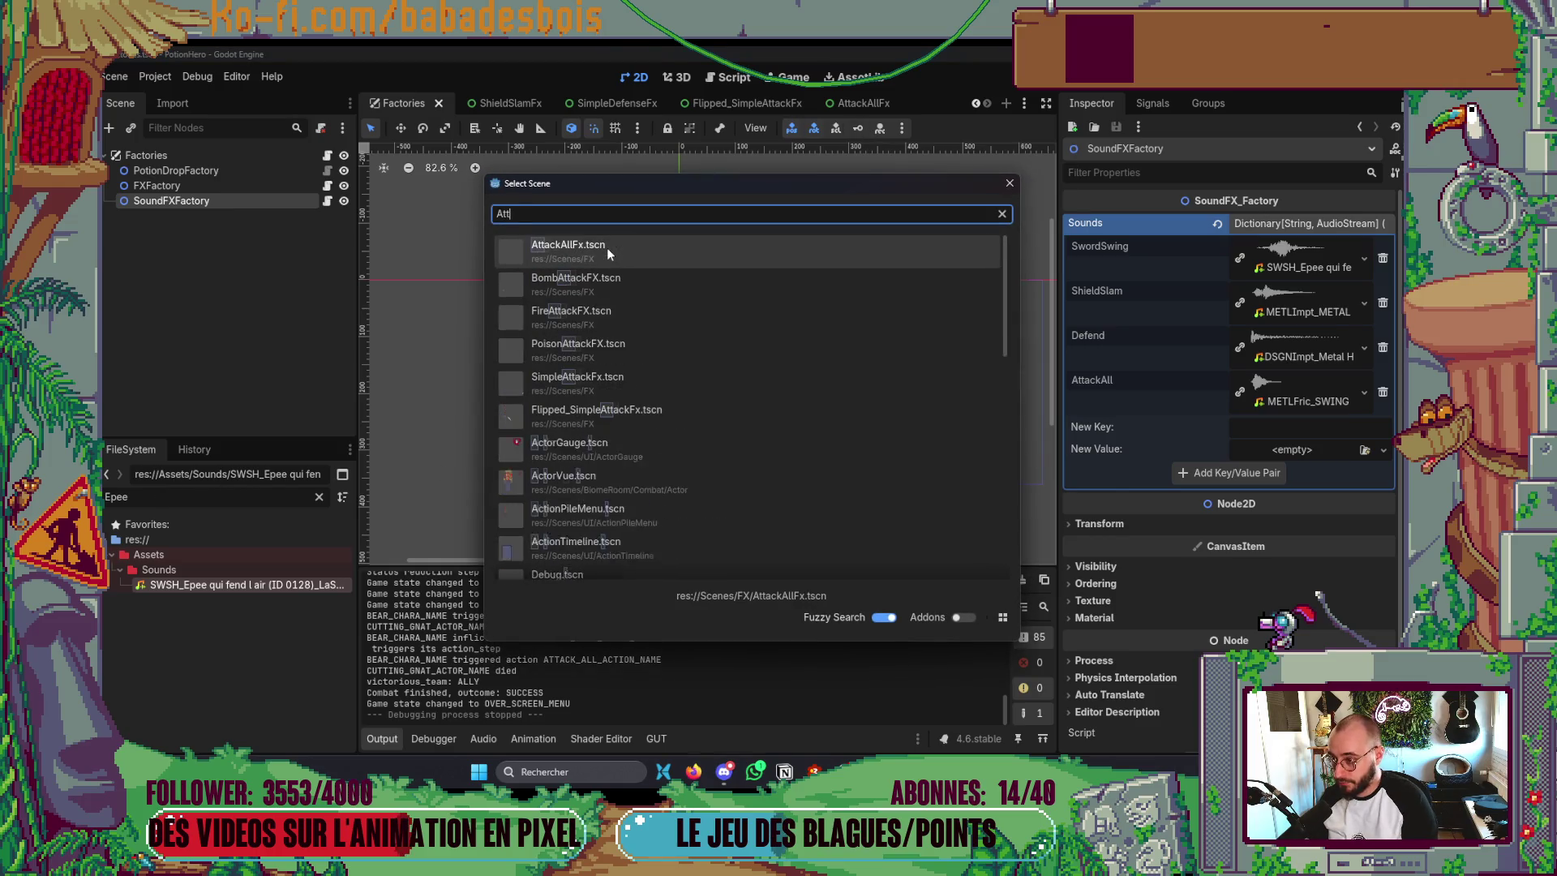
key("Down")
key("Down")
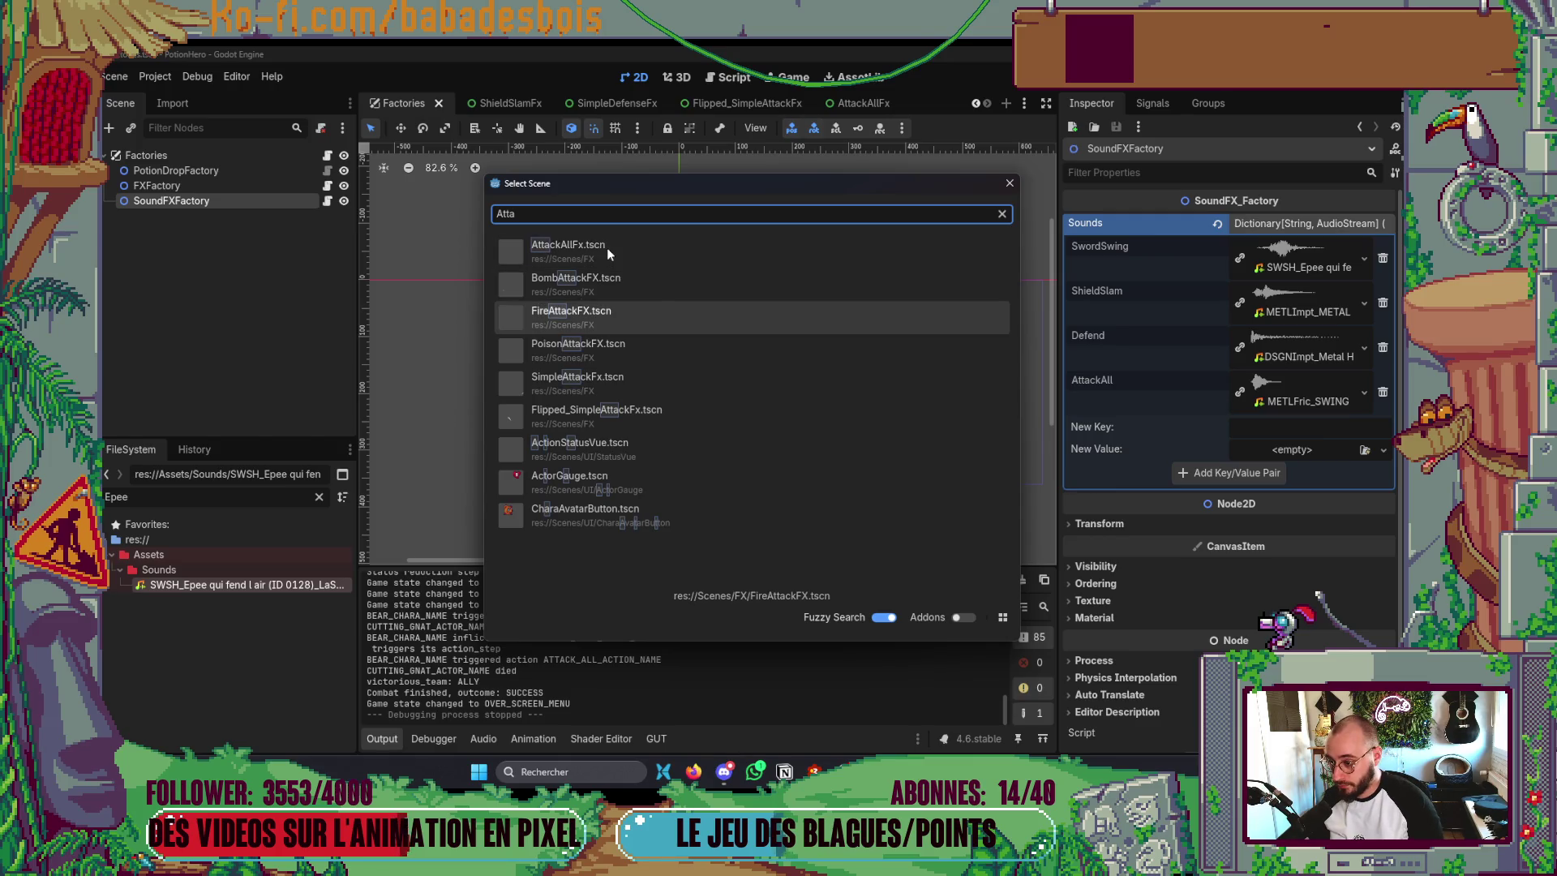
key("Down")
key("Down")
key("Return")
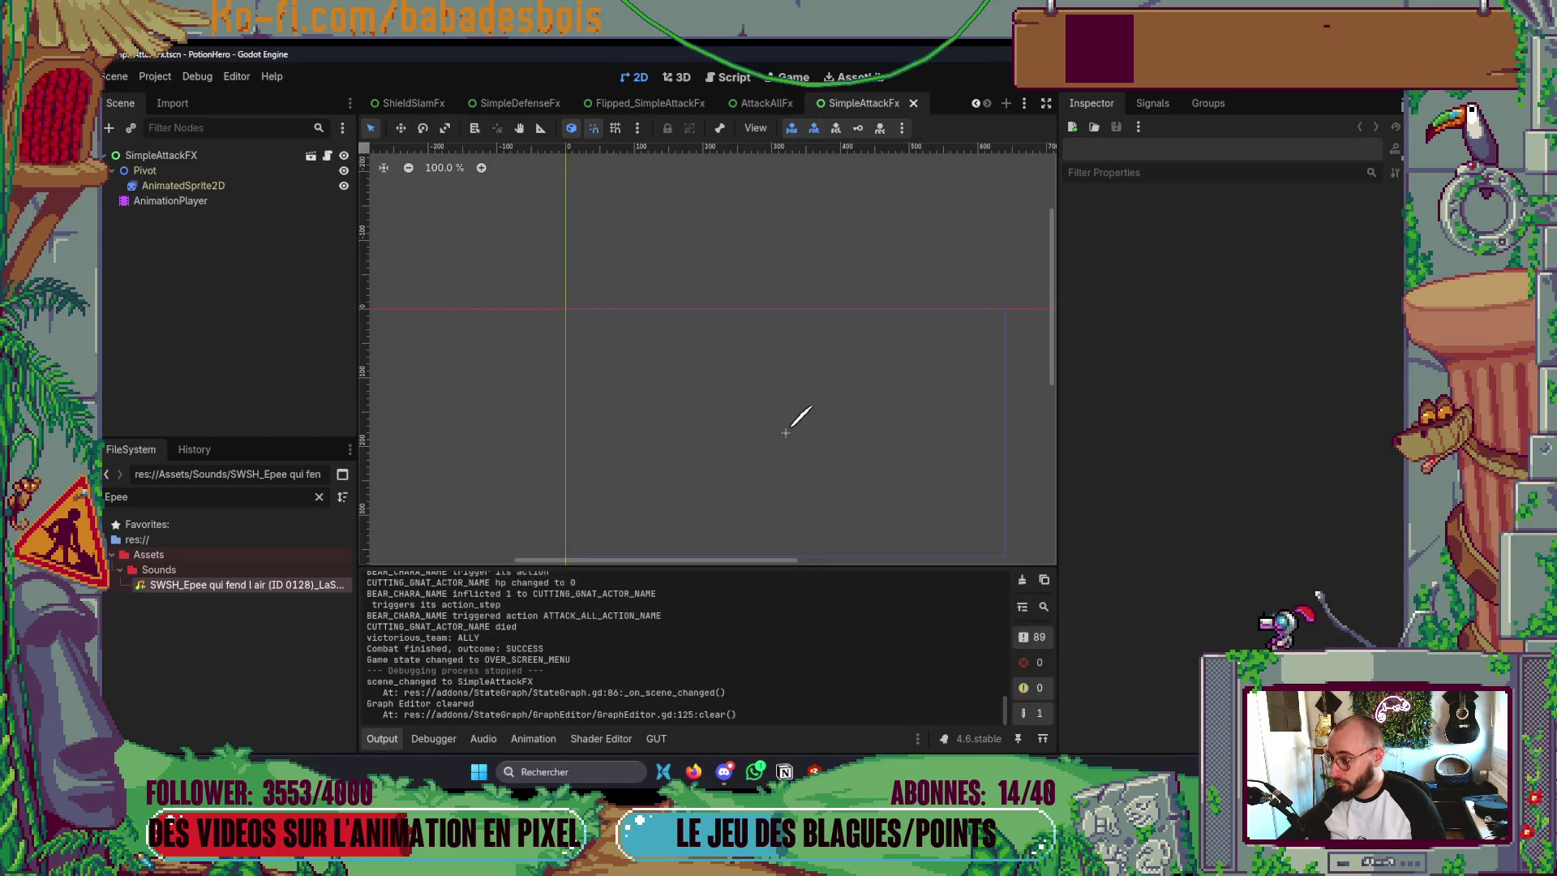
- Make the play_sound key's third argument a float of 1.1, giving play_sound("SwordSwing", 0.0, 1.1)
left_click(261, 203)
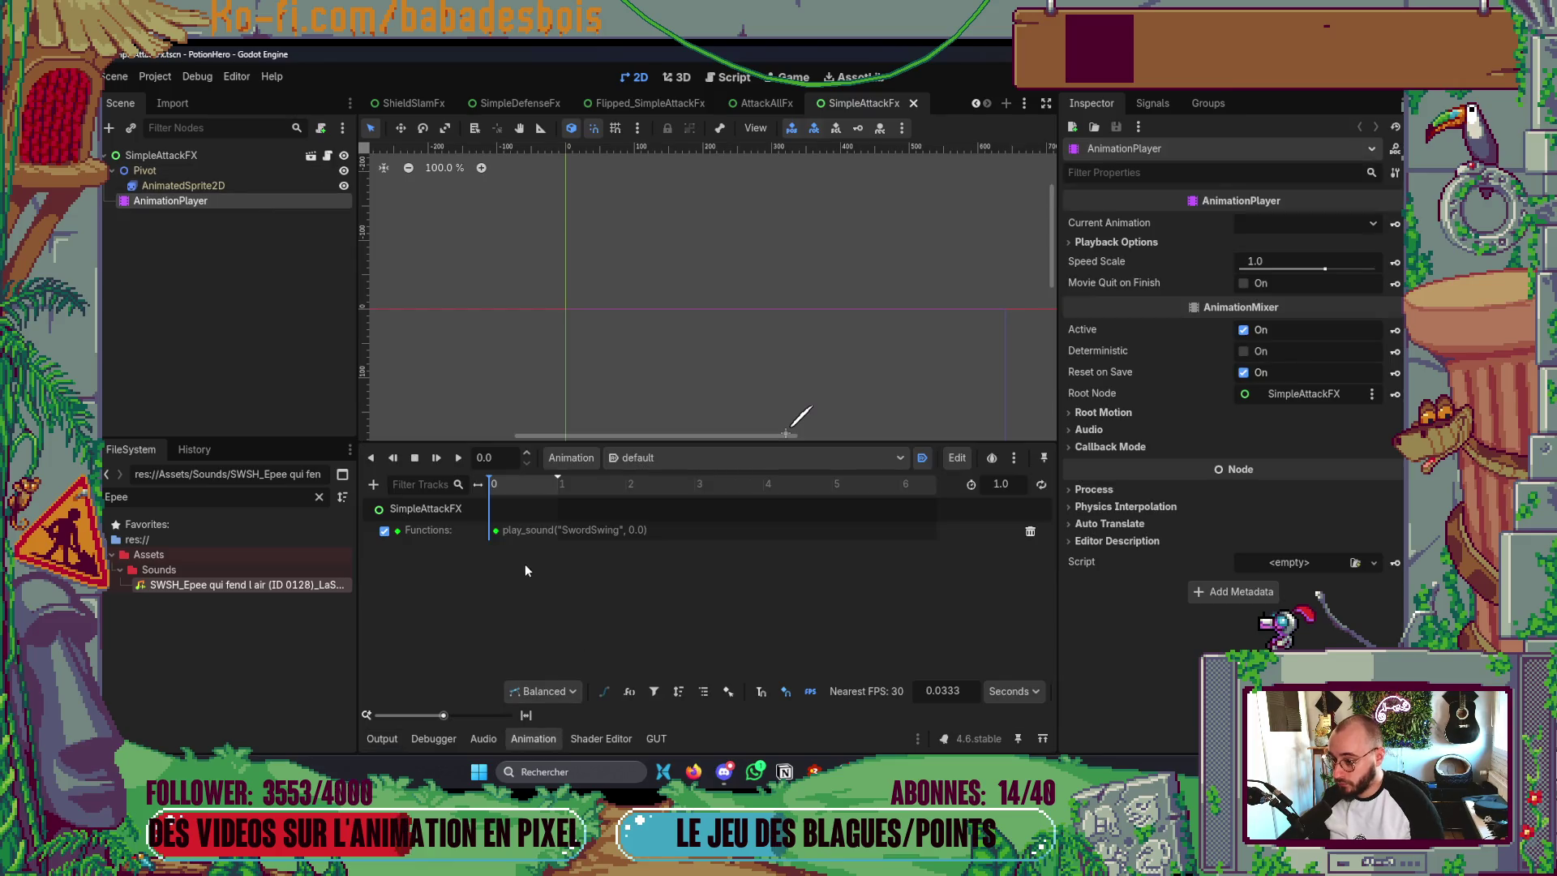
left_click(496, 530)
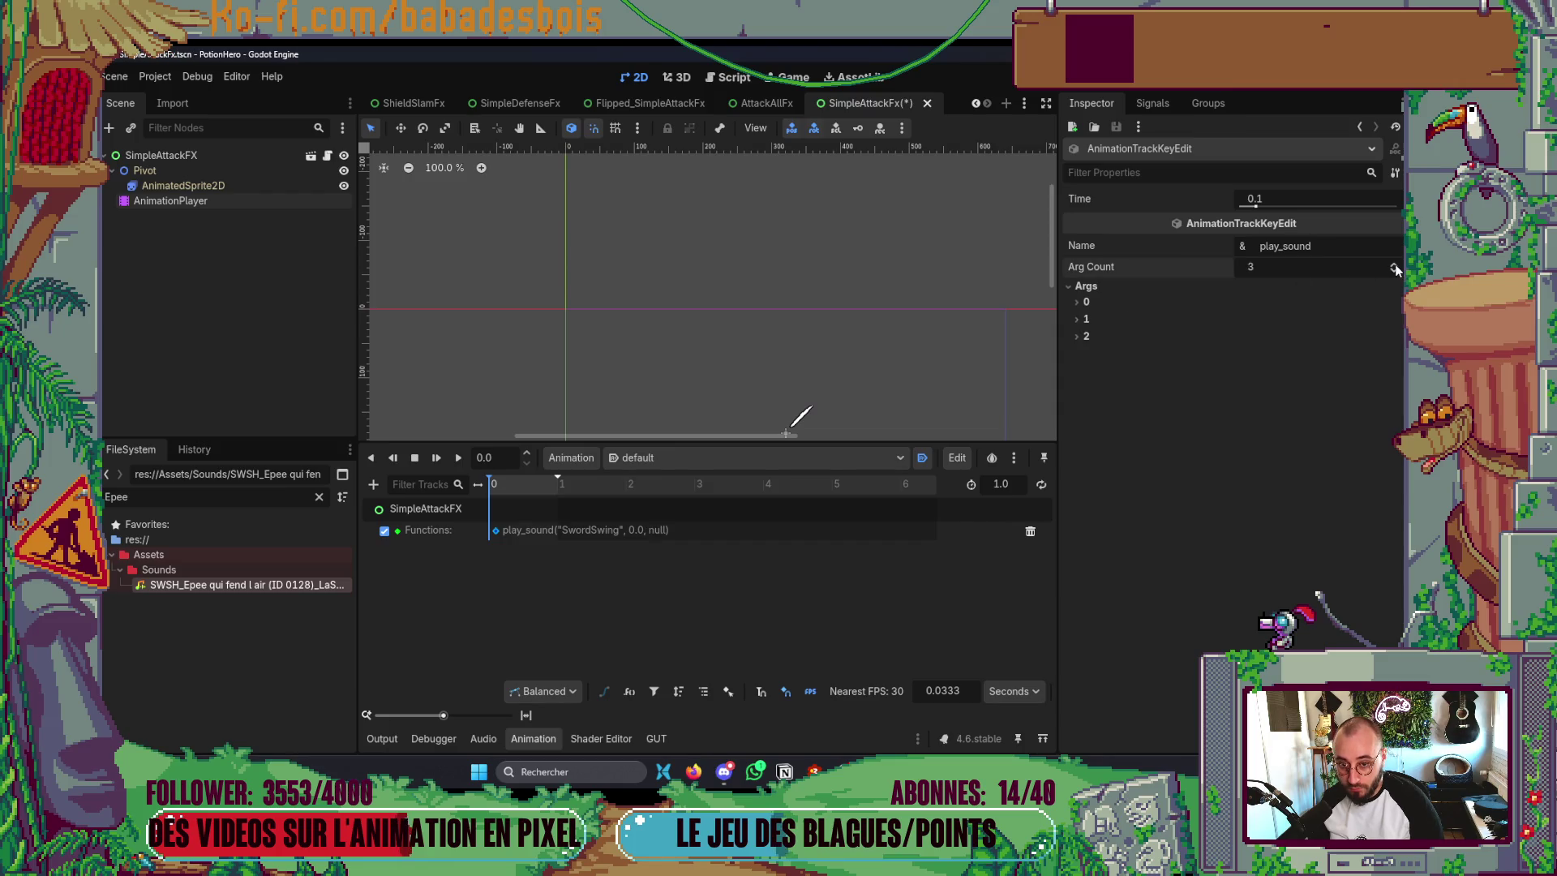
left_click(1286, 357)
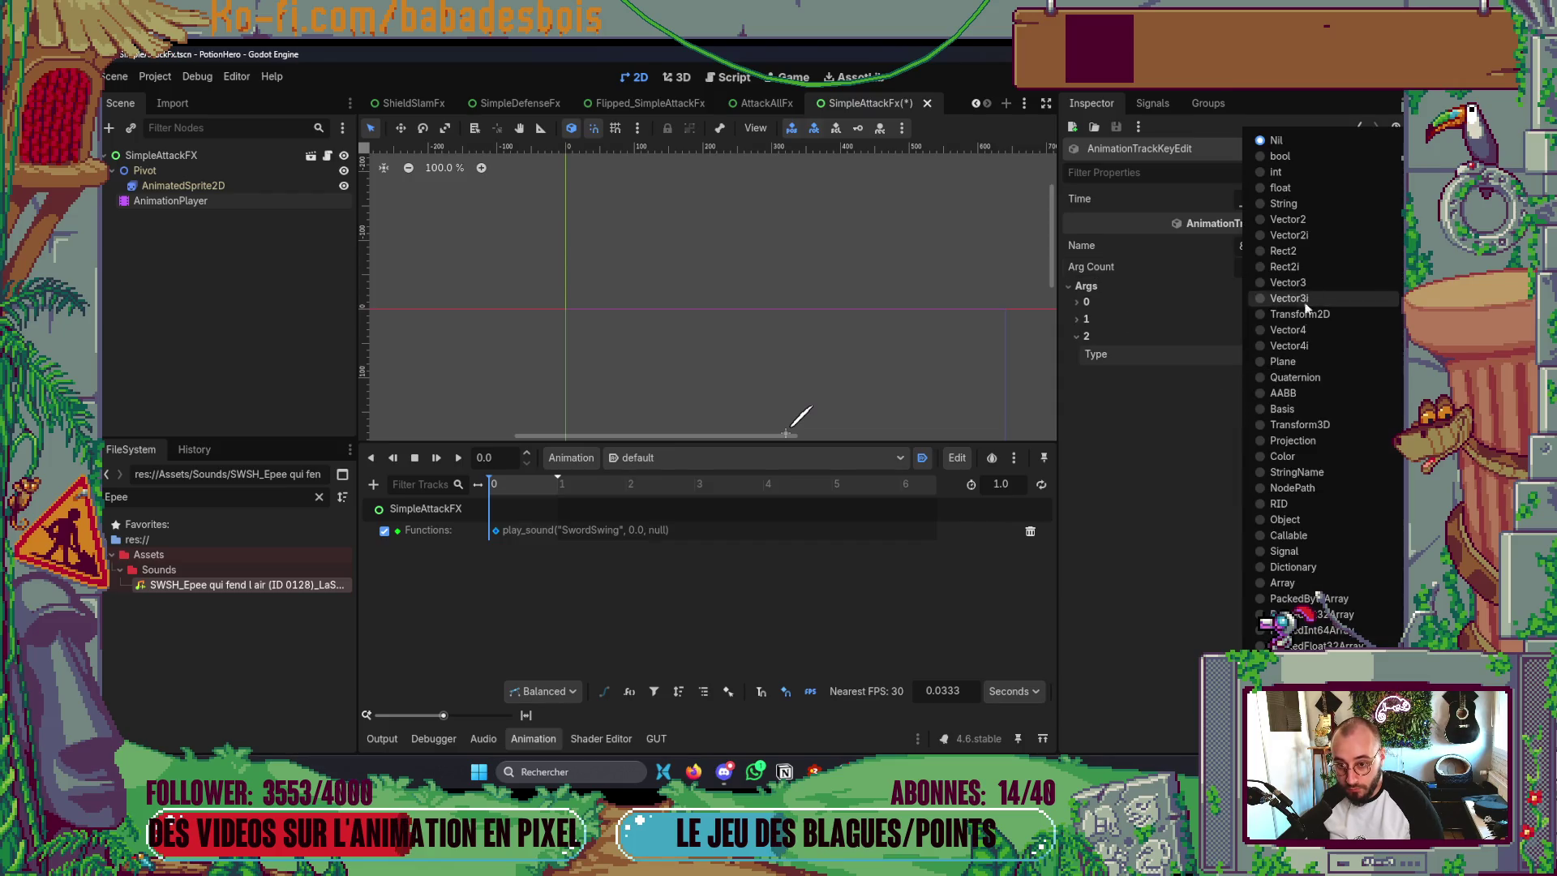
left_click(1290, 188)
type("1.1")
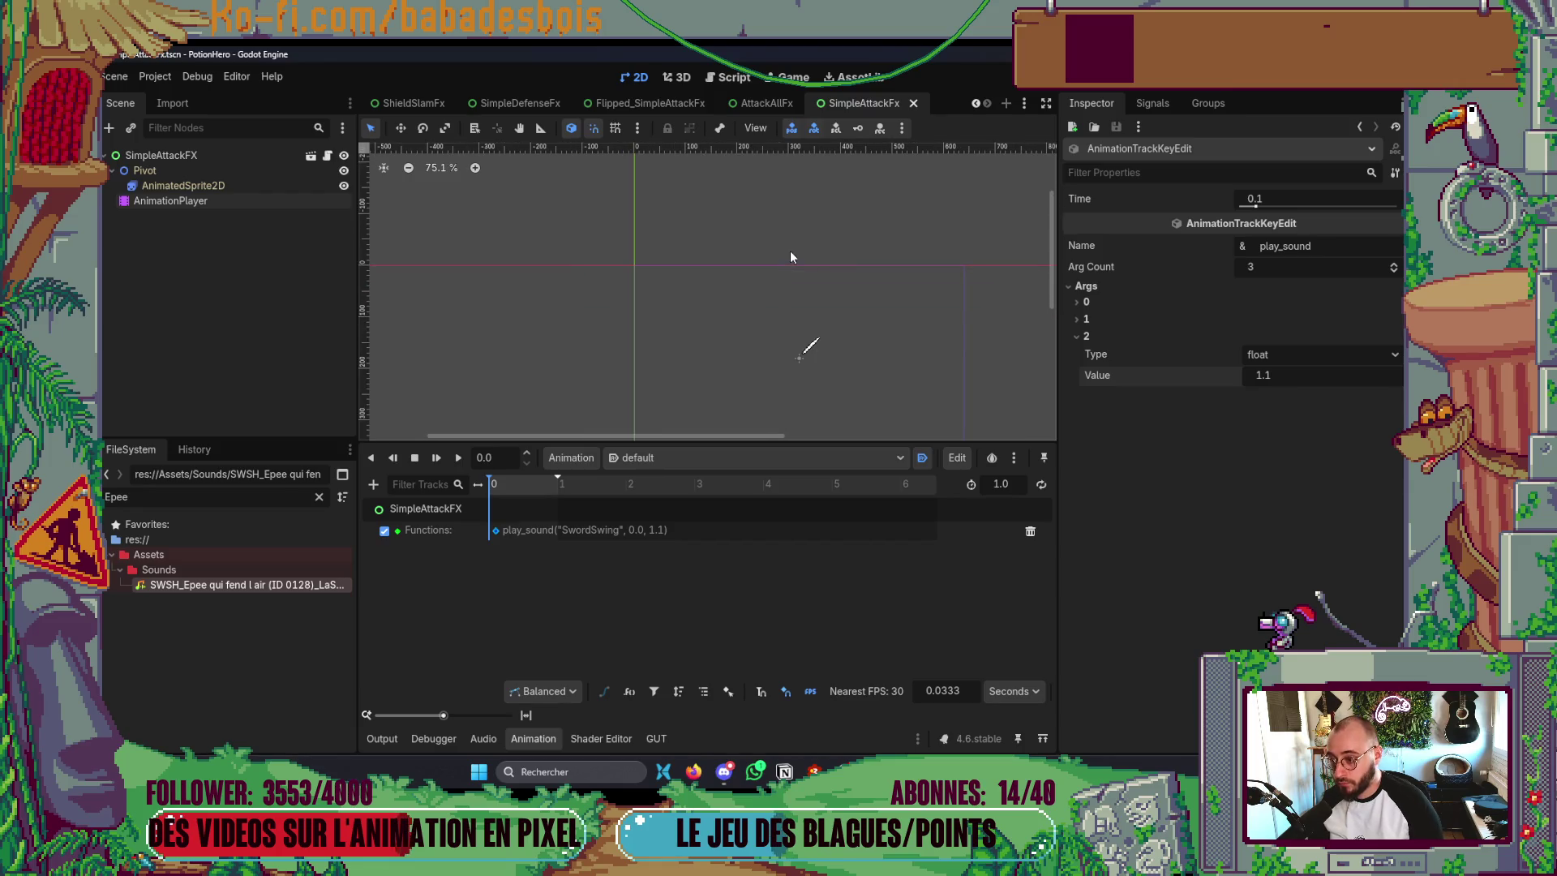
left_click(1088, 324)
left_click(1088, 324)
scroll(727, 361, "down", 1)
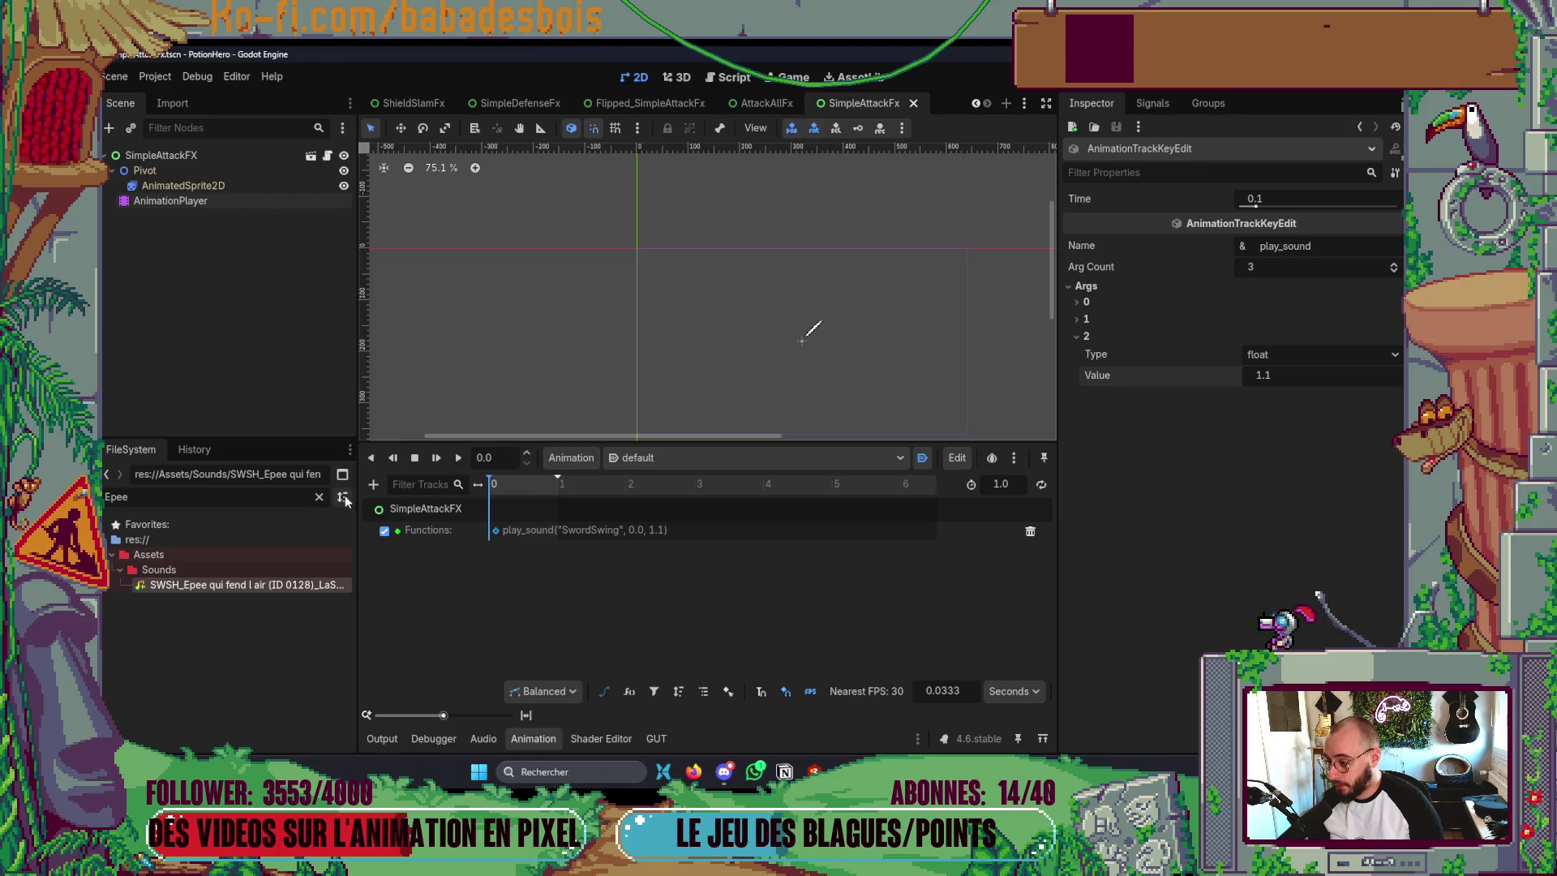
key("ctrl+shift+o")
- Open Flipped_SimpleAttackFx, set its play_sound third argument to 1.35, and run the game
type("Attack")
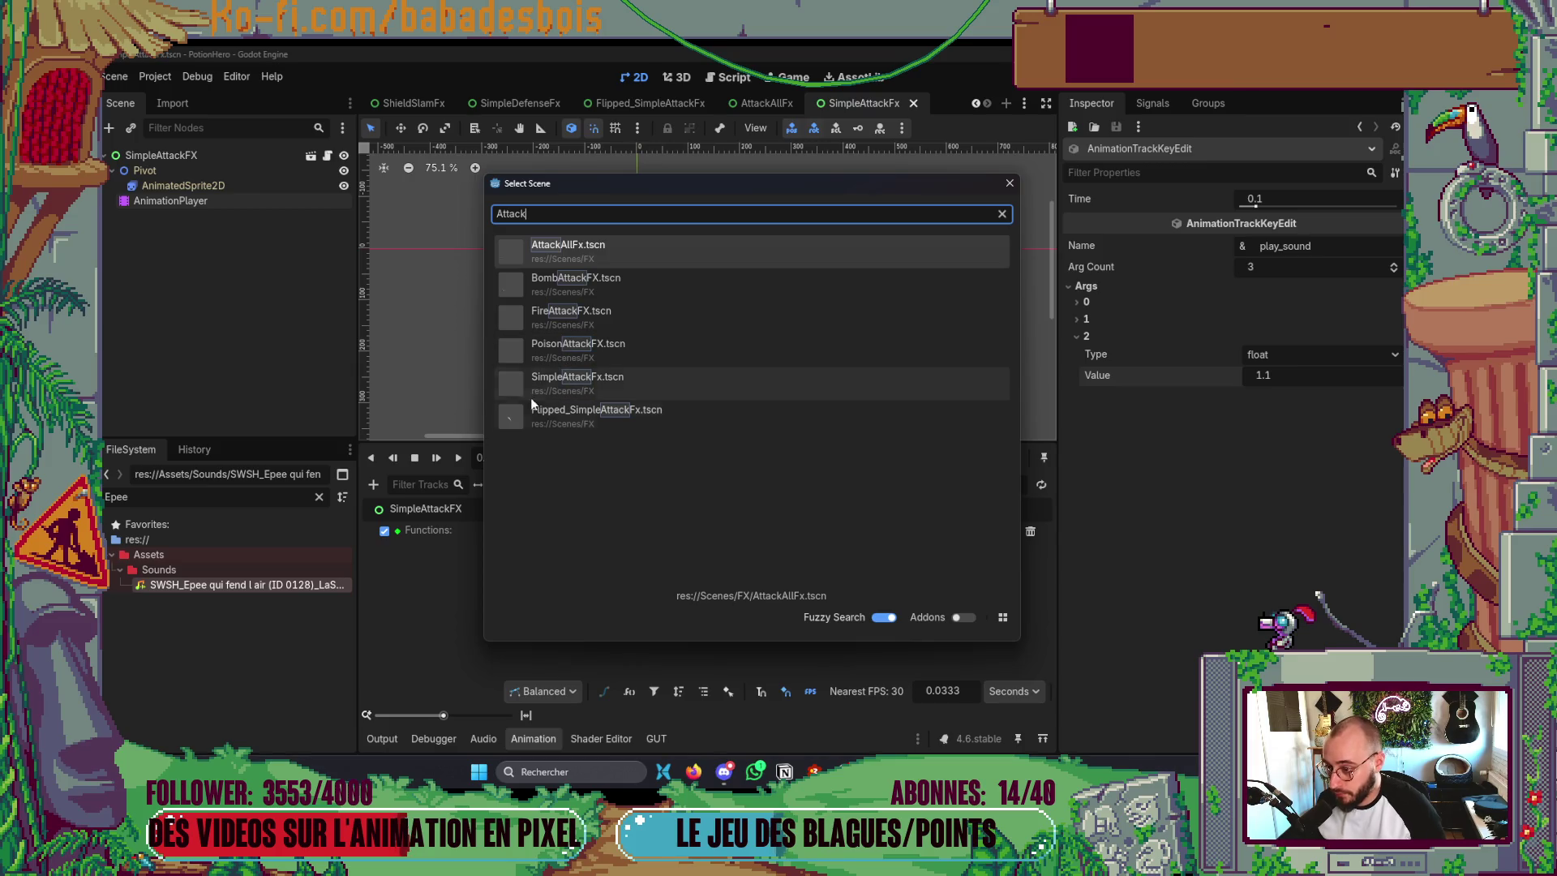
left_click(544, 412)
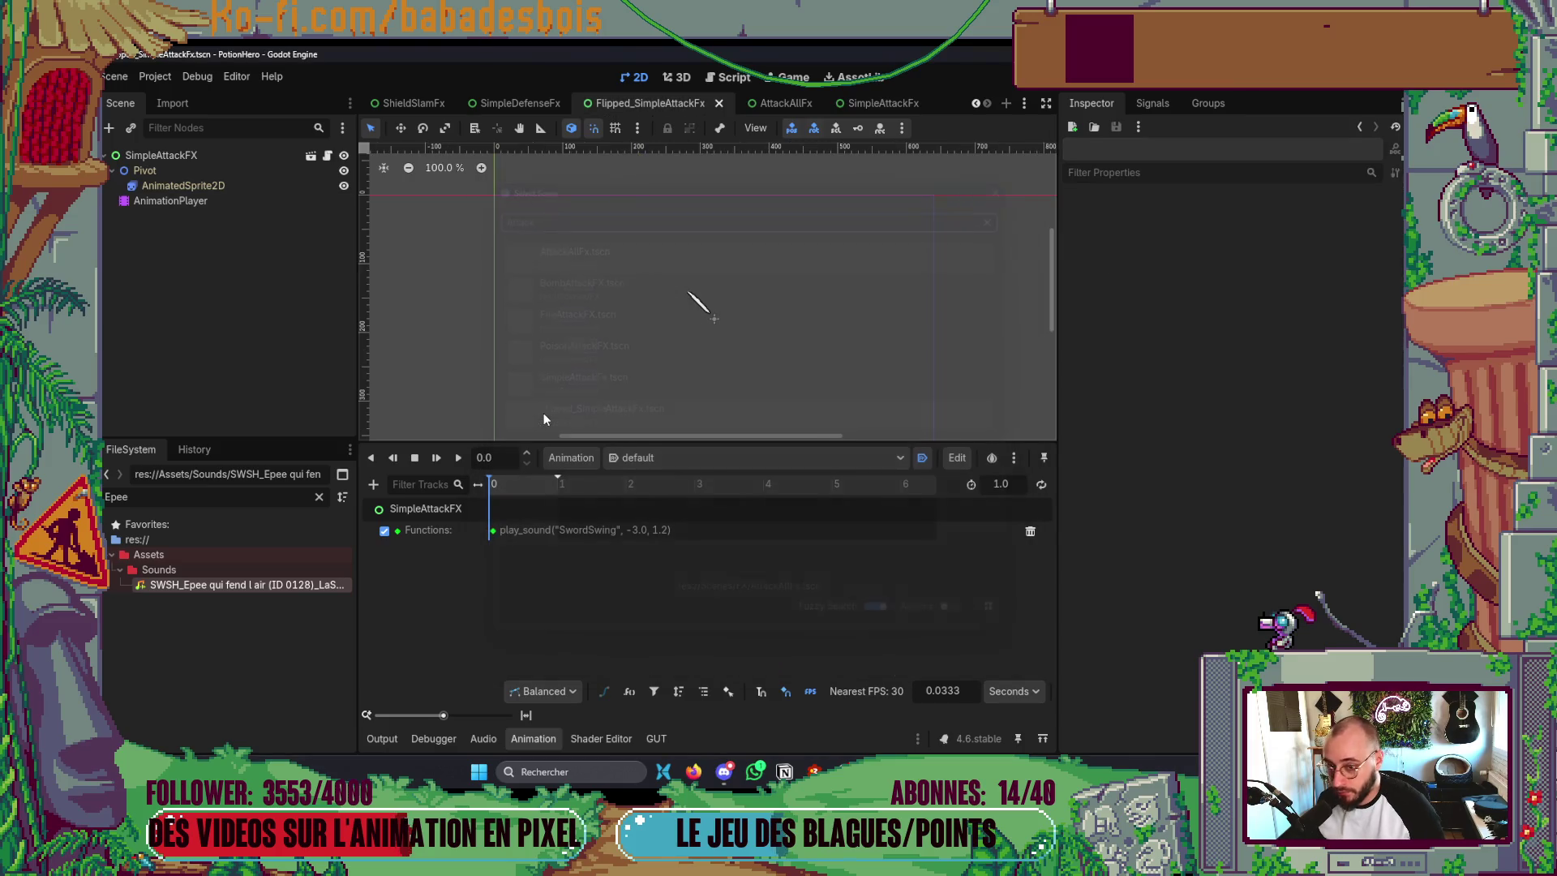
left_click(492, 532)
left_click(1162, 289)
left_click(1115, 334)
left_click(1267, 376)
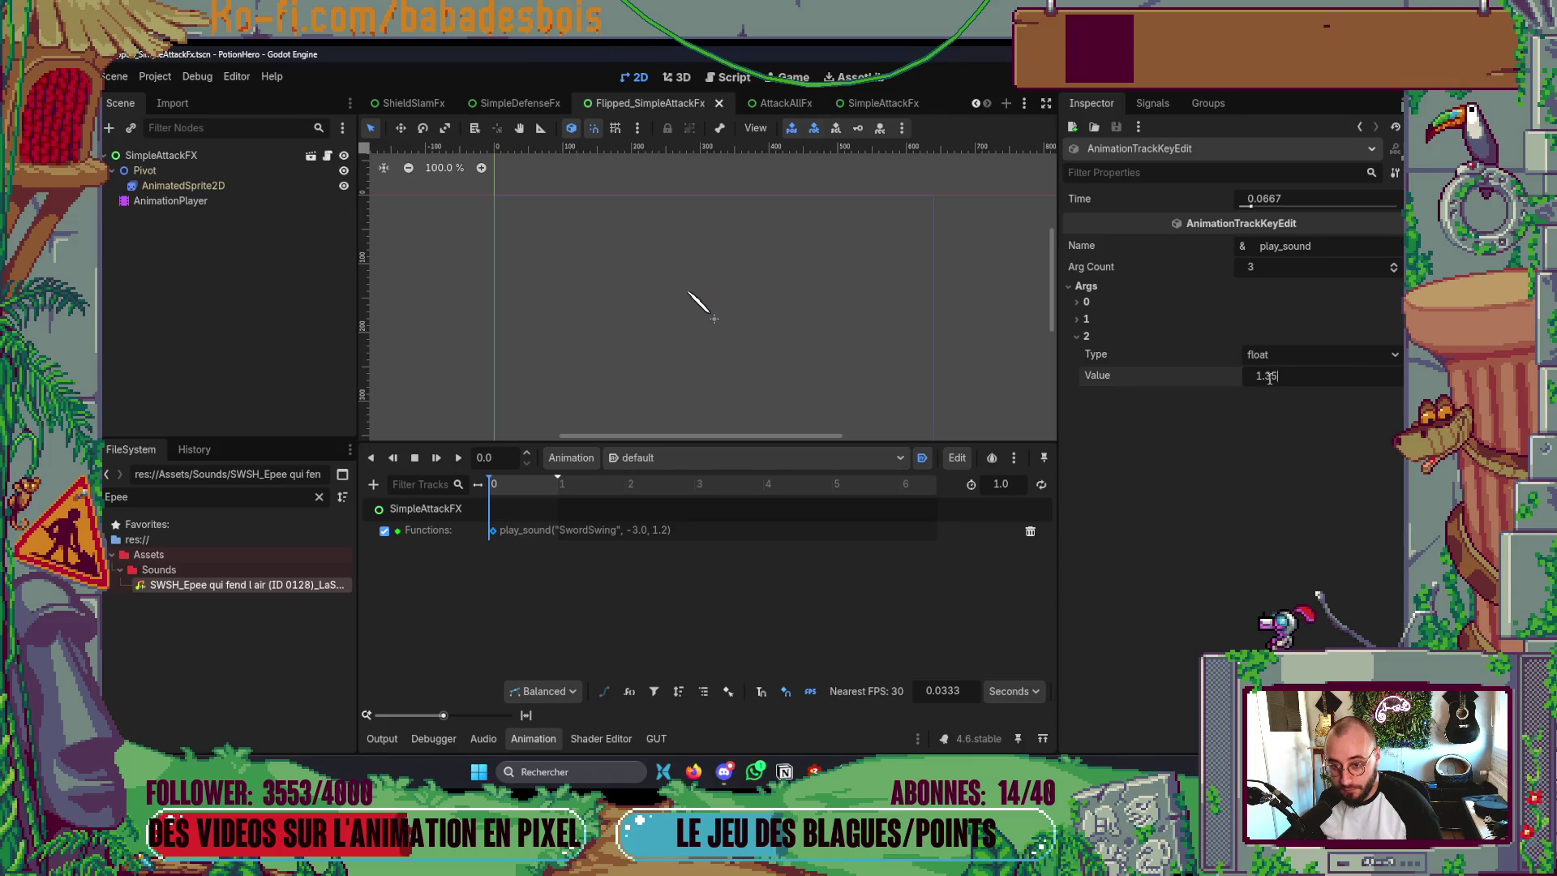
key("F6")
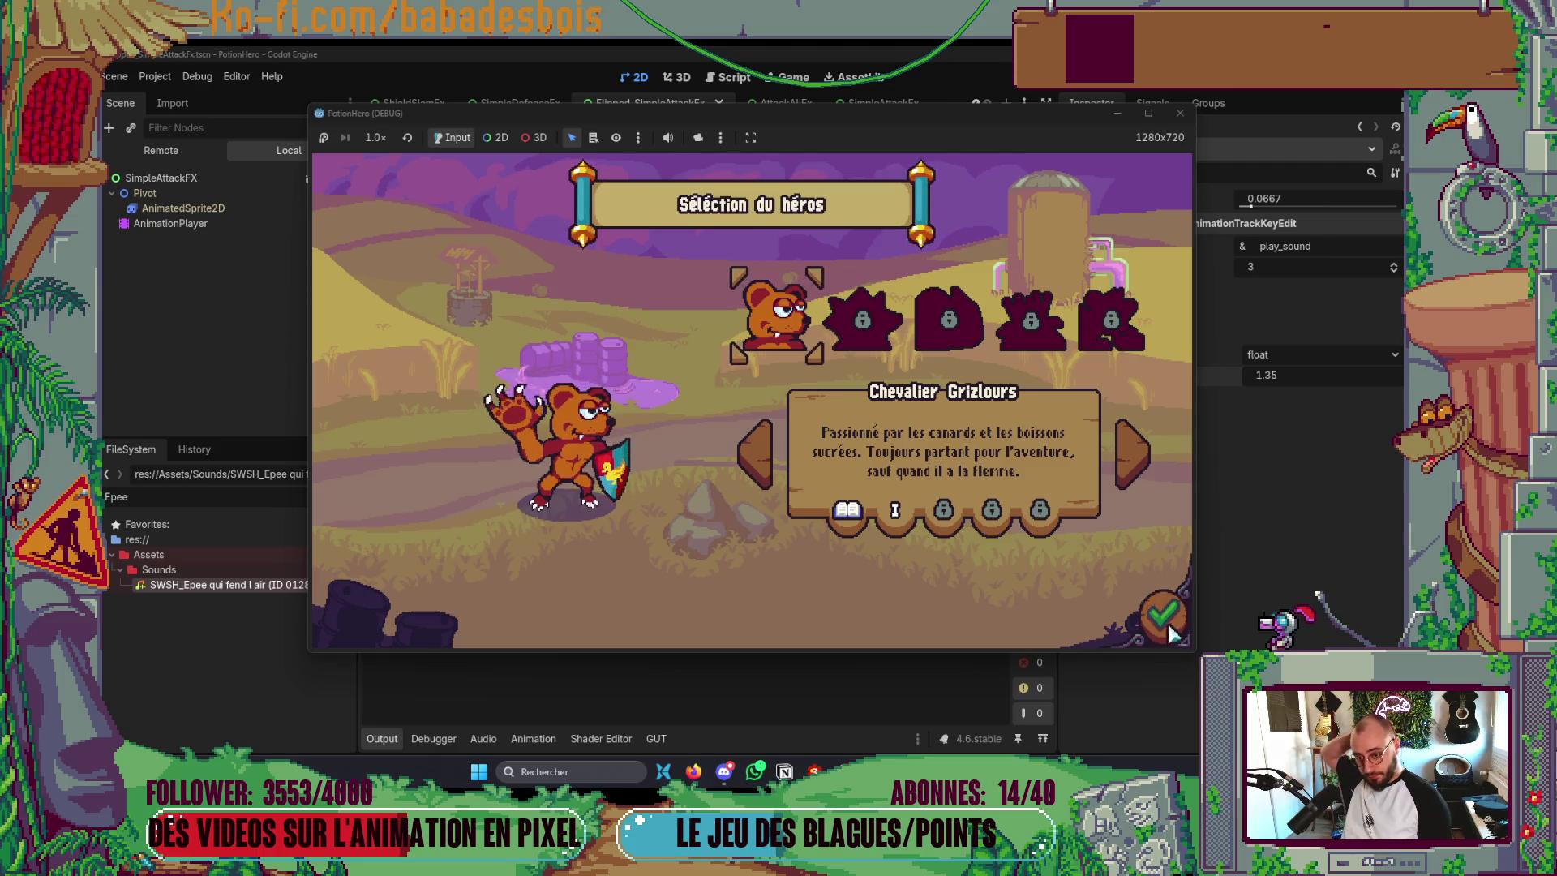
- Confirm the hero, advance the tutorial and resize the game window to fit
left_click(1163, 617)
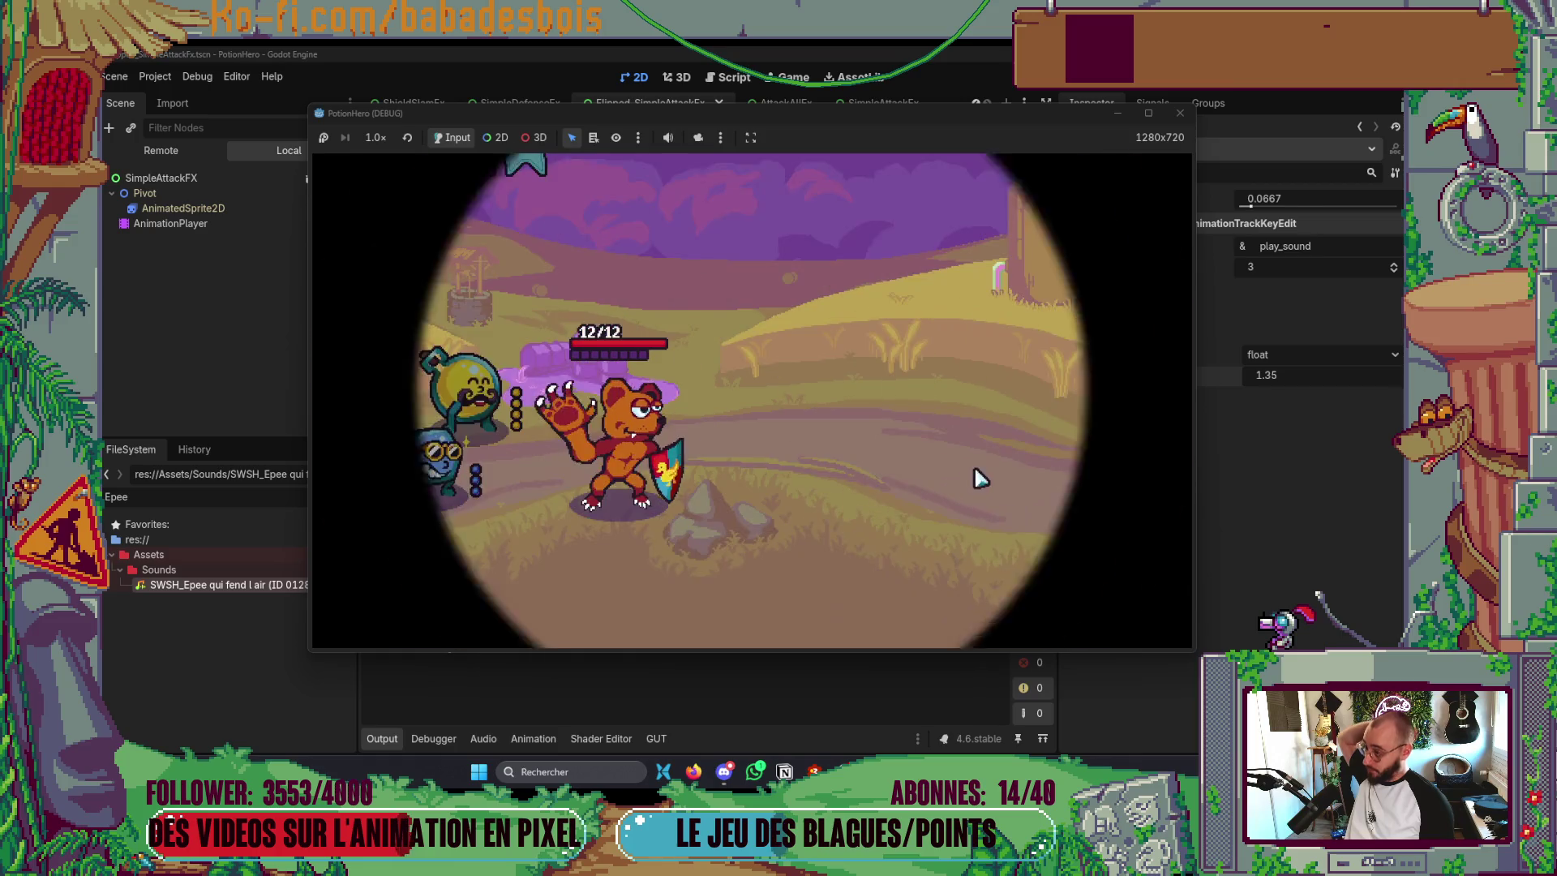
left_click(983, 492)
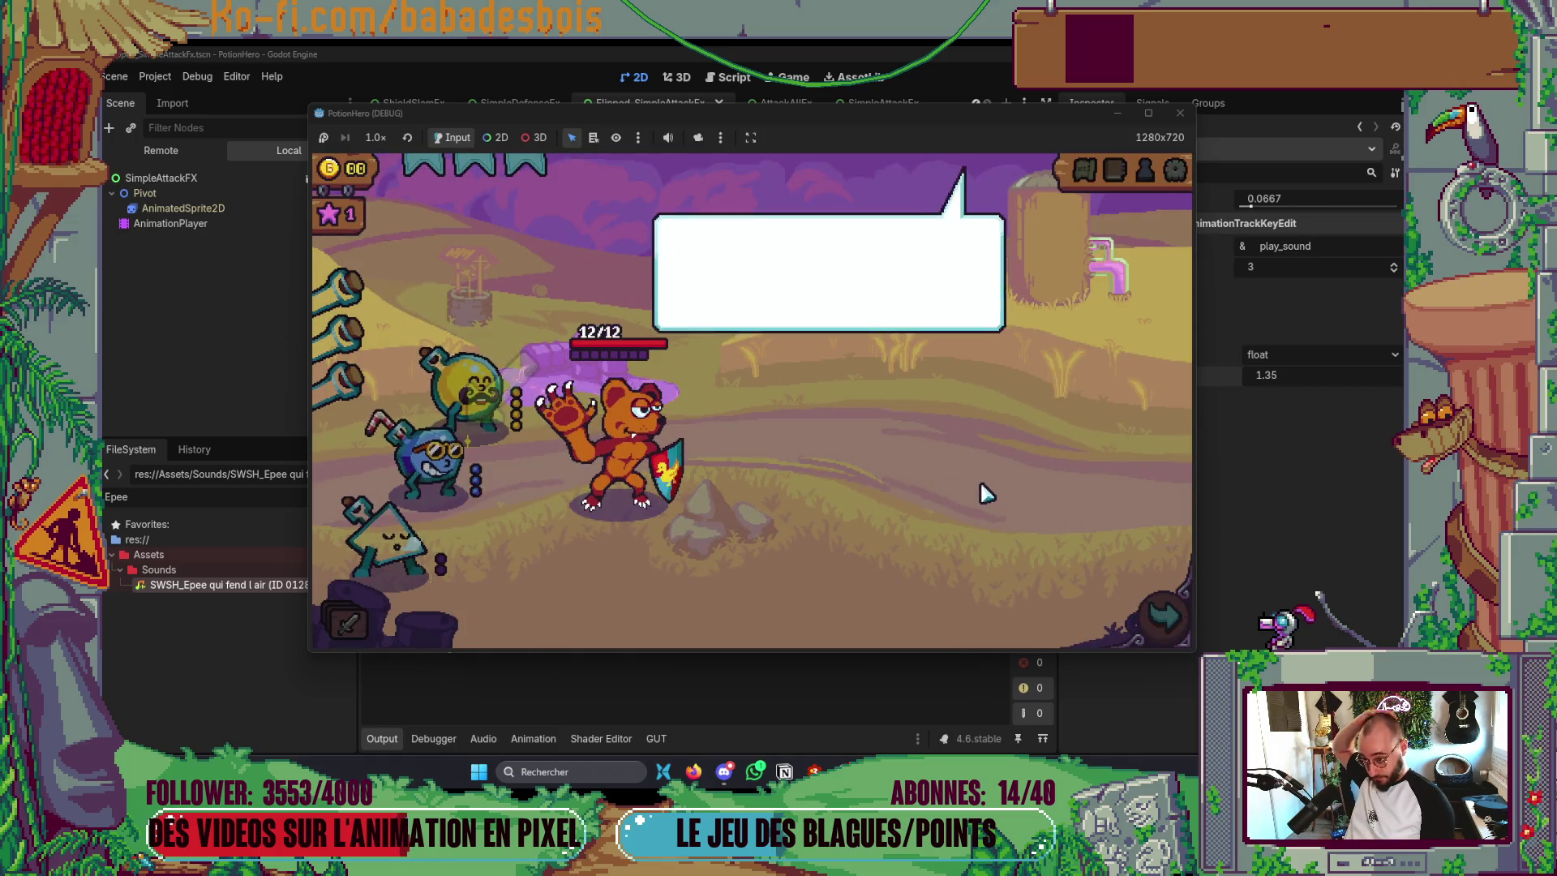
left_click(1198, 628)
left_click_drag(1181, 655, 1182, 672)
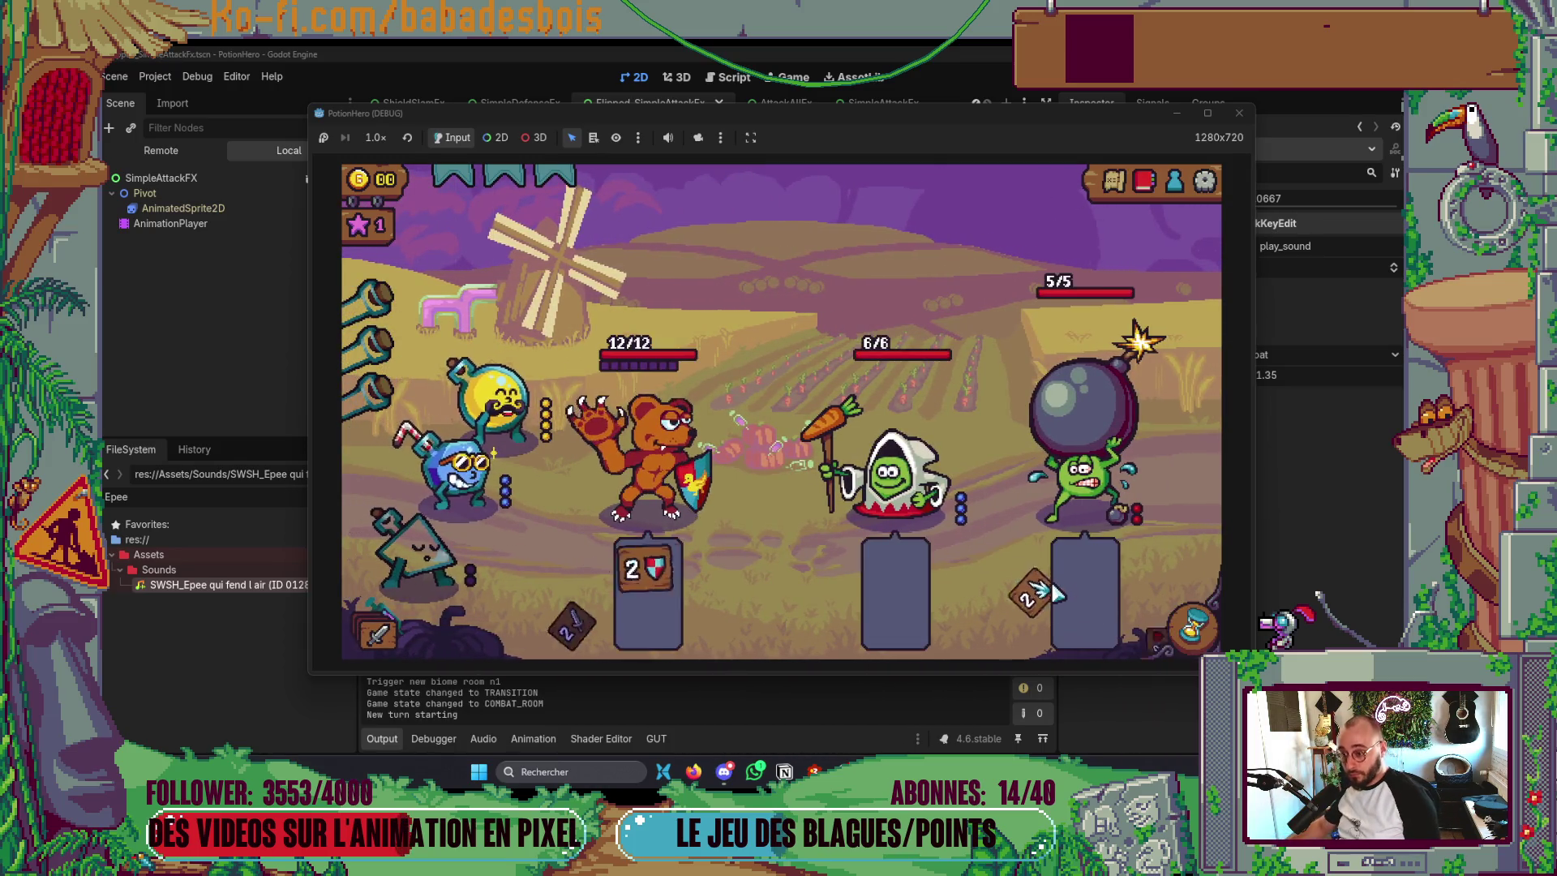
- End three turns of the farm battle to hear the attacks, then close the game
left_click(1192, 649)
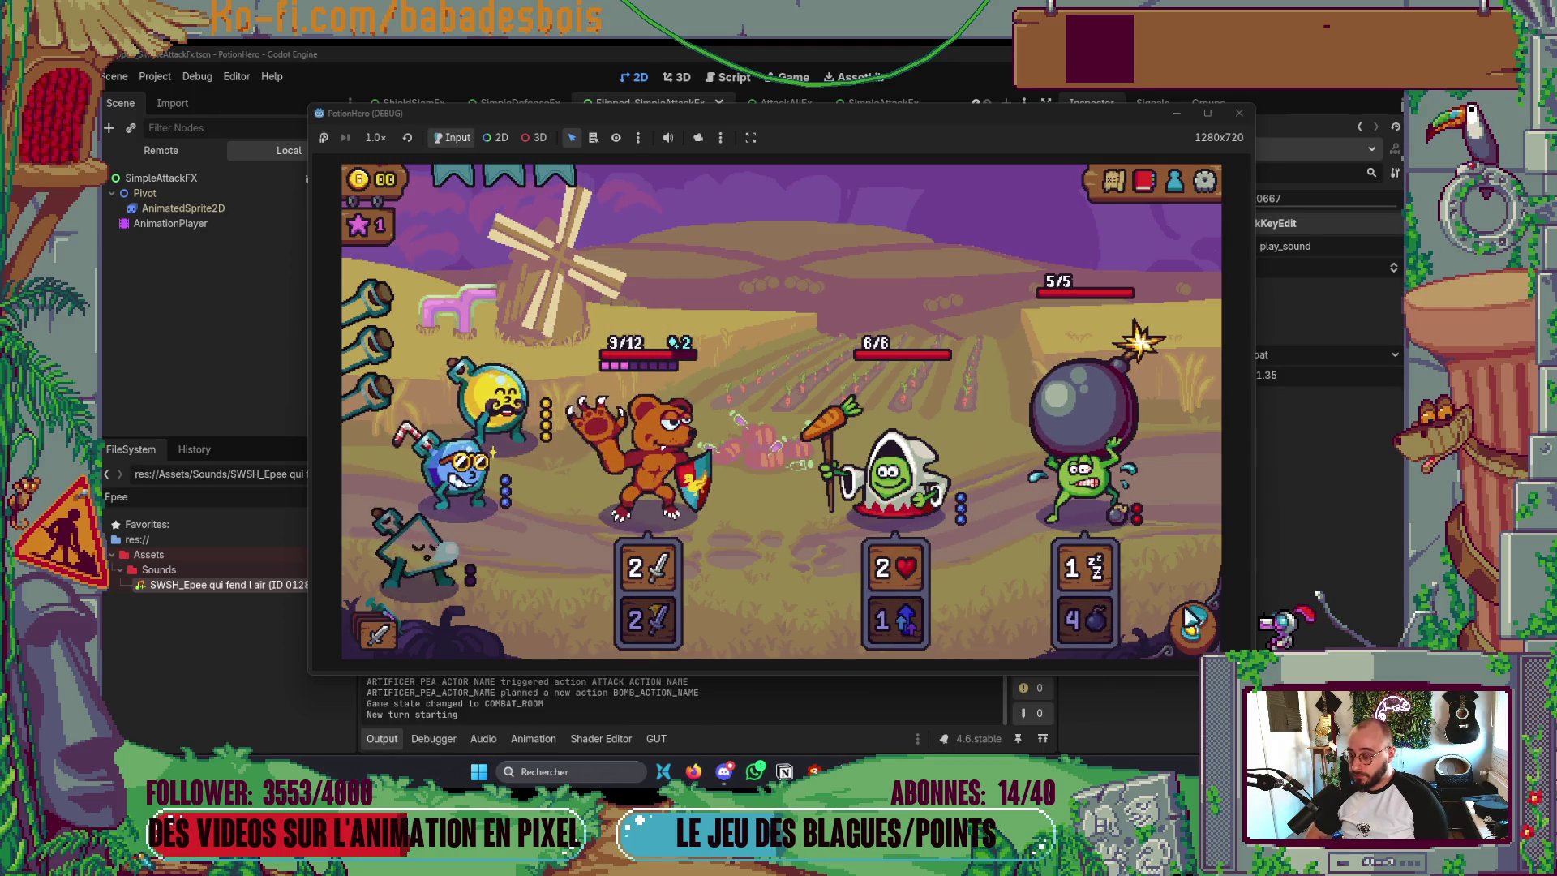
left_click(1190, 626)
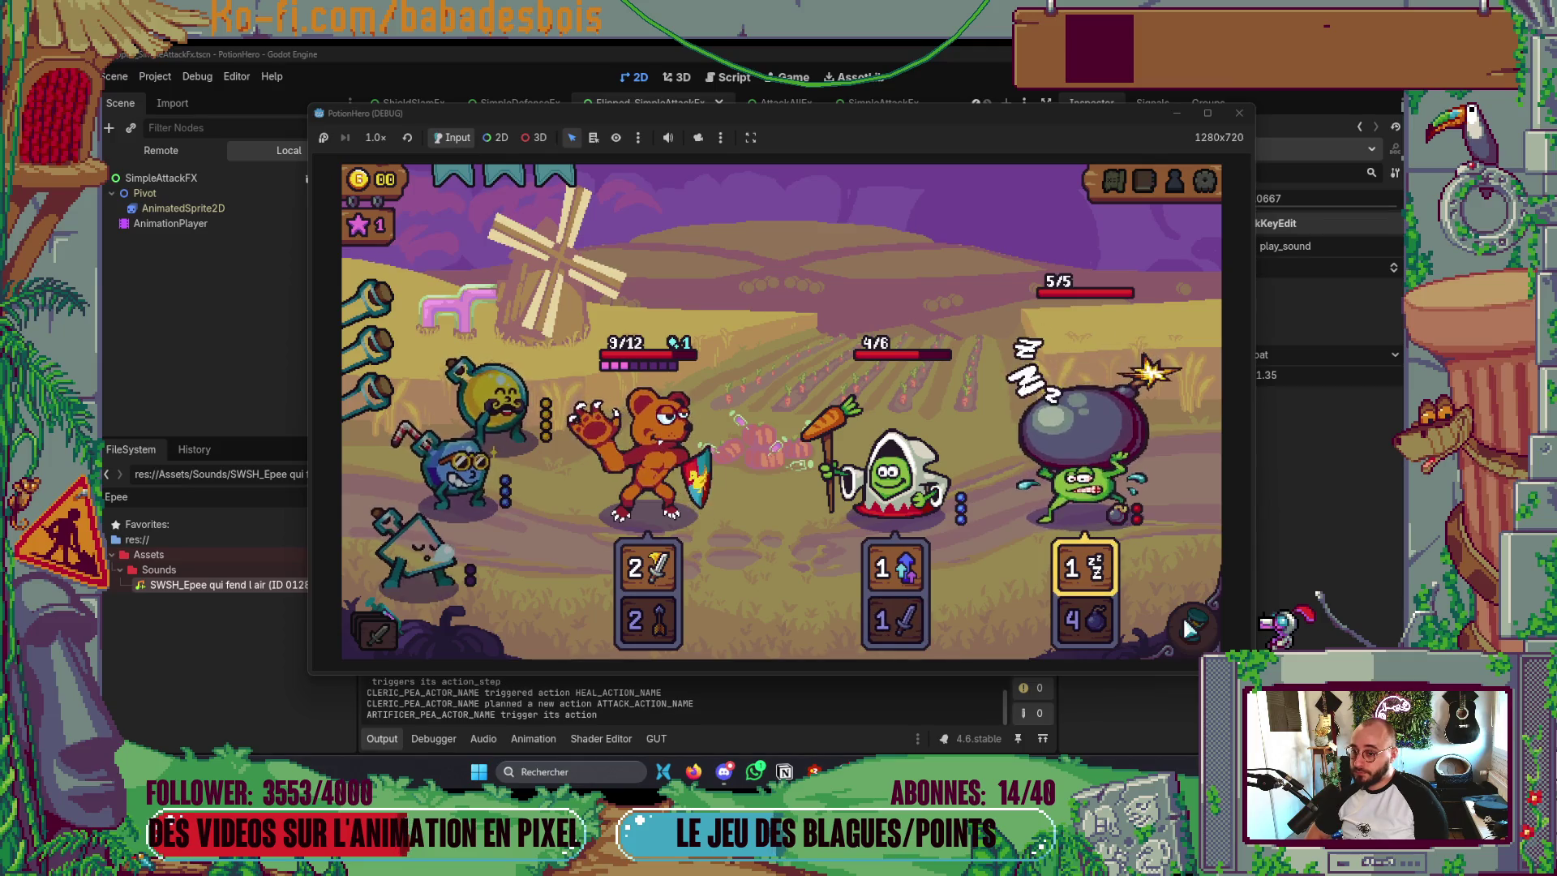
left_click(1190, 626)
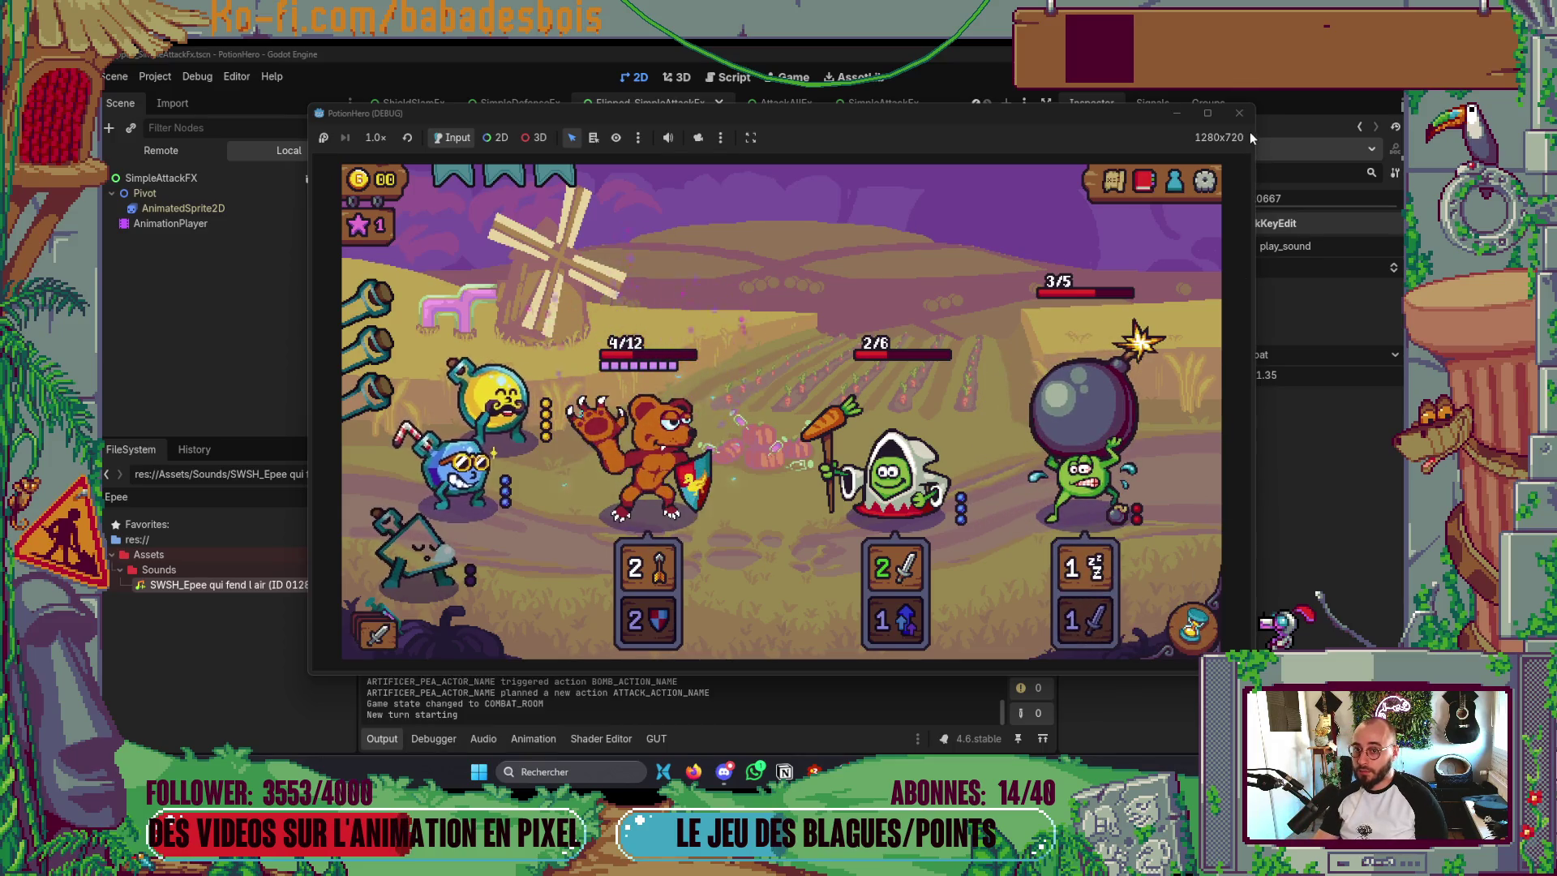
left_click(1239, 112)
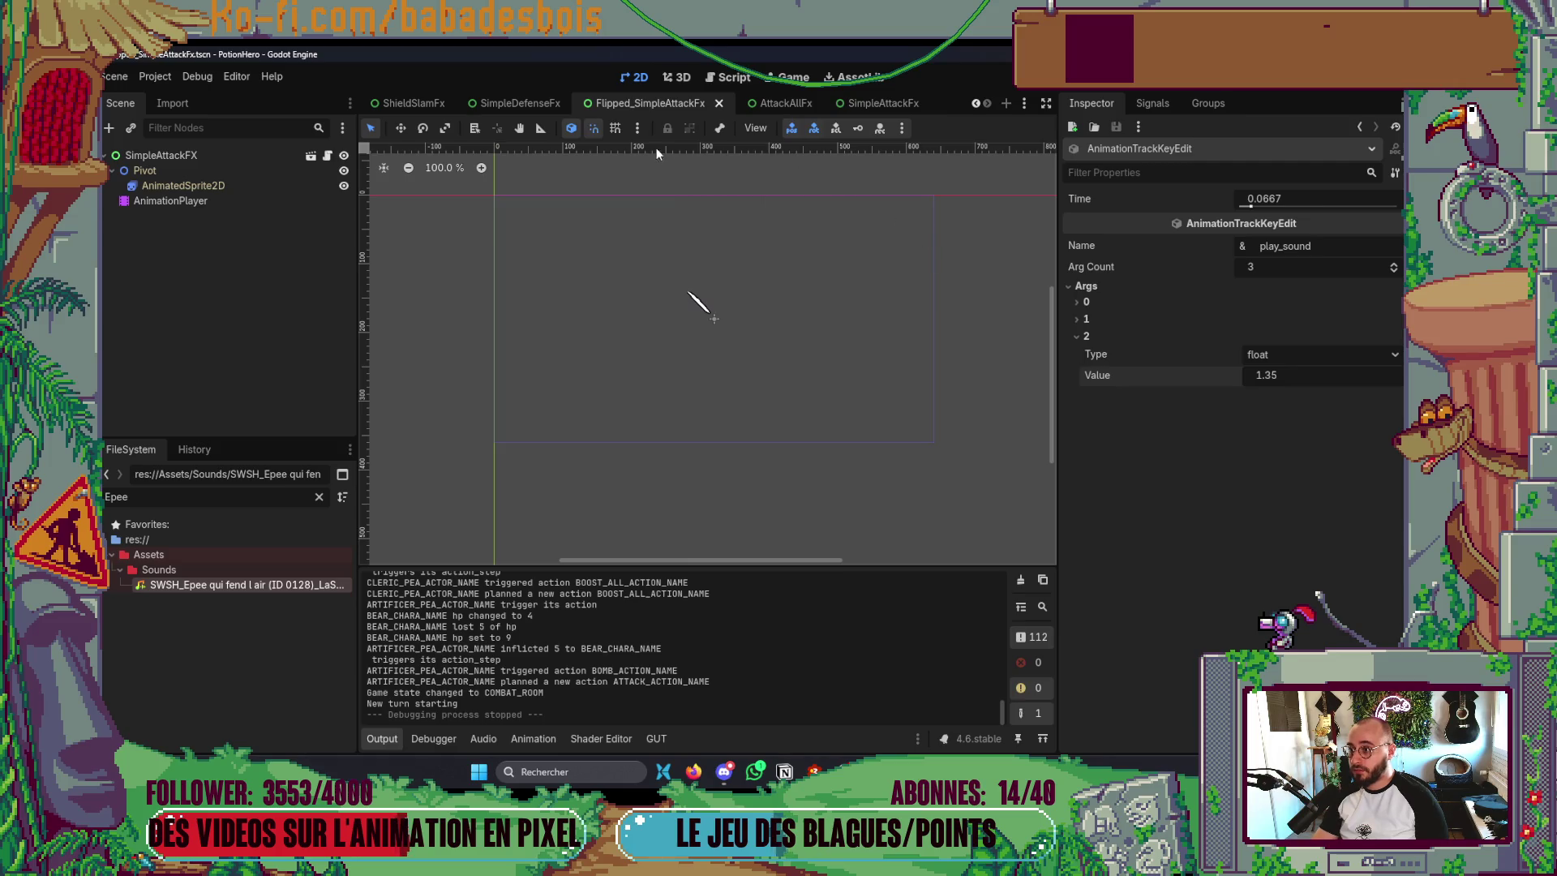
- Move the SimpleDefenseFx Defend sound key from 0.1 to 0.2333 s and save the scene
left_click(524, 101)
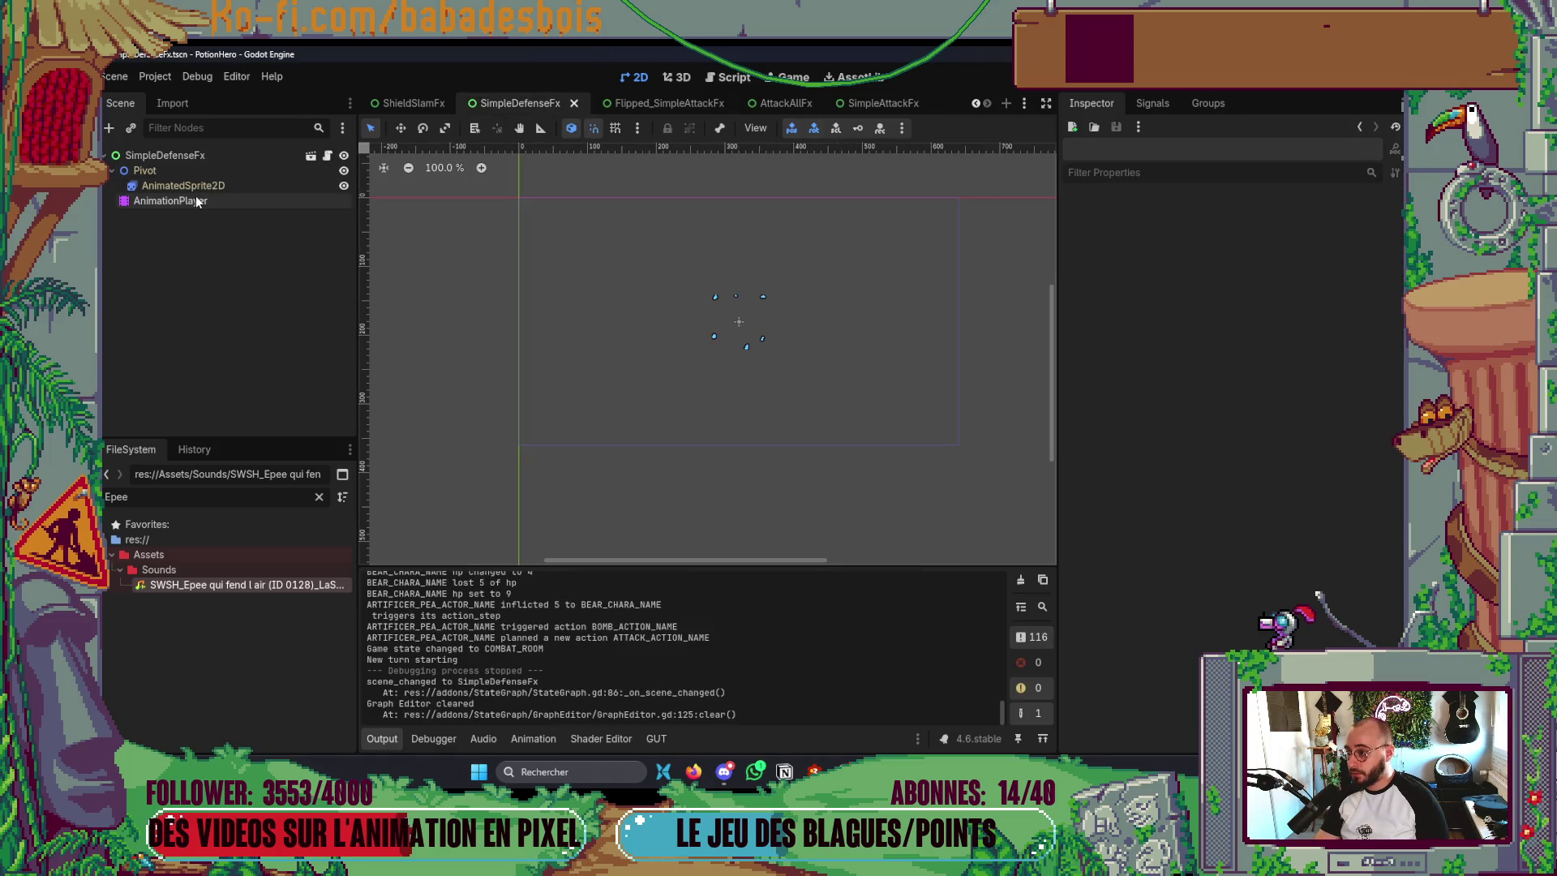
left_click(196, 200)
left_click(502, 532)
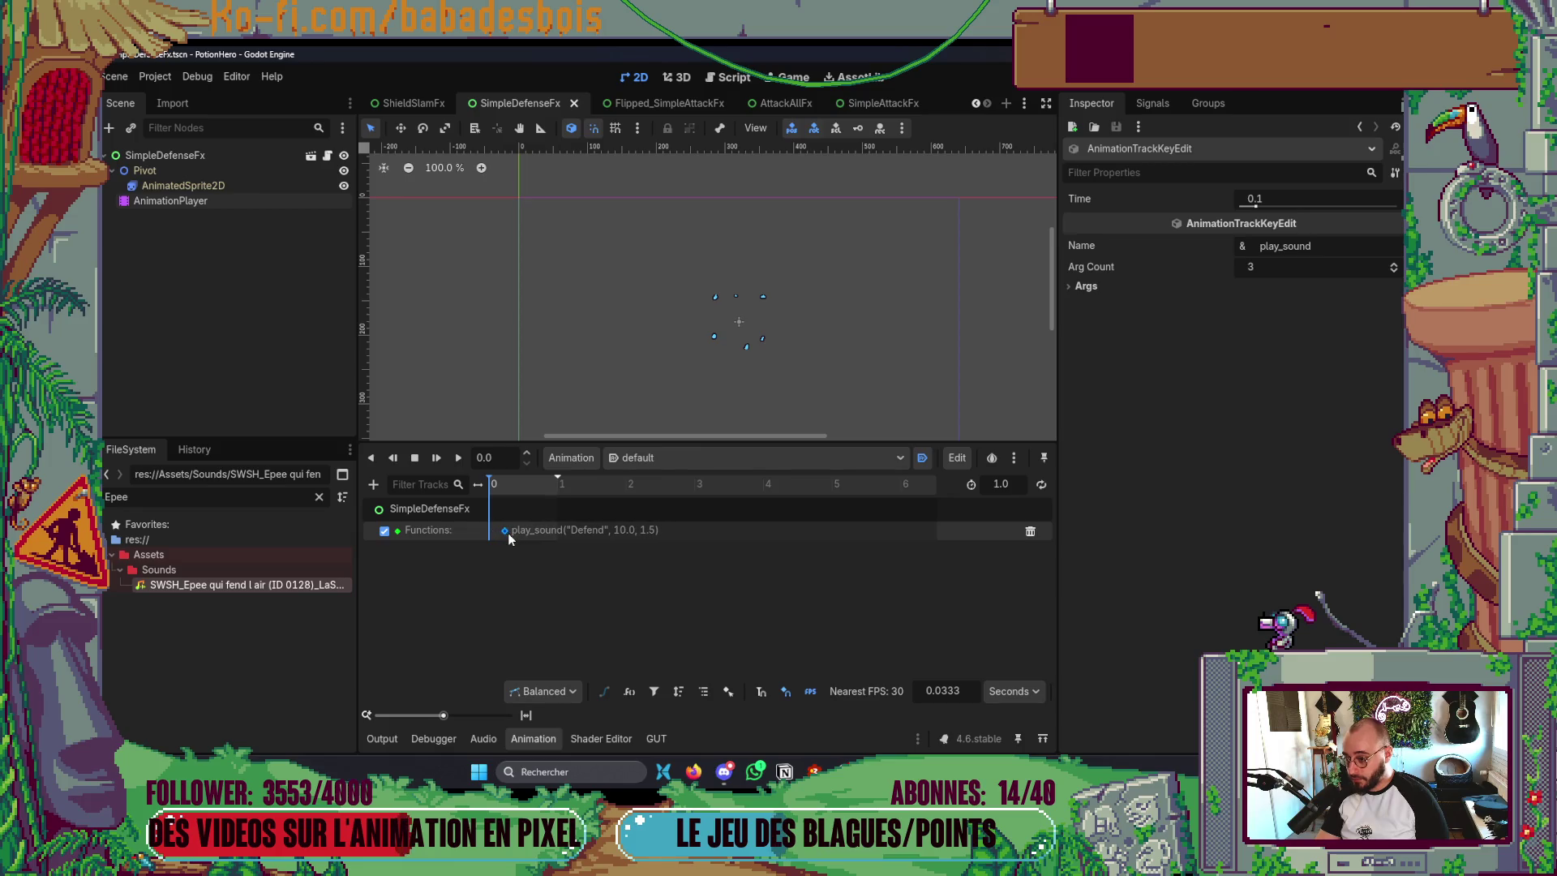
left_click_drag(505, 531, 514, 531)
left_click(532, 738)
key("ctrl+s")
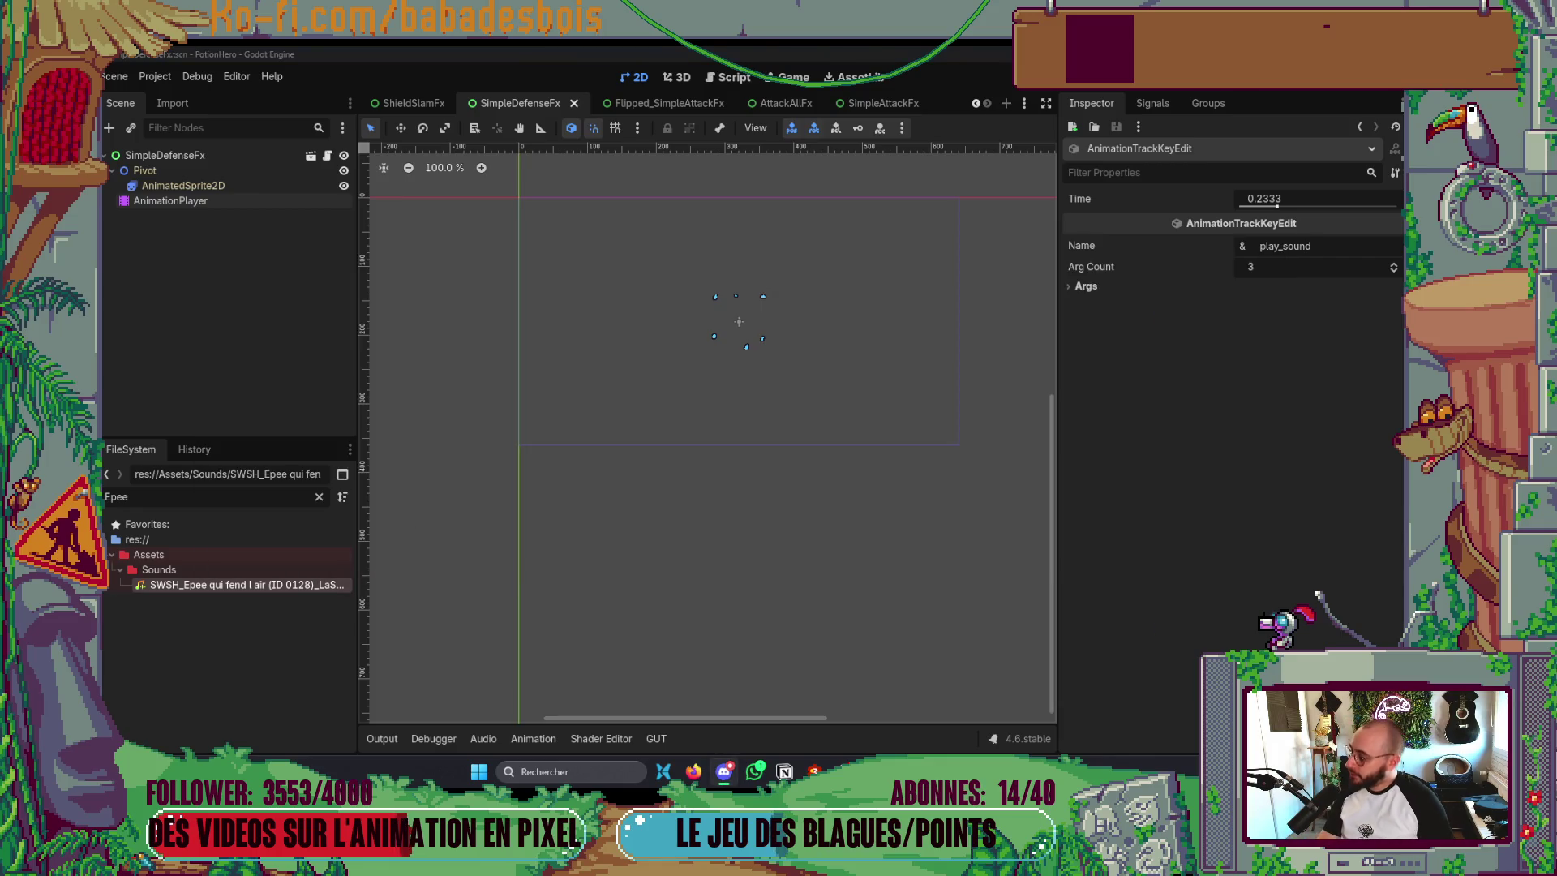
- Check the #1 Slash sword sounds in Google Drive and return to Godot
left_click_drag(949, 600, 929, 613)
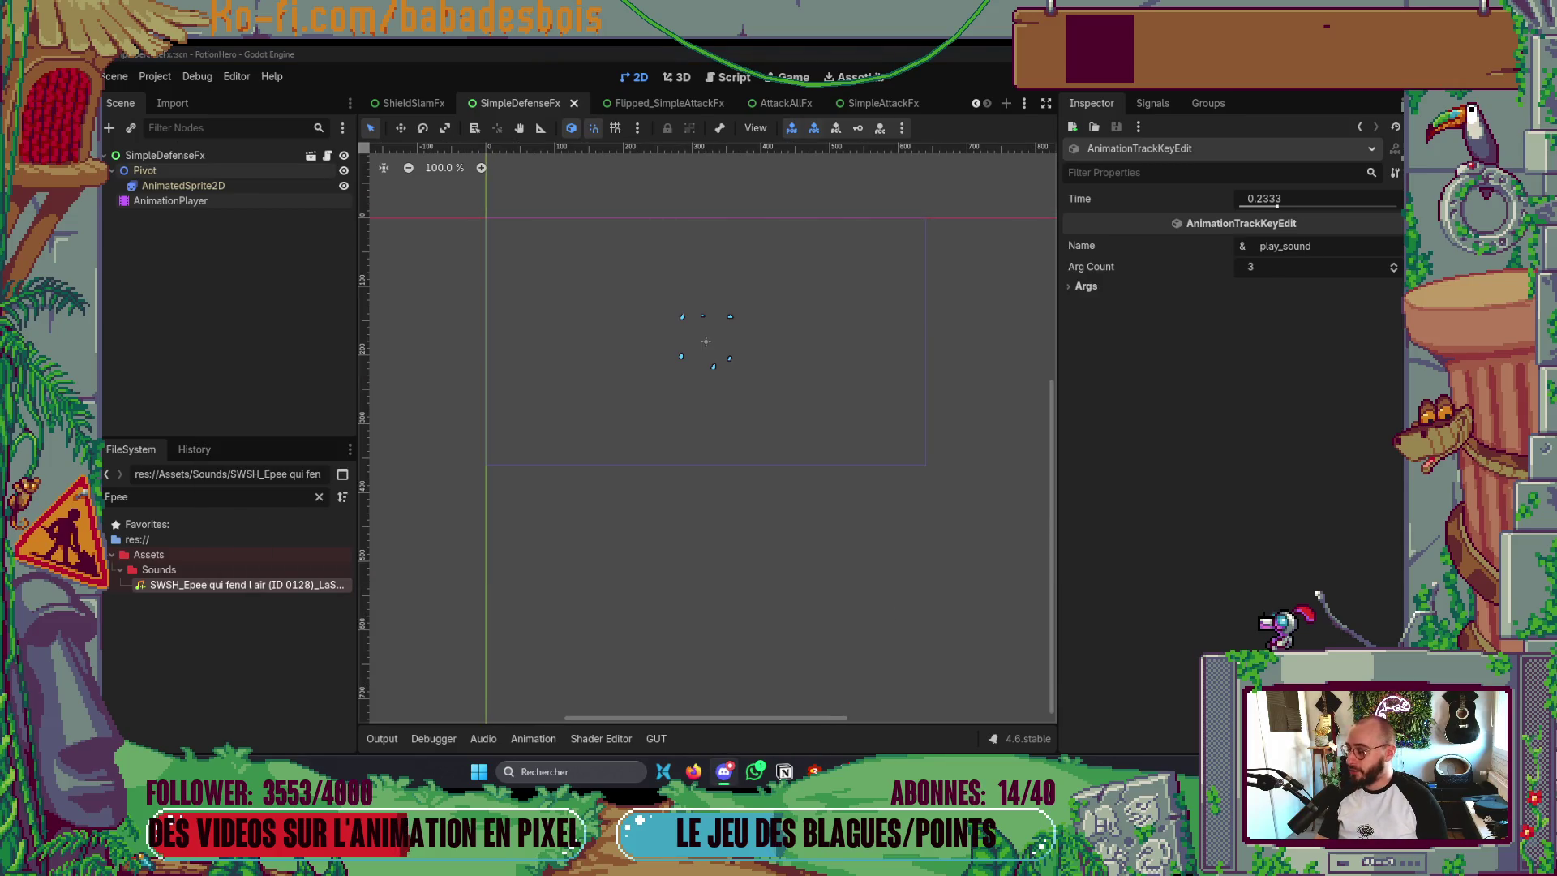
key("alt+Tab")
key("alt+Tab")
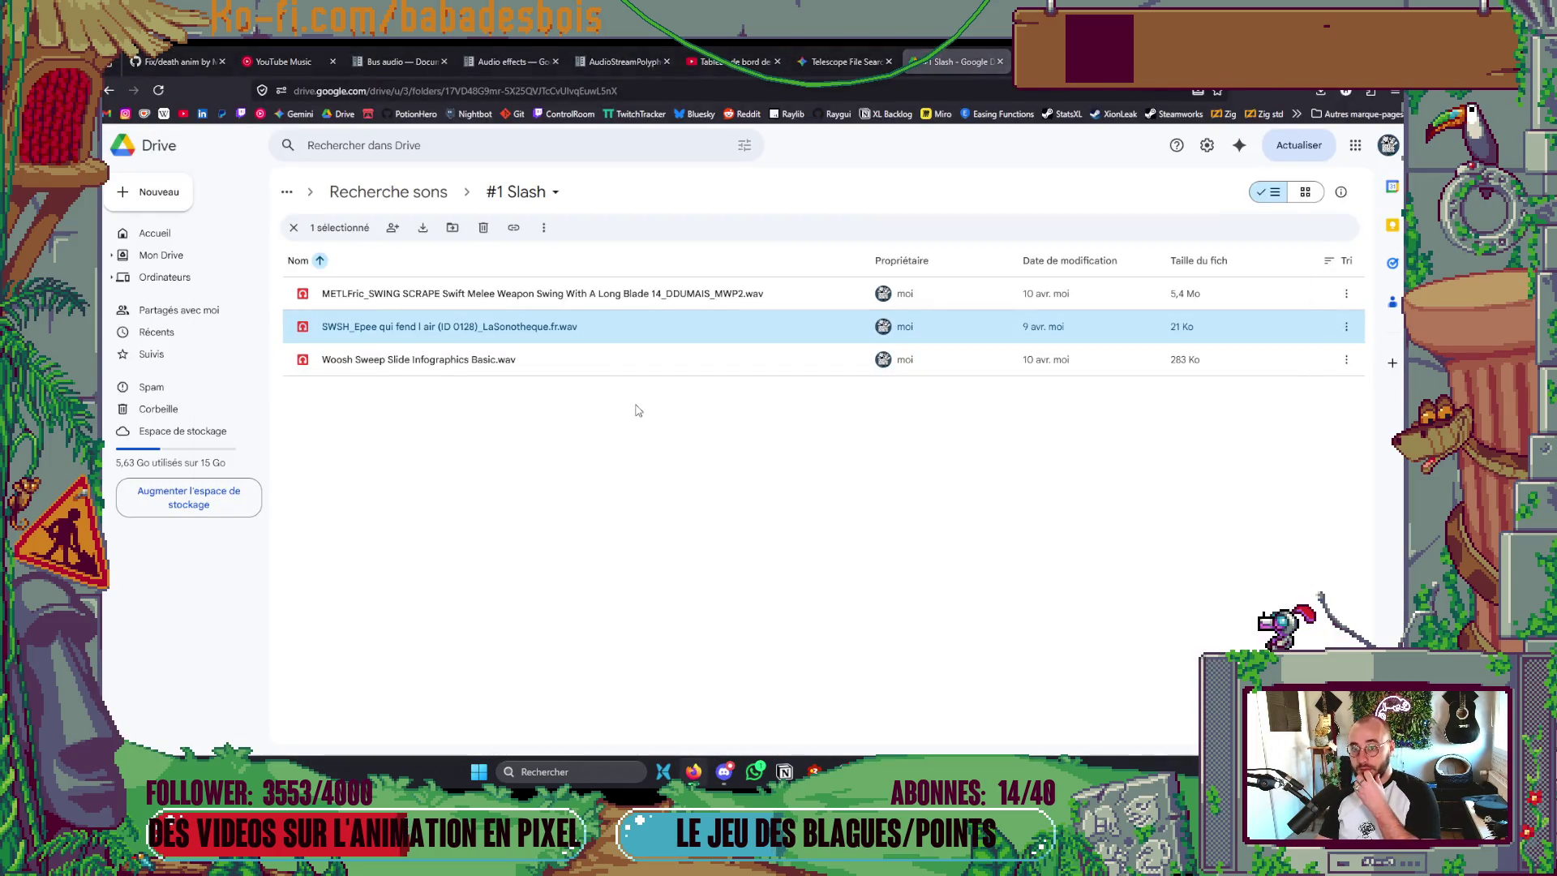
key("alt+Tab")
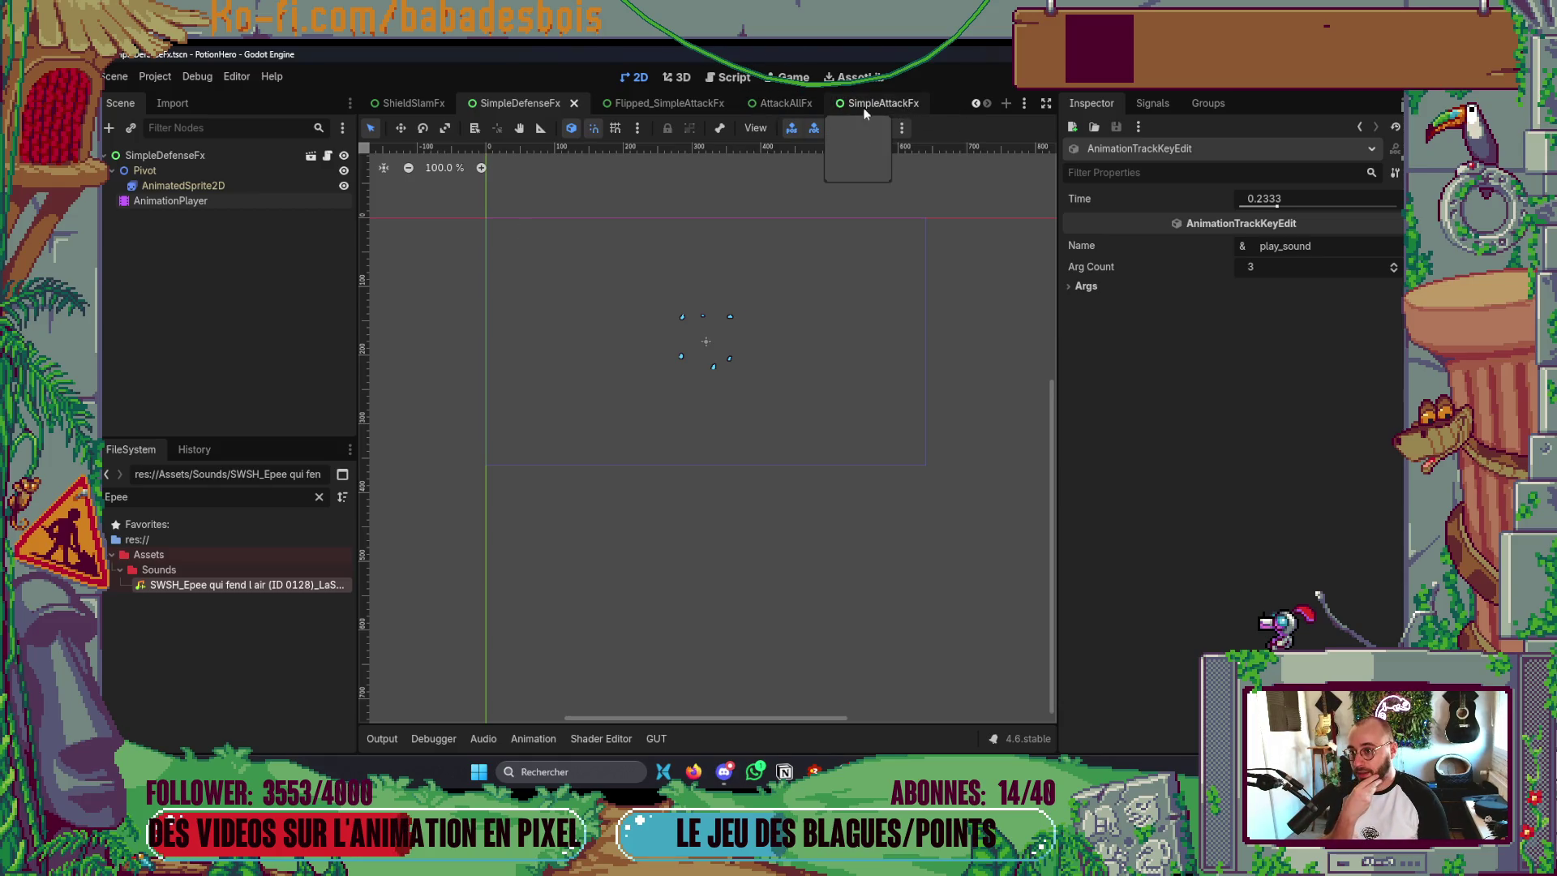
- Move SimpleAttackFx's SwordSwing sound key to 0.1333 s on the timeline
left_click(799, 109)
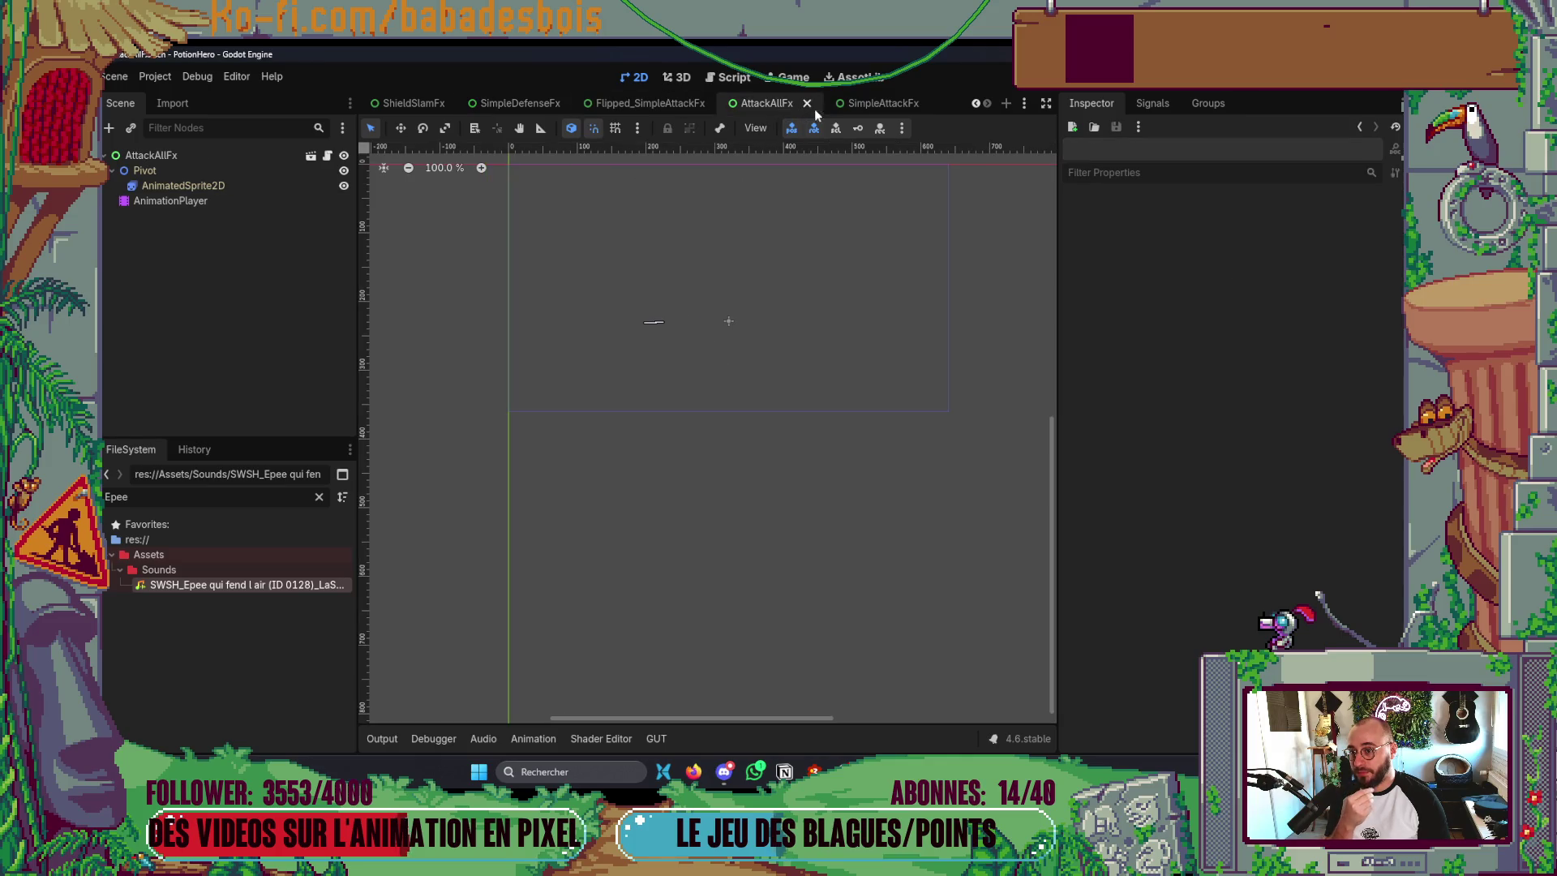
left_click(876, 103)
left_click(237, 207)
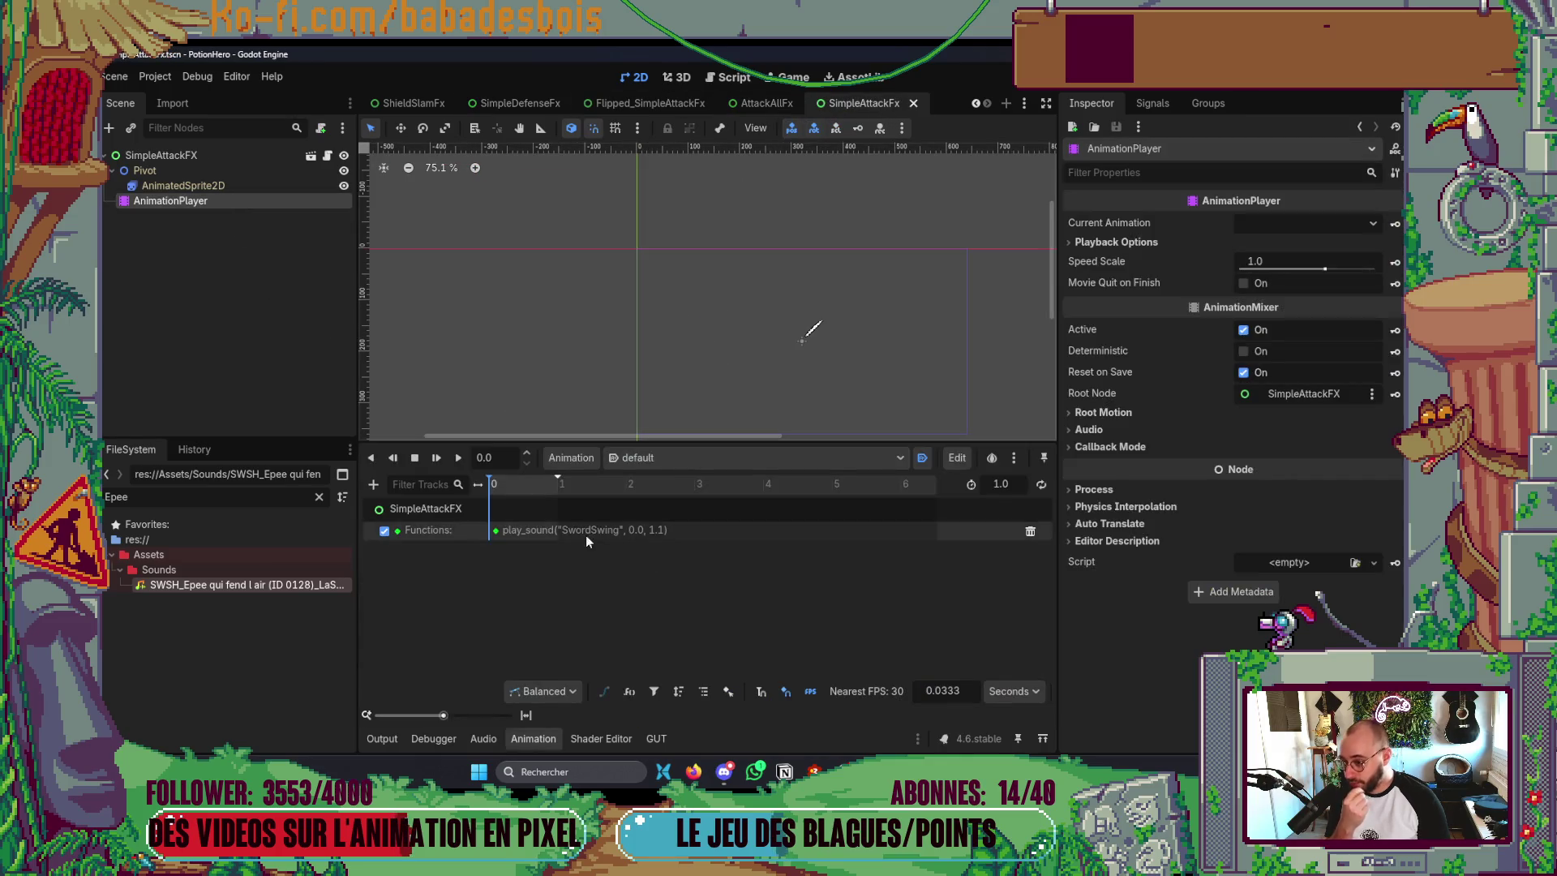
left_click(497, 531)
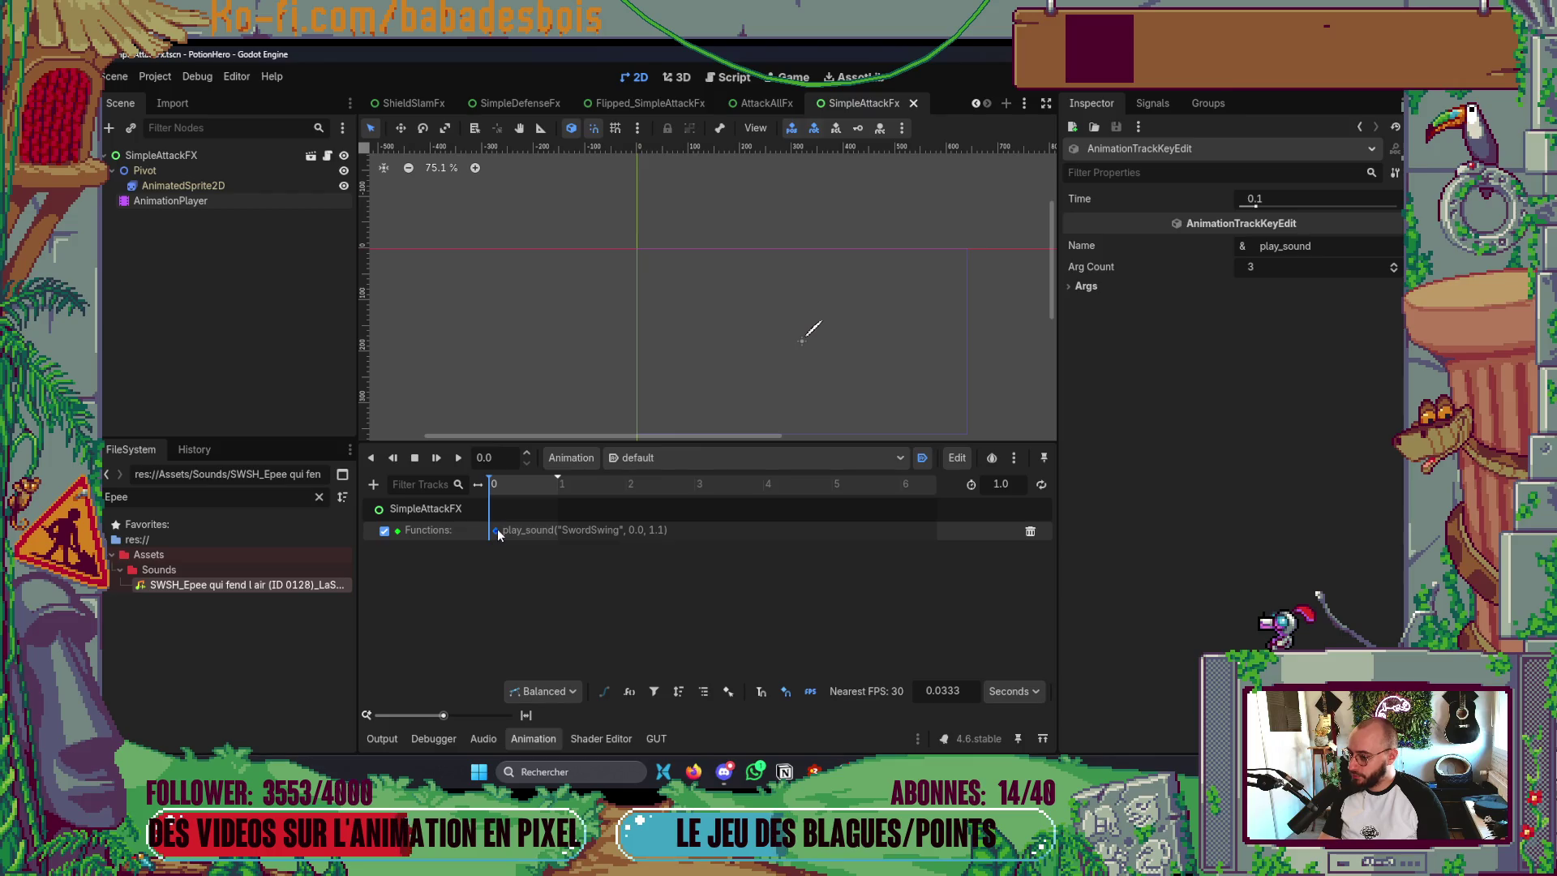
left_click_drag(500, 533, 503, 542)
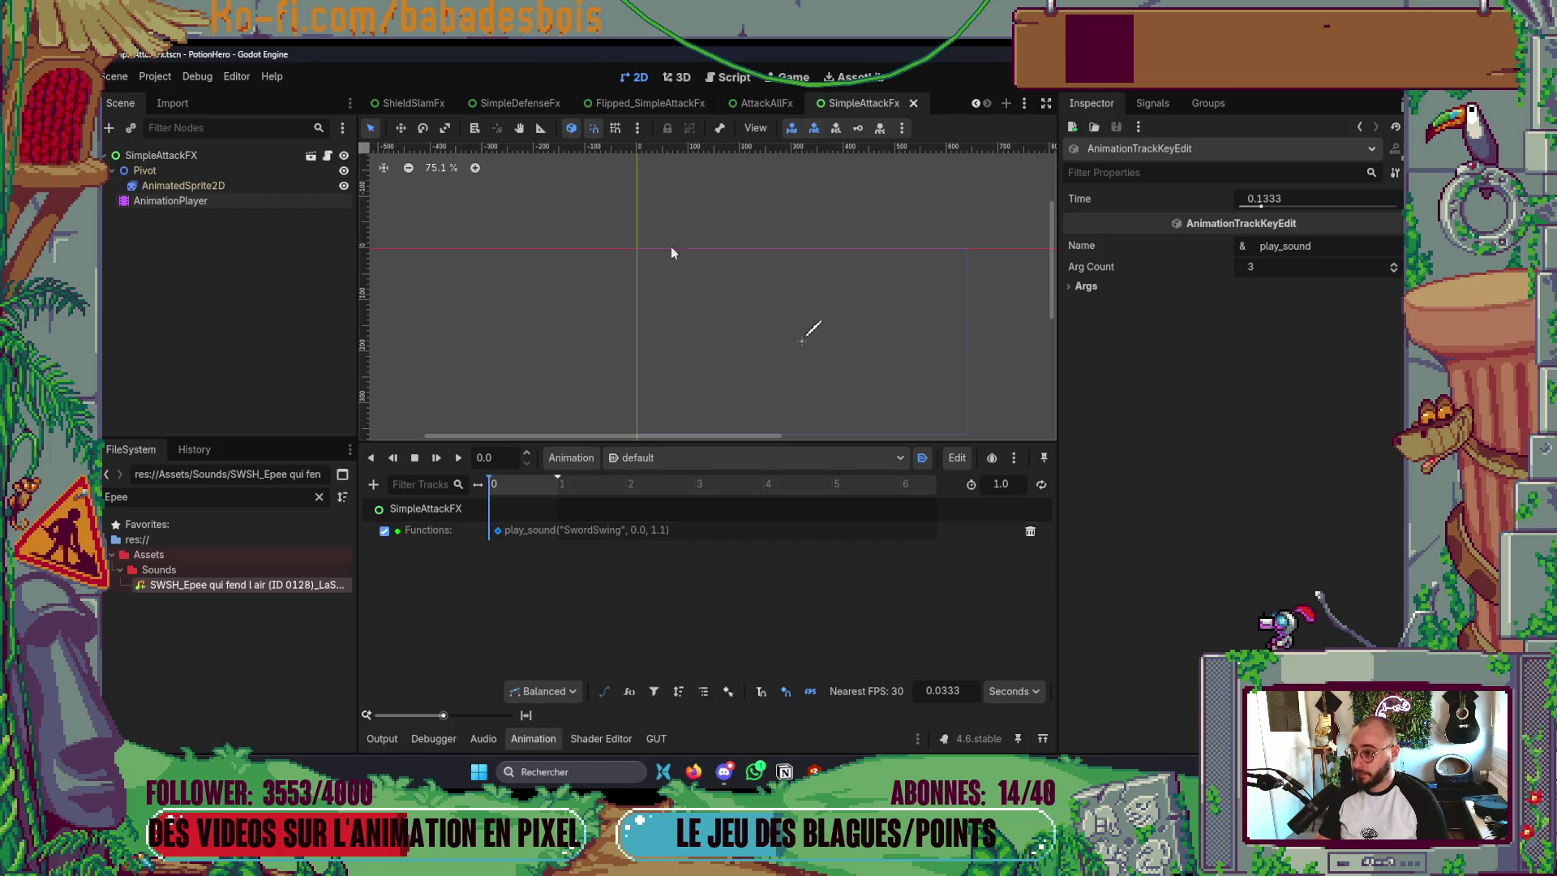
- Set Flipped_SimpleAttackFx's sound key time to 0.13 and relaunch the game
left_click(663, 98)
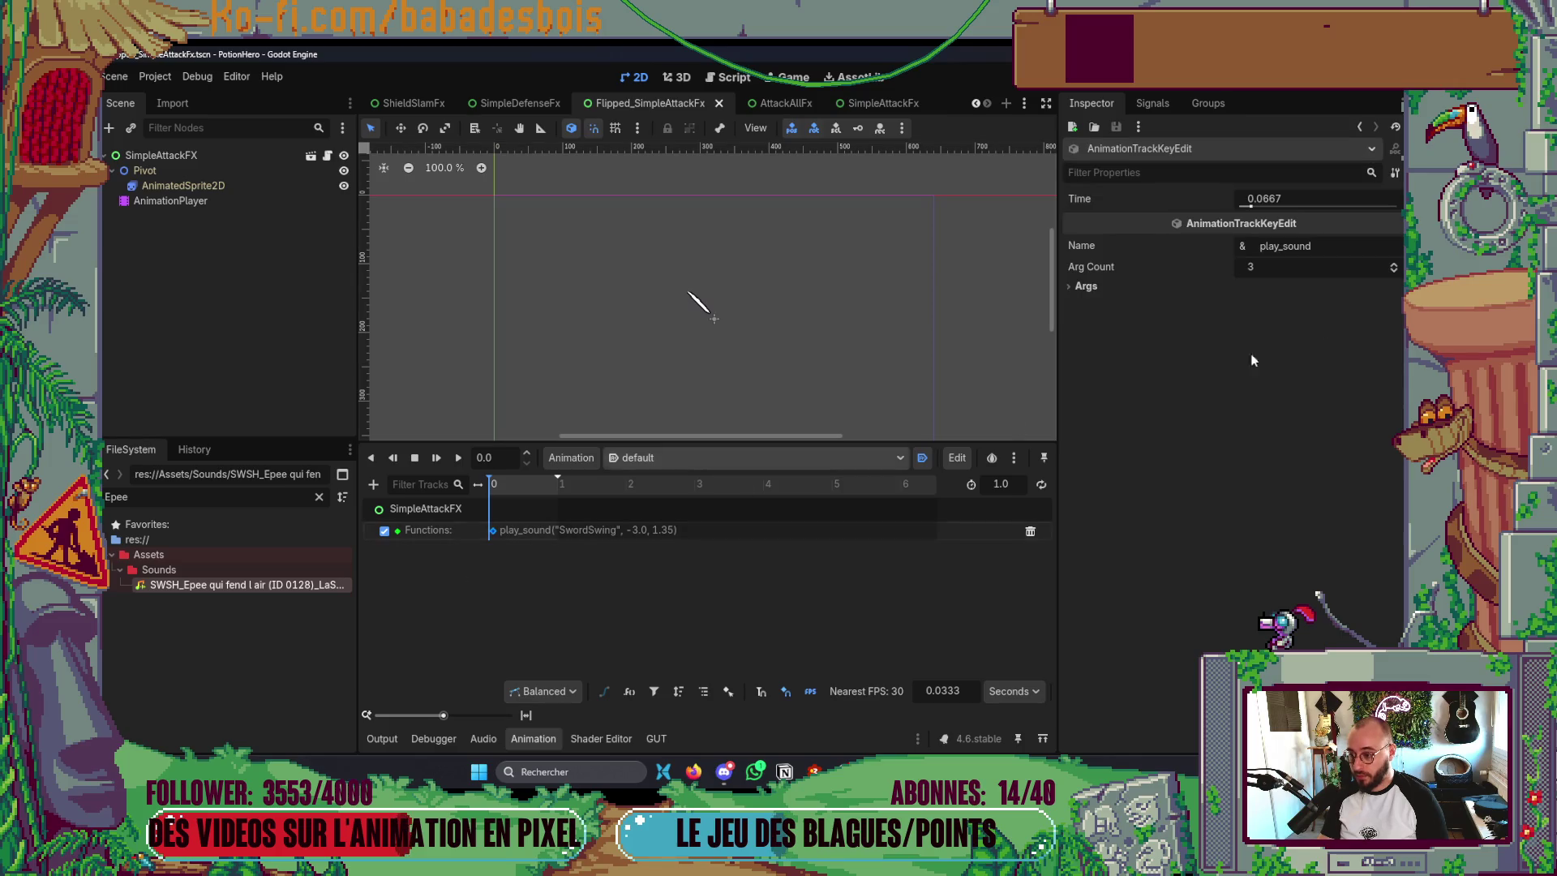
type("0.13")
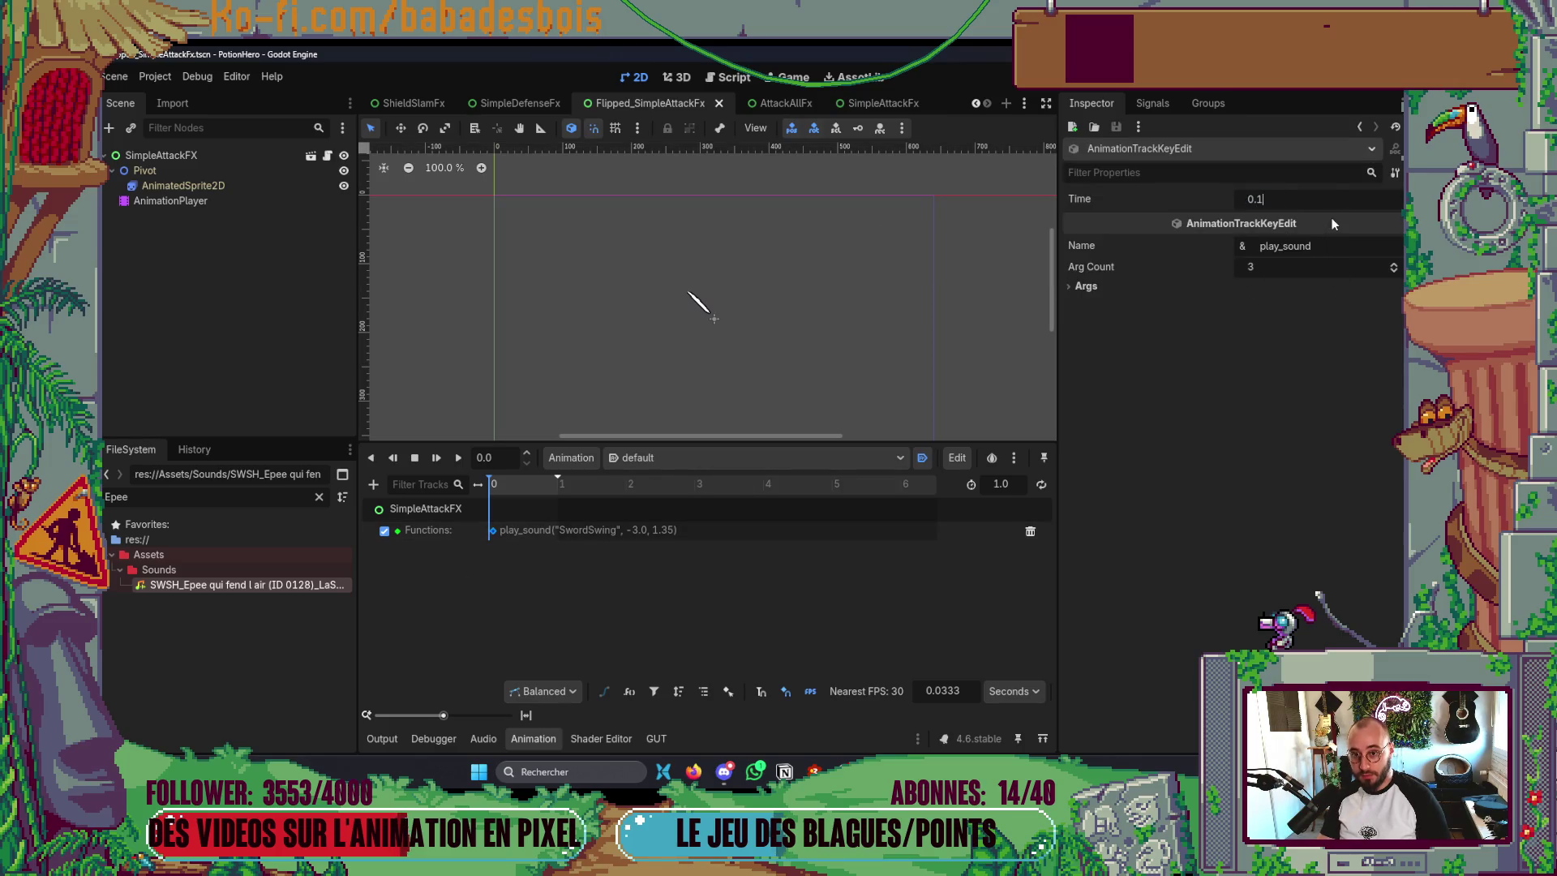
key("Return")
key("F5")
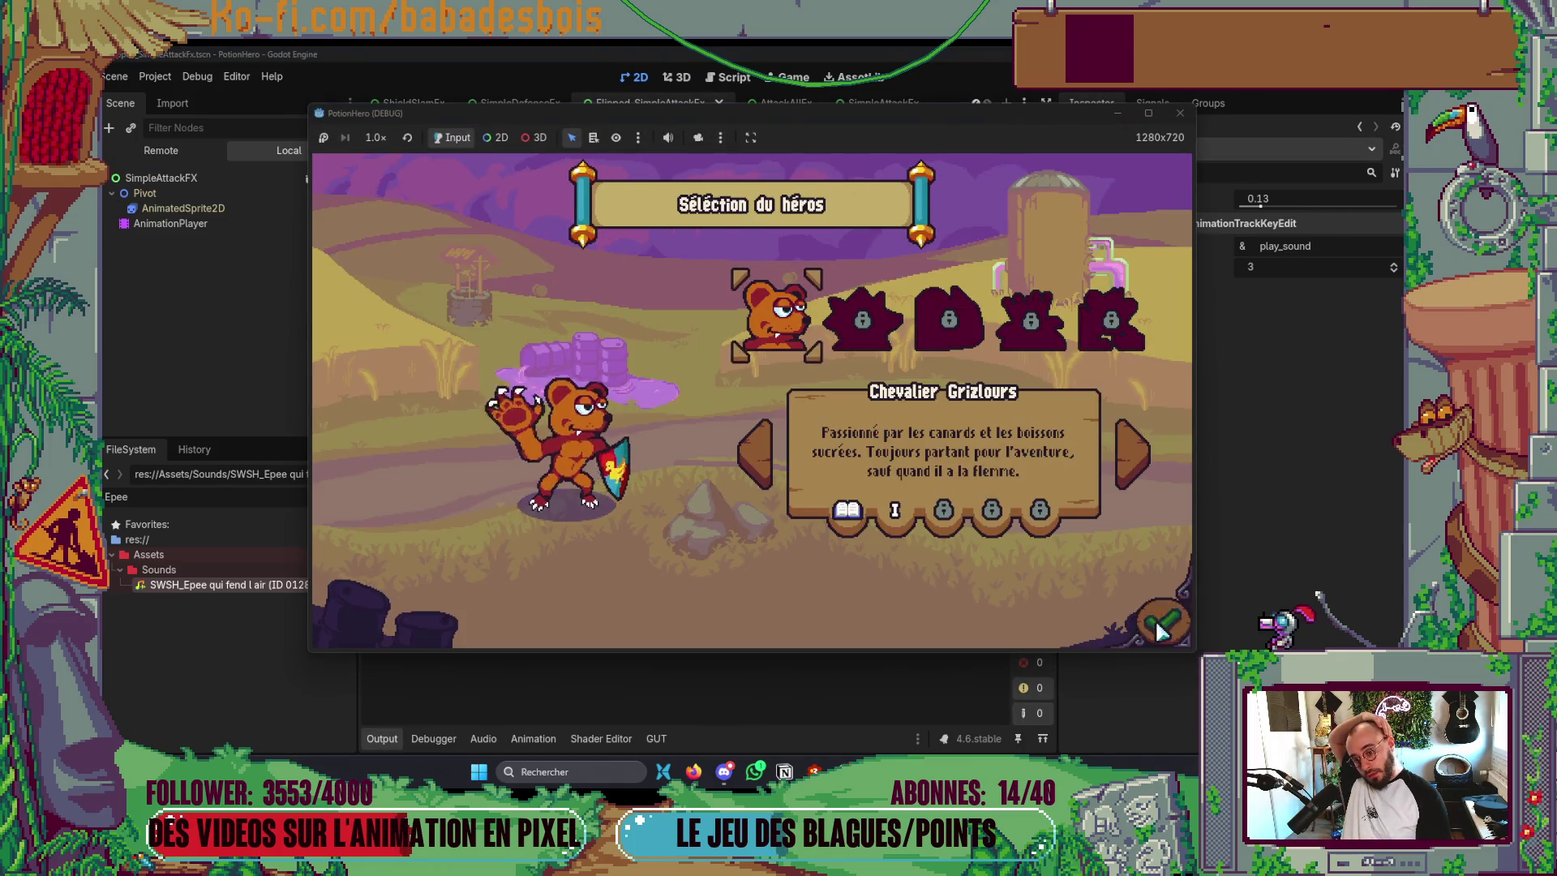
- Confirm hero and adventure, skip the tutorial, and enter the farm battle from the map
left_click(1162, 618)
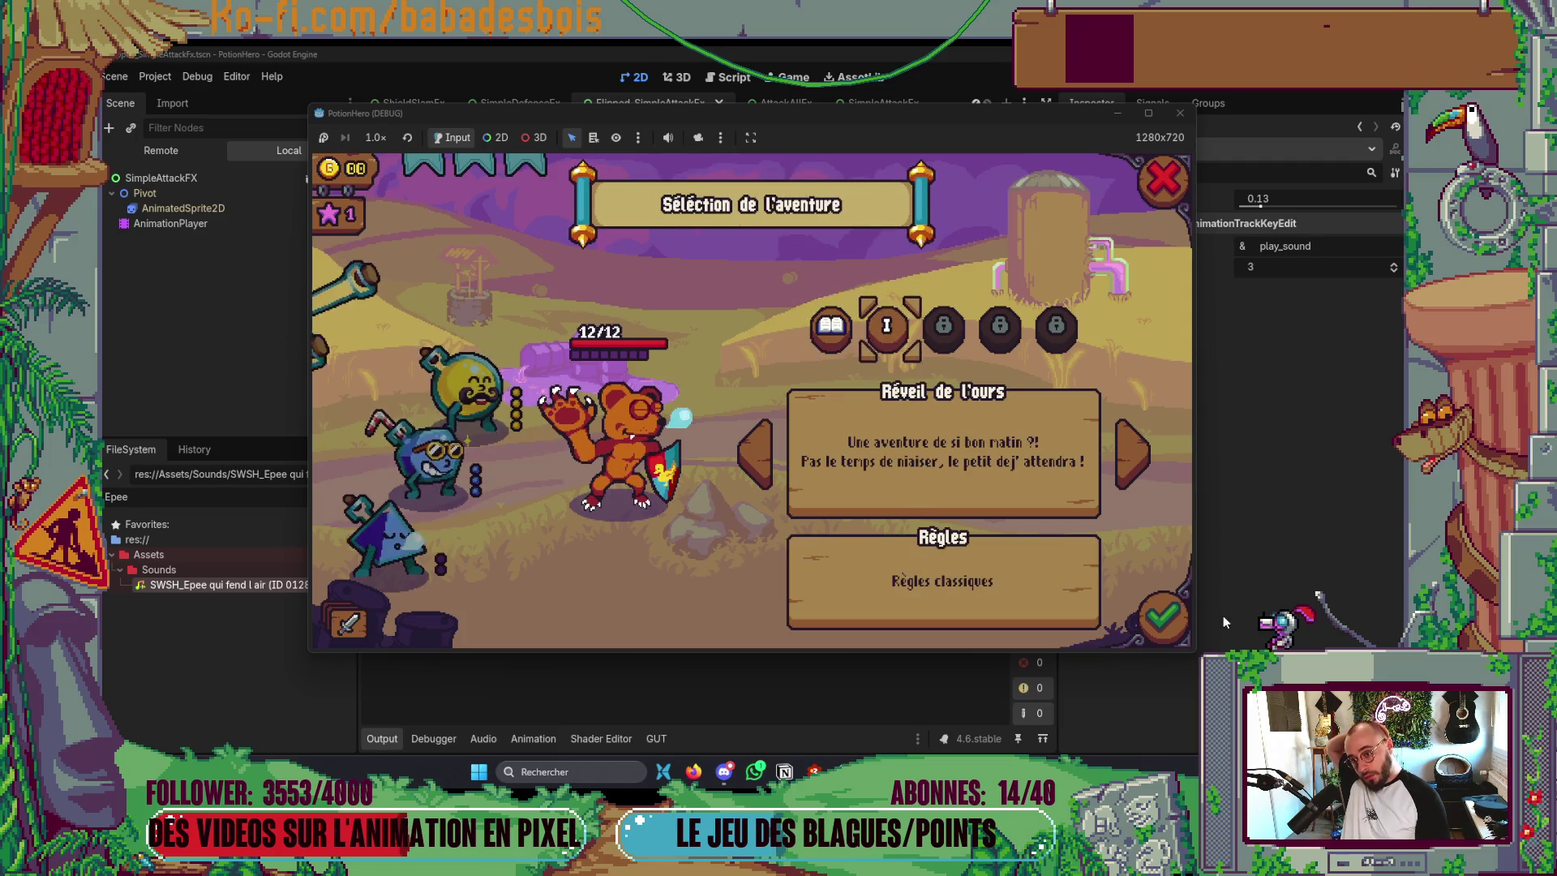
left_click(1162, 618)
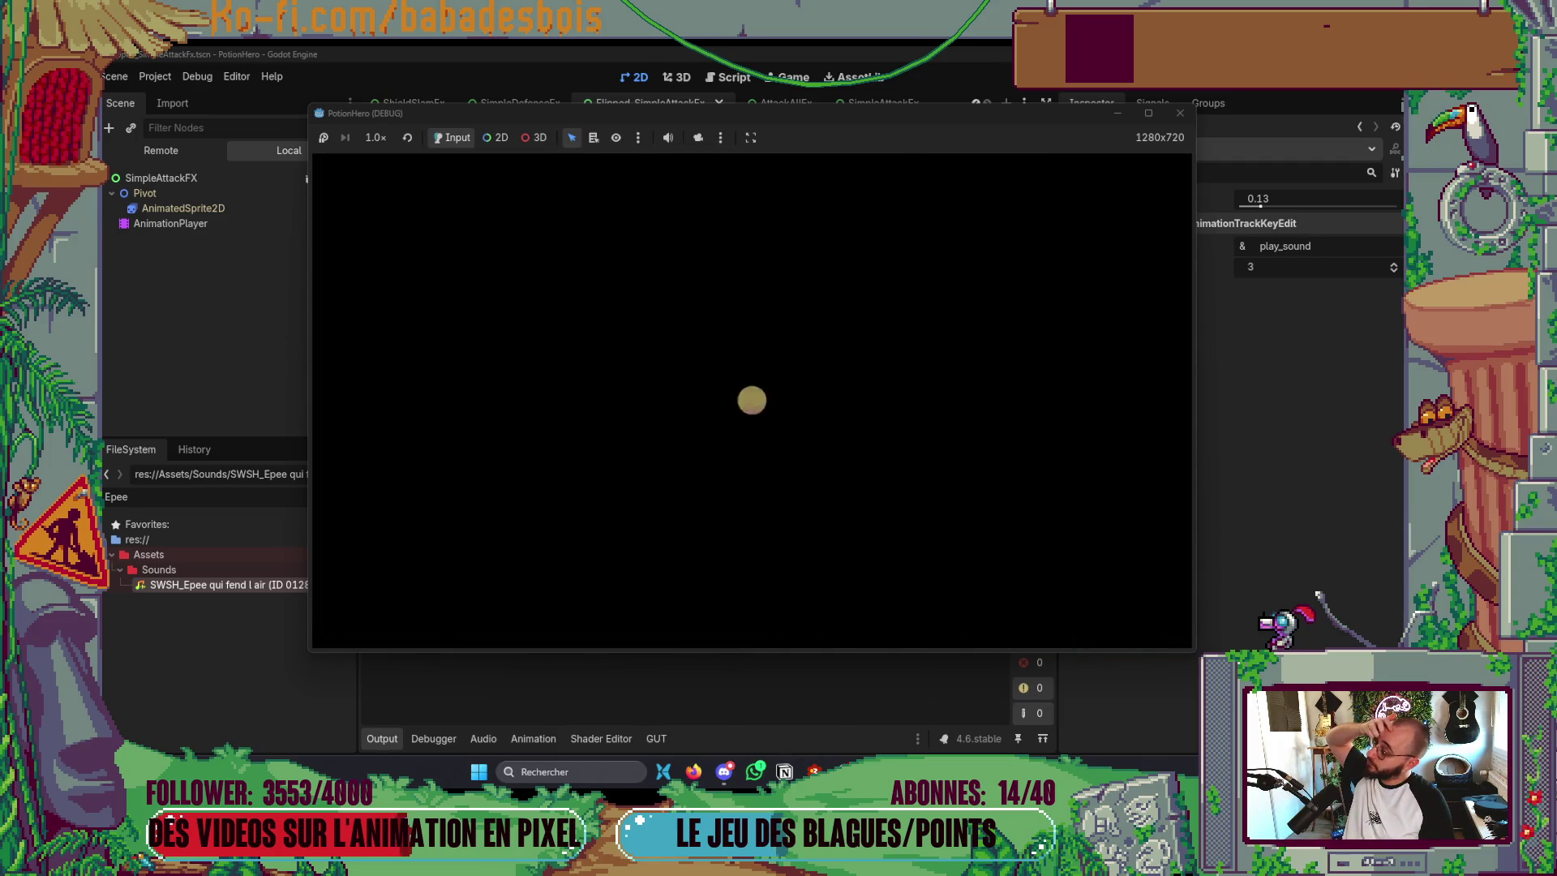
left_click(924, 449)
left_click(1024, 509)
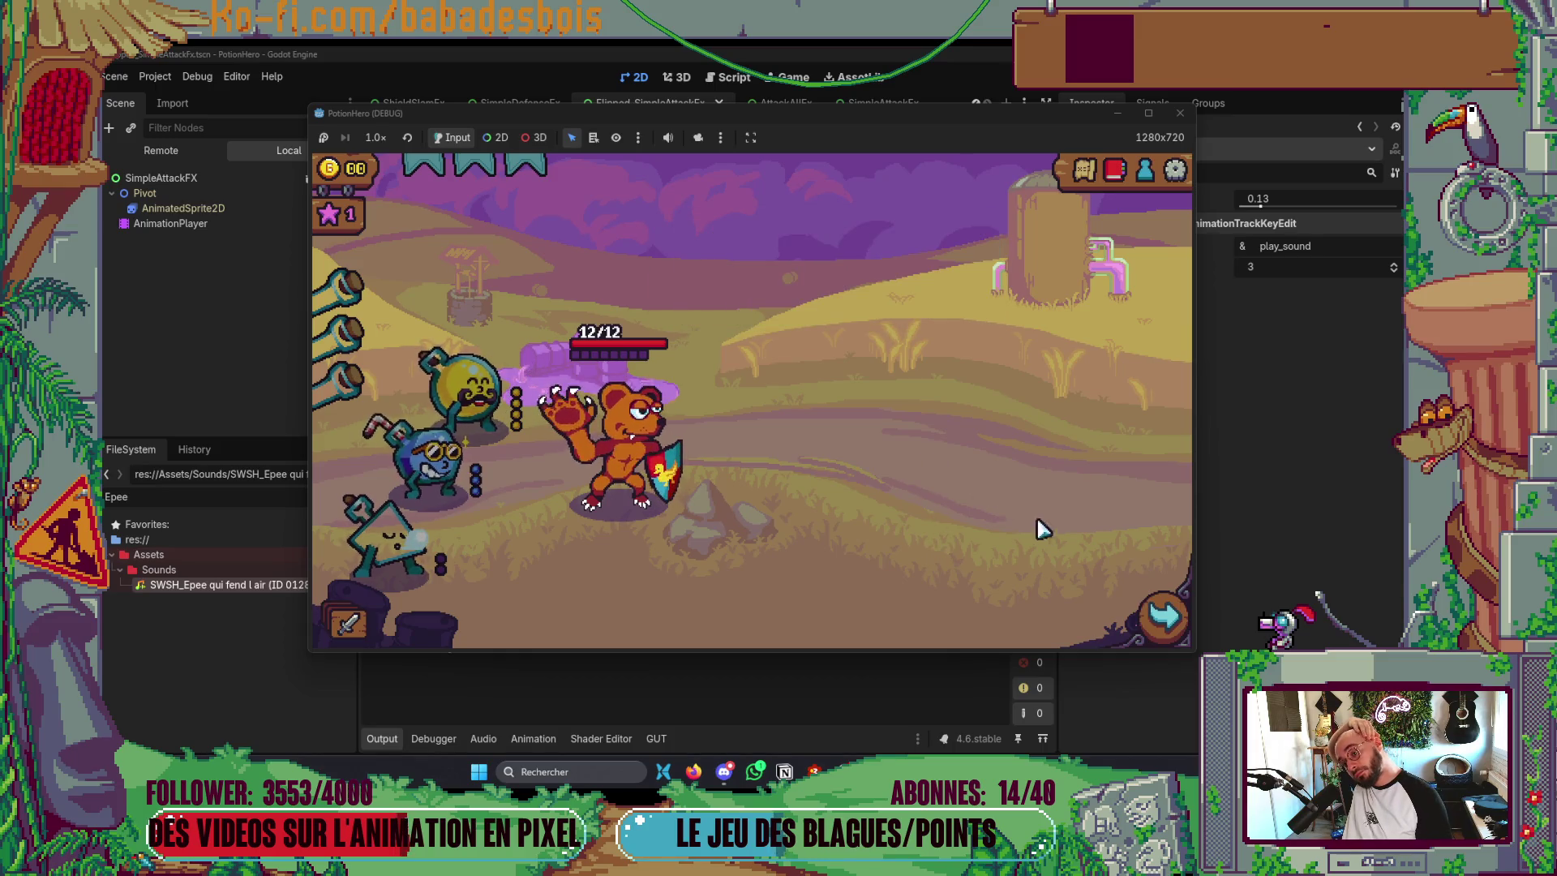
left_click(1163, 616)
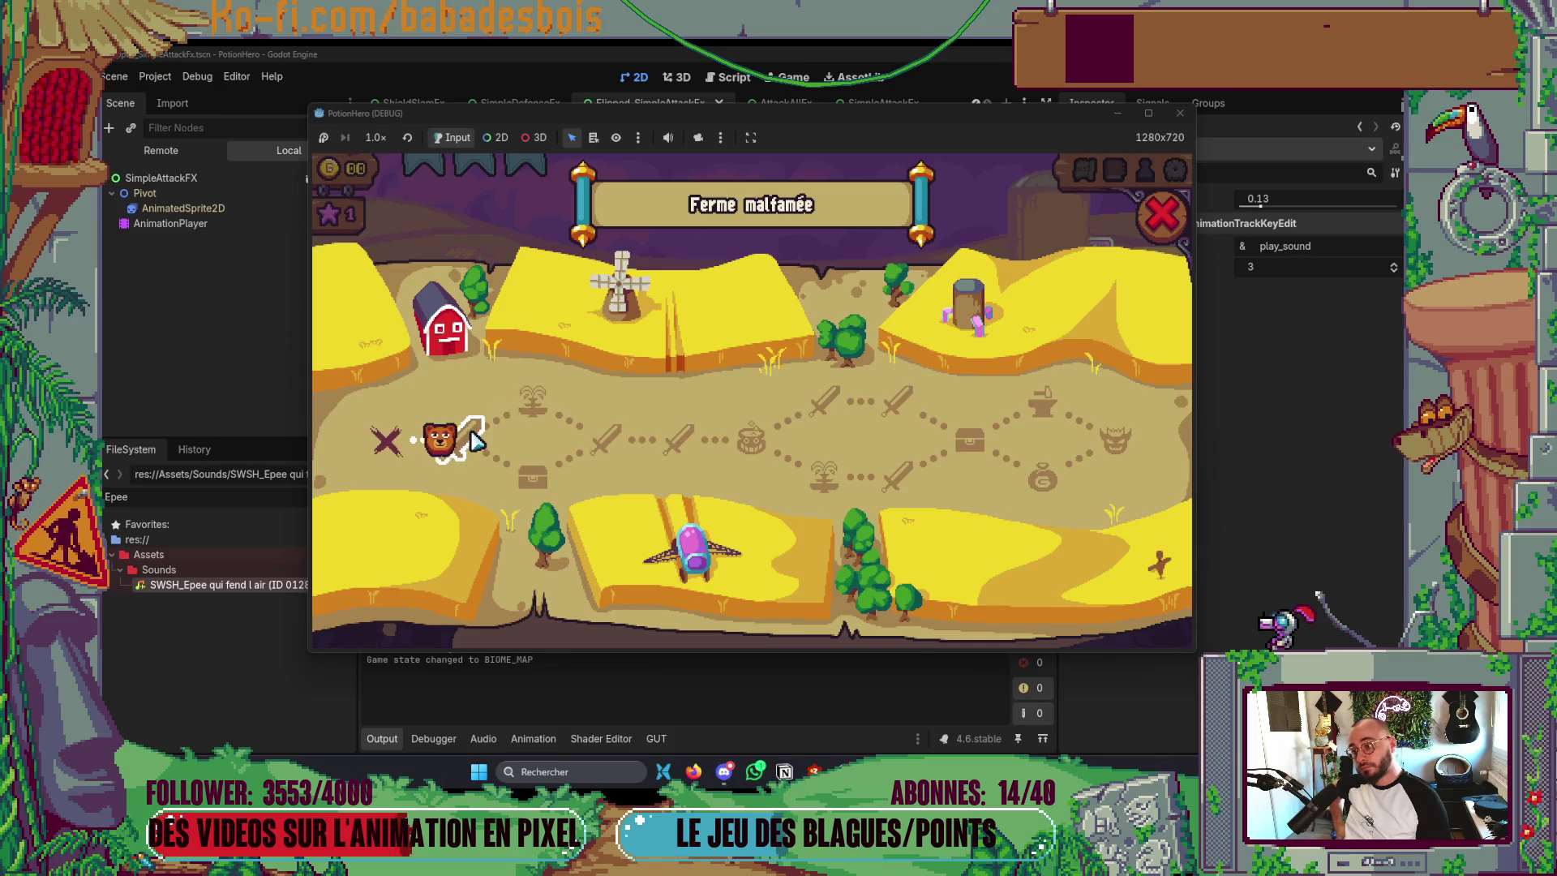
left_click(474, 441)
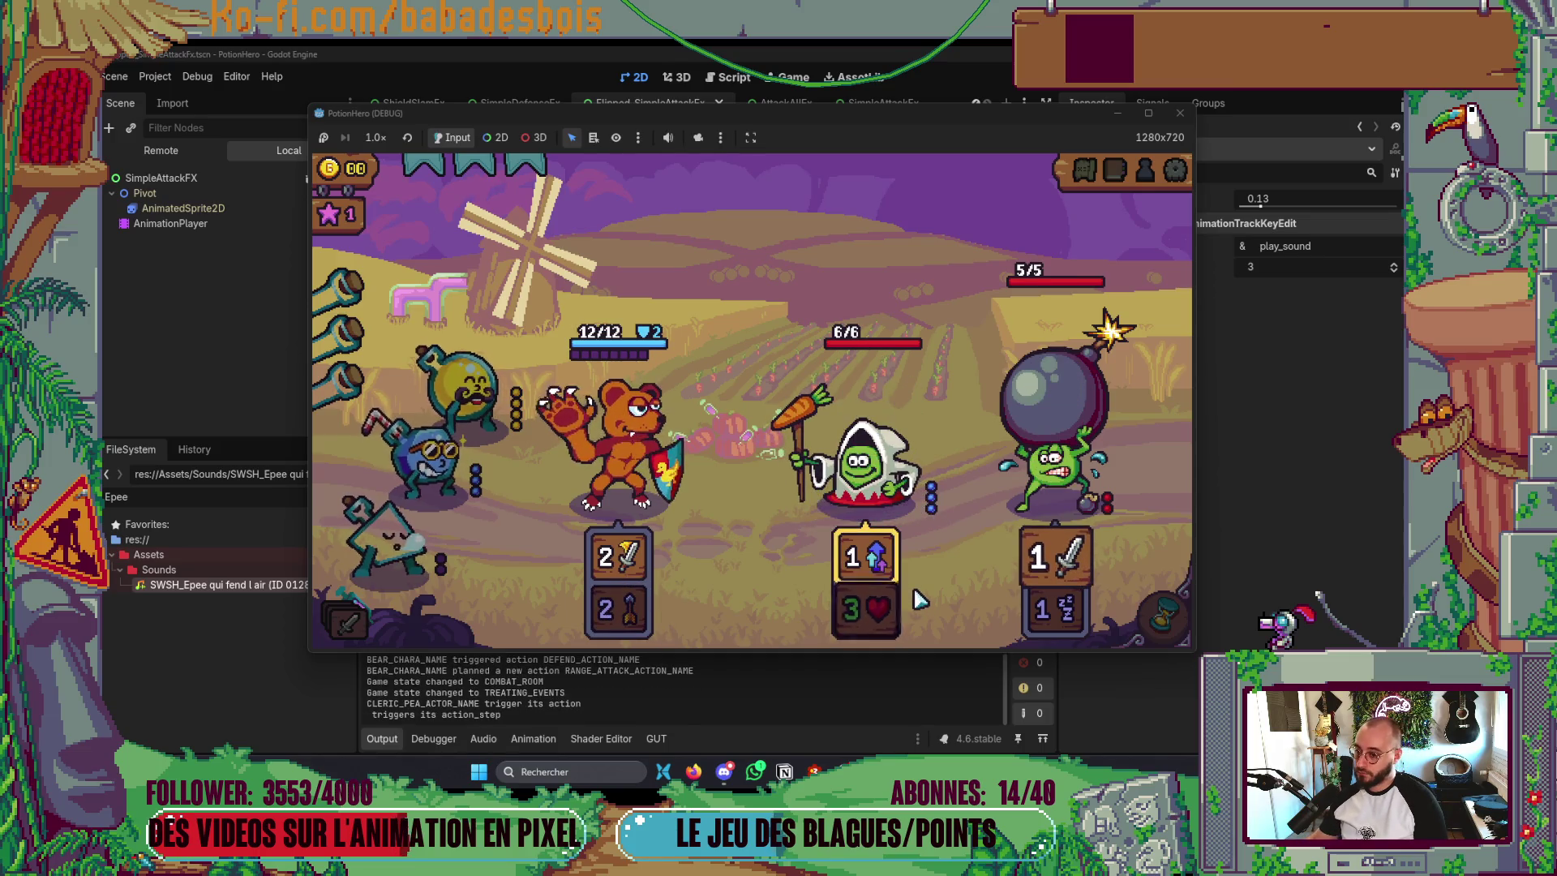
- End three battle turns to hear the attack sounds, then close the game
left_click(1153, 629)
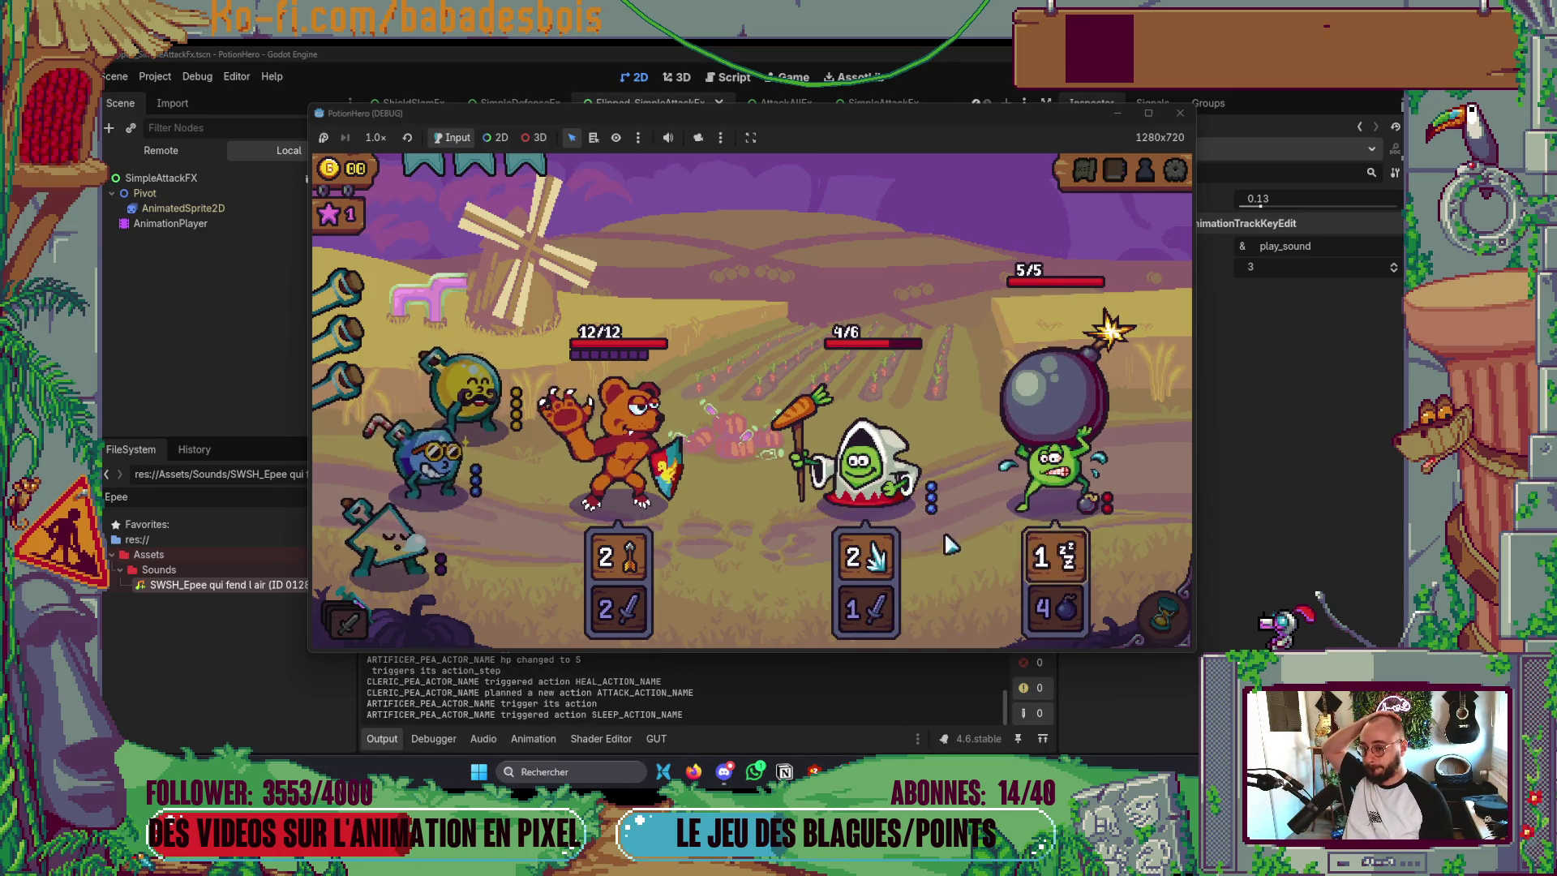
left_click(1145, 631)
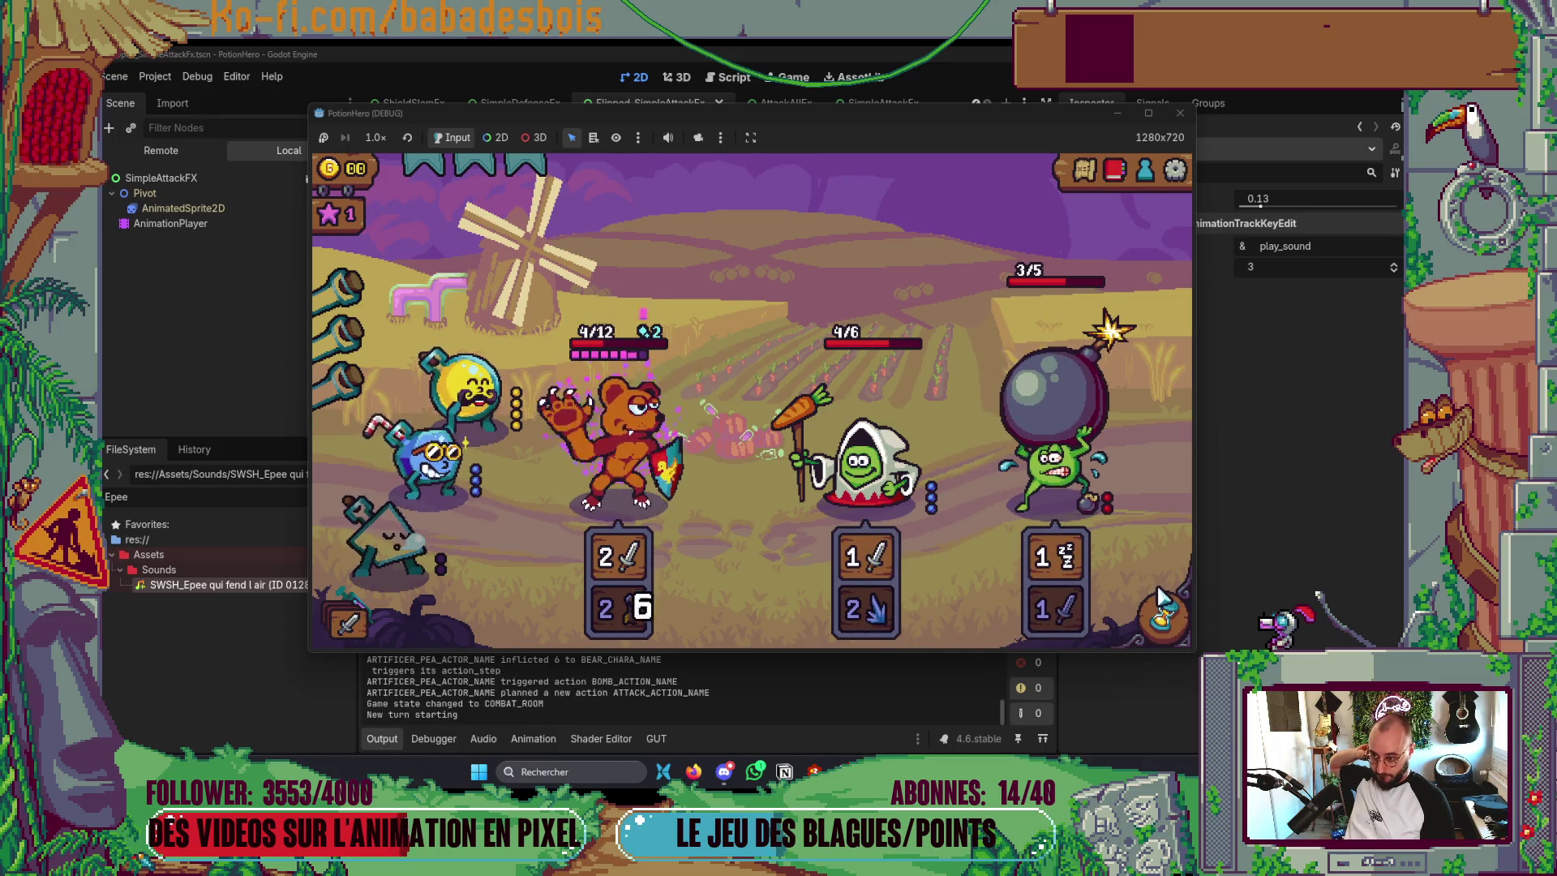
left_click(1156, 621)
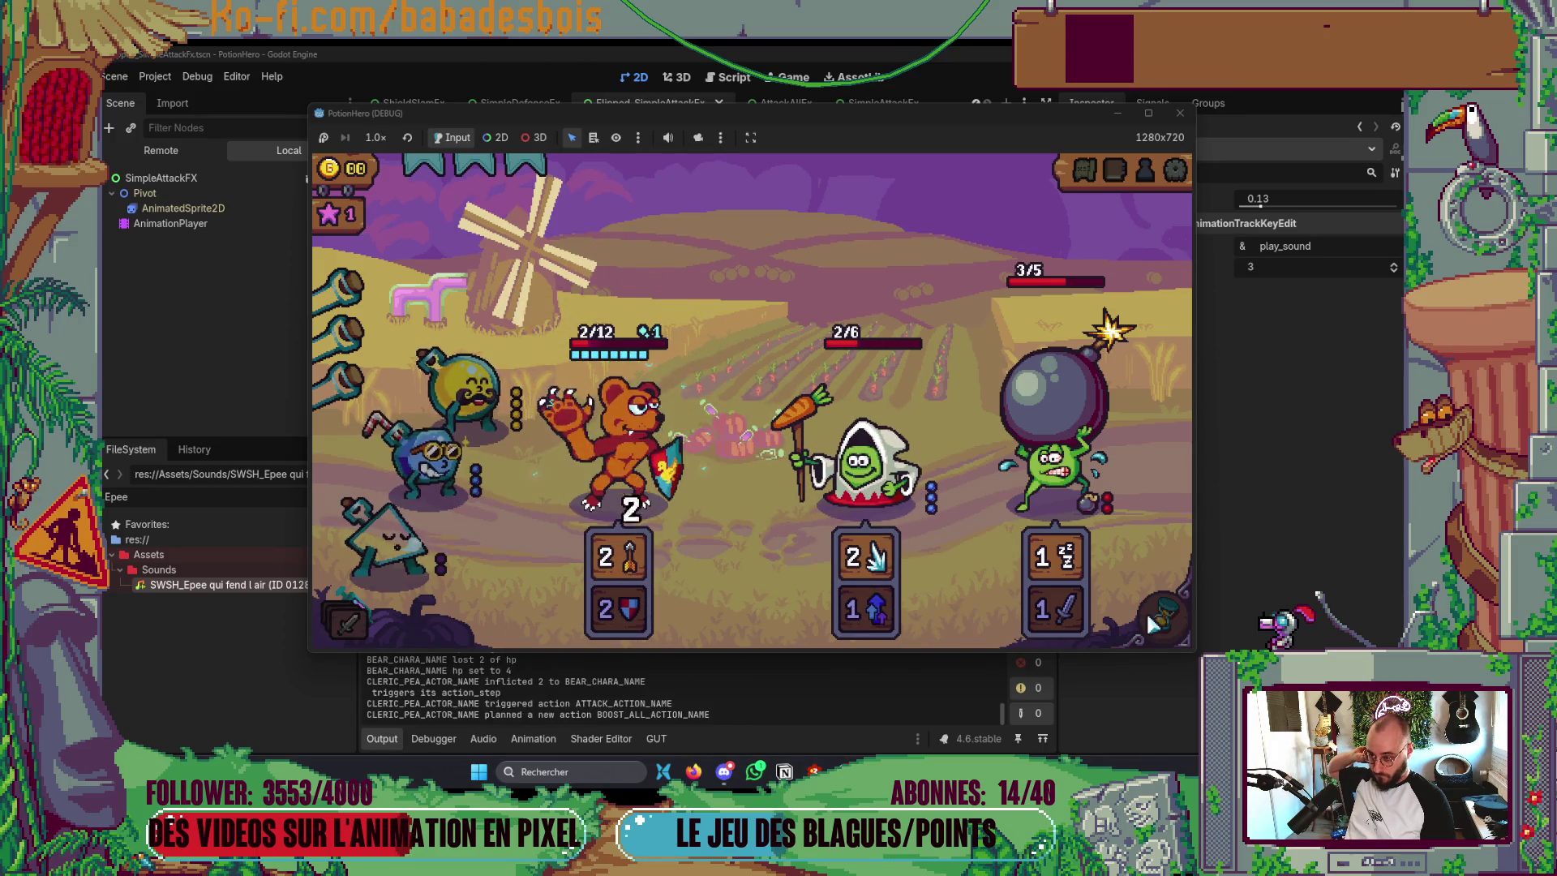
left_click(1188, 119)
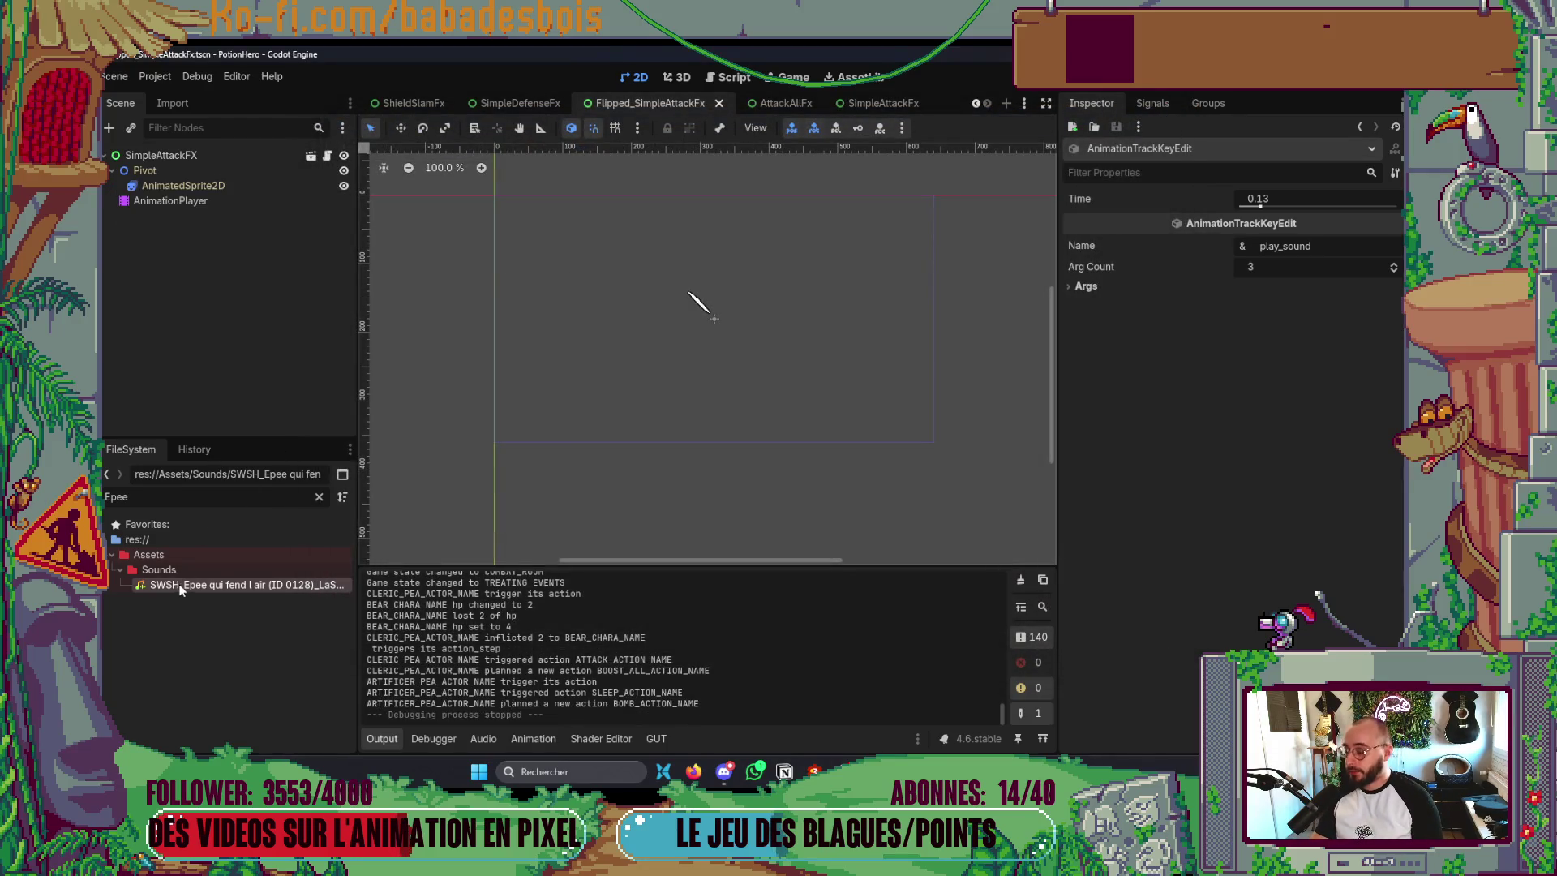
- Set the Flipped_SimpleAttackFx play_sound volume argument to -5.0
left_click(221, 203)
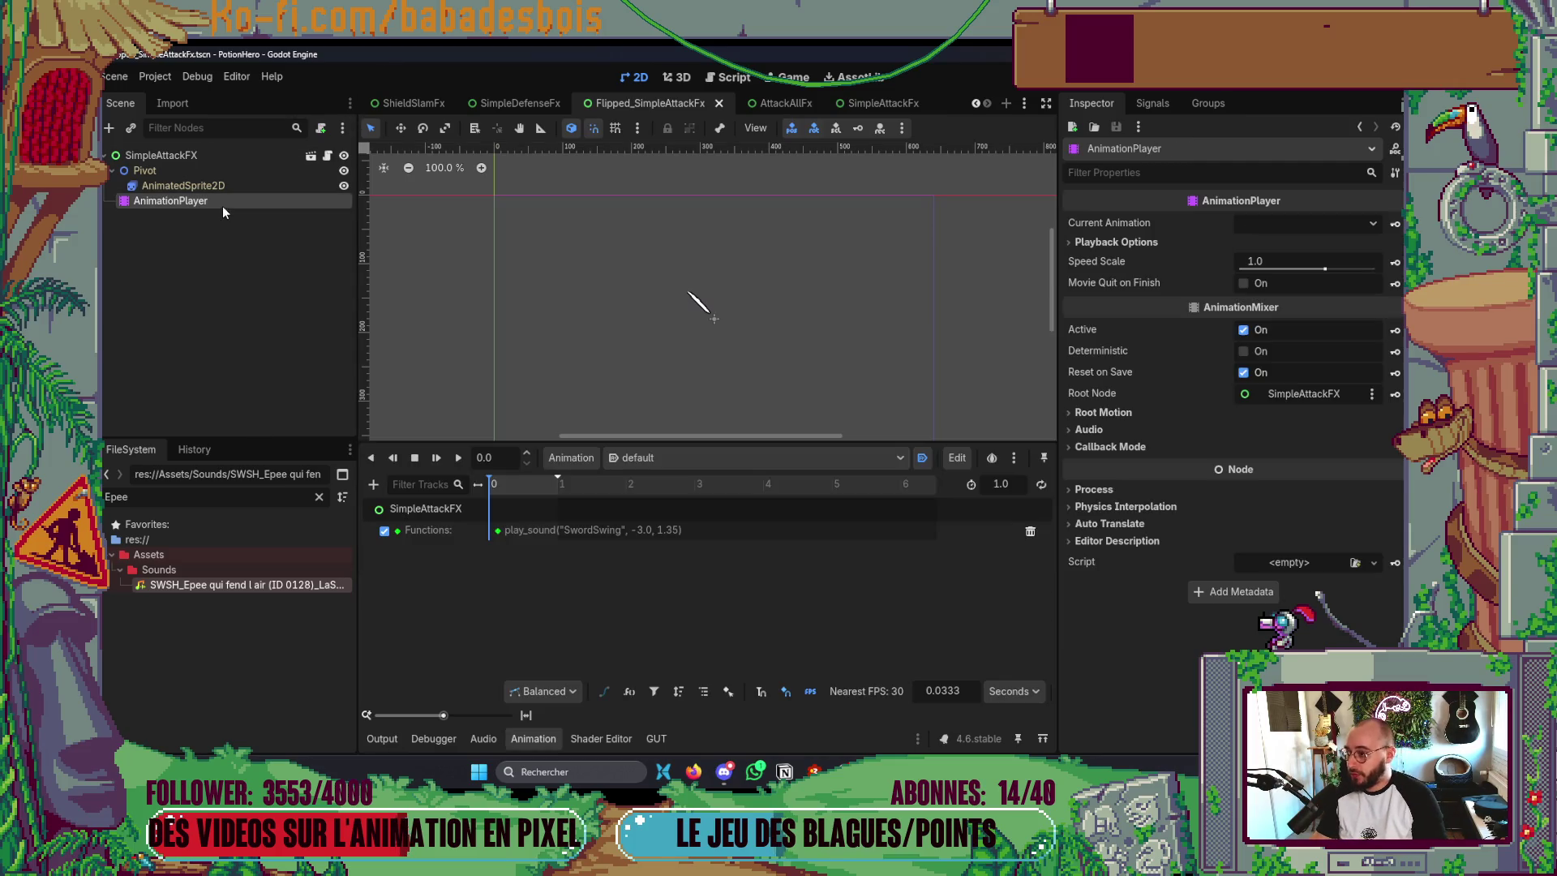
left_click(497, 531)
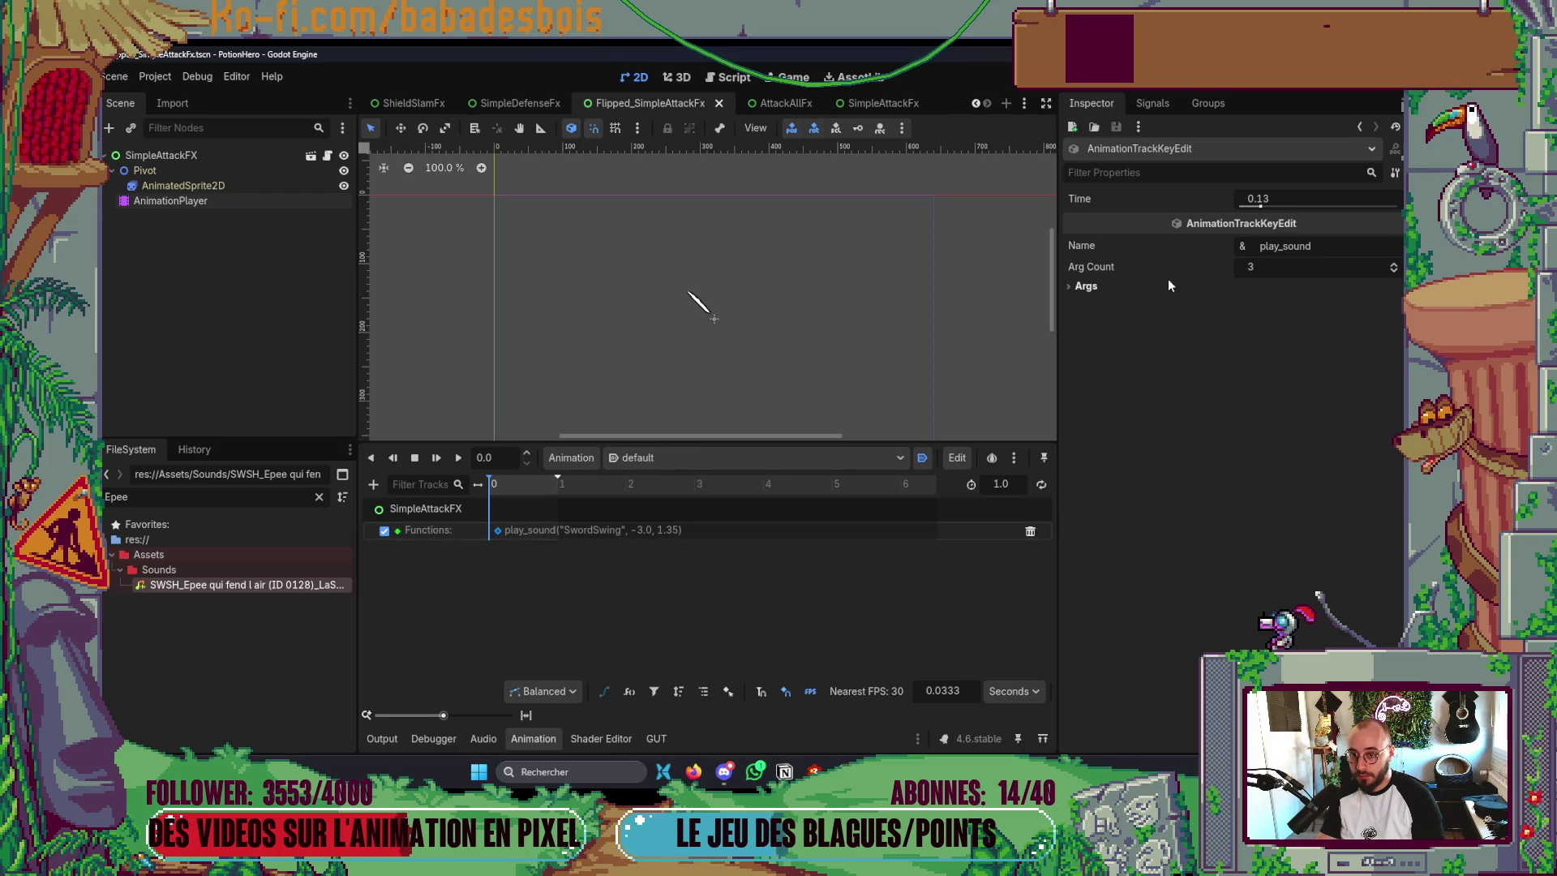
left_click(1313, 366)
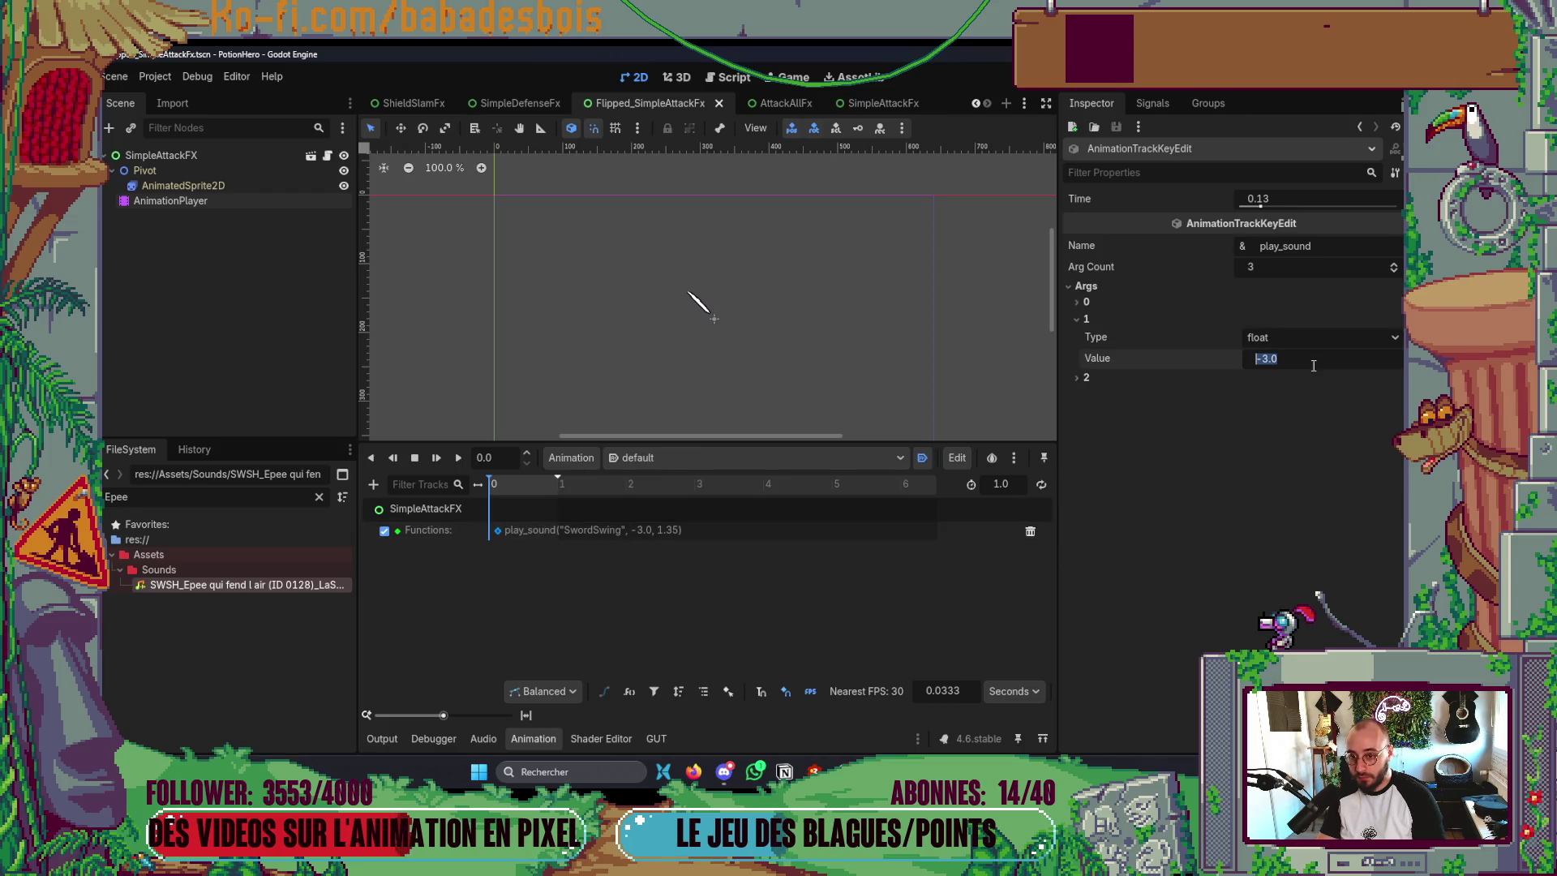
type("-5")
key("Return")
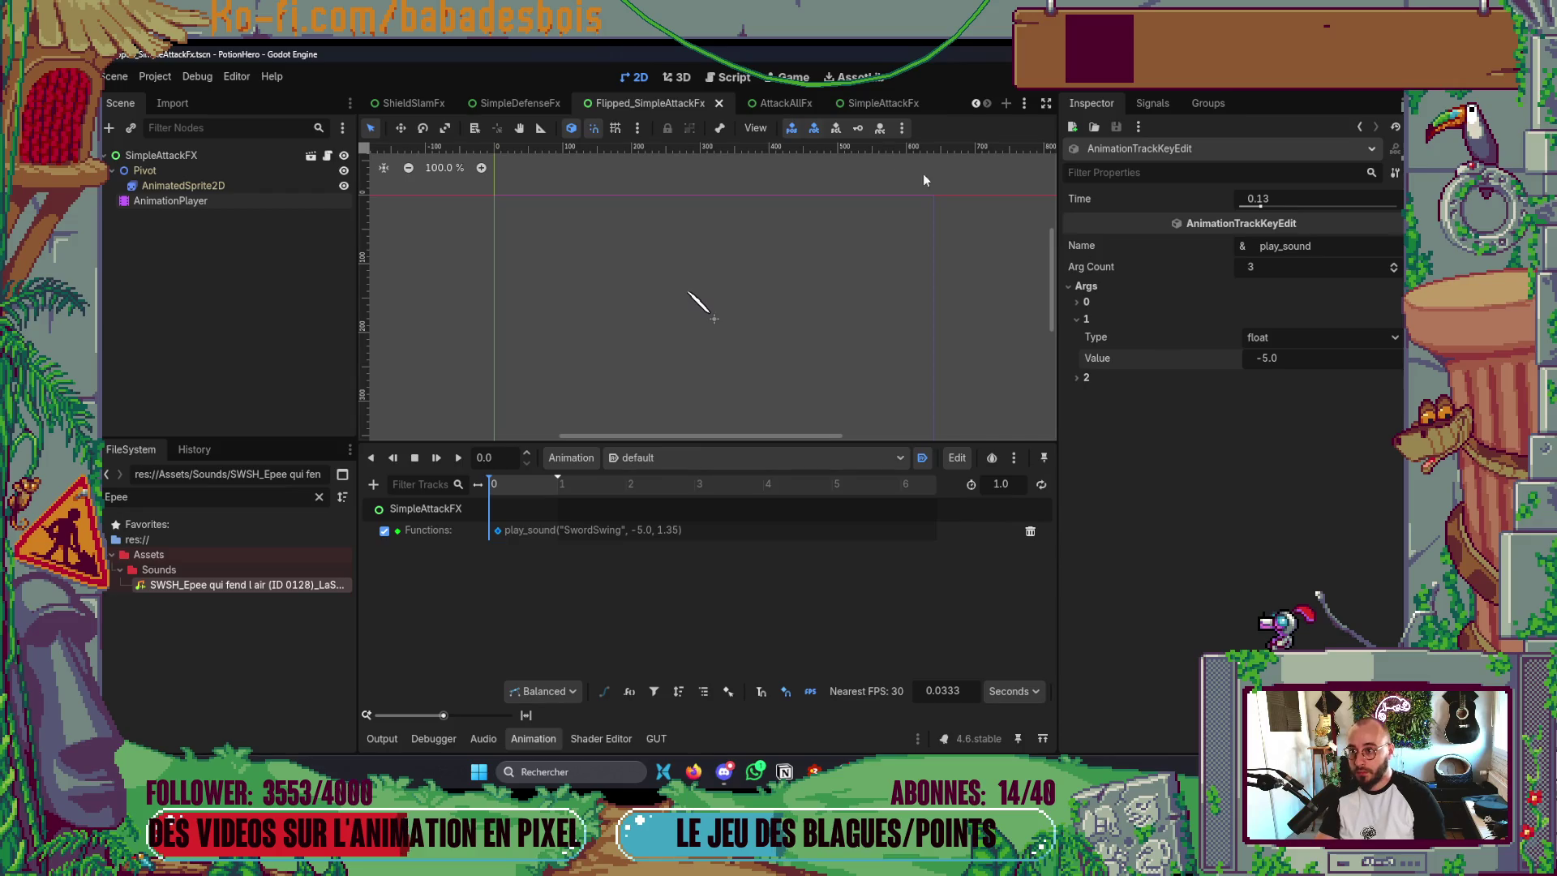
- Give SimpleAttackFx's play_sound call a volume of -2.0 and save the scene
left_click(867, 109)
left_click(209, 201)
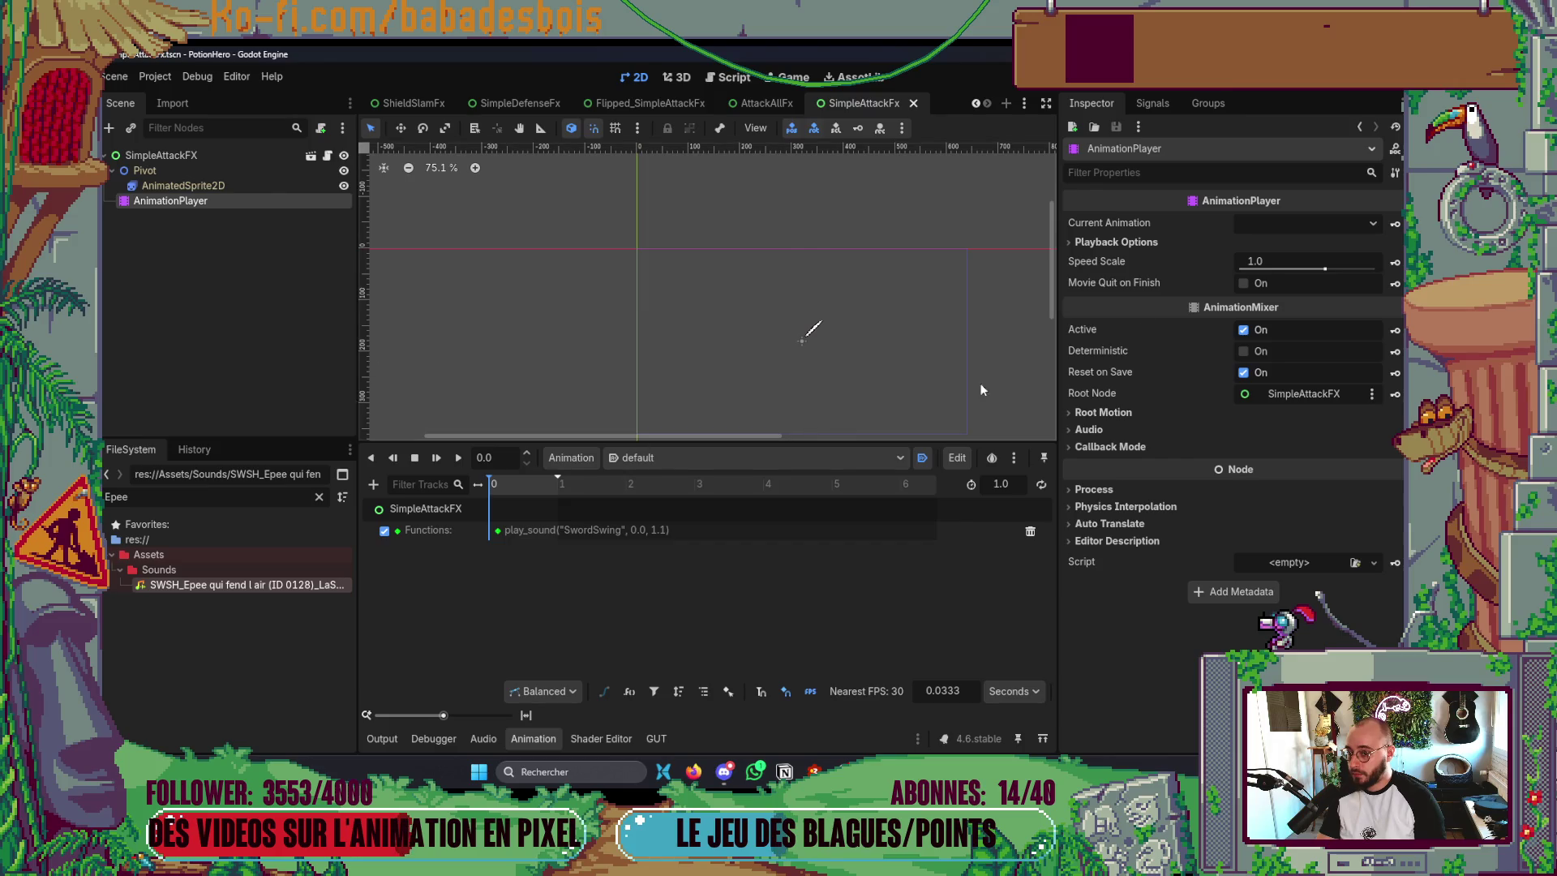
left_click(499, 531)
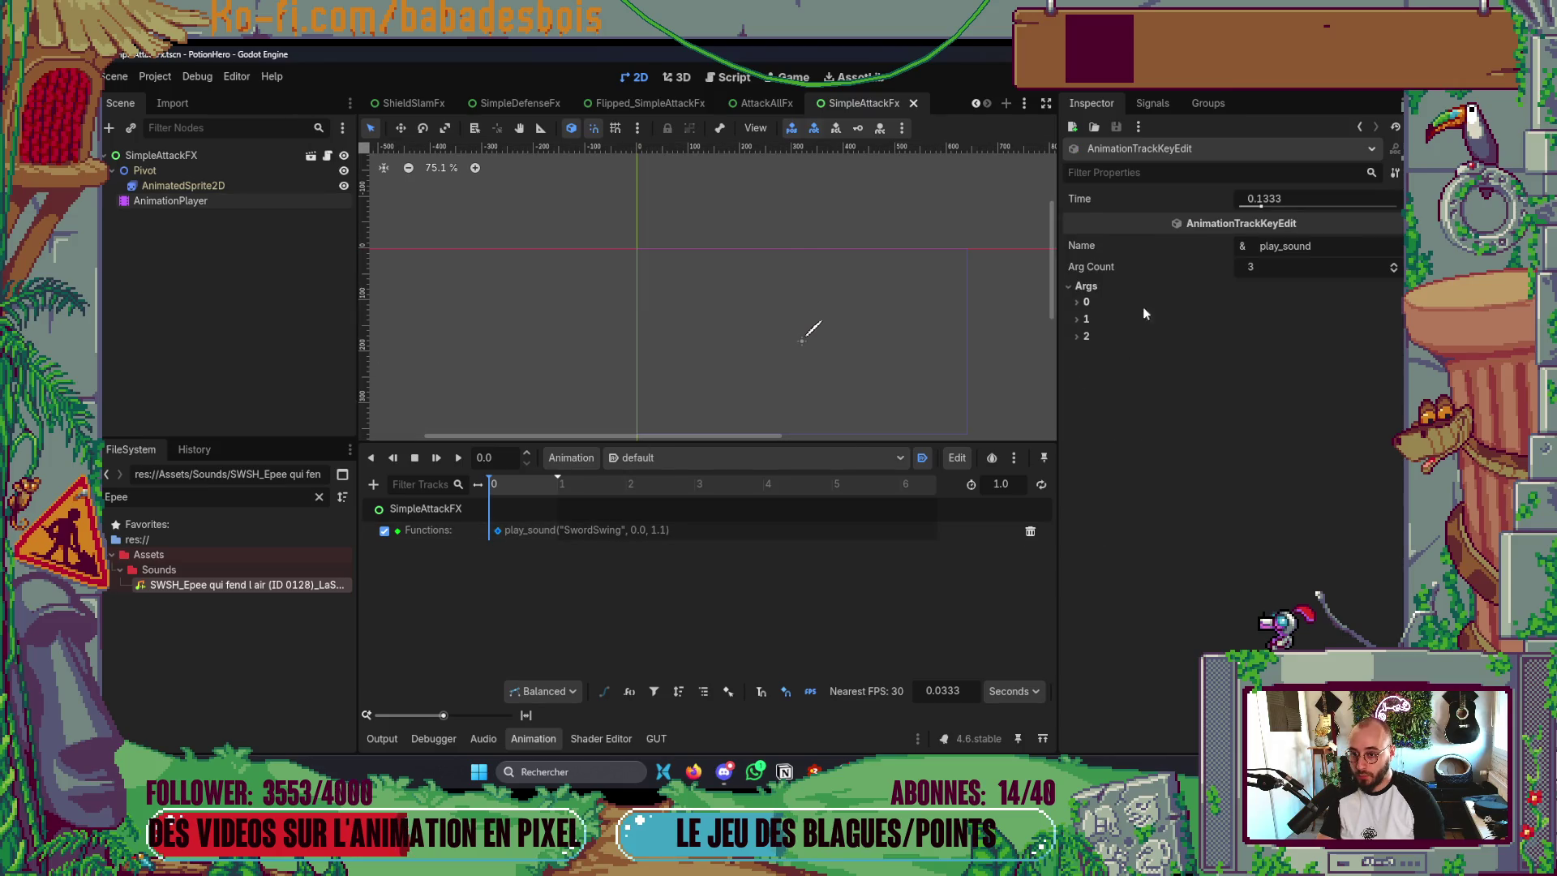
type("-2")
key("ctrl+s")
scroll(889, 235, "down", 1)
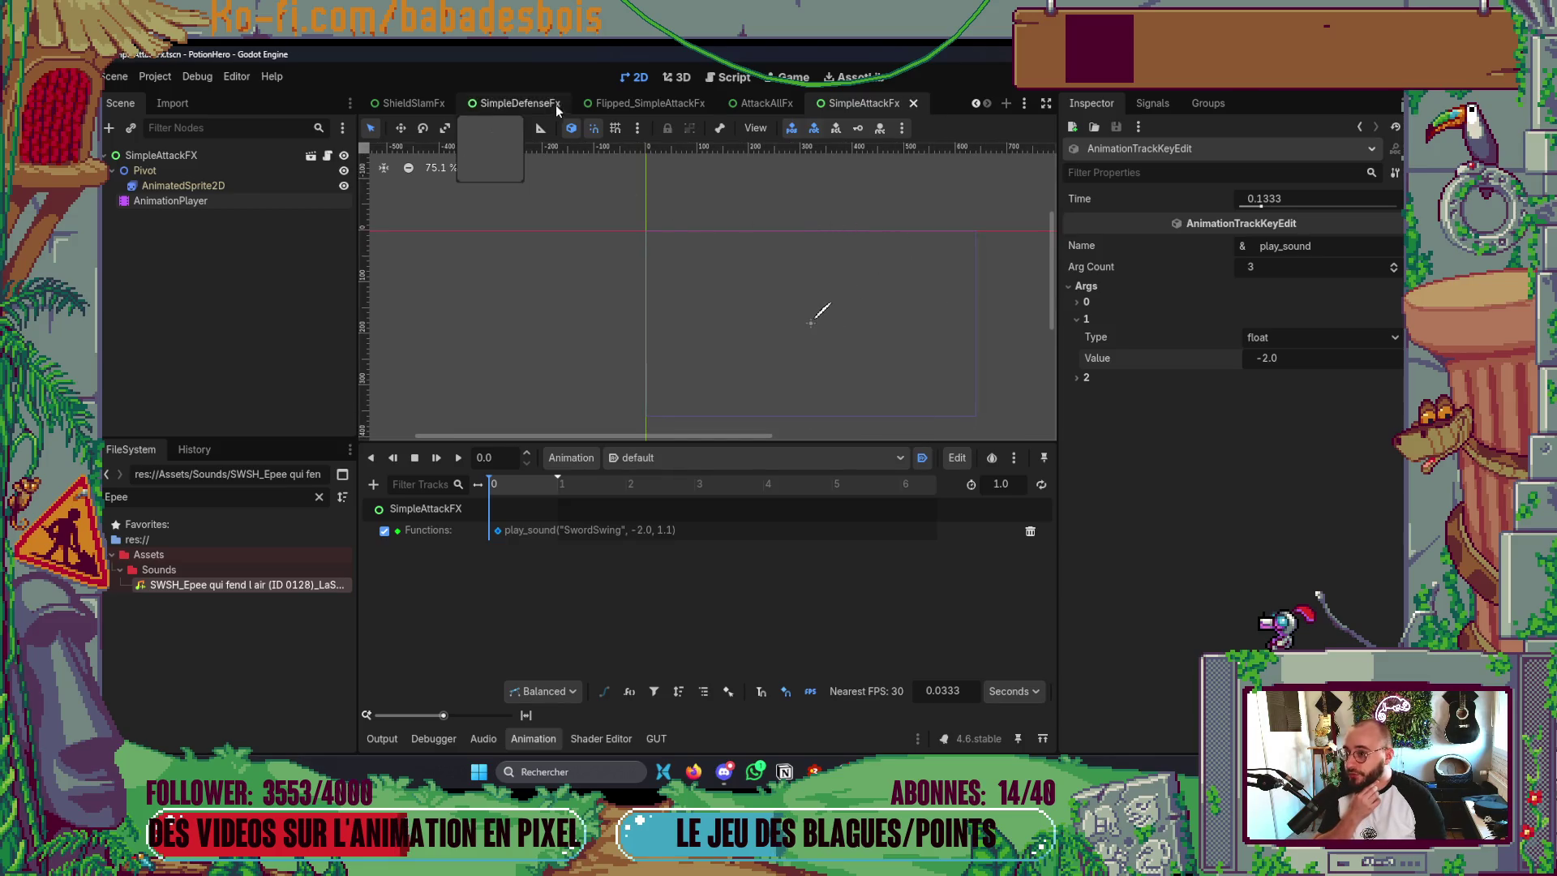
- Shift the SimpleDefenseFx Defend sound key later to 0.3667 s and relaunch the game
left_click(387, 106)
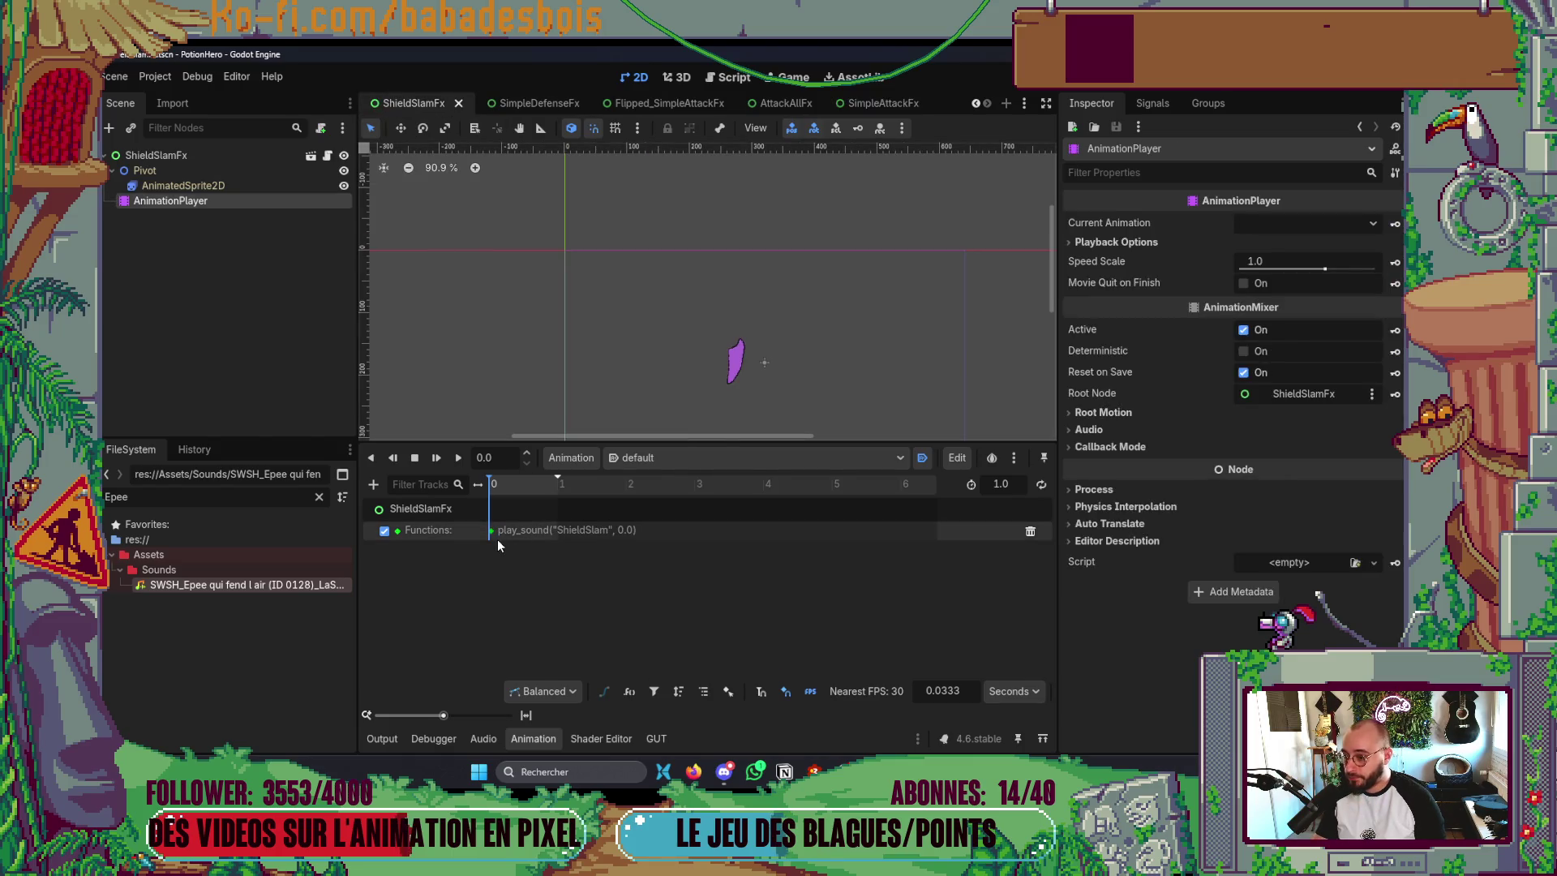
left_click(519, 104)
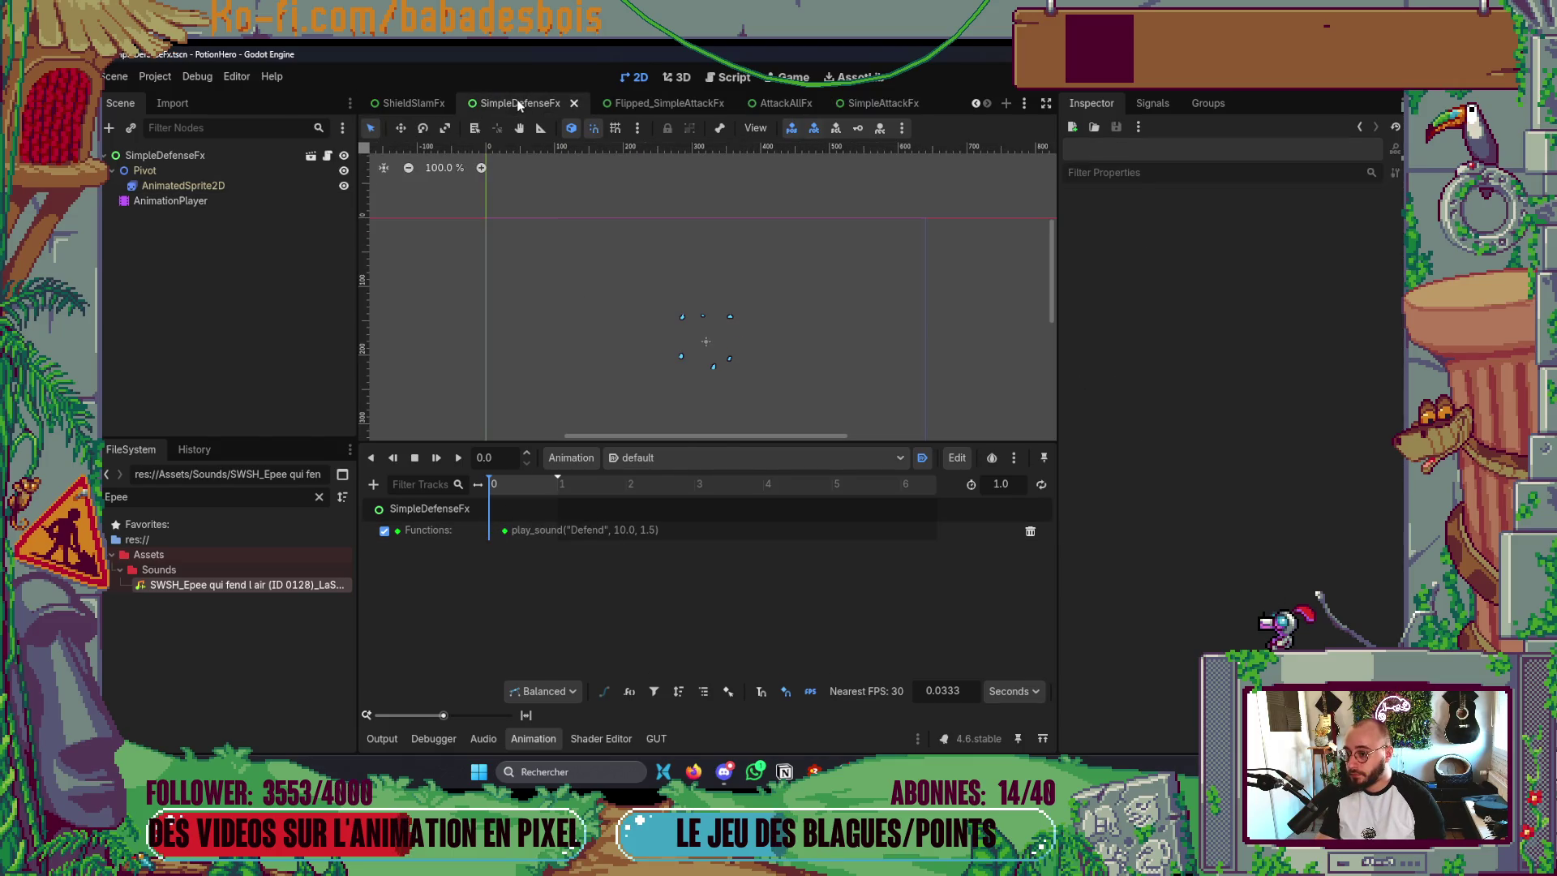
left_click_drag(506, 535, 513, 542)
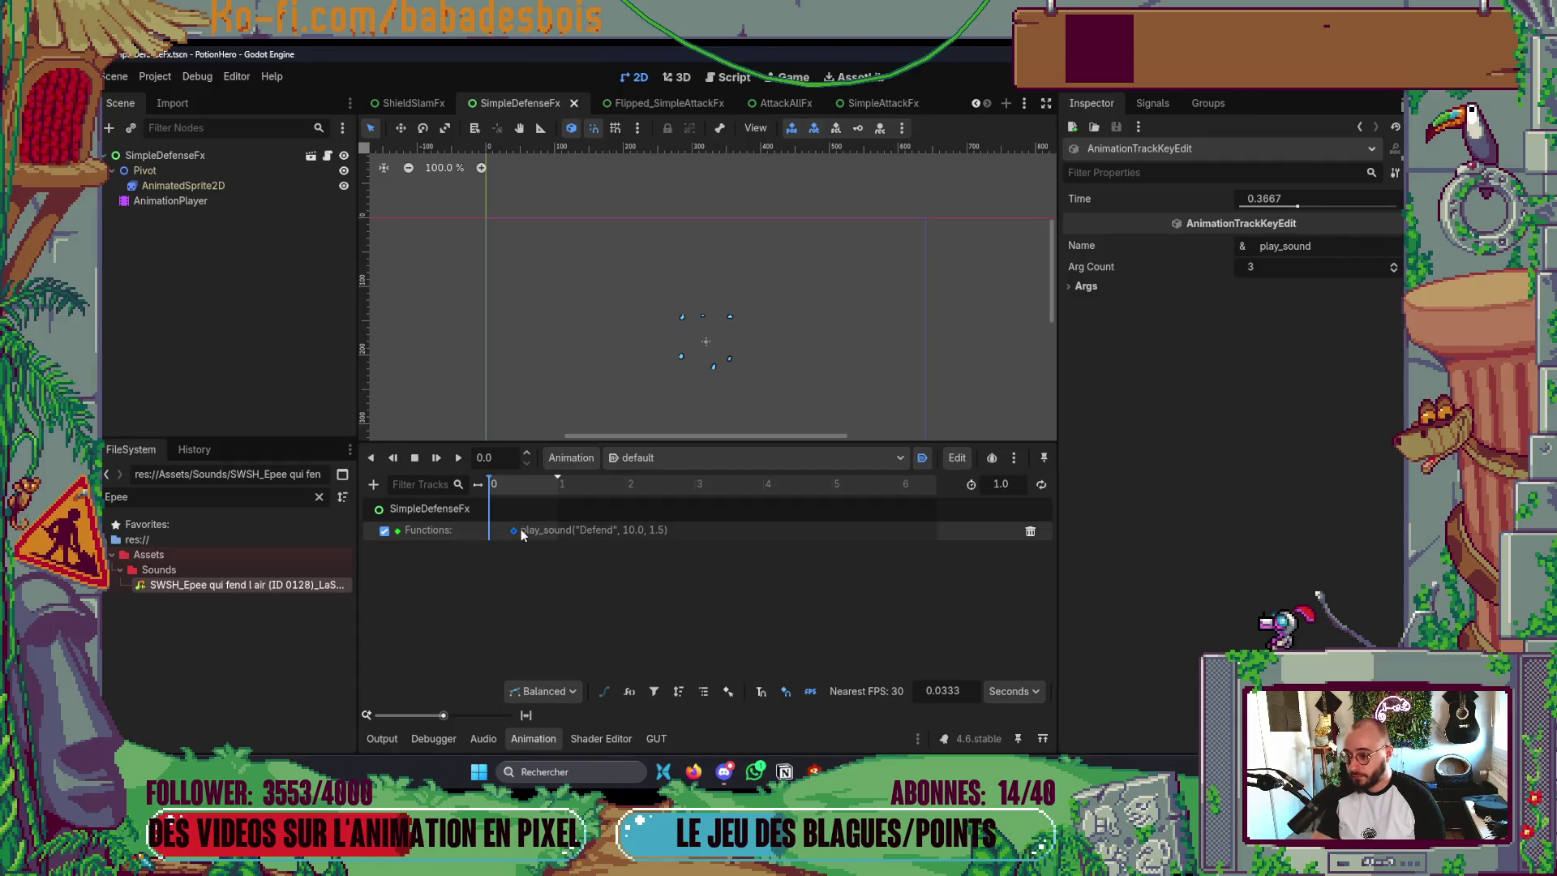
key("F6")
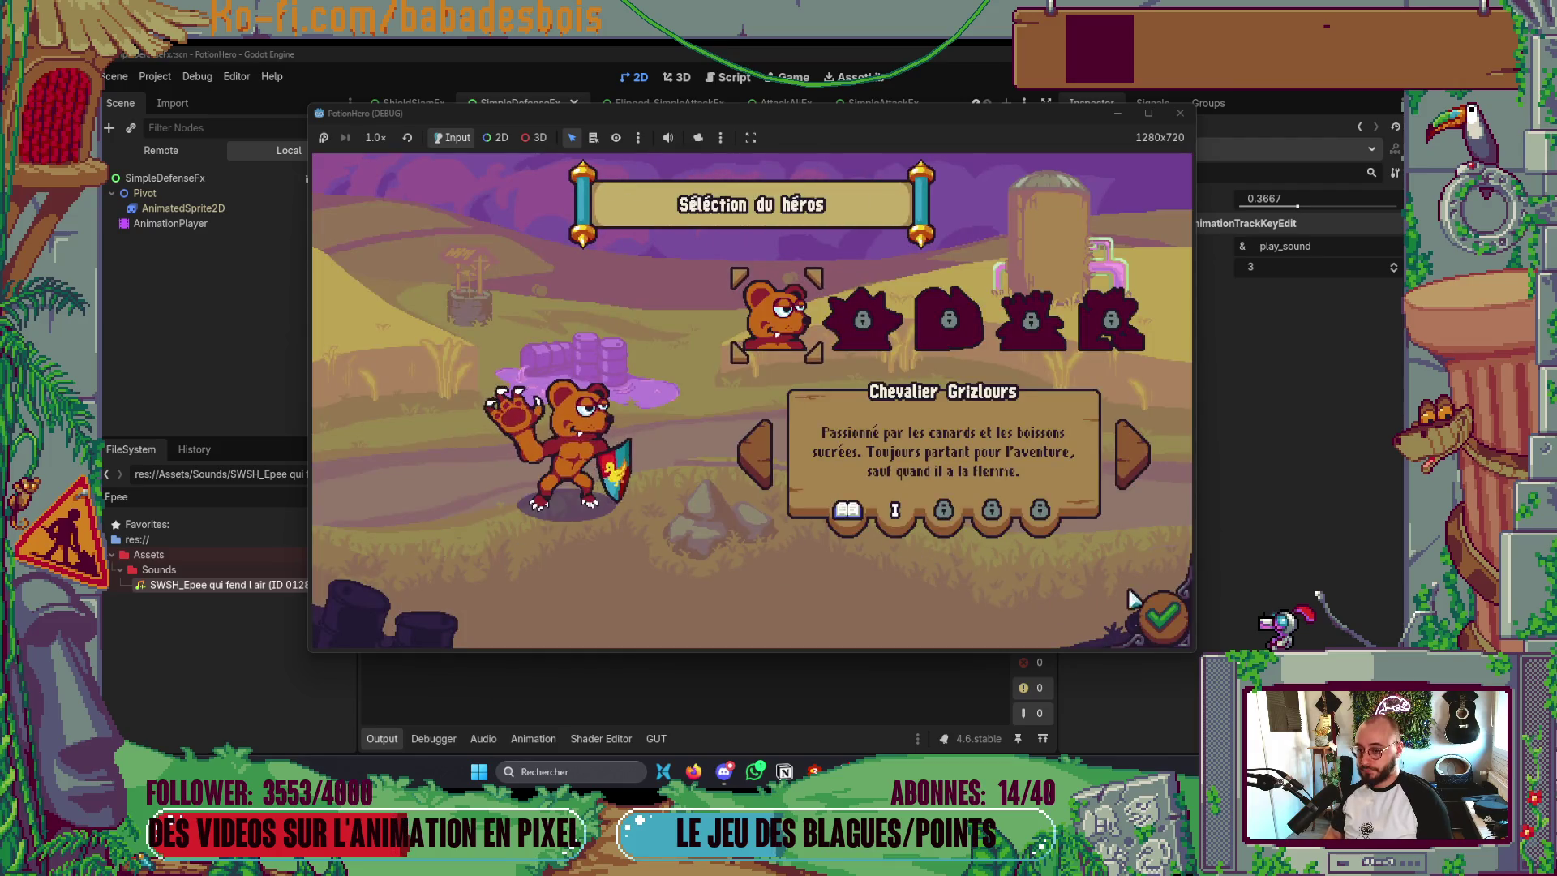
- Start the second adventure level and skip through the tutorial dialogue to the farm map
left_click(1161, 617)
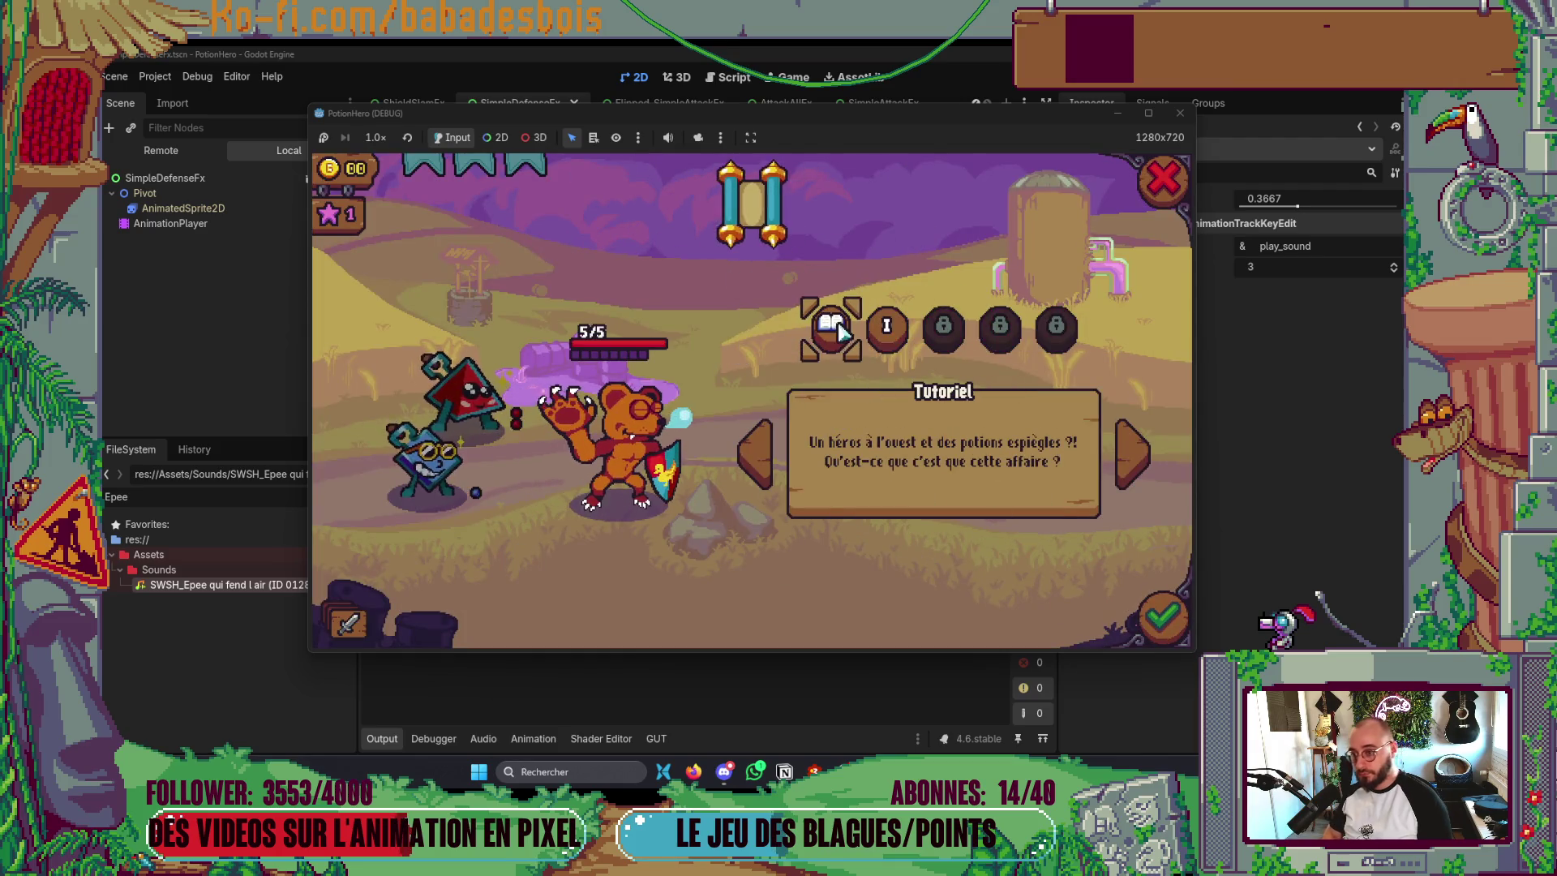
left_click(887, 326)
left_click(1161, 616)
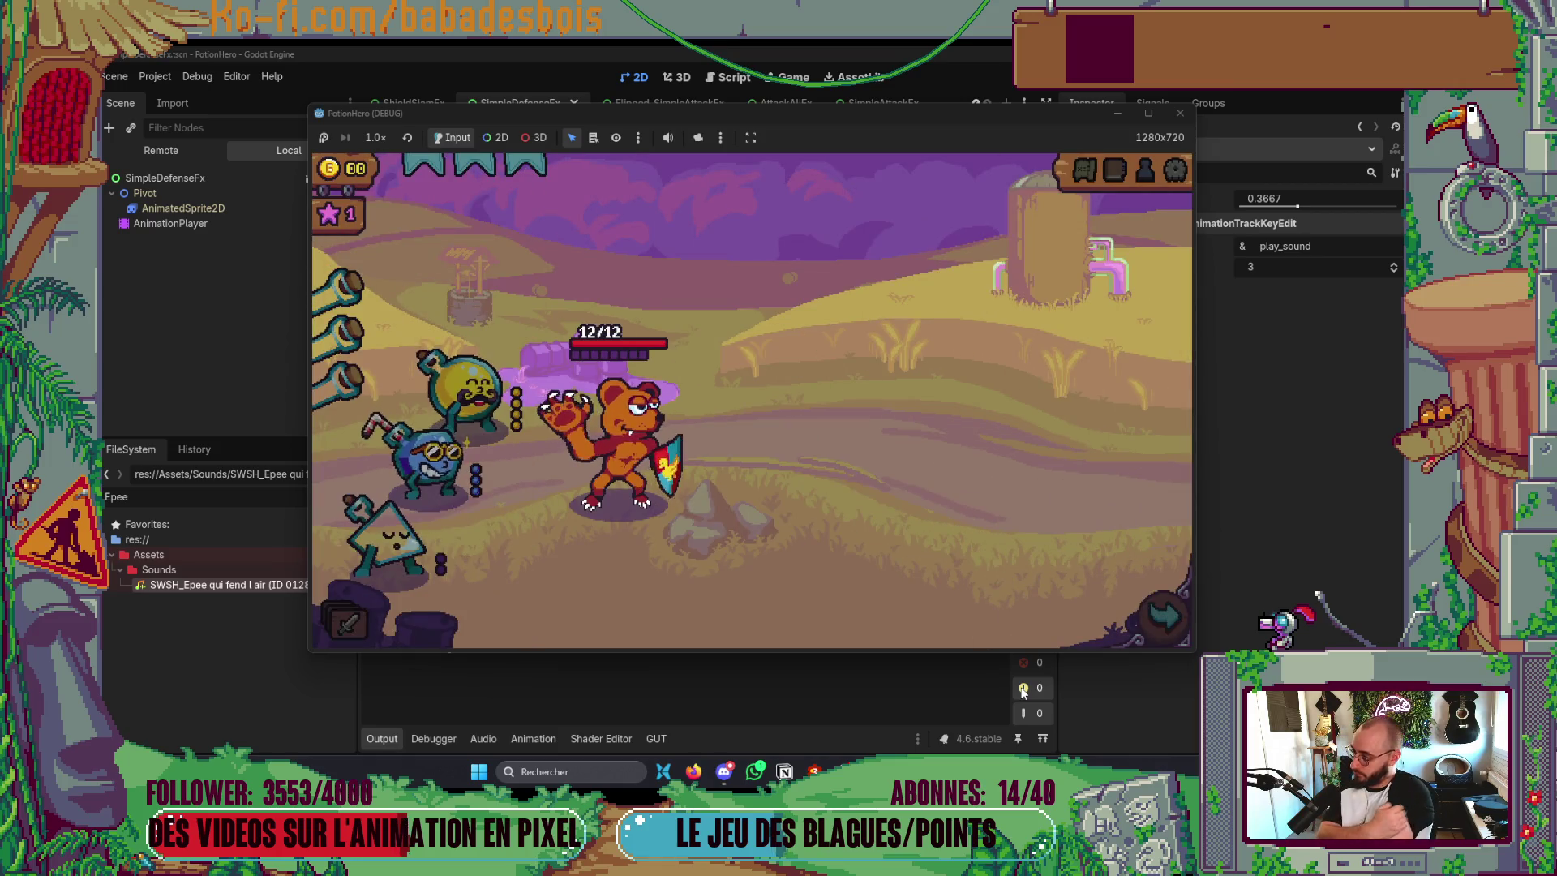
left_click(910, 505)
left_click(910, 504)
left_click(909, 505)
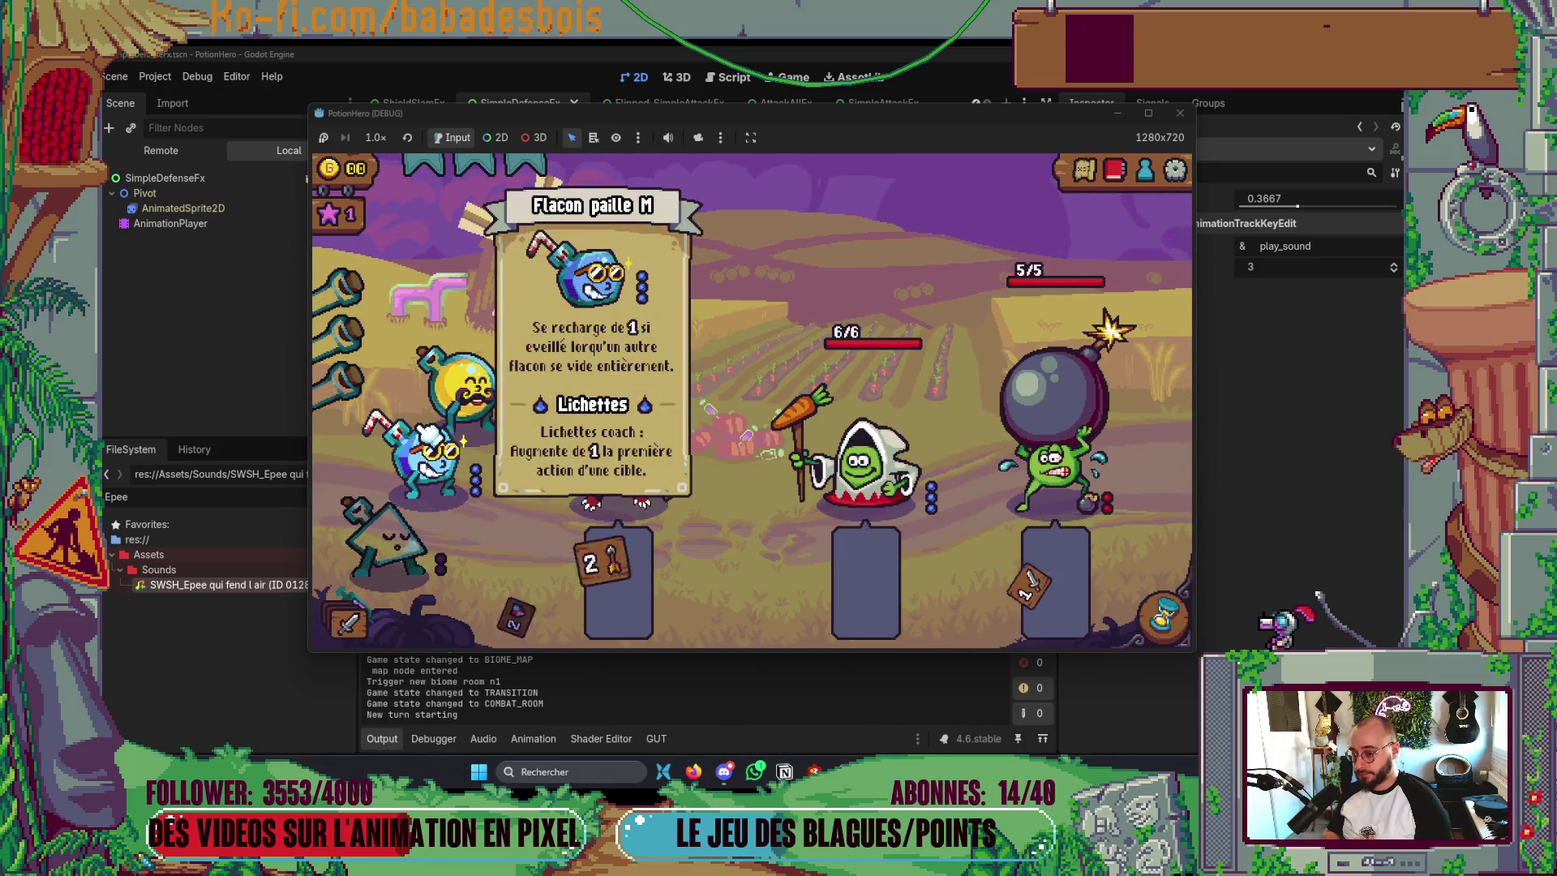
- Enter combat, end three turns with the hourglass, then close the game
left_click(700, 174)
left_click(1139, 638)
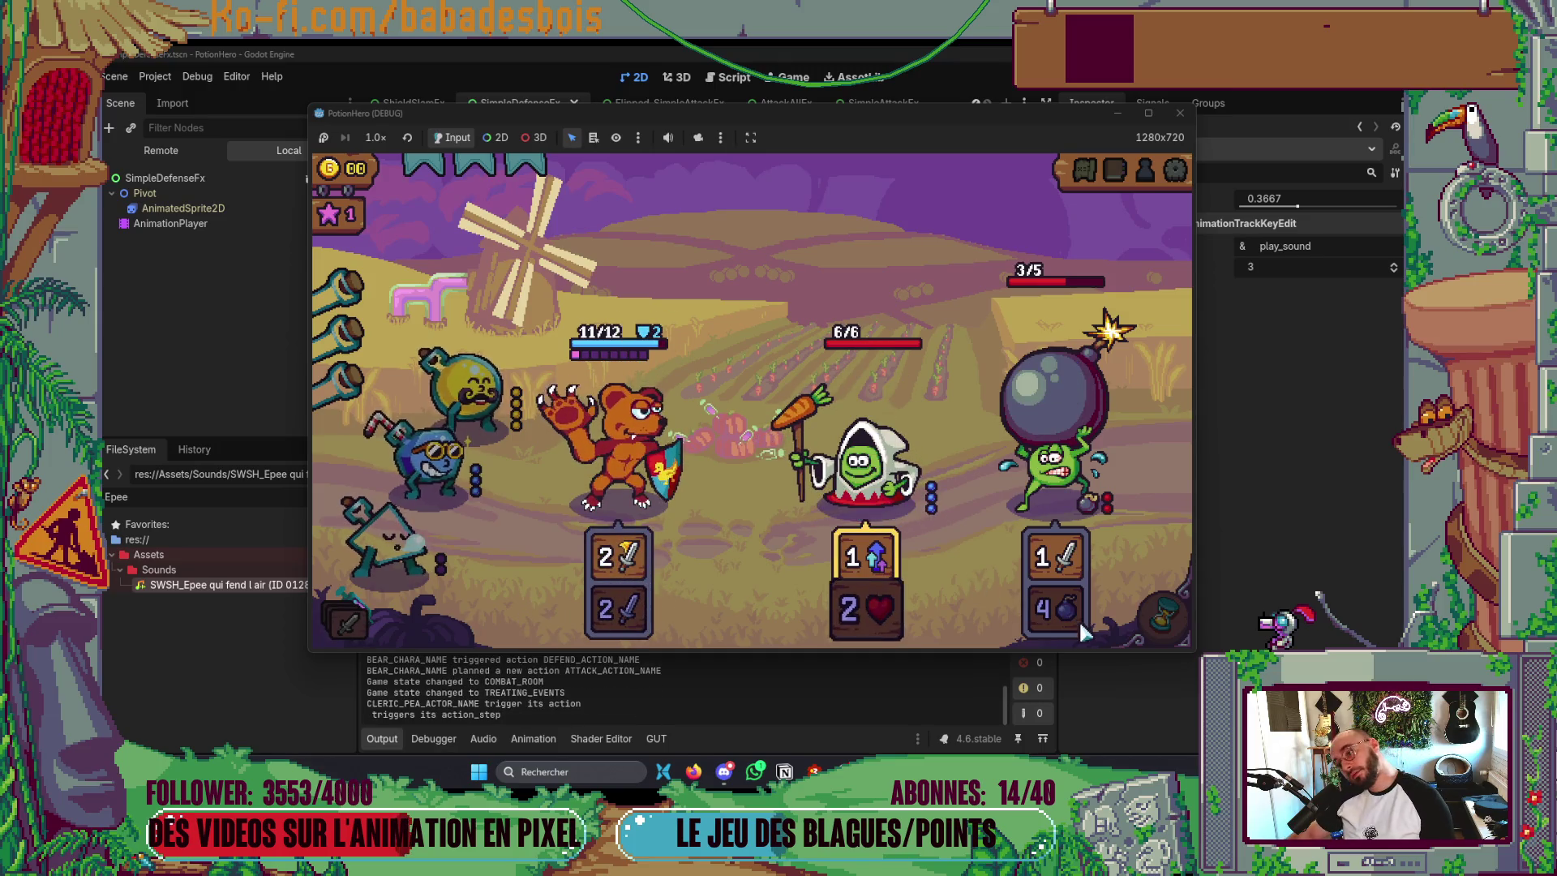
left_click(1168, 618)
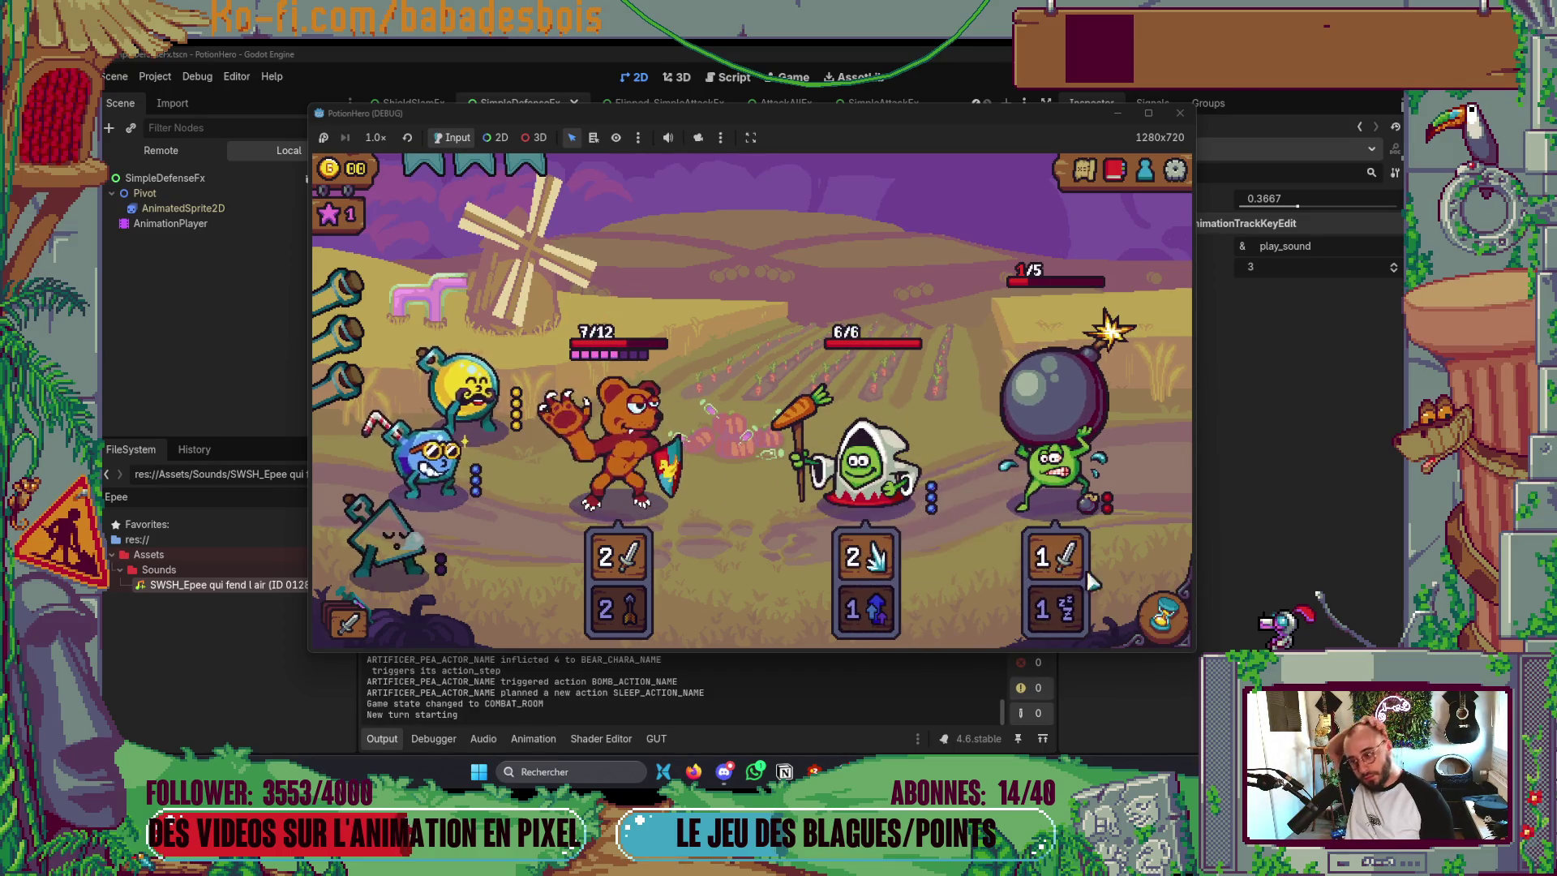
left_click(1160, 612)
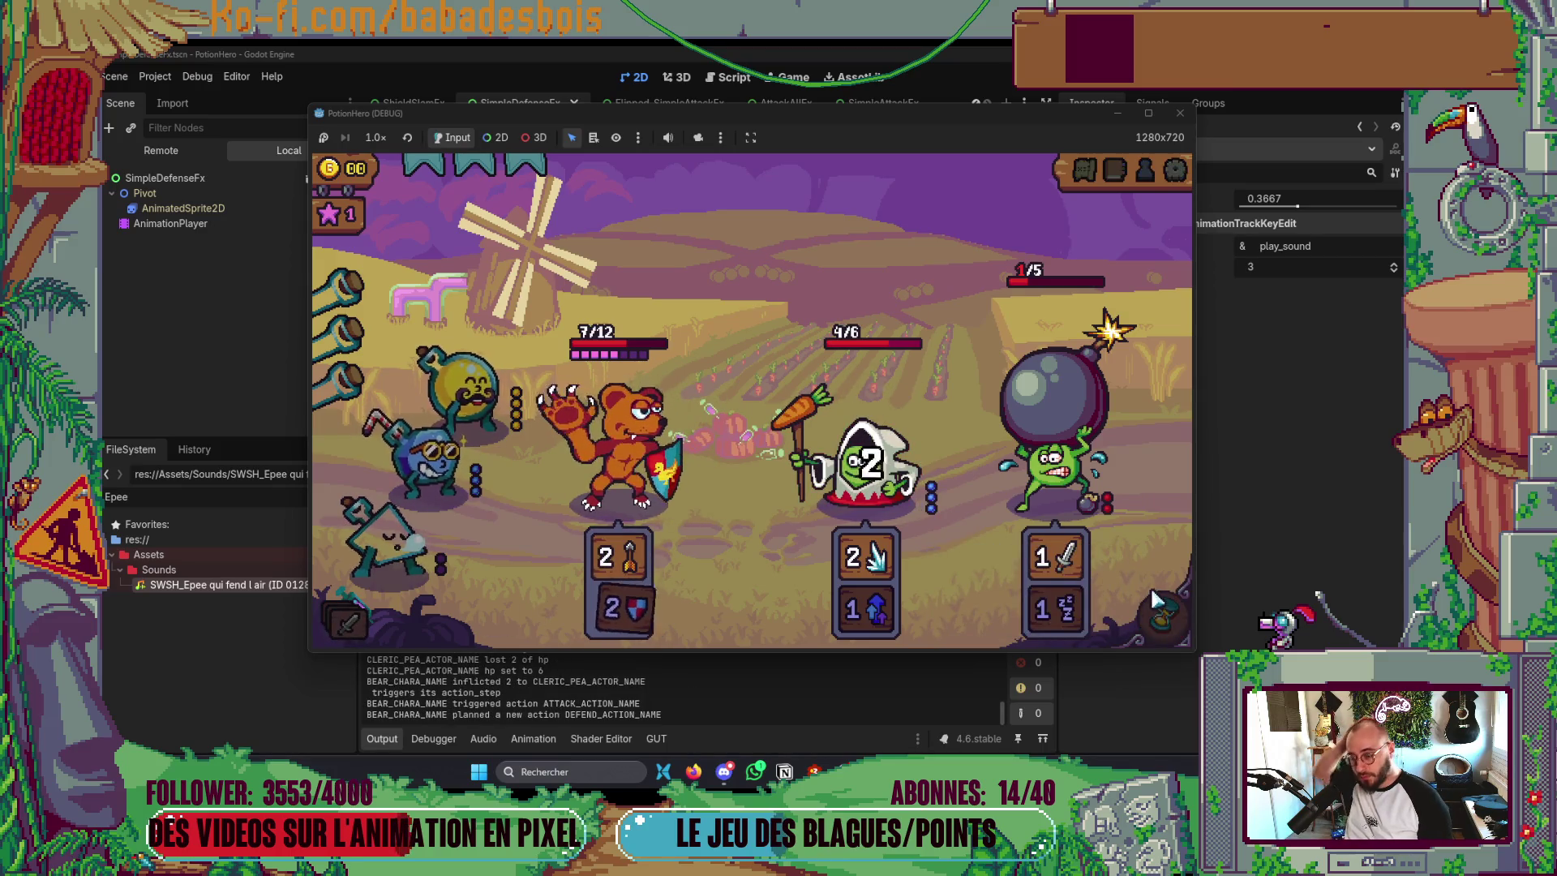
left_click(1179, 113)
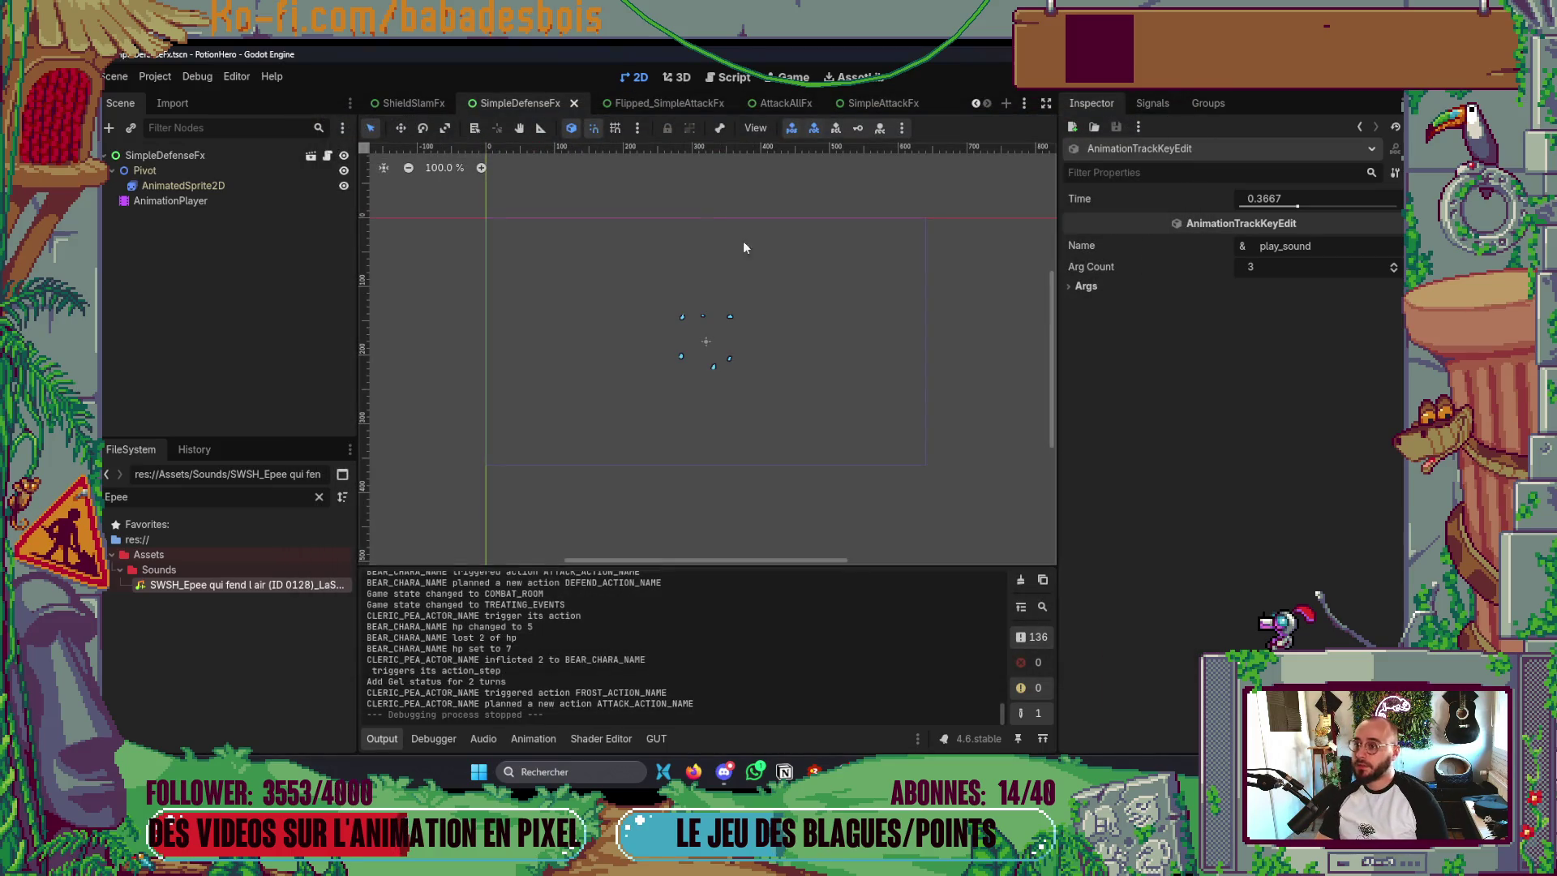
- Check SimpleAttackFx's sound key time, then move Flipped_SimpleAttackFx's sound key from 0.13 to 0.1 s
left_click(879, 106)
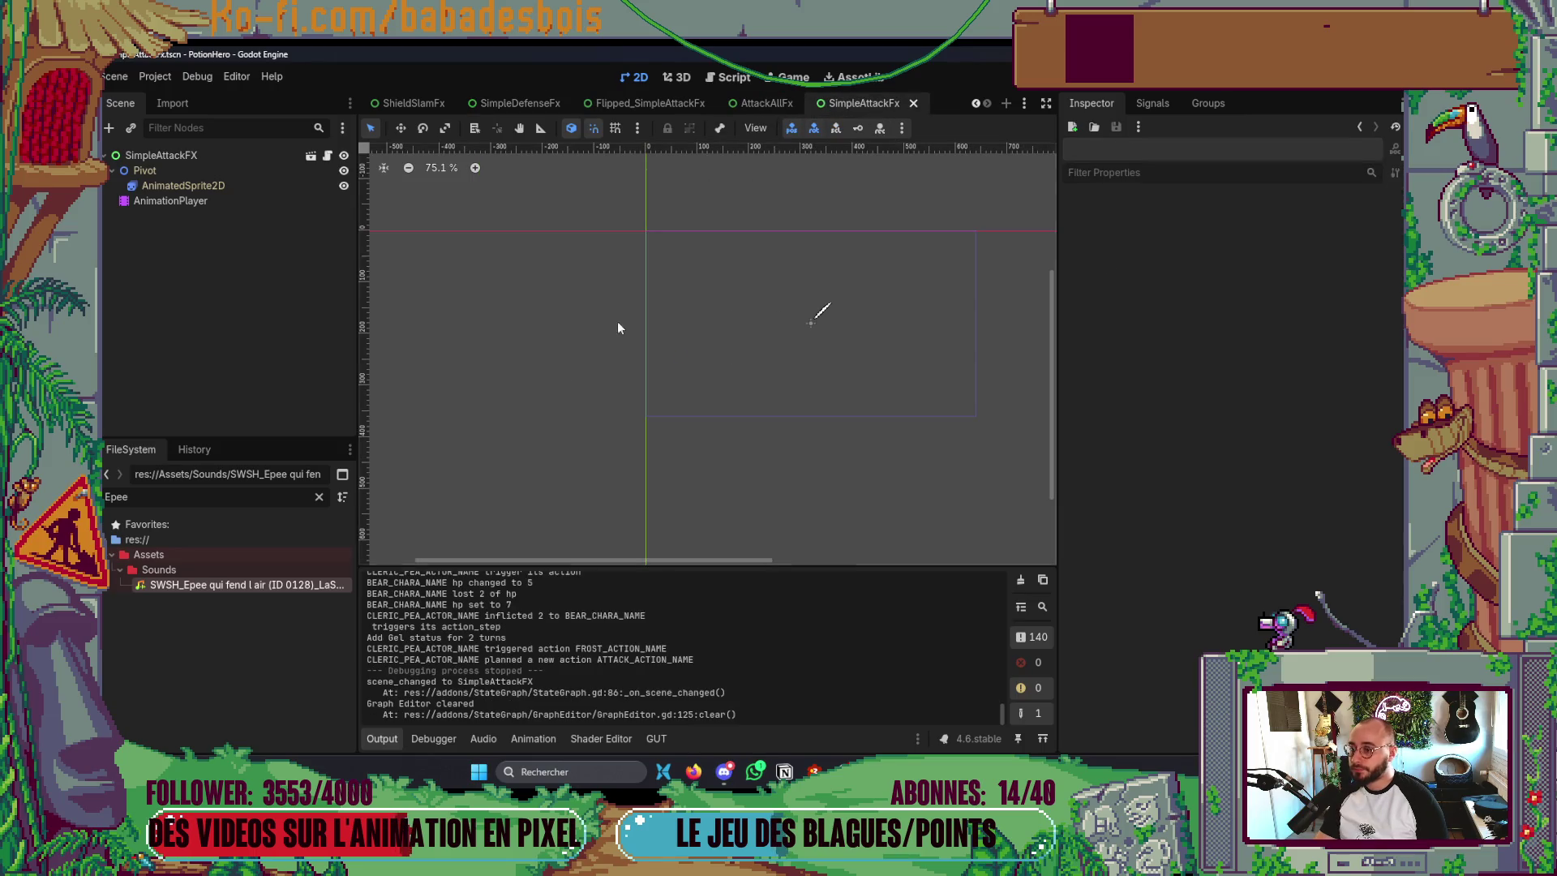
left_click(252, 203)
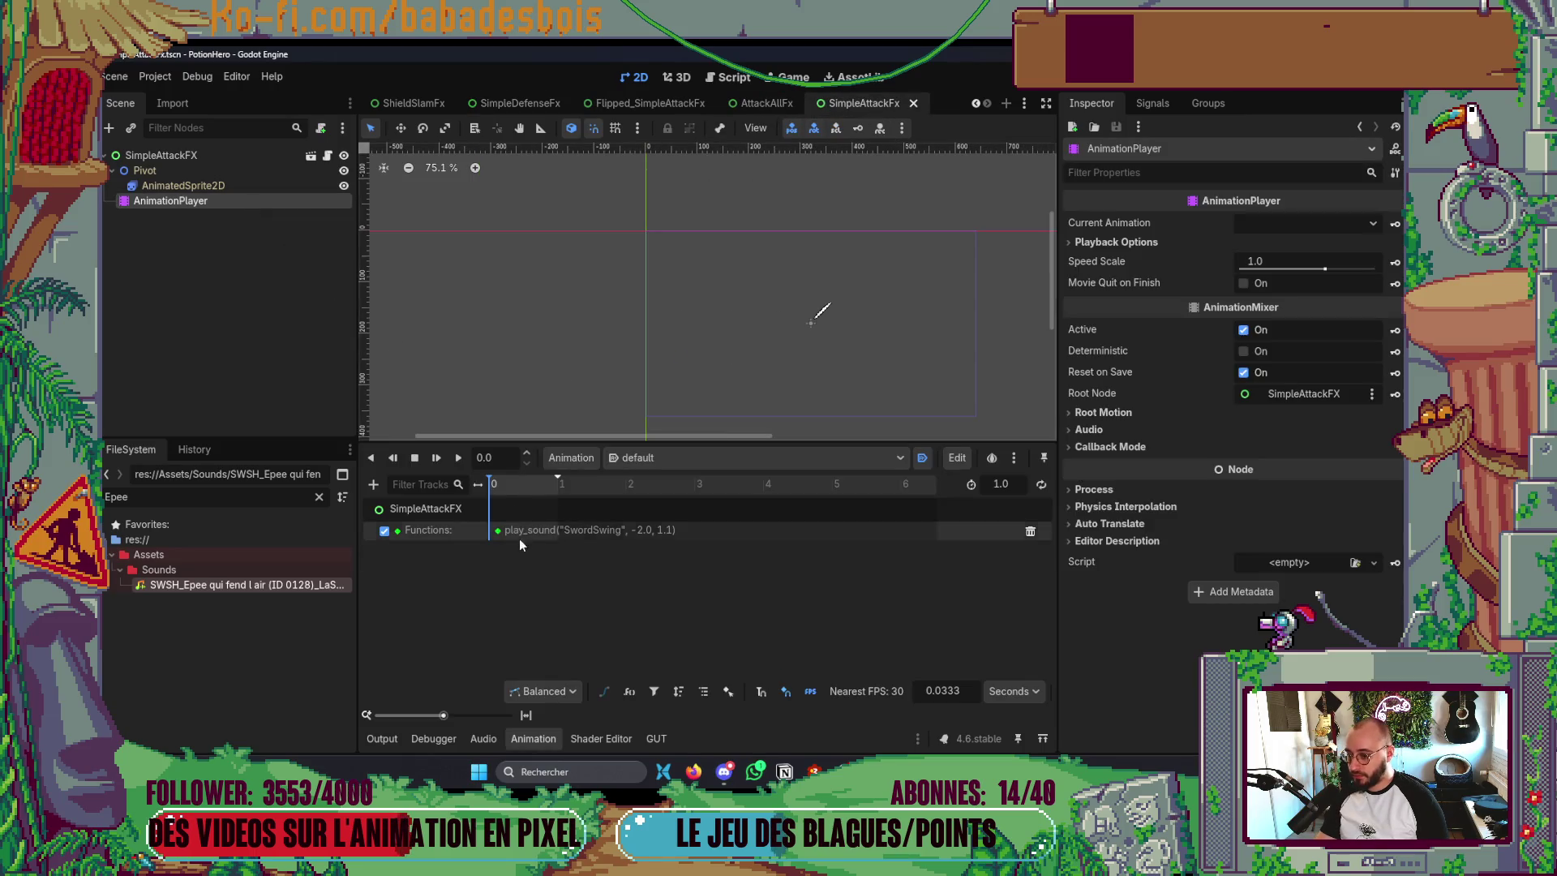
left_click(498, 531)
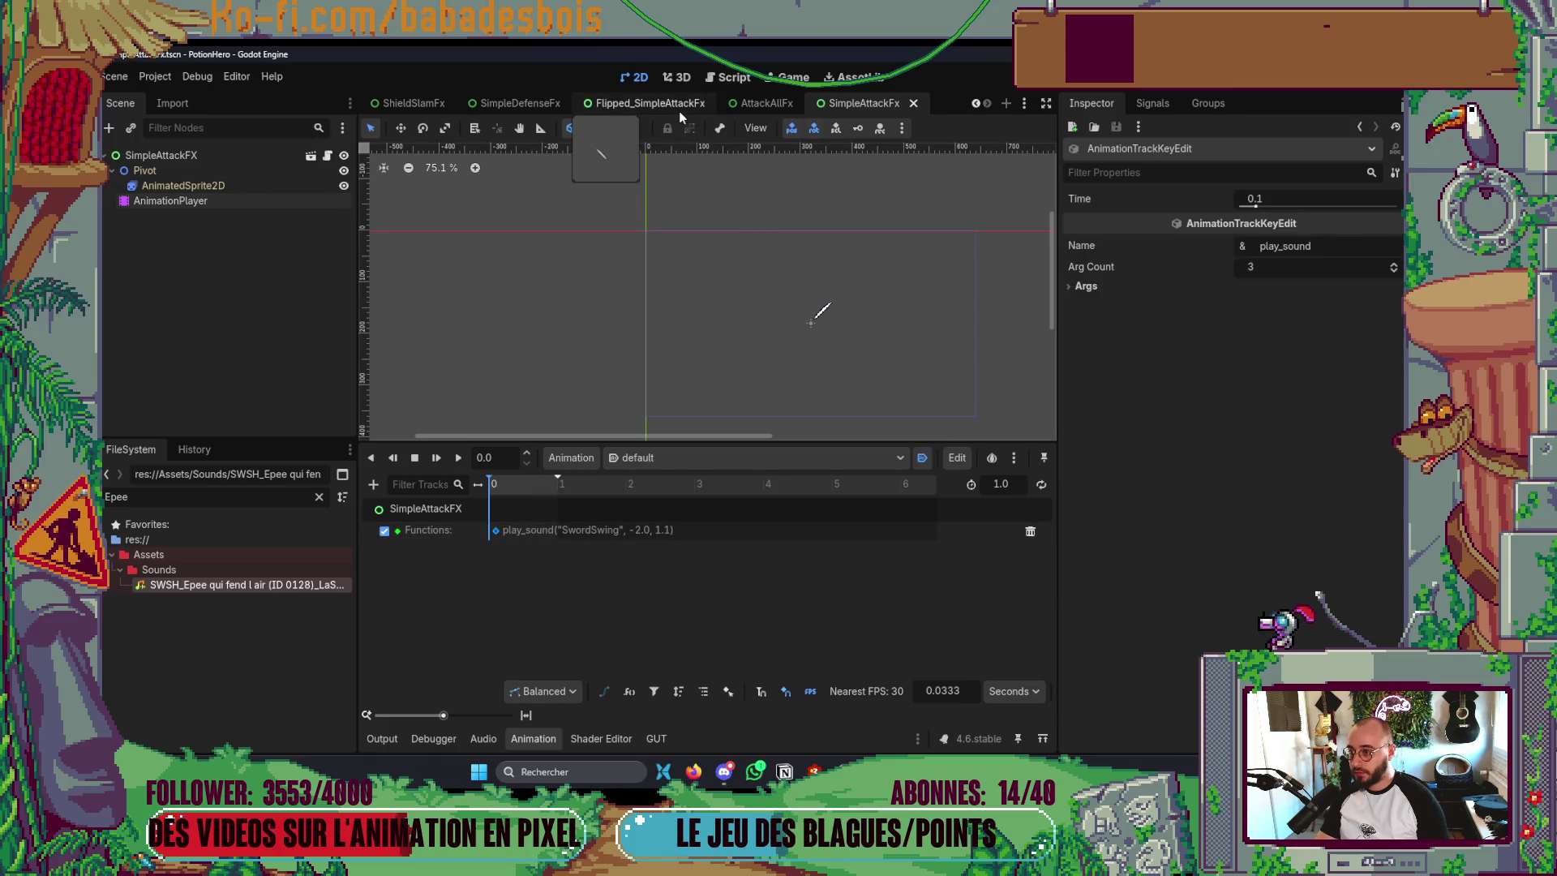
left_click(678, 111)
left_click(498, 532)
left_click_drag(500, 536, 497, 536)
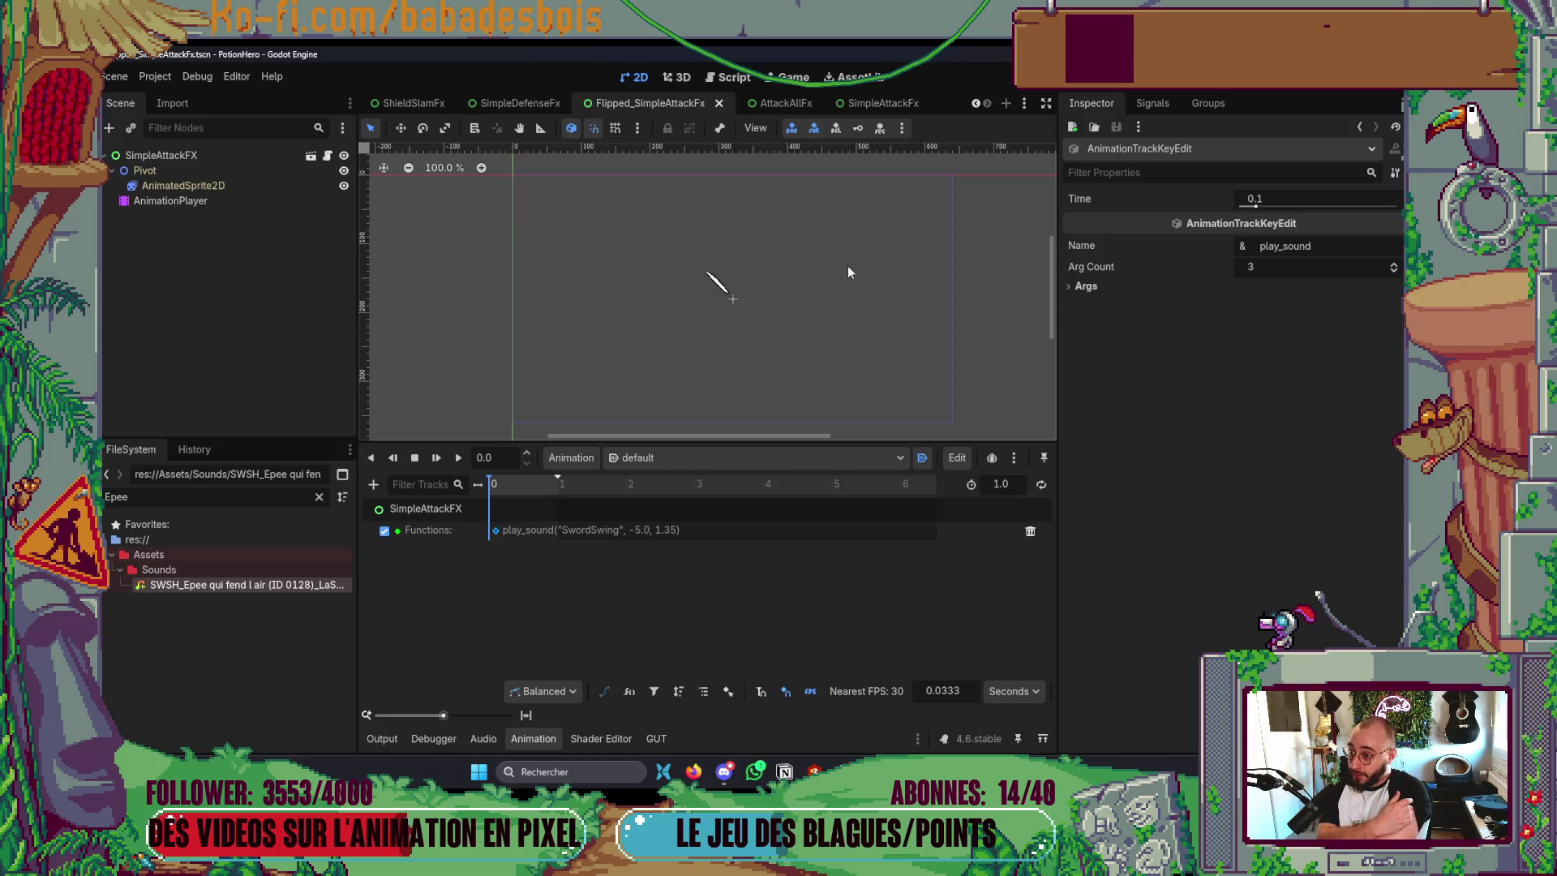
- Open DemoRunData1.tres and expand Team Data > ProtoHeroData > Possible Actions[0]
key("ctrl+a")
type("RunD")
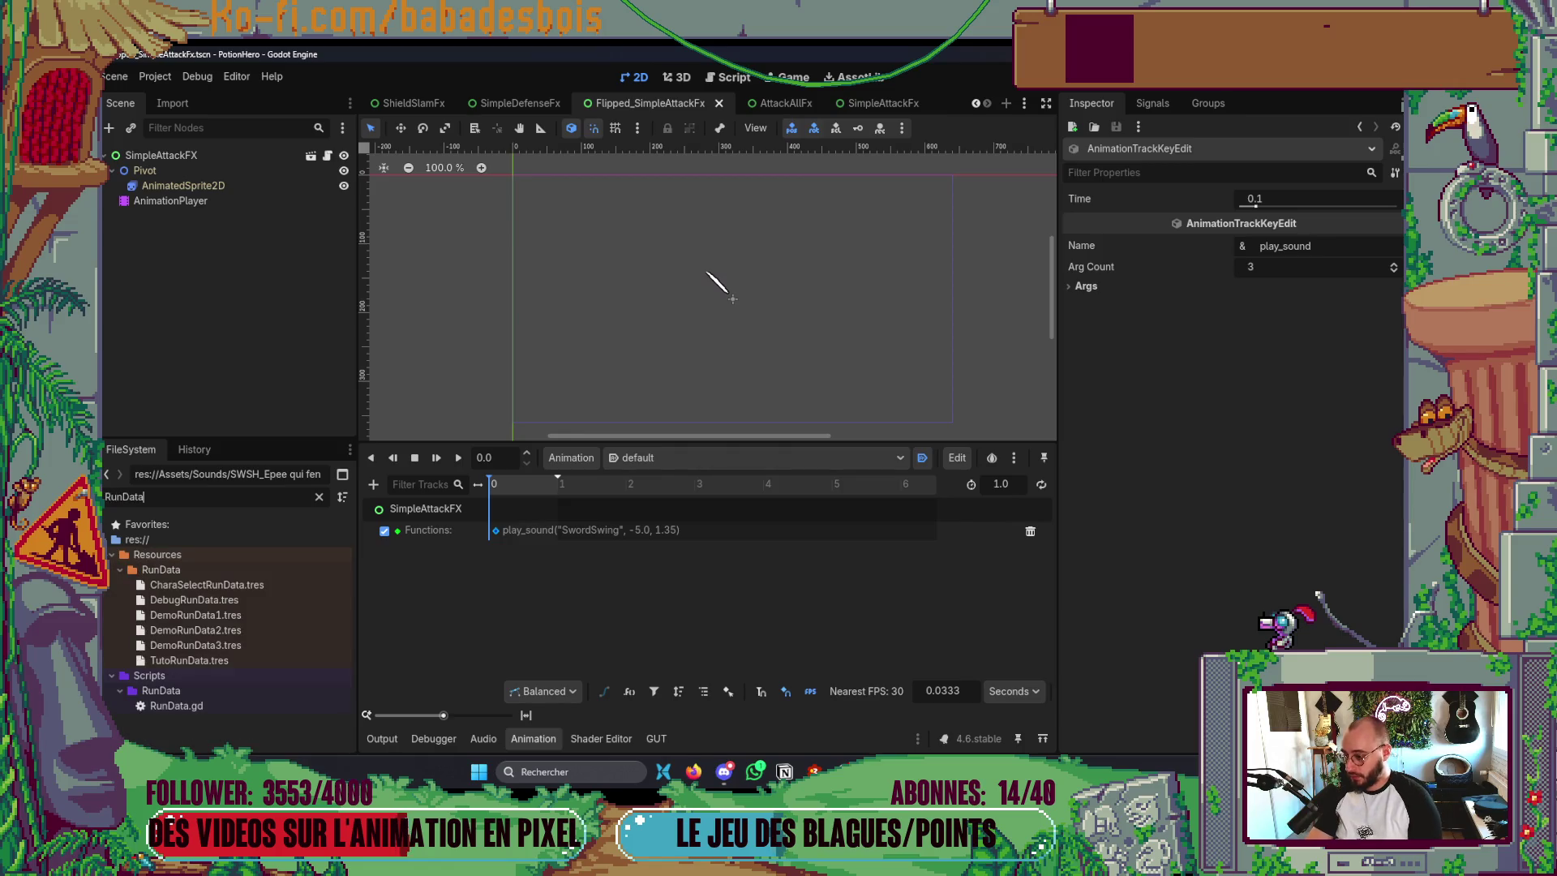
left_click(183, 614)
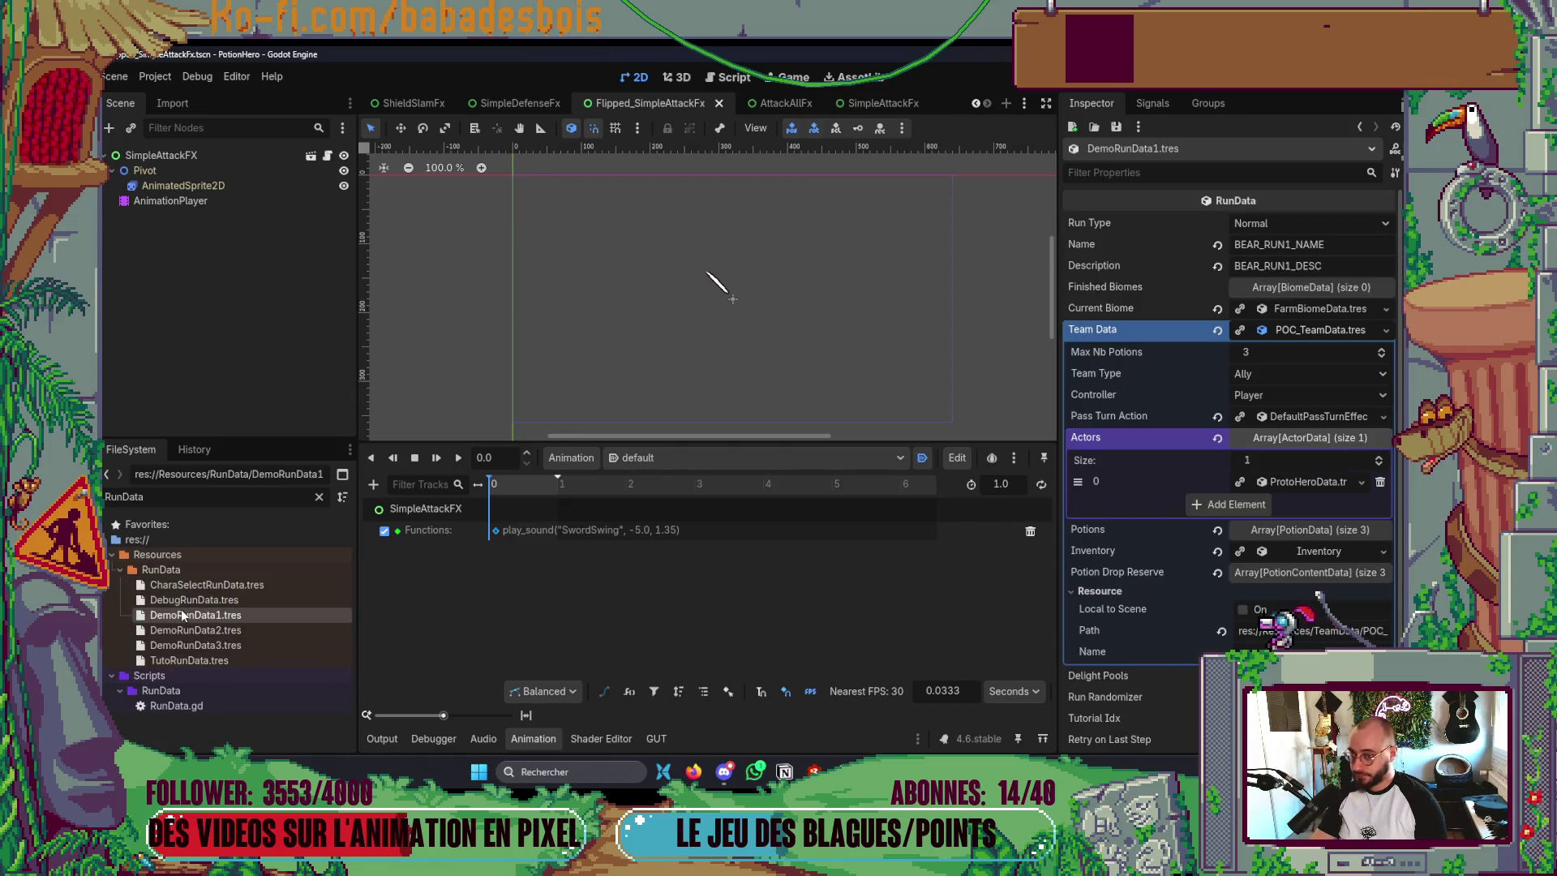
left_click(1297, 331)
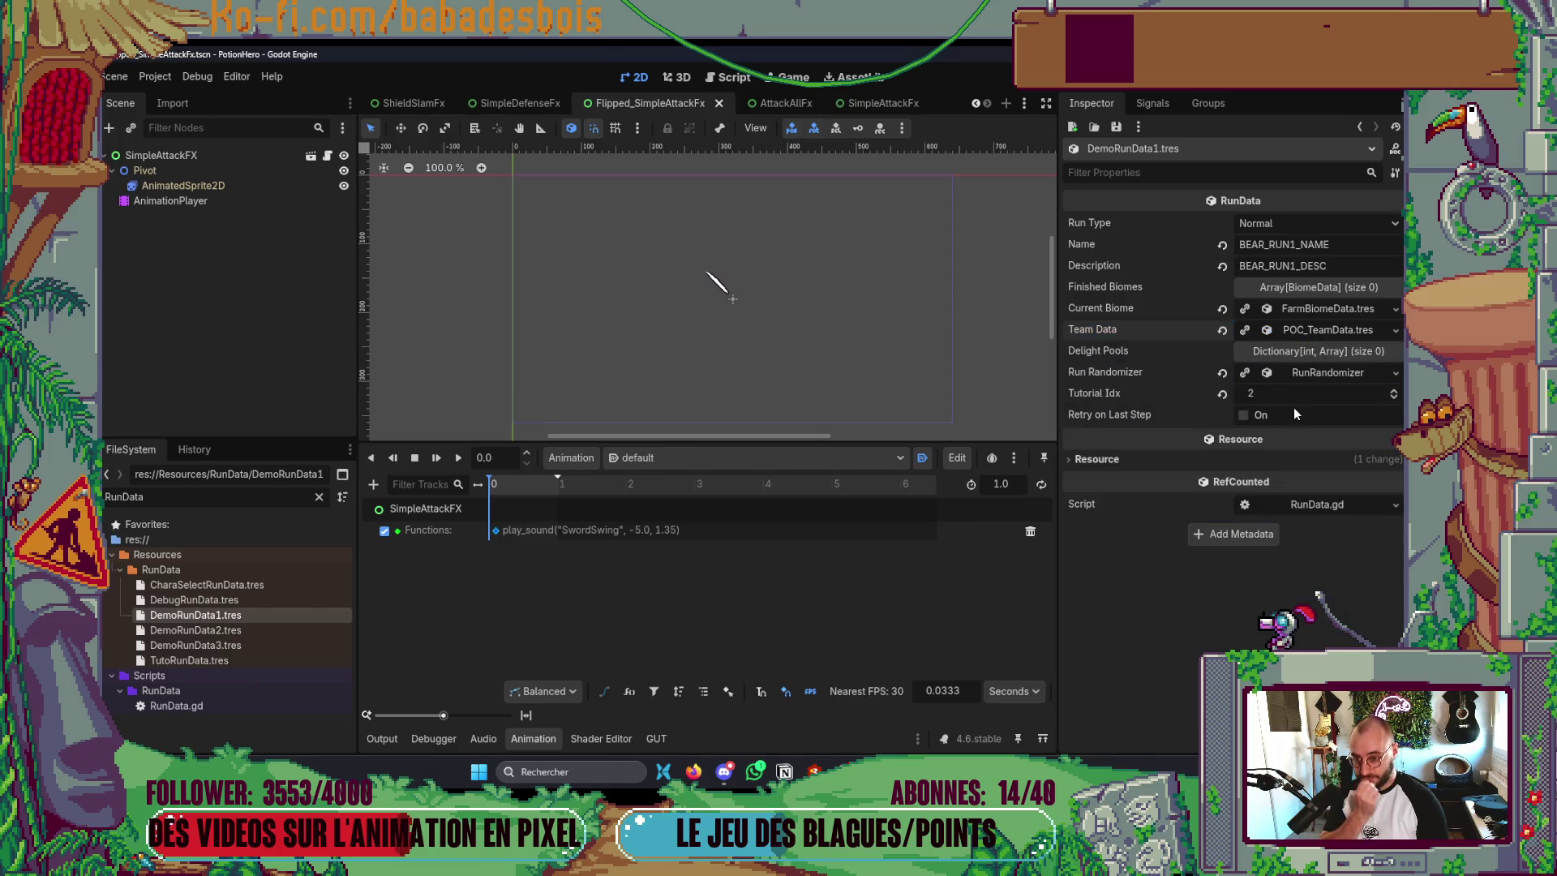
mouse_move(1294, 442)
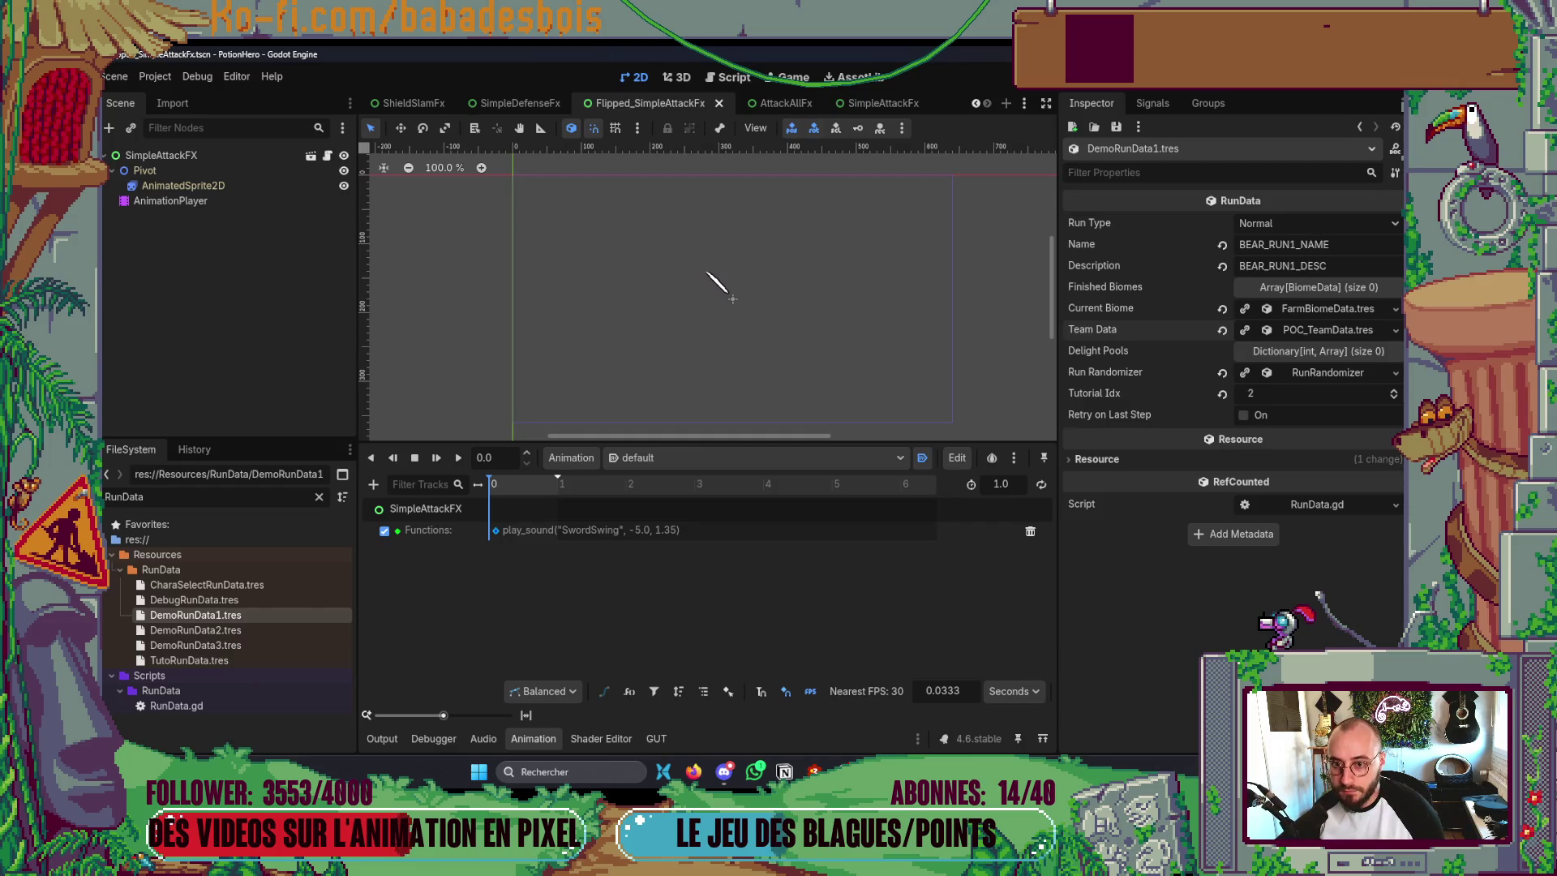
left_click(1321, 333)
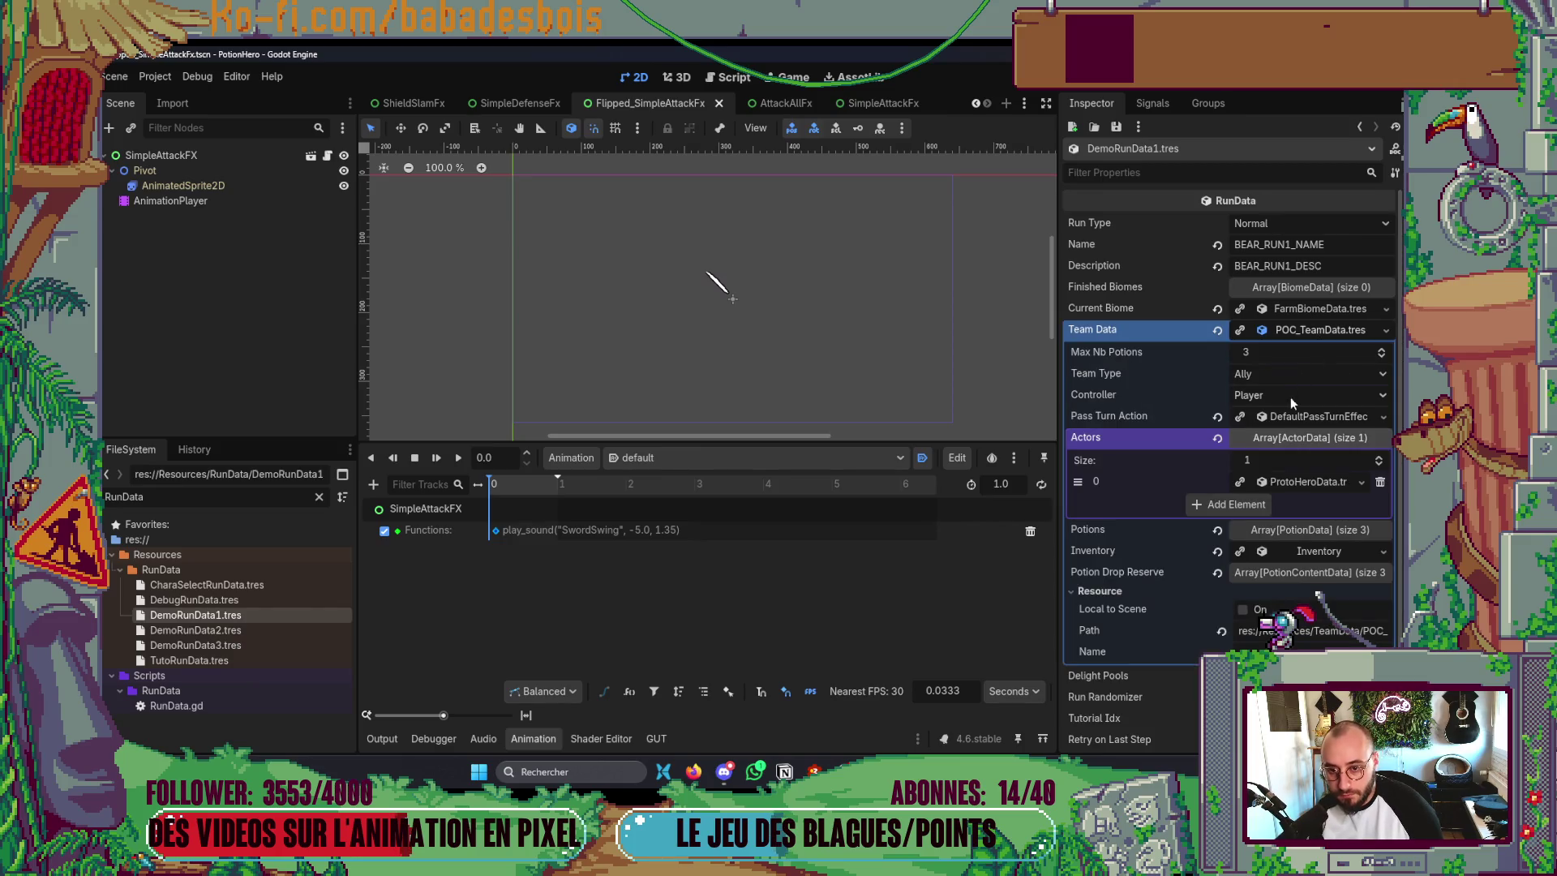
left_click(1293, 485)
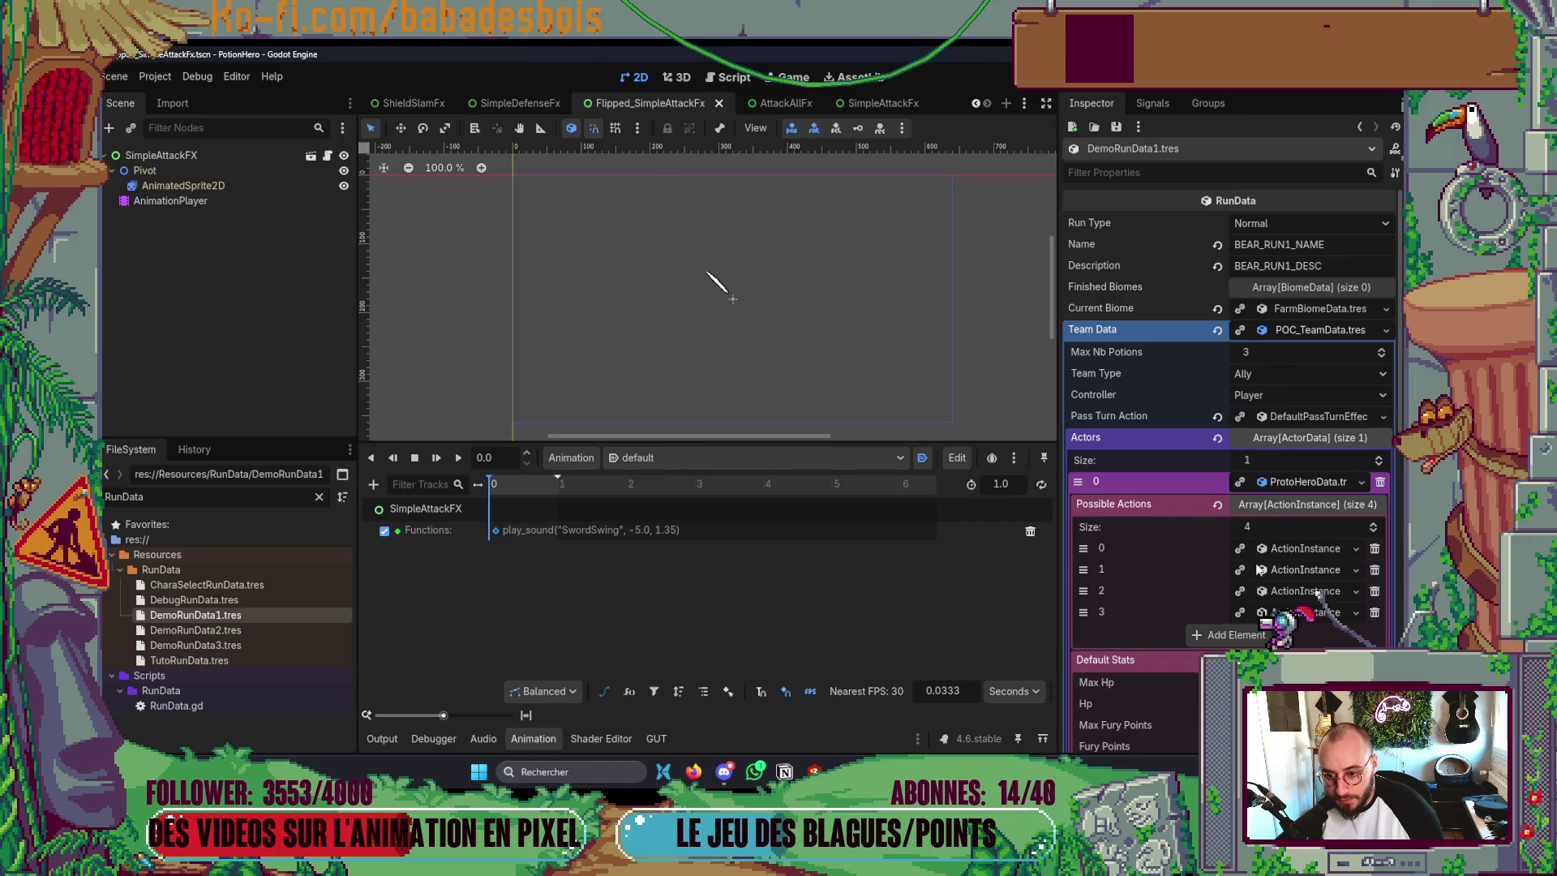
left_click(1280, 552)
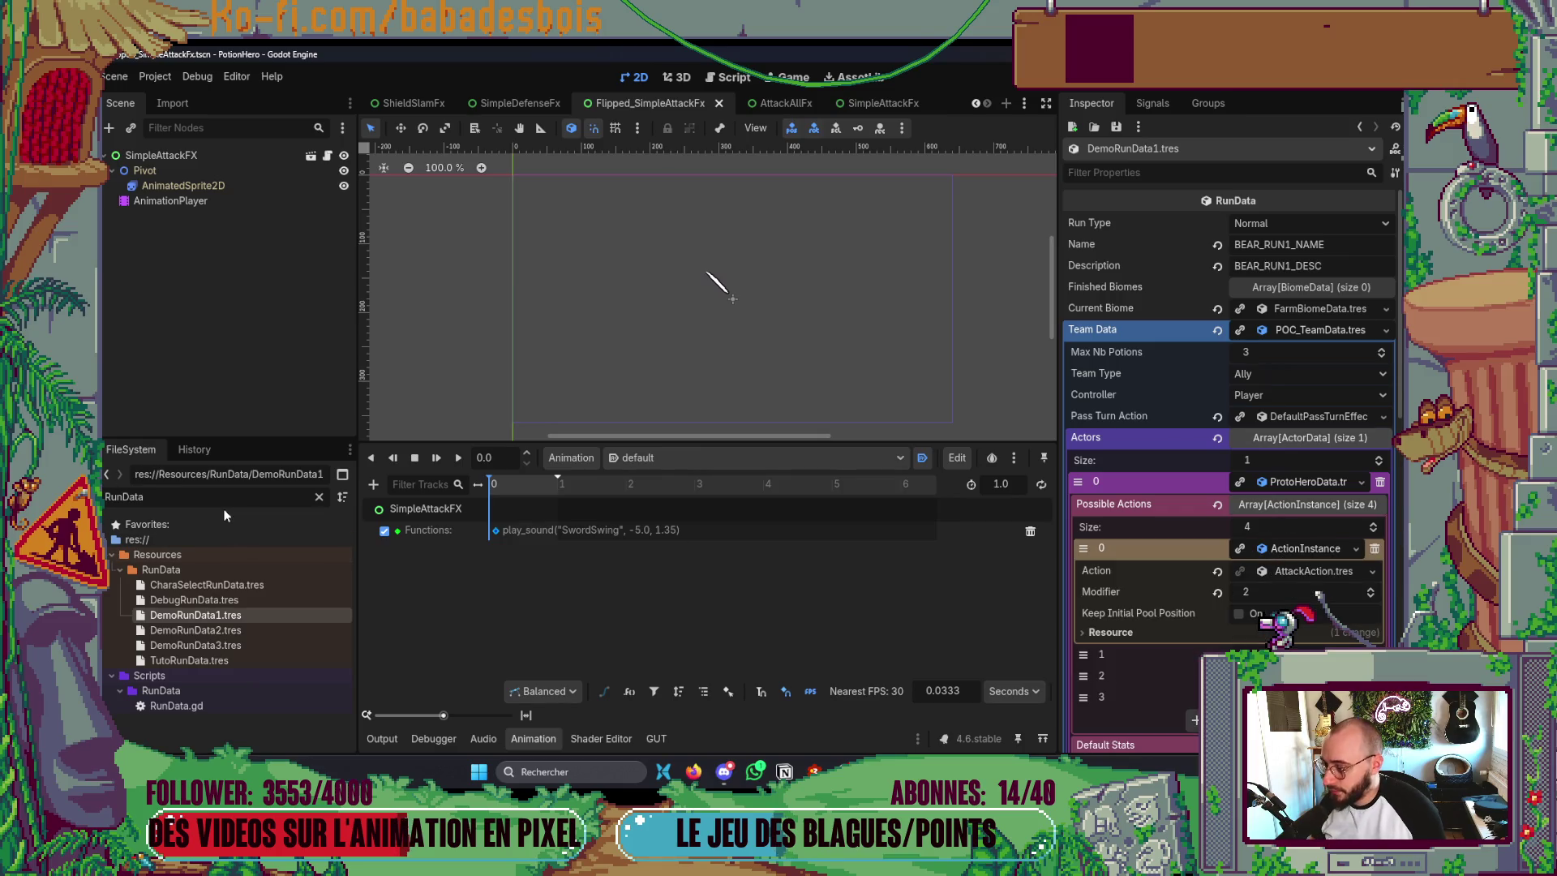
- Assign ShieldSlamAction.tres as the hero's first action and launch the game
key("ctrl+a")
type("Shie")
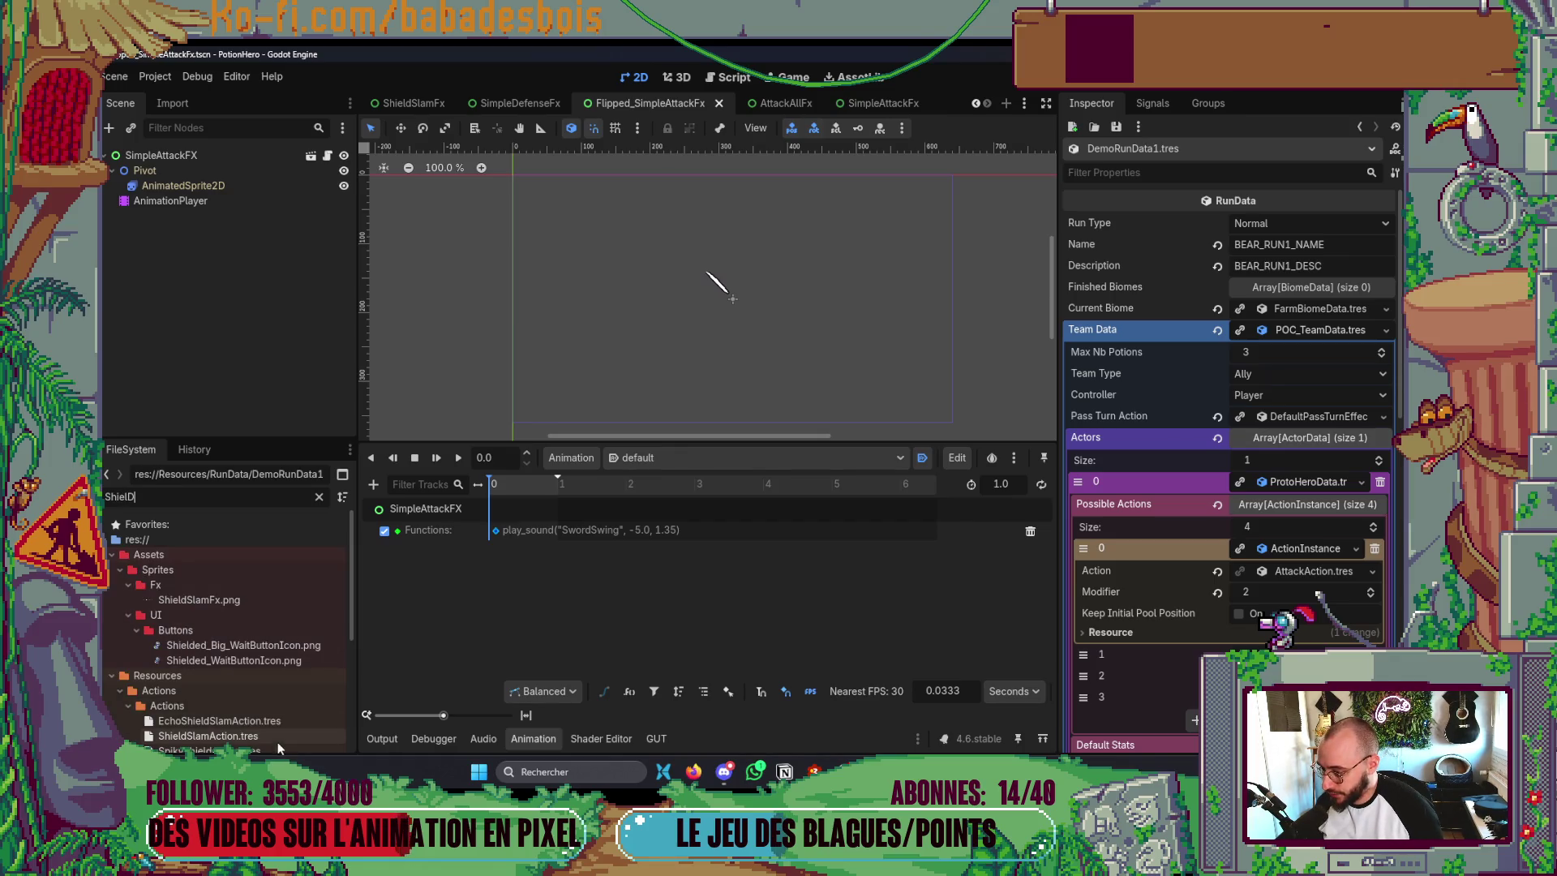
mouse_move(239, 736)
left_mouse_down()
mouse_move(1135, 685)
mouse_move(1305, 572)
left_mouse_up()
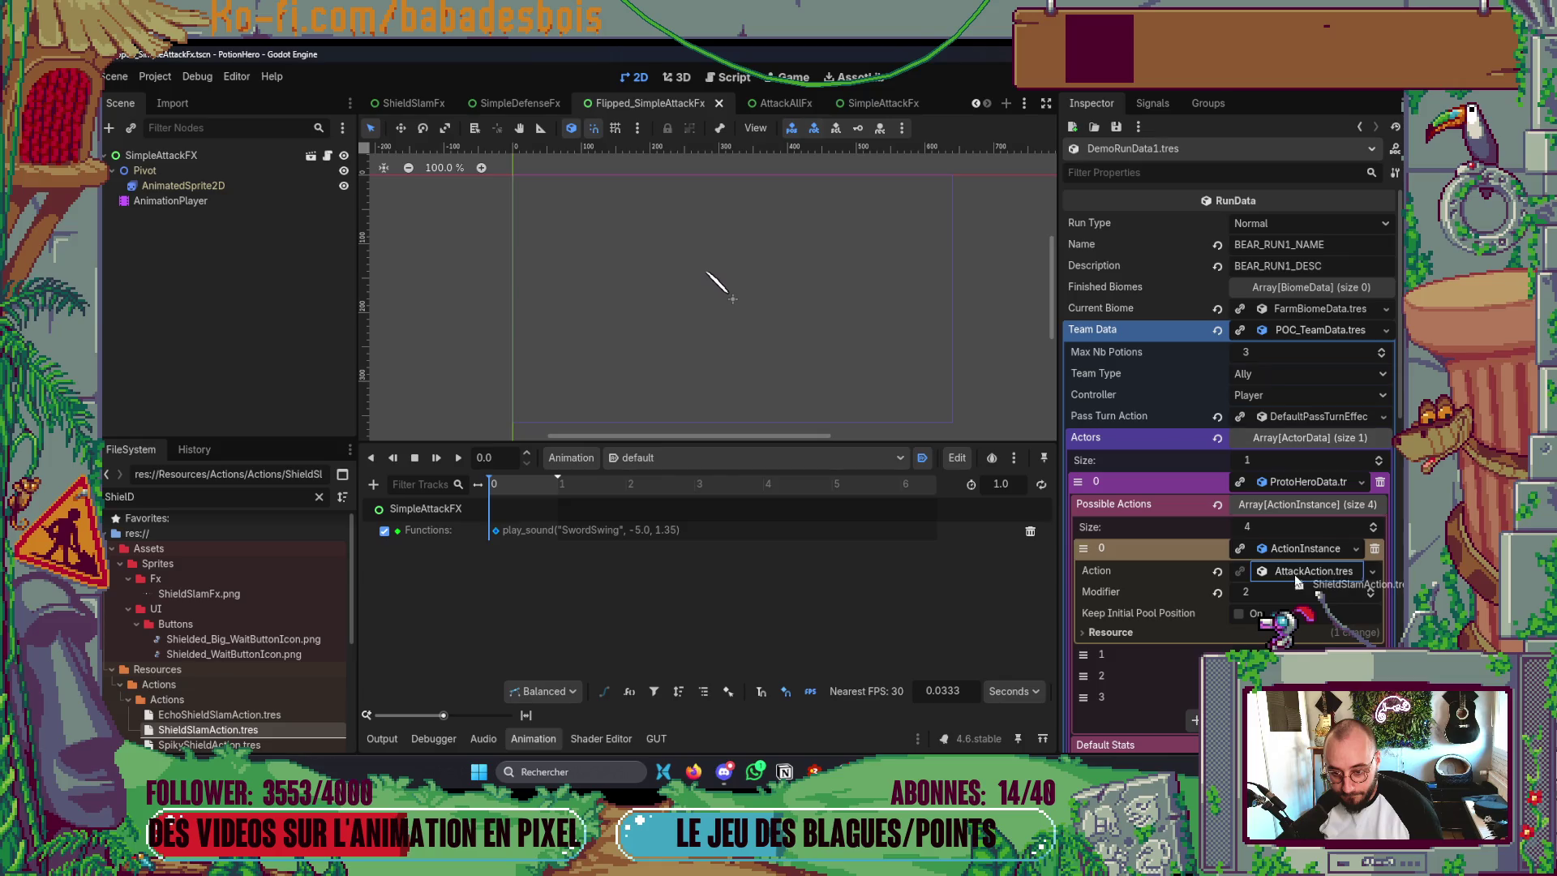
key("F5")
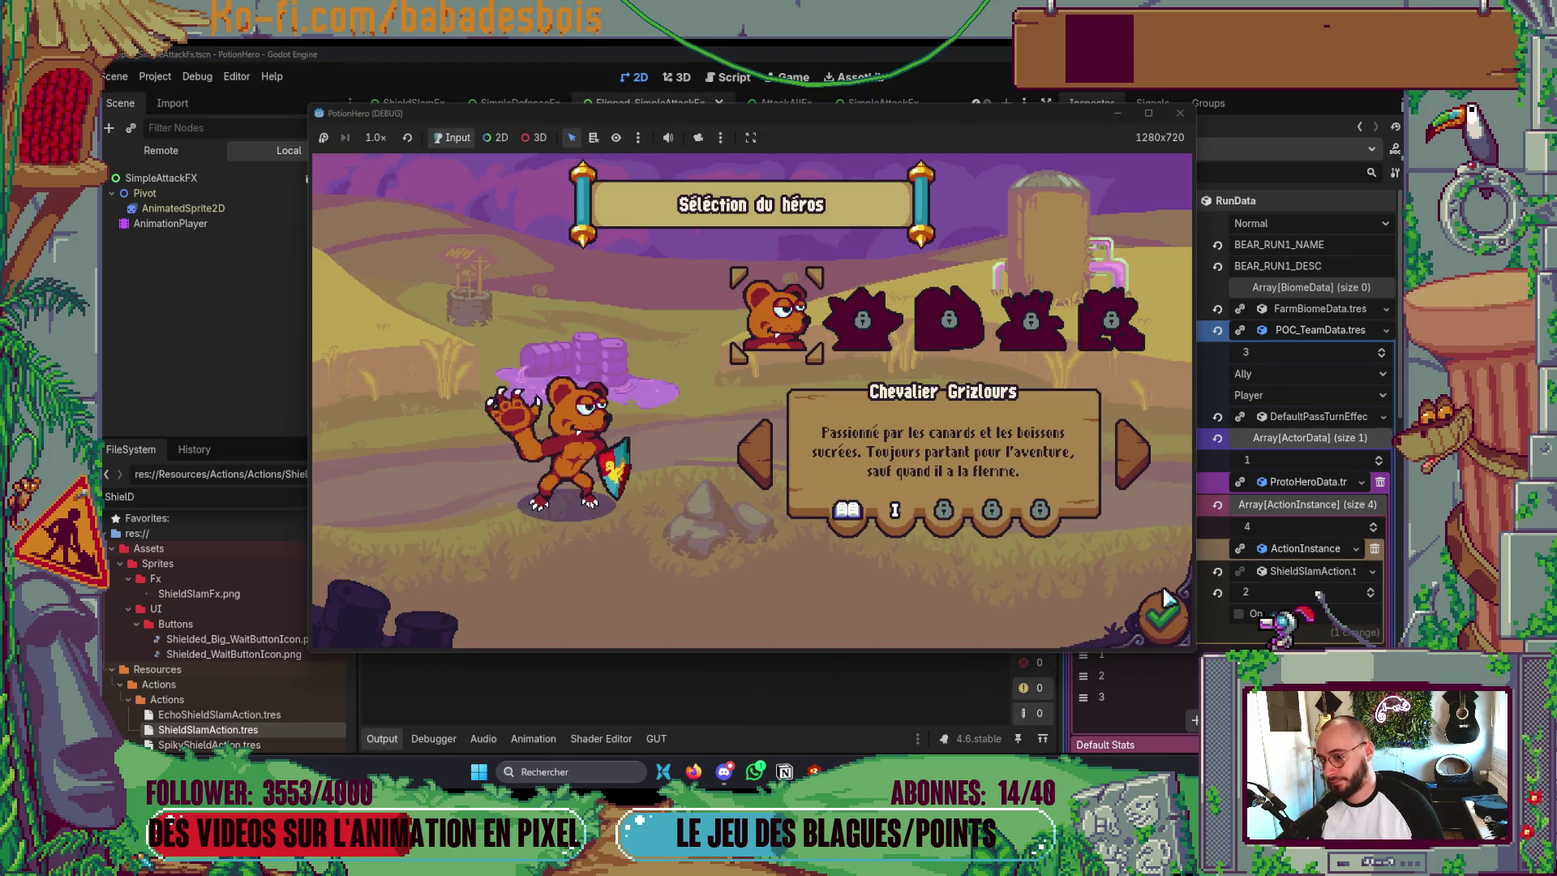
- Start the adventure, skip the tutorial dialogue, and enter combat on the biome map
left_click(887, 327)
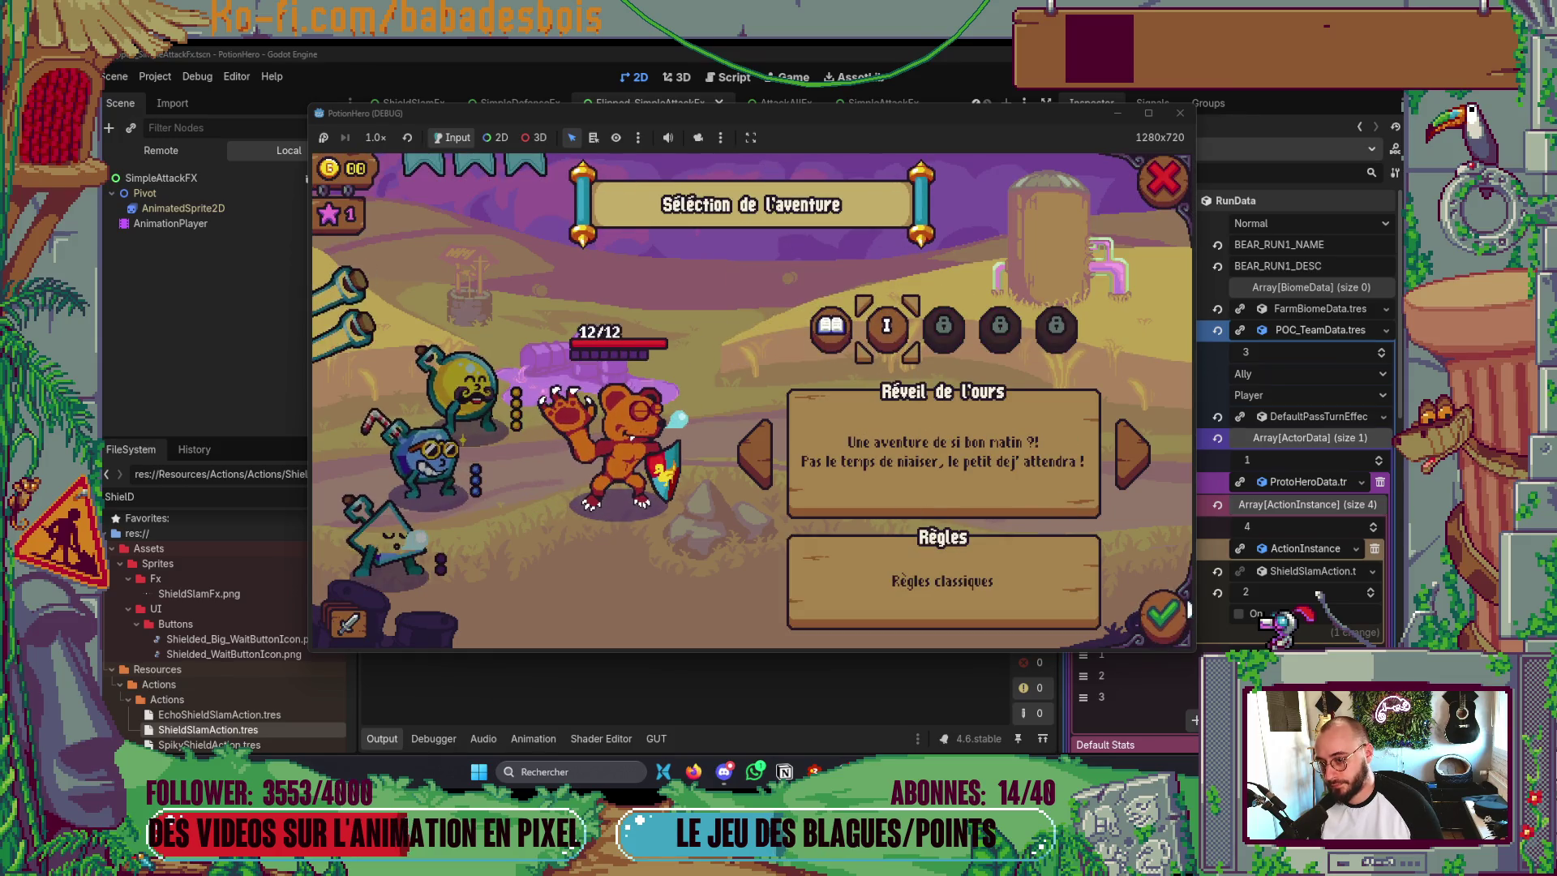
left_click(1176, 617)
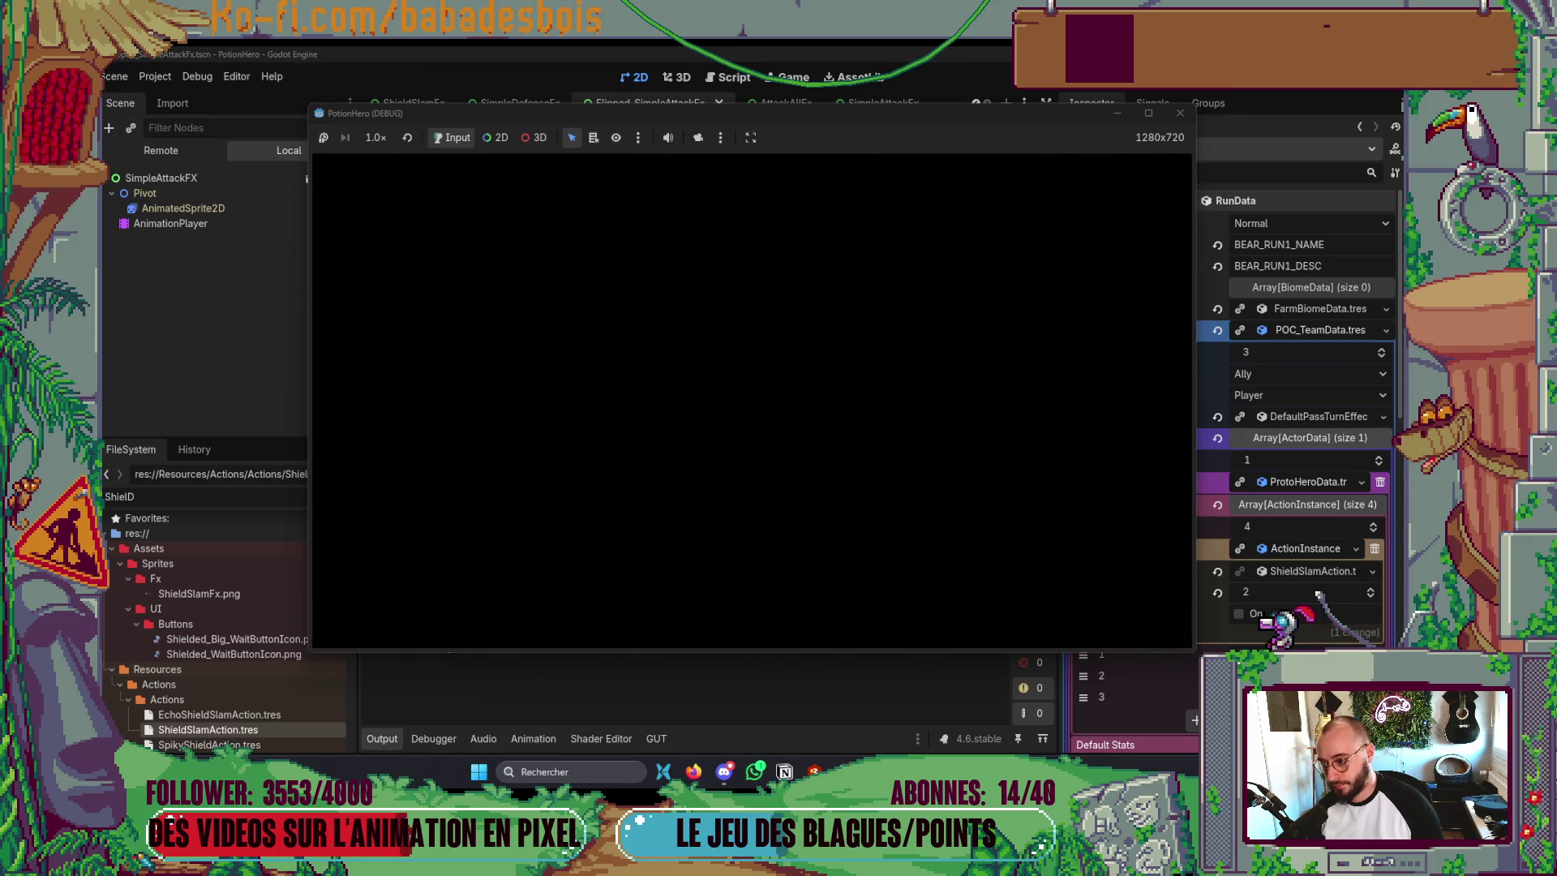
left_click(957, 550)
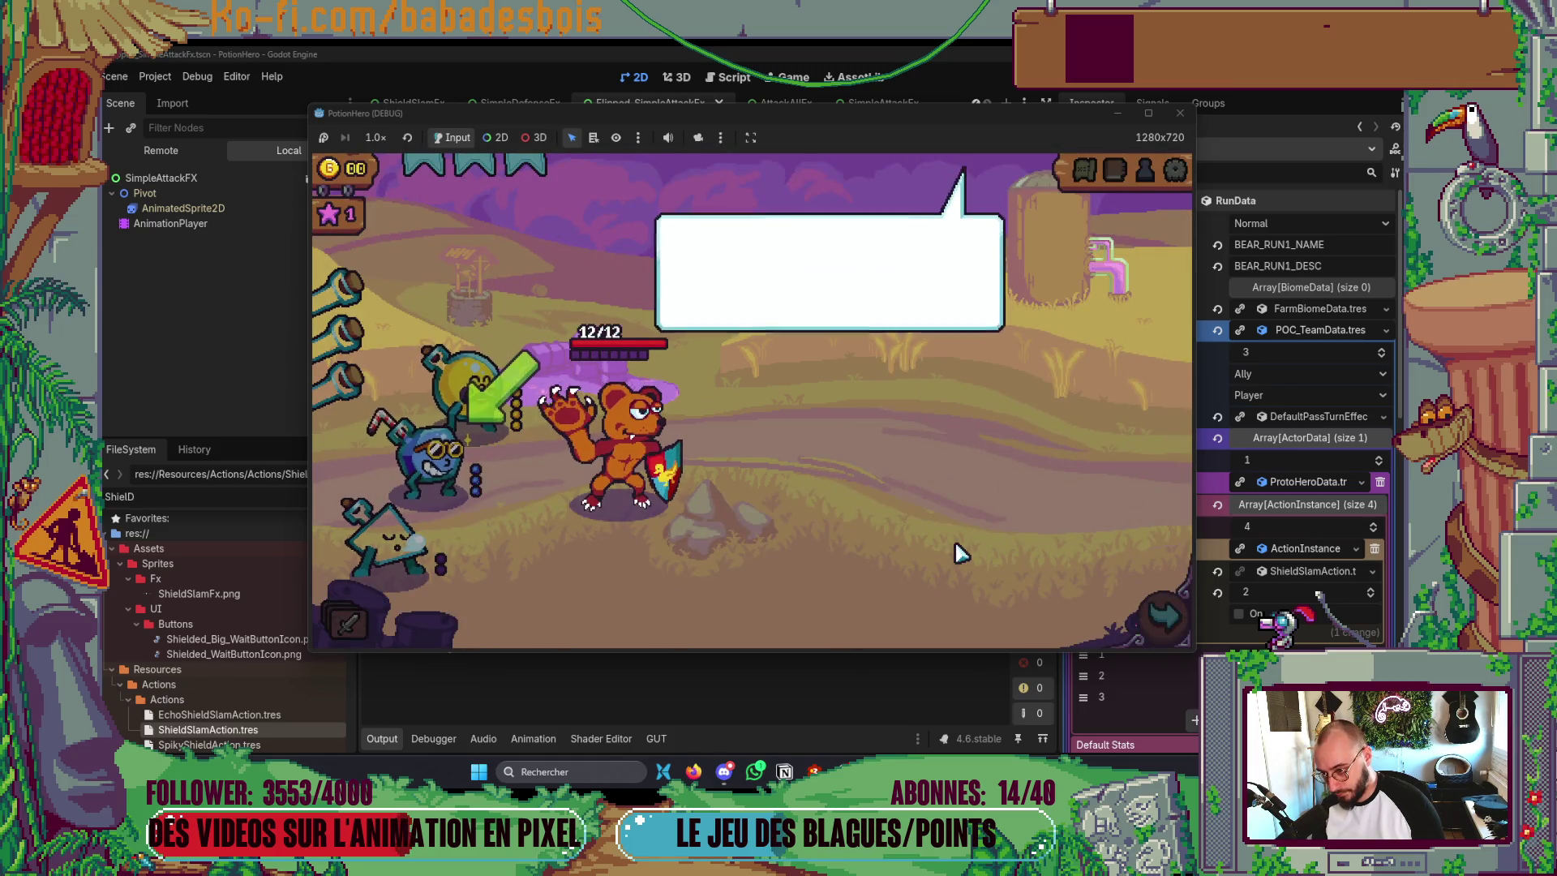
left_click(959, 552)
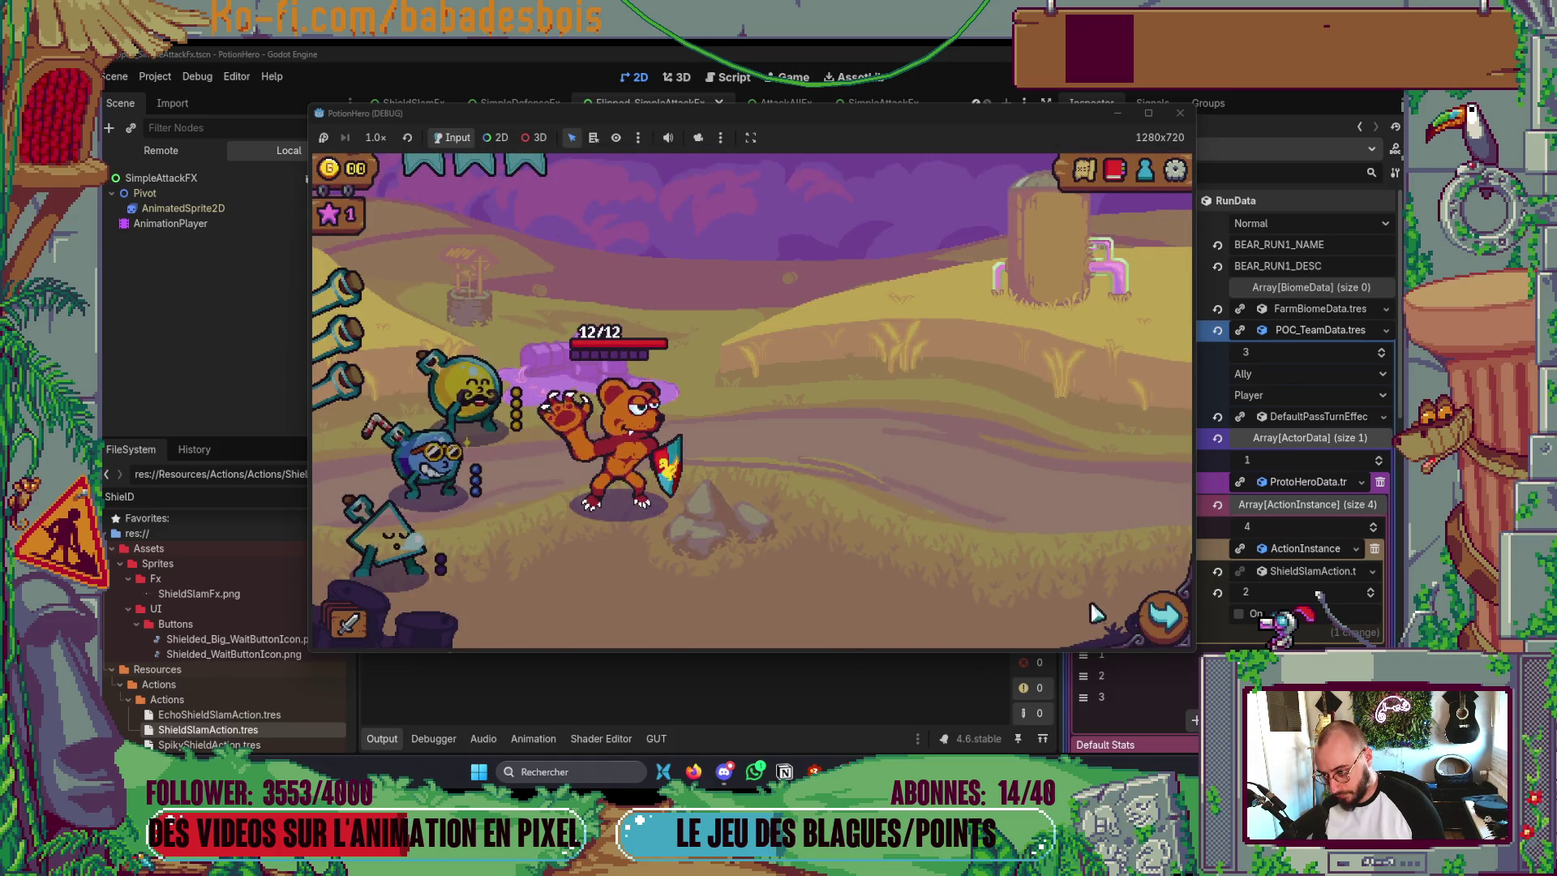
left_click(1148, 629)
left_click(455, 439)
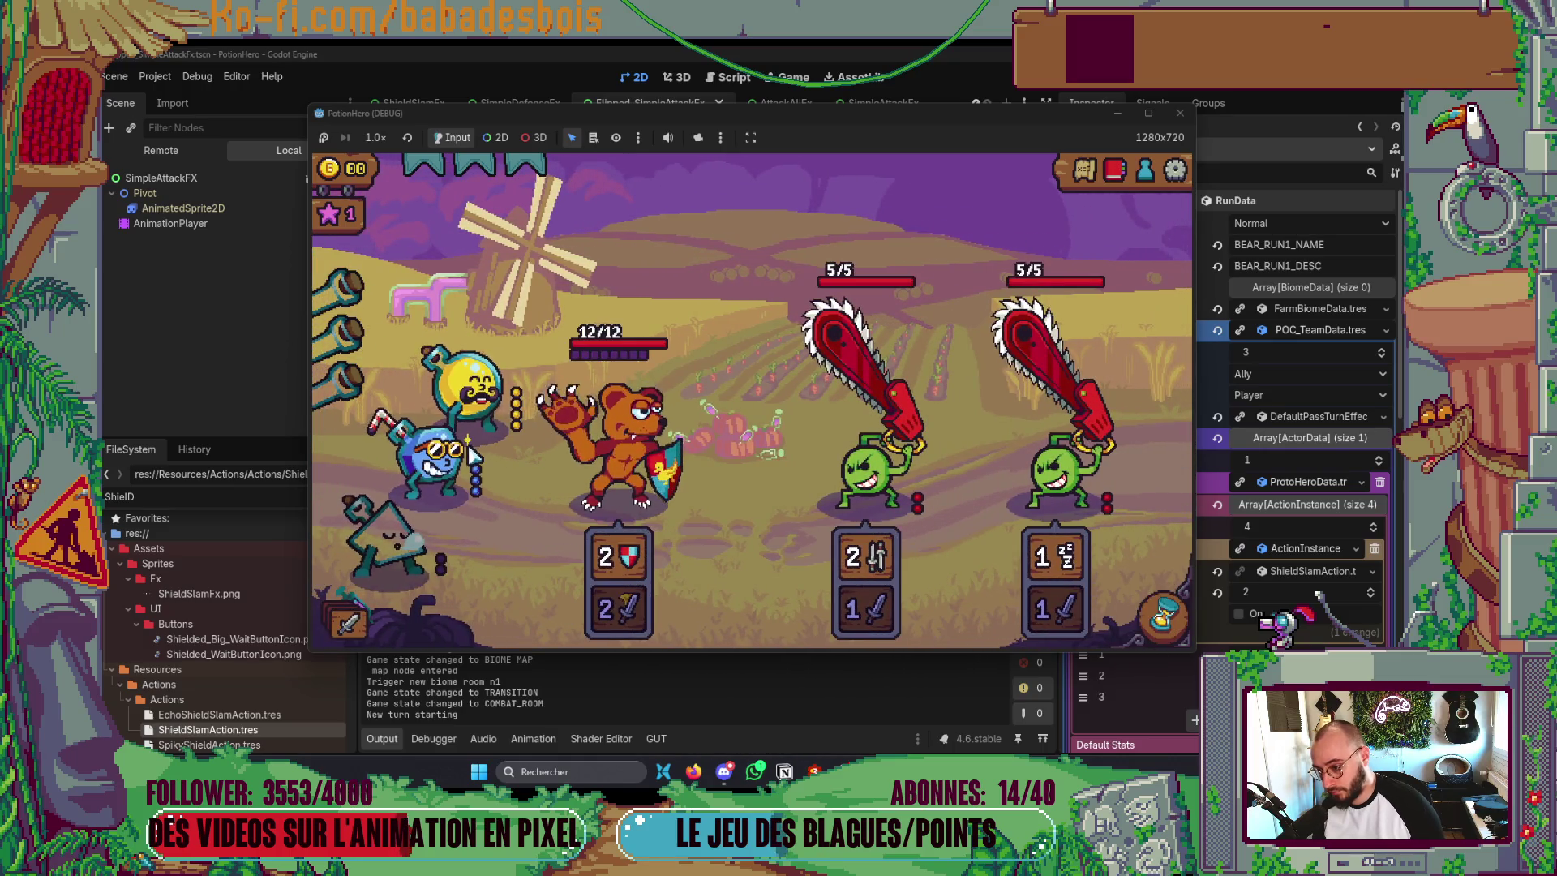
- End the turn, target an enemy with the bear's Shield Slam, then close the game
left_click(1161, 619)
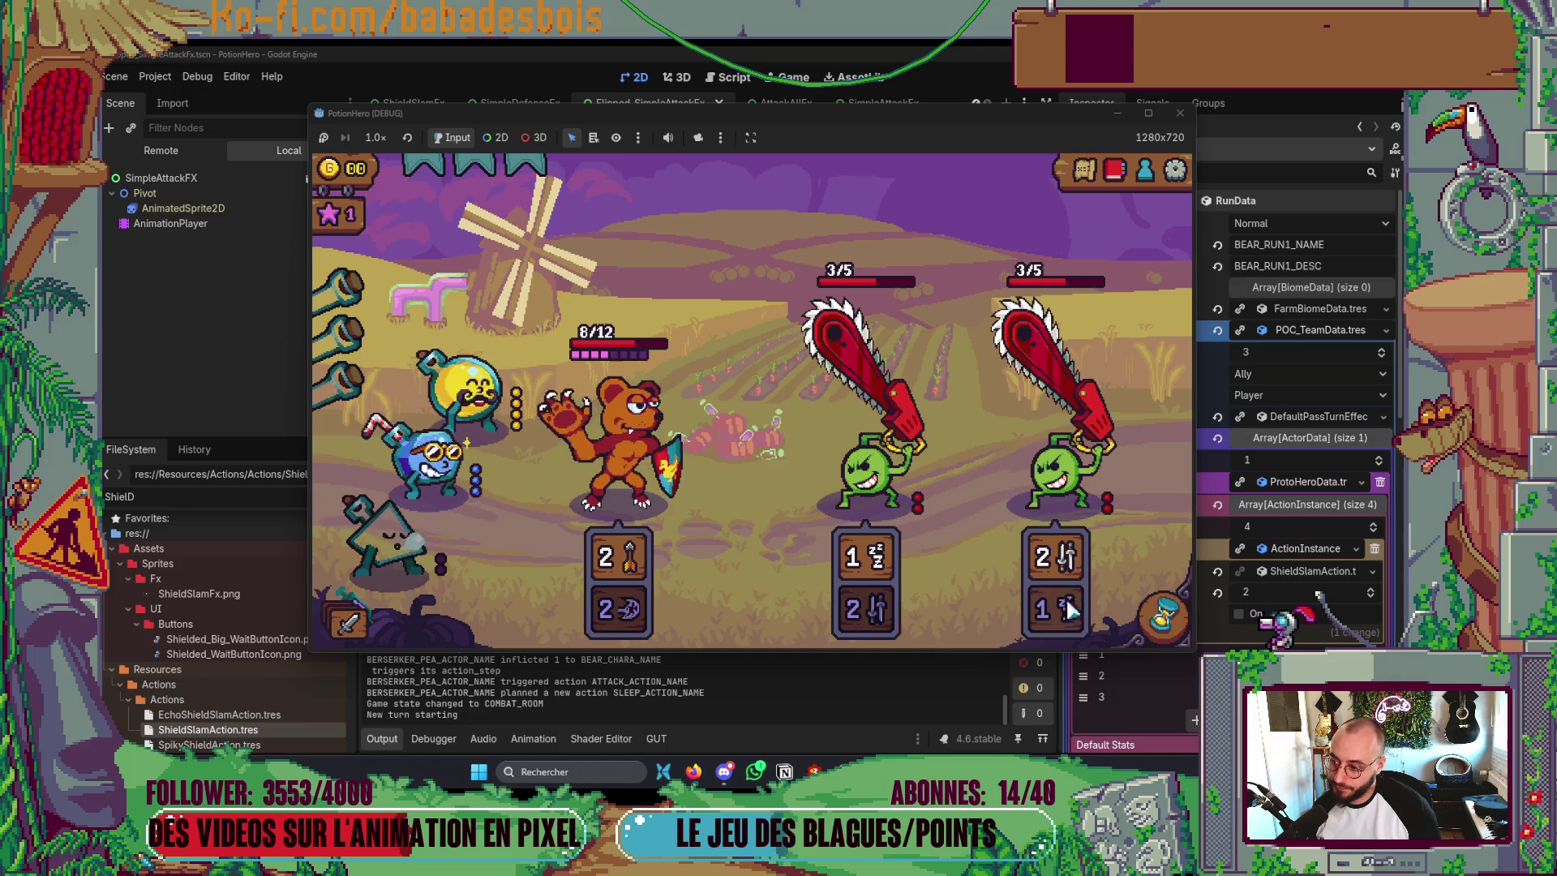
left_click(600, 442)
left_click(600, 442)
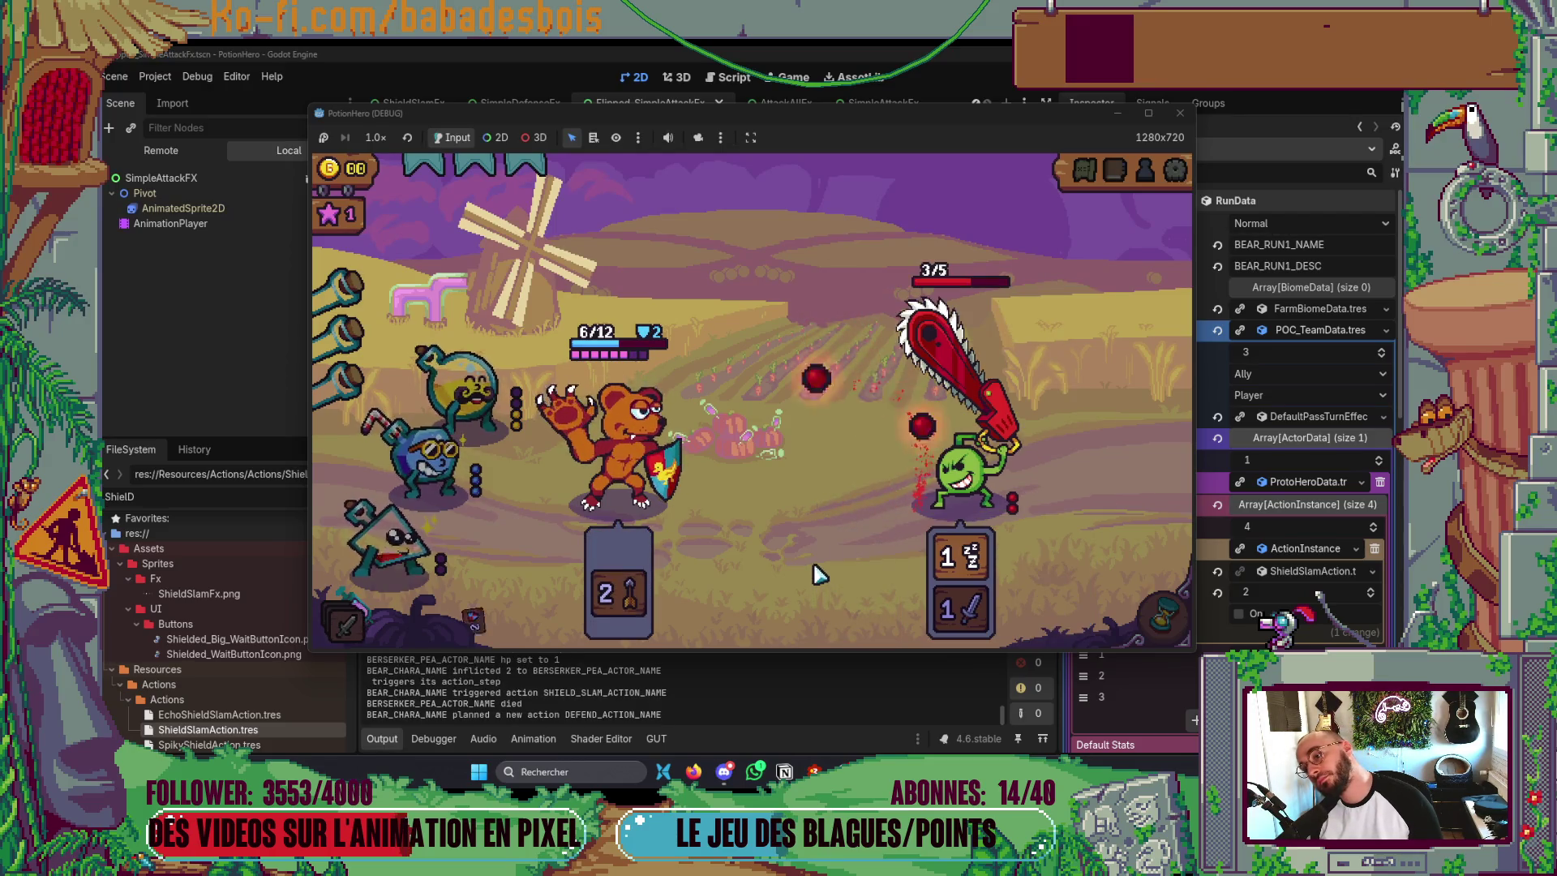
left_click(1180, 114)
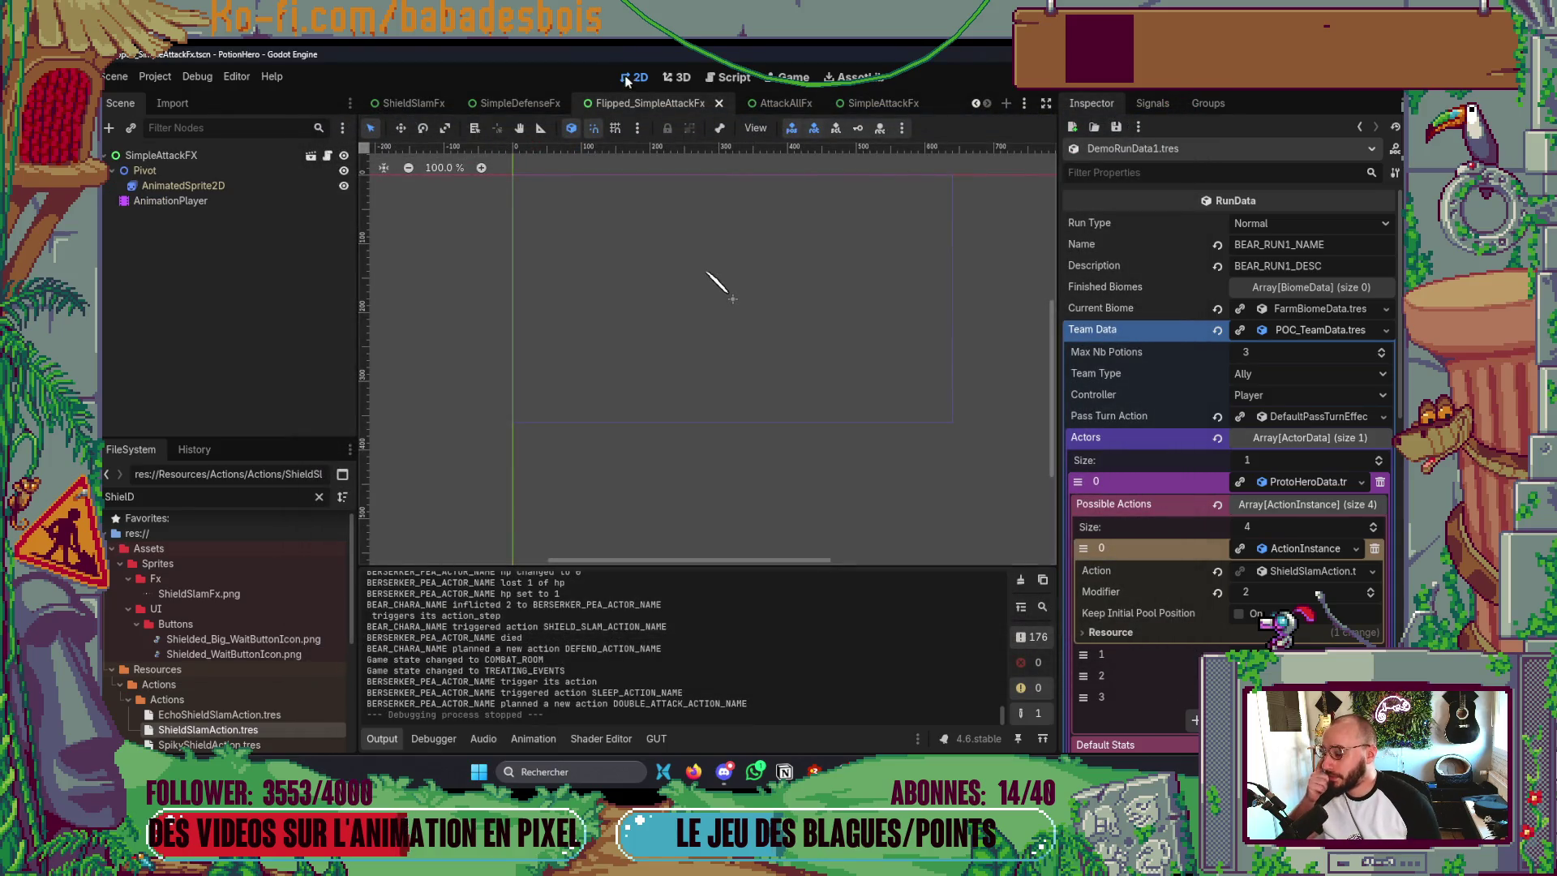
- Move the SimpleDefenseFx Defend sound key to 0.3333 s and save the scene
left_click(524, 100)
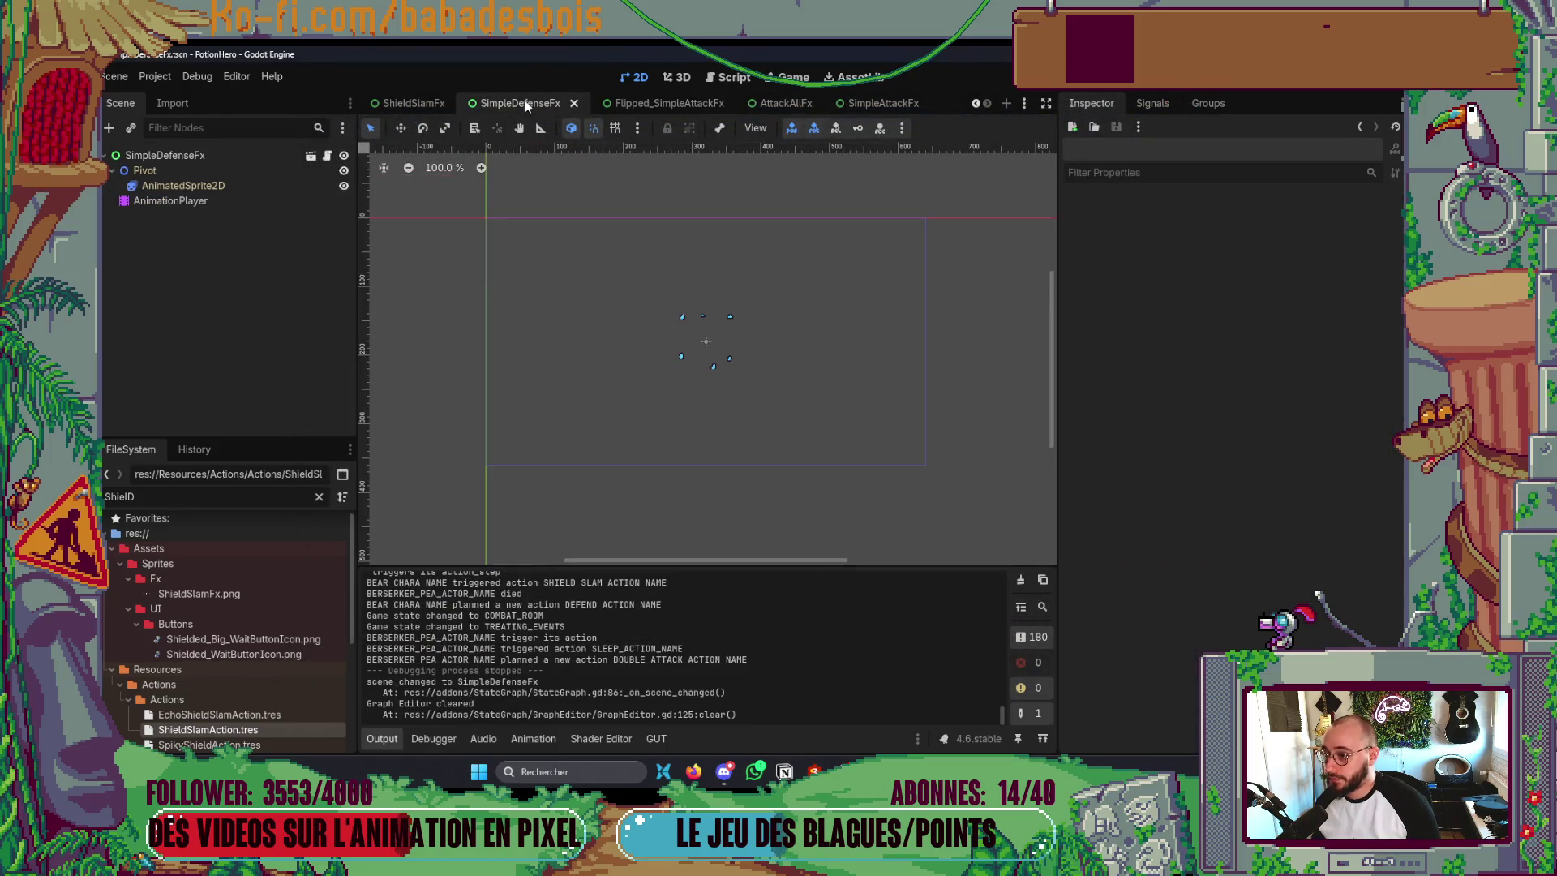
left_click(165, 203)
left_click(517, 538)
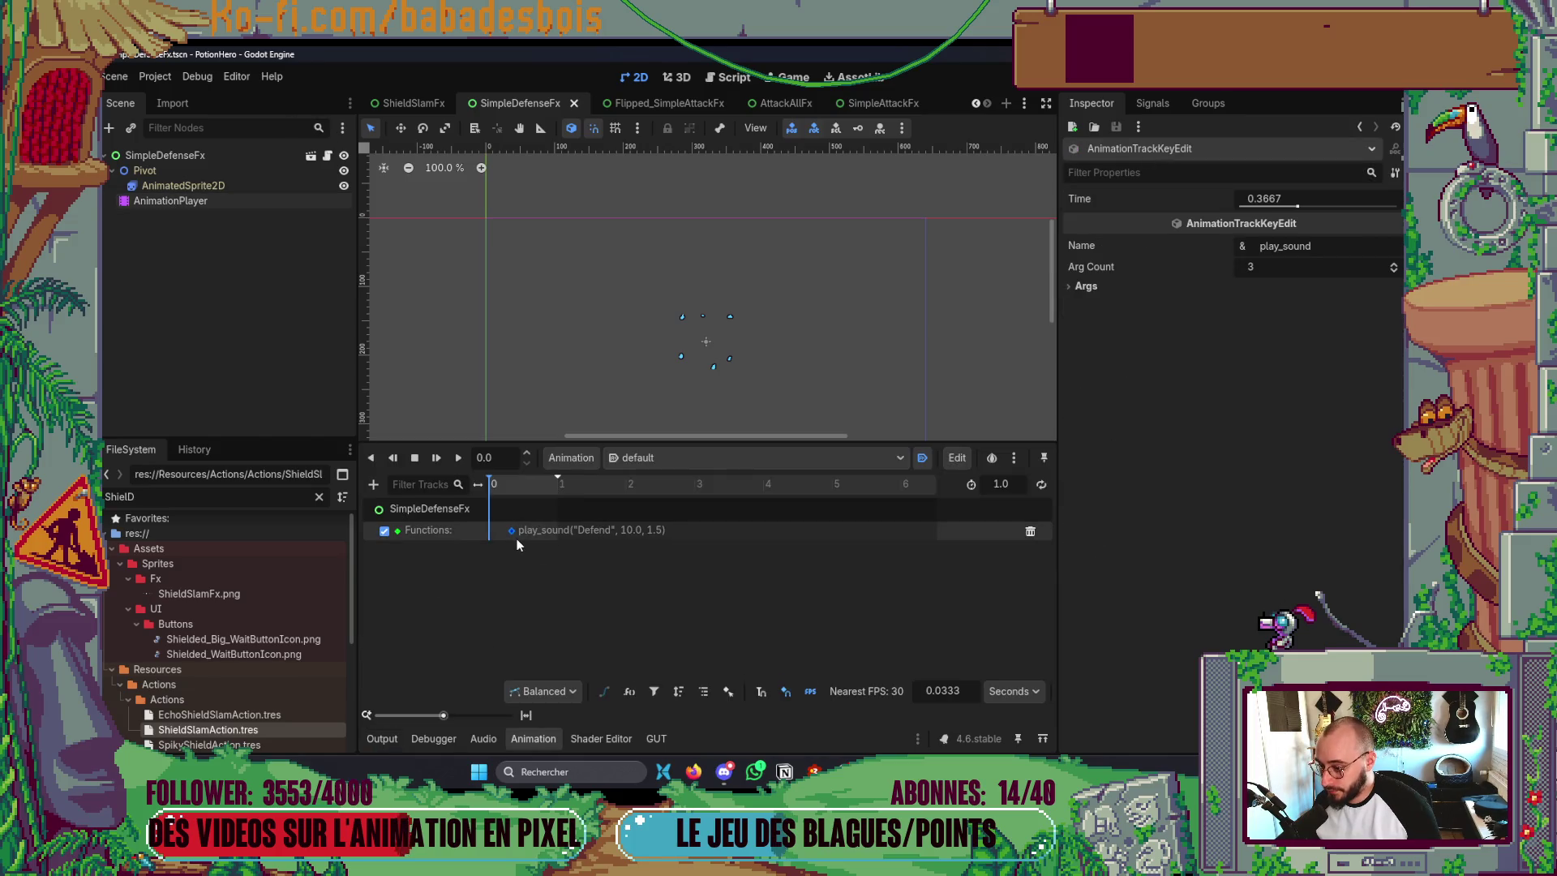
key("ctrl+s")
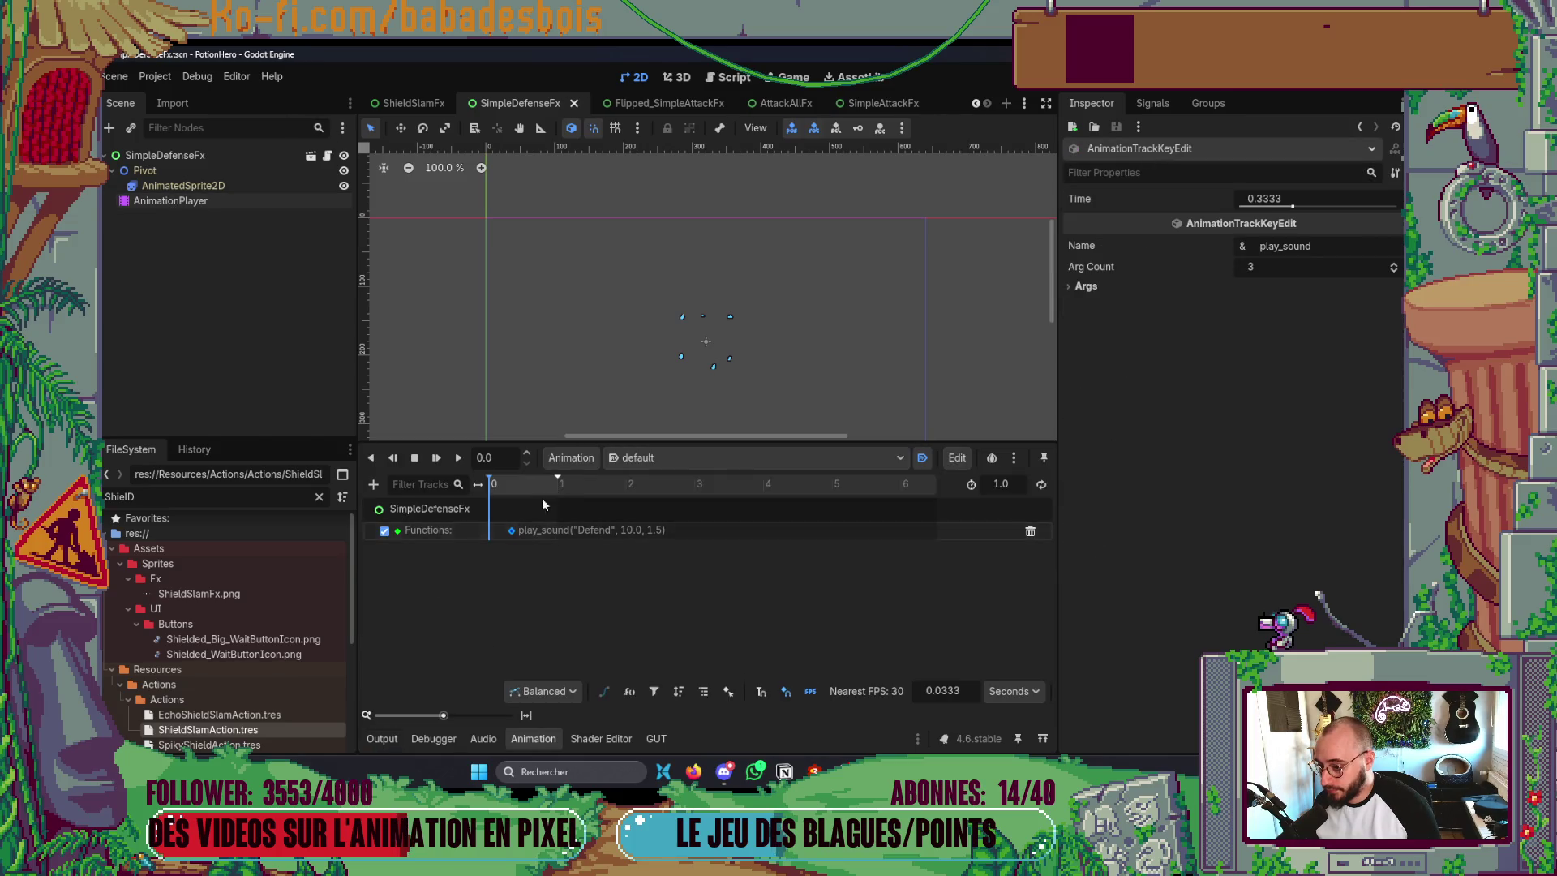
left_click(561, 740)
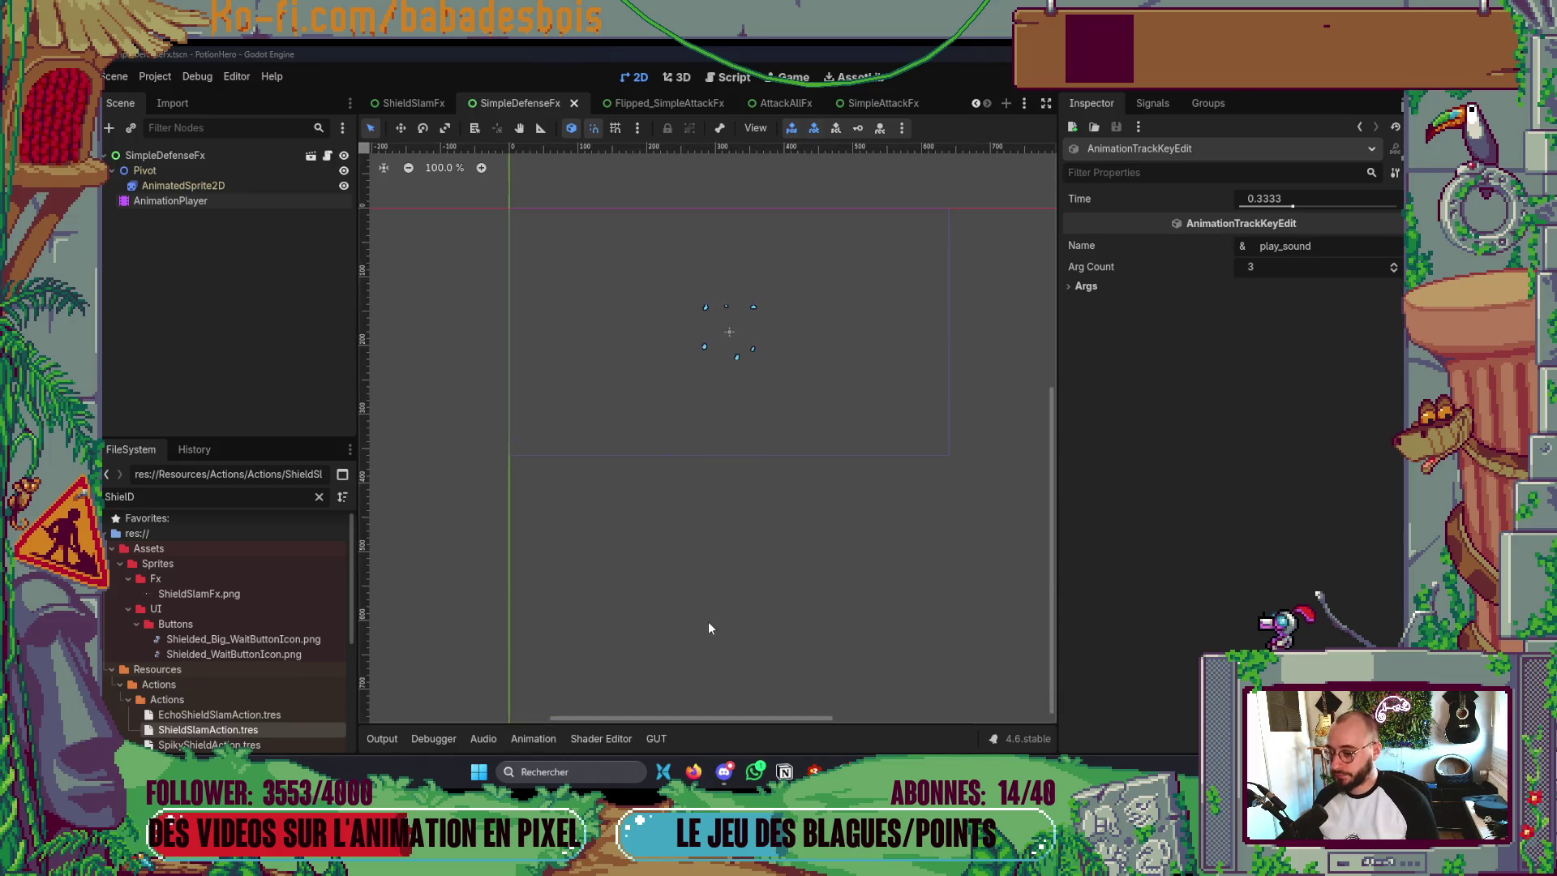
key("alt+Tab")
left_click(470, 344)
key("ctrl+s")
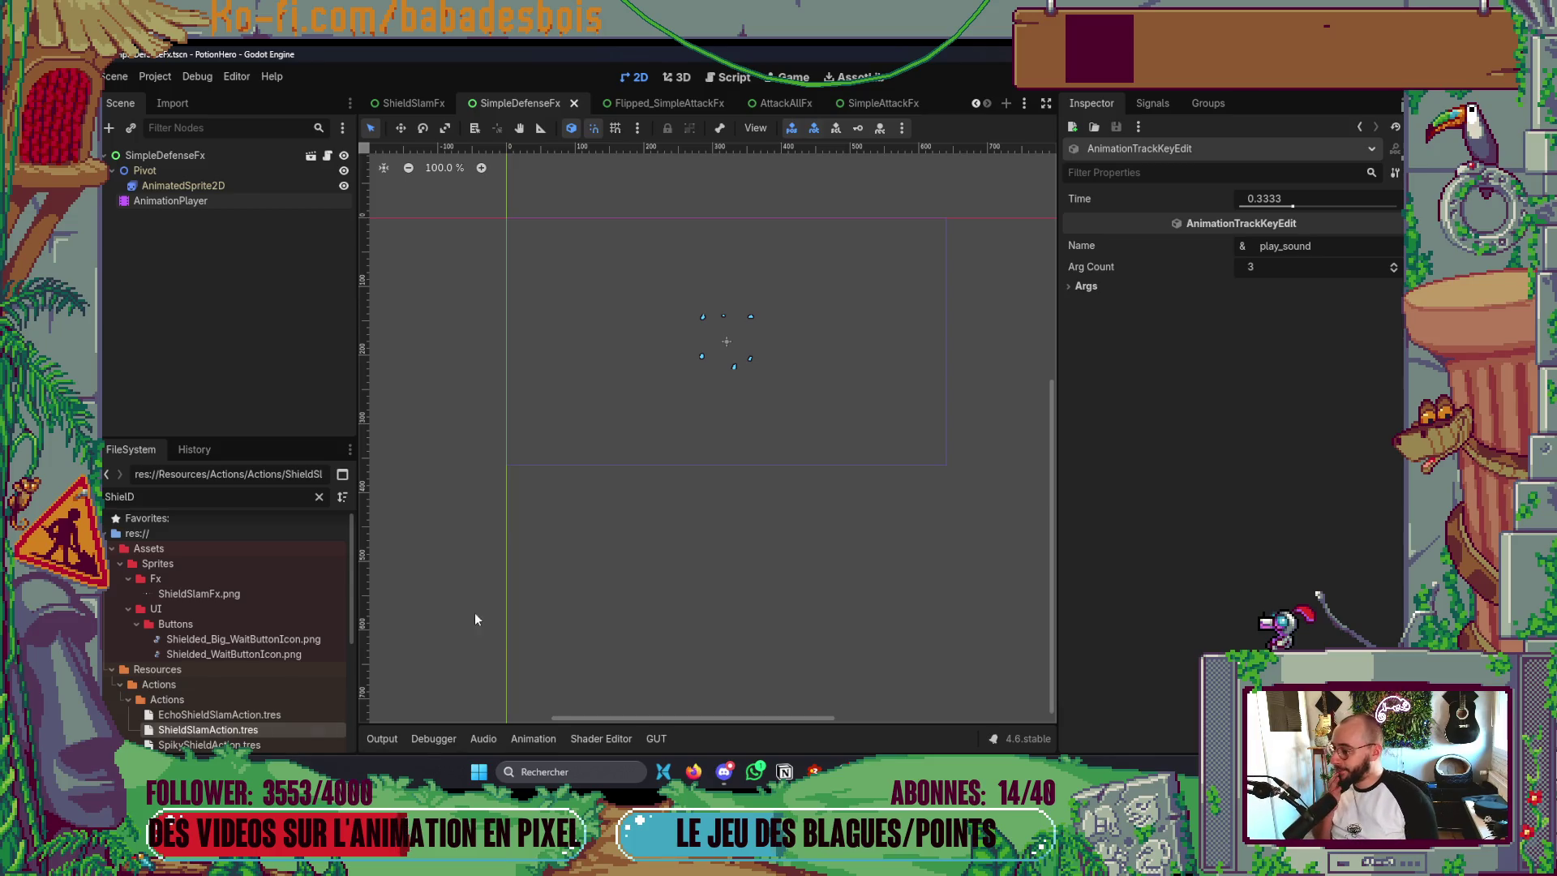
- Clear the file filter and enlarge the FileSystem file list
left_click(319, 497)
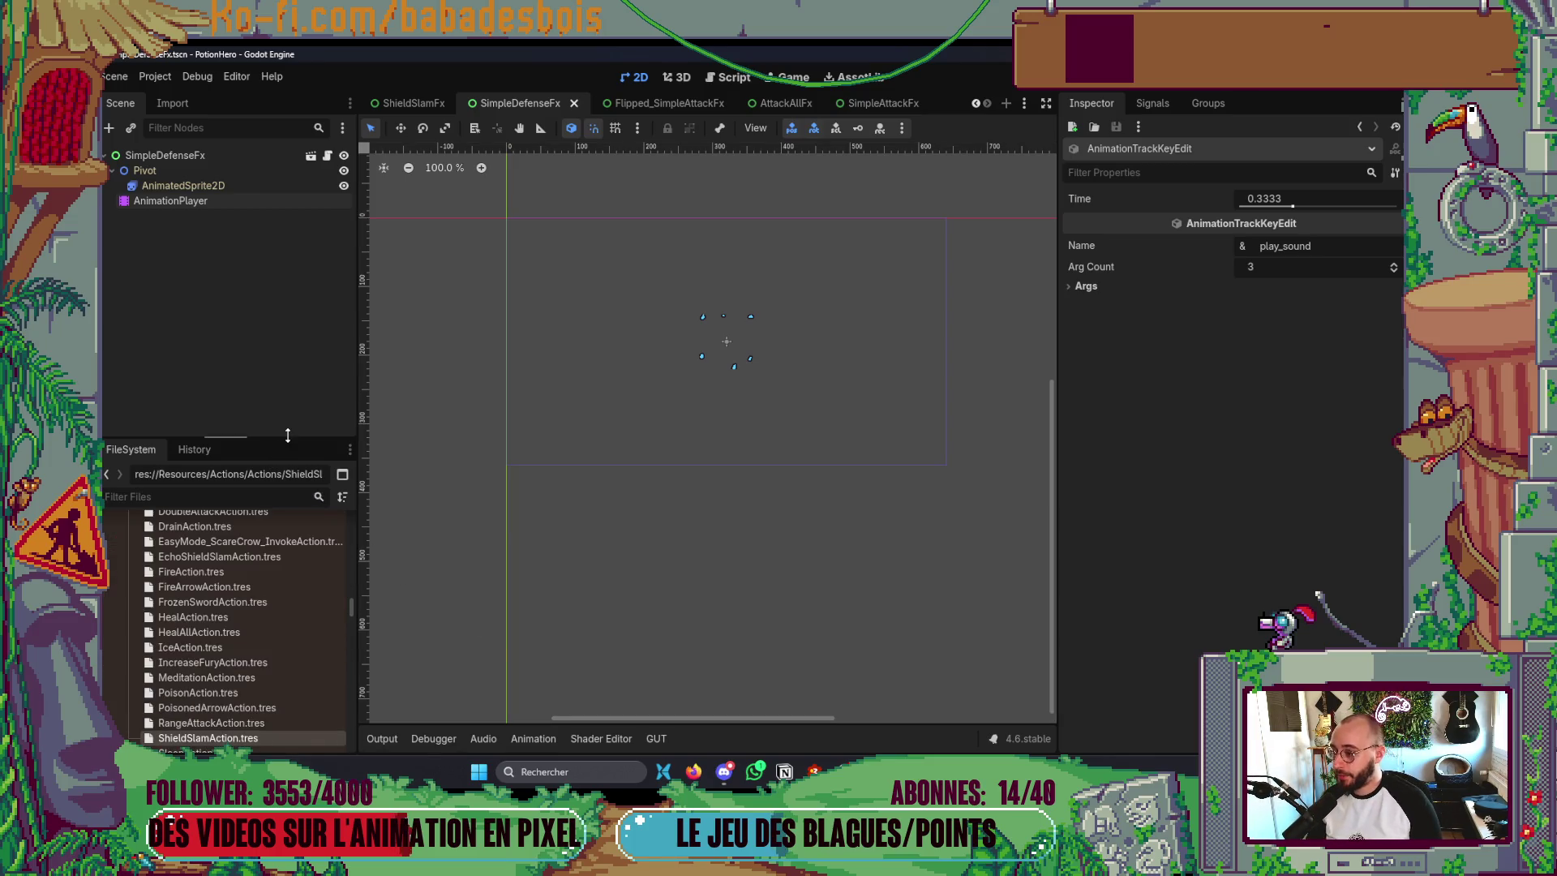
left_click_drag(287, 436, 287, 364)
key("alt+Tab")
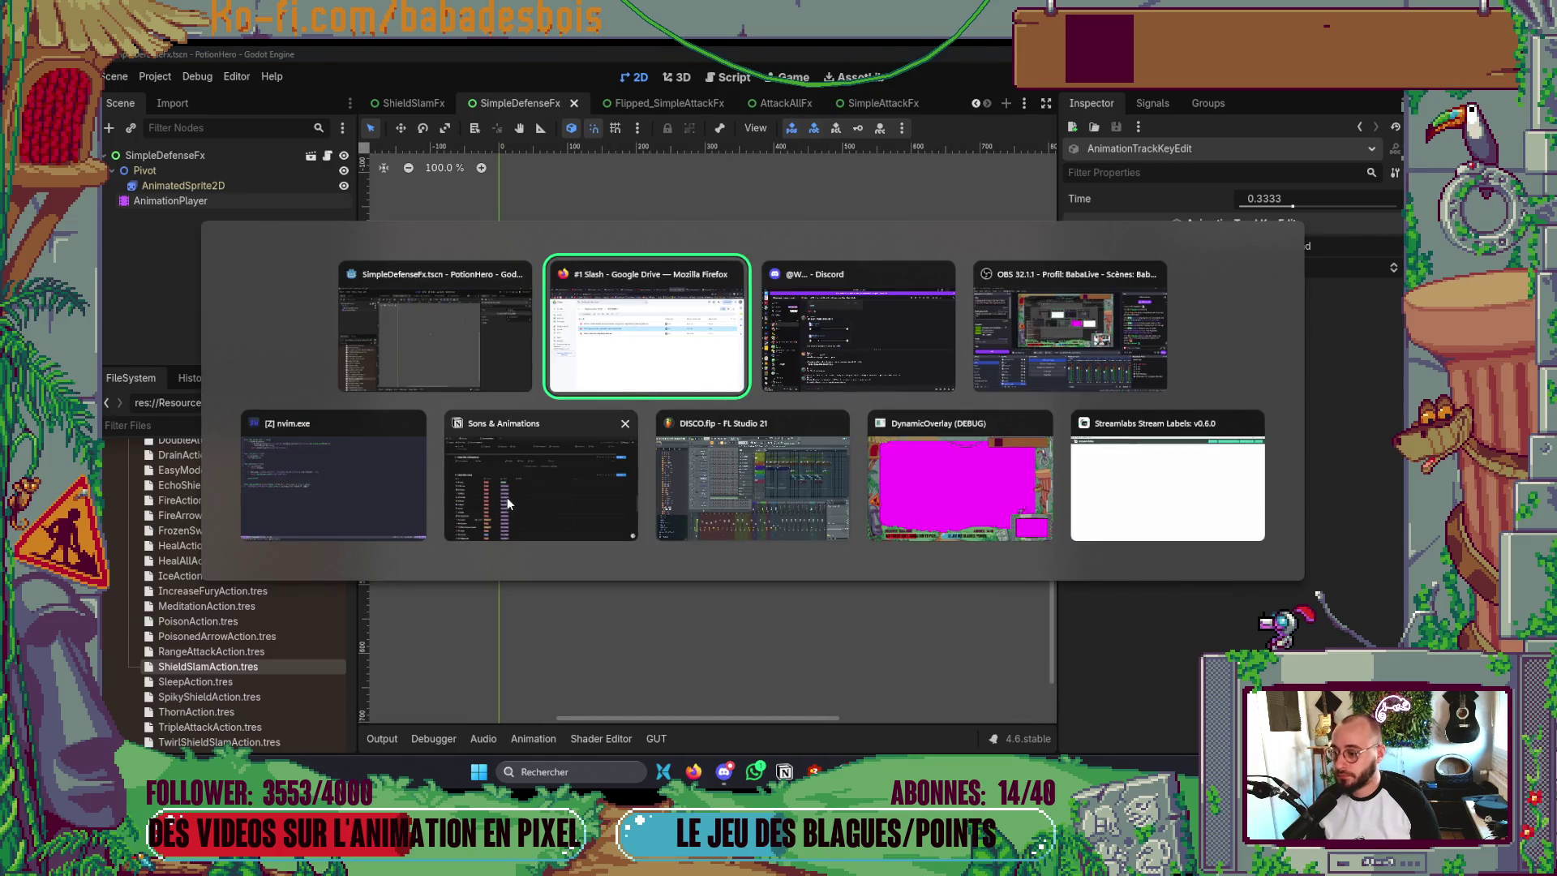
- Bring the Notion sound tracker window to the front
key("Escape")
key("alt+Tab")
key("Tab")
left_click(571, 514)
key("alt")
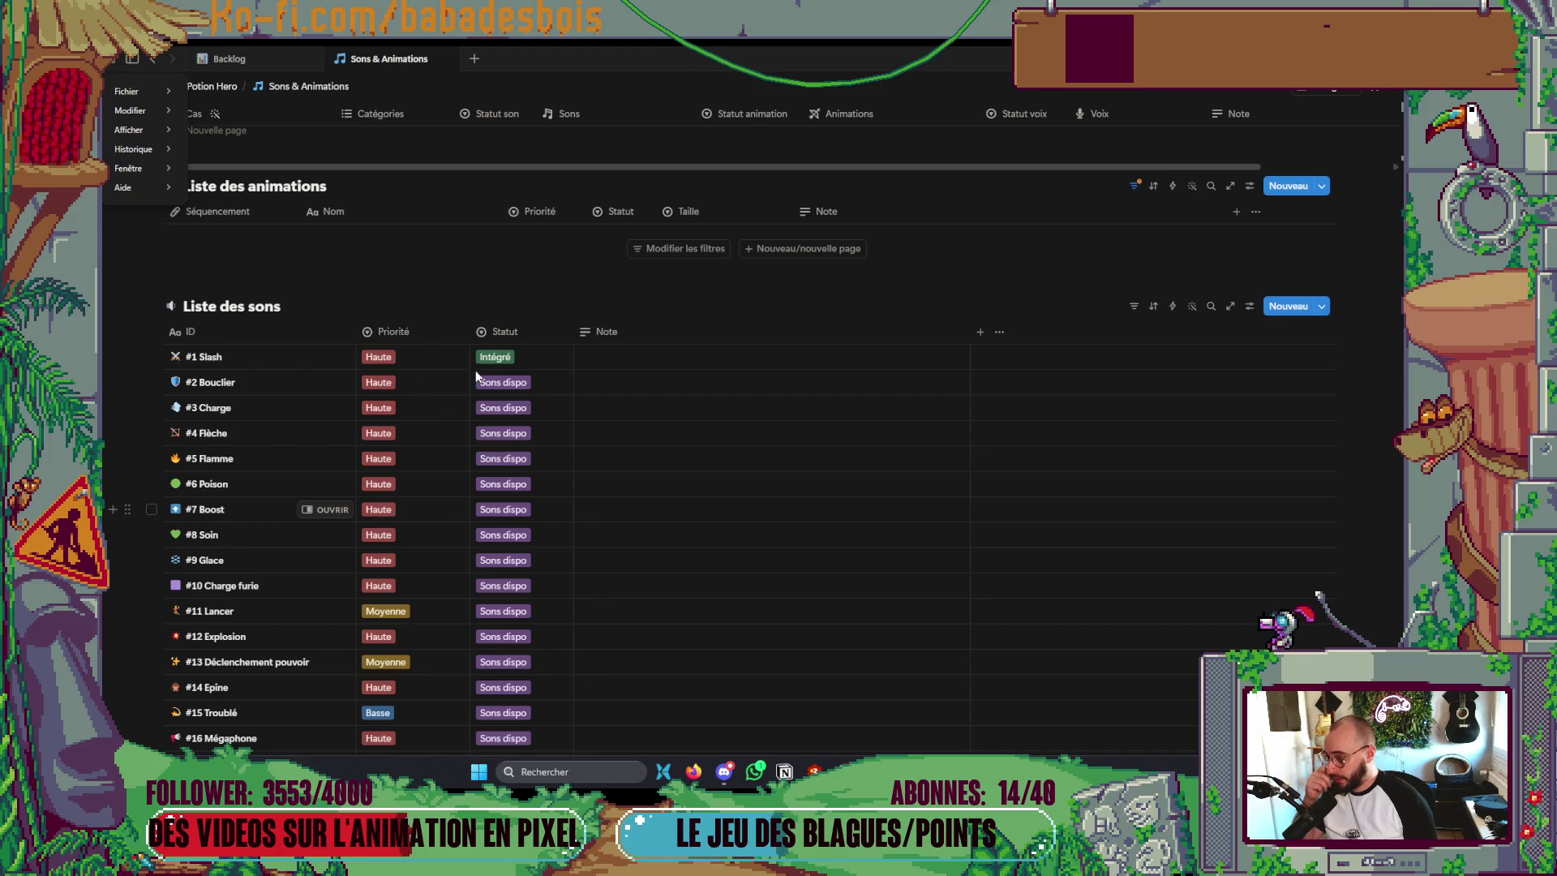
left_click(499, 379)
- Set #2 Bouclier's Statut to Intégré and scroll back to the top of the page
left_click(503, 382)
key("Return")
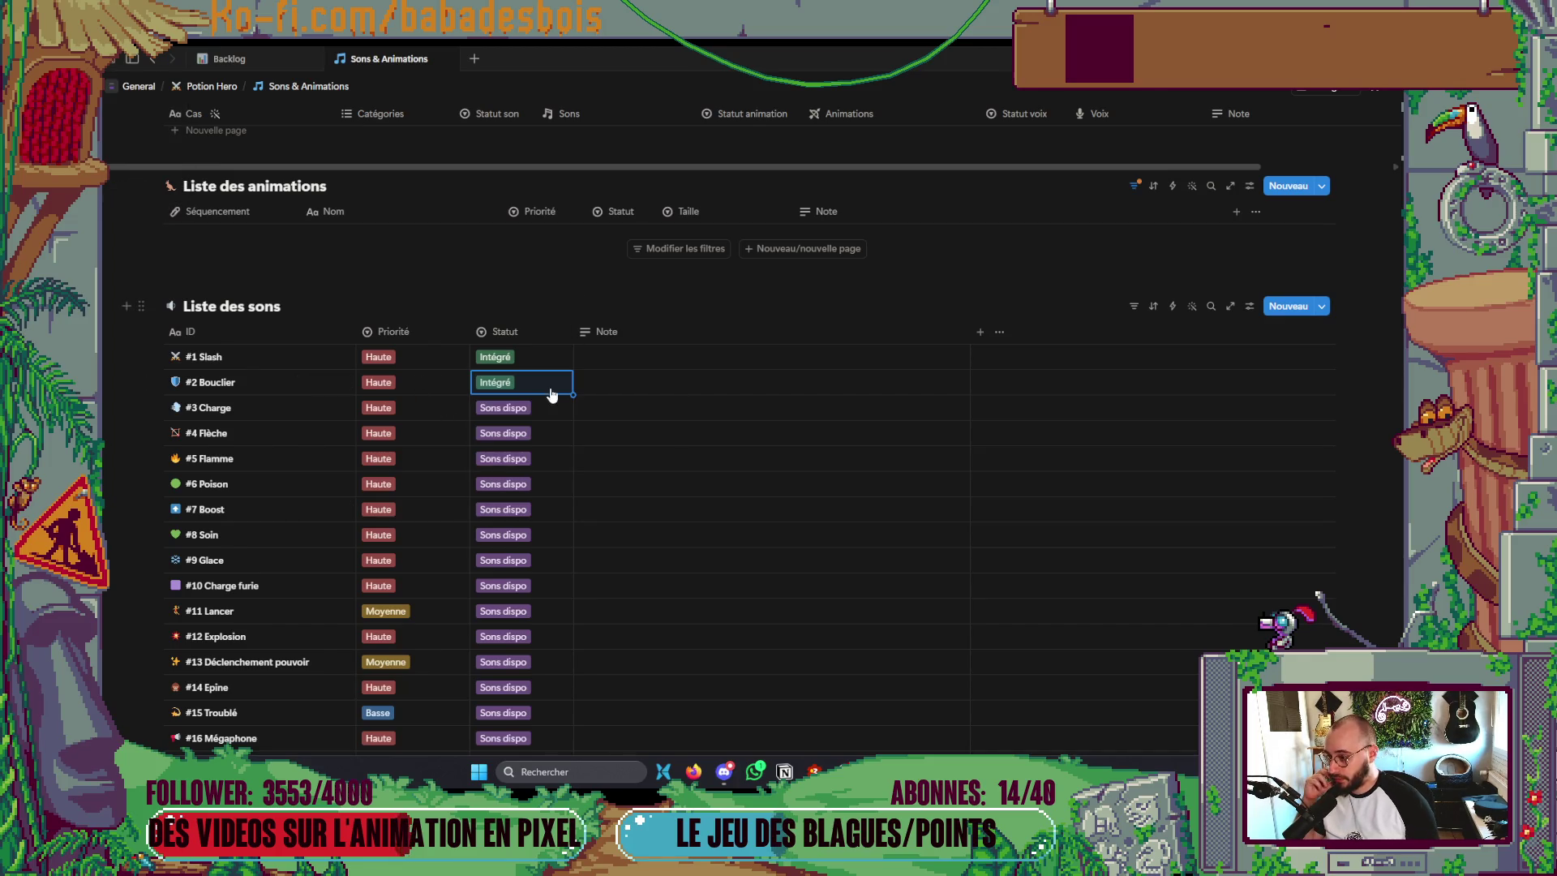
scroll(557, 446, "down", 2)
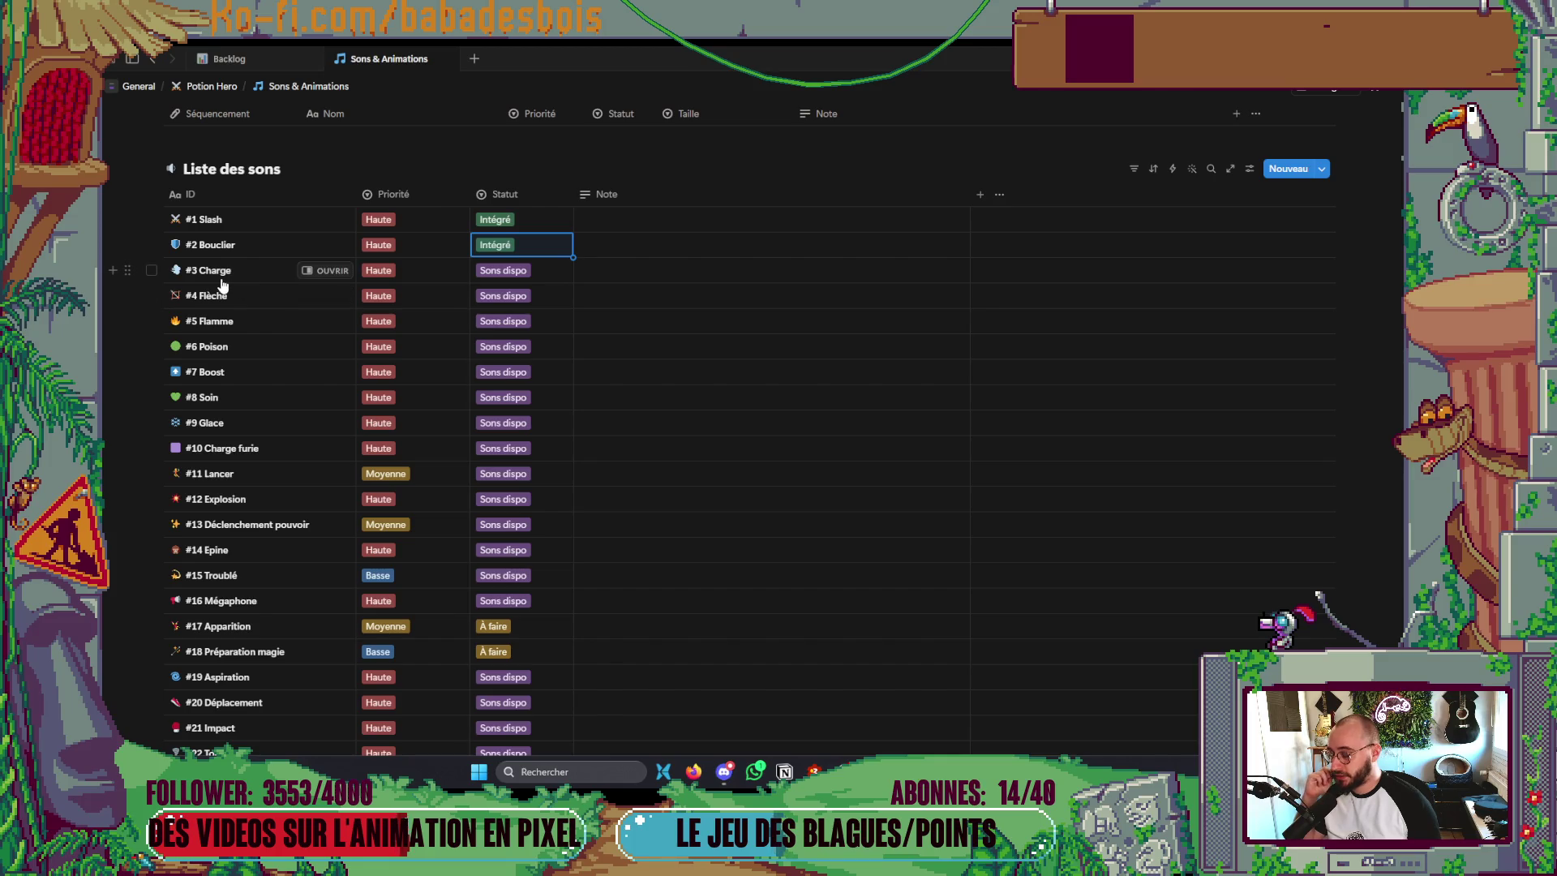
scroll(207, 397, "up", 15)
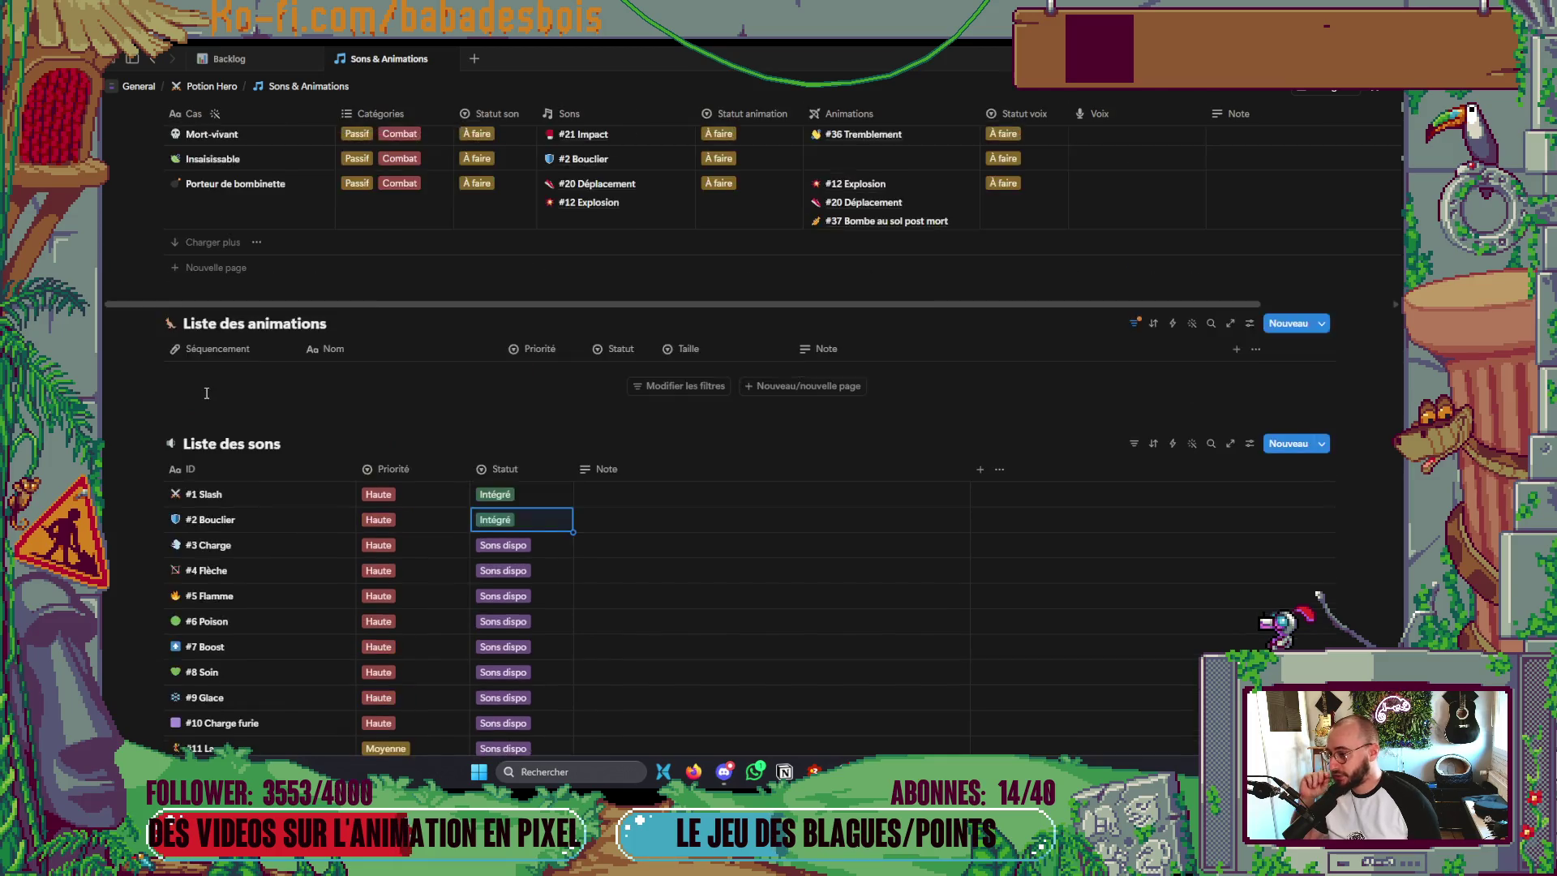
scroll(206, 397, "up", 10)
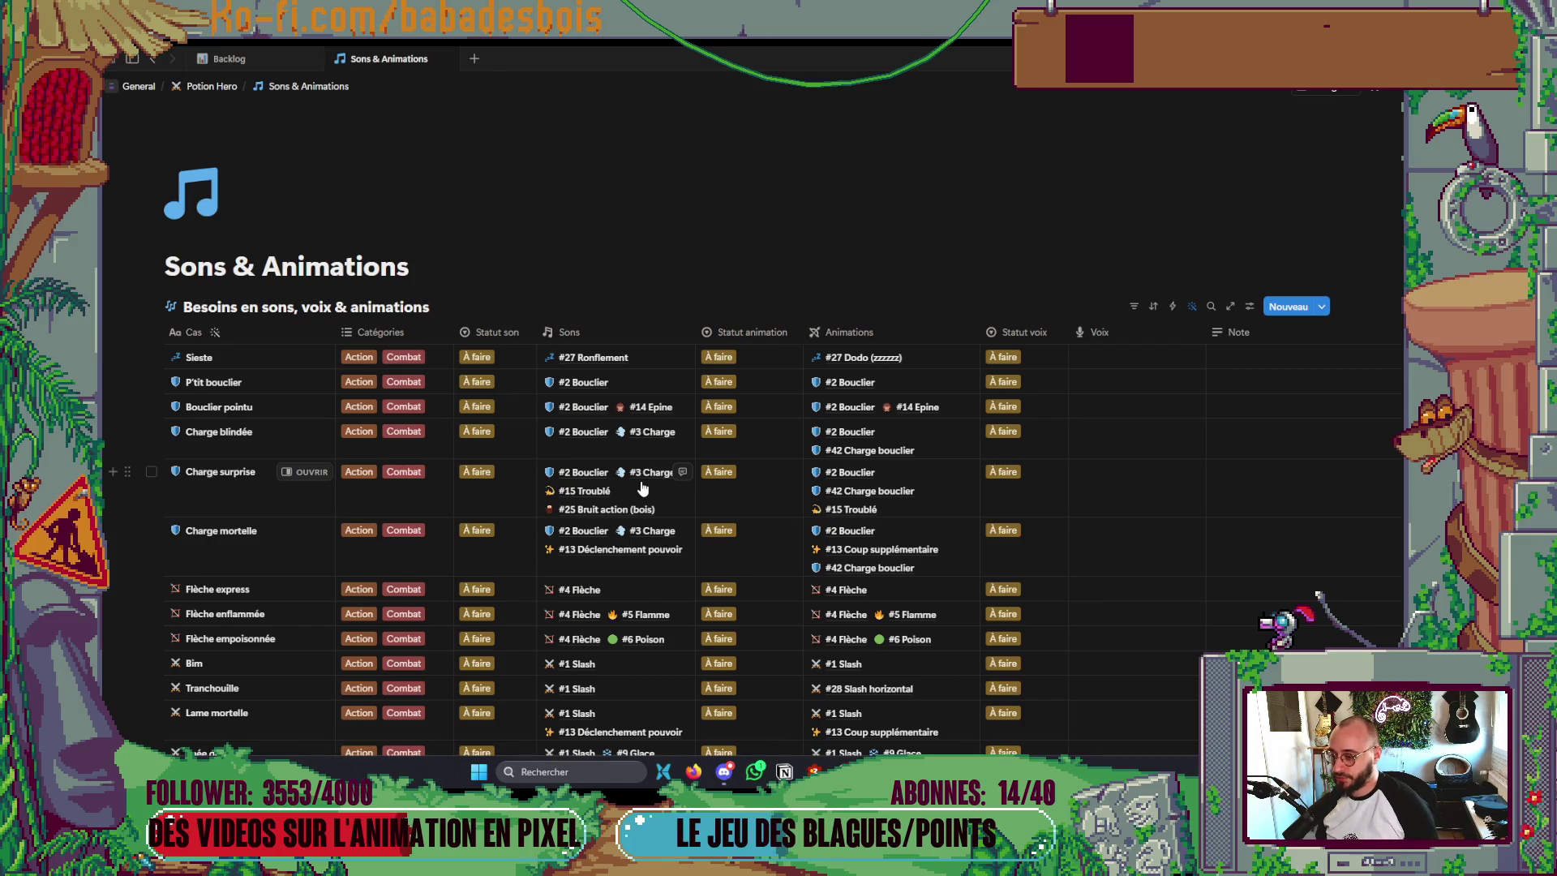
scroll(642, 487, "down", 1)
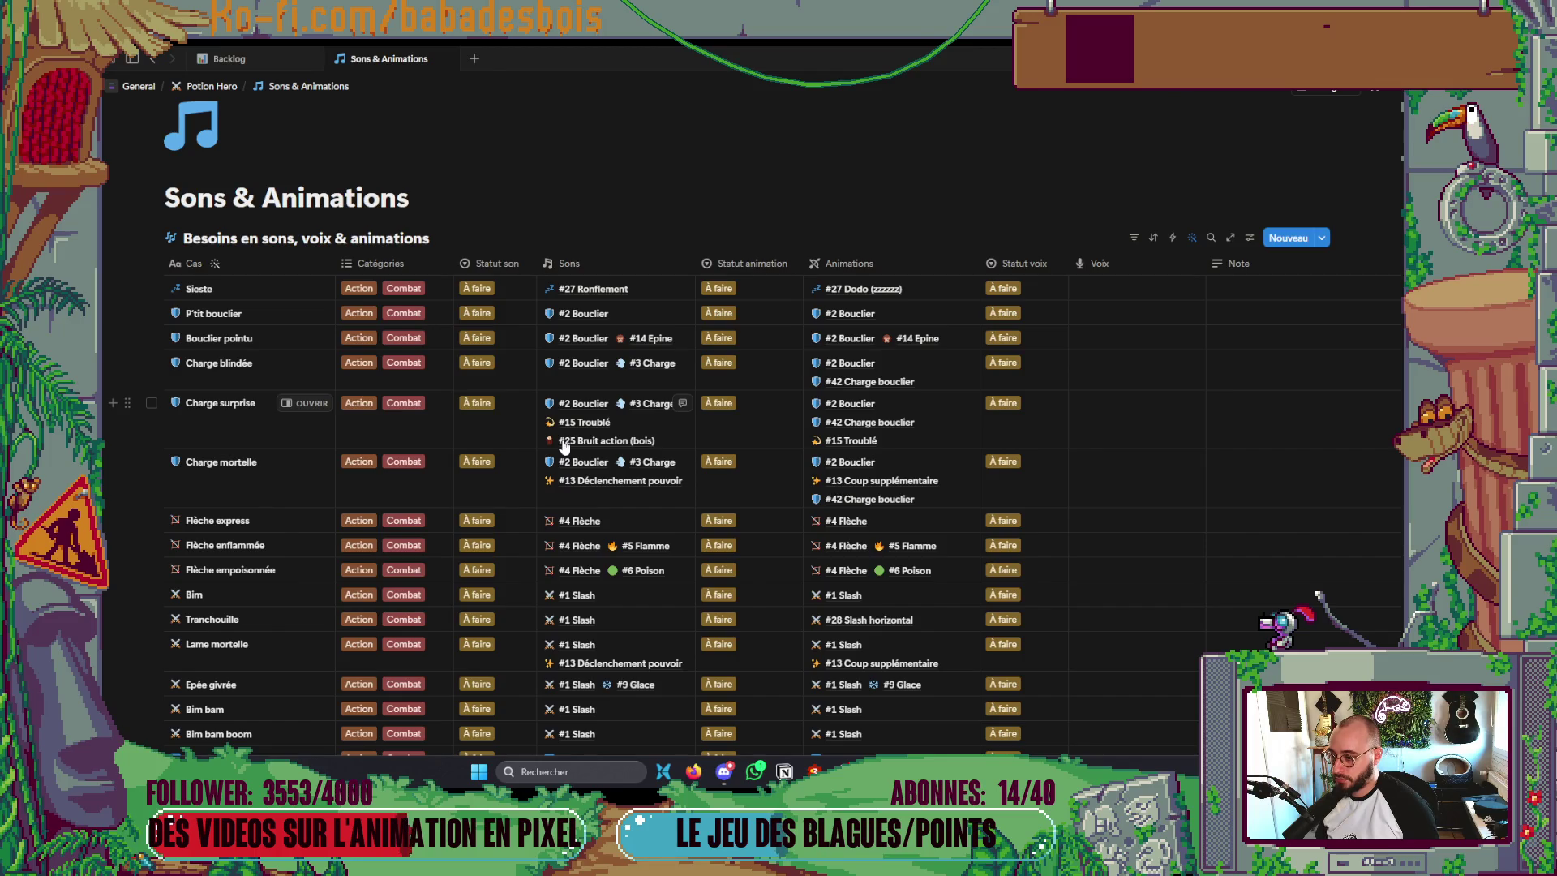
scroll(564, 446, "down", 3)
scroll(564, 446, "down", 15)
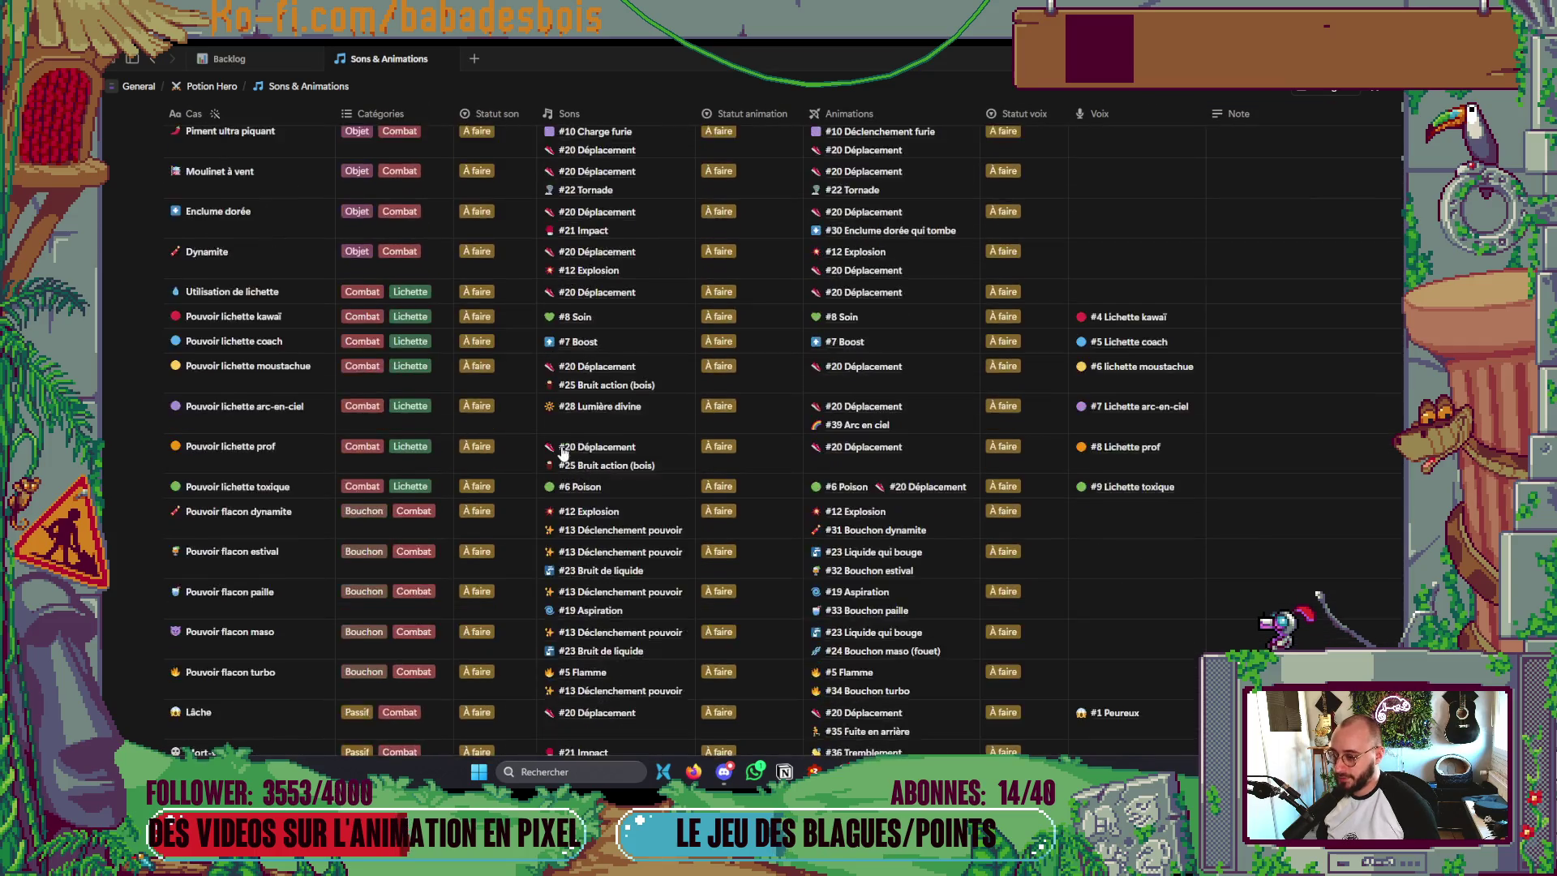
scroll(564, 451, "down", 10)
scroll(564, 450, "up", 6)
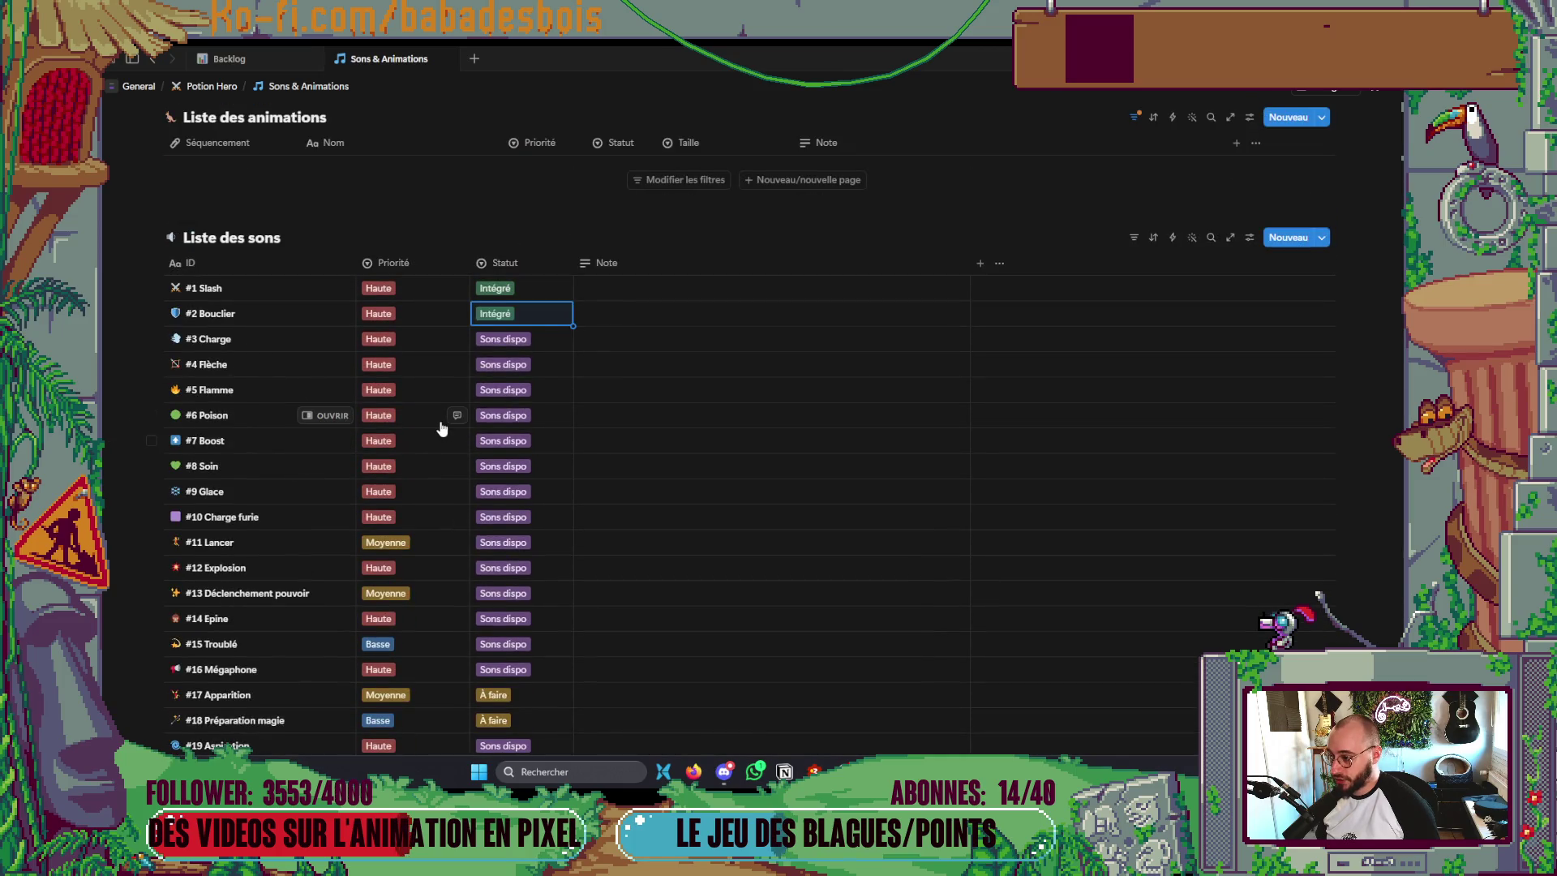
scroll(440, 428, "down", 5)
scroll(439, 430, "up", 15)
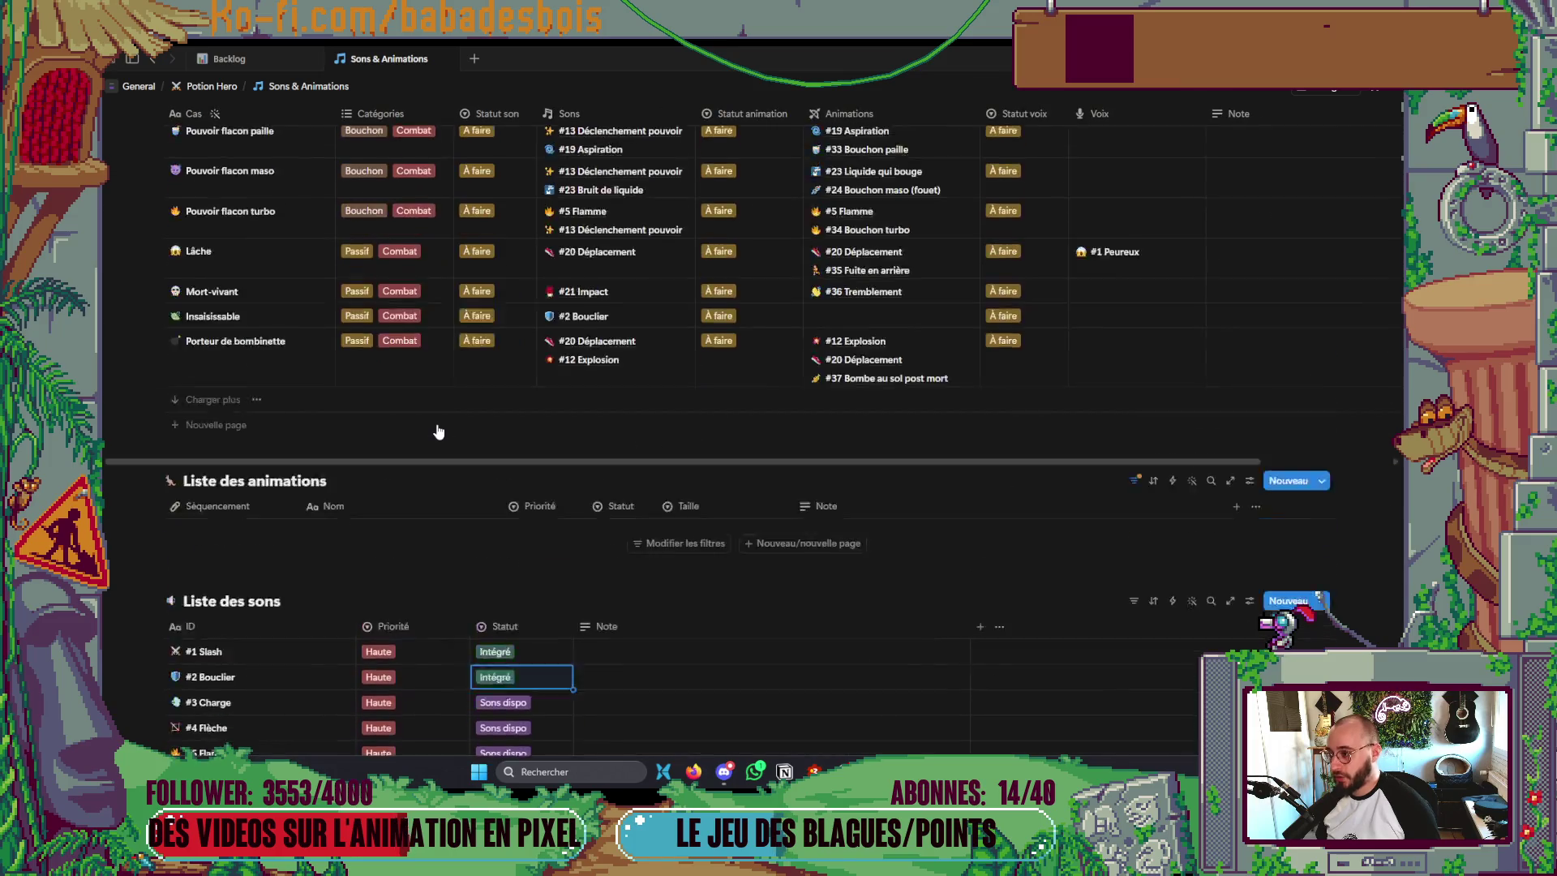
scroll(438, 430, "up", 2)
scroll(261, 486, "up", 4)
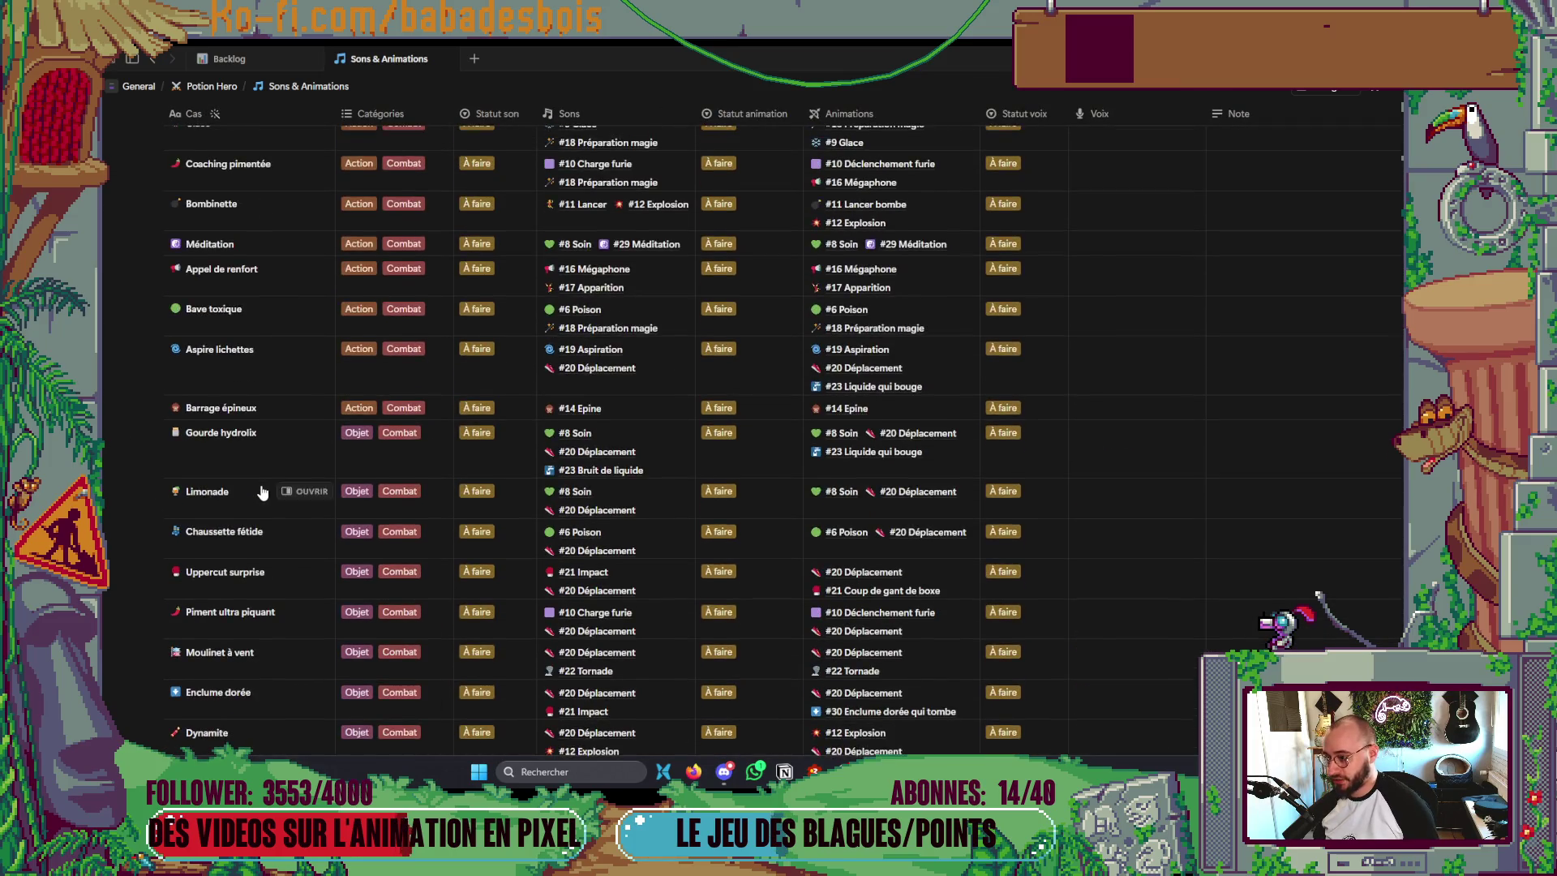
scroll(261, 487, "up", 8)
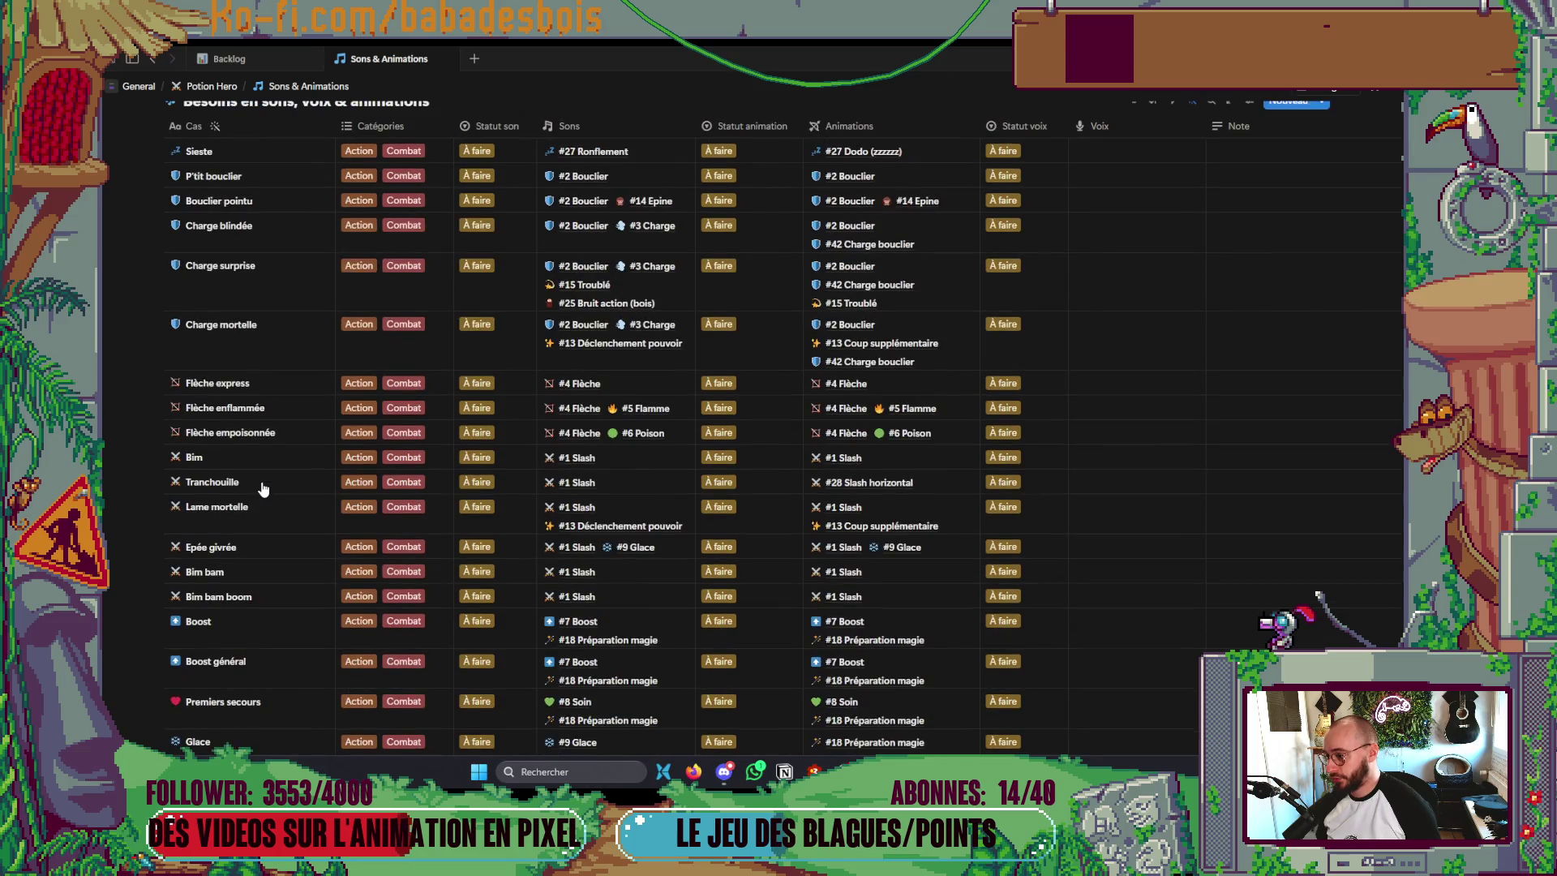
scroll(268, 471, "up", 3)
scroll(269, 478, "down", 5)
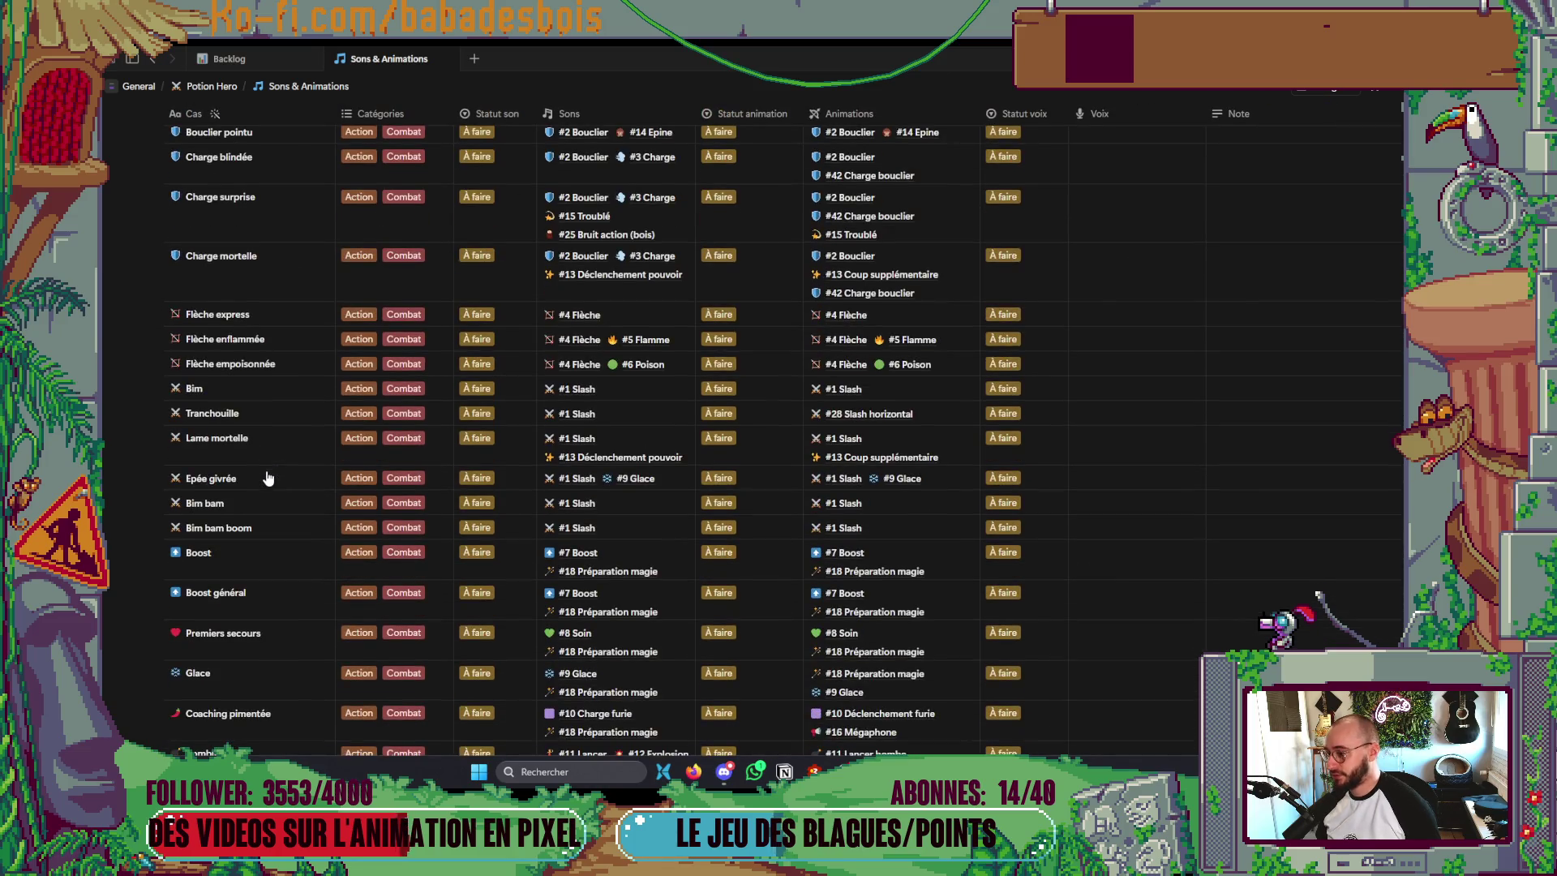
scroll(269, 479, "down", 3)
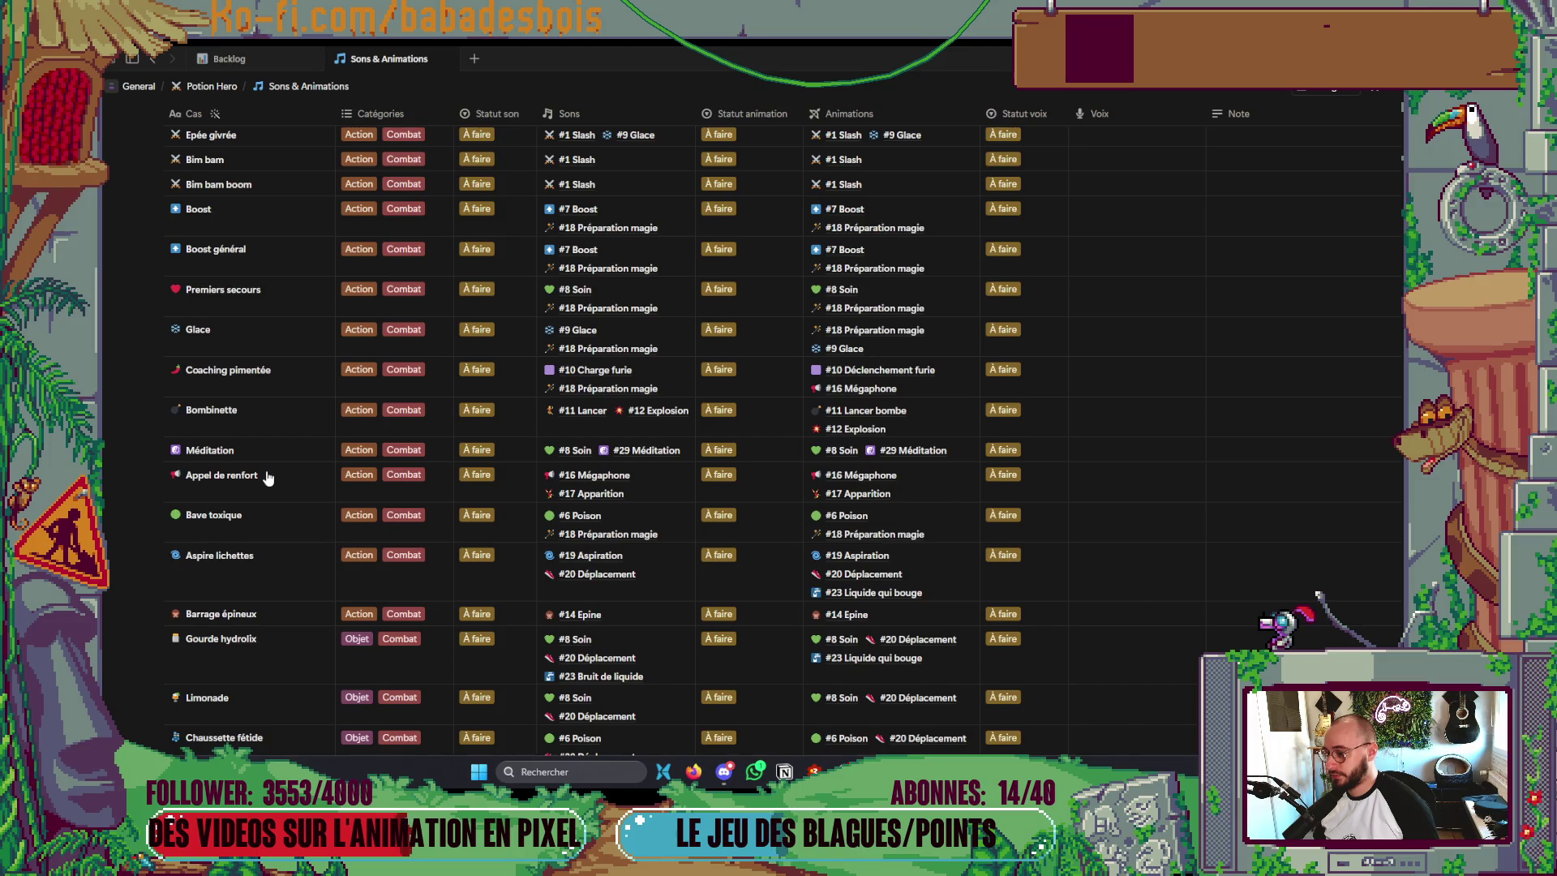
scroll(268, 479, "down", 2)
scroll(268, 479, "down", 5)
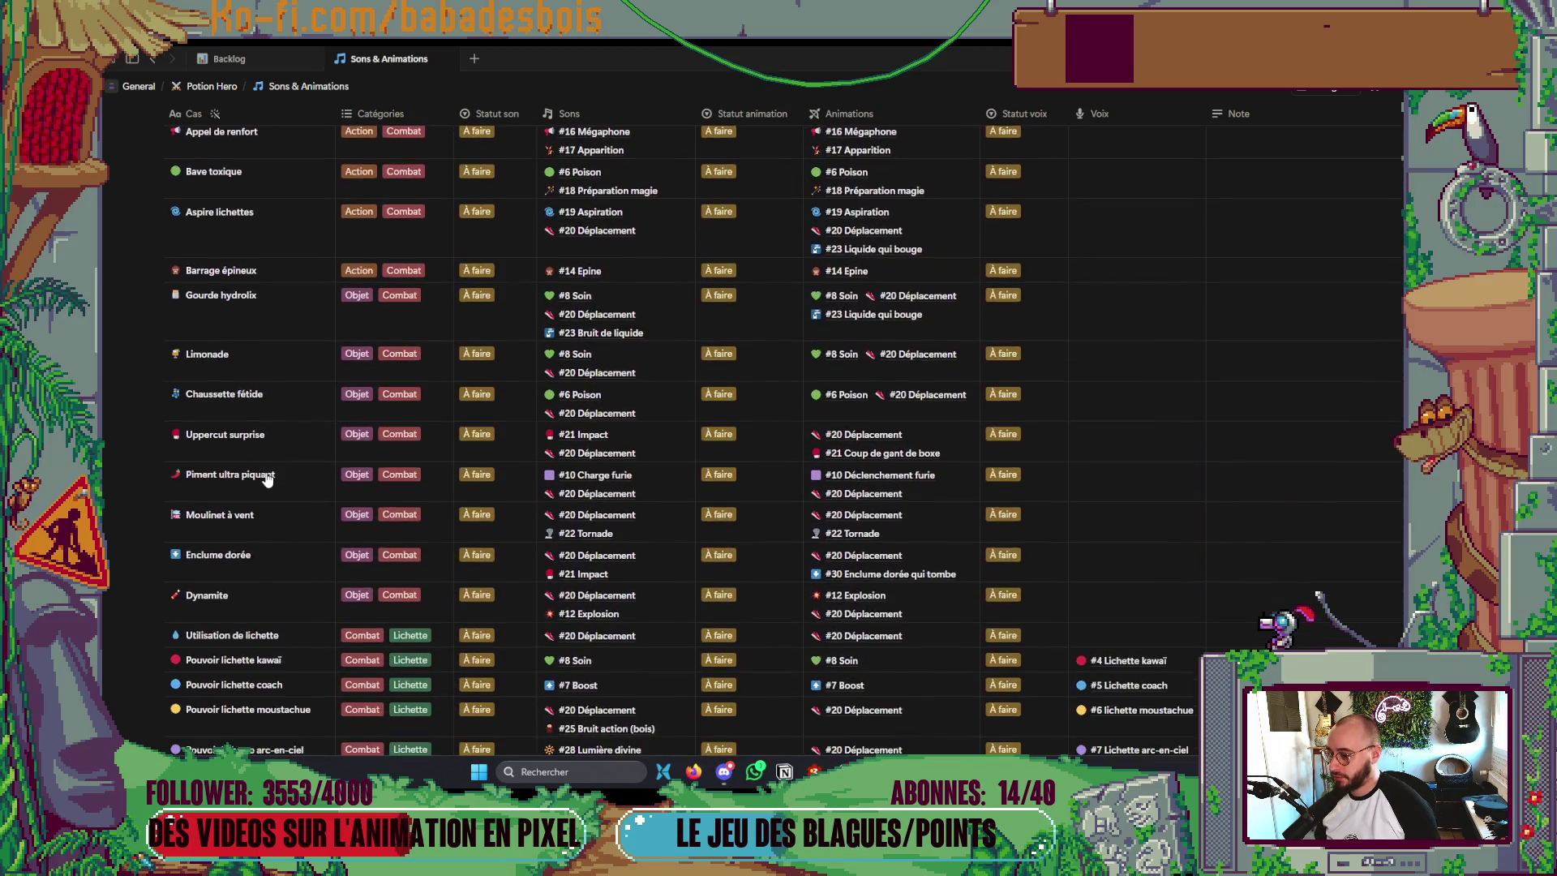
scroll(268, 479, "down", 2)
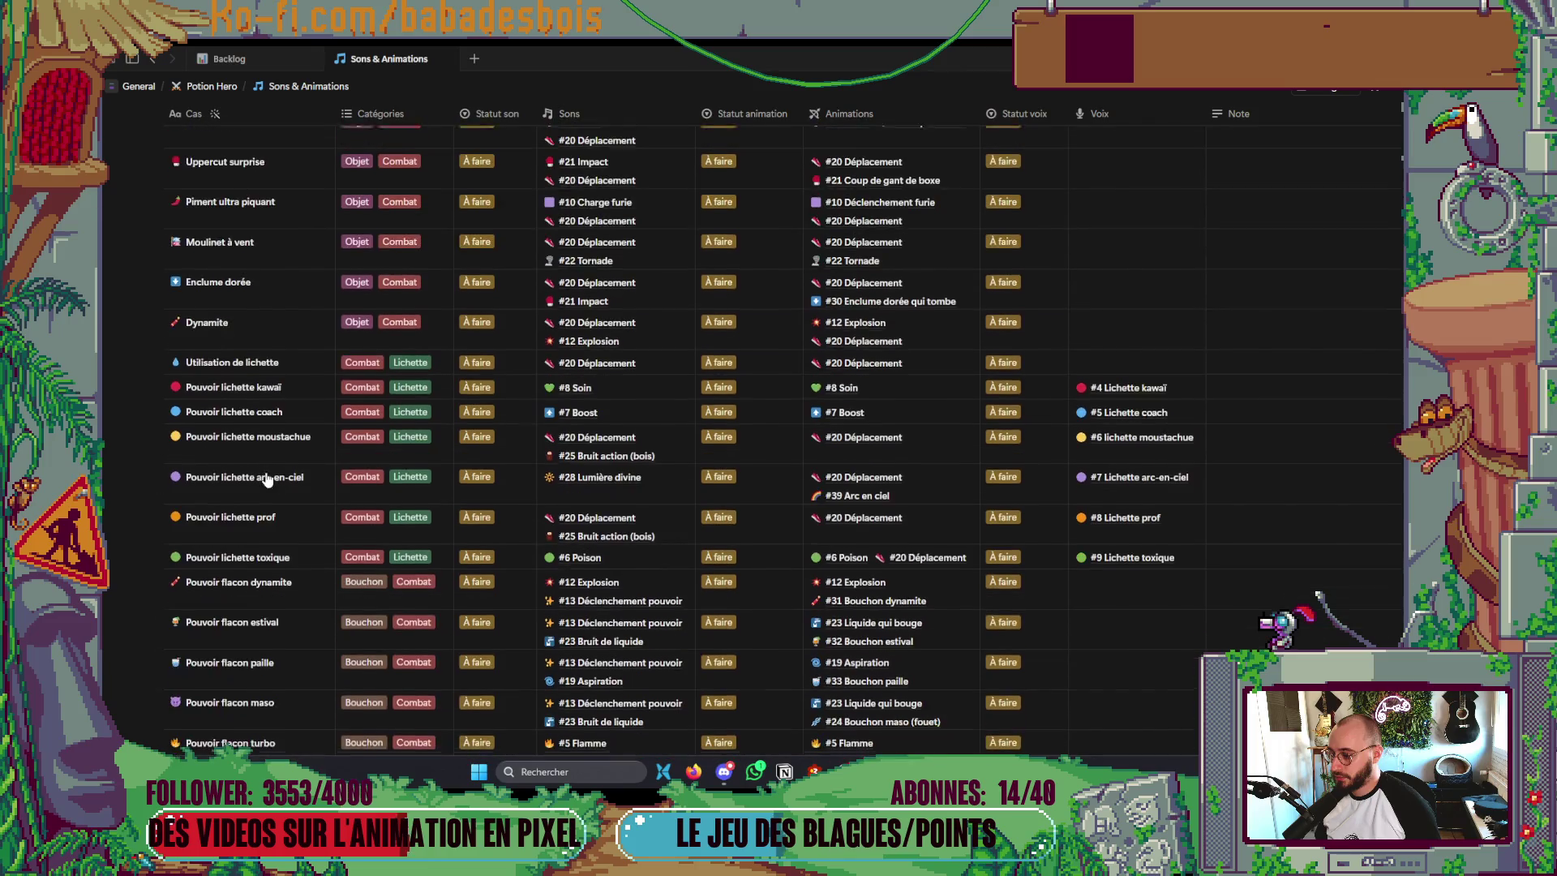
scroll(268, 479, "down", 2)
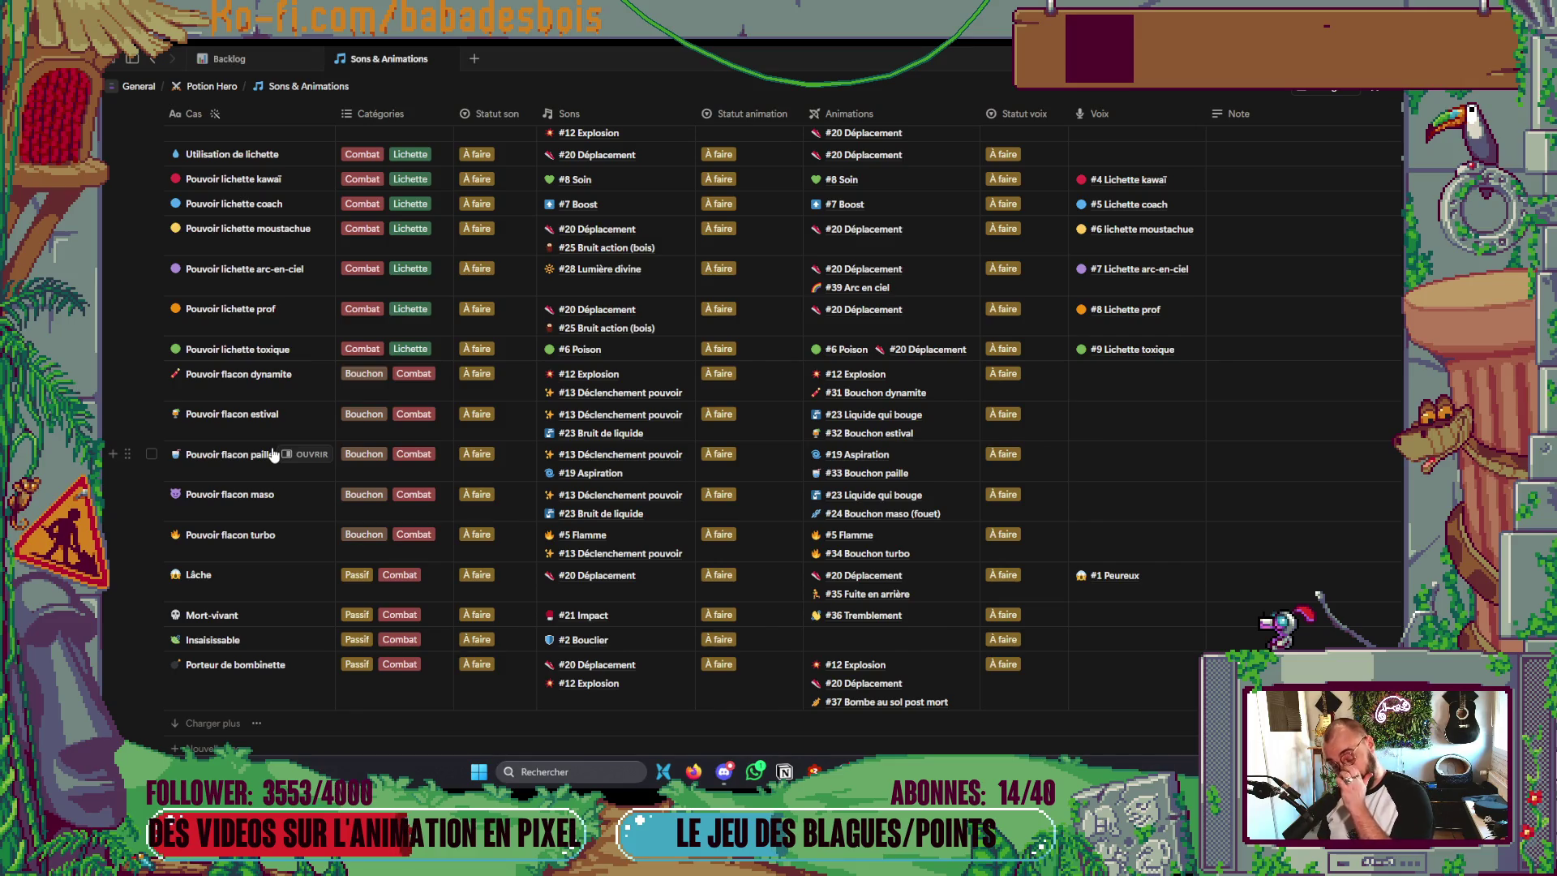
scroll(441, 455, "down", 8)
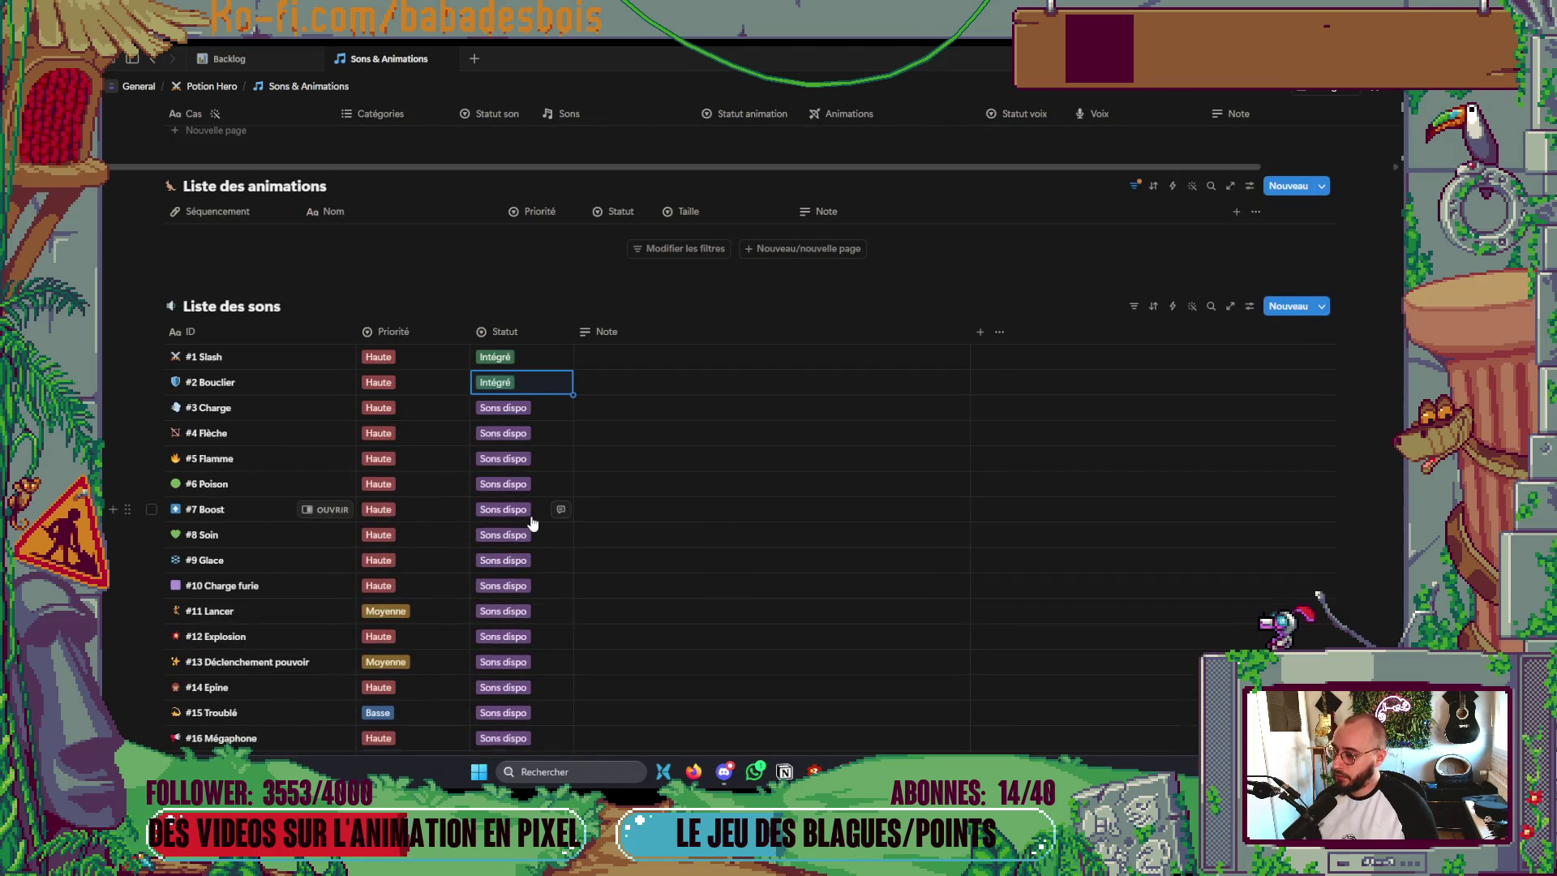
scroll(532, 523, "up", 10)
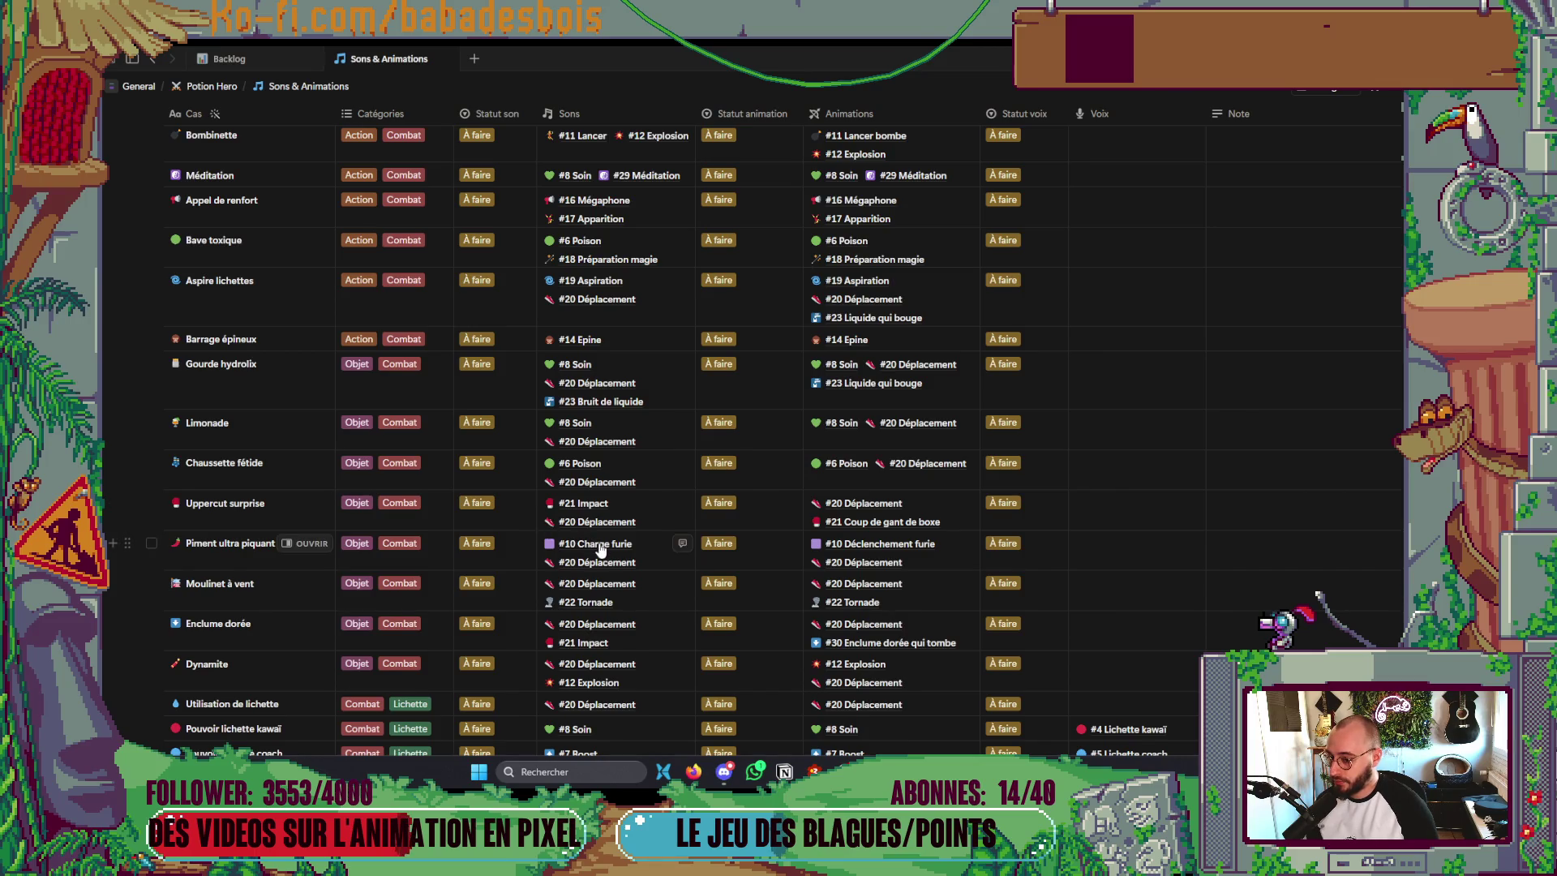
- Glance at the sounds linked to Piment ultra piquant, close the list, and scroll to #3 Charge
left_click(600, 550)
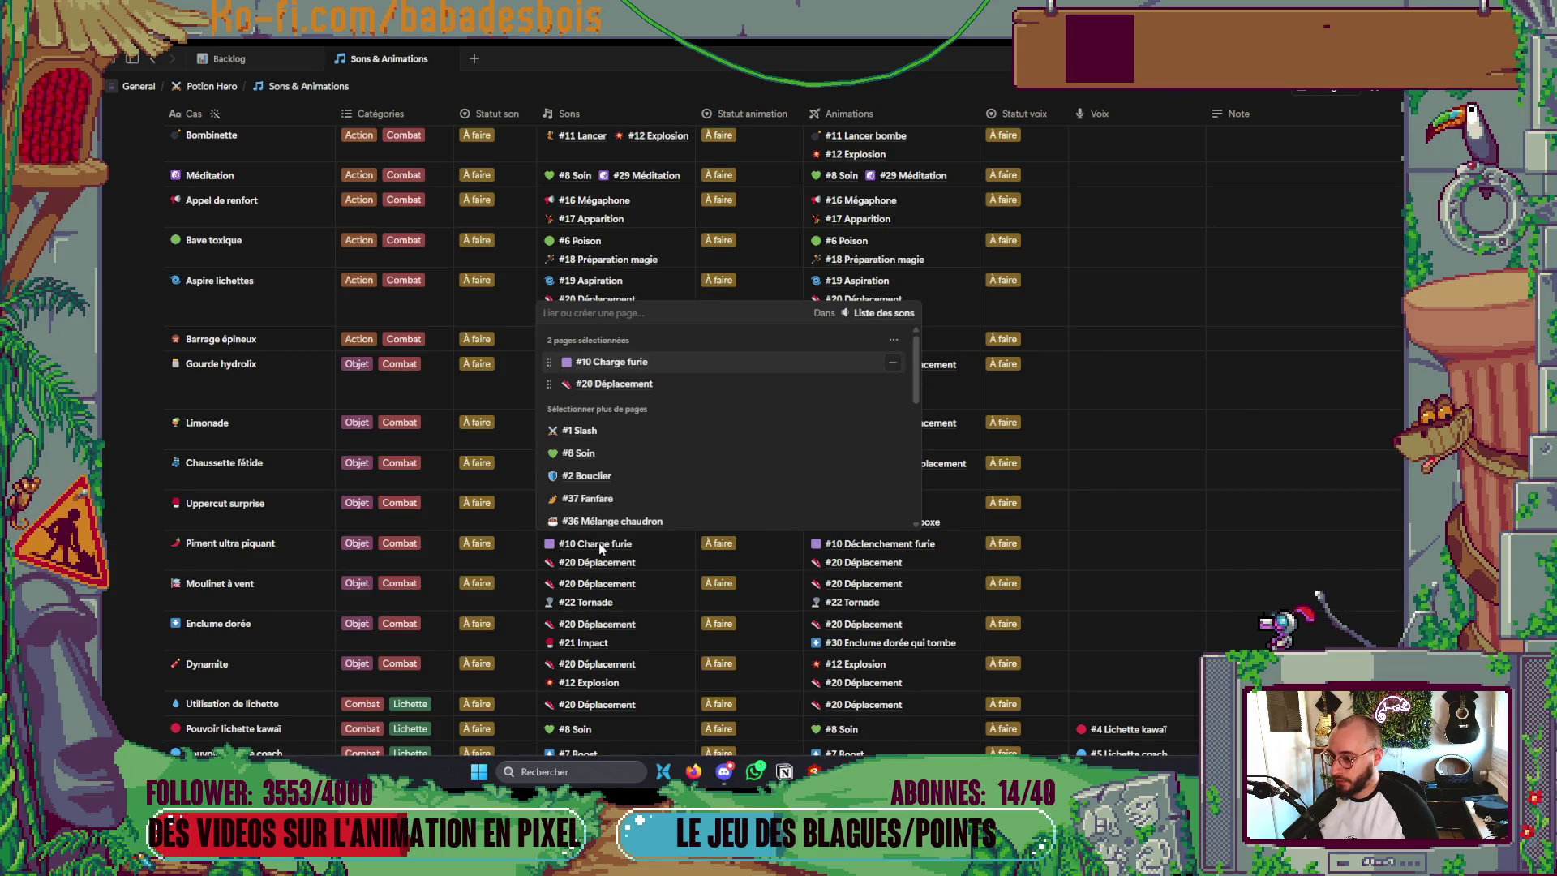
left_click(117, 483)
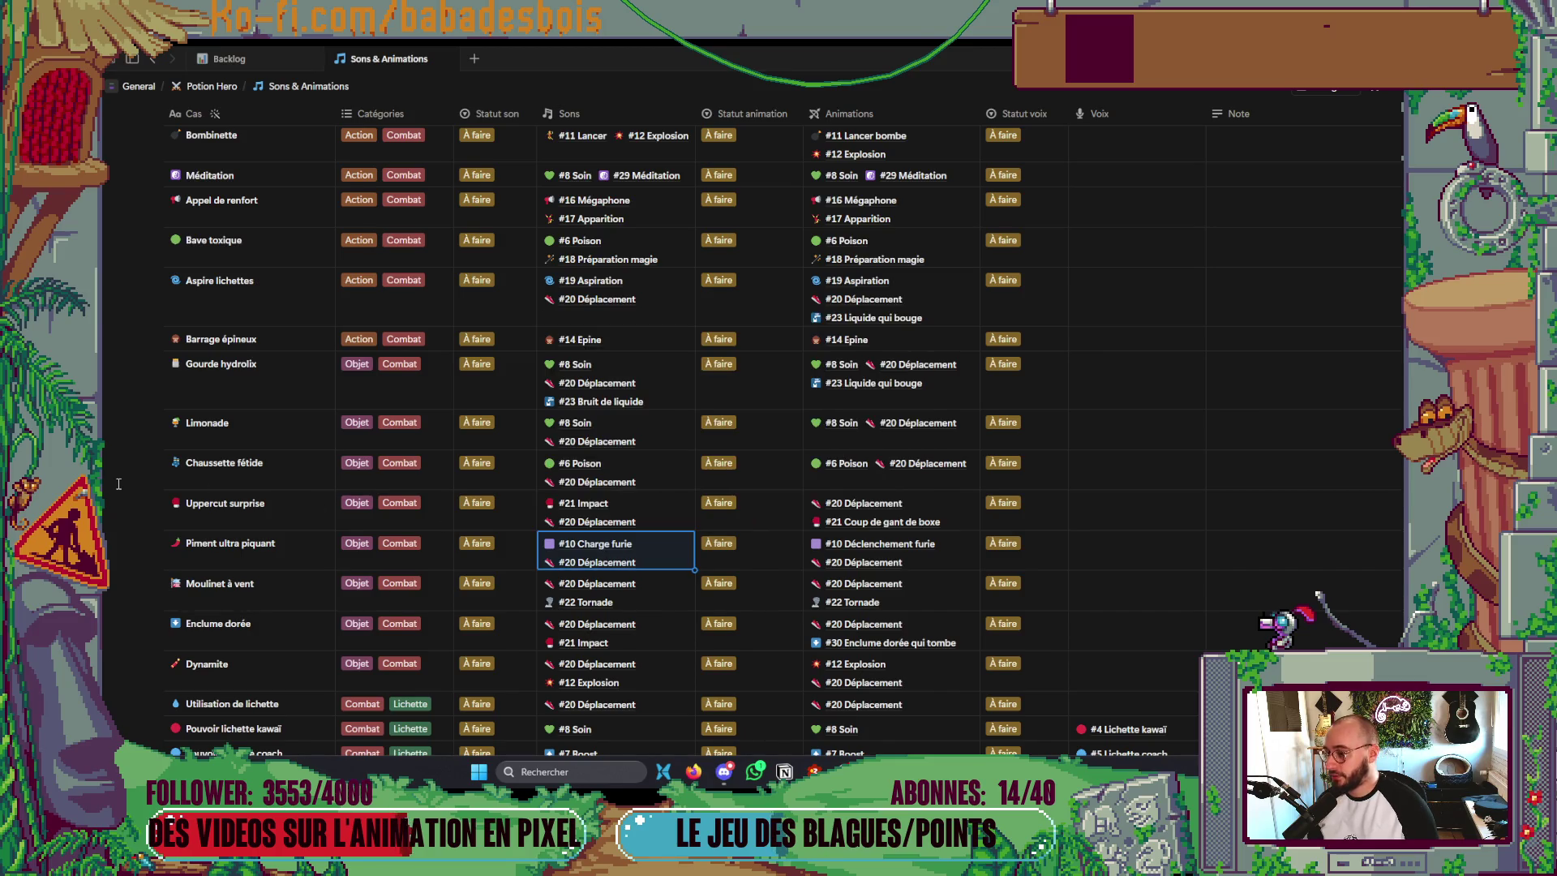
scroll(117, 483, "up", 10)
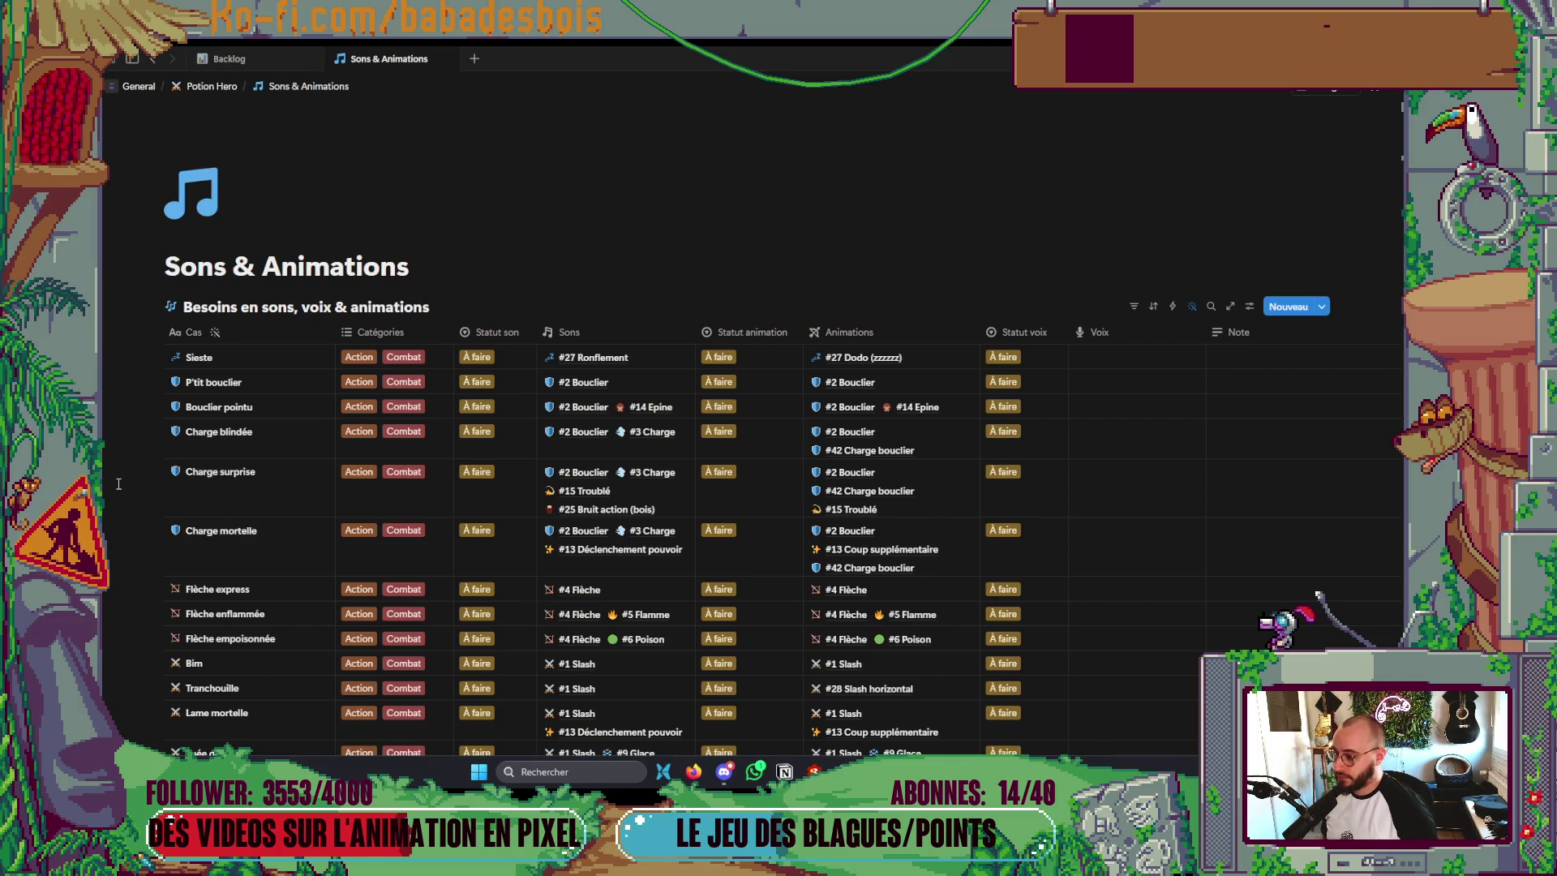
scroll(122, 479, "down", 10)
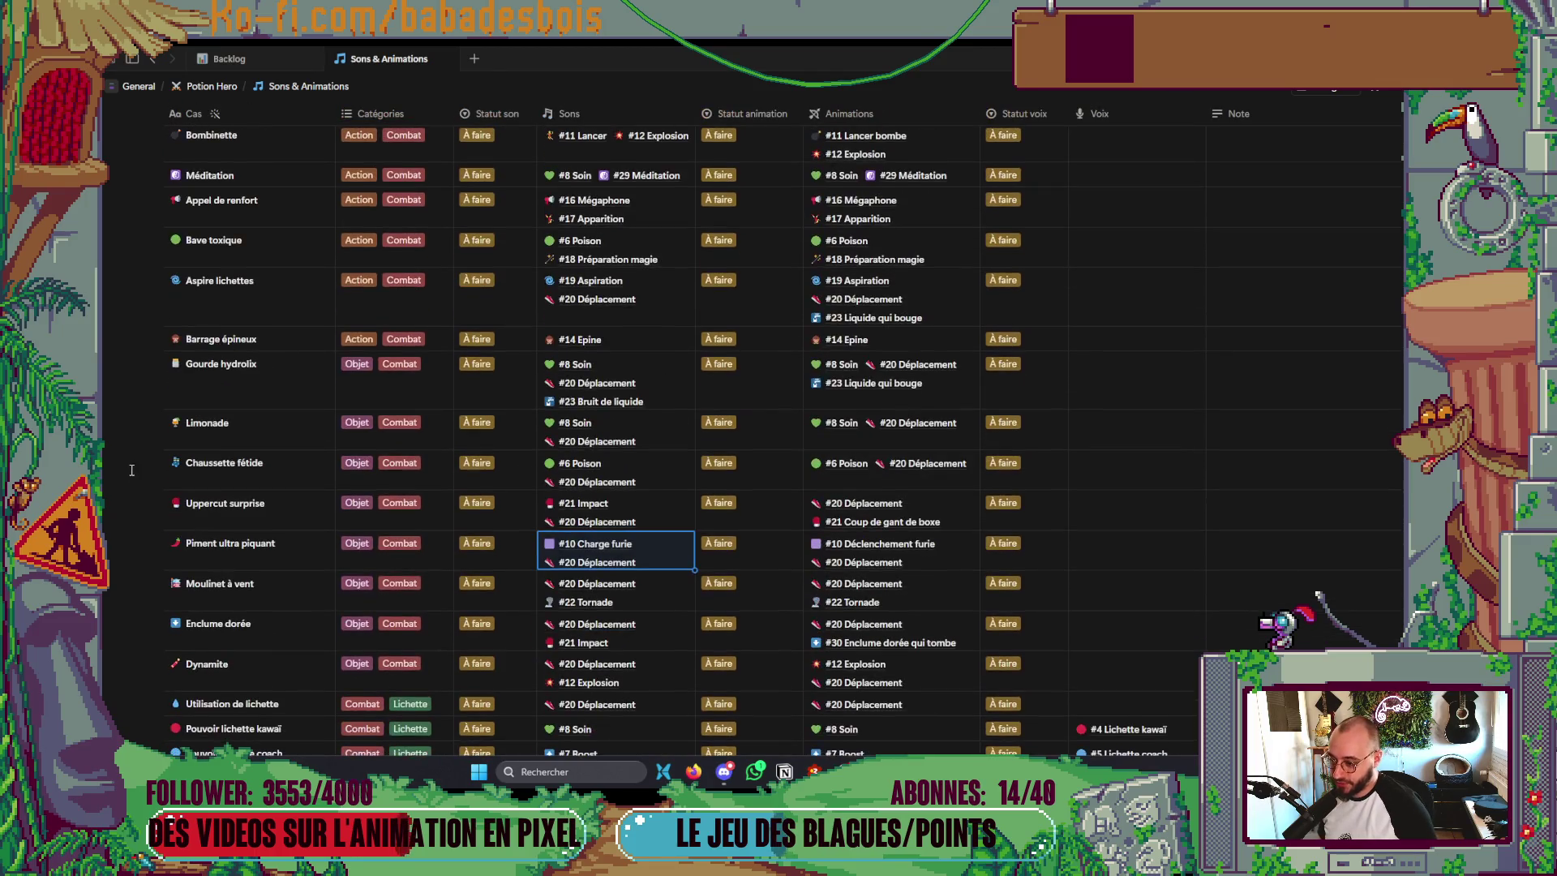
scroll(131, 470, "down", 8)
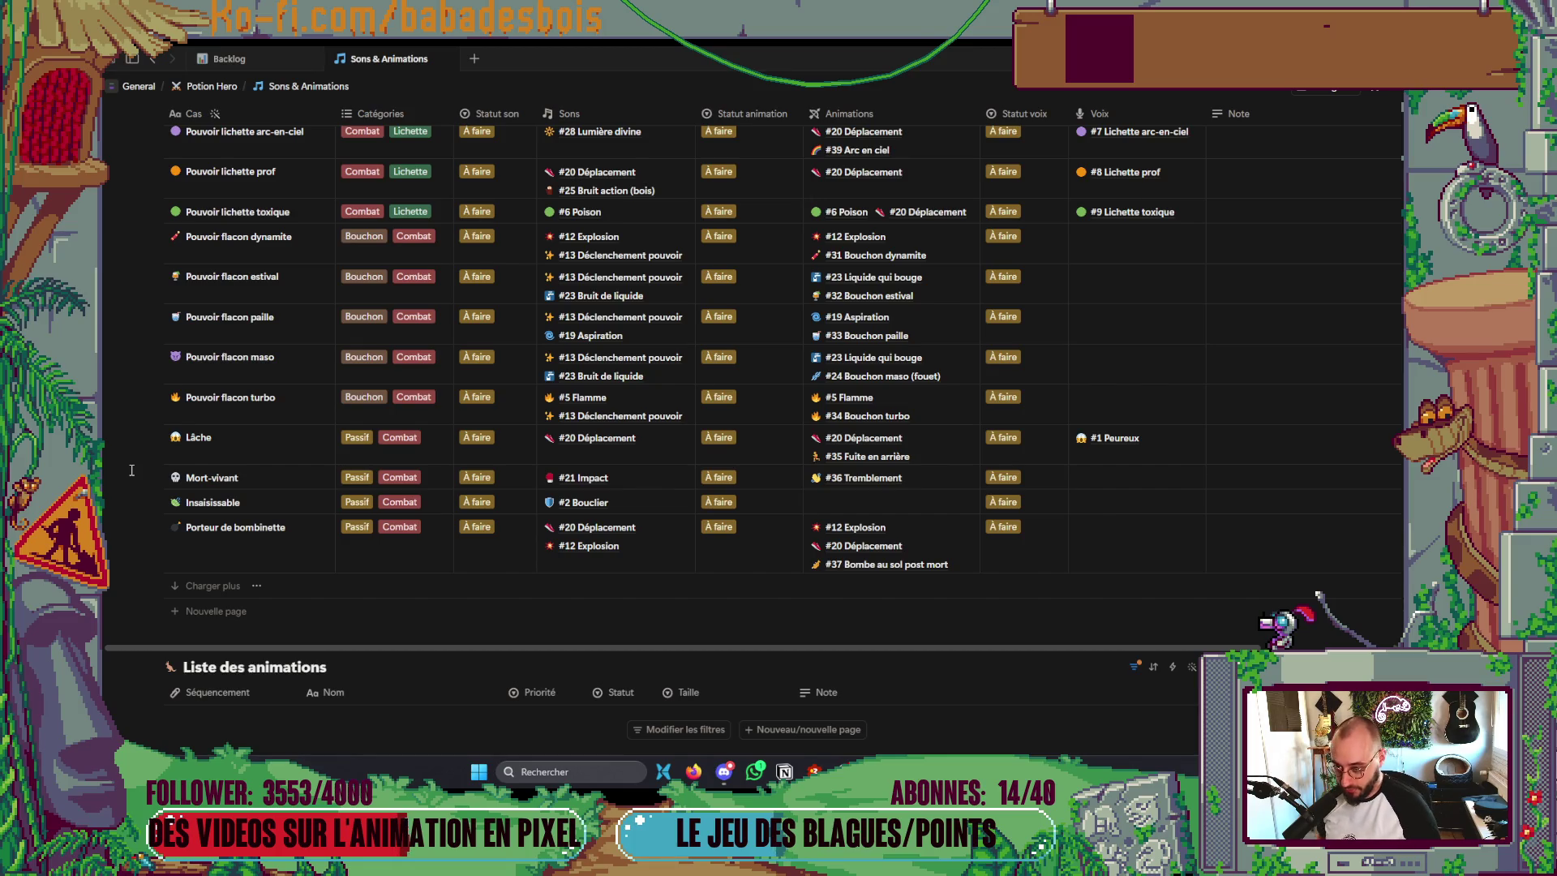
scroll(469, 499, "down", 7)
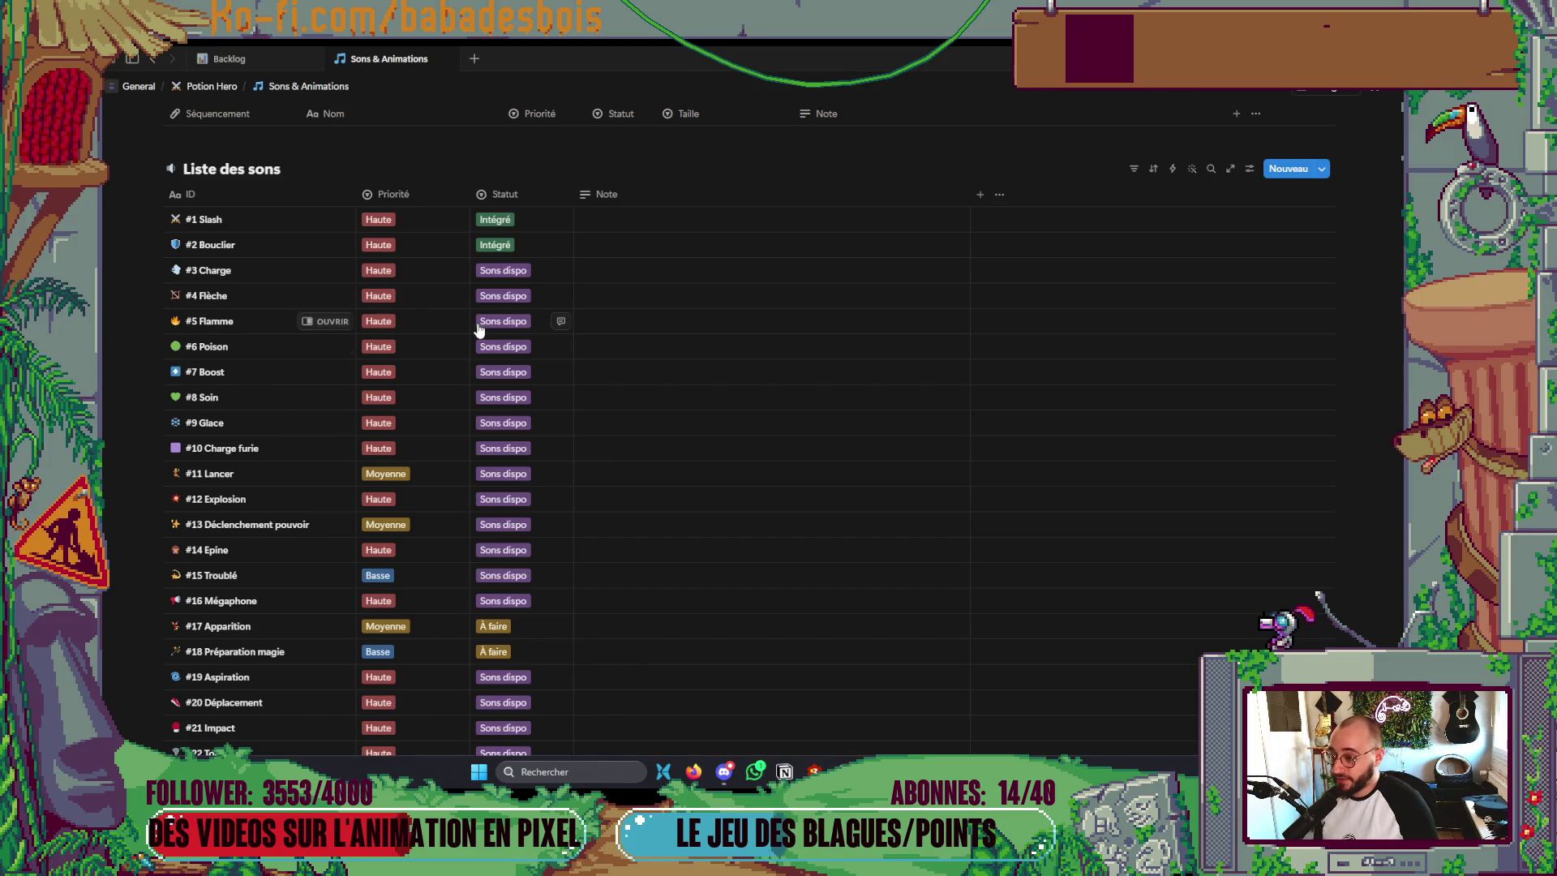
- Set #3 Charge's Statut to Intégré in the sound list
left_click(507, 270)
left_click(512, 317)
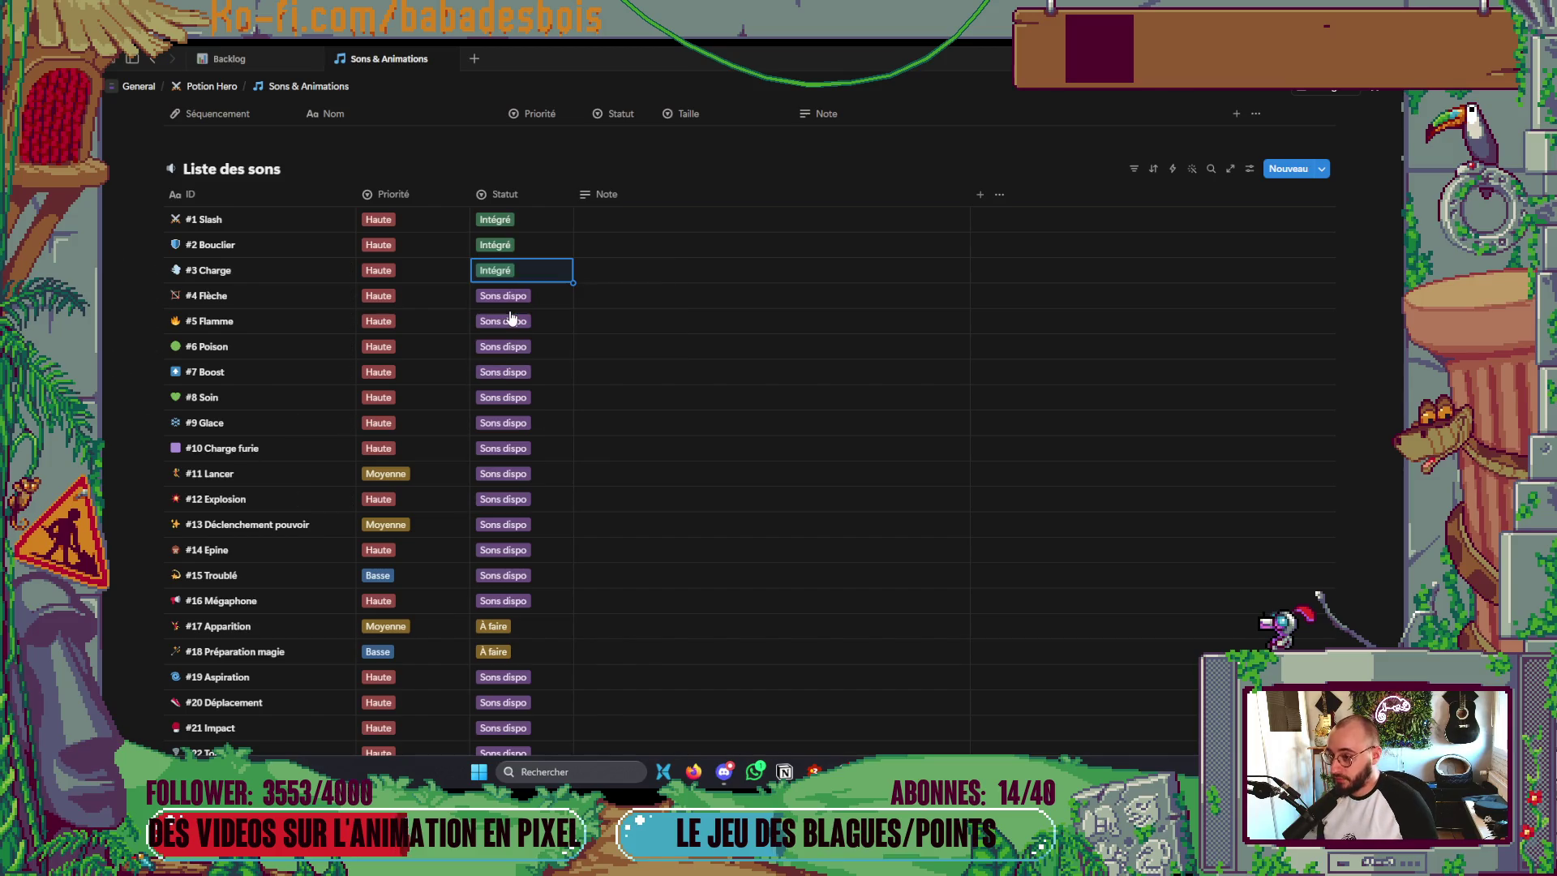
scroll(517, 330, "up", 10)
scroll(511, 337, "up", 10)
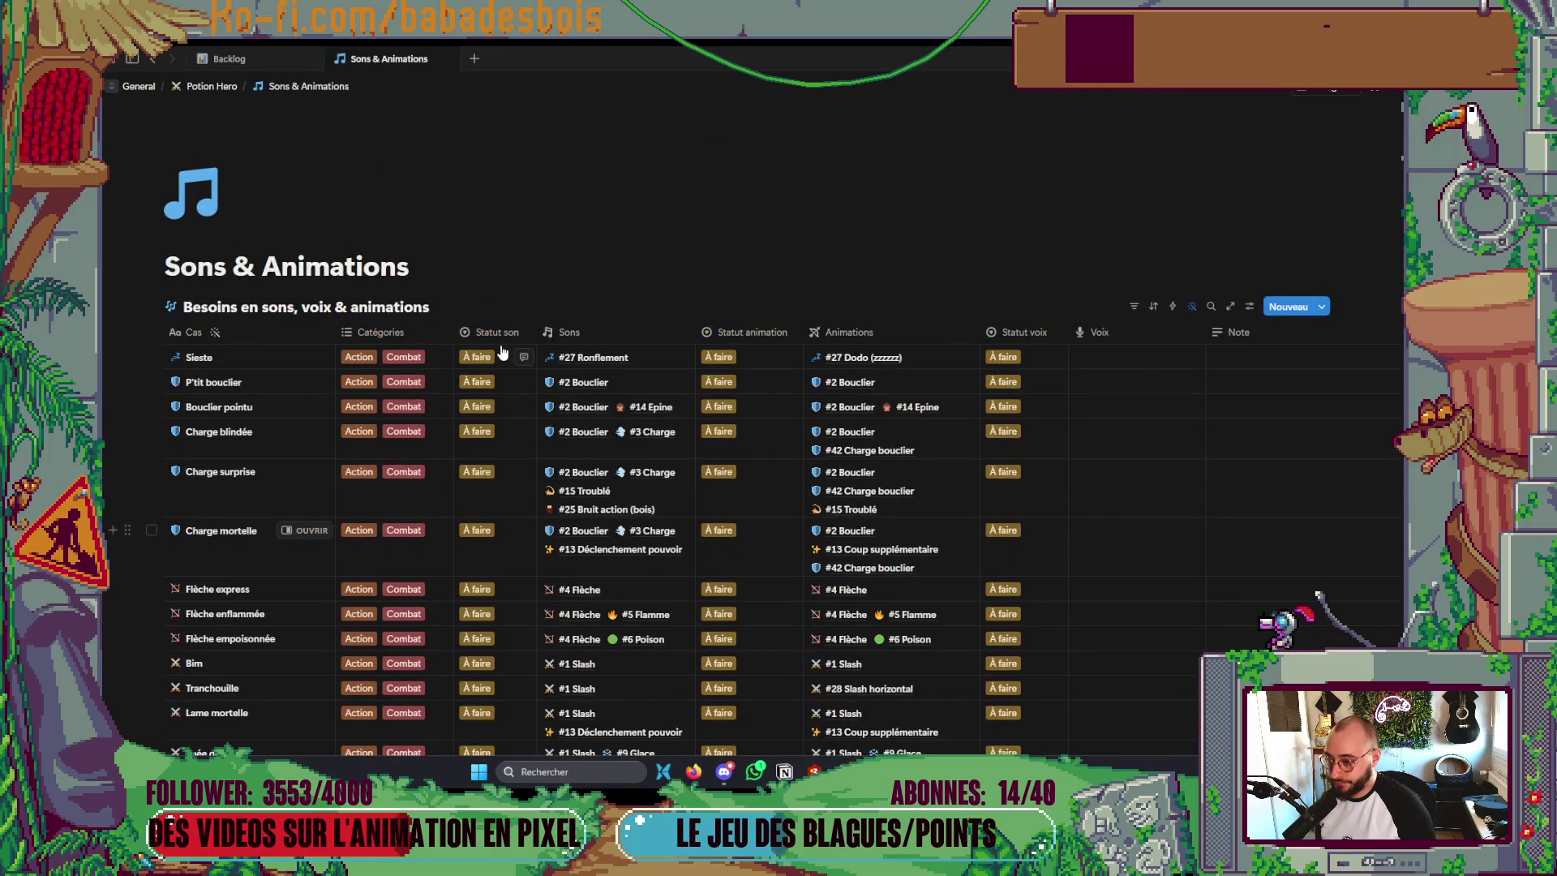
scroll(499, 356, "down", 15)
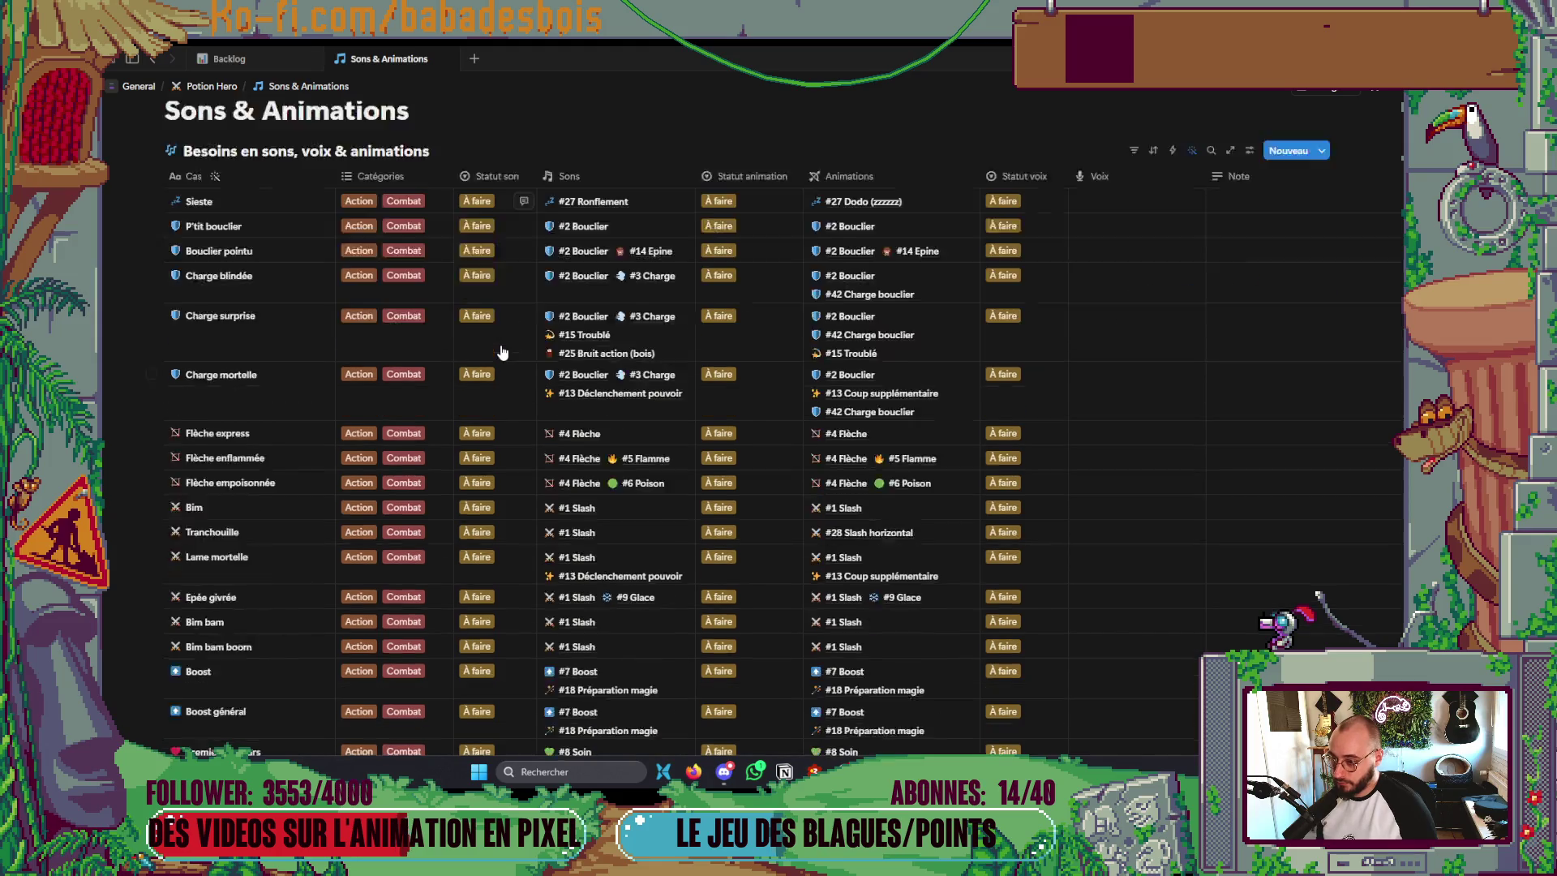
scroll(493, 365, "down", 6)
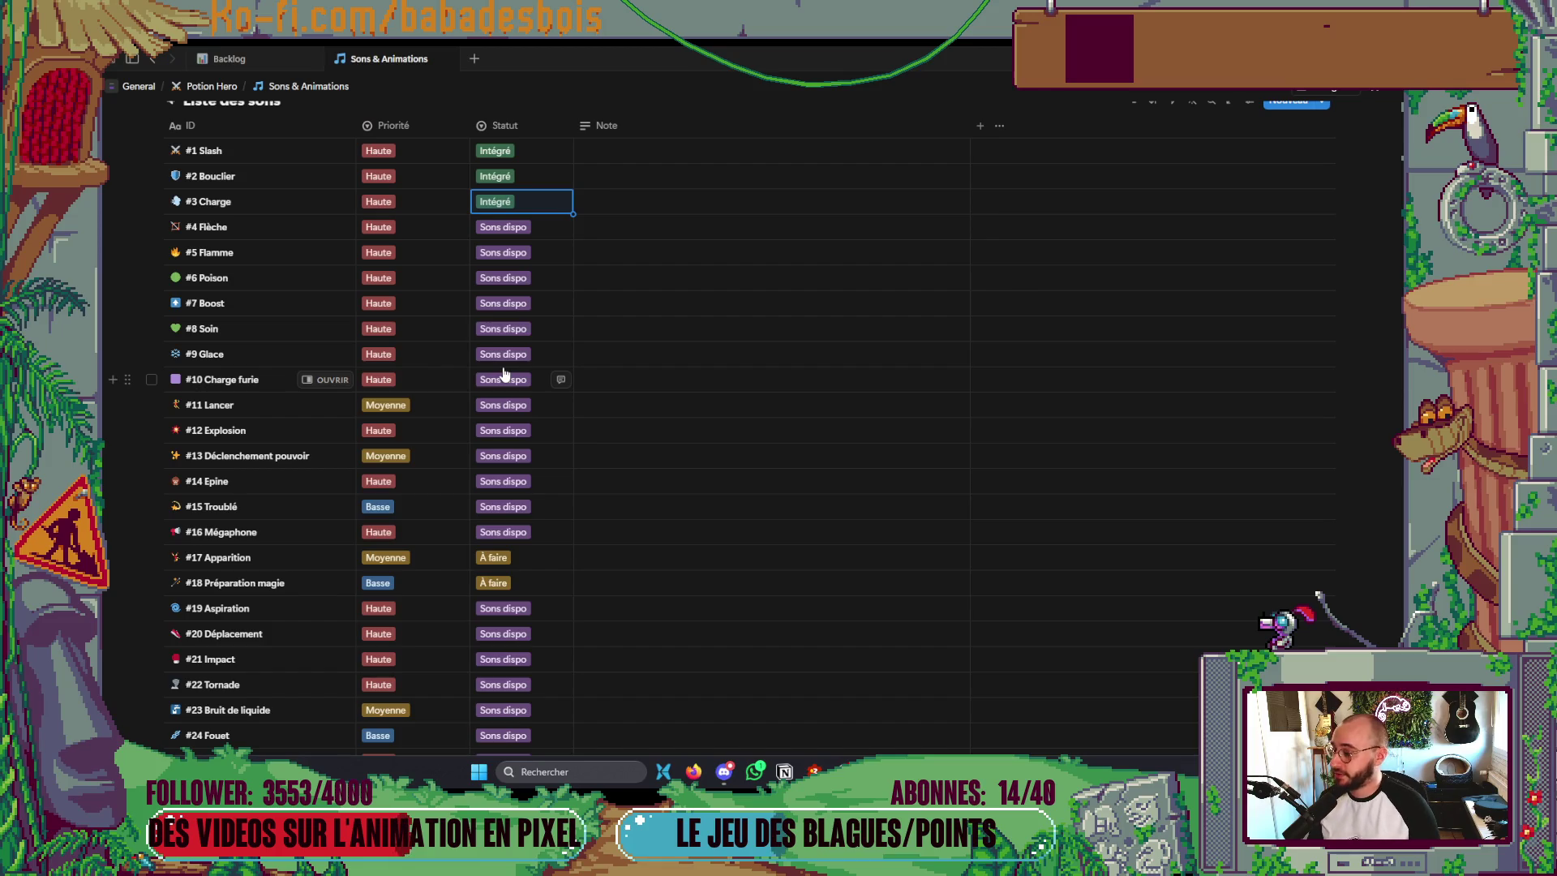
- Return to Godot and pan the SimpleDefenseFx 2D scene view
key("alt+Tab")
mouse_move(500, 365)
left_mouse_down()
mouse_move(455, 452)
mouse_move(695, 333)
left_mouse_up()
left_click_drag(822, 415, 819, 418)
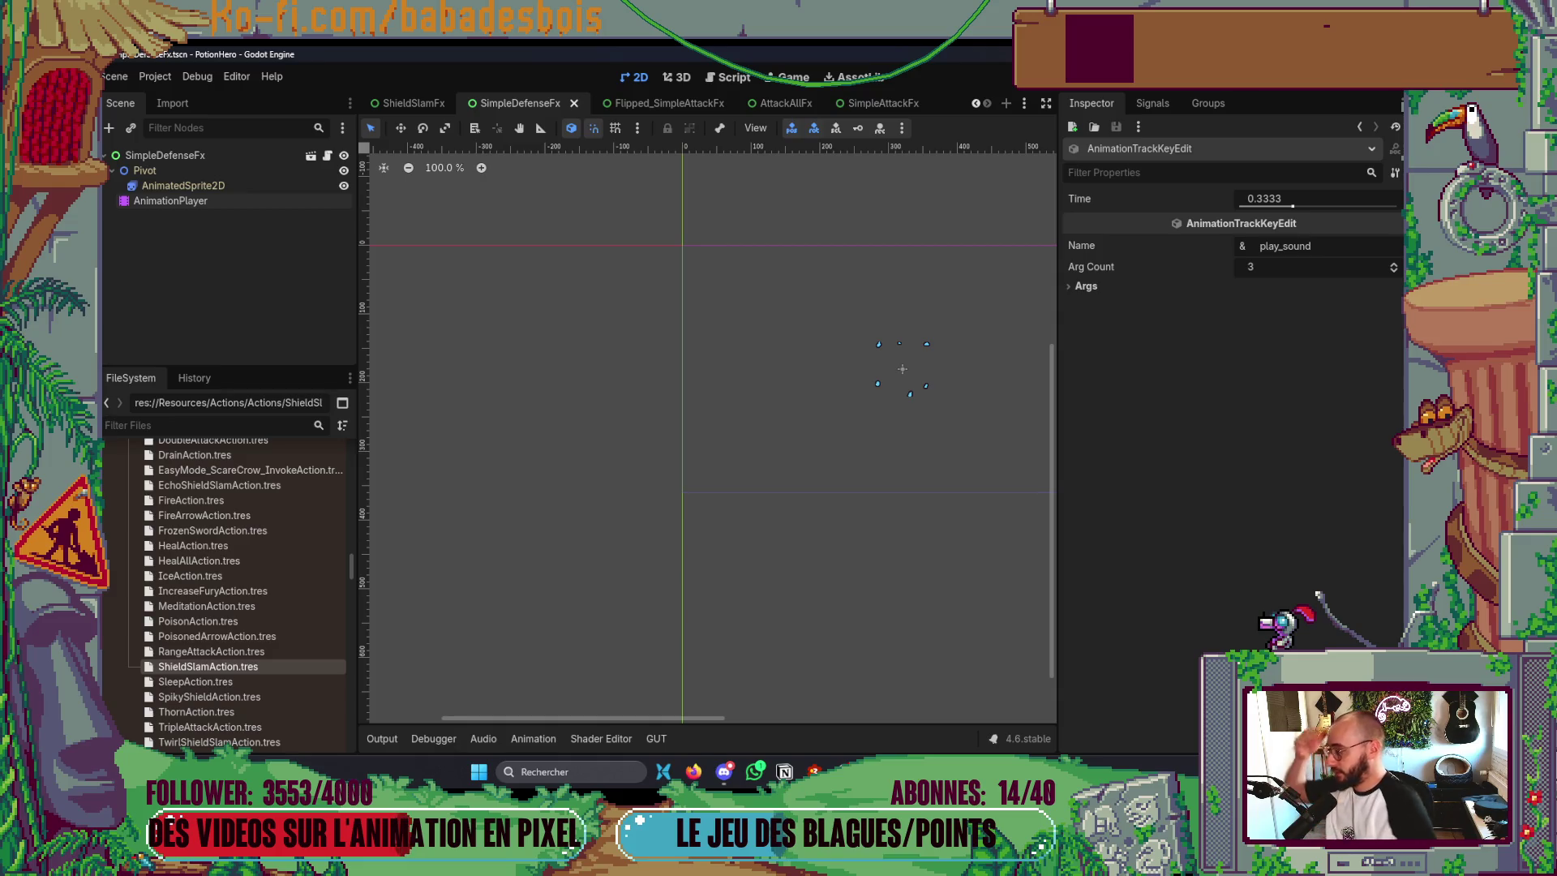
- Switch to the browser and open the Twitch channel page from the bookmark
key("alt+Tab")
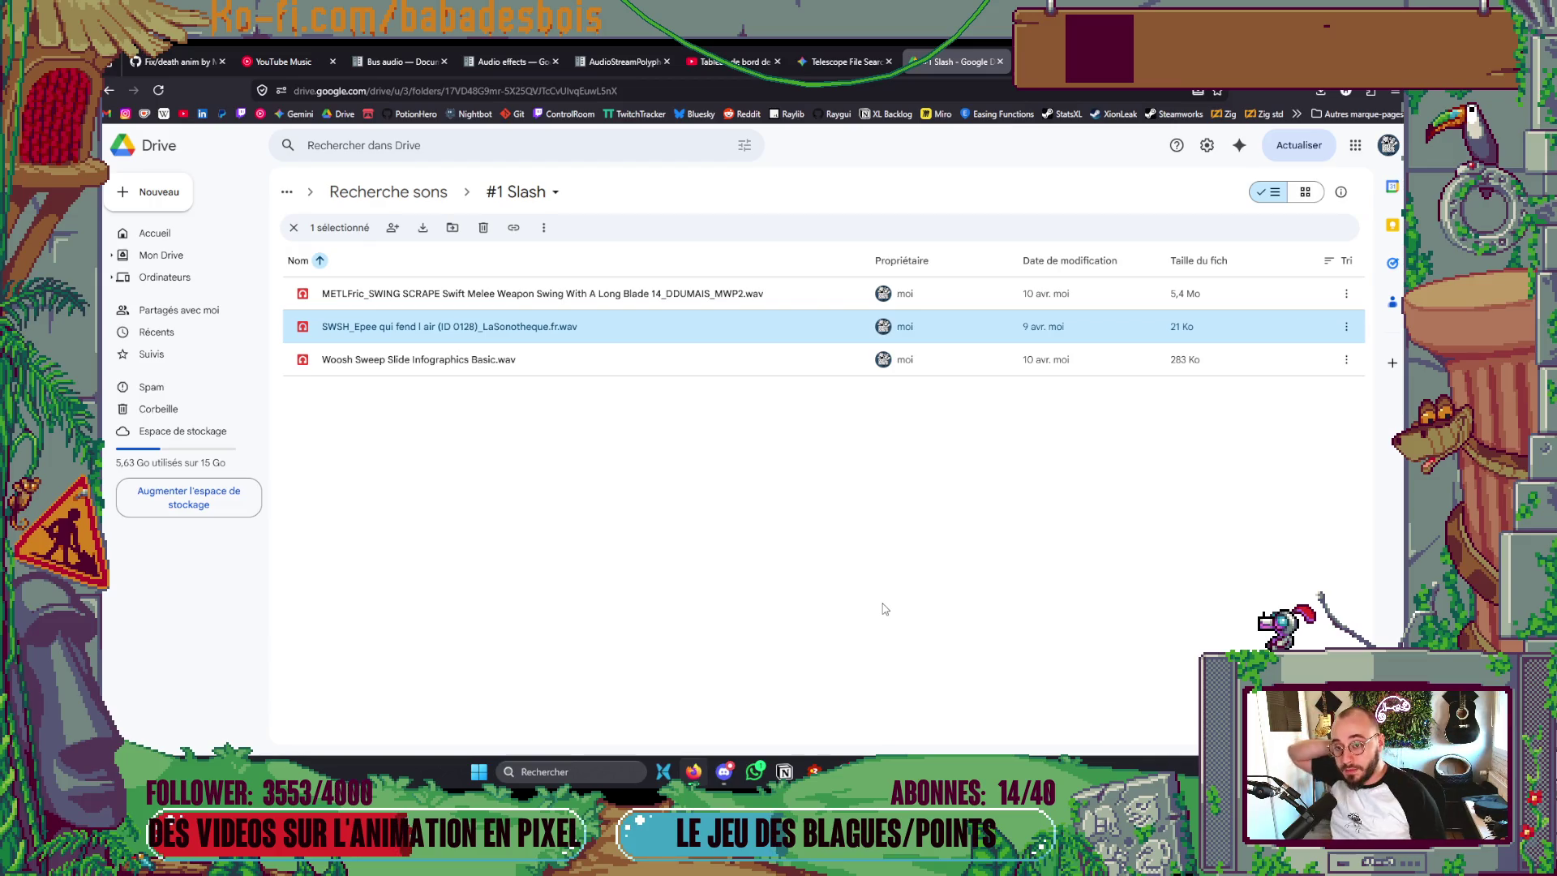
left_click(241, 114)
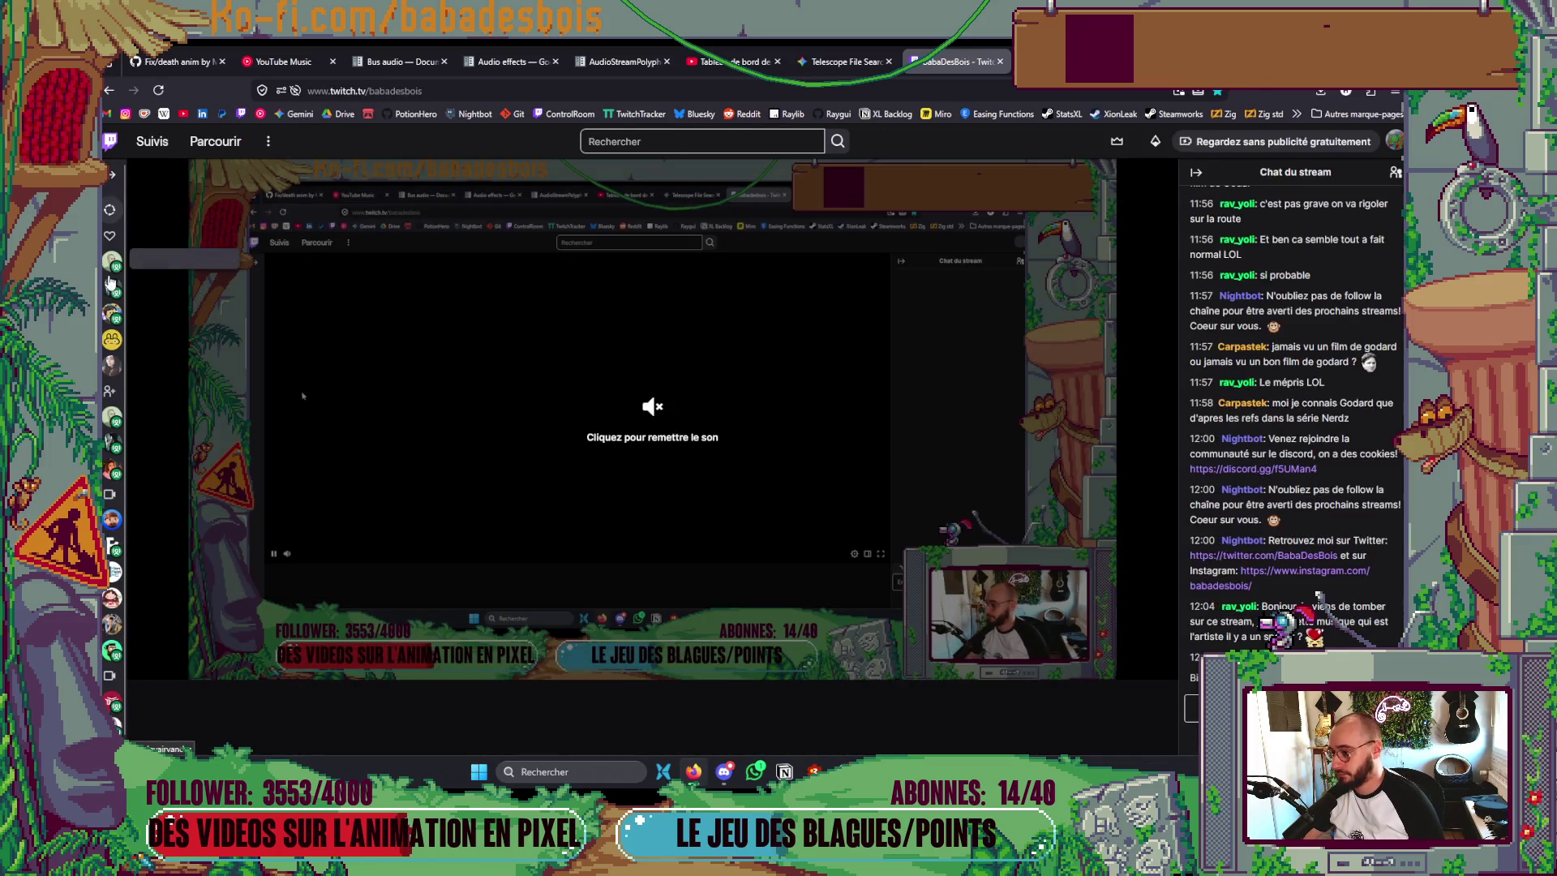
mouse_move(109, 288)
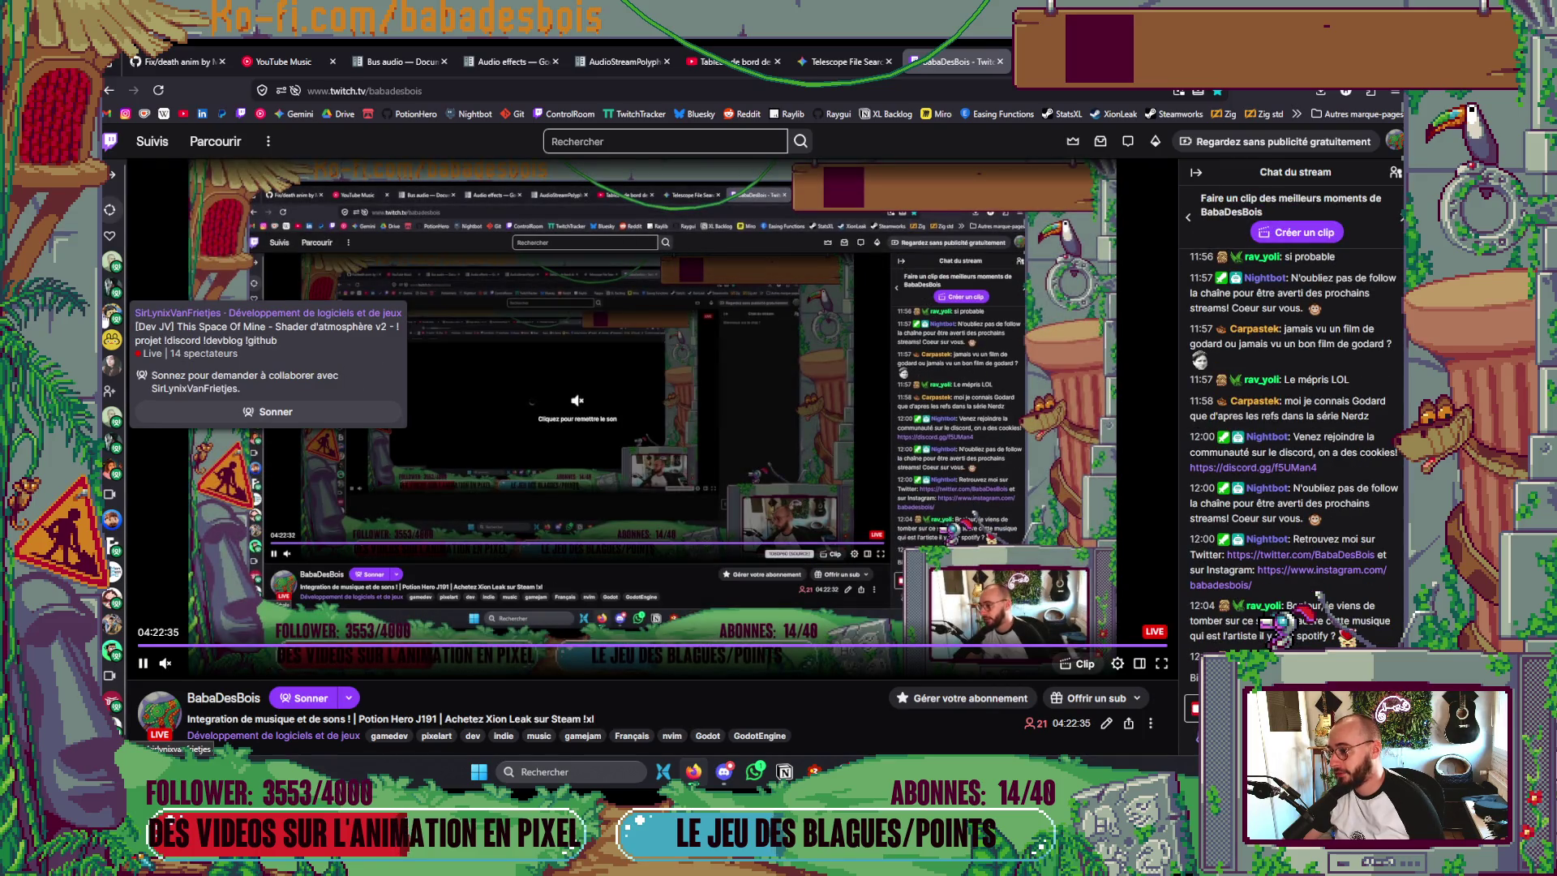
mouse_move(109, 340)
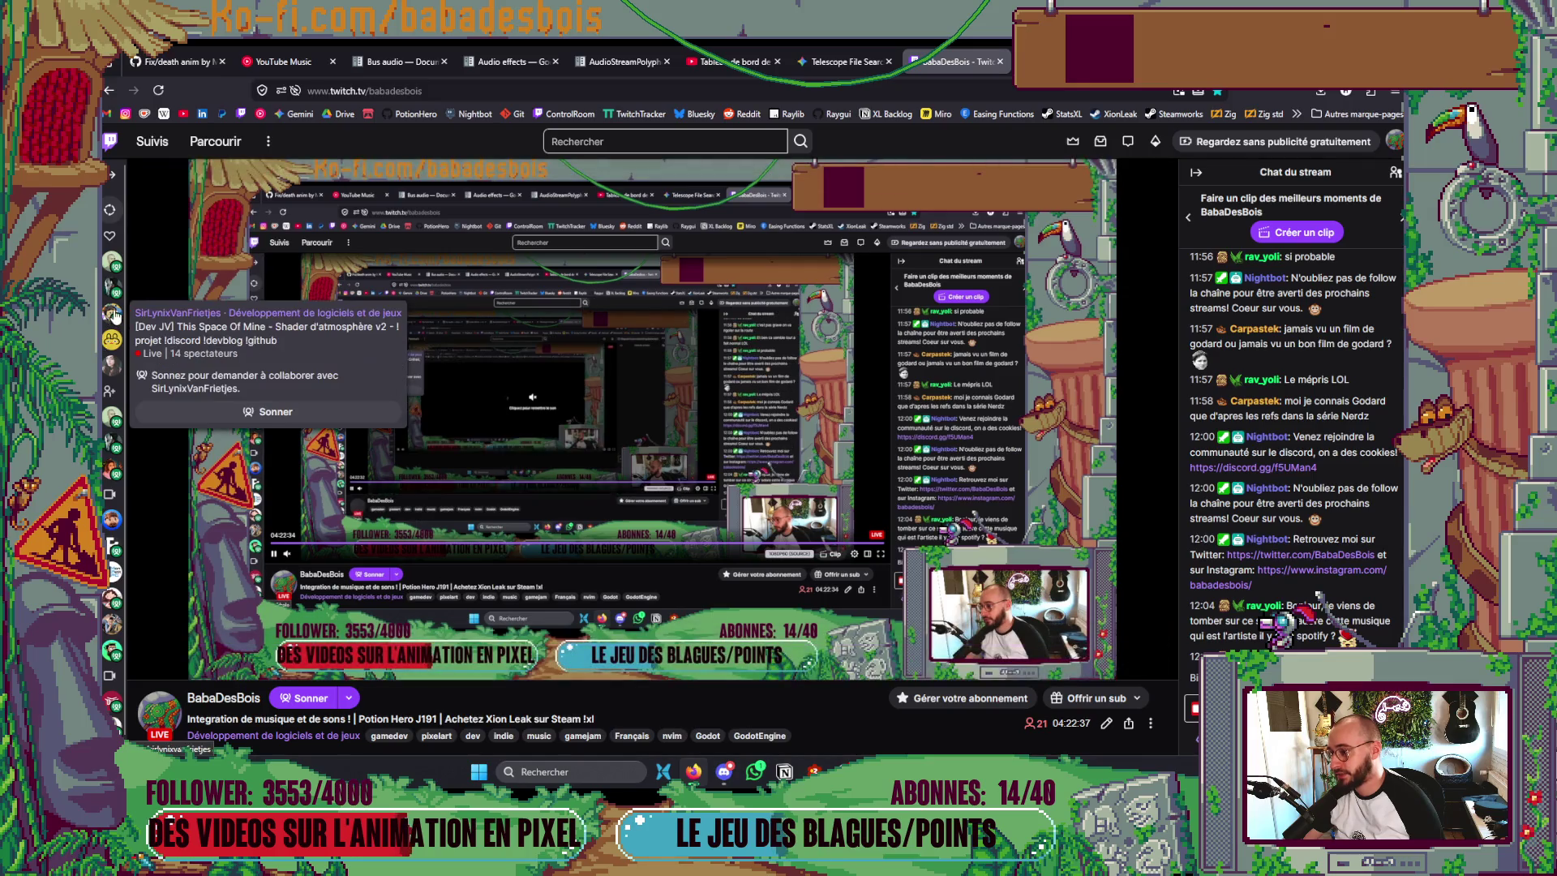